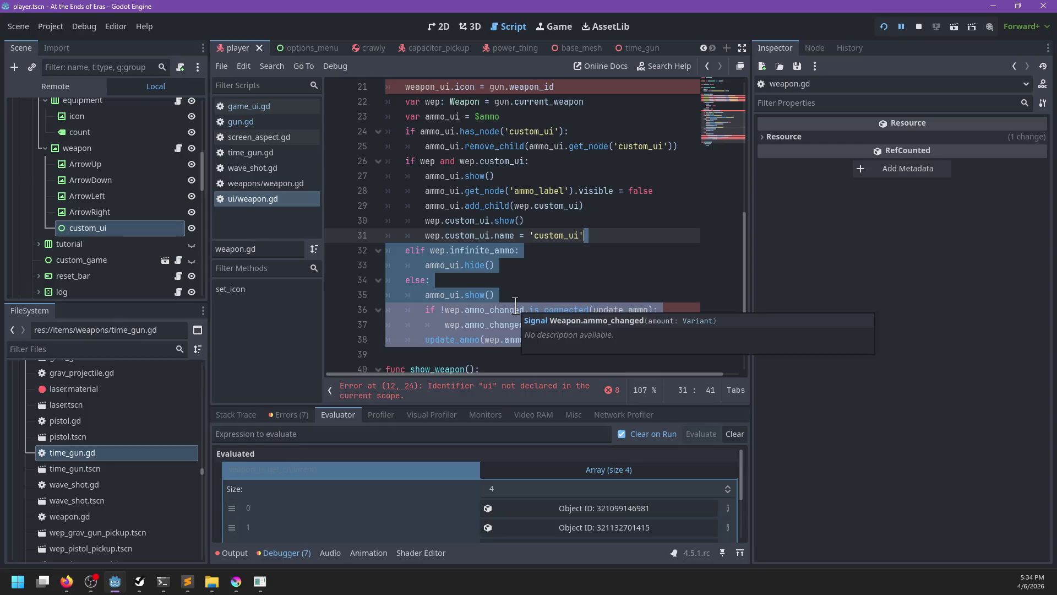
Select the ammo name in the $ammo reference in weapon.gd's track function
{"action": "scroll", "coordinate": [520, 298], "scroll_direction": "up", "scroll_amount": 4}
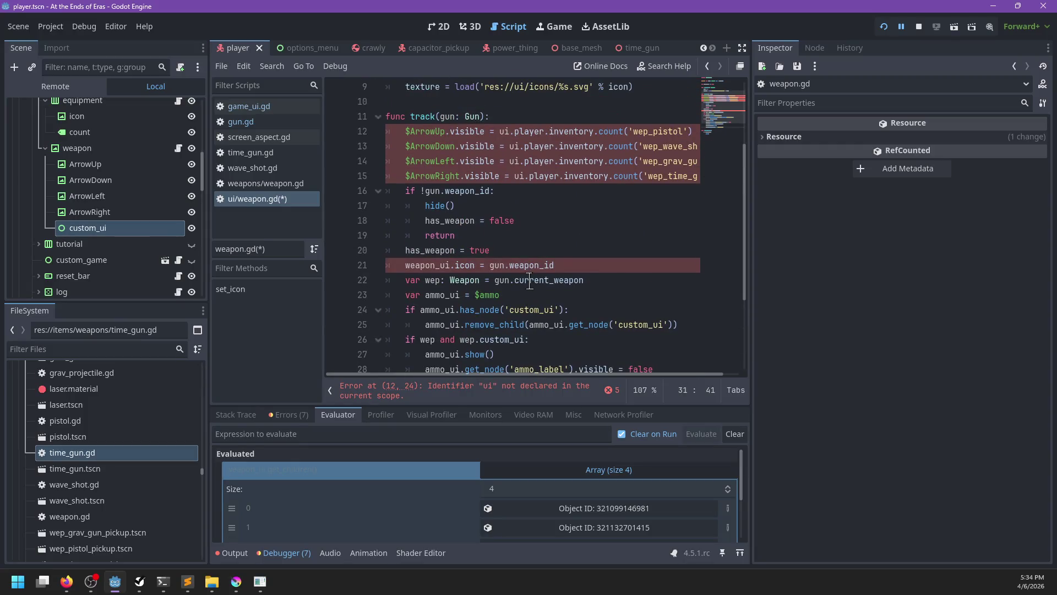
{"action": "scroll", "coordinate": [529, 281], "scroll_direction": "down", "scroll_amount": 2}
{"action": "double_click", "coordinate": [490, 205]}
{"action": "left_click_drag", "start_coordinate": [490, 205], "coordinate": [415, 211]}
{"action": "key", "text": "Escape"}
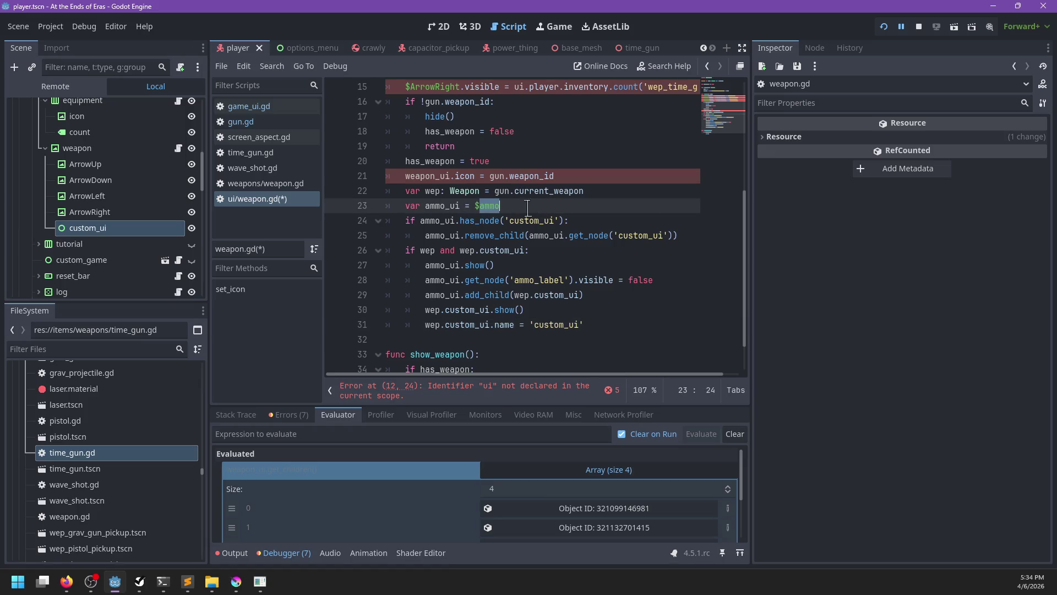
Multi-select every ammo_ui occurrence from its line 23 declaration to review its uses, then cancel
{"action": "left_click", "coordinate": [612, 190], "text": "shift"}
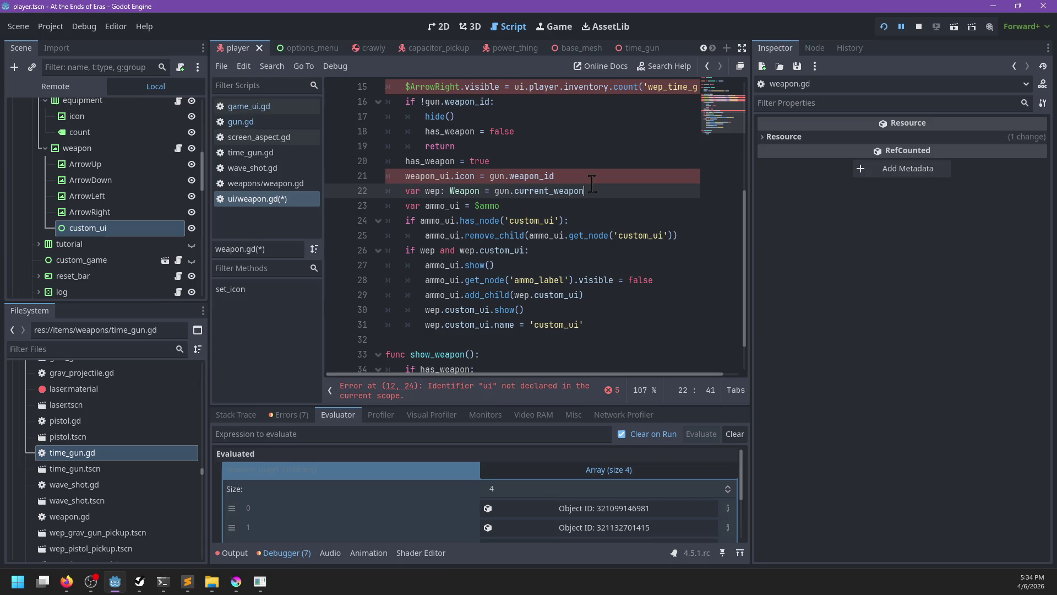
{"action": "key", "text": "Down"}
{"action": "key", "text": "ctrl+d"}
{"action": "key", "text": "ctrl+d"}
{"action": "key", "text": "ctrl+d"}
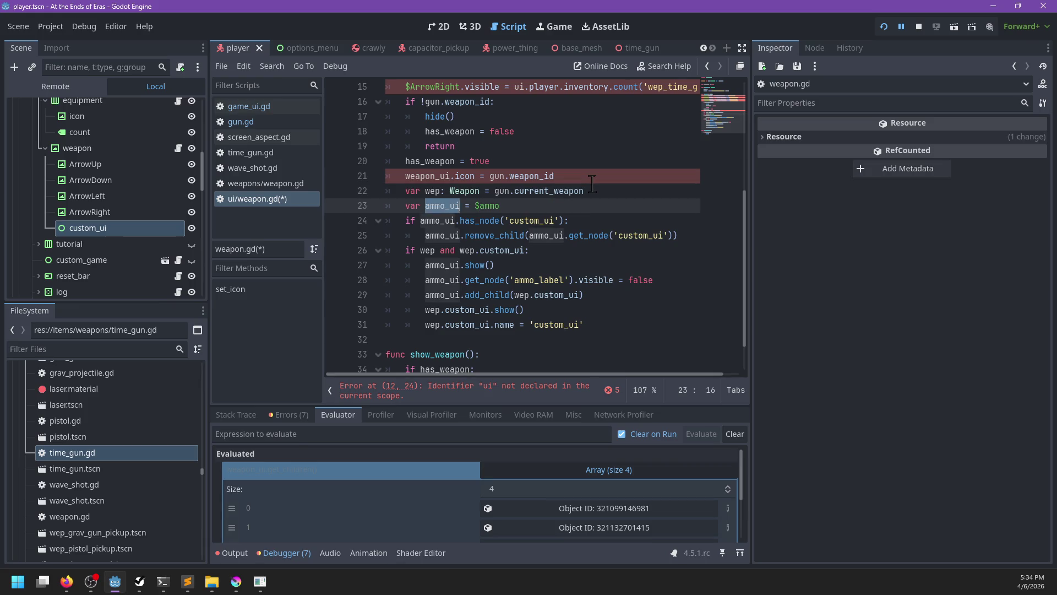
{"action": "key", "text": "ctrl+d"}
{"action": "key", "text": "ctrl+d"}
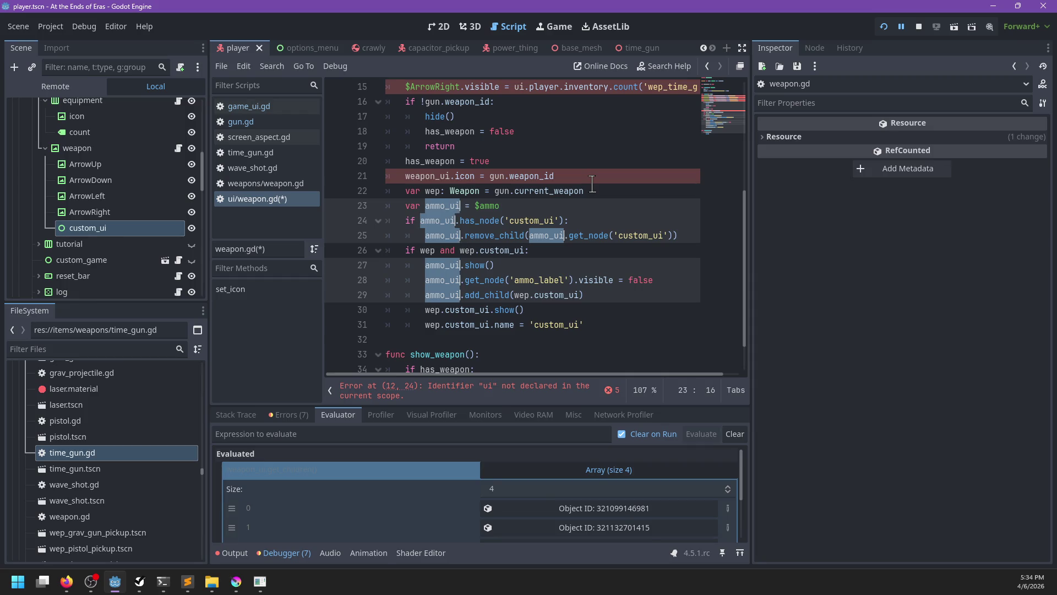
{"action": "key", "text": "Escape"}
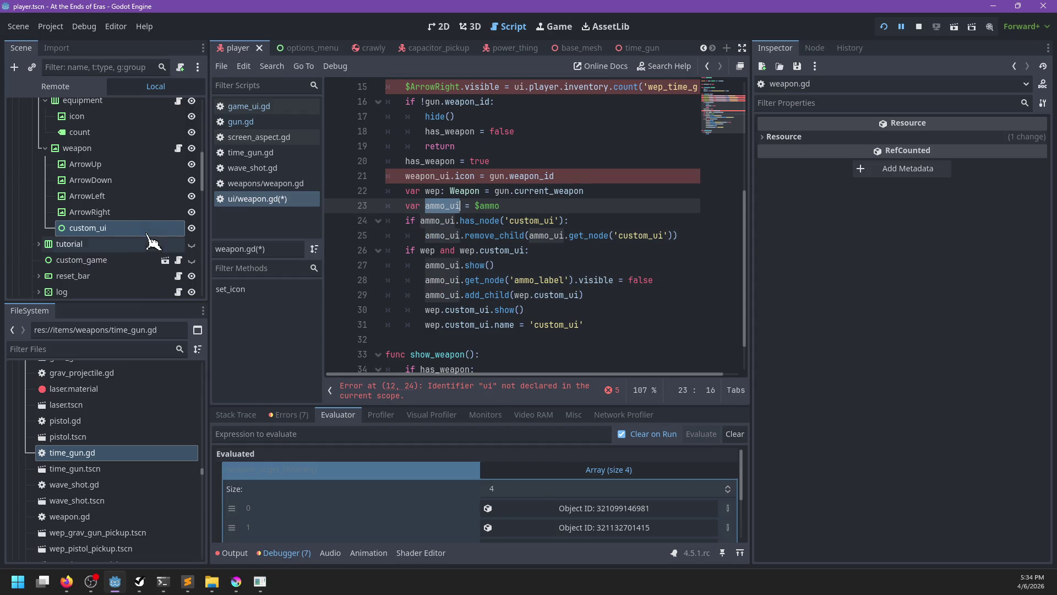
Rename the weapon's custom_ui child node to ammo and save player.tscn
{"action": "left_click", "coordinate": [138, 211]}
{"action": "left_click", "coordinate": [142, 231]}
{"action": "double_click", "coordinate": [141, 228]}
{"action": "key", "text": "BackSpace"}
{"action": "key", "text": "Return"}
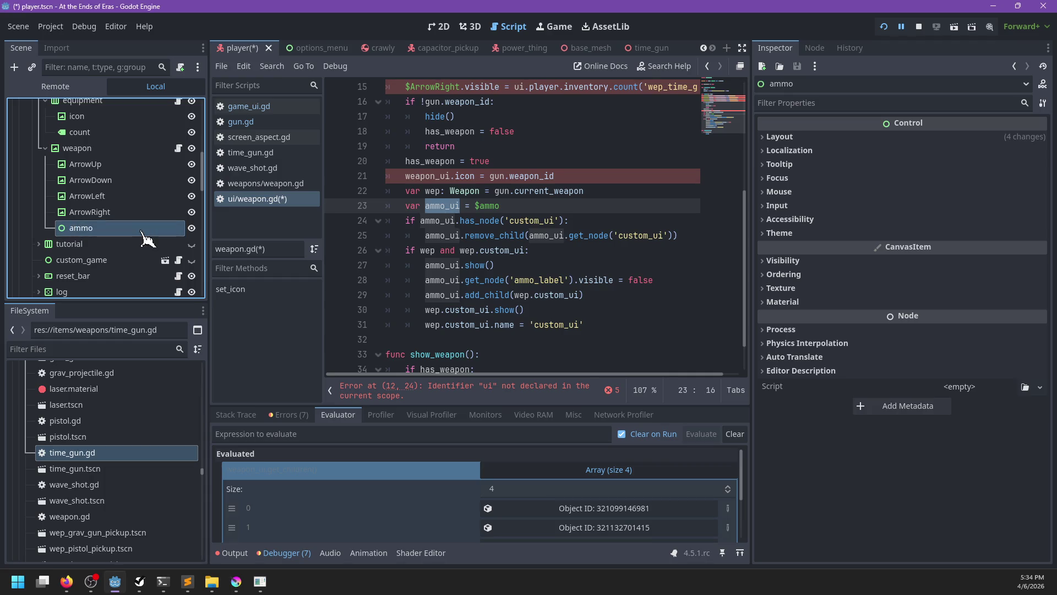
{"action": "key", "text": "ctrl+s"}
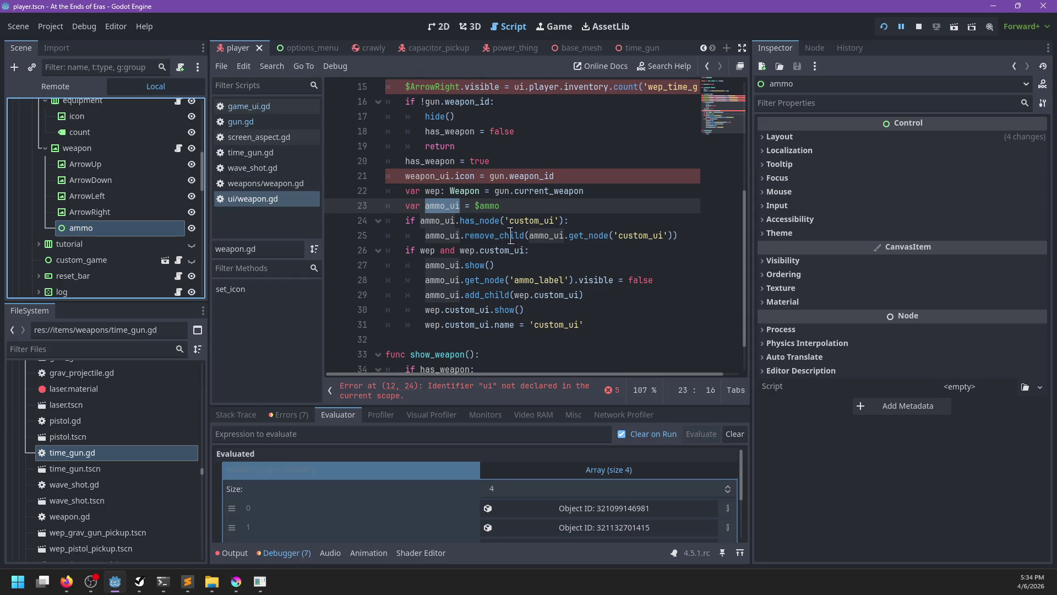
{"action": "left_click", "coordinate": [443, 221]}
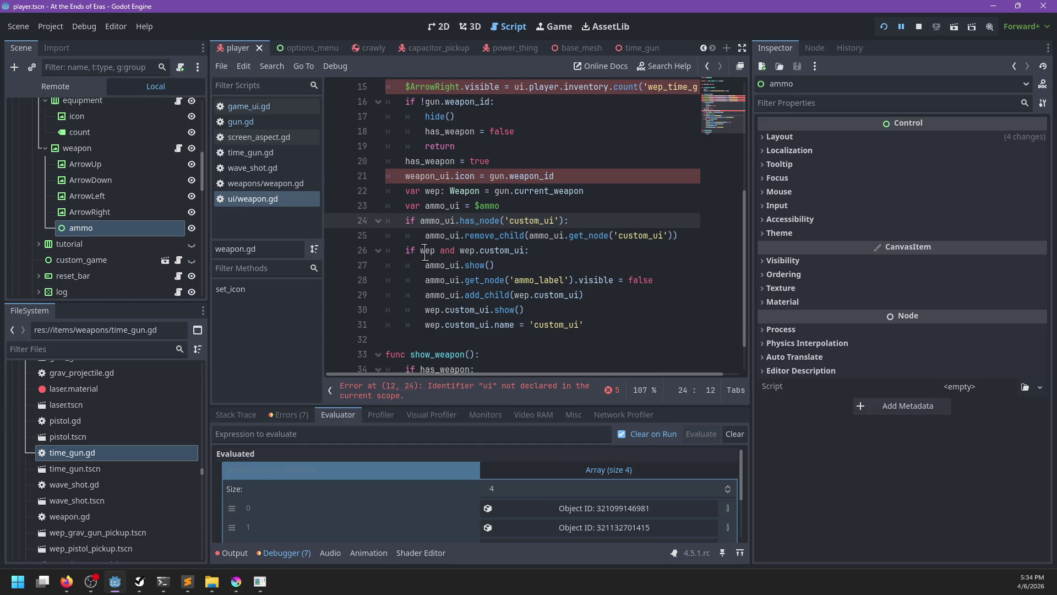
Add an else: branch calling ammo_ui.hide() after the custom_ui block in weapon.gd
{"action": "left_click", "coordinate": [589, 331]}
{"action": "key", "text": "Return"}
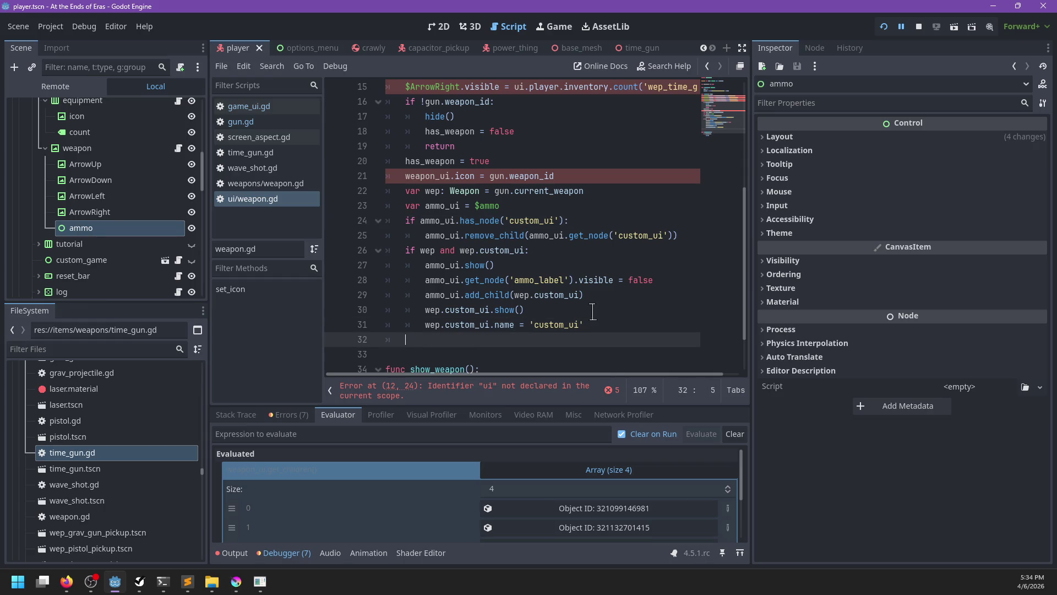
{"action": "type", "text": "else:"}
{"action": "key", "text": "Return"}
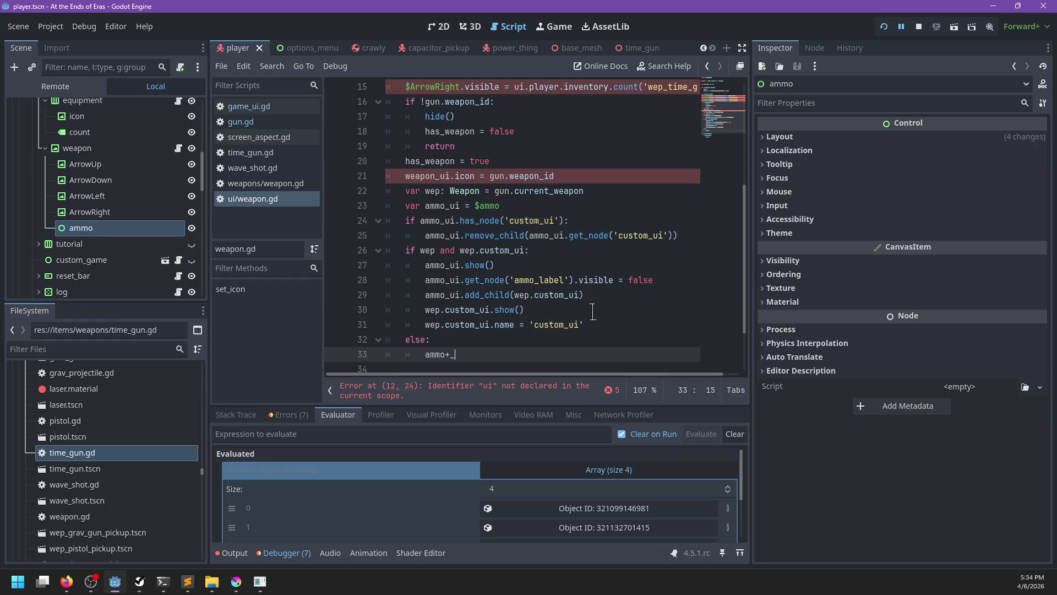
{"action": "key", "text": "BackSpace"}
{"action": "type", "text": ".hide*)("}
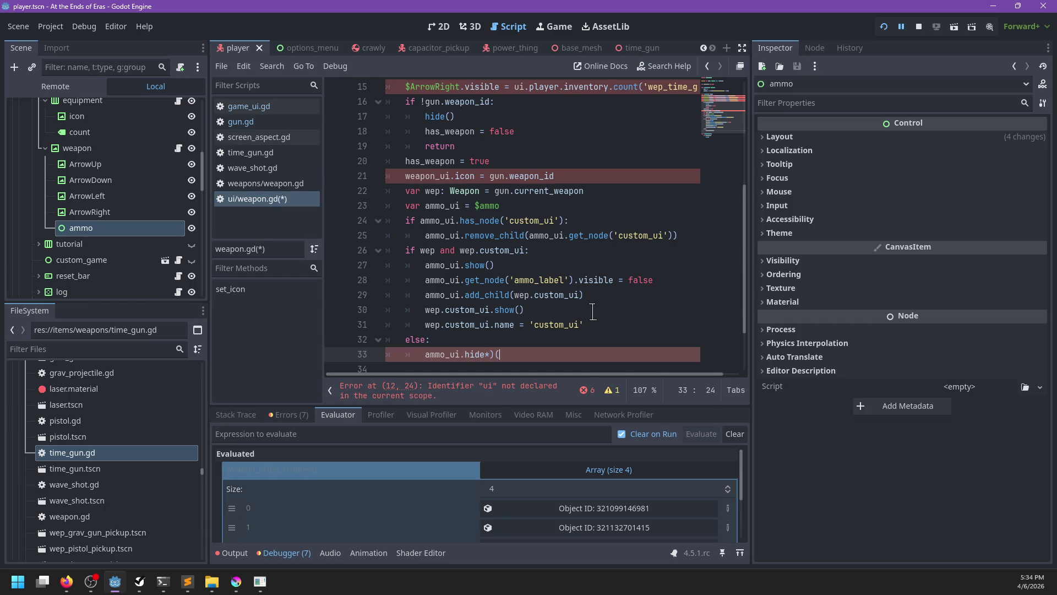
{"action": "key", "text": "BackSpace"}
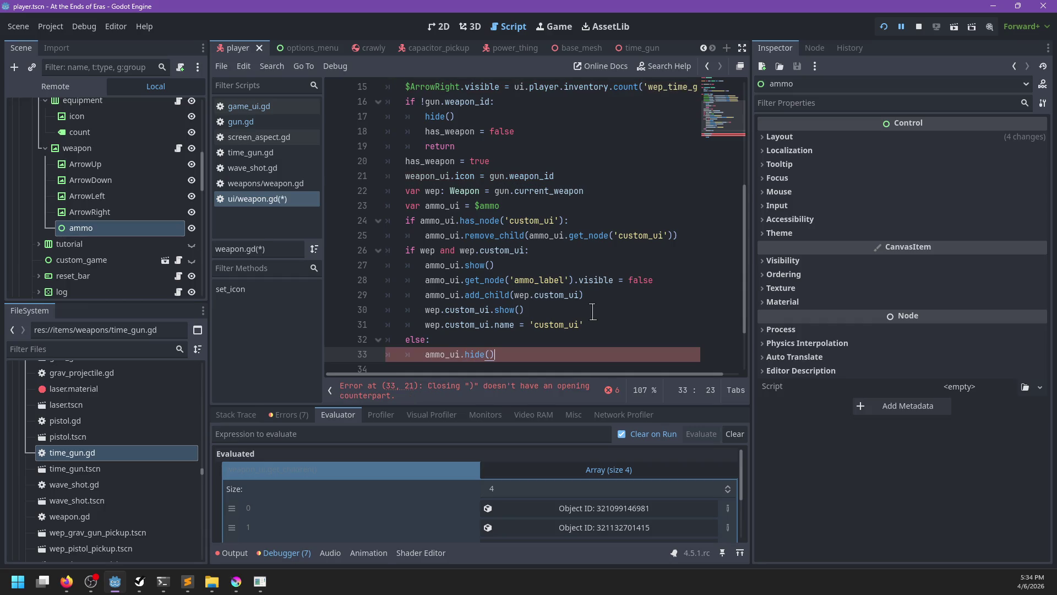
{"action": "scroll", "coordinate": [594, 310], "scroll_direction": "down", "scroll_amount": 1}
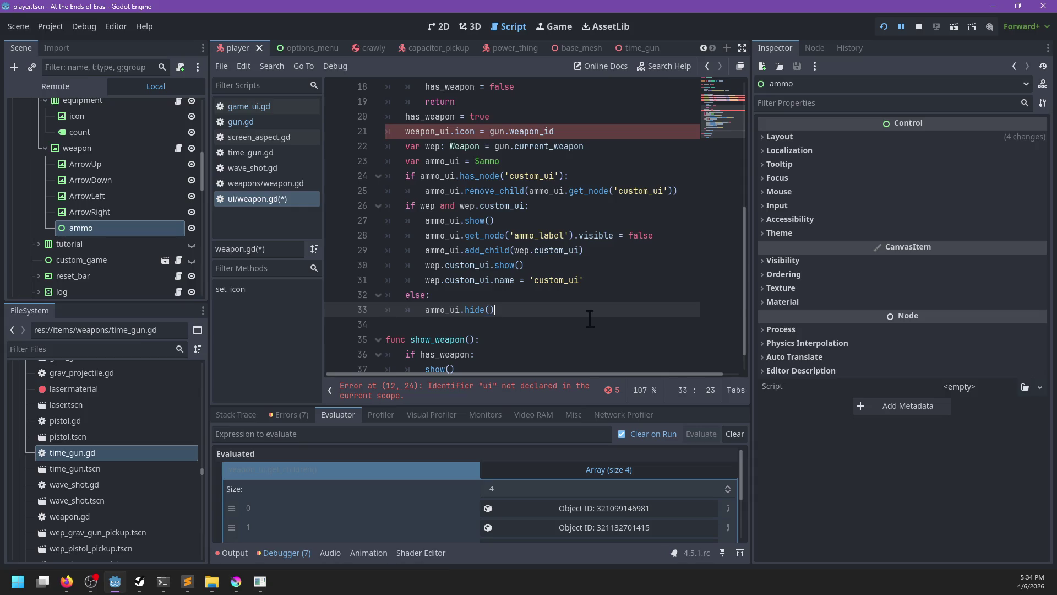
{"action": "scroll", "coordinate": [573, 267], "scroll_direction": "up", "scroll_amount": 1}
{"action": "double_click", "coordinate": [432, 175]}
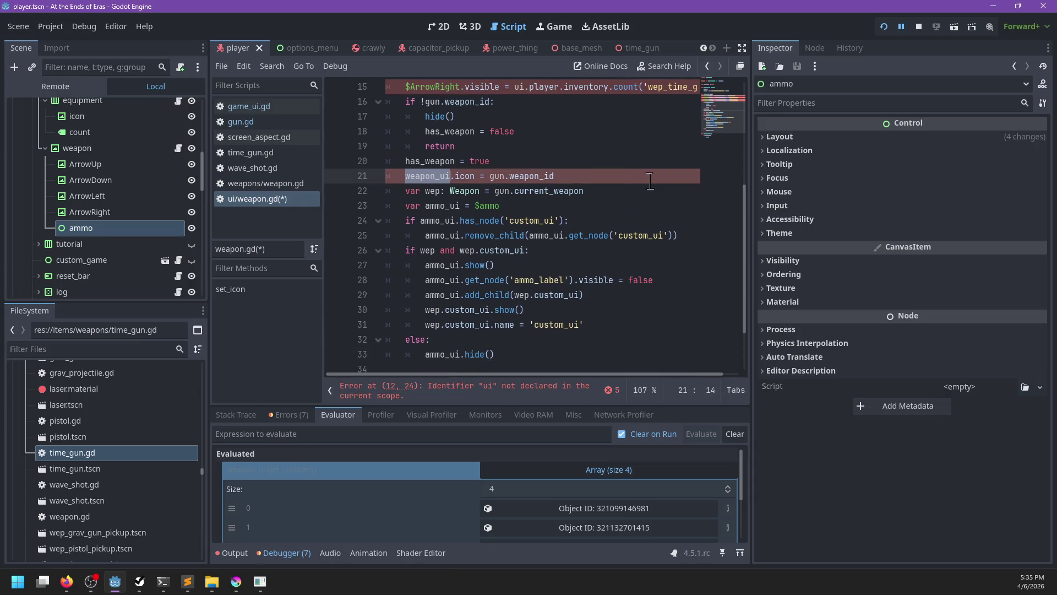
Remove the weapon_ui. prefix on line 21 so icon comes straight from gun.weapon_id
{"action": "scroll", "coordinate": [578, 209], "scroll_direction": "up", "scroll_amount": 4}
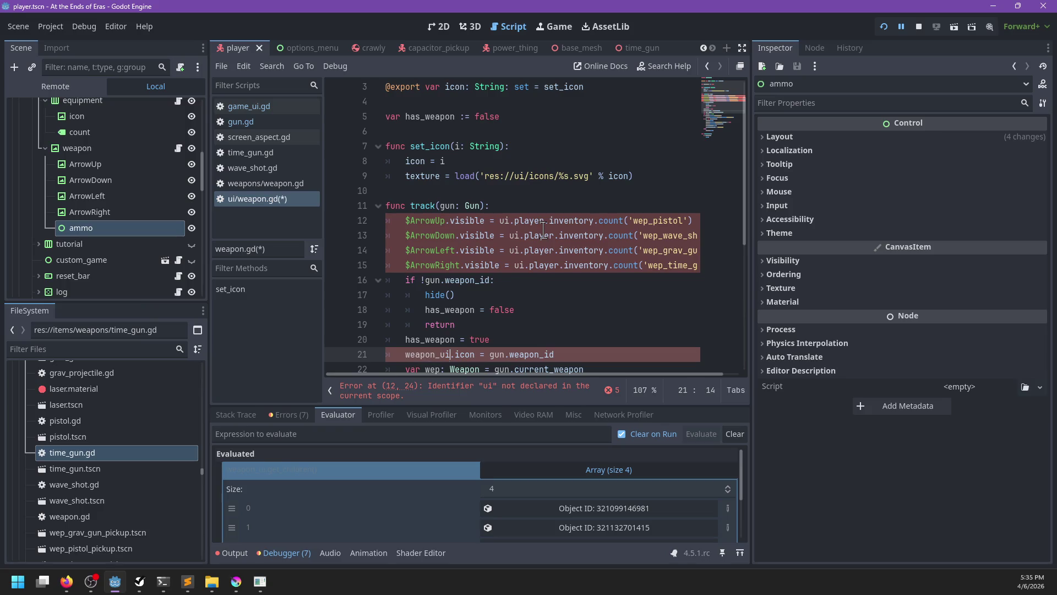
{"action": "key", "text": "BackSpace"}
{"action": "key", "text": "BackSpace"}
{"action": "key", "text": "BackSpace"}
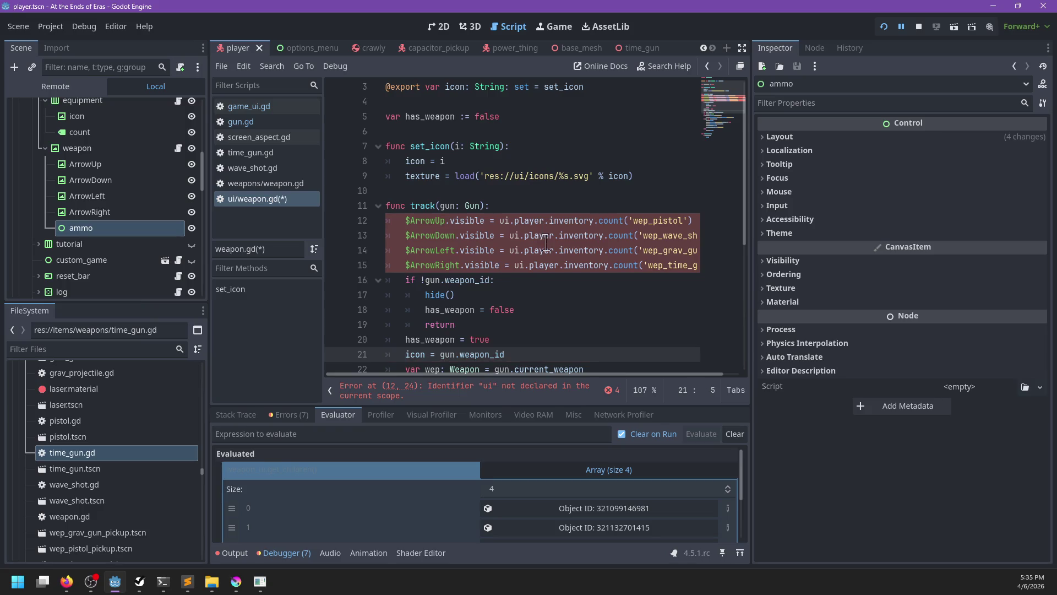
{"action": "scroll", "coordinate": [546, 243], "scroll_direction": "right", "scroll_amount": 1}
{"action": "scroll", "coordinate": [547, 242], "scroll_direction": "left", "scroll_amount": 1}
{"action": "scroll", "coordinate": [597, 225], "scroll_direction": "right", "scroll_amount": 1}
{"action": "scroll", "coordinate": [597, 224], "scroll_direction": "left", "scroll_amount": 1}
{"action": "scroll", "coordinate": [597, 224], "scroll_direction": "right", "scroll_amount": 1}
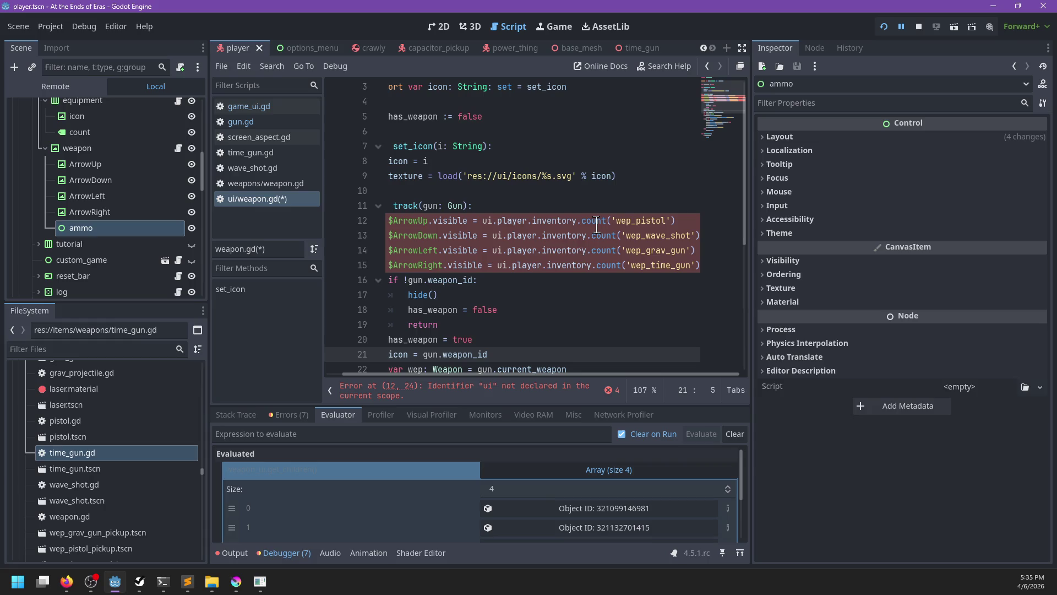
{"action": "scroll", "coordinate": [597, 225], "scroll_direction": "left", "scroll_amount": 1}
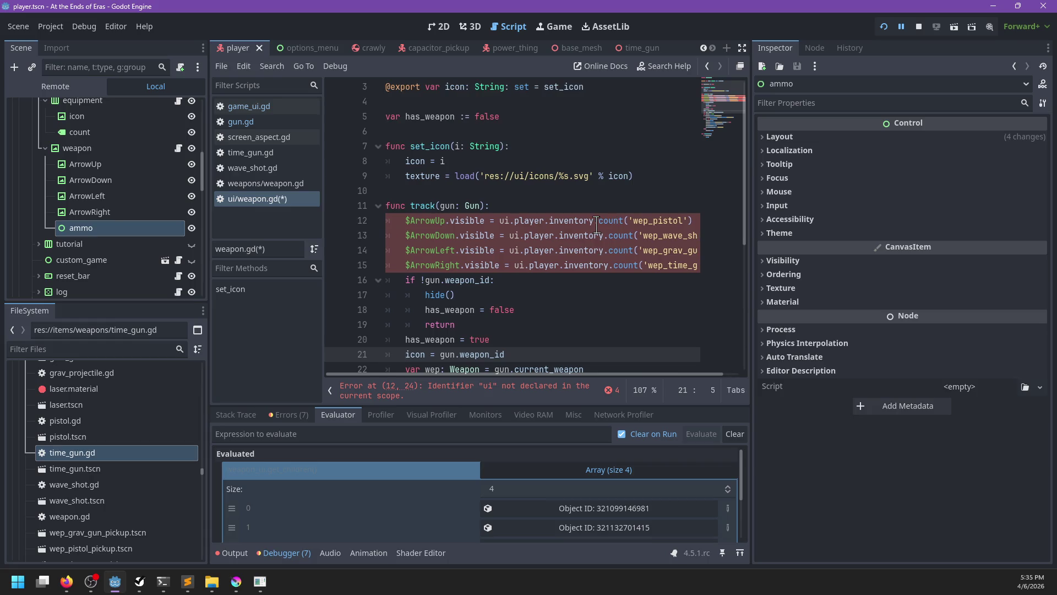
Replace ui.player.inventory.count on the four arrow lines with gun.is_enabled and save
{"action": "left_click_drag", "start_coordinate": [623, 223], "coordinate": [501, 226]}
{"action": "key", "text": "ctrl+d"}
{"action": "key", "text": "ctrl+d"}
{"action": "key", "text": "ctrl+d"}
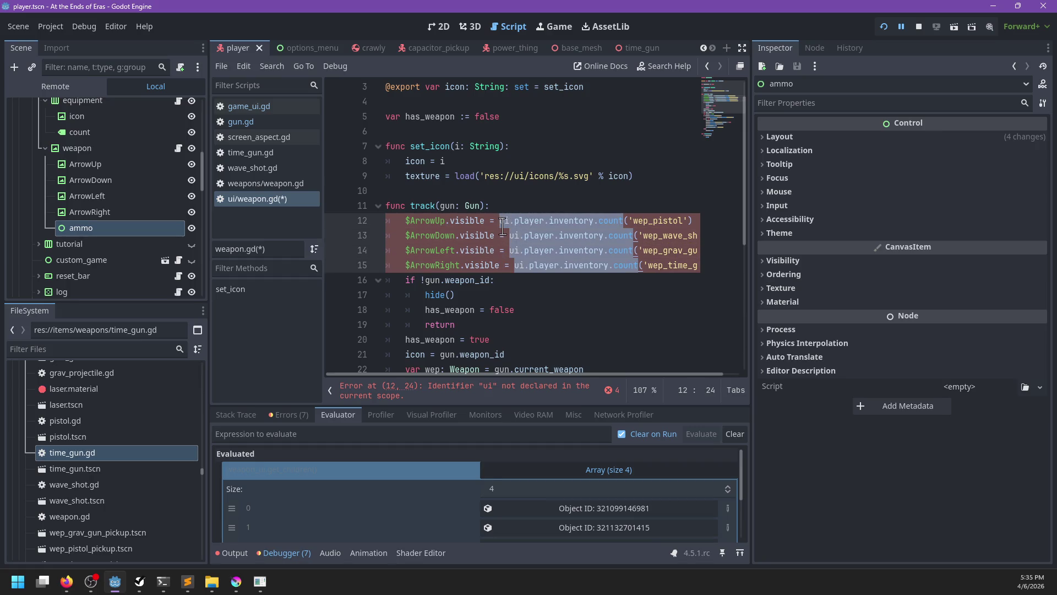
{"action": "type", "text": "gun.ena"}
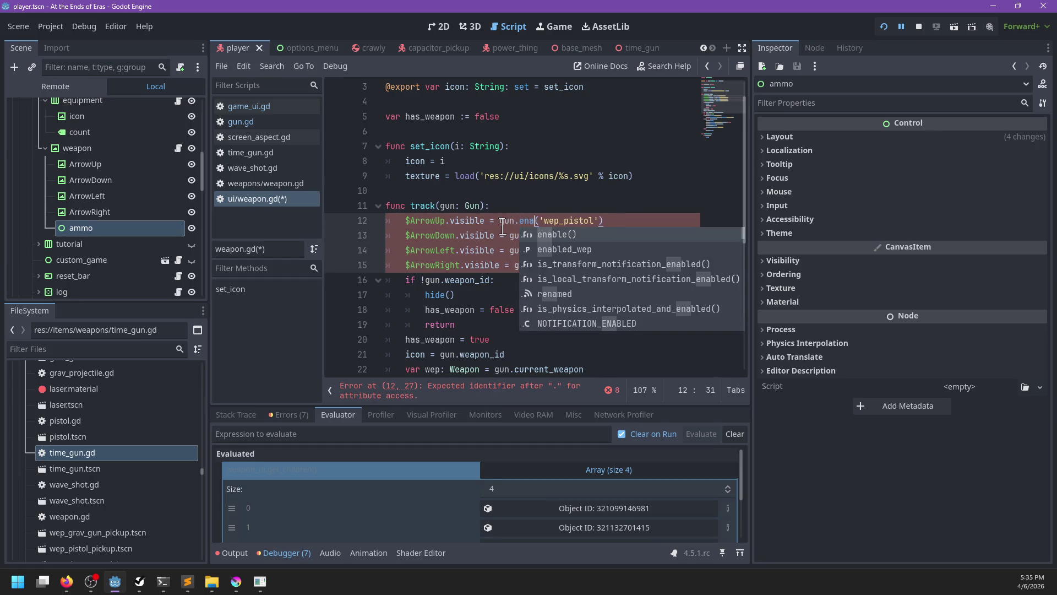
{"action": "type", "text": "b"}
{"action": "key", "text": "Down"}
{"action": "key", "text": "Return"}
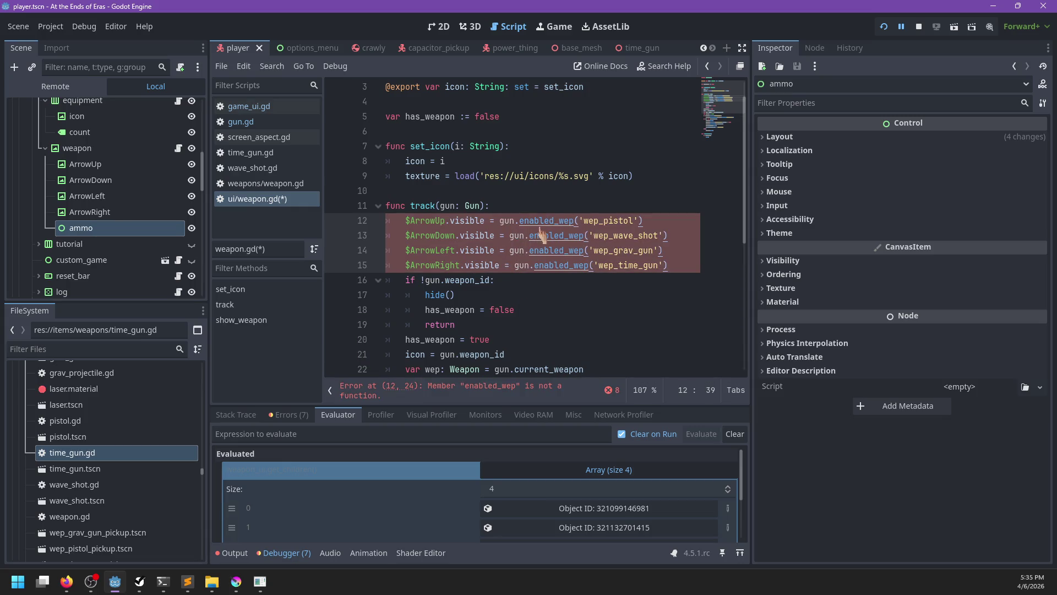
{"action": "key", "text": "ctrl+BackSpace"}
{"action": "type", "text": "is_enabled"}
{"action": "key", "text": "ctrl+BackSpace"}
{"action": "type", "text": "ha"}
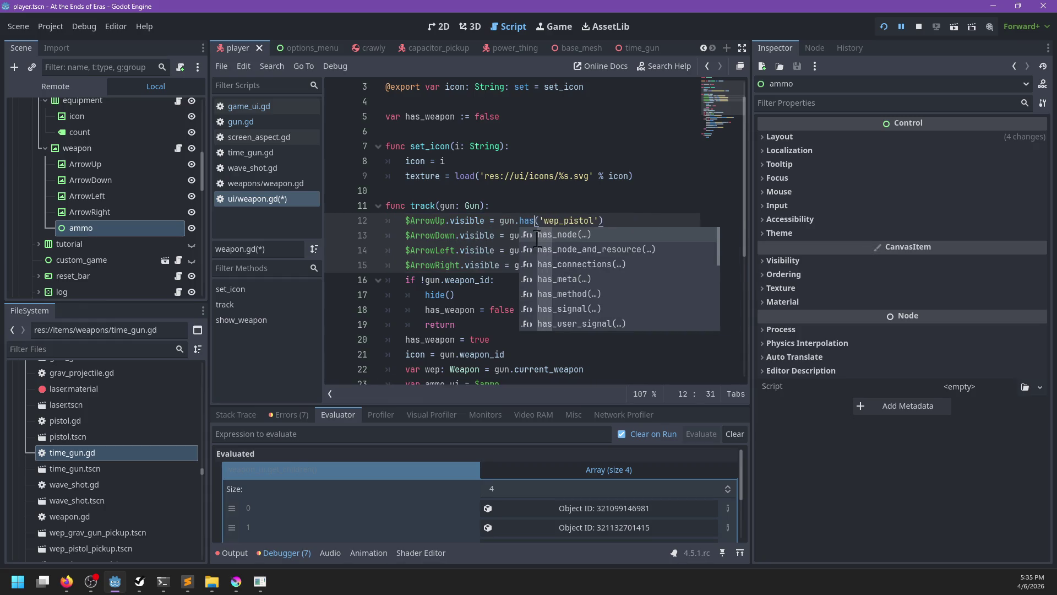
{"action": "type", "text": "s"}
{"action": "key", "text": "ctrl+s"}
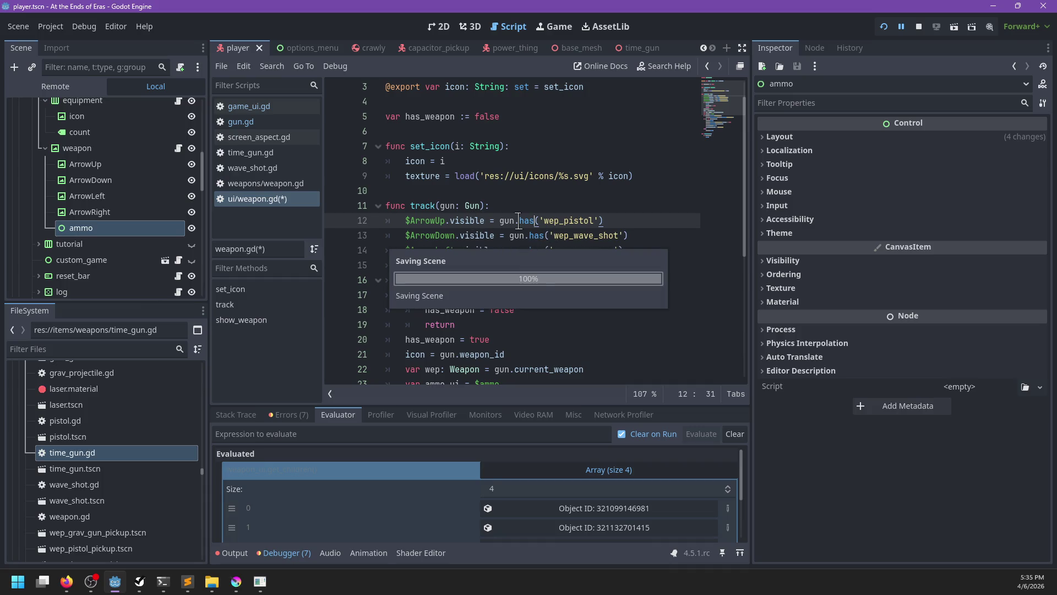
{"action": "key", "text": "ctrl+z"}
{"action": "key", "text": "ctrl+z"}
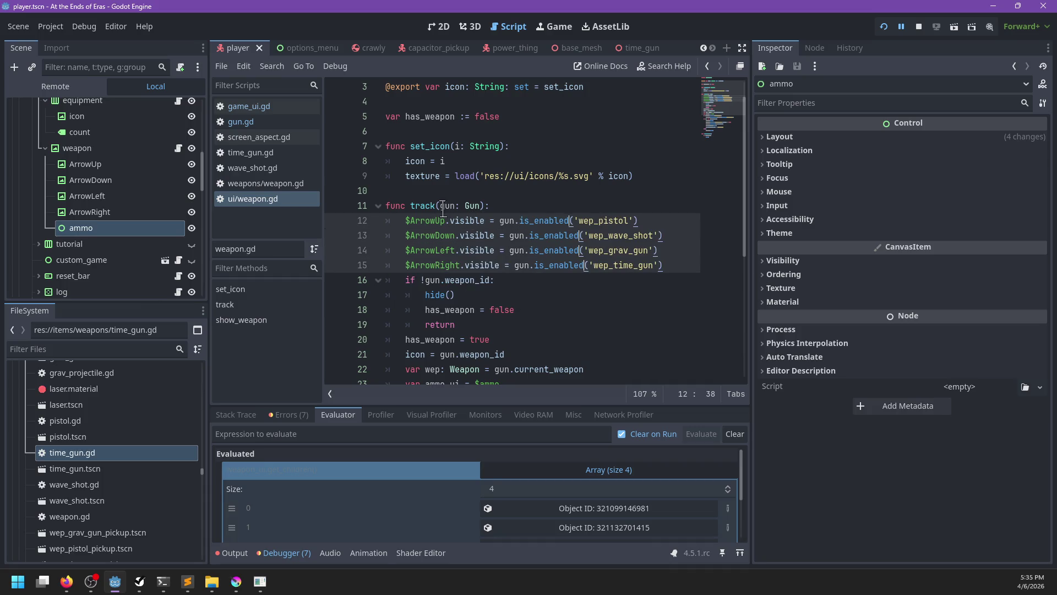
{"action": "left_click", "coordinate": [529, 221], "text": "ctrl"}
Search gun.gd for 'enabled' to locate the enabled_wep code near add_weapon
{"action": "left_click", "coordinate": [580, 240]}
{"action": "key", "text": "ctrl+f"}
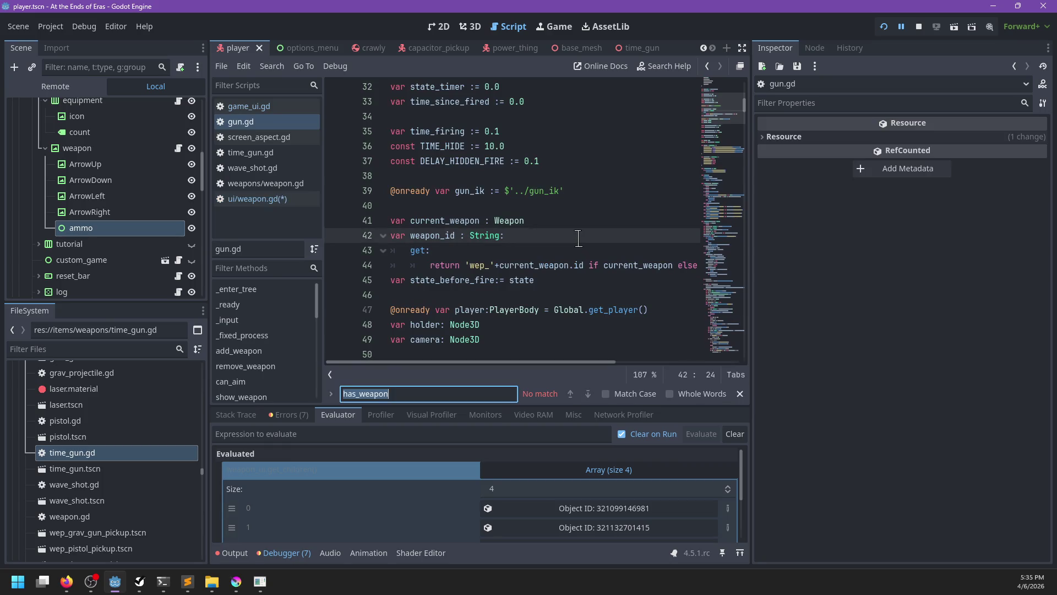
{"action": "type", "text": "enabled"}
{"action": "key", "text": "Return"}
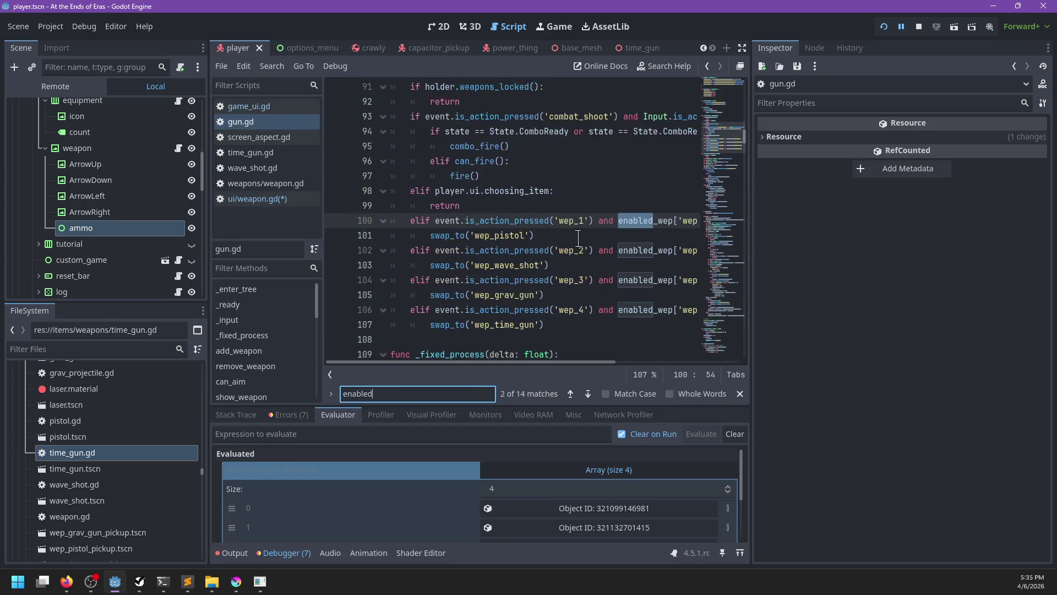
{"action": "key", "text": "Return"}
{"action": "key", "text": "Return"}
{"action": "key", "text": "Return"}
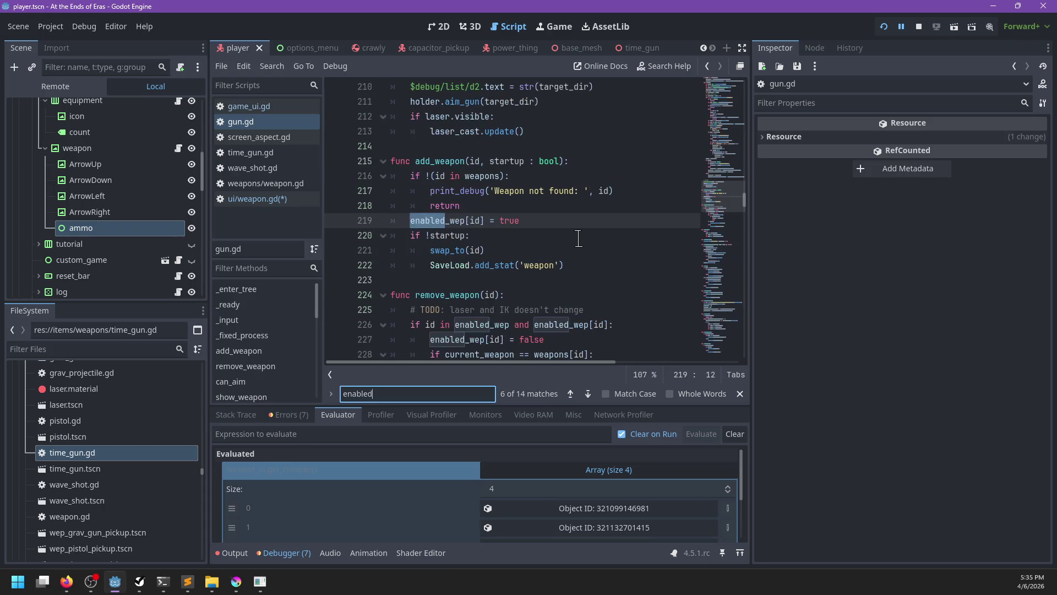
{"action": "key", "text": "Escape"}
Declare a new has_weapon(id: String) function above add_weapon in gun.gd
{"action": "left_click", "coordinate": [459, 146]}
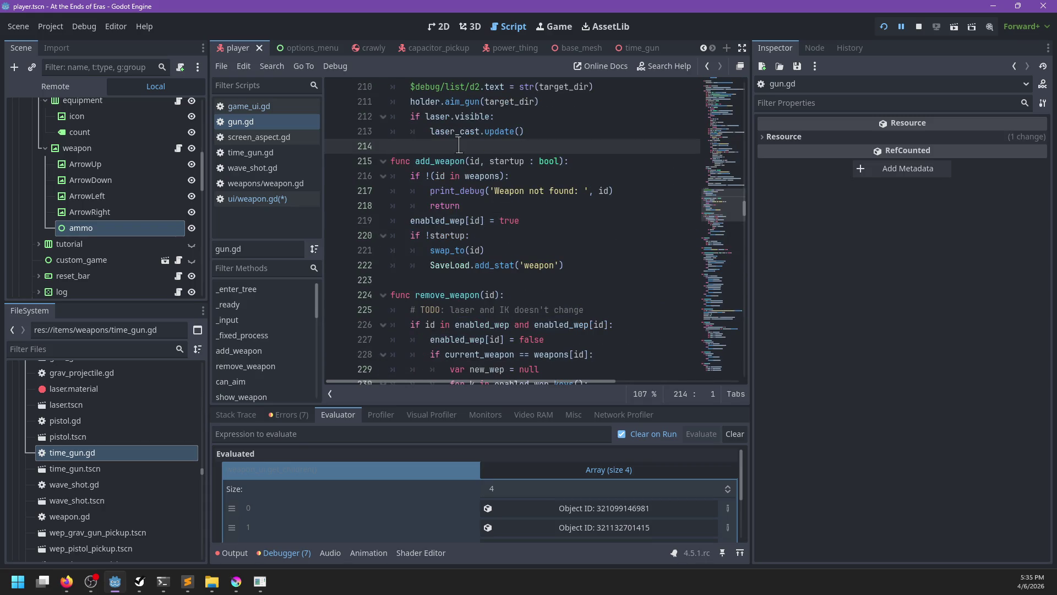
{"action": "key", "text": "Return"}
{"action": "key", "text": "Return"}
{"action": "key", "text": "Up"}
{"action": "type", "text": "func"}
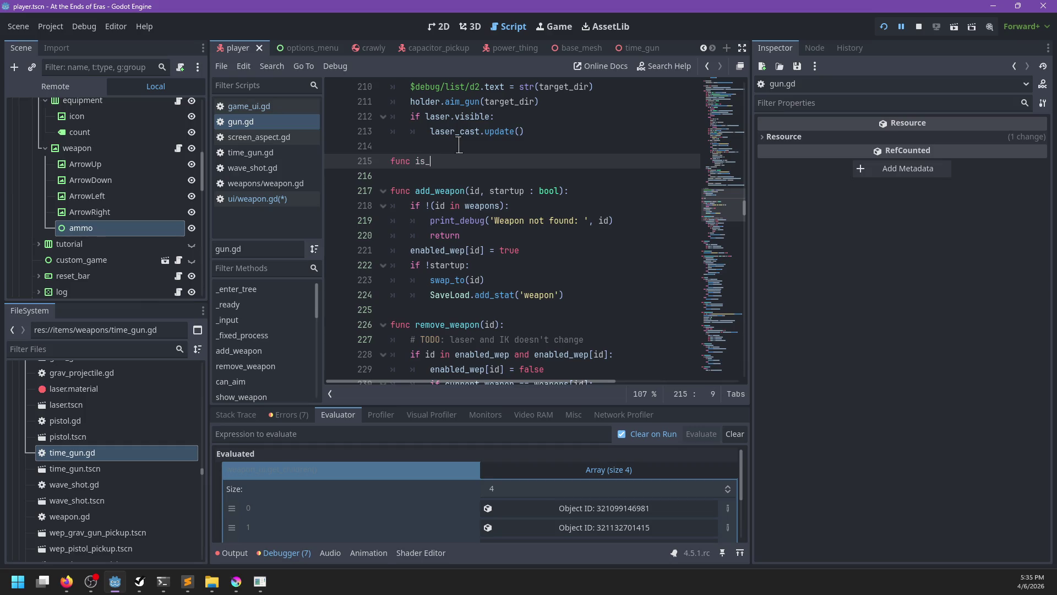
{"action": "key", "text": "BackSpace"}
{"action": "key", "text": "BackSpace"}
{"action": "key", "text": "BackSpace"}
{"action": "type", "text": "has_weap"}
Make has_weapon return id in enabled_wep and enabled_wep[id], and save gun.gd
{"action": "key", "text": "Return"}
{"action": "type", "text": "return enabled_wep"}
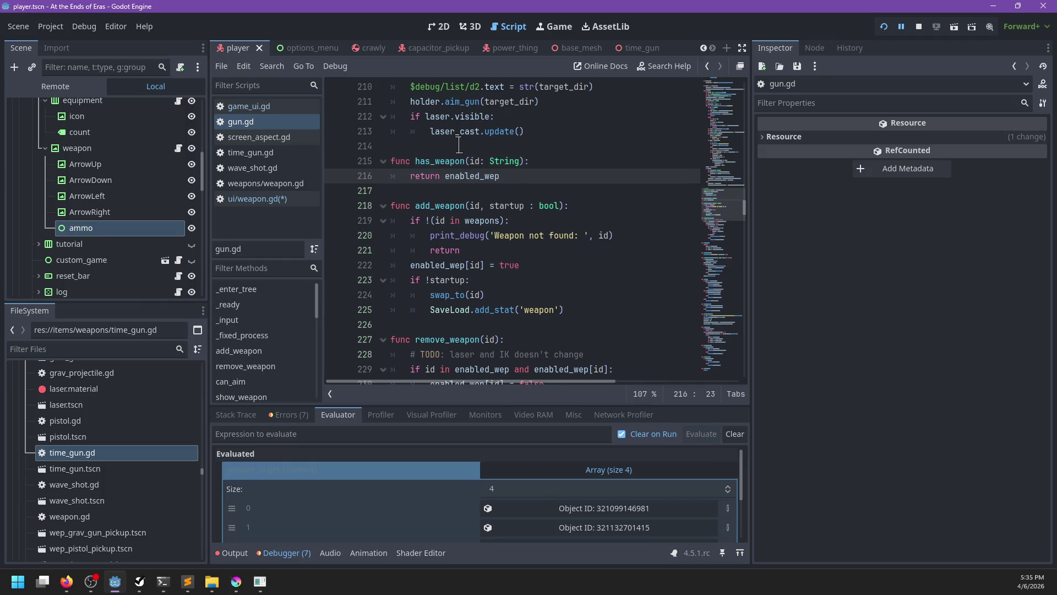
{"action": "key", "text": "ctrl+BackSpace"}
{"action": "type", "text": "bled_wep[i"}
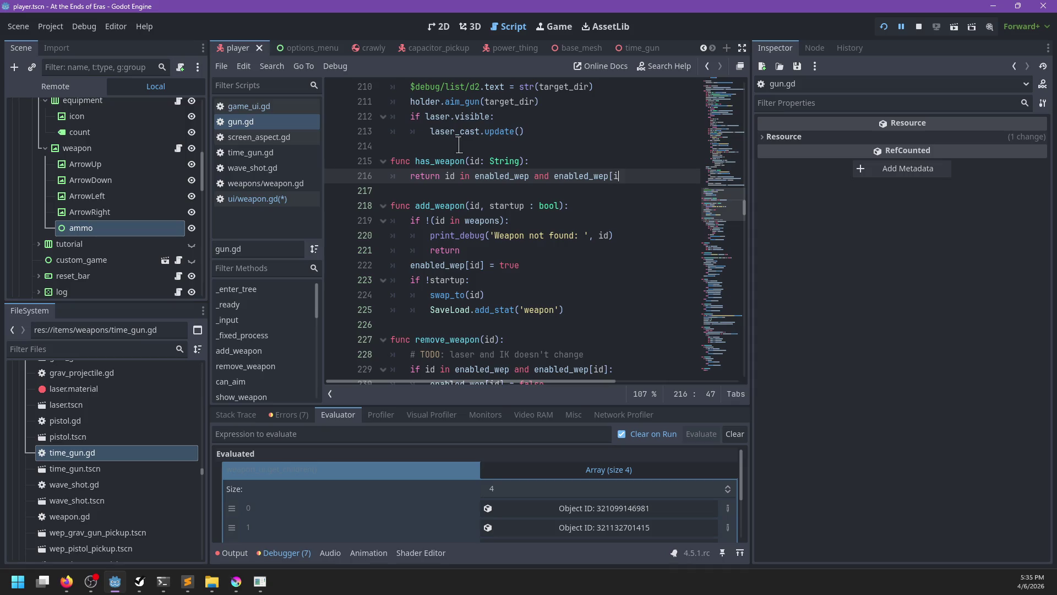
{"action": "key", "text": "ctrl+s"}
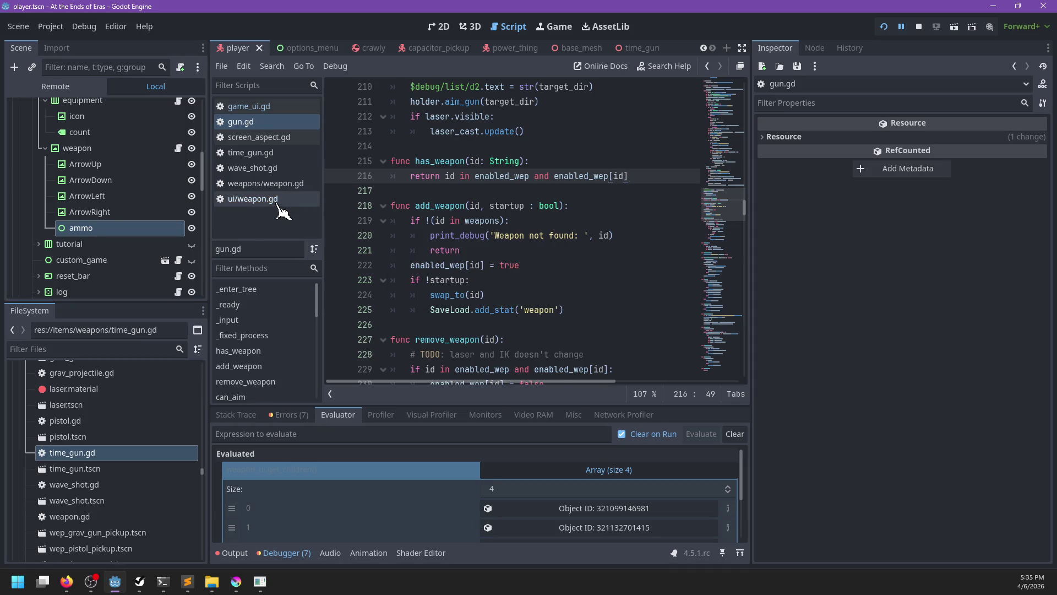
{"action": "left_click", "coordinate": [259, 199]}
{"action": "double_click", "coordinate": [551, 221]}
Rename the four gun.is_enabled arrow checks to gun.has_weapon and save ui/weapon.gd
{"action": "key", "text": "ctrl+d"}
{"action": "key", "text": "ctrl+d"}
{"action": "key", "text": "ctrl+d"}
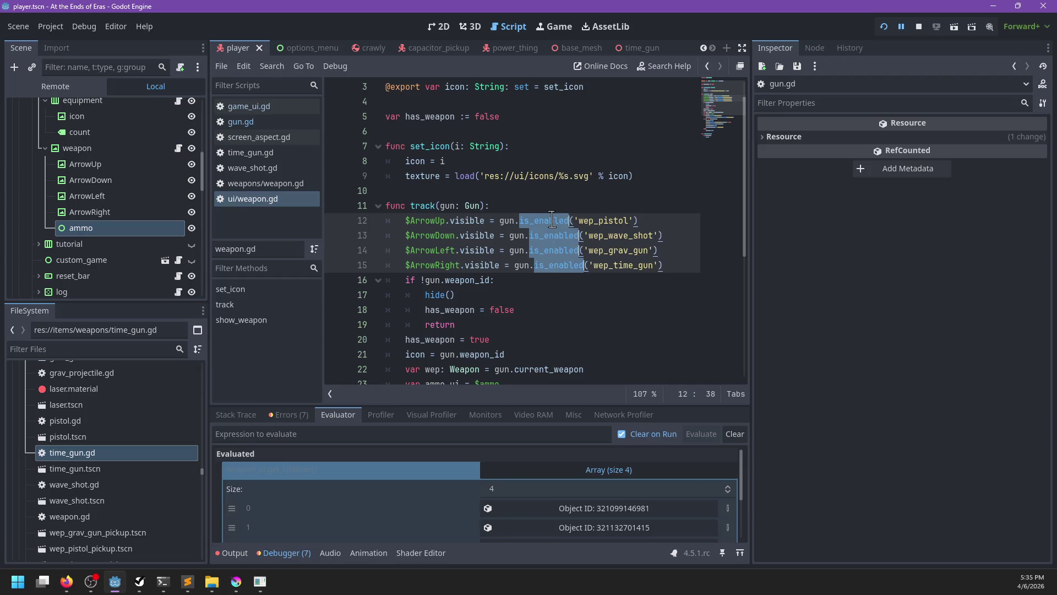
{"action": "type", "text": "has_weapon"}
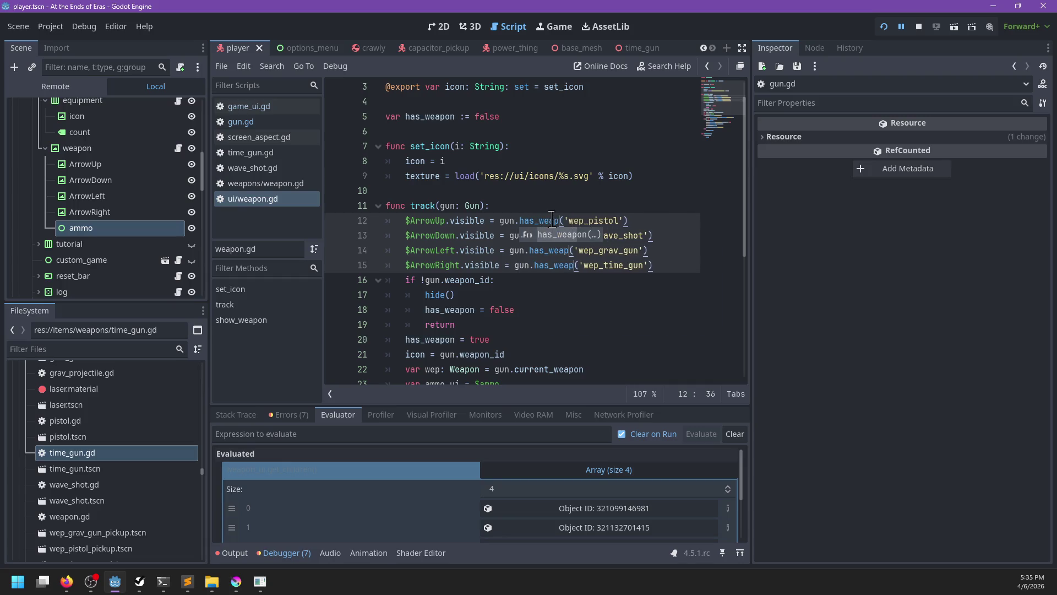
{"action": "key", "text": "ctrl+s"}
{"action": "left_click", "coordinate": [538, 210]}
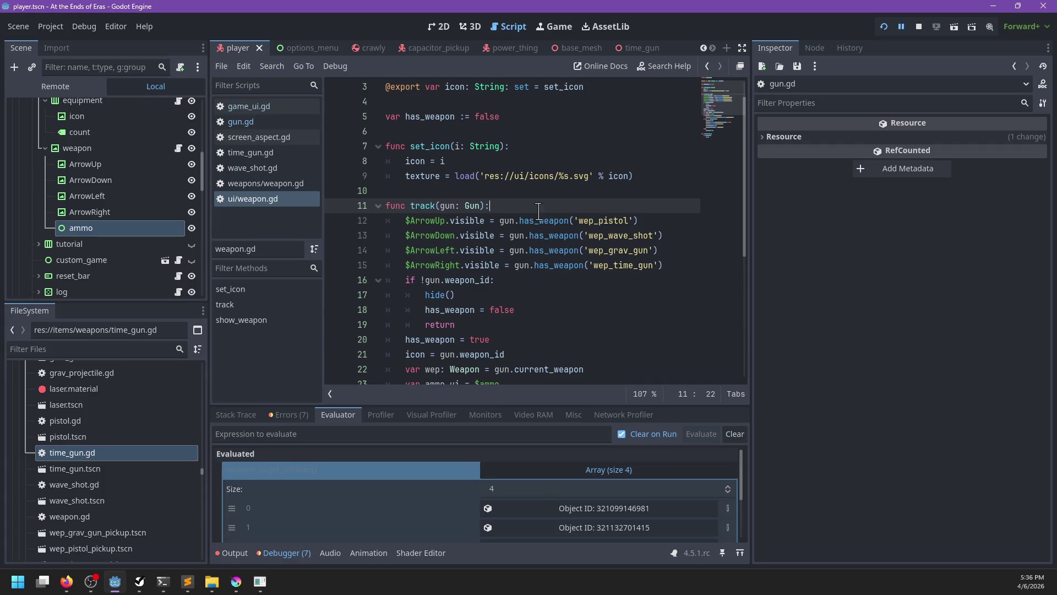
{"action": "scroll", "coordinate": [573, 283], "scroll_direction": "down", "scroll_amount": 2}
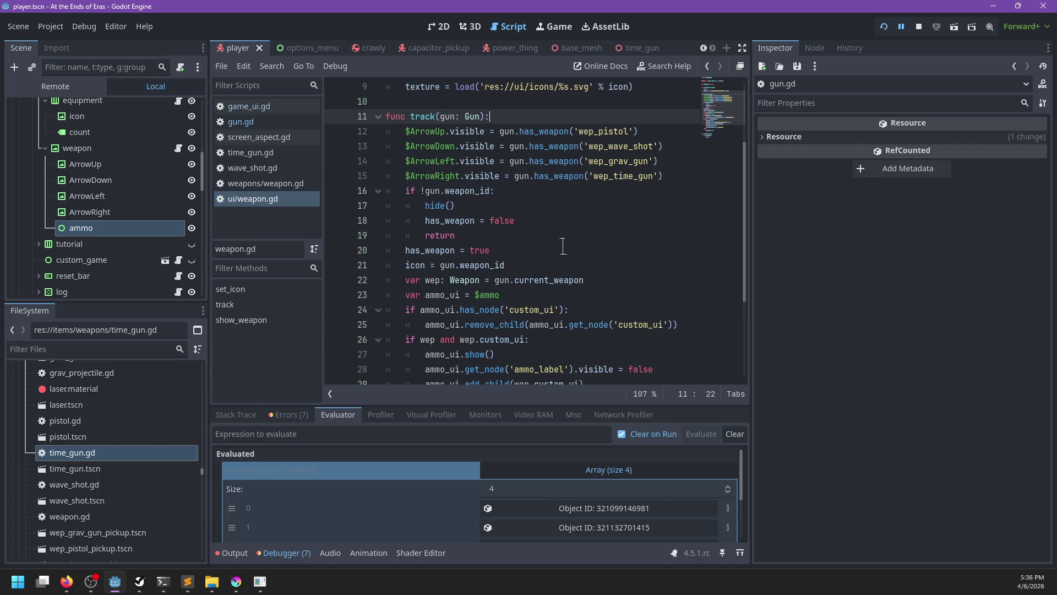
{"action": "scroll", "coordinate": [563, 246], "scroll_direction": "down", "scroll_amount": 1}
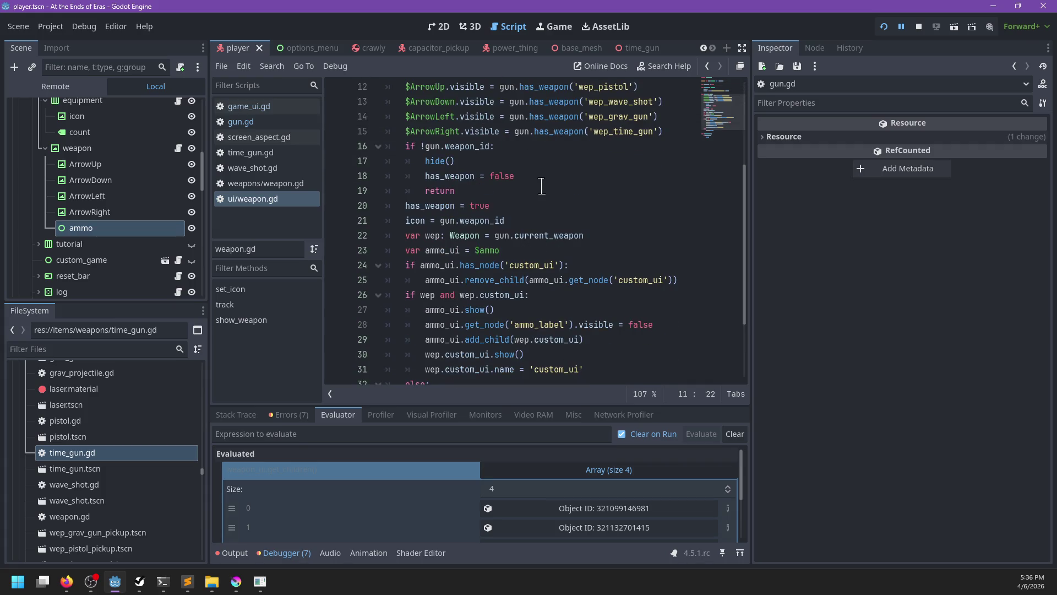
{"action": "scroll", "coordinate": [541, 188], "scroll_direction": "up", "scroll_amount": 2}
Trial-delete the has_weapon = true and has_weapon = false lines in track
{"action": "left_click", "coordinate": [433, 234]}
{"action": "double_click", "coordinate": [464, 235]}
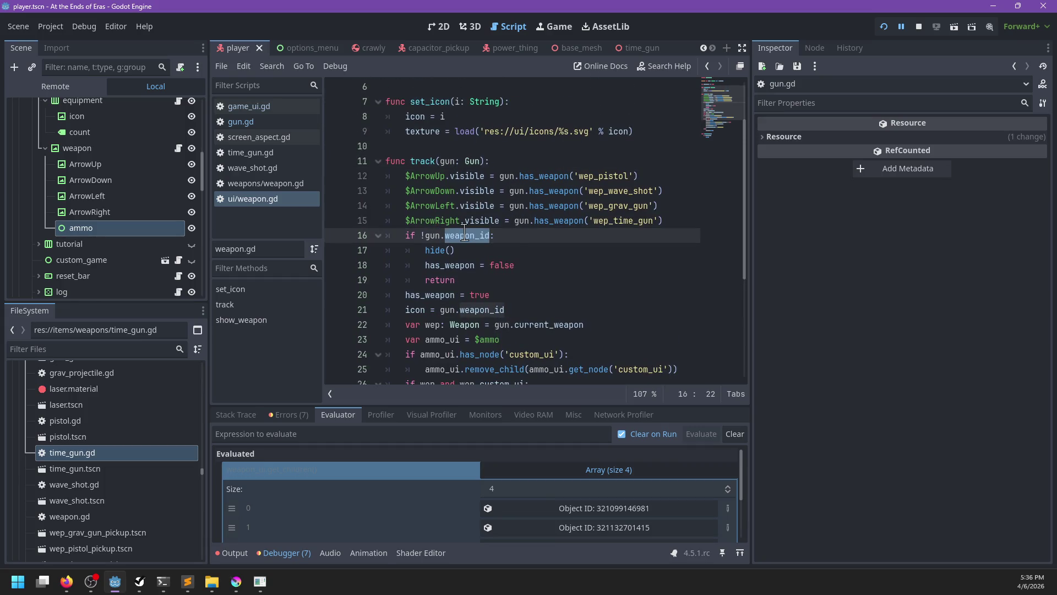
{"action": "left_click", "coordinate": [425, 235]}
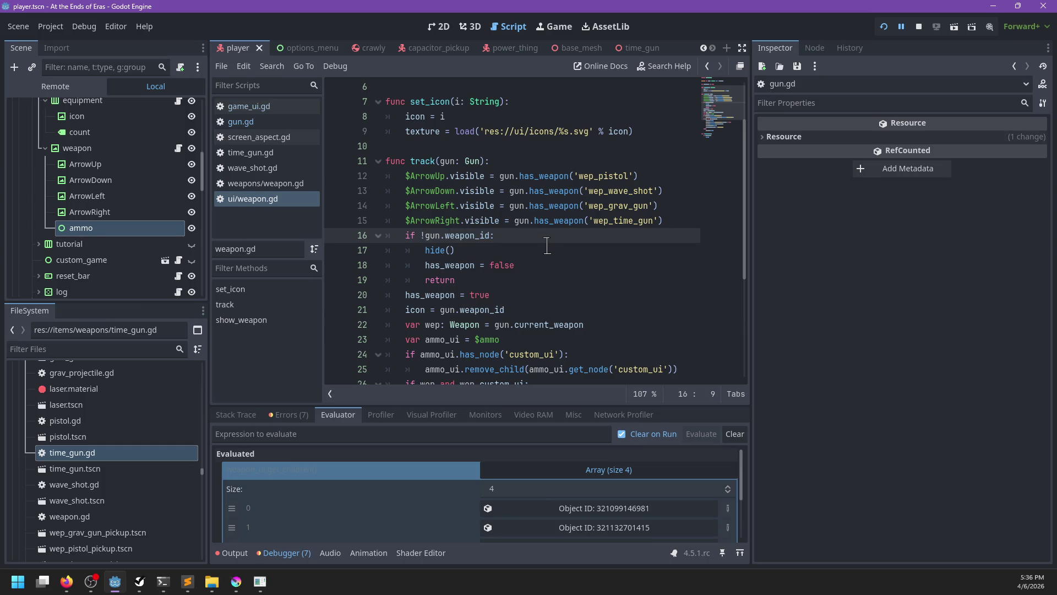
{"action": "scroll", "coordinate": [546, 245], "scroll_direction": "down", "scroll_amount": 1}
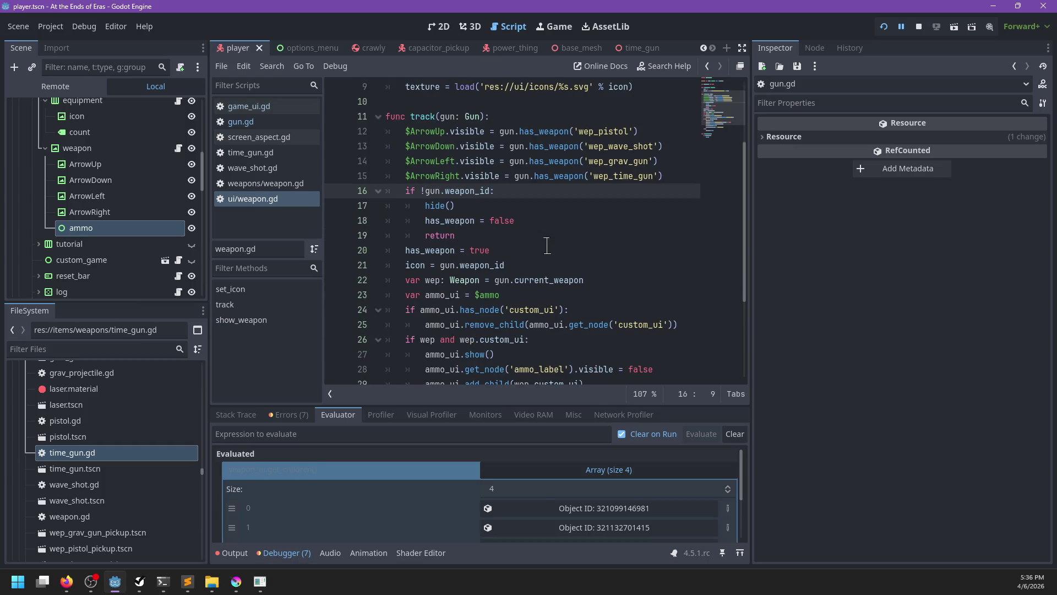
{"action": "double_click", "coordinate": [463, 193]}
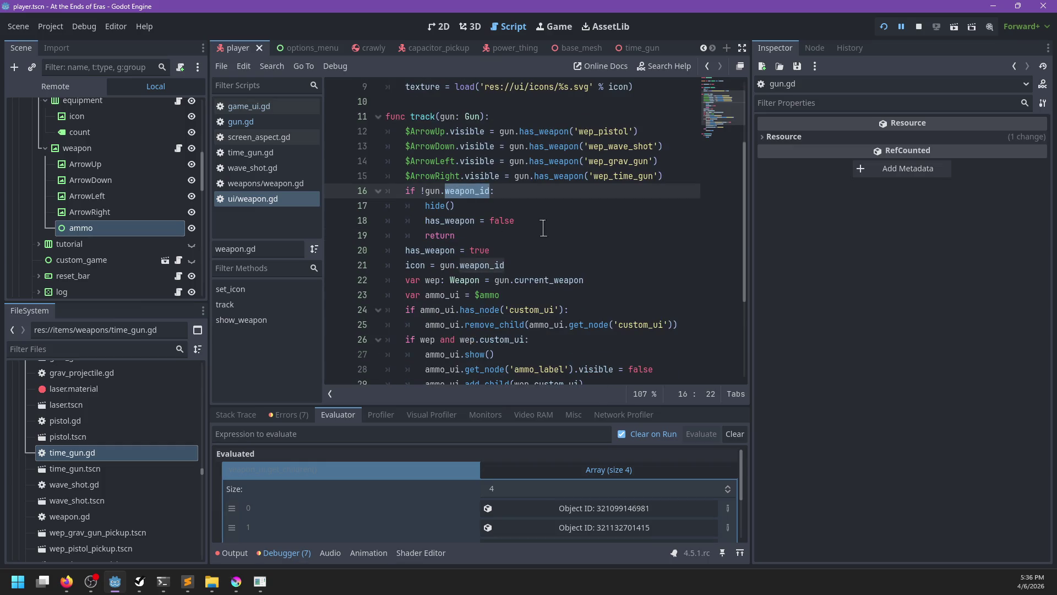
{"action": "left_click_drag", "start_coordinate": [516, 253], "coordinate": [512, 237]}
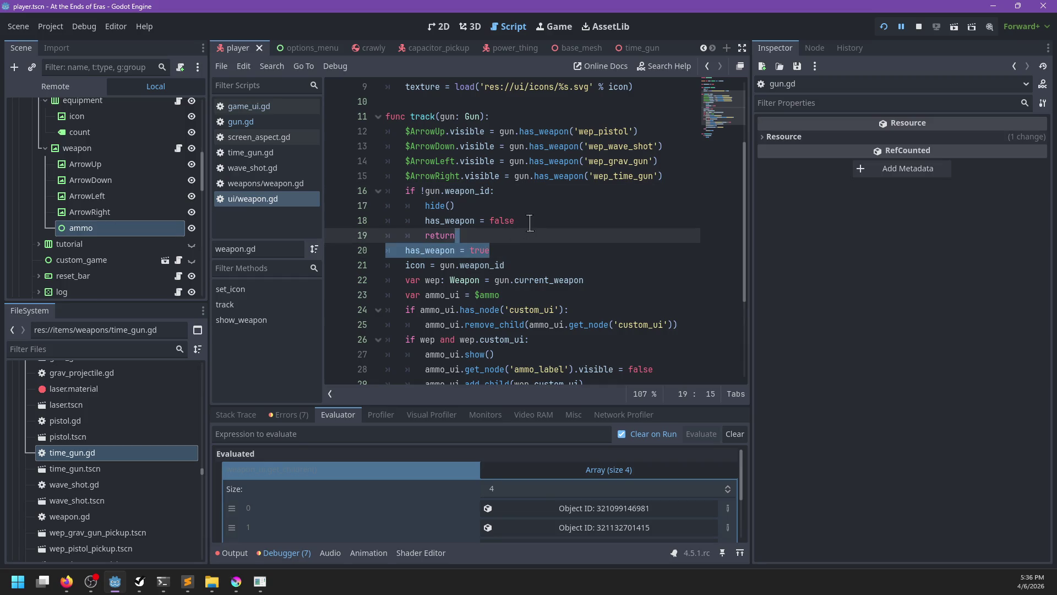
{"action": "key", "text": "BackSpace"}
{"action": "left_click_drag", "start_coordinate": [530, 223], "coordinate": [534, 211]}
{"action": "key", "text": "BackSpace"}
Restore the two deleted has_weapon lines and save ui/weapon.gd
{"action": "left_click", "coordinate": [429, 190]}
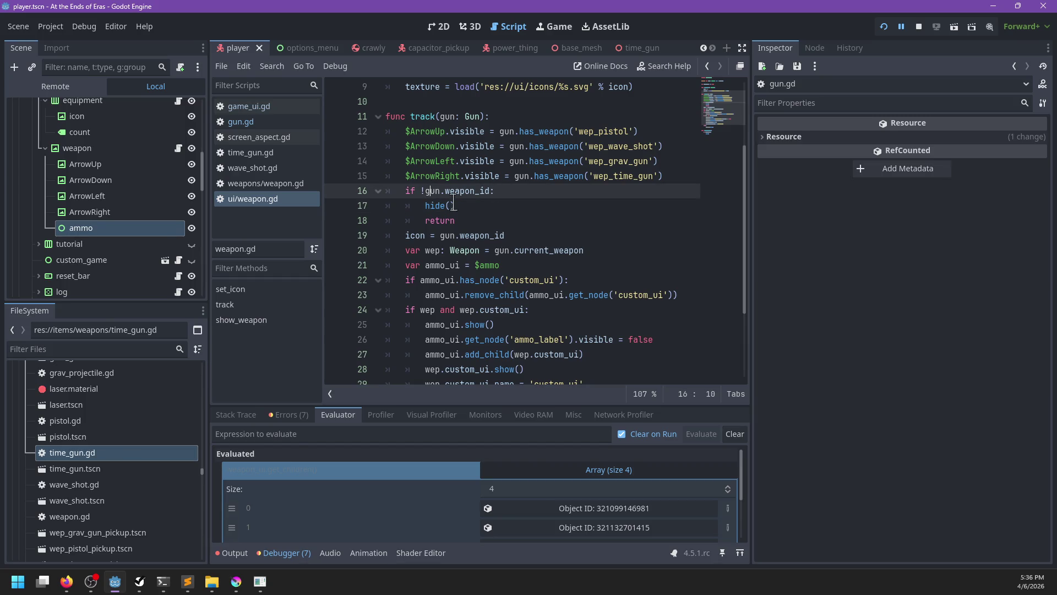
{"action": "scroll", "coordinate": [593, 237], "scroll_direction": "up", "scroll_amount": 3}
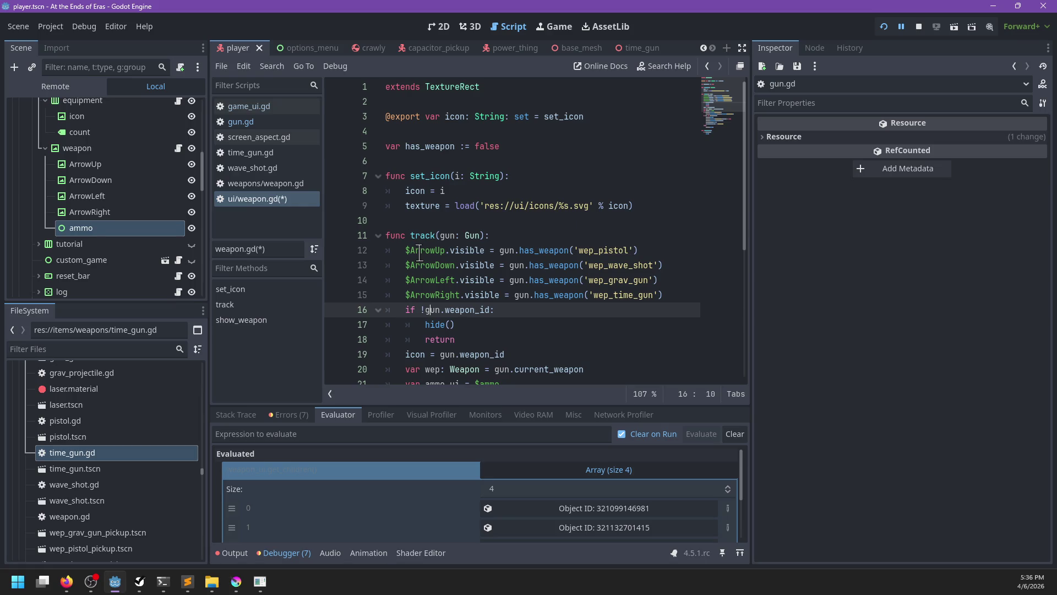
{"action": "scroll", "coordinate": [55, 206], "scroll_direction": "up", "scroll_amount": 5}
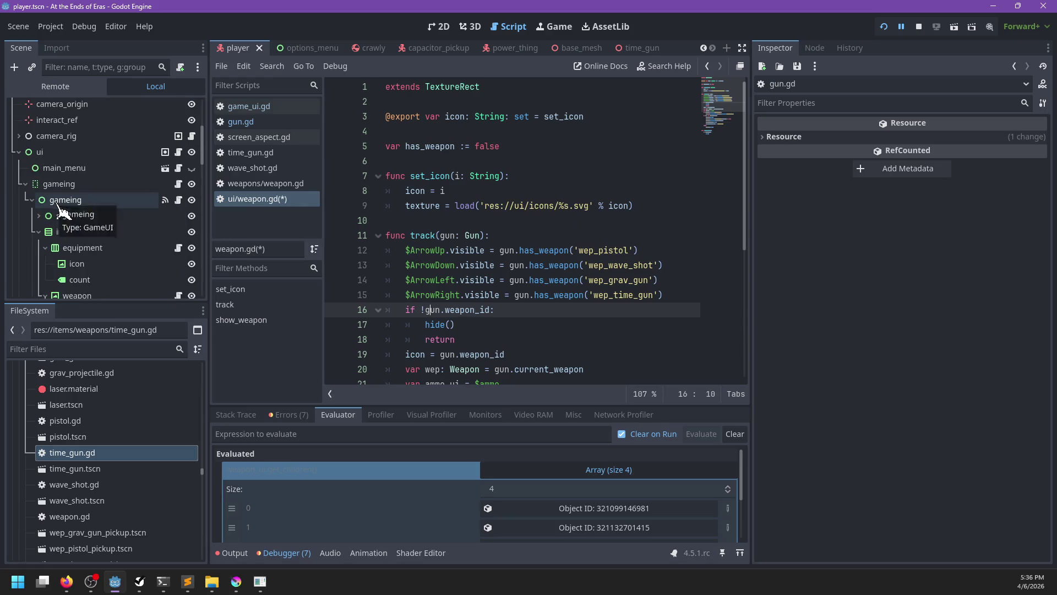
{"action": "scroll", "coordinate": [29, 207], "scroll_direction": "down", "scroll_amount": 3}
{"action": "scroll", "coordinate": [475, 184], "scroll_direction": "down", "scroll_amount": 5}
{"action": "key", "text": "ctrl+shift+z"}
{"action": "key", "text": "ctrl+shift+z"}
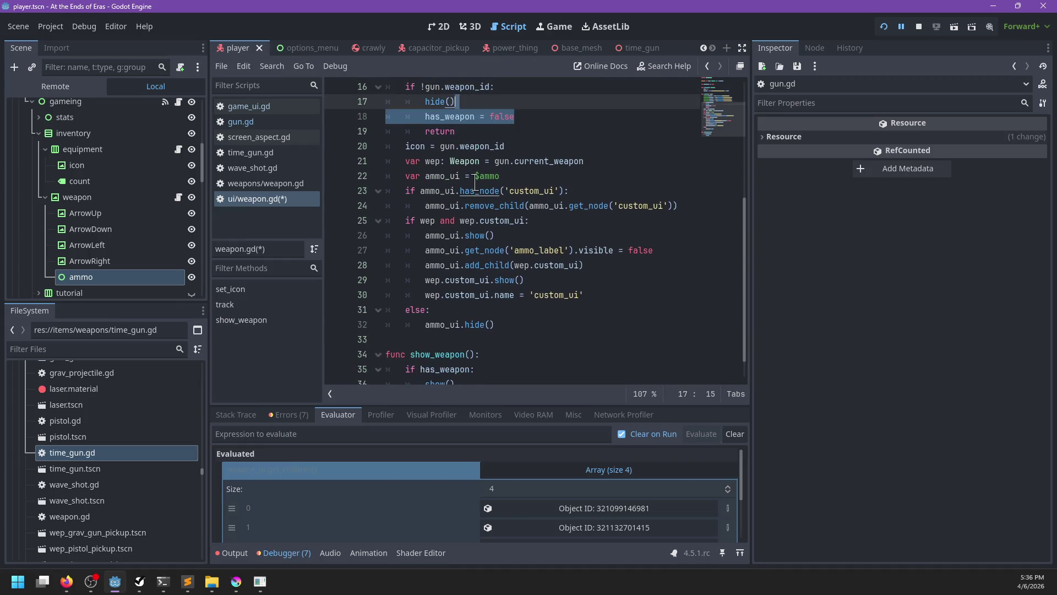
{"action": "key", "text": "ctrl+s"}
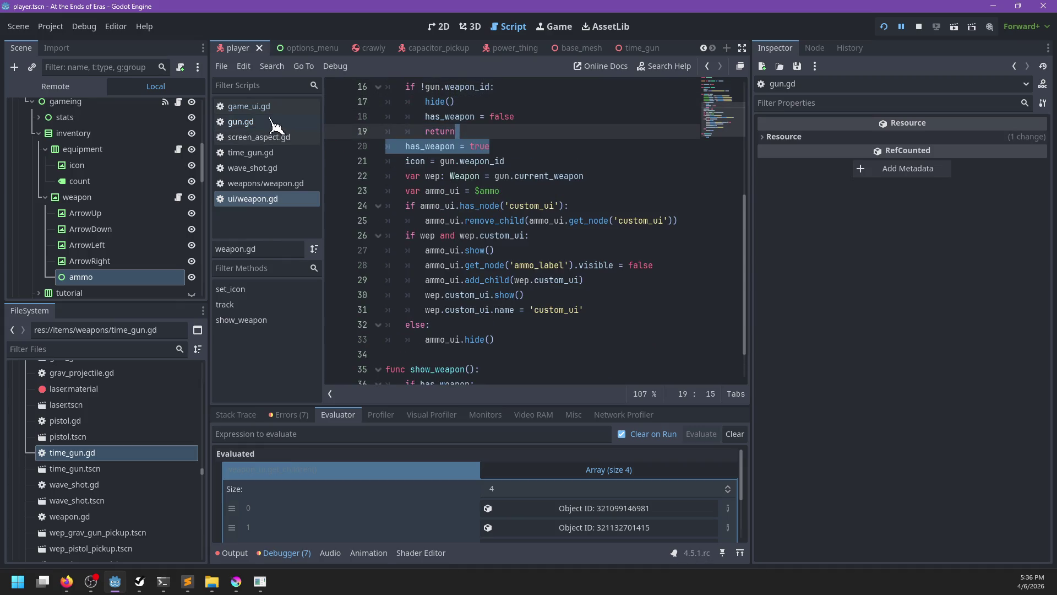
{"action": "left_click", "coordinate": [275, 108]}
Delete the update_ammo function from game_ui.gd, check for leftover update_ammo matches, and save
{"action": "scroll", "coordinate": [535, 232], "scroll_direction": "down", "scroll_amount": 5}
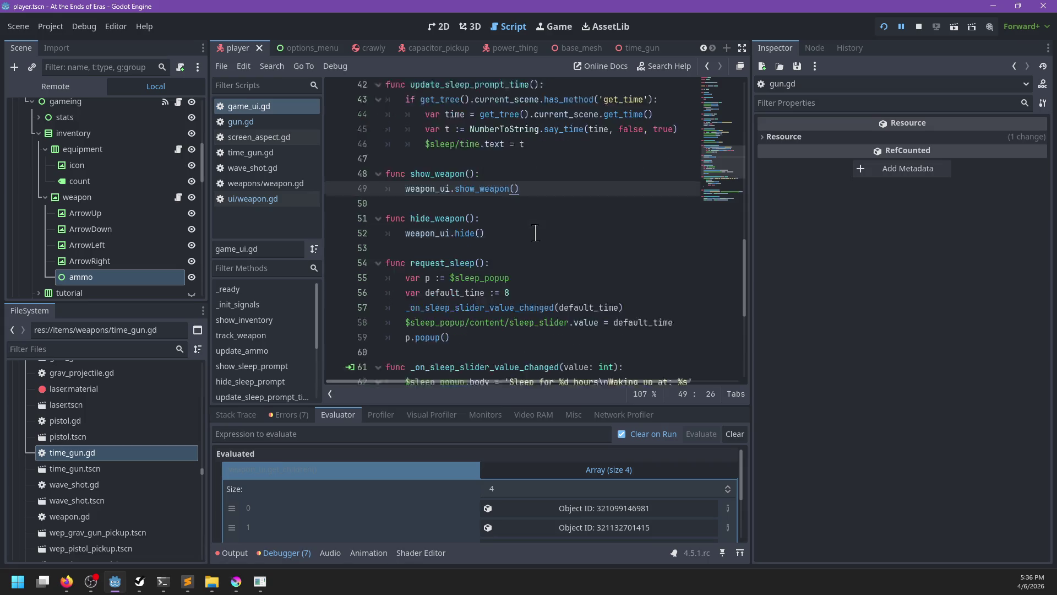
{"action": "scroll", "coordinate": [535, 232], "scroll_direction": "up", "scroll_amount": 12}
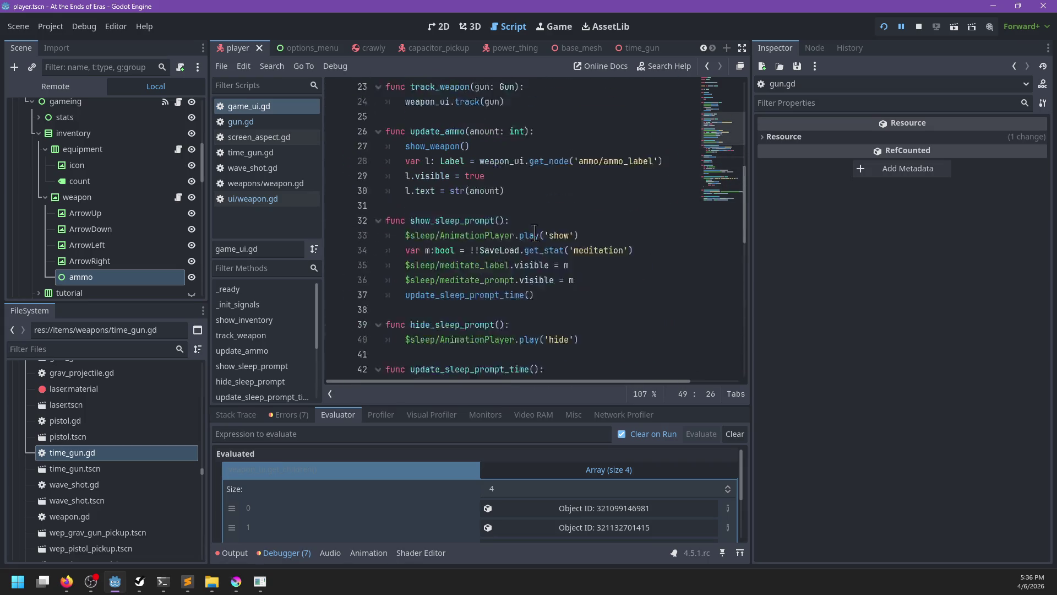
{"action": "mouse_move", "coordinate": [519, 251]}
{"action": "left_mouse_down"}
{"action": "mouse_move", "coordinate": [558, 165]}
{"action": "mouse_move", "coordinate": [560, 176]}
{"action": "left_mouse_up"}
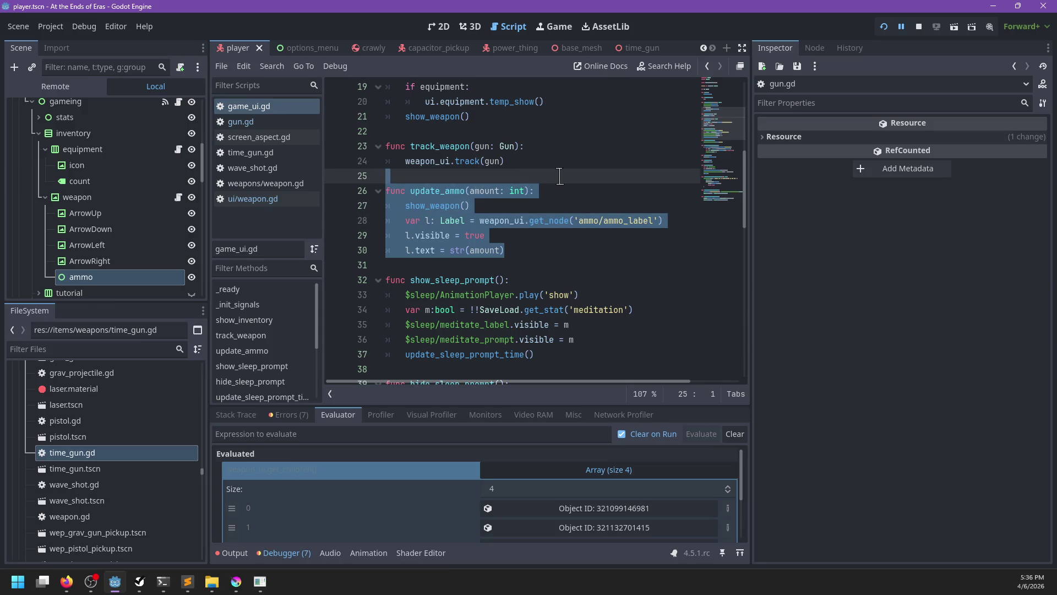
{"action": "key", "text": "BackSpace"}
{"action": "key", "text": "BackSpace"}
{"action": "scroll", "coordinate": [560, 177], "scroll_direction": "up", "scroll_amount": 6}
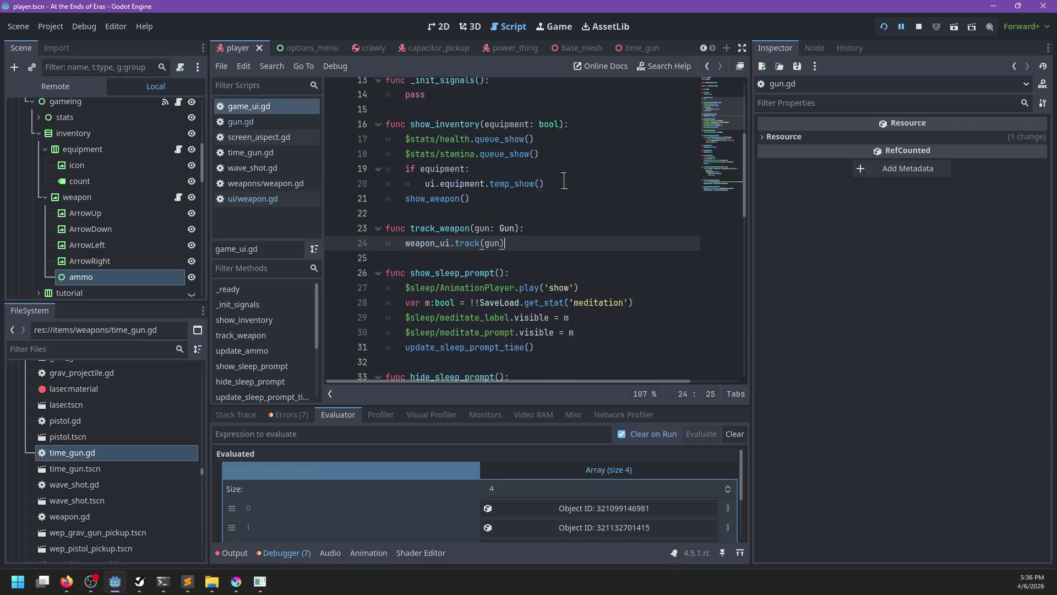
{"action": "key", "text": "ctrl+f"}
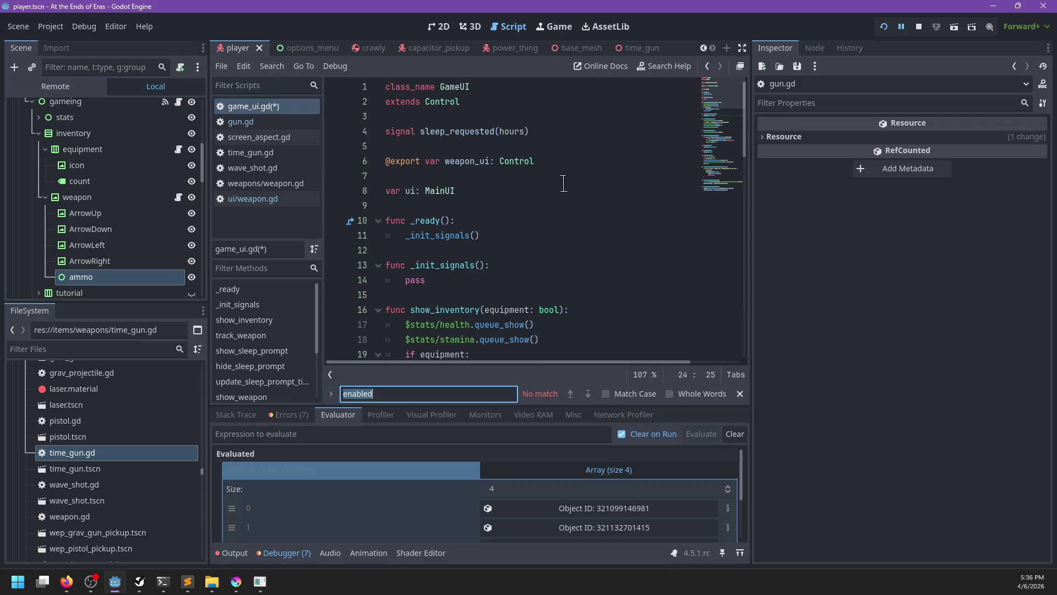
{"action": "type", "text": "update_ammo"}
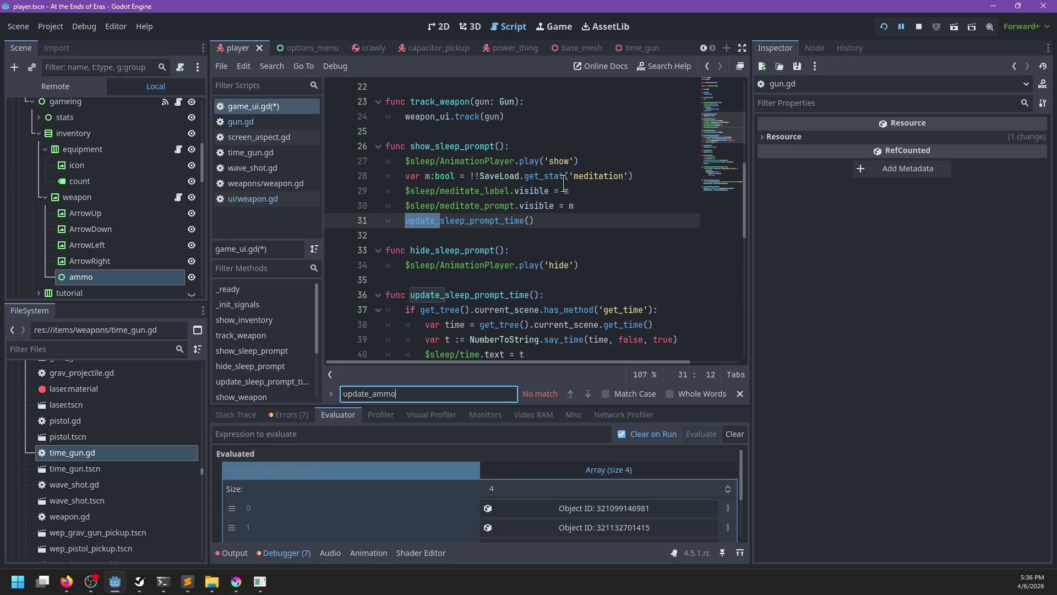
{"action": "key", "text": "Escape"}
{"action": "key", "text": "ctrl+s"}
Search player.gd and ui.gd for any remaining update_ calls
{"action": "scroll", "coordinate": [147, 165], "scroll_direction": "up", "scroll_amount": 5}
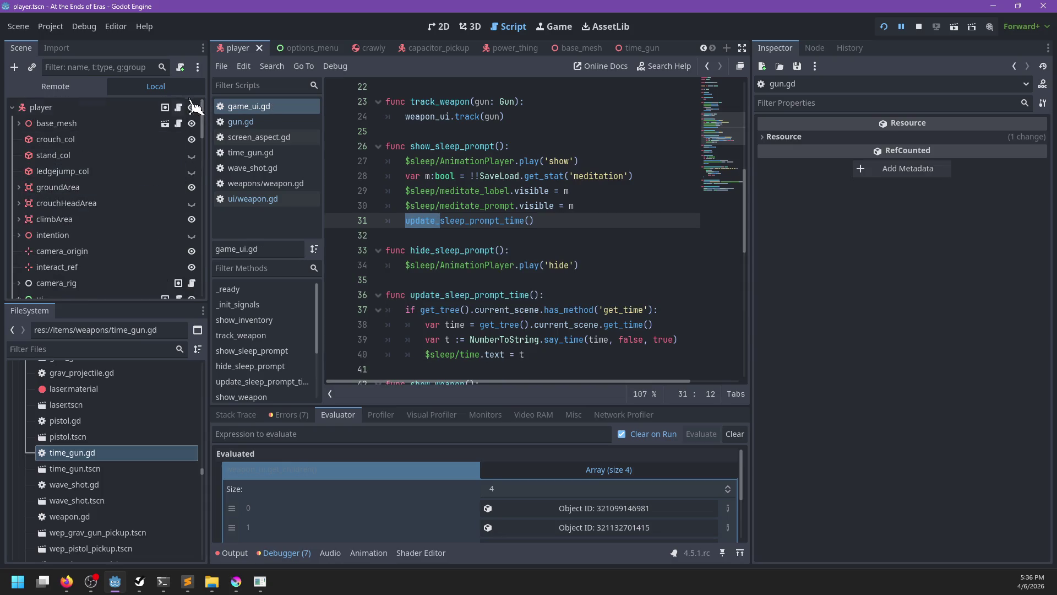
{"action": "key", "text": "ctrl+f"}
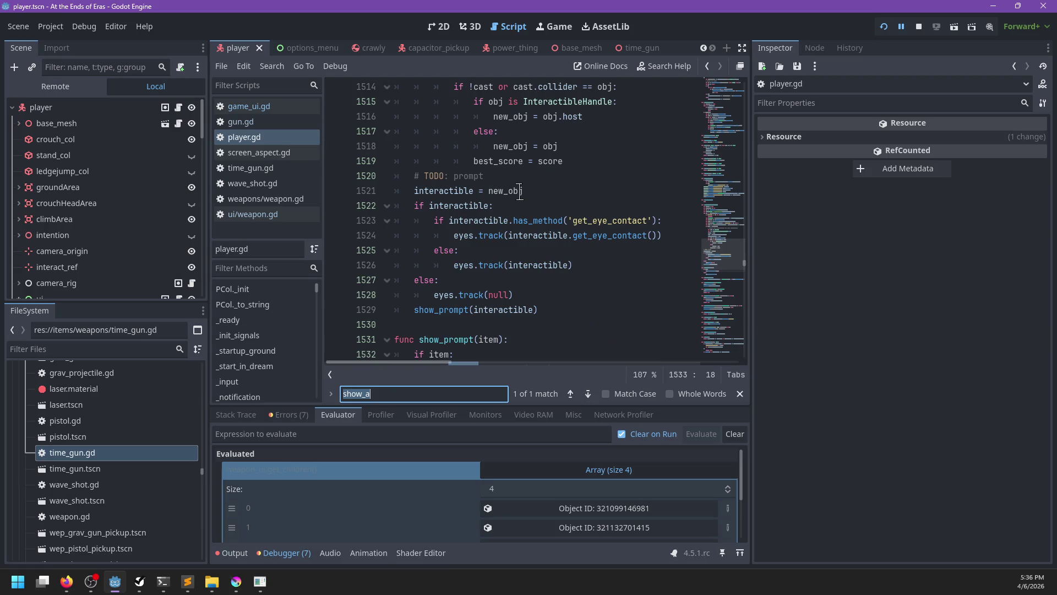
{"action": "type", "text": "update_amo"}
{"action": "key", "text": "Return"}
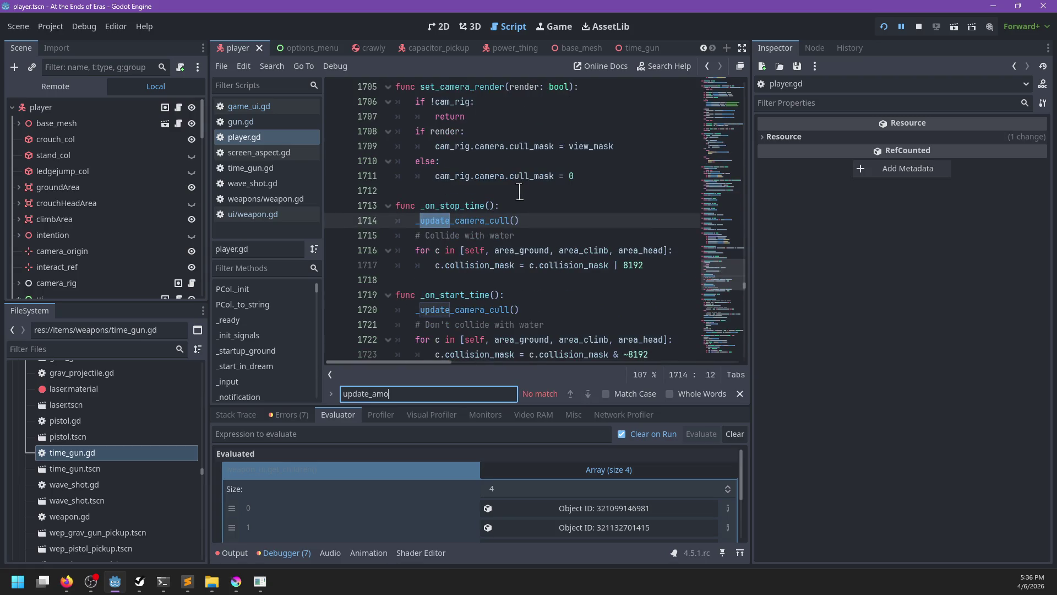
{"action": "key", "text": "Escape"}
{"action": "scroll", "coordinate": [166, 237], "scroll_direction": "down", "scroll_amount": 1}
{"action": "left_click", "coordinate": [178, 275]}
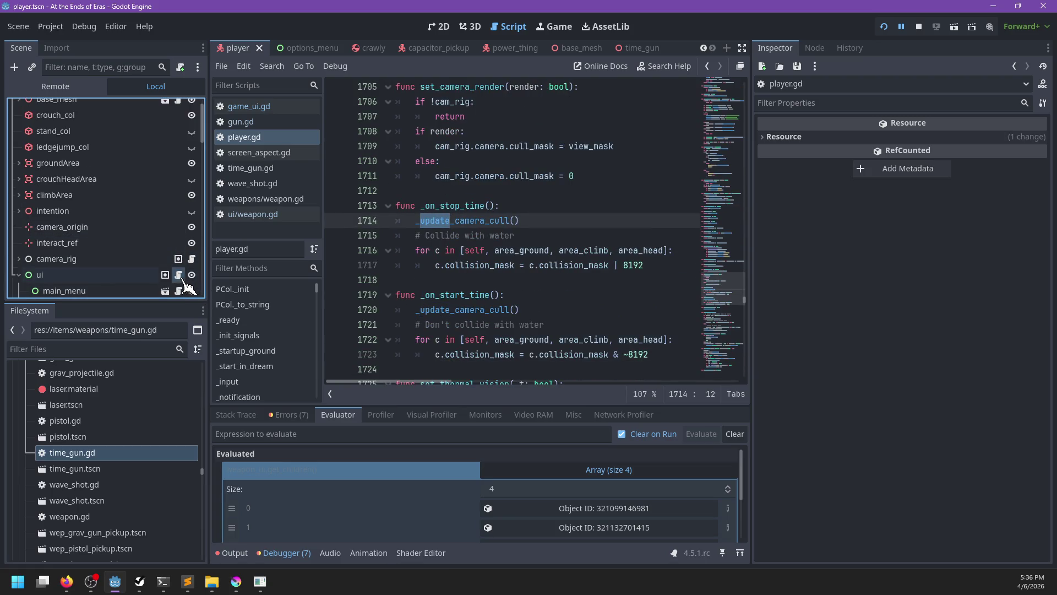
{"action": "key", "text": "ctrl+f"}
{"action": "type", "text": "update_"}
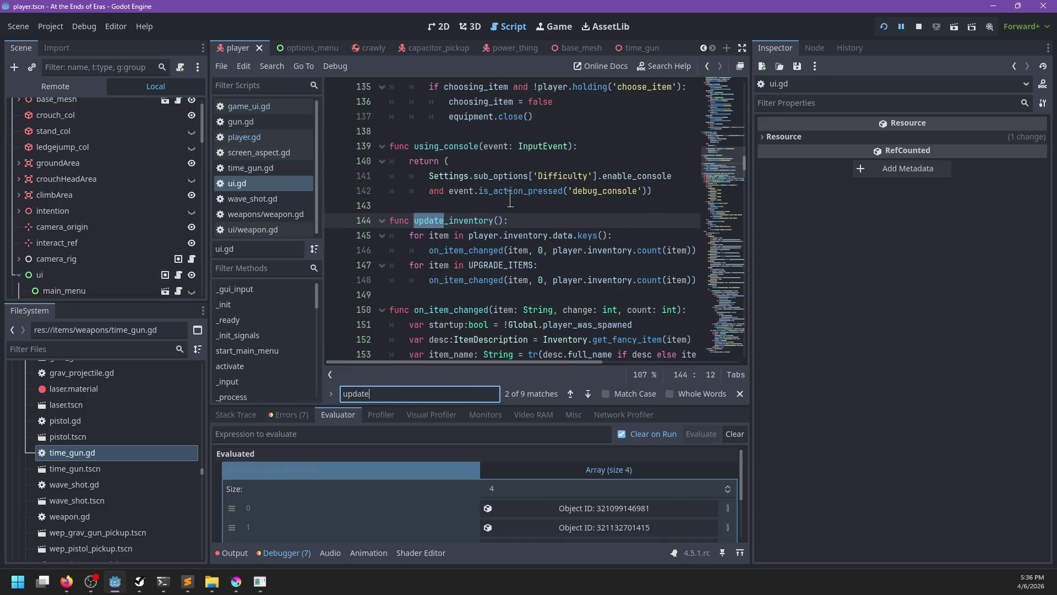
{"action": "key", "text": "Escape"}
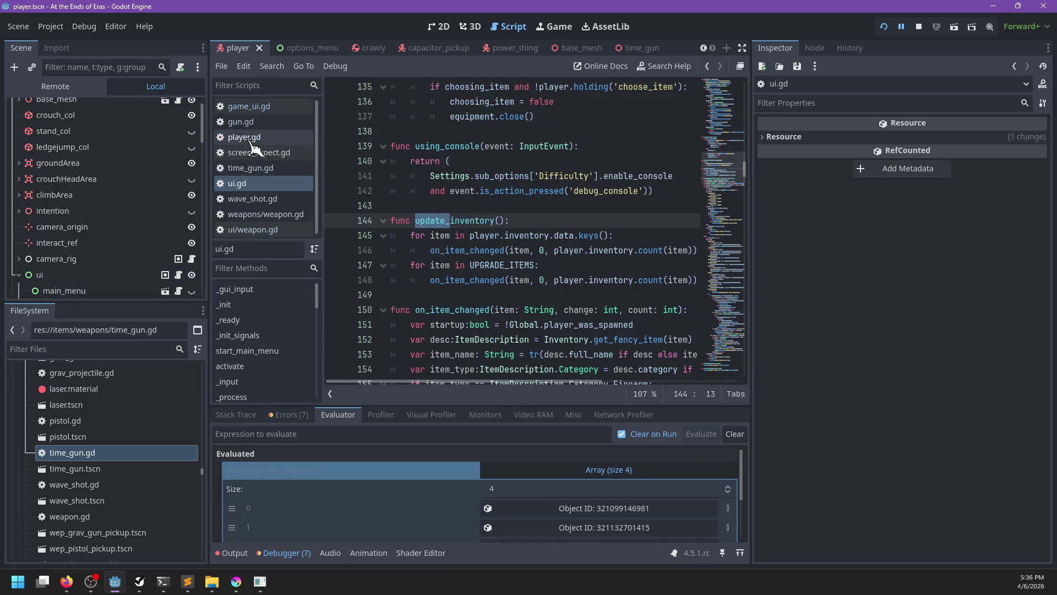
Look over game_ui.gd once more and open time_gun.gd
{"action": "left_click", "coordinate": [250, 106]}
{"action": "scroll", "coordinate": [578, 201], "scroll_direction": "down", "scroll_amount": 5}
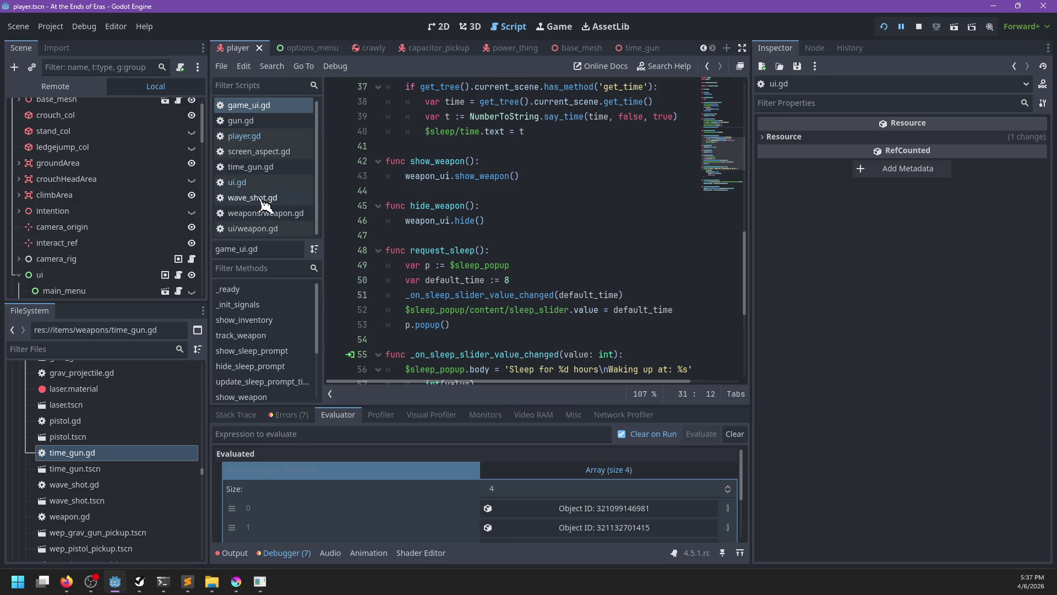
{"action": "scroll", "coordinate": [183, 269], "scroll_direction": "up", "scroll_amount": 2}
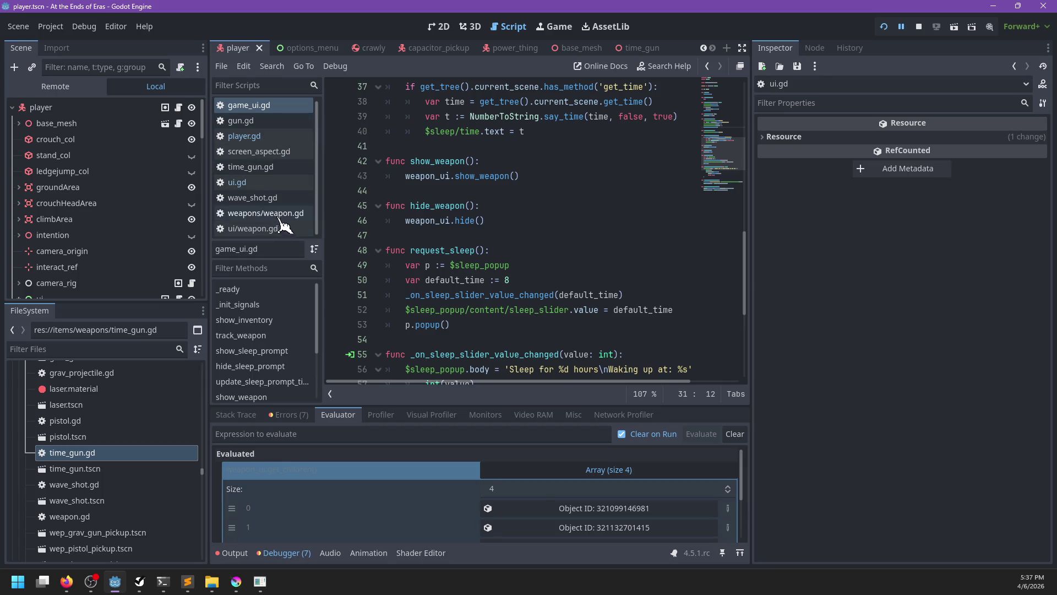
{"action": "left_click", "coordinate": [280, 167]}
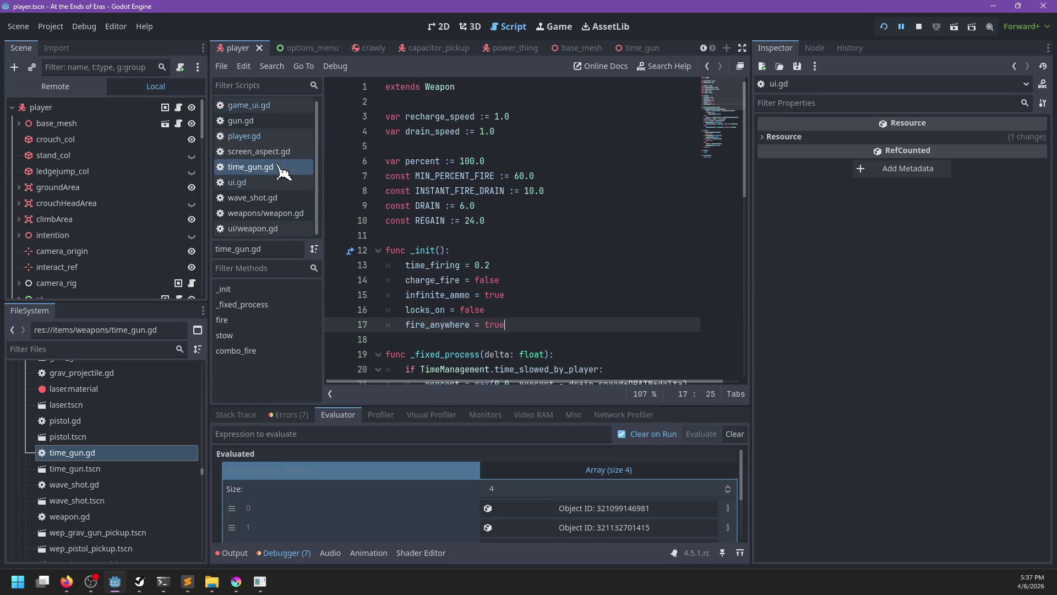
Close the time_gun and opulent_medium scene tabs, keeping player, and Close All scripts
{"action": "scroll", "coordinate": [531, 246], "scroll_direction": "down", "scroll_amount": 10}
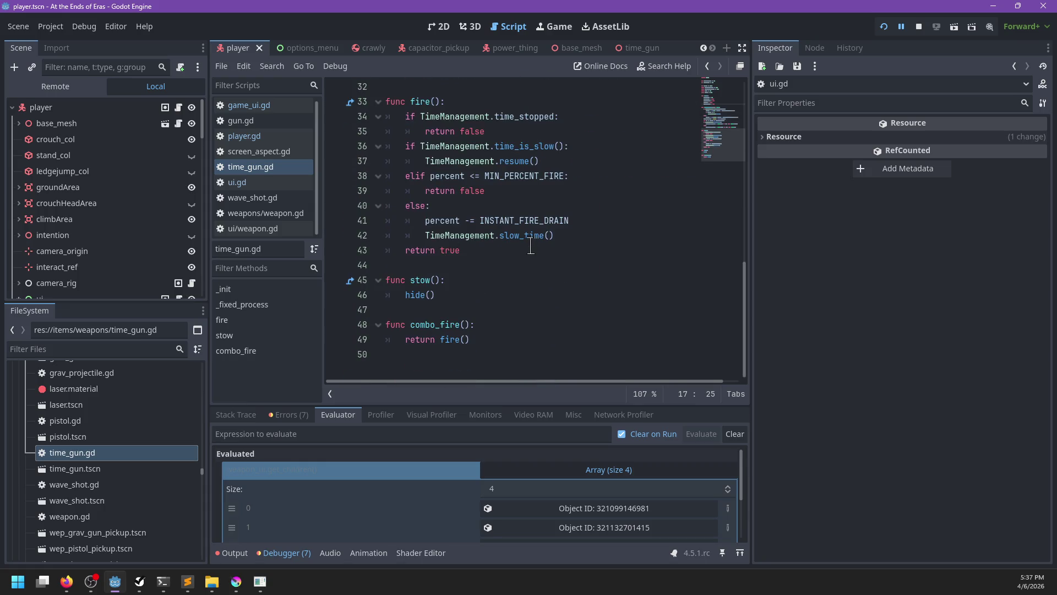
{"action": "scroll", "coordinate": [531, 246], "scroll_direction": "up", "scroll_amount": 6}
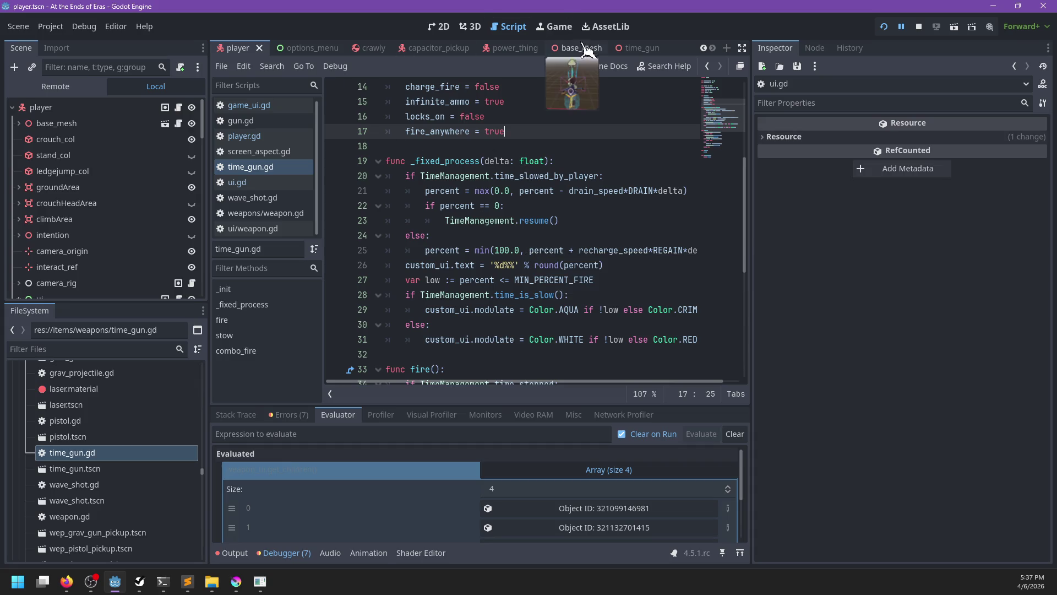
{"action": "left_click", "coordinate": [642, 50]}
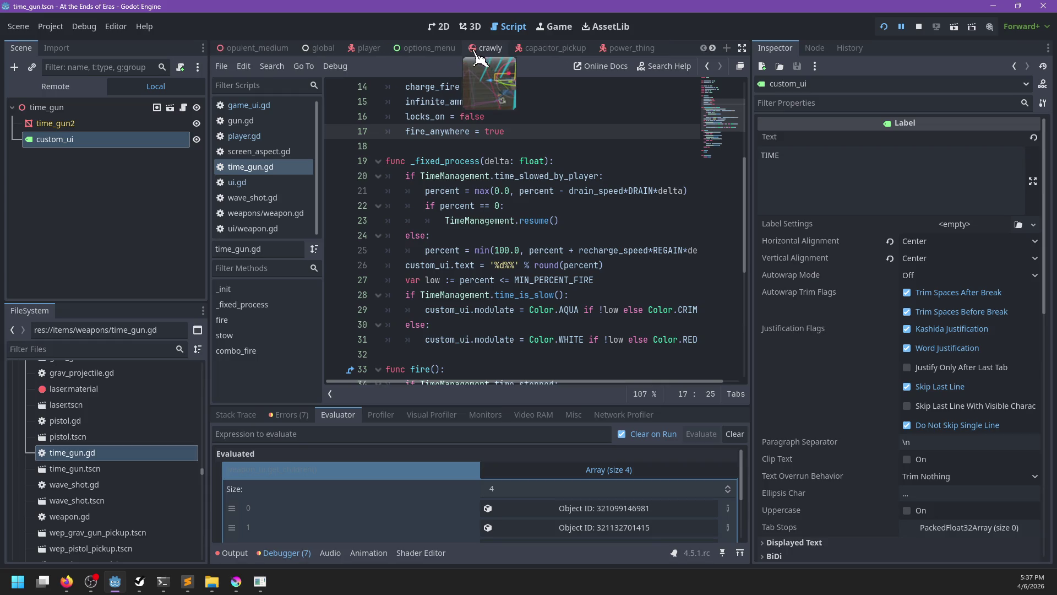
{"action": "left_click", "coordinate": [273, 51]}
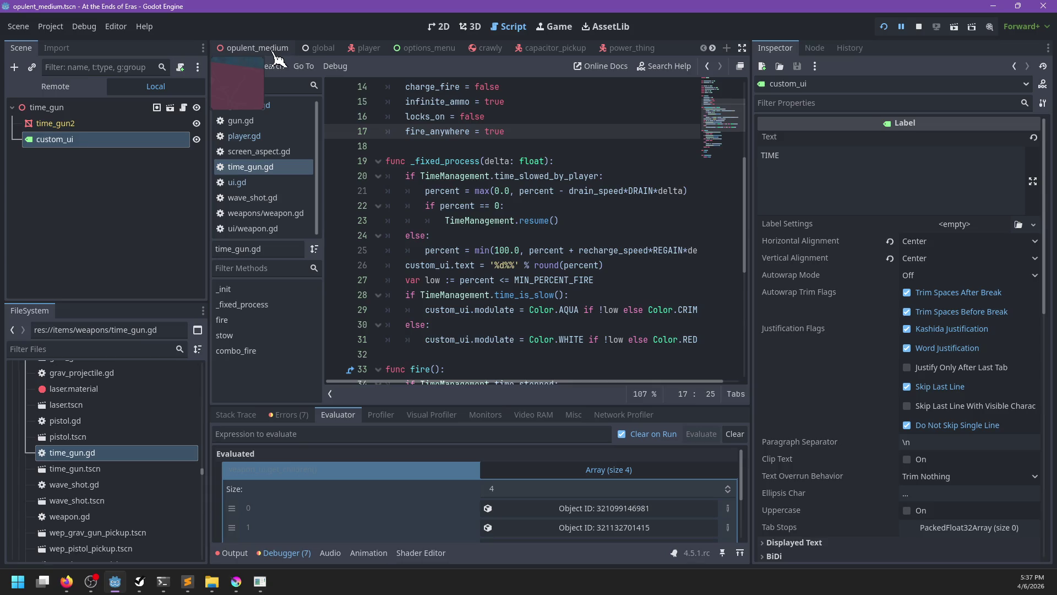
{"action": "right_click", "coordinate": [273, 53]}
{"action": "right_click", "coordinate": [382, 48]}
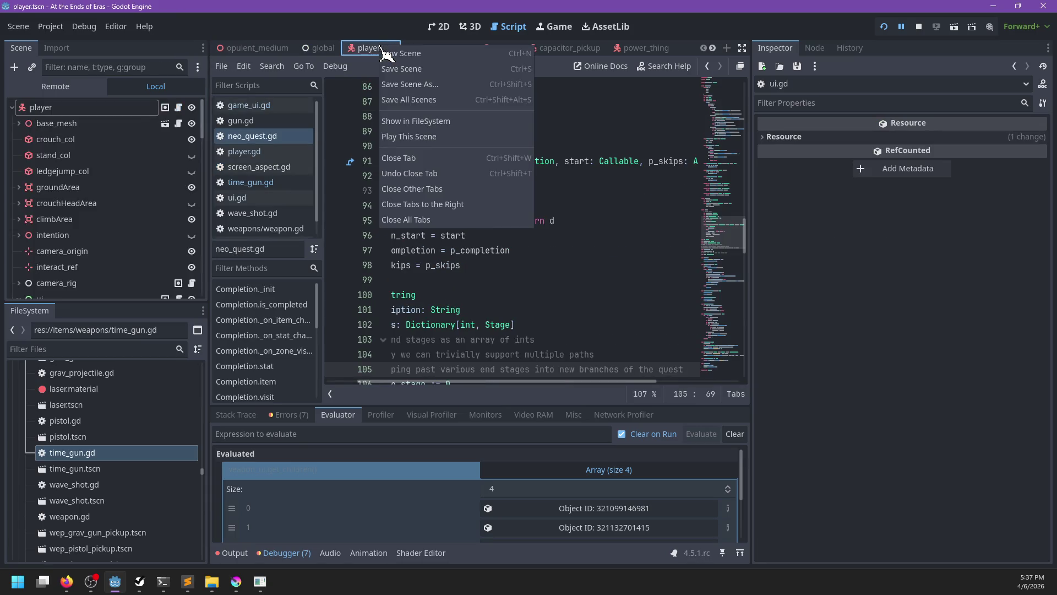
{"action": "key", "text": "Escape"}
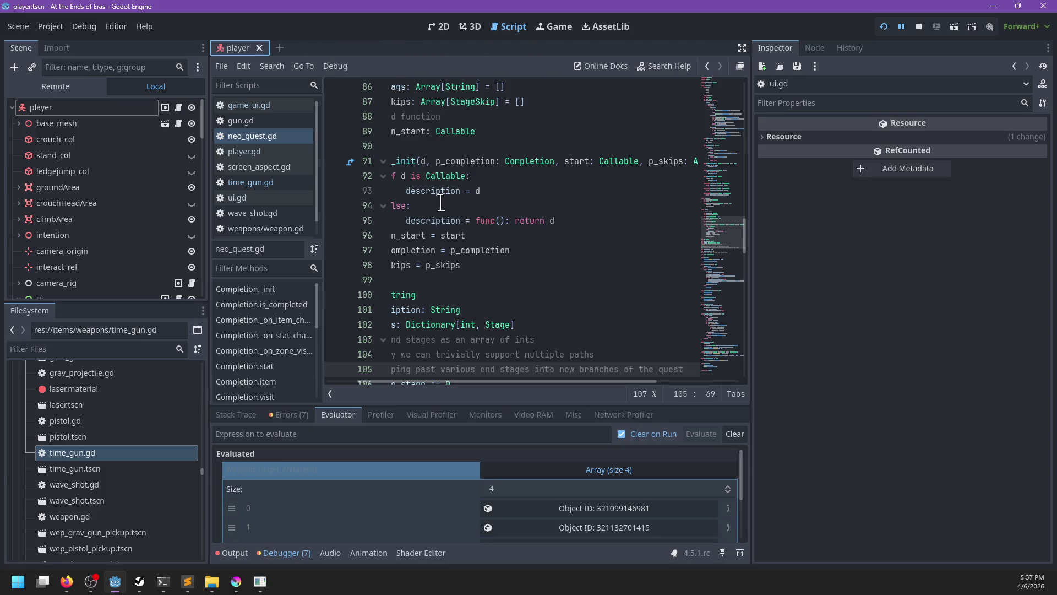
{"action": "right_click", "coordinate": [274, 196]}
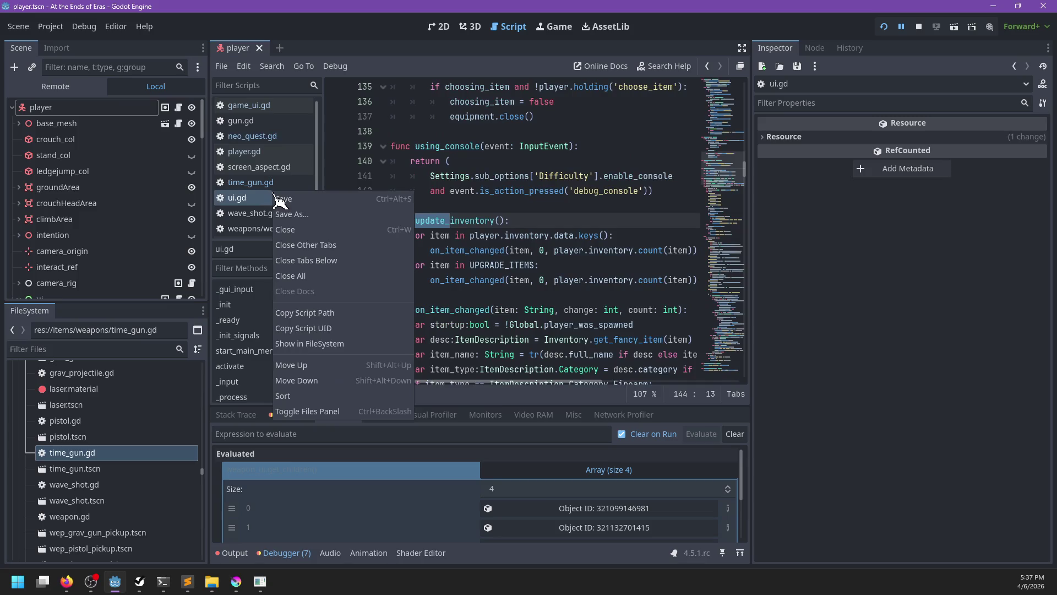
{"action": "left_click", "coordinate": [321, 278]}
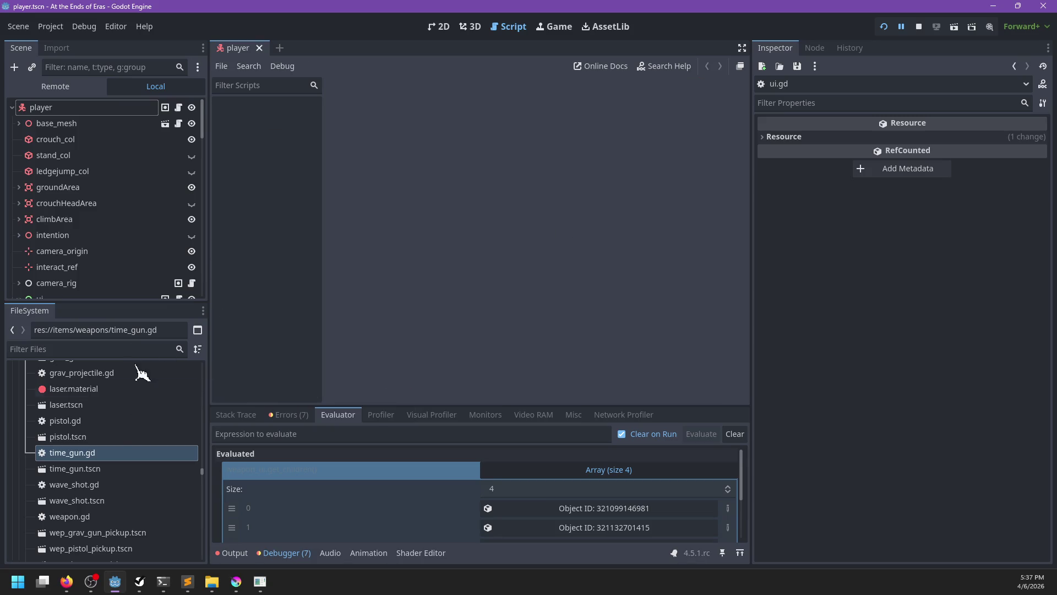
Open wave_shot.tscn and add a Label child node named custom_ui
{"action": "double_click", "coordinate": [100, 501]}
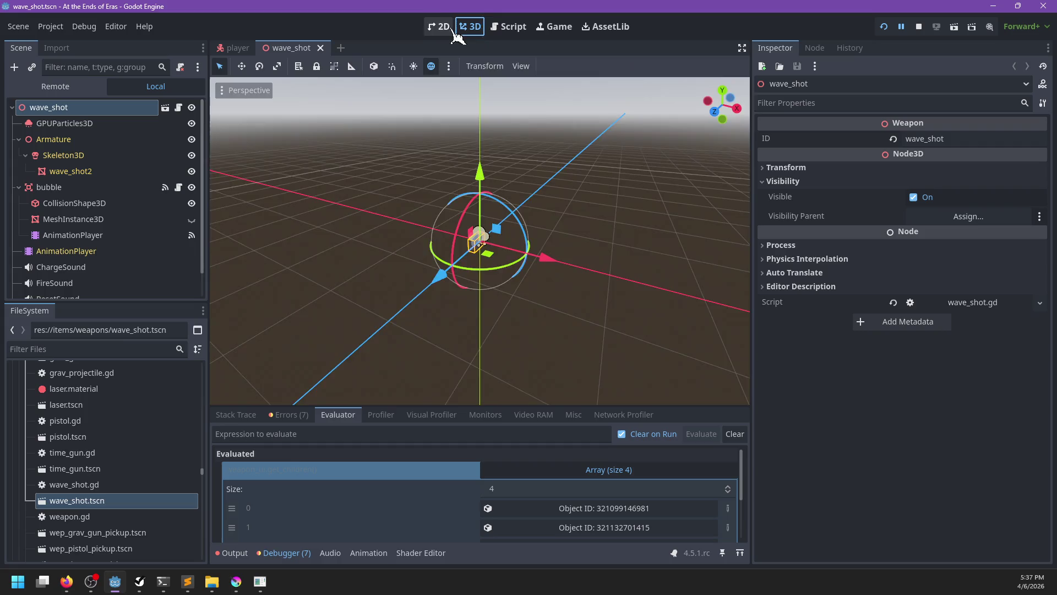
{"action": "key", "text": "ctrl+a"}
{"action": "type", "text": "label"}
{"action": "key", "text": "Return"}
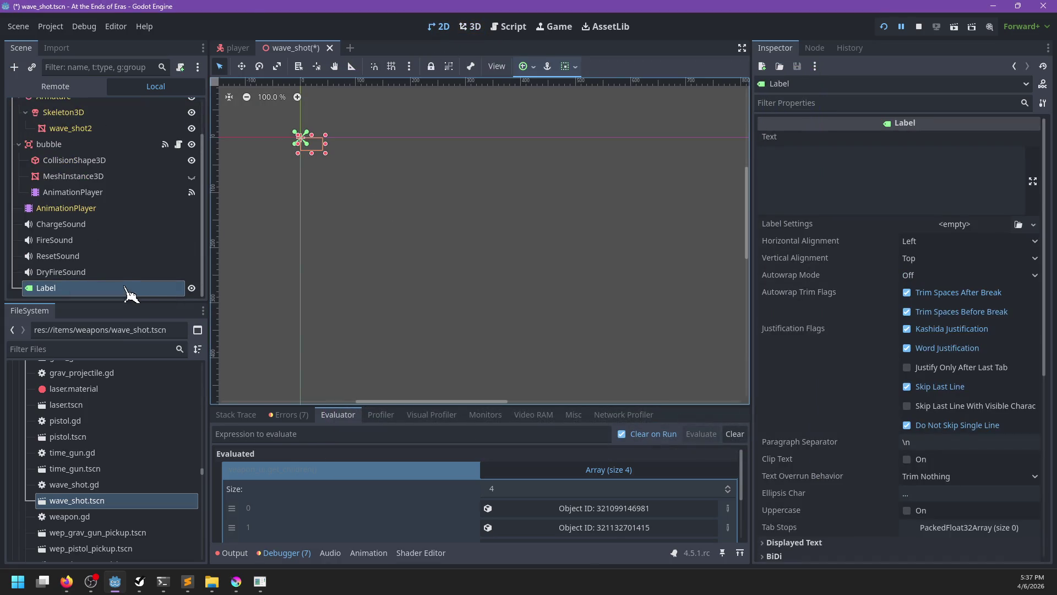
{"action": "left_click", "coordinate": [132, 289]}
{"action": "type", "text": "custom_"}
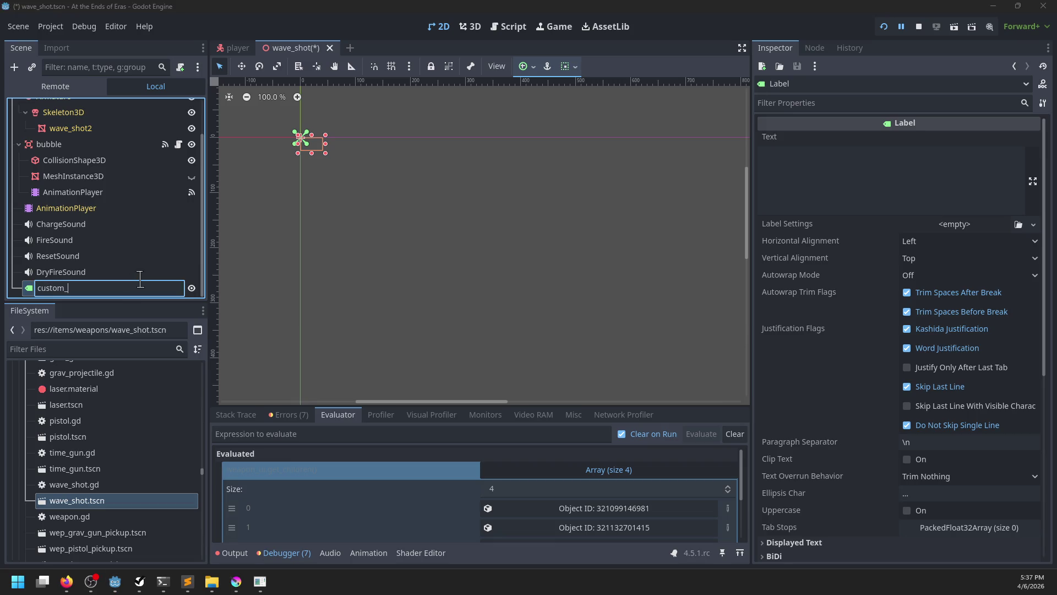
{"action": "type", "text": "ui"}
{"action": "key", "text": "Return"}
Open wave_shot.gd and go to its _init function
{"action": "scroll", "coordinate": [187, 154], "scroll_direction": "up", "scroll_amount": 3}
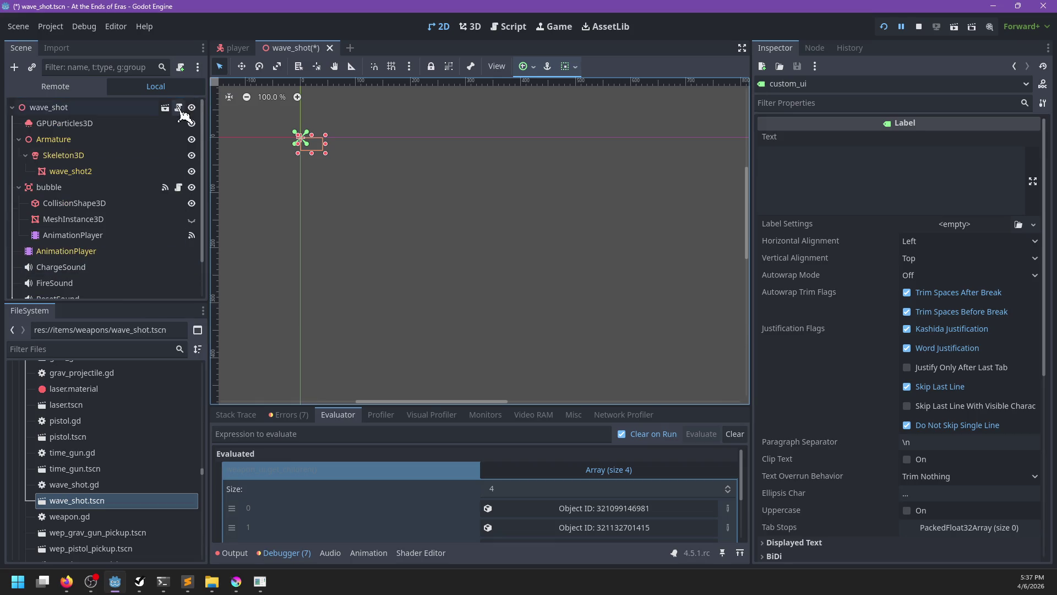
{"action": "left_click", "coordinate": [178, 108]}
{"action": "scroll", "coordinate": [481, 155], "scroll_direction": "down", "scroll_amount": 7}
{"action": "left_click", "coordinate": [479, 145]}
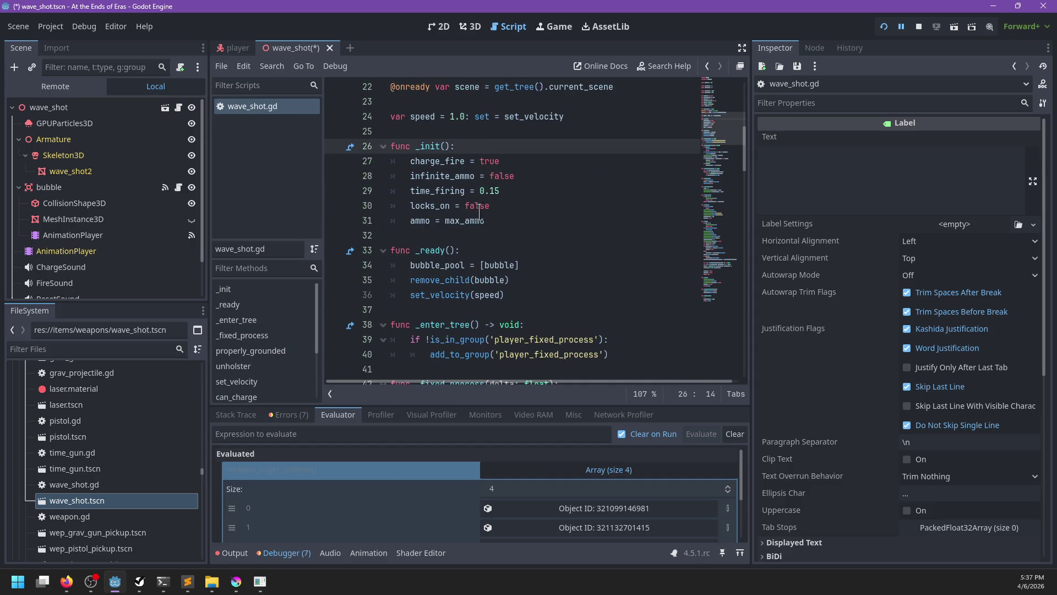
Add a super._ready() call at the start of wave_shot's _ready function
{"action": "left_click", "coordinate": [477, 249]}
{"action": "left_click_drag", "start_coordinate": [554, 303], "coordinate": [542, 238]}
{"action": "left_click", "coordinate": [509, 243]}
{"action": "key", "text": "Return"}
{"action": "type", "text": "super._rea"}
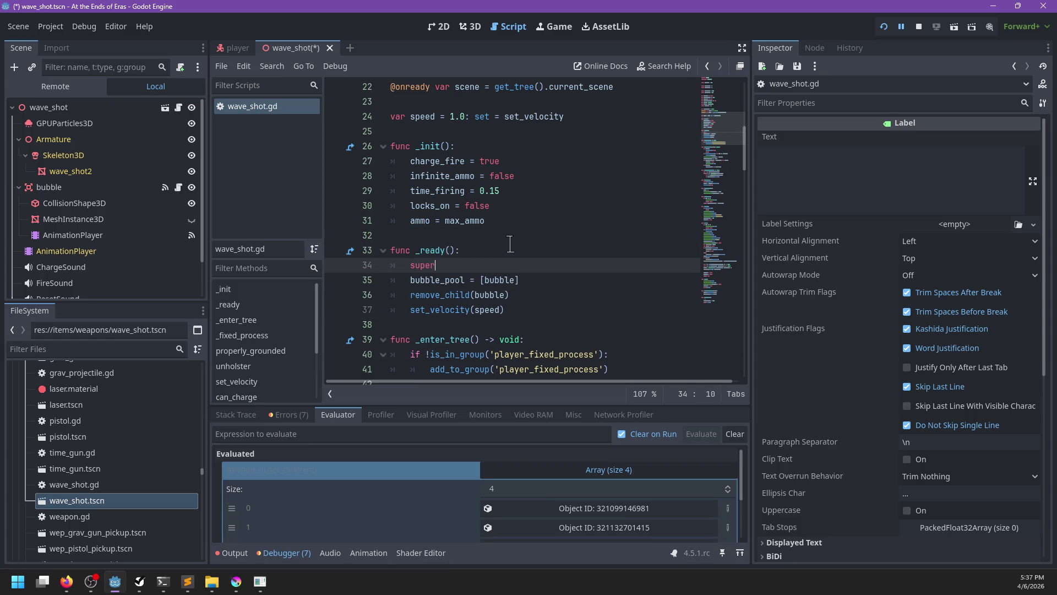
{"action": "key", "text": "Return"}
Connect ammo_changed to _update_count at the end of _ready
{"action": "left_click", "coordinate": [563, 305]}
{"action": "scroll", "coordinate": [576, 259], "scroll_direction": "down", "scroll_amount": 2}
{"action": "key", "text": "Return"}
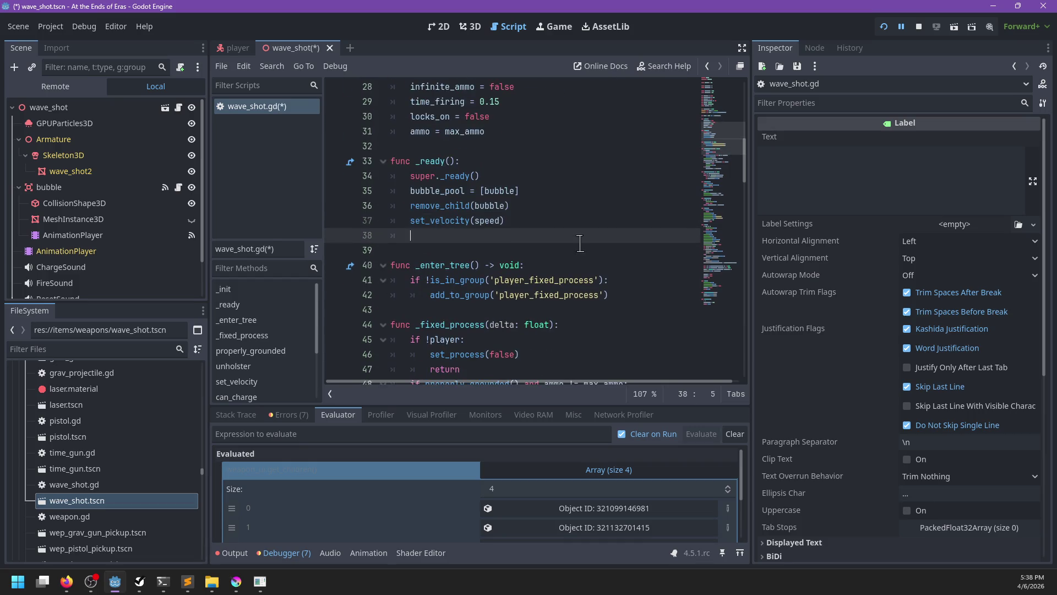
{"action": "key", "text": "ctrl+space"}
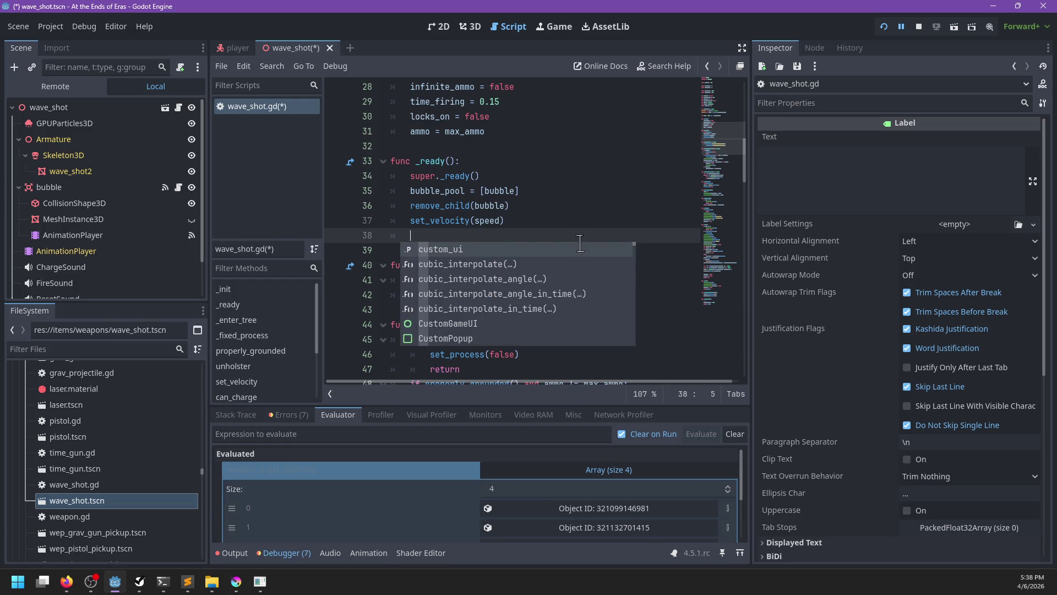
{"action": "type", "text": "ammo_c"}
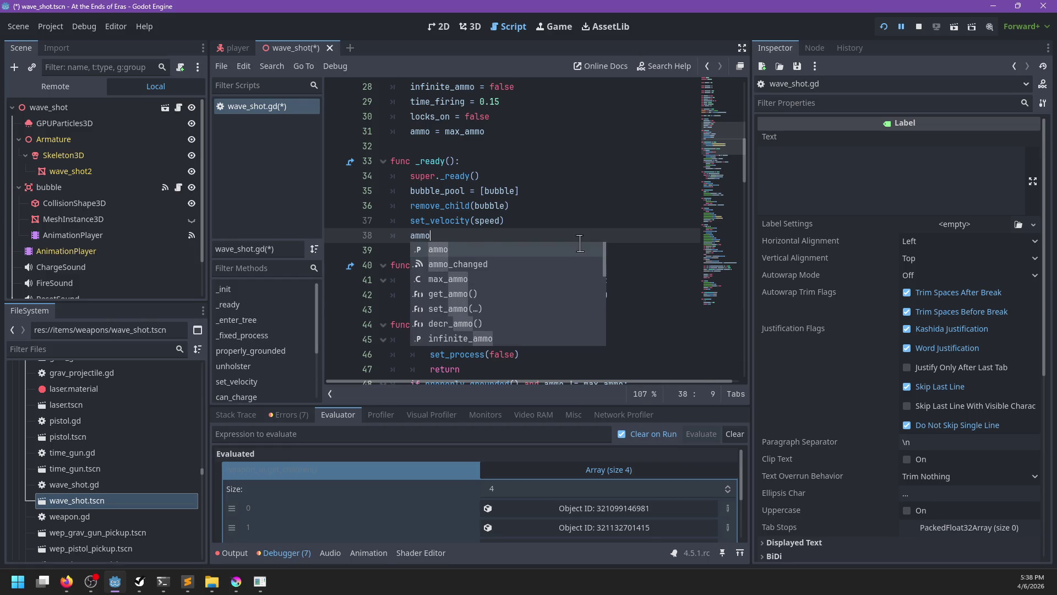
{"action": "key", "text": "Return"}
{"action": "type", "text": "nnect('="}
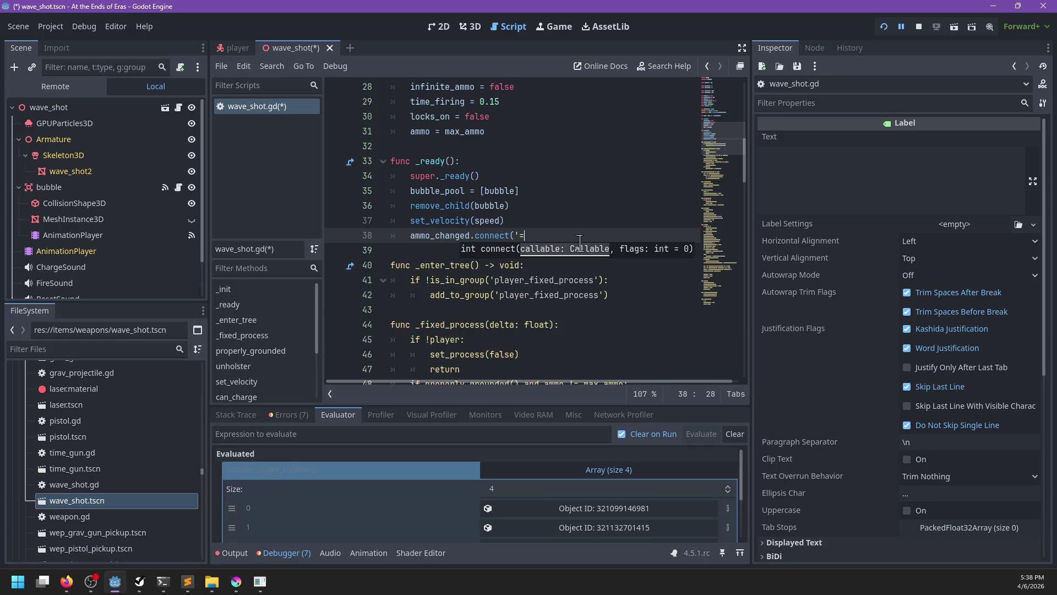
{"action": "key", "text": "BackSpace"}
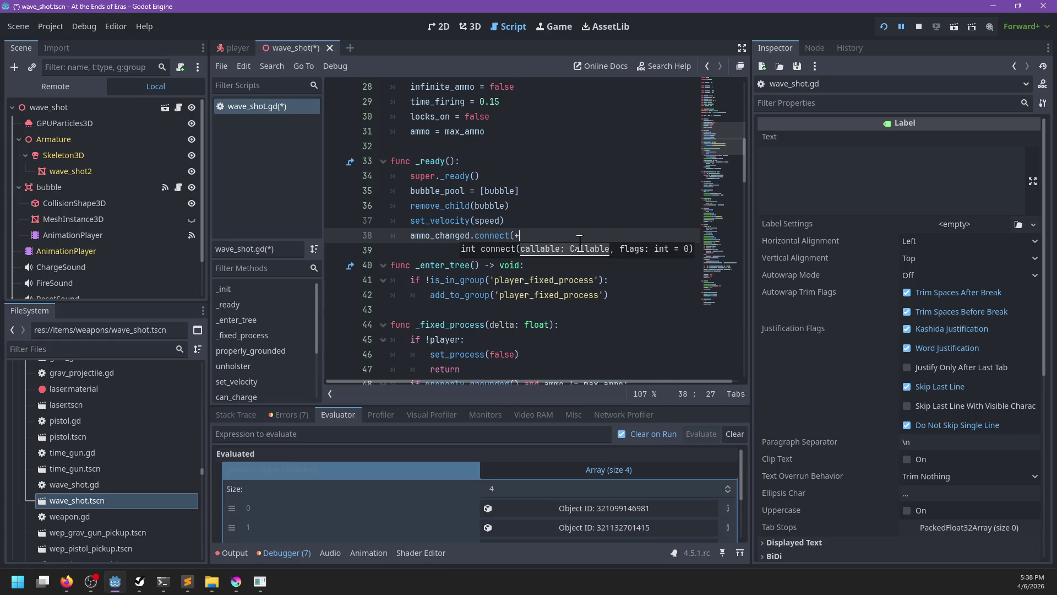
{"action": "type", "text": "update_"}
{"action": "type", "text": "count"}
{"action": "key", "text": "ctrl+shift+Left"}
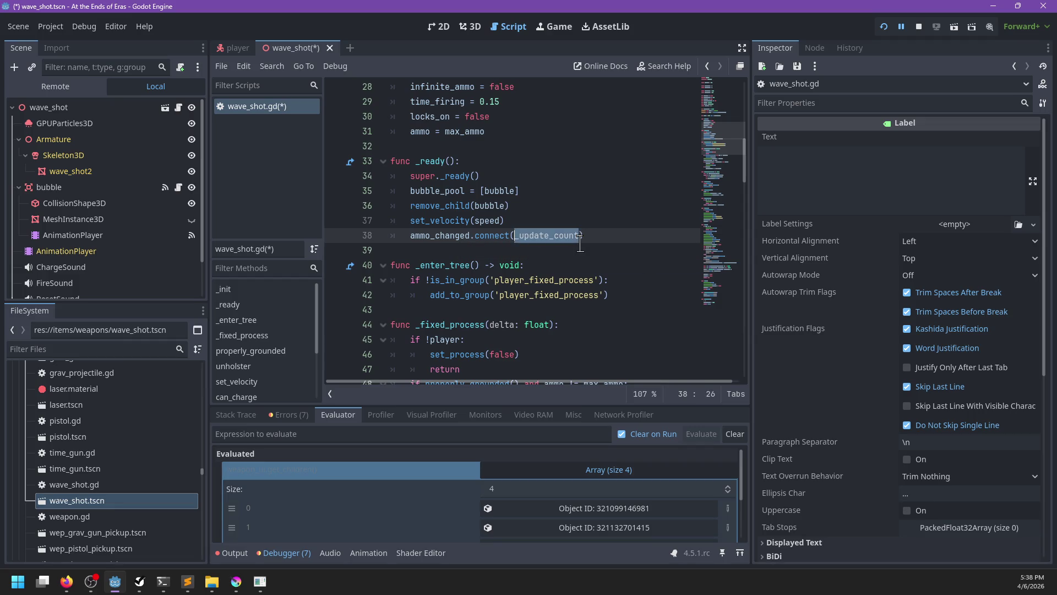
Define _update_count(p_ammo: int) at the file's end, setting custom_ui.text = str(p_ammo)
{"action": "scroll", "coordinate": [567, 240], "scroll_direction": "down", "scroll_amount": 3}
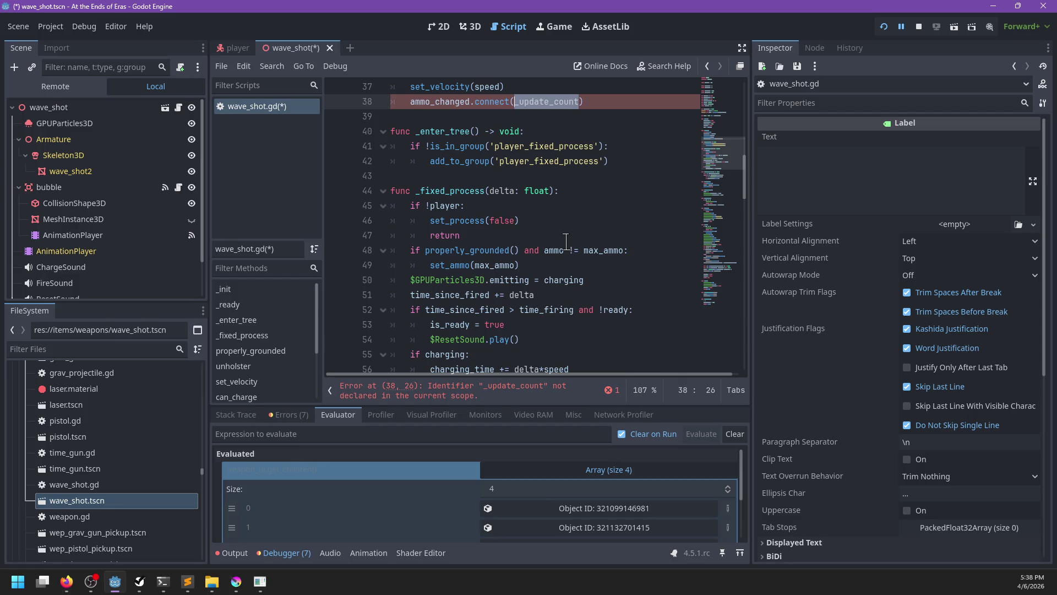
{"action": "scroll", "coordinate": [566, 241], "scroll_direction": "down", "scroll_amount": 17}
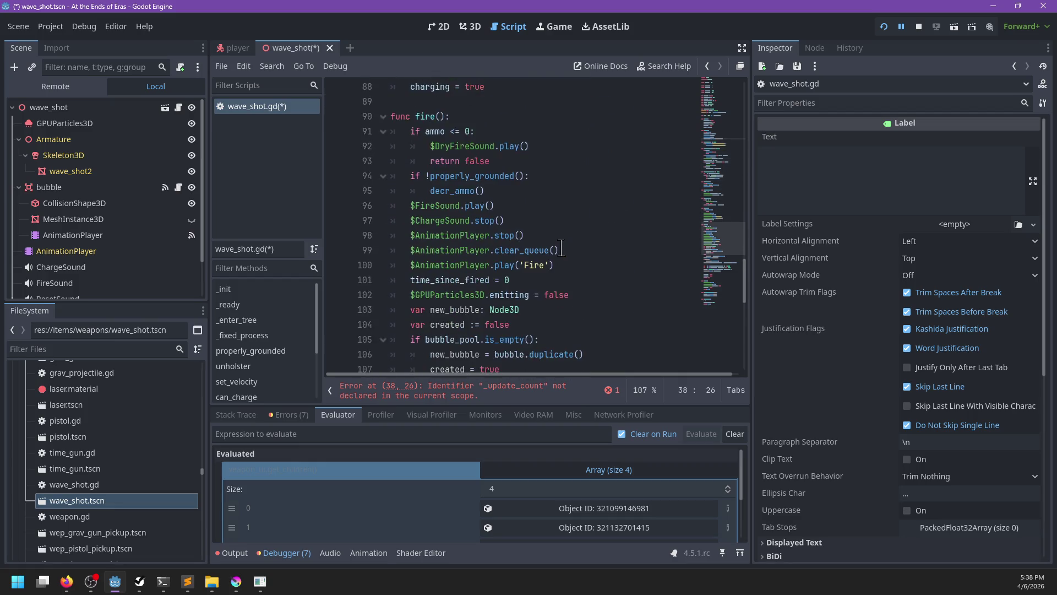
{"action": "scroll", "coordinate": [562, 248], "scroll_direction": "down", "scroll_amount": 11}
{"action": "left_click", "coordinate": [433, 358]}
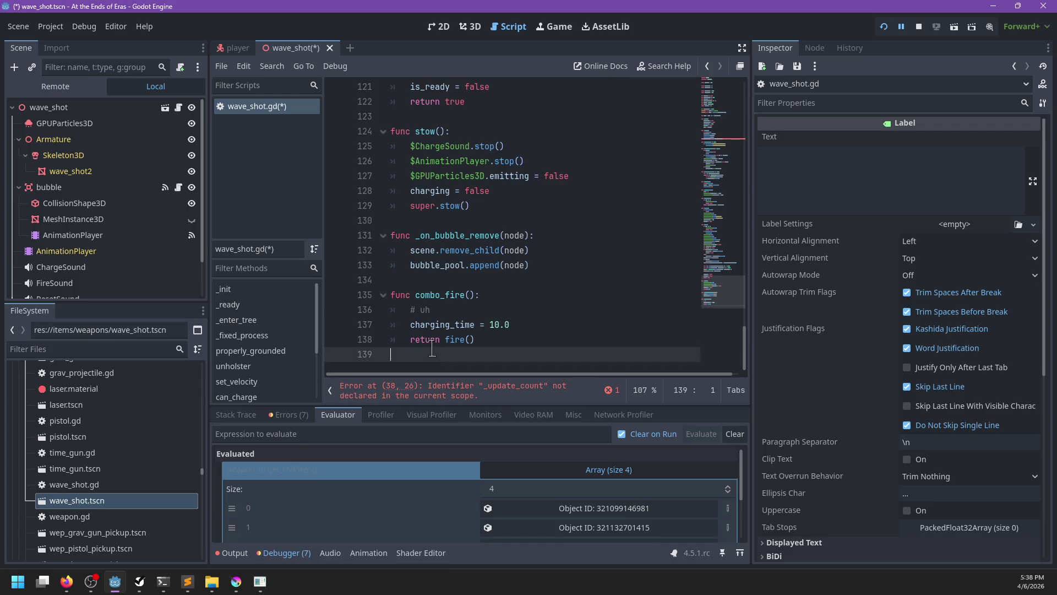
{"action": "key", "text": "Return"}
{"action": "type", "text": "func _update_count"}
{"action": "key", "text": "BackSpace"}
{"action": "key", "text": "BackSpace"}
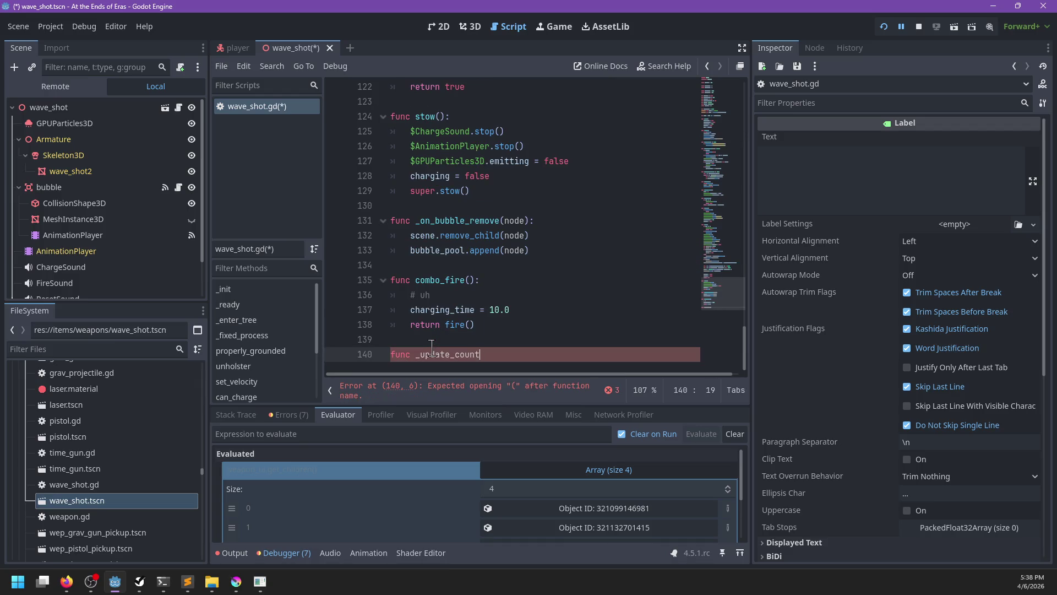
{"action": "type", "text": "c)"}
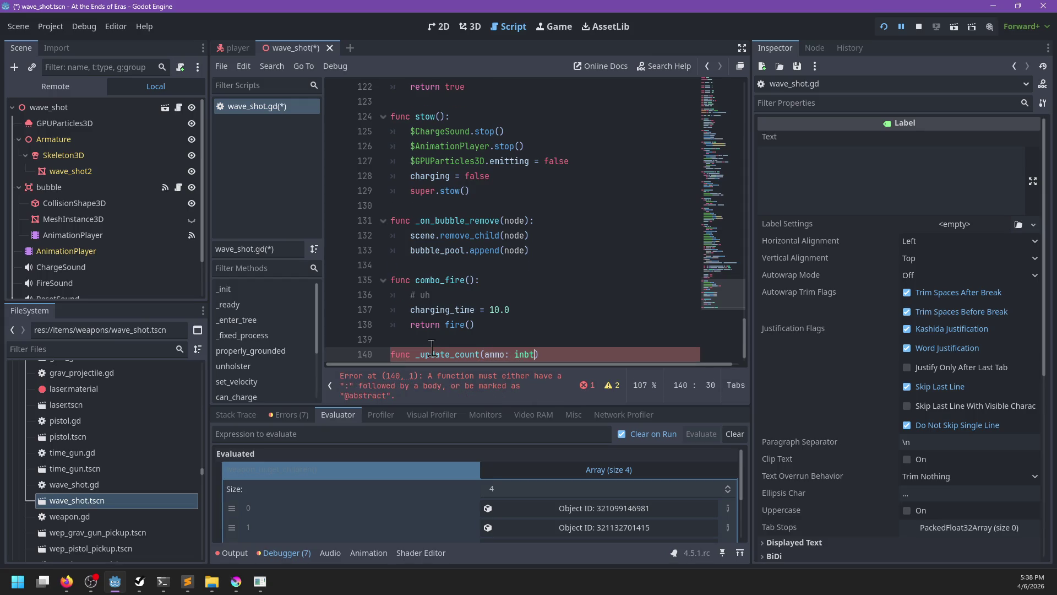
{"action": "type", "text": "int"}
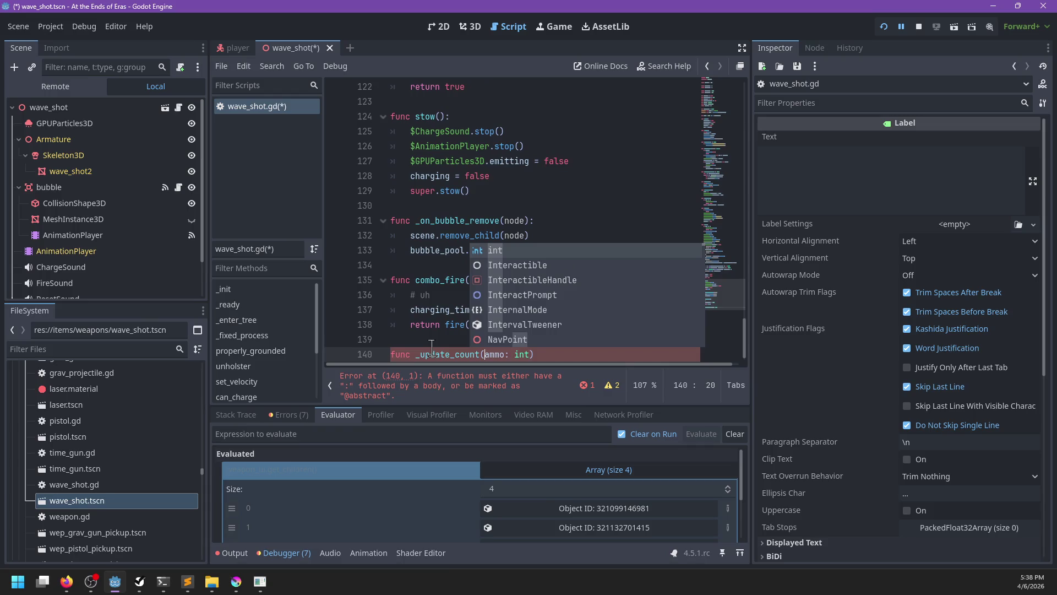
{"action": "key", "text": "Escape"}
{"action": "key", "text": "End"}
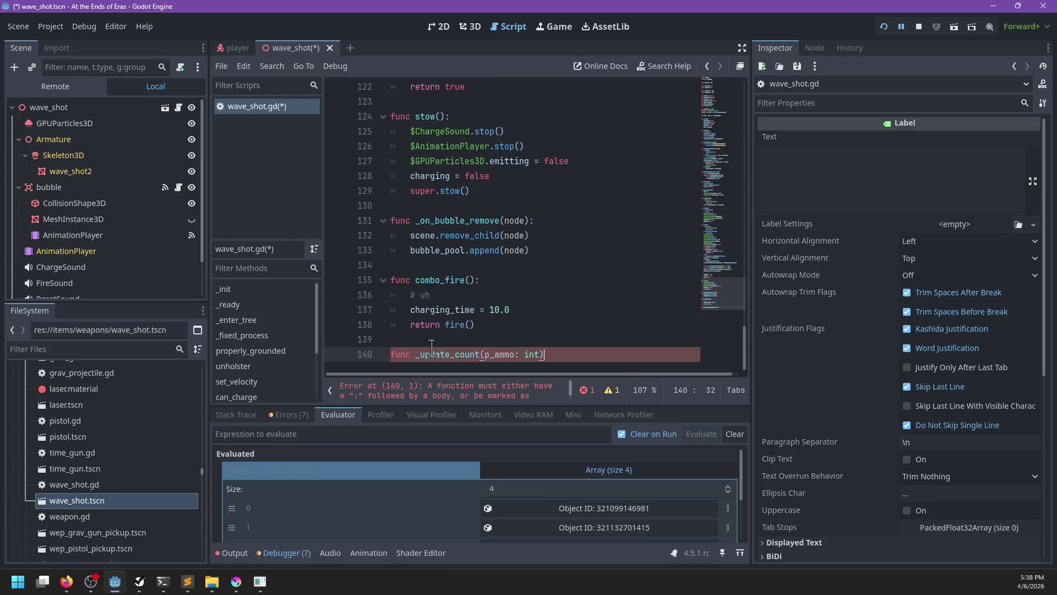
{"action": "type", "text": ":"}
{"action": "key", "text": "Return"}
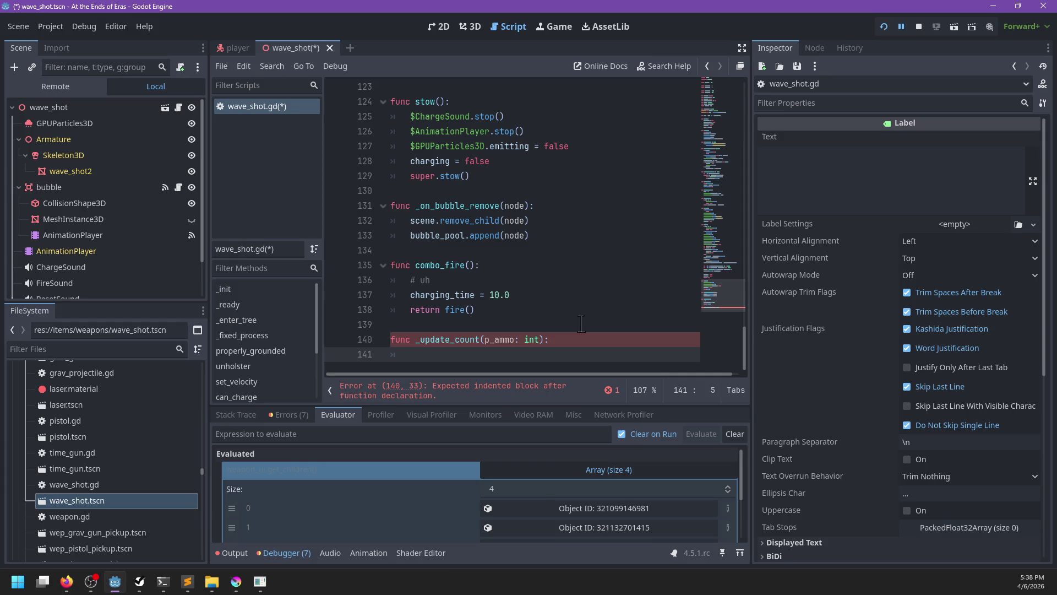
{"action": "type", "text": "custom_ui.text = str(p_am"}
{"action": "type", "text": "mo)"}
Save wave_shot.gd and run the game for a playtest
{"action": "key", "text": "ctrl+s"}
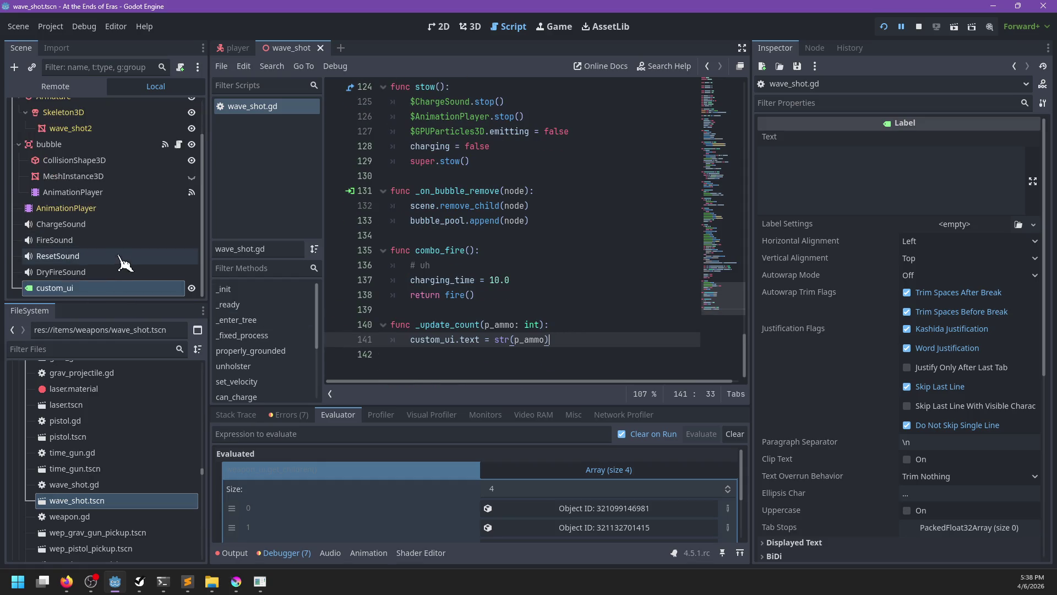
{"action": "left_click", "coordinate": [588, 307]}
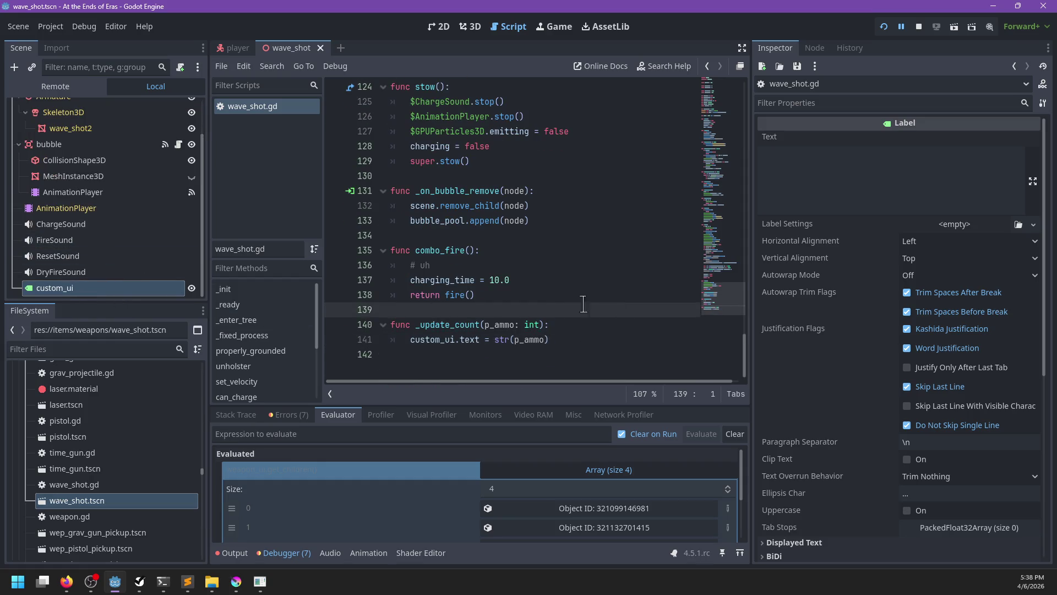
{"action": "key", "text": "F5"}
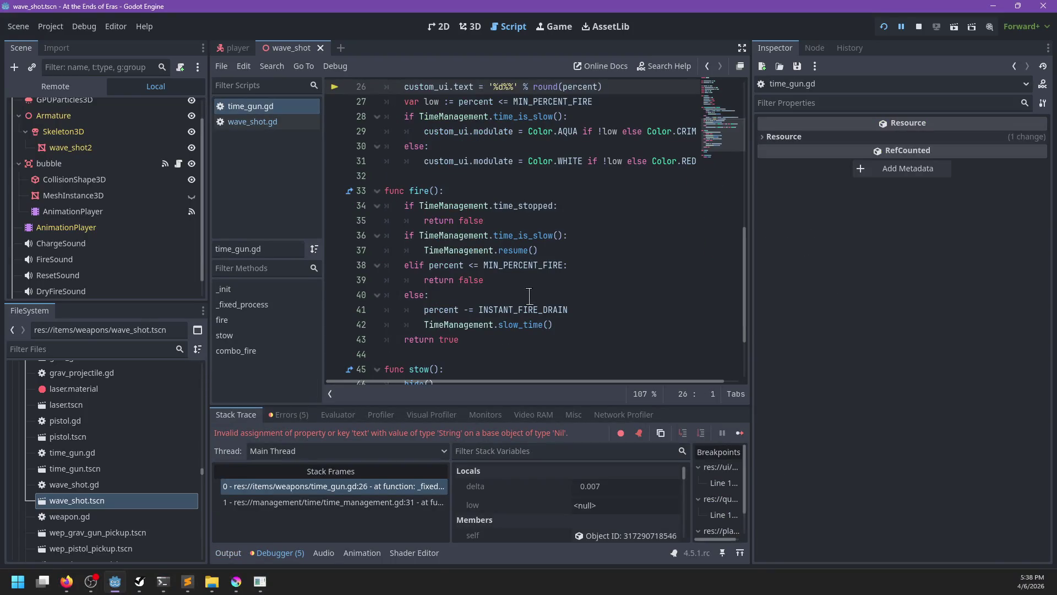
Inspect custom_ui in wave_shot.gd, then locate its getter in the Weapon base script weapon.gd
{"action": "scroll", "coordinate": [513, 273], "scroll_direction": "up", "scroll_amount": 4}
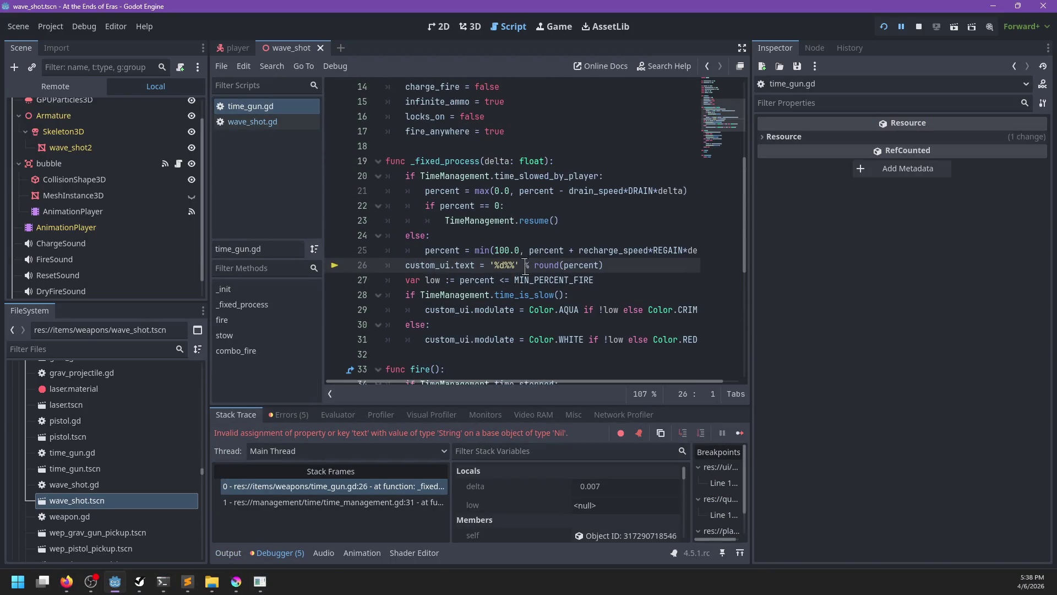
{"action": "double_click", "coordinate": [433, 267]}
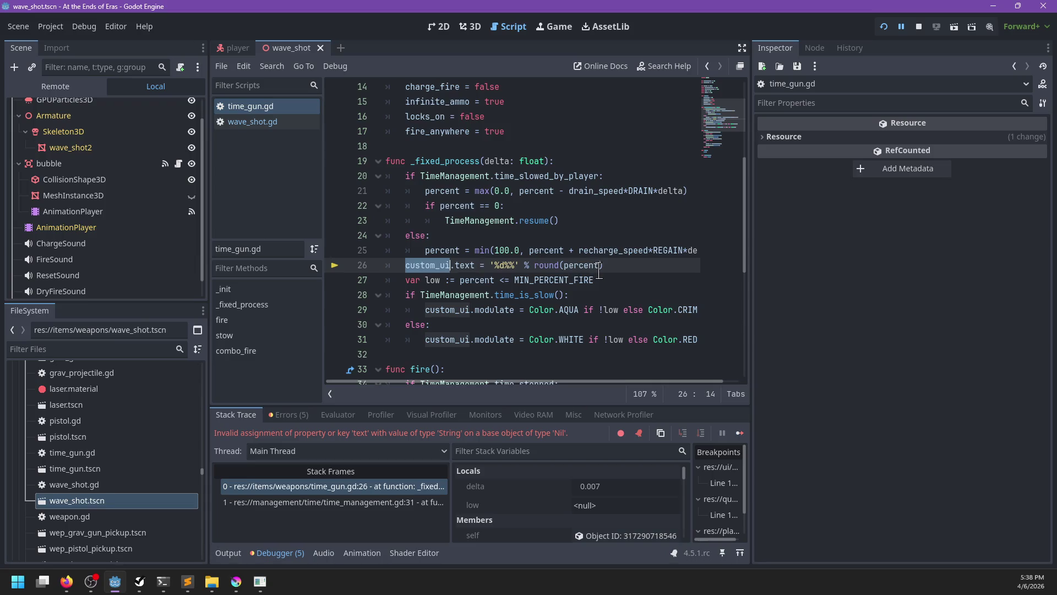
{"action": "mouse_move", "coordinate": [599, 270]}
{"action": "scroll", "coordinate": [499, 306], "scroll_direction": "right", "scroll_amount": 1}
{"action": "scroll", "coordinate": [499, 308], "scroll_direction": "left", "scroll_amount": 1}
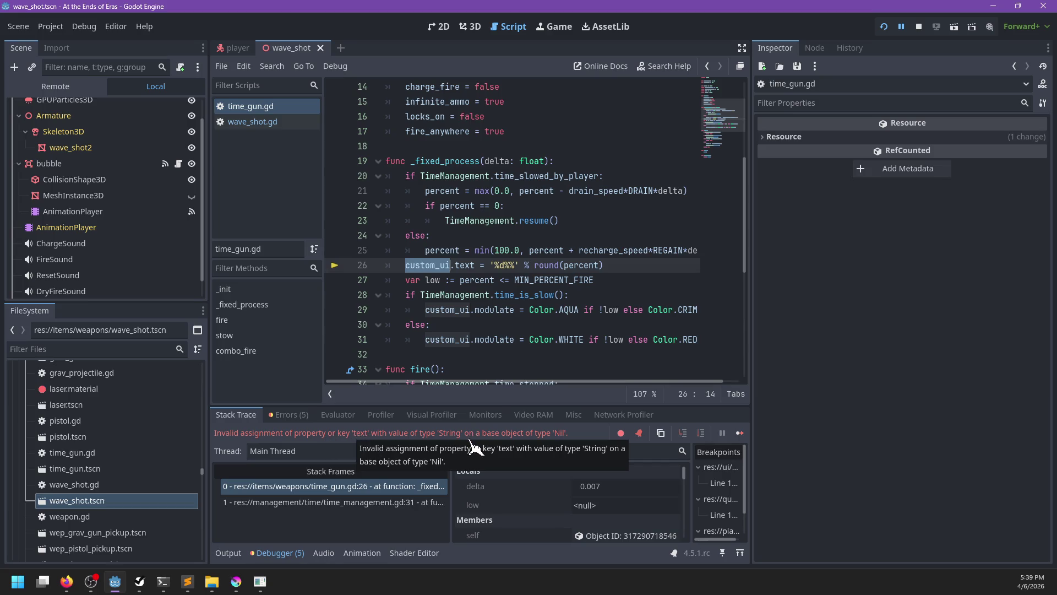
{"action": "scroll", "coordinate": [491, 280], "scroll_direction": "up", "scroll_amount": 5}
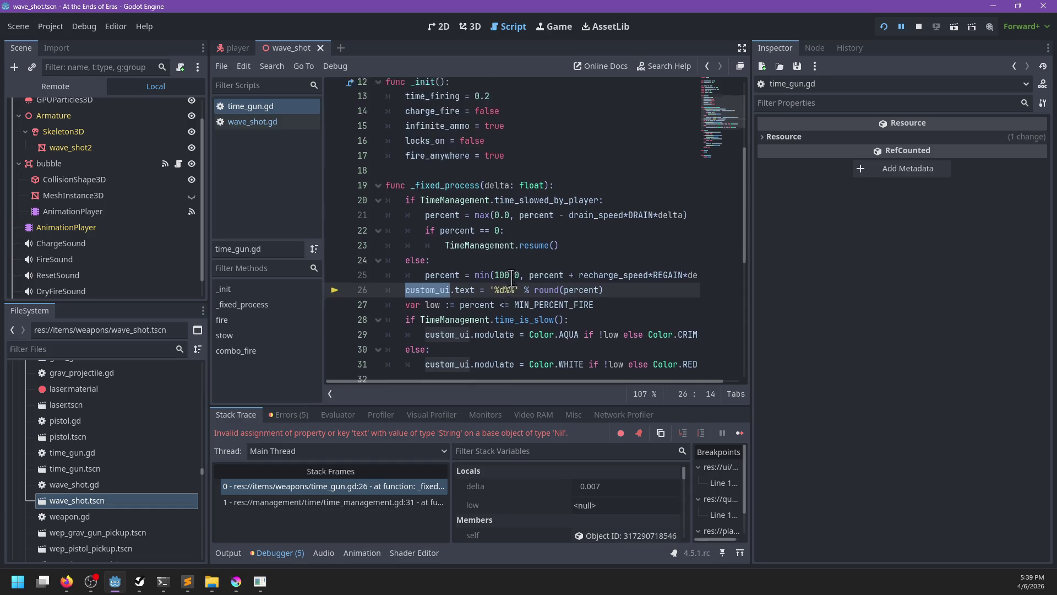
{"action": "scroll", "coordinate": [509, 276], "scroll_direction": "down", "scroll_amount": 2}
{"action": "scroll", "coordinate": [511, 276], "scroll_direction": "up", "scroll_amount": 2}
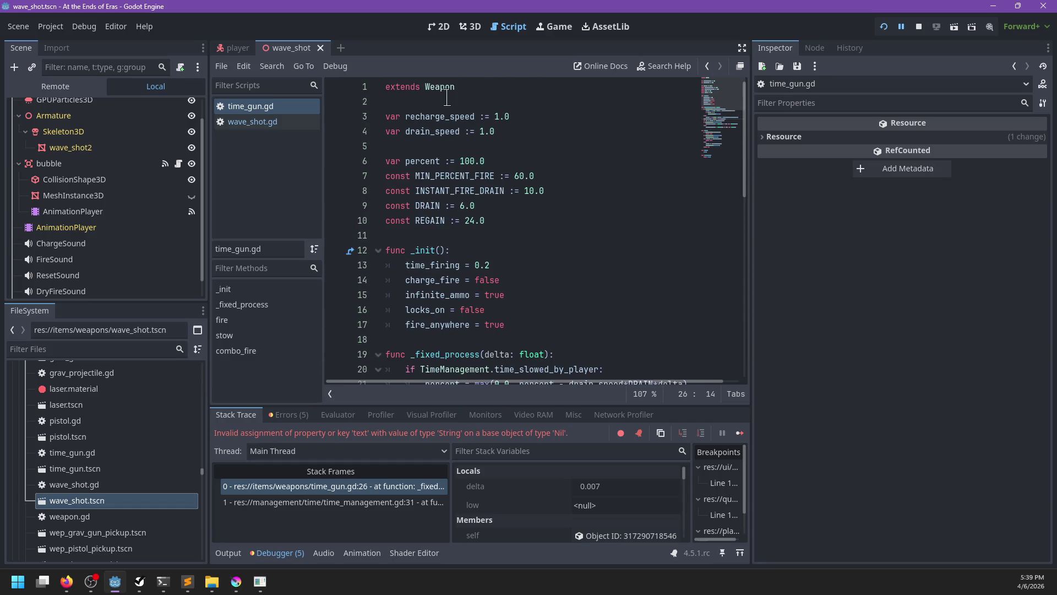
{"action": "left_click", "coordinate": [443, 88], "text": "ctrl"}
{"action": "scroll", "coordinate": [578, 240], "scroll_direction": "up", "scroll_amount": 6}
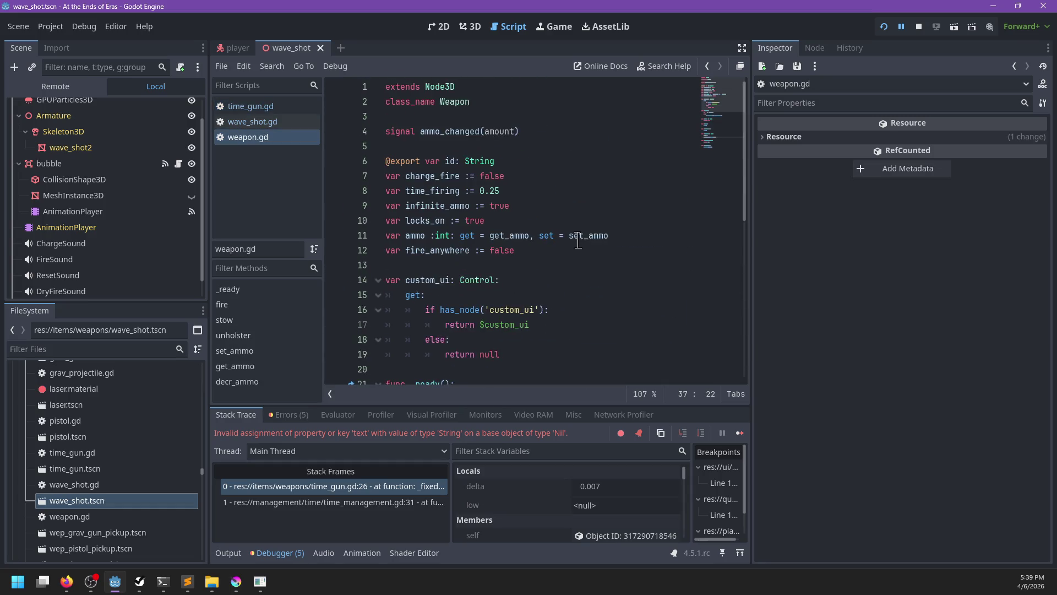
{"action": "scroll", "coordinate": [578, 236], "scroll_direction": "down", "scroll_amount": 1}
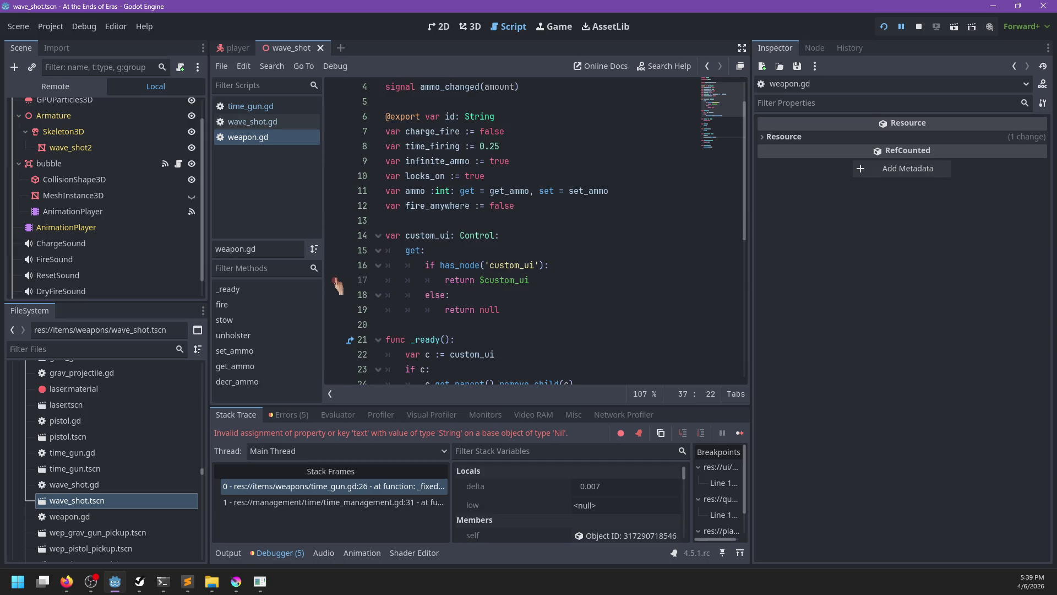
{"action": "left_click", "coordinate": [590, 292]}
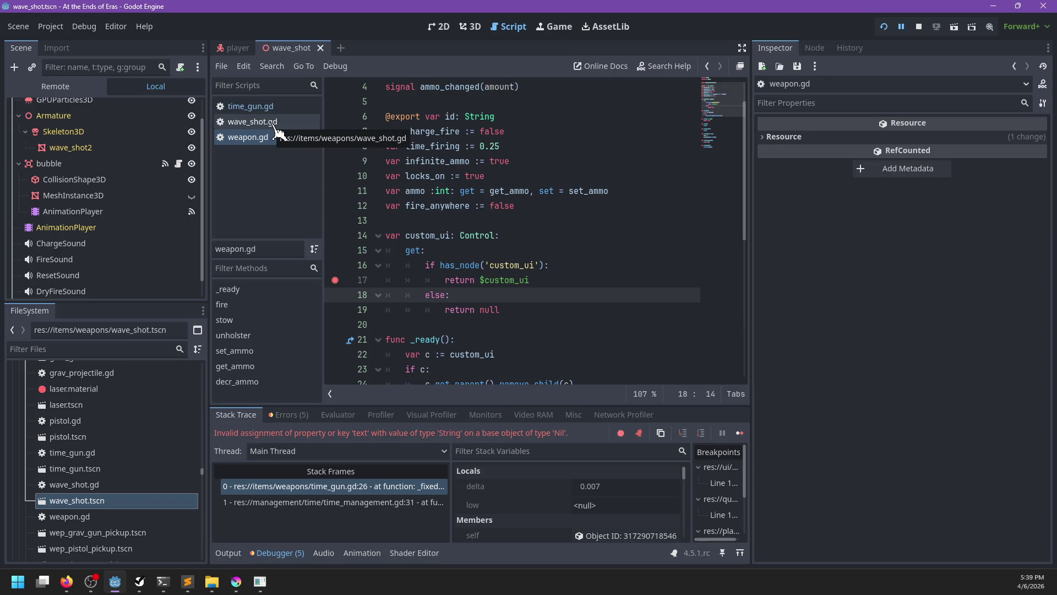
{"action": "left_click_drag", "start_coordinate": [551, 309], "coordinate": [543, 231]}
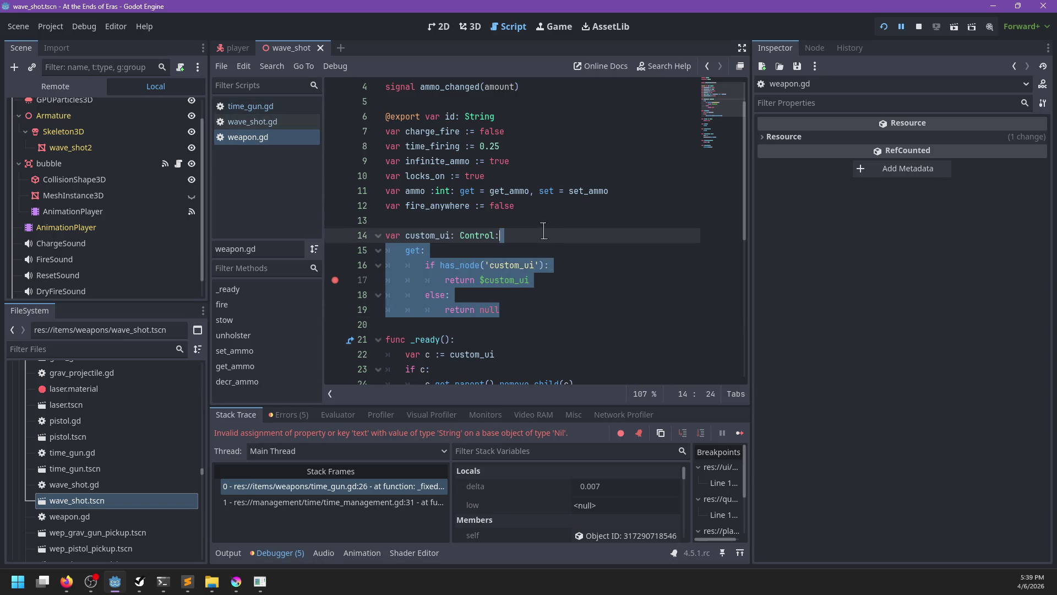
{"action": "key", "text": "Delete"}
{"action": "key", "text": "ctrl+Left"}
{"action": "type", "text": "@export"}
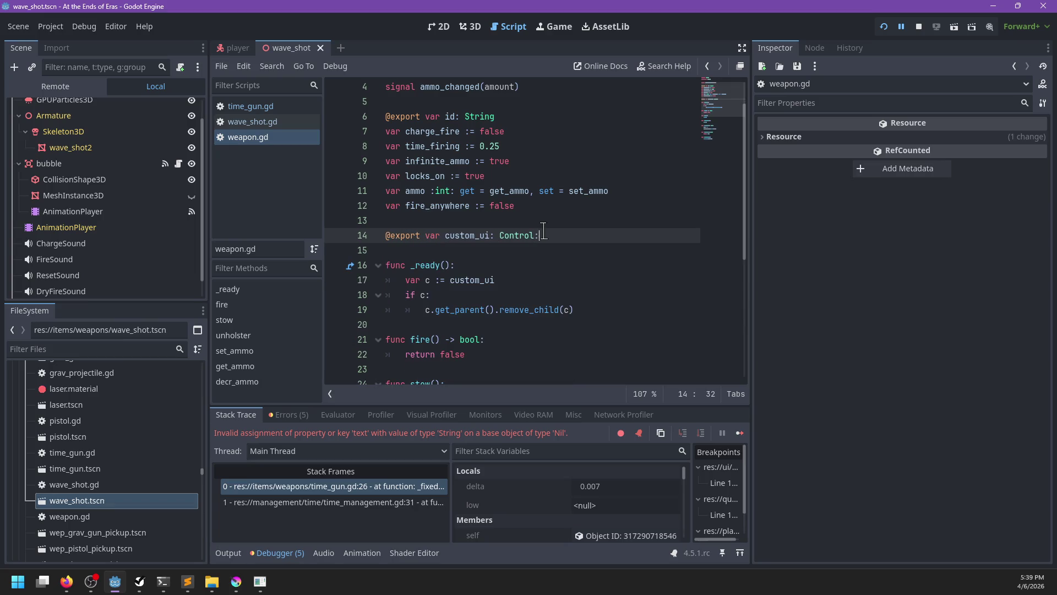
{"action": "key", "text": "ctrl+x"}
{"action": "left_click", "coordinate": [521, 131]}
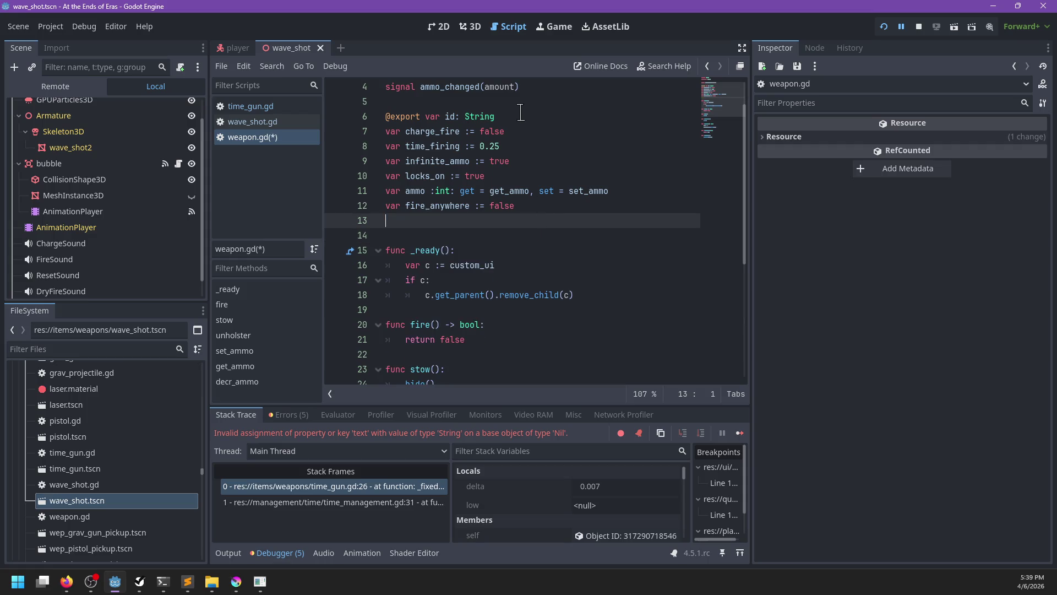
{"action": "key", "text": "ctrl+v"}
{"action": "key", "text": "ctrl+s"}
Assign wave_shot's custom_ui label to the root's Custom UI property and save the scene
{"action": "left_click", "coordinate": [471, 26]}
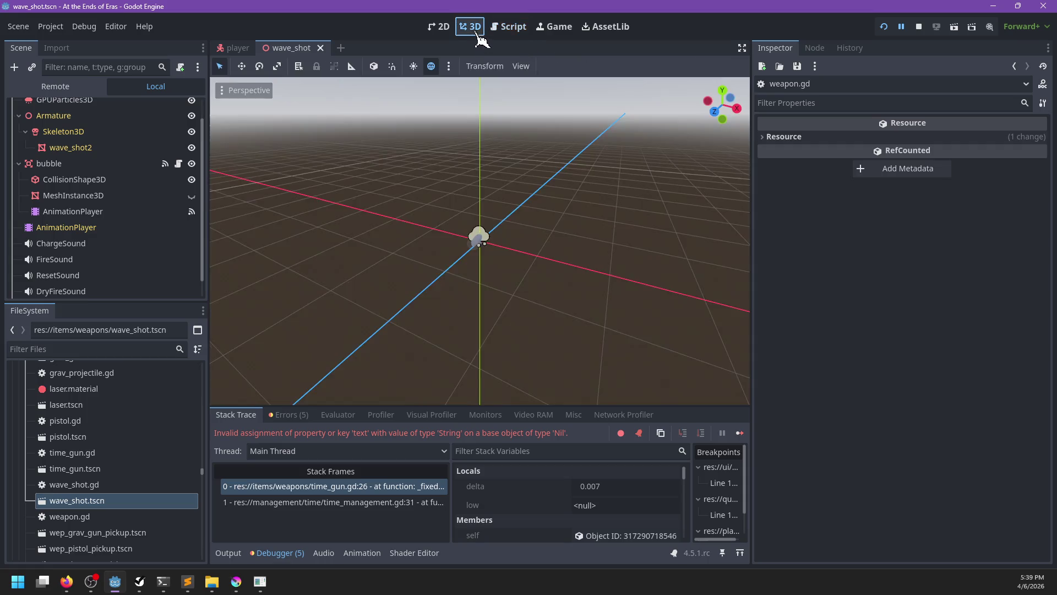
{"action": "left_click", "coordinate": [439, 27]}
{"action": "left_click", "coordinate": [471, 26]}
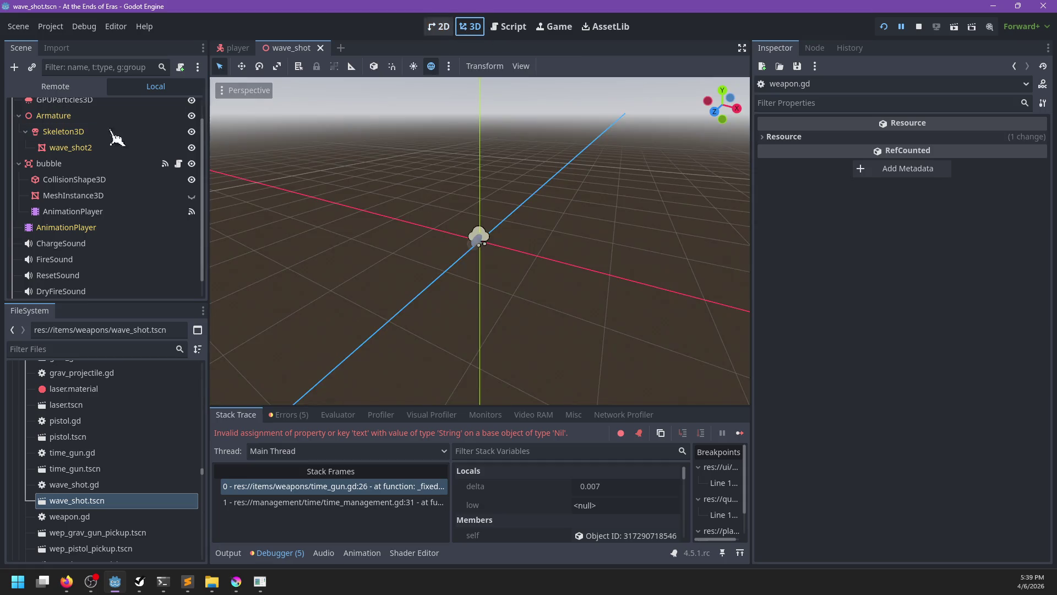
{"action": "scroll", "coordinate": [134, 132], "scroll_direction": "up", "scroll_amount": 2}
{"action": "left_click", "coordinate": [83, 108]}
{"action": "scroll", "coordinate": [88, 129], "scroll_direction": "down", "scroll_amount": 2}
{"action": "mouse_move", "coordinate": [113, 288]}
{"action": "left_mouse_down"}
{"action": "mouse_move", "coordinate": [174, 286]}
{"action": "mouse_move", "coordinate": [887, 158]}
{"action": "left_mouse_up"}
{"action": "key", "text": "ctrl+s"}
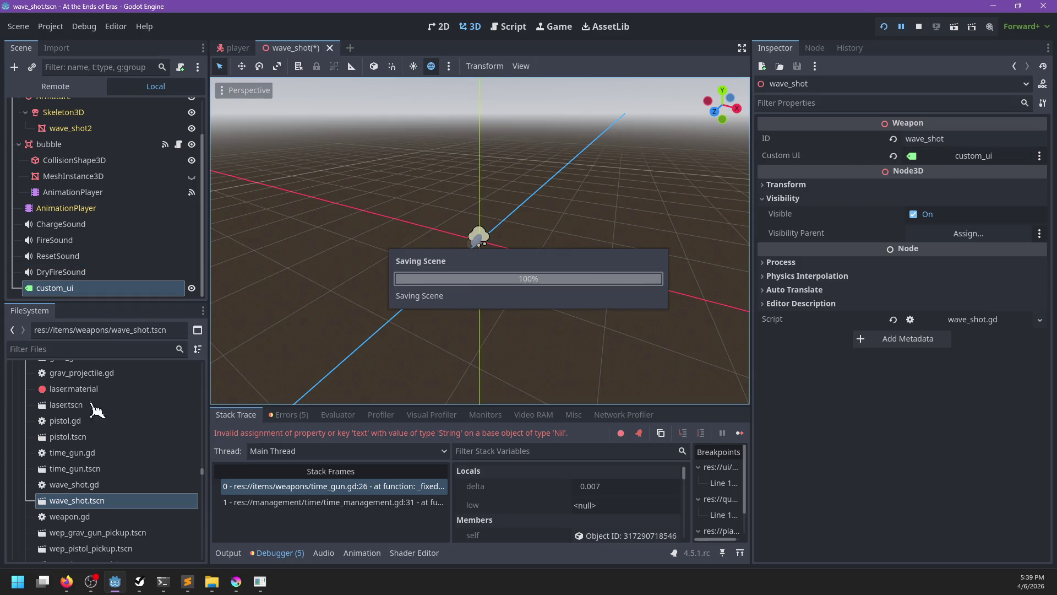
Assign time_gun's custom_ui label to its Custom UI property, then launch the game
{"action": "double_click", "coordinate": [82, 469]}
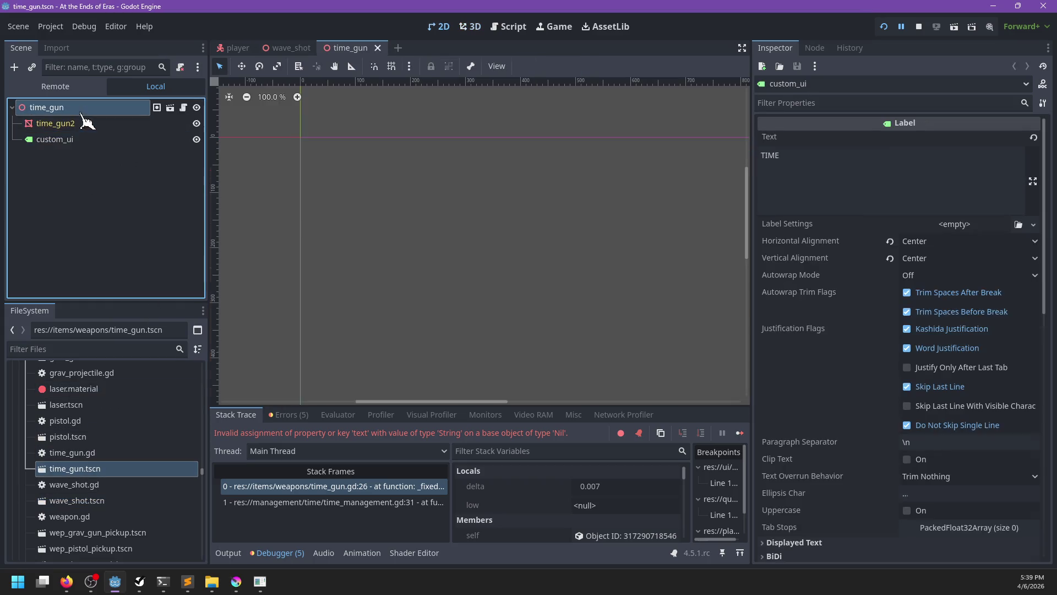
{"action": "left_click", "coordinate": [47, 108]}
{"action": "mouse_move", "coordinate": [55, 139]}
{"action": "left_mouse_down"}
{"action": "mouse_move", "coordinate": [939, 182]}
{"action": "mouse_move", "coordinate": [939, 157]}
{"action": "left_mouse_up"}
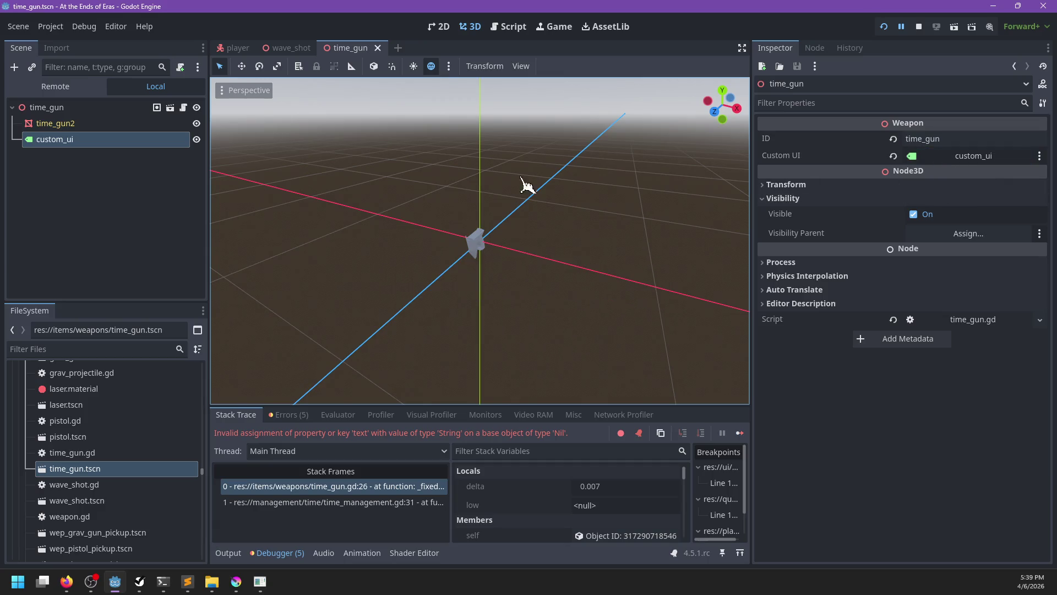
{"action": "key", "text": "F5"}
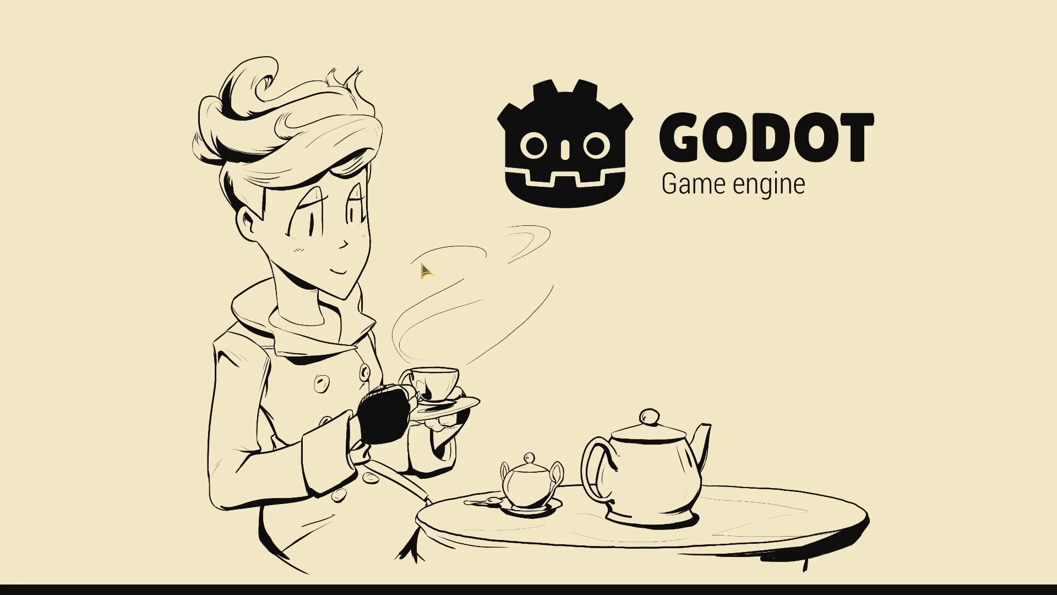
Delete the 'ammo_label visible = false' line from ui/weapon.gd, save, and relaunch into gameplay
{"action": "key", "text": "Return"}
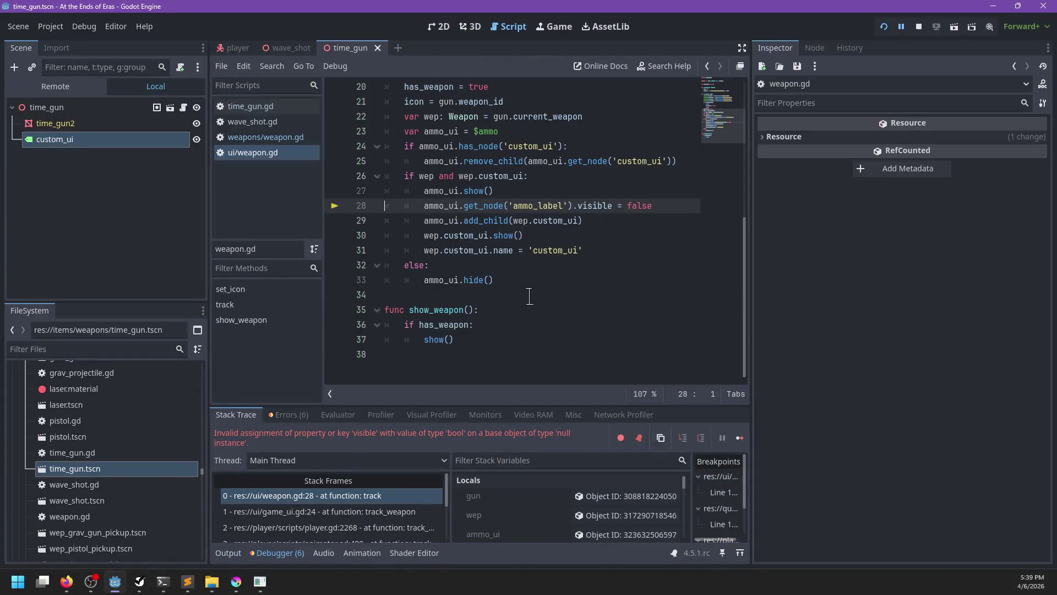
{"action": "double_click", "coordinate": [540, 205]}
{"action": "triple_click", "coordinate": [669, 203]}
{"action": "key", "text": "BackSpace"}
{"action": "key", "text": "BackSpace"}
{"action": "key", "text": "ctrl+s"}
{"action": "key", "text": "F5"}
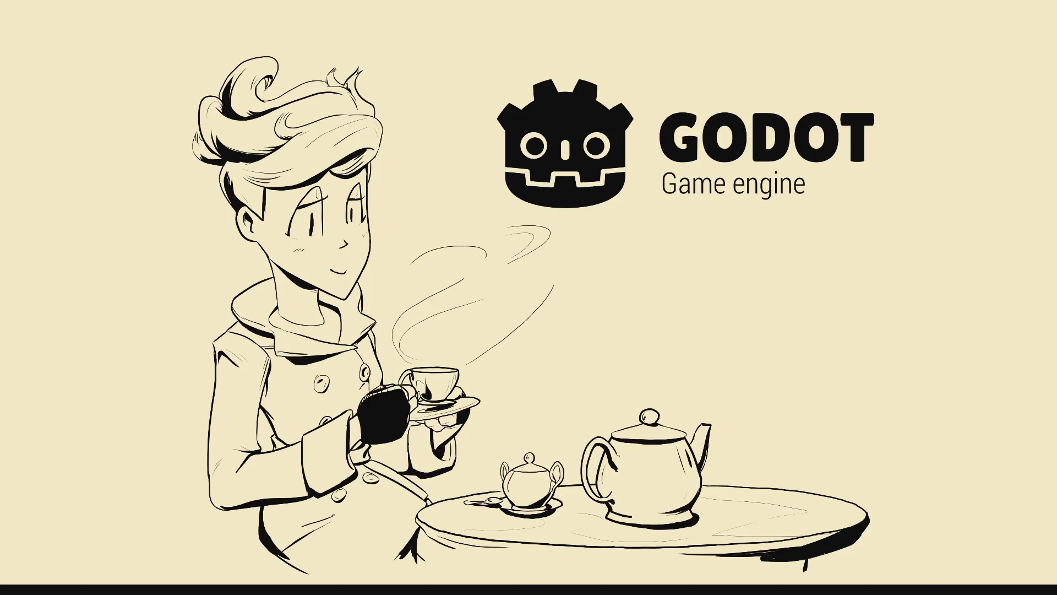
{"action": "key", "text": "Return"}
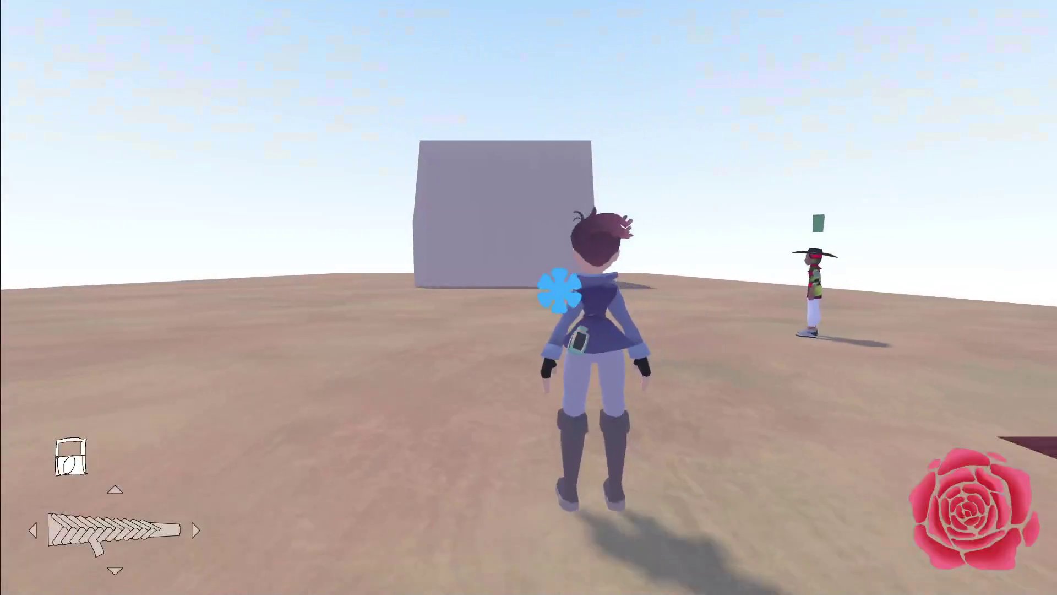
Playtest by cycling weapons and climbing onto the house roof, then pause and return to the editor
{"action": "scroll", "coordinate": [529, 297], "scroll_direction": "down", "scroll_amount": 3}
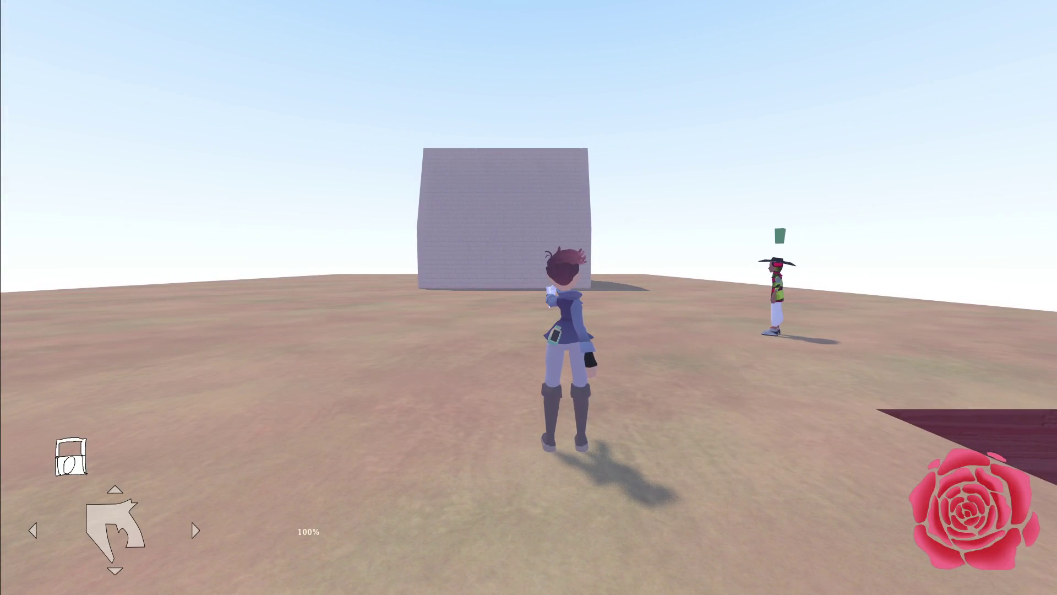
{"action": "key", "text": "w"}
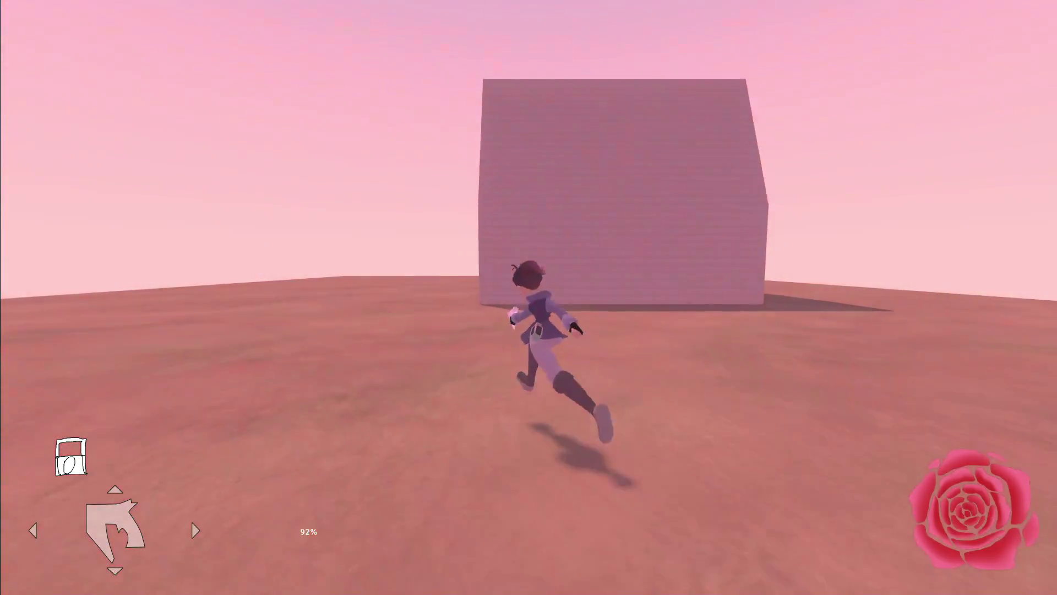
{"action": "scroll", "coordinate": [529, 297], "scroll_direction": "down", "scroll_amount": 1}
{"action": "key", "text": "space"}
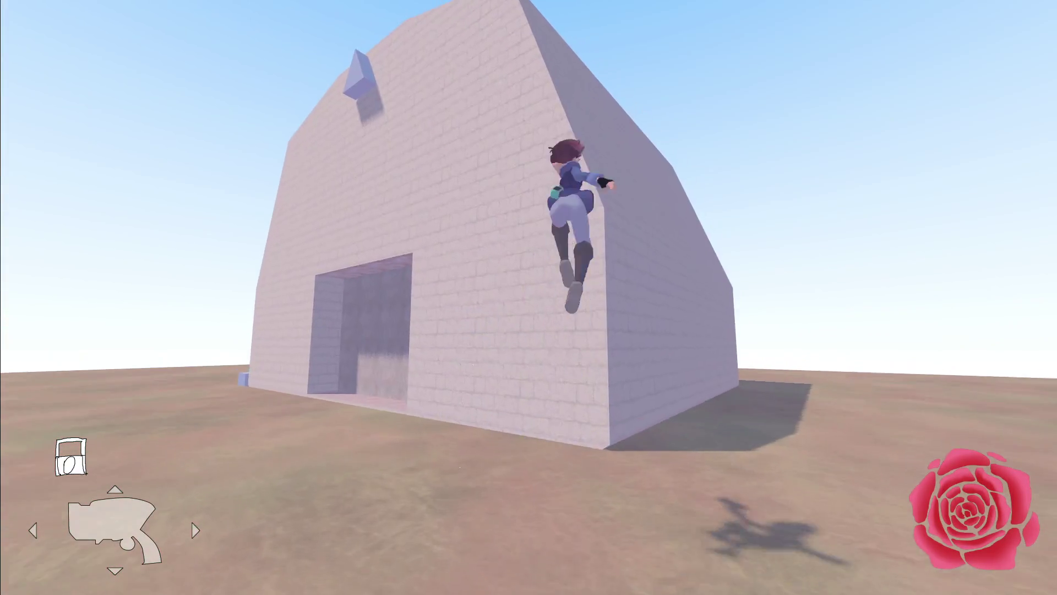
{"action": "key", "text": "w"}
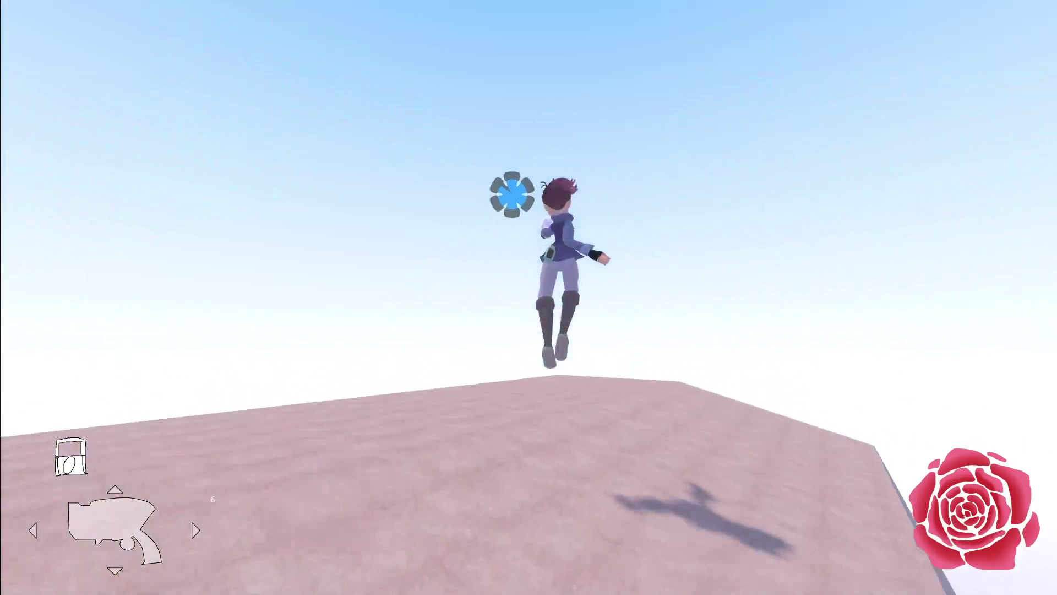
{"action": "key", "text": "Escape"}
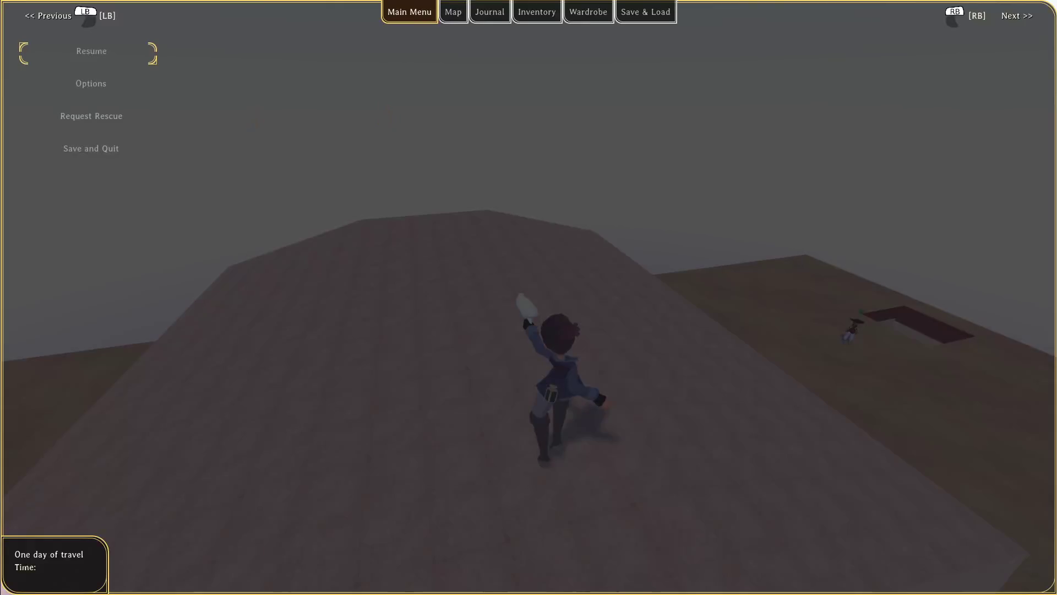
{"action": "key", "text": "alt+Tab"}
{"action": "scroll", "coordinate": [509, 252], "scroll_direction": "up", "scroll_amount": 5}
{"action": "scroll", "coordinate": [510, 252], "scroll_direction": "down", "scroll_amount": 2}
{"action": "scroll", "coordinate": [509, 252], "scroll_direction": "down", "scroll_amount": 2}
In wave_shot.gd, call _update_count with an inventory count right after super.unholster()
{"action": "left_click", "coordinate": [255, 122]}
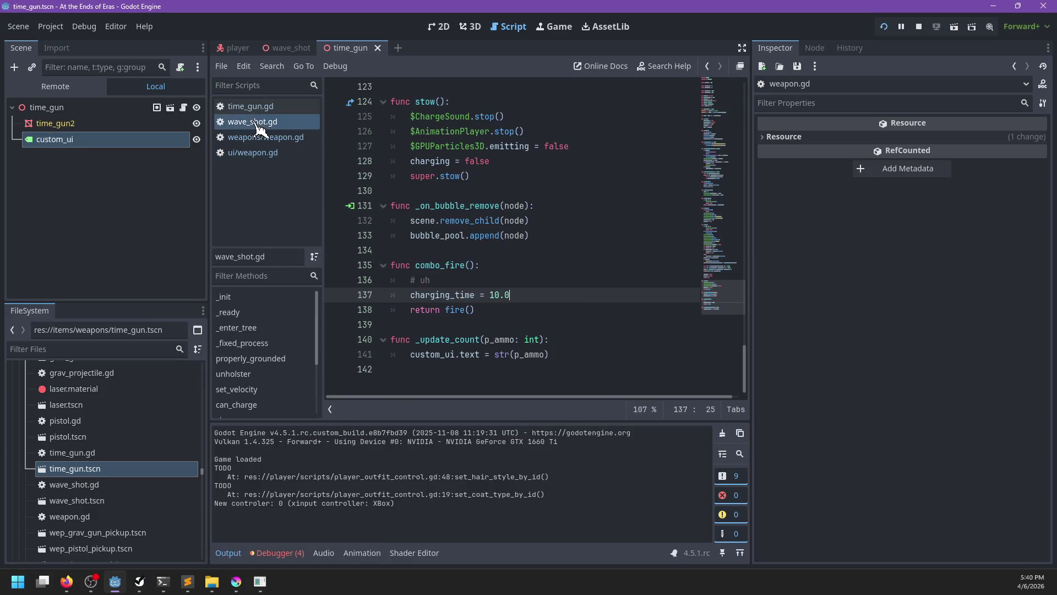
{"action": "scroll", "coordinate": [504, 242], "scroll_direction": "up", "scroll_amount": 10}
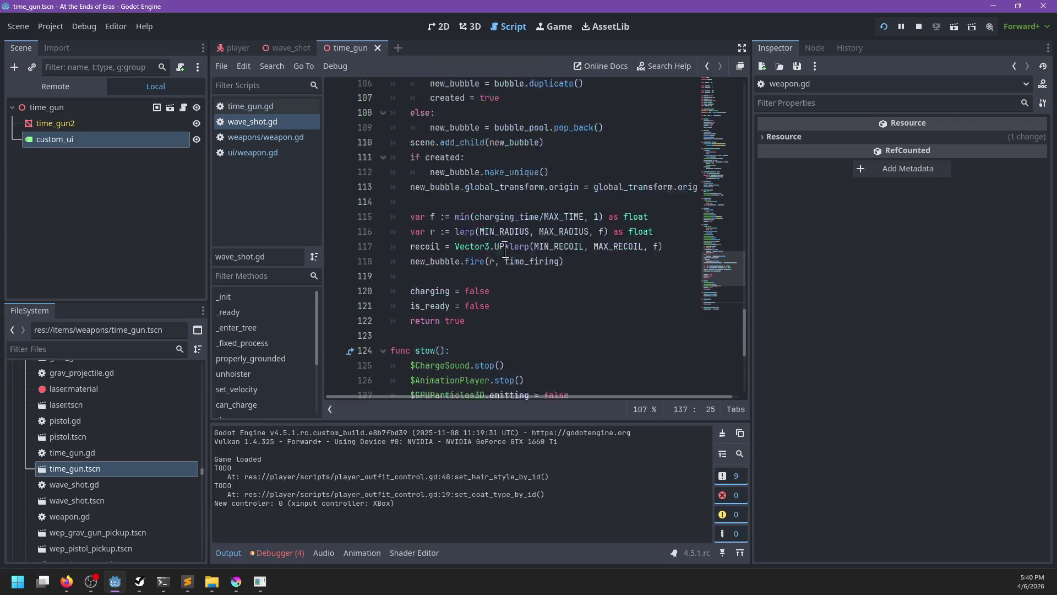
{"action": "scroll", "coordinate": [506, 251], "scroll_direction": "up", "scroll_amount": 7}
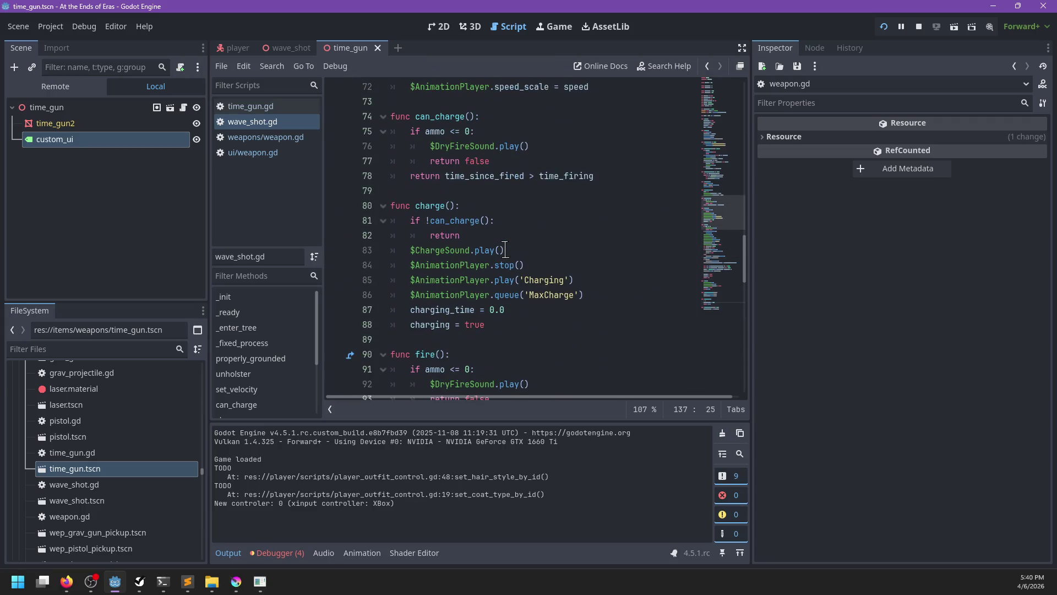
{"action": "scroll", "coordinate": [506, 250], "scroll_direction": "up", "scroll_amount": 4}
{"action": "scroll", "coordinate": [505, 250], "scroll_direction": "up", "scroll_amount": 2}
{"action": "left_click_drag", "start_coordinate": [505, 250], "coordinate": [536, 257]}
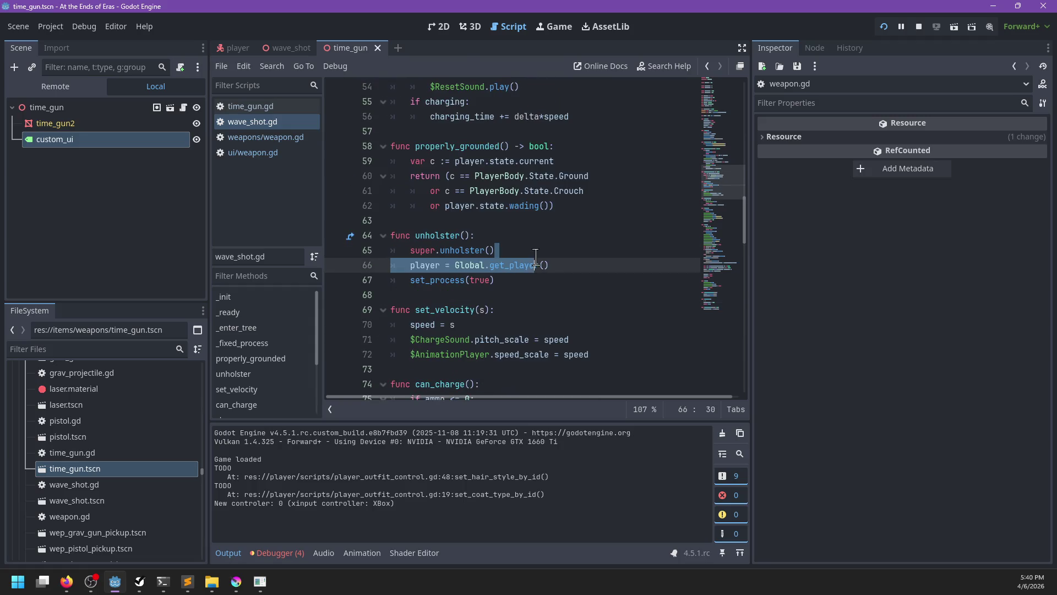
{"action": "left_click", "coordinate": [538, 253]}
{"action": "key", "text": "Return"}
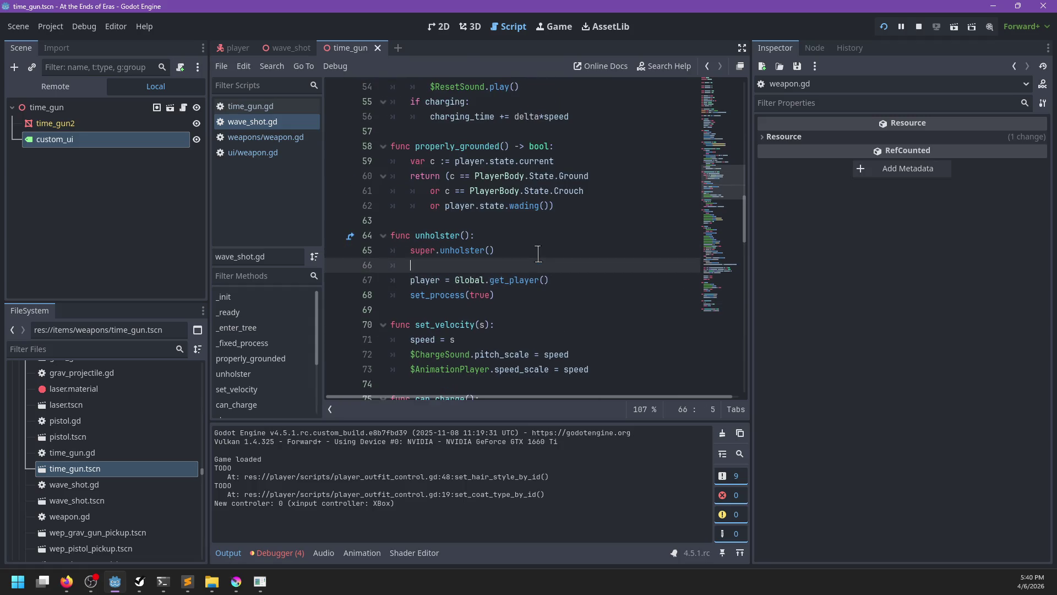
{"action": "type", "text": "upda"}
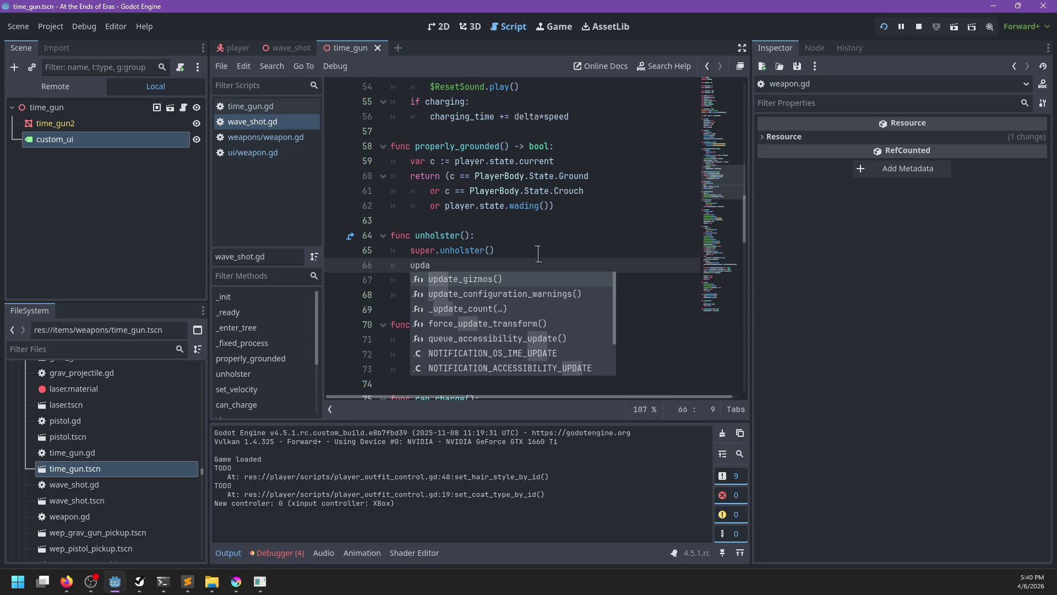
{"action": "key", "text": "Down"}
{"action": "key", "text": "Down"}
{"action": "key", "text": "Return"}
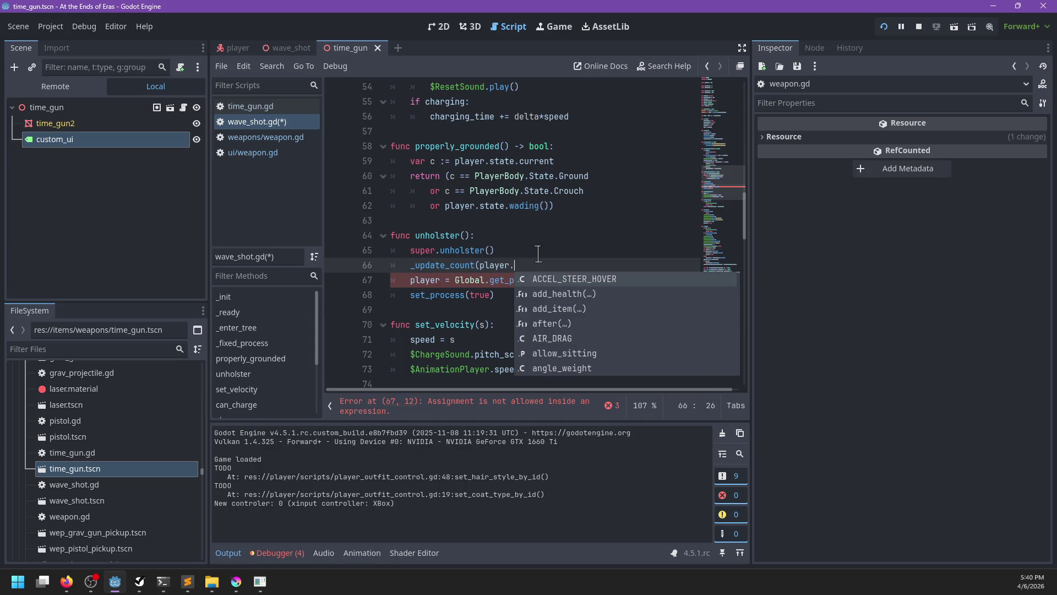
{"action": "type", "text": "inven"}
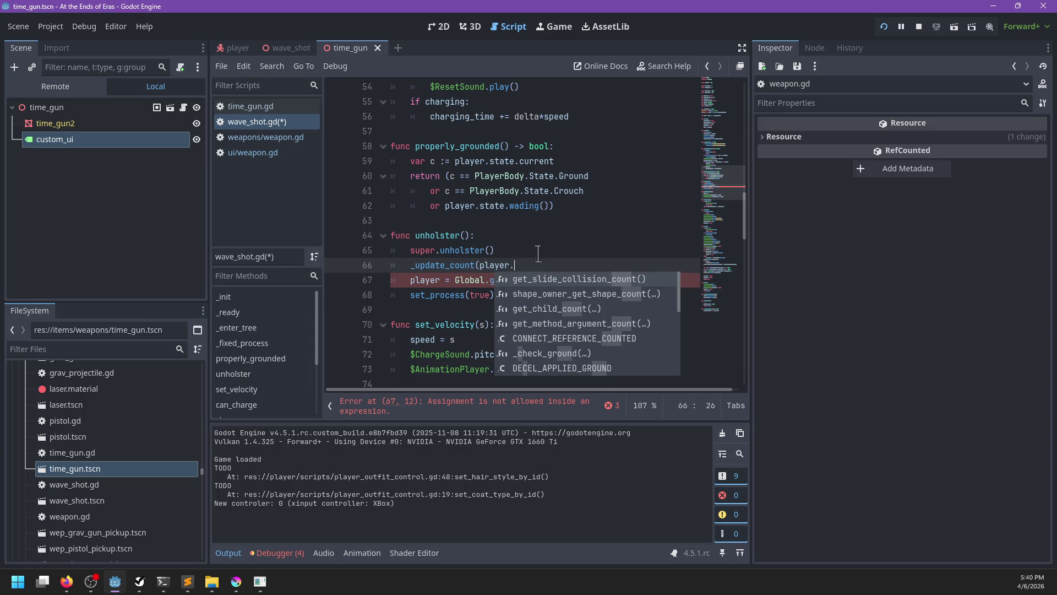
{"action": "key", "text": "Return"}
{"action": "type", "text": "."}
{"action": "type", "text": "(amm"}
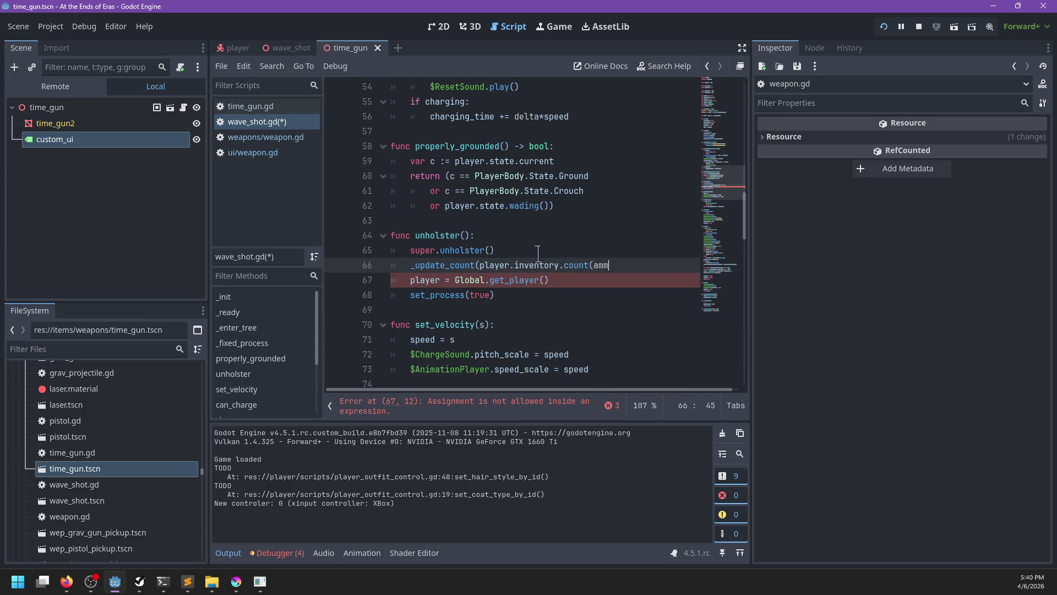
{"action": "type", "text": ")"}
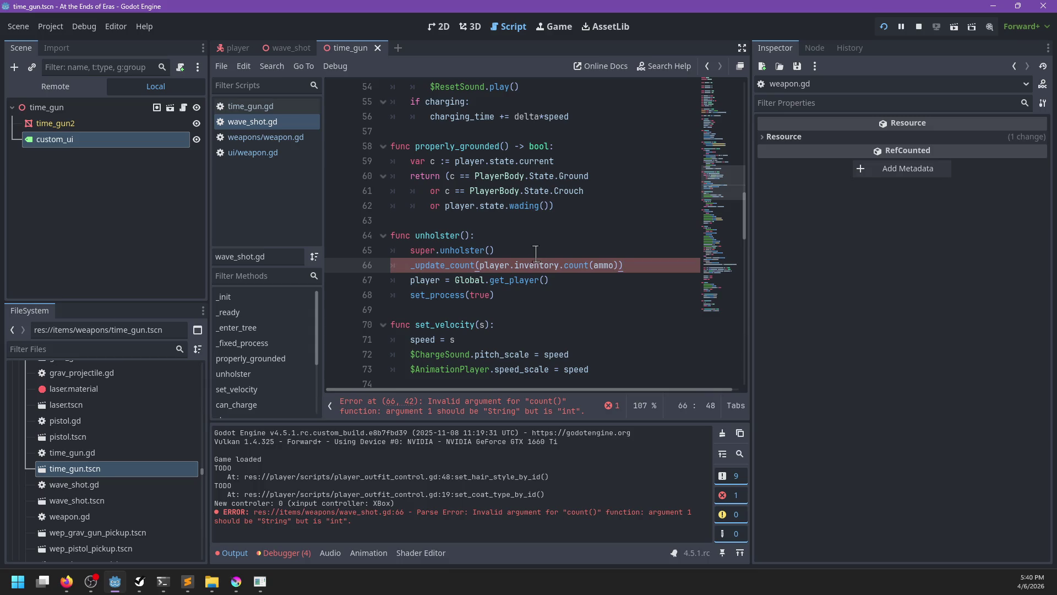
Check the var ammo declaration in the Weapon base script, then return to wave_shot.gd
{"action": "left_click", "coordinate": [556, 248]}
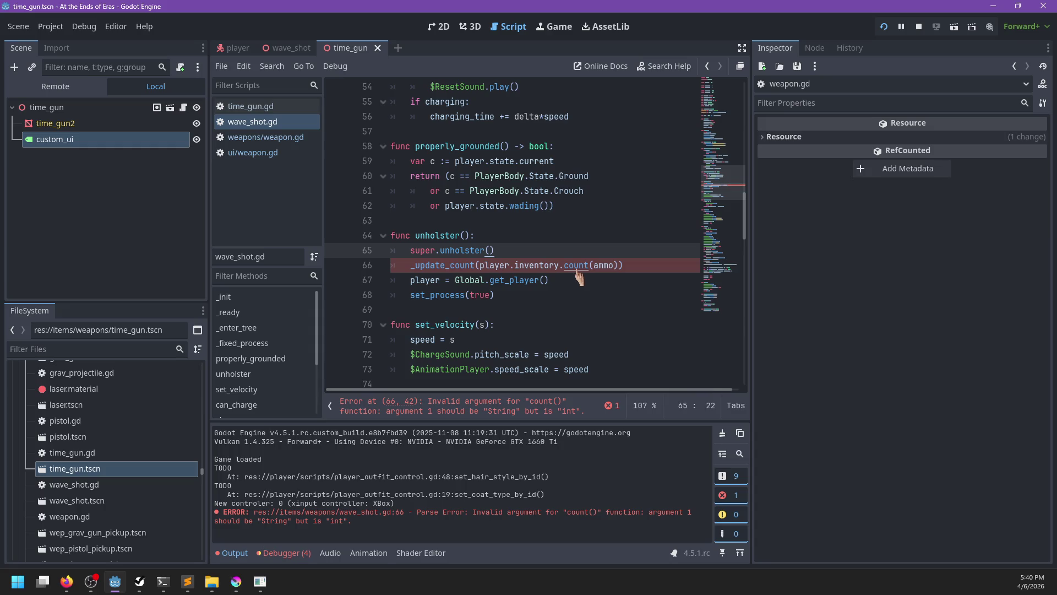
{"action": "scroll", "coordinate": [600, 273], "scroll_direction": "up", "scroll_amount": 14}
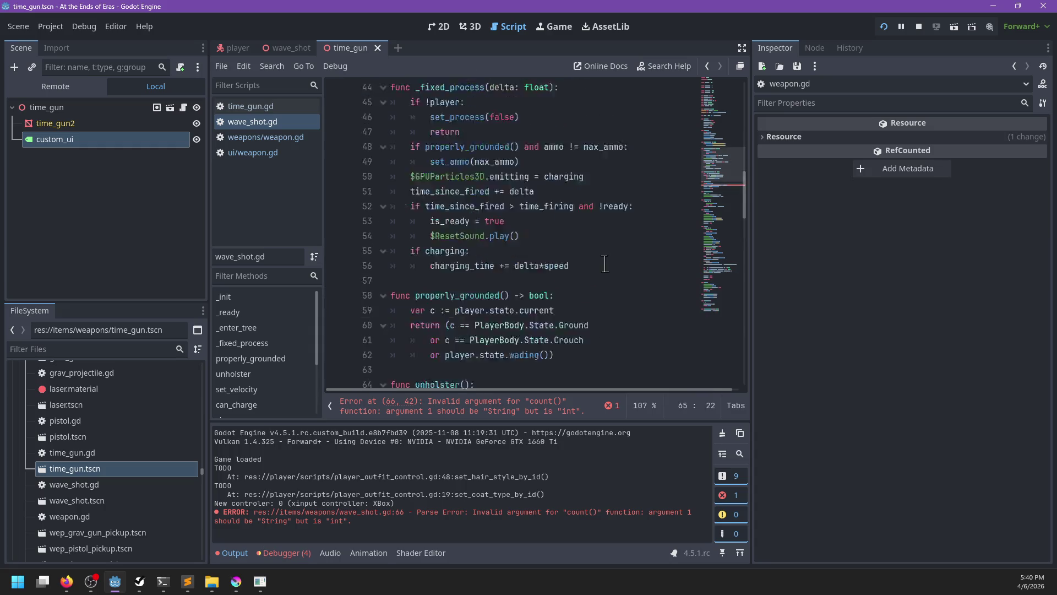
{"action": "scroll", "coordinate": [604, 264], "scroll_direction": "up", "scroll_amount": 2}
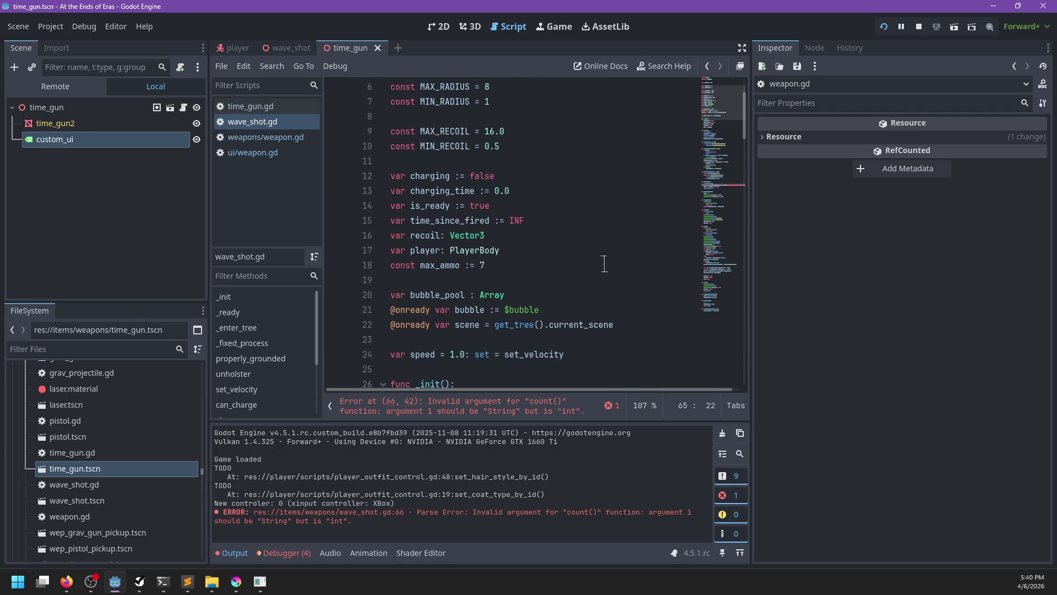
{"action": "scroll", "coordinate": [604, 263], "scroll_direction": "up", "scroll_amount": 2}
{"action": "scroll", "coordinate": [604, 263], "scroll_direction": "down", "scroll_amount": 3}
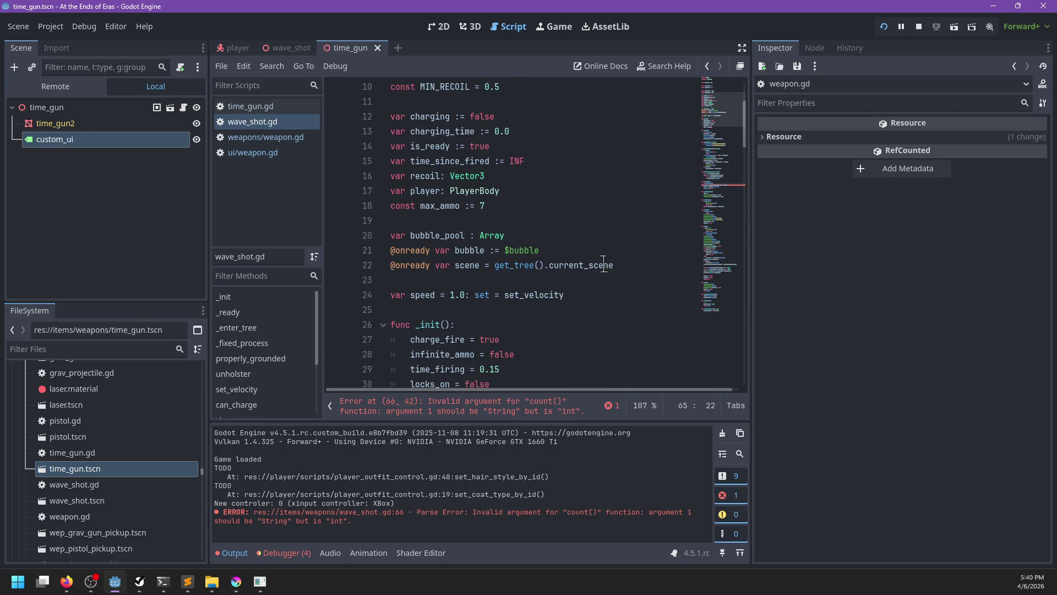
{"action": "scroll", "coordinate": [604, 265], "scroll_direction": "down", "scroll_amount": 2}
{"action": "scroll", "coordinate": [600, 256], "scroll_direction": "up", "scroll_amount": 5}
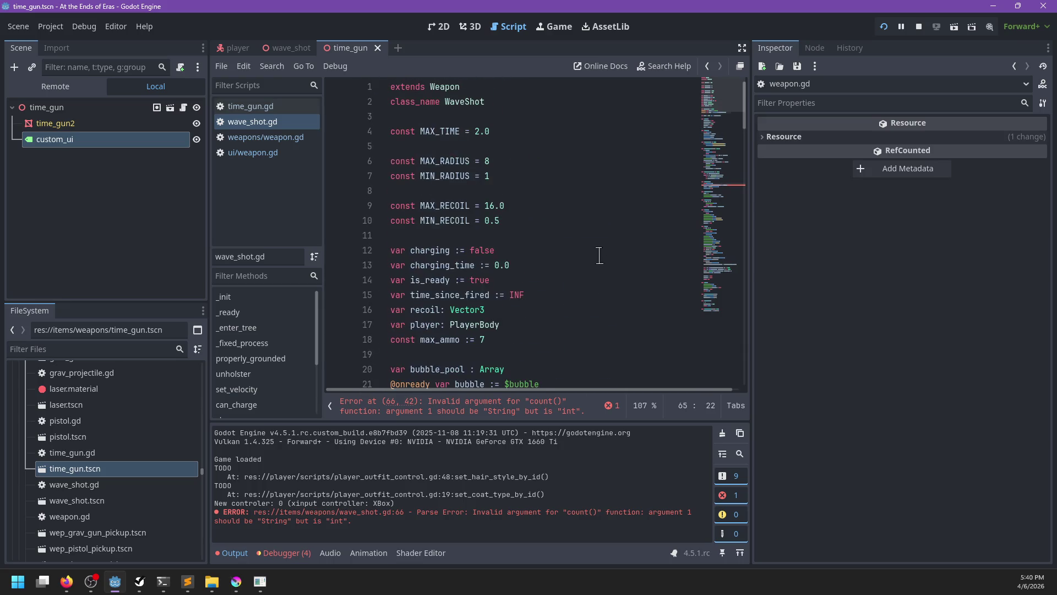
{"action": "left_click", "coordinate": [441, 94], "text": "ctrl"}
{"action": "scroll", "coordinate": [607, 257], "scroll_direction": "up", "scroll_amount": 1}
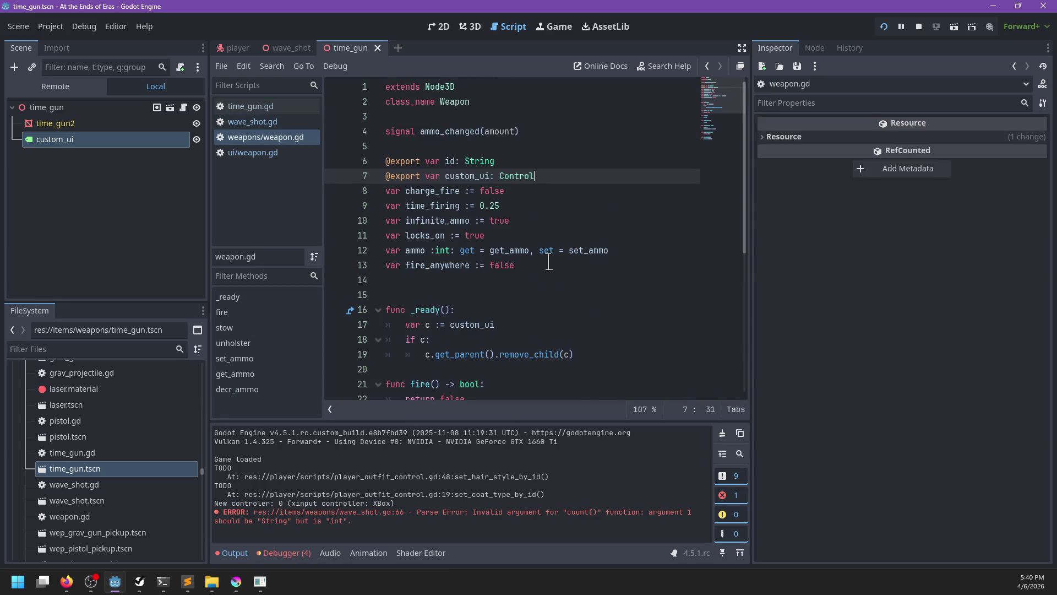
{"action": "triple_click", "coordinate": [416, 246]}
{"action": "scroll", "coordinate": [613, 278], "scroll_direction": "down", "scroll_amount": 5}
{"action": "scroll", "coordinate": [613, 278], "scroll_direction": "up", "scroll_amount": 4}
{"action": "scroll", "coordinate": [613, 278], "scroll_direction": "down", "scroll_amount": 4}
{"action": "scroll", "coordinate": [606, 277], "scroll_direction": "up", "scroll_amount": 6}
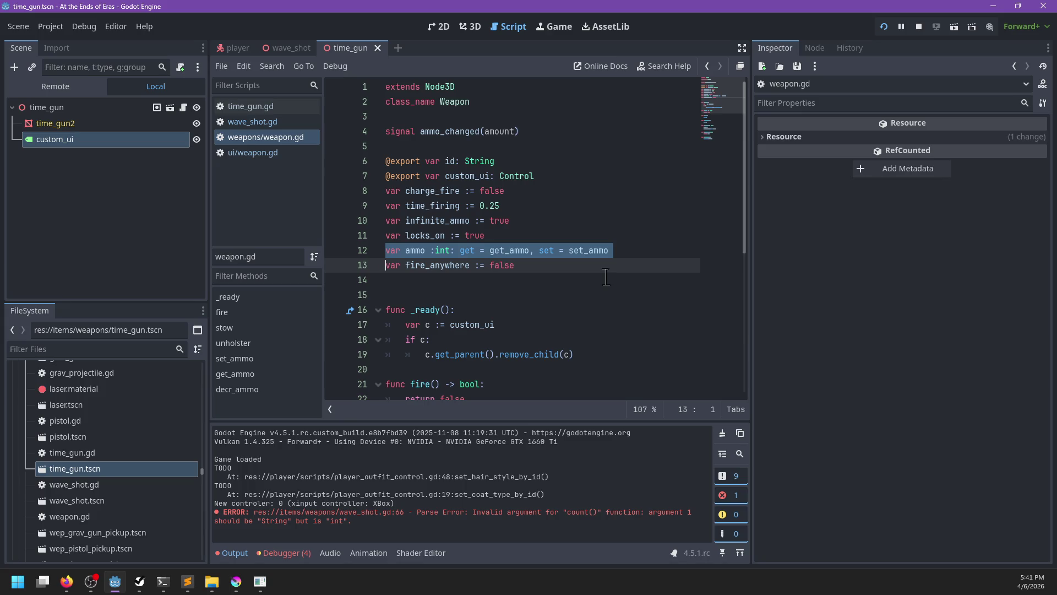
{"action": "key", "text": "alt+Left"}
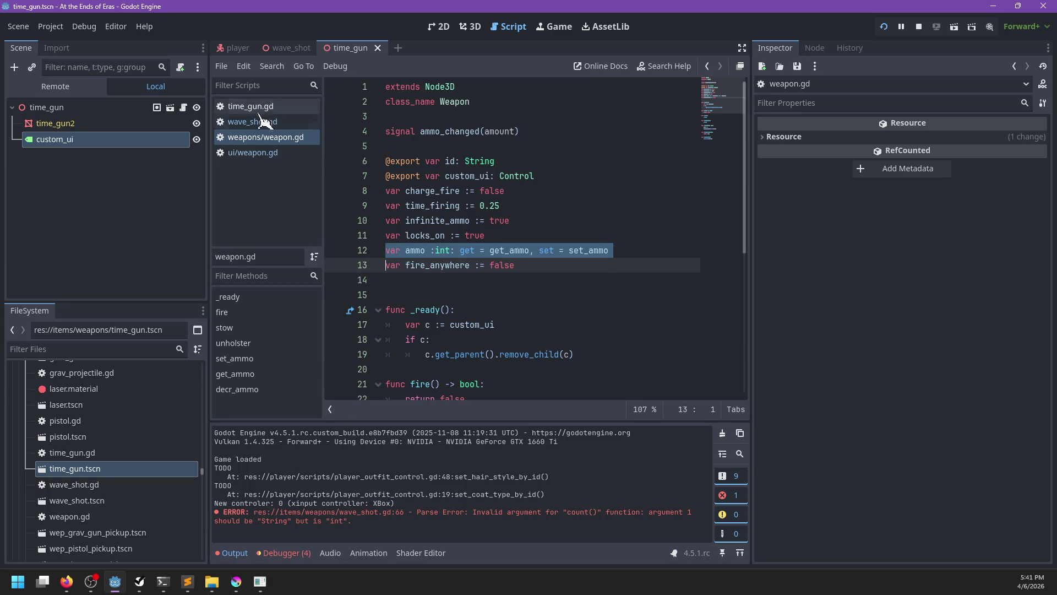
Change line 66's argument to ammo, save wave_shot.gd, and launch a playtest
{"action": "scroll", "coordinate": [501, 329], "scroll_direction": "down", "scroll_amount": 5}
{"action": "left_click", "coordinate": [487, 411]}
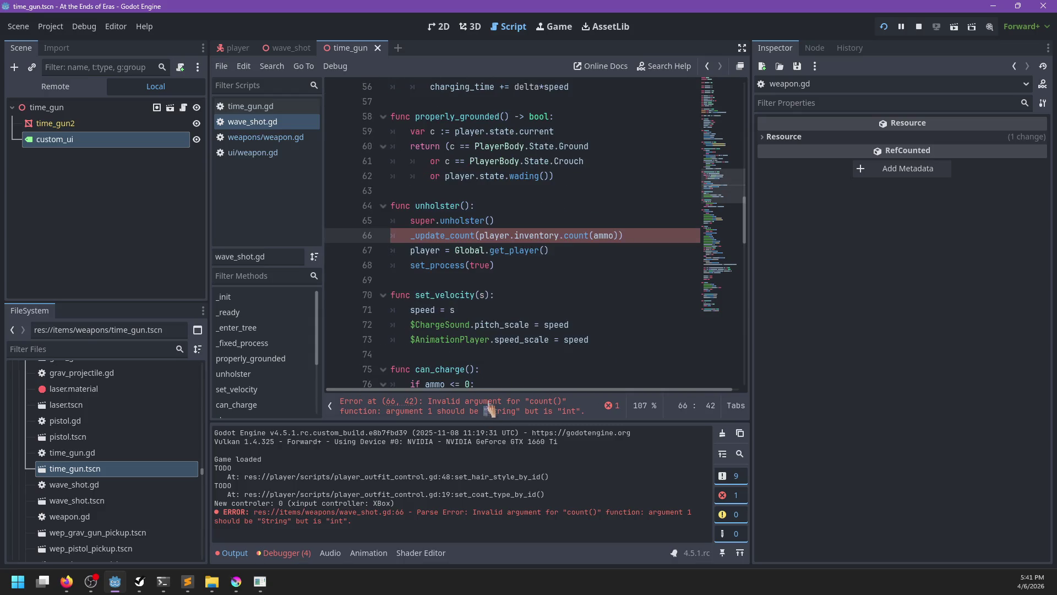
{"action": "left_click_drag", "start_coordinate": [602, 236], "coordinate": [472, 236]}
{"action": "type", "text": "ammo)"}
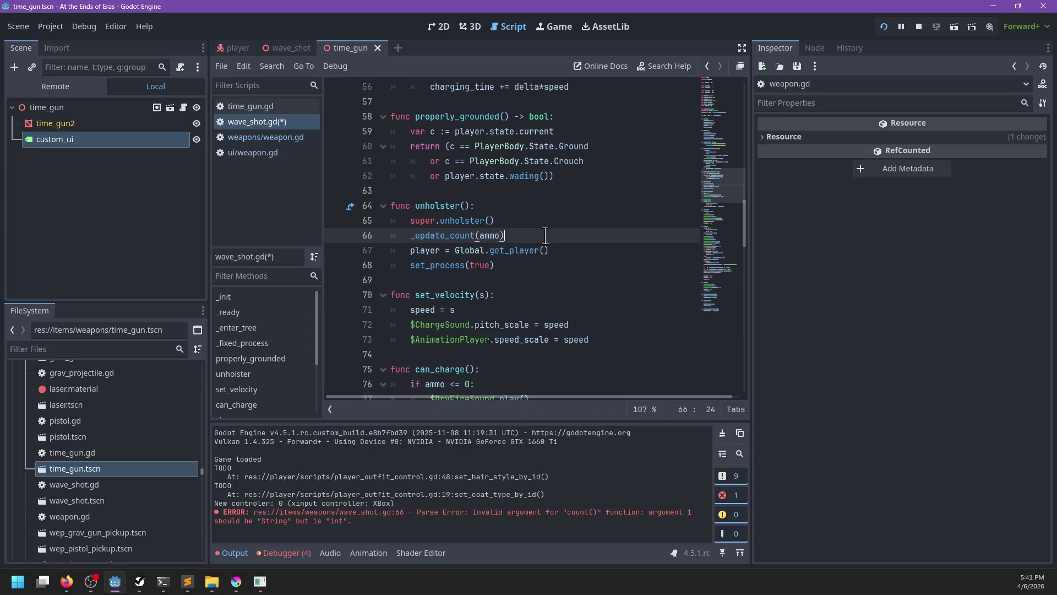
{"action": "scroll", "coordinate": [545, 236], "scroll_direction": "down", "scroll_amount": 3}
{"action": "key", "text": "ctrl+s"}
{"action": "key", "text": "F5"}
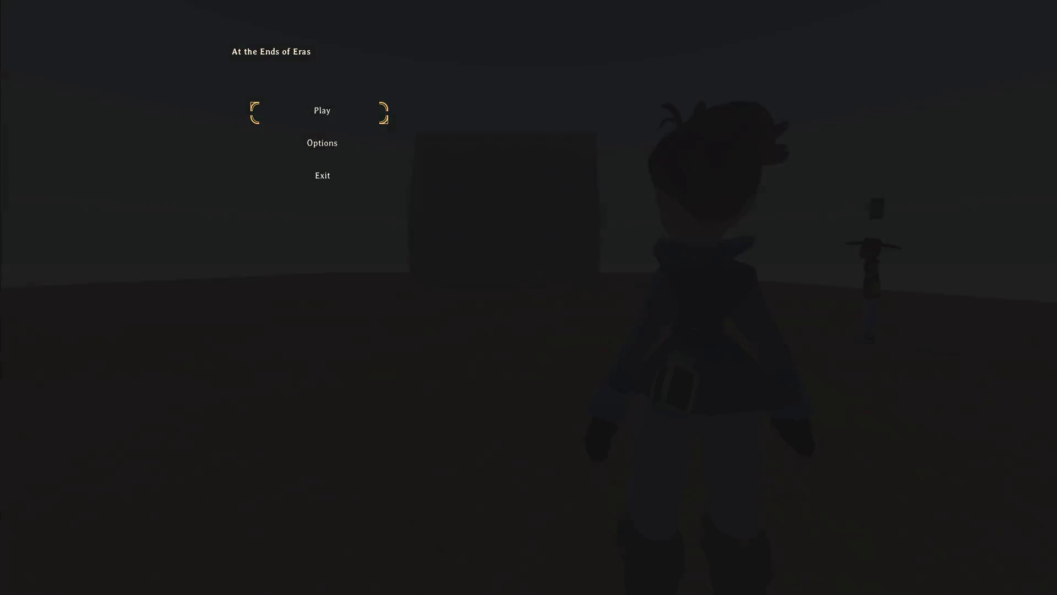
{"action": "key", "text": "Return"}
{"action": "key", "text": "a"}
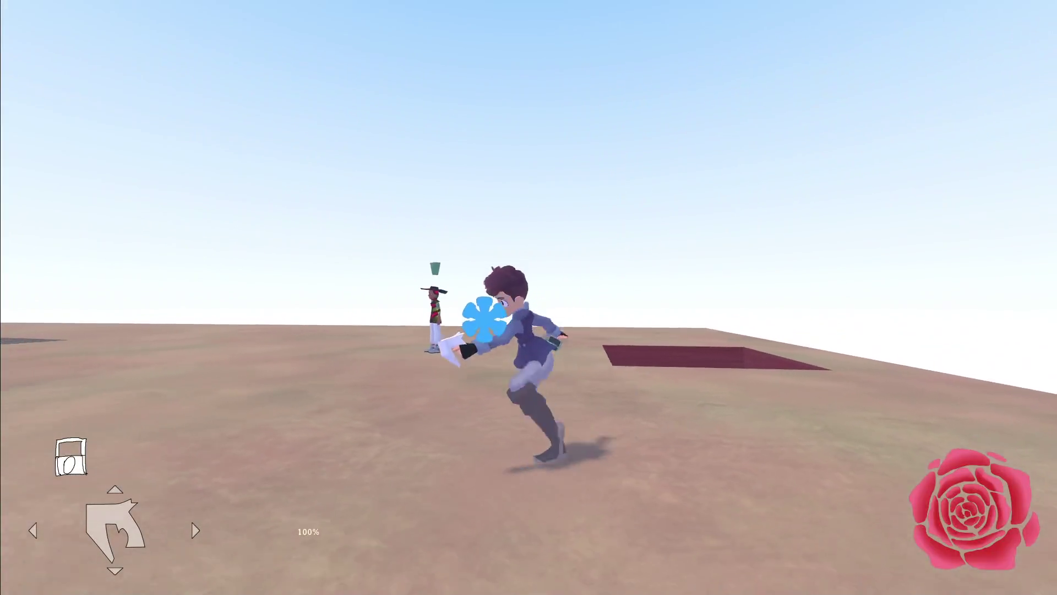
{"action": "scroll", "coordinate": [528, 297], "scroll_direction": "down", "scroll_amount": 2}
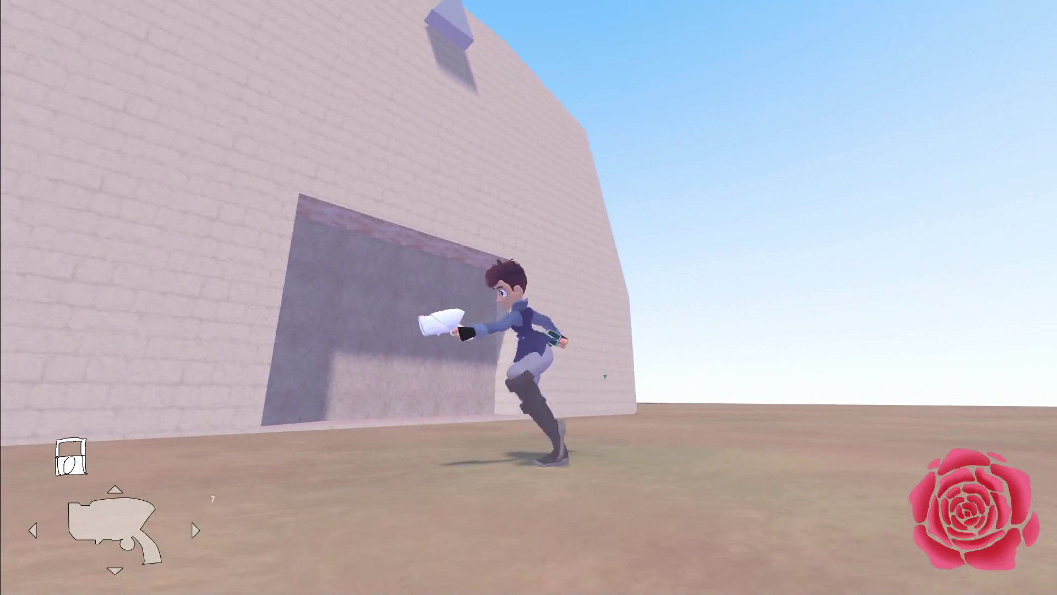
{"action": "scroll", "coordinate": [529, 298], "scroll_direction": "down", "scroll_amount": 1}
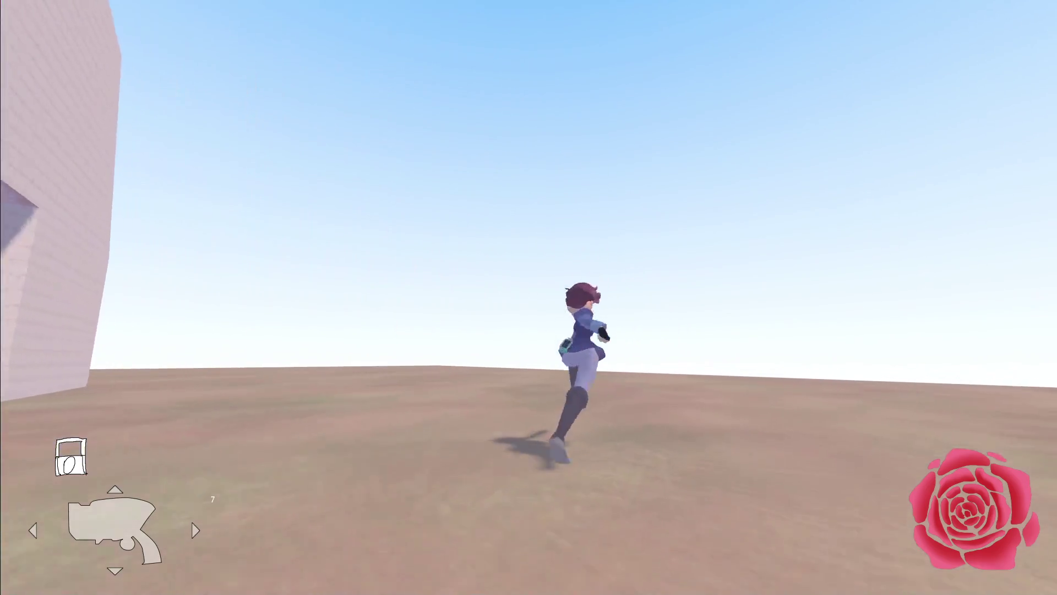
{"action": "key", "text": "Escape"}
{"action": "key", "text": "alt+Tab"}
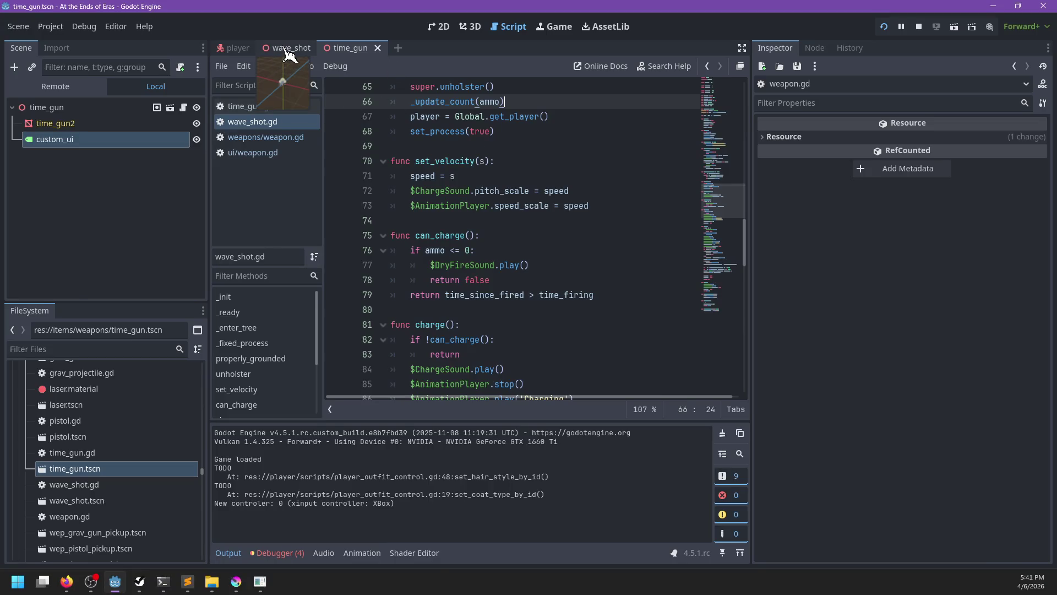
Select wave_shot's custom_ui label in the 2D view, comparing it with time_gun's label
{"action": "left_click", "coordinate": [286, 48]}
{"action": "scroll", "coordinate": [83, 220], "scroll_direction": "down", "scroll_amount": 2}
{"action": "left_click", "coordinate": [55, 287]}
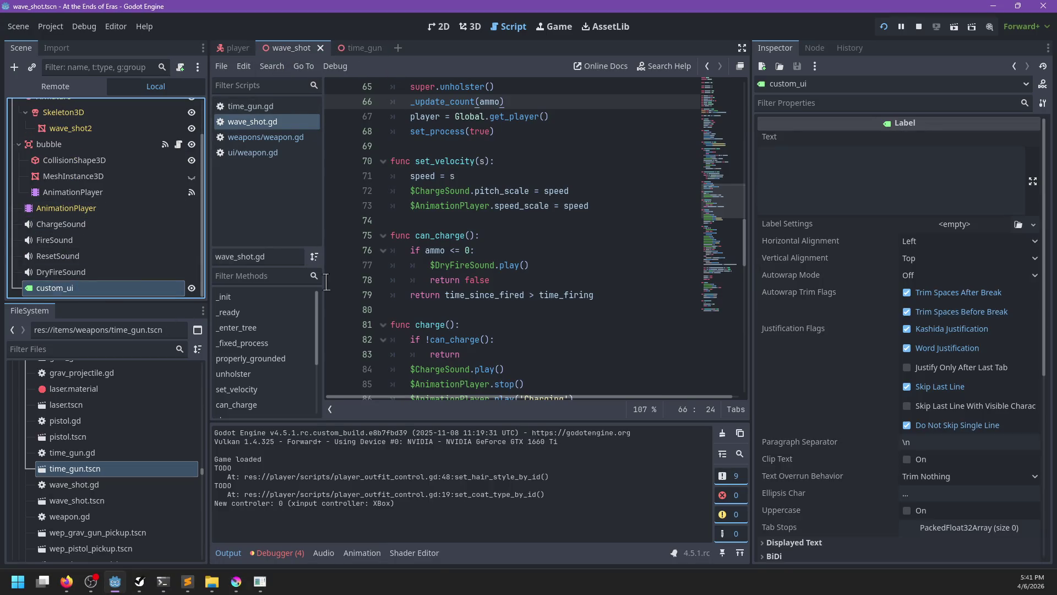
{"action": "left_click", "coordinate": [469, 26]}
{"action": "left_click", "coordinate": [438, 27]}
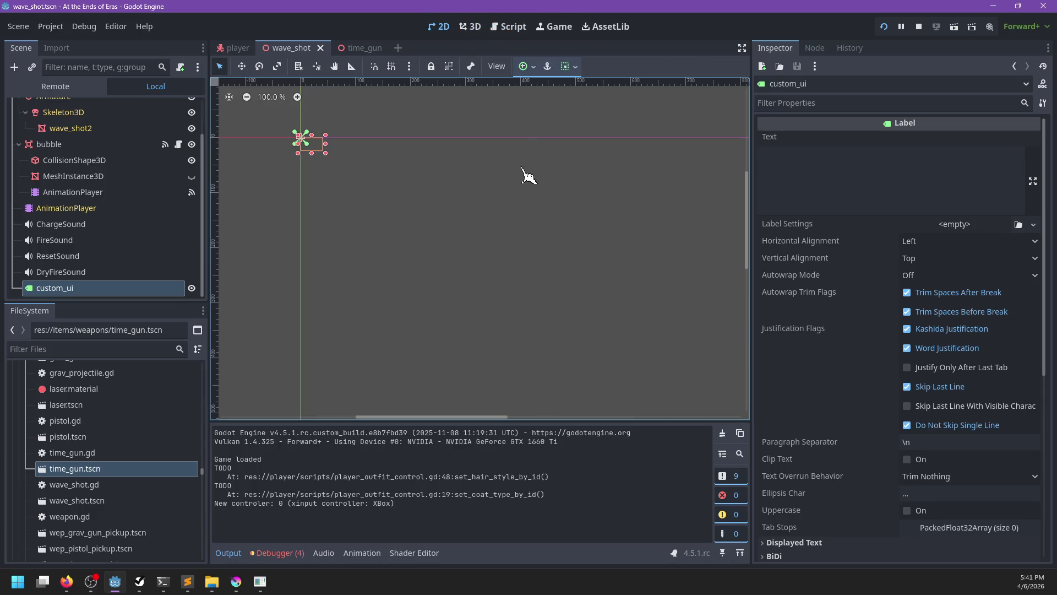
{"action": "left_click", "coordinate": [358, 48]}
{"action": "scroll", "coordinate": [501, 214], "scroll_direction": "down", "scroll_amount": 5}
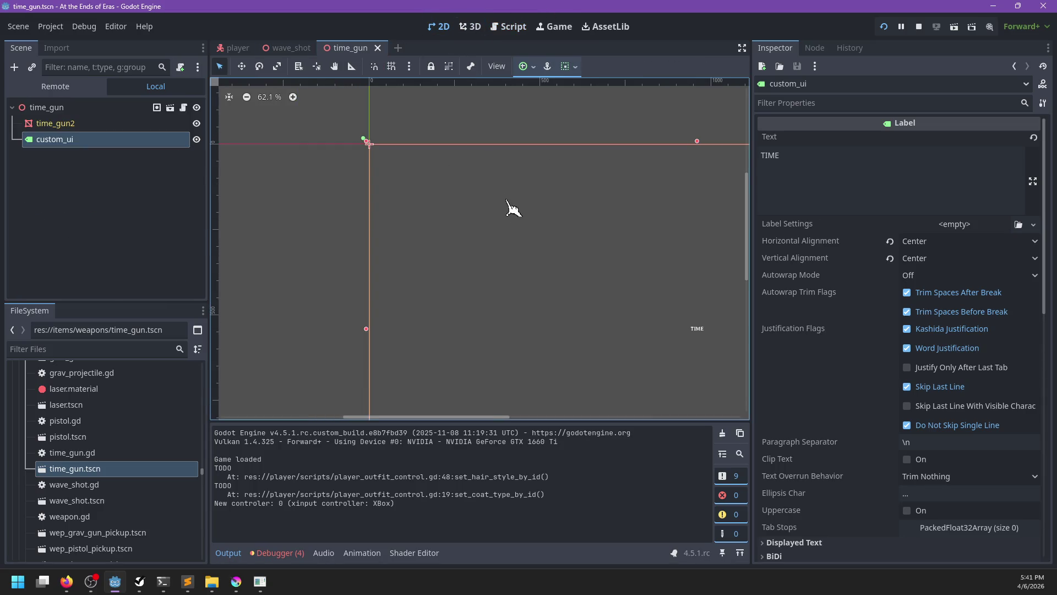
{"action": "left_click", "coordinate": [286, 48]}
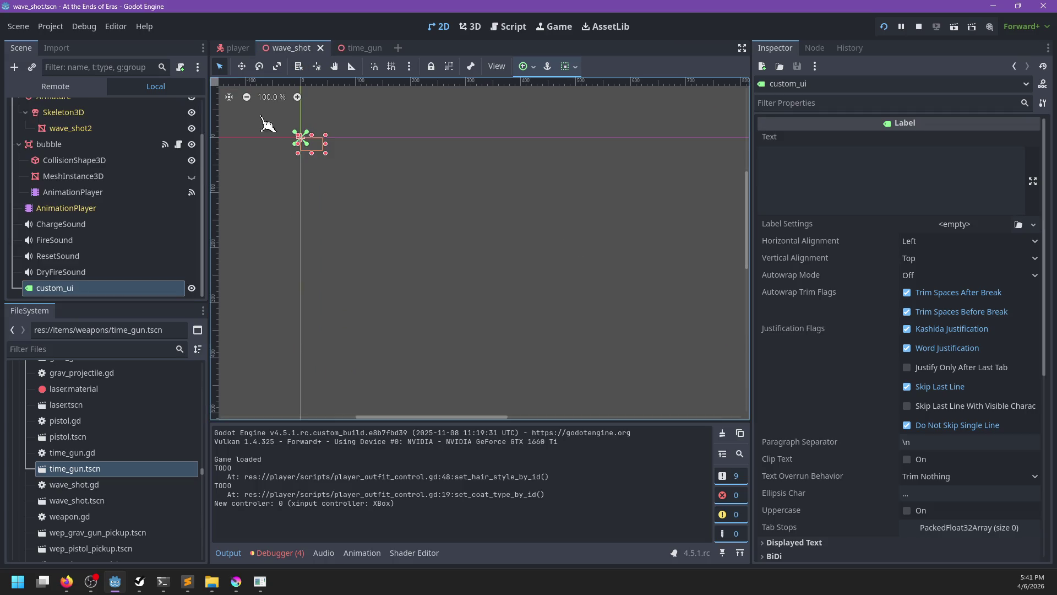
Apply the Full Rect anchor preset to custom_ui and set its text to 7
{"action": "left_click", "coordinate": [535, 70]}
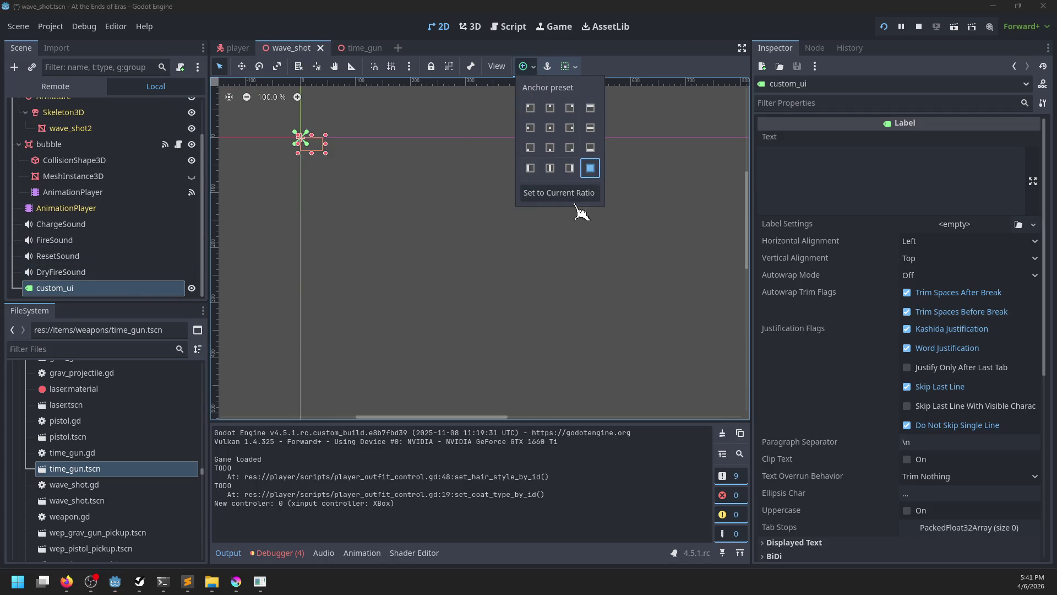
{"action": "left_click", "coordinate": [590, 166]}
{"action": "scroll", "coordinate": [495, 259], "scroll_direction": "down", "scroll_amount": 7}
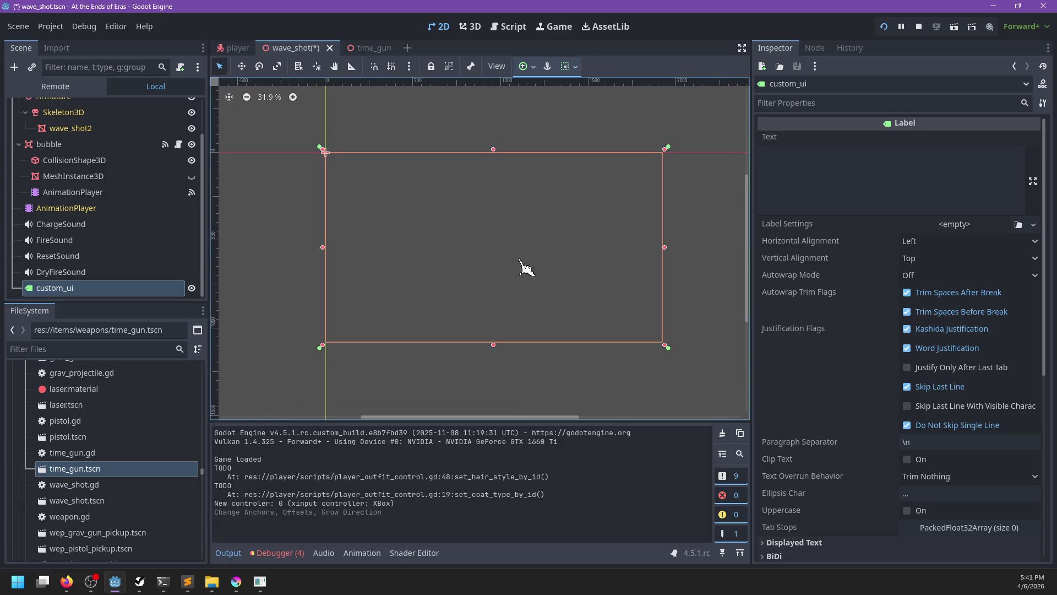
{"action": "key", "text": "ctrl+s"}
{"action": "left_click", "coordinate": [816, 192]}
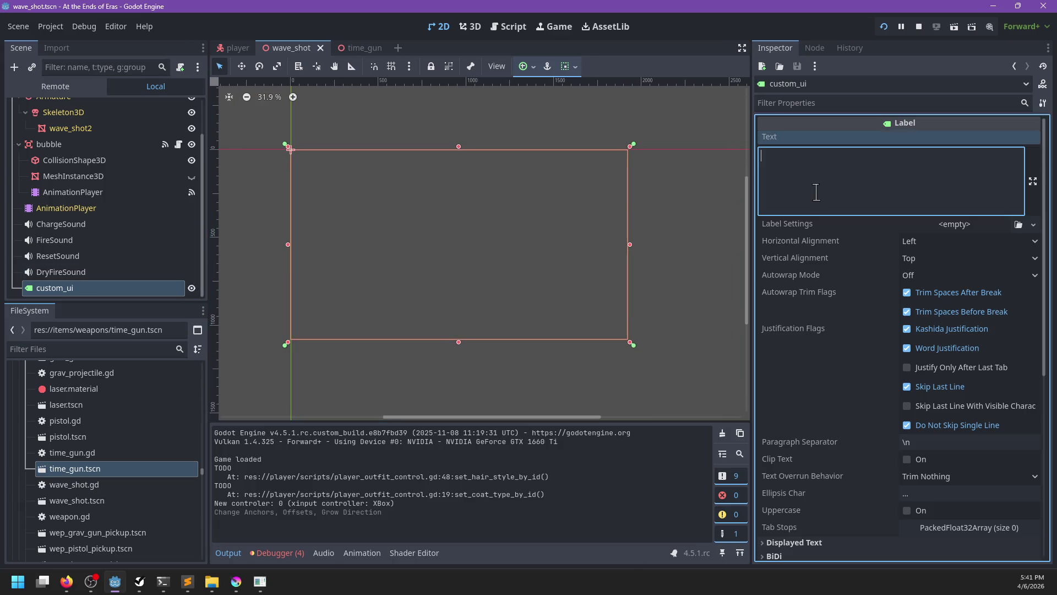
{"action": "type", "text": "7"}
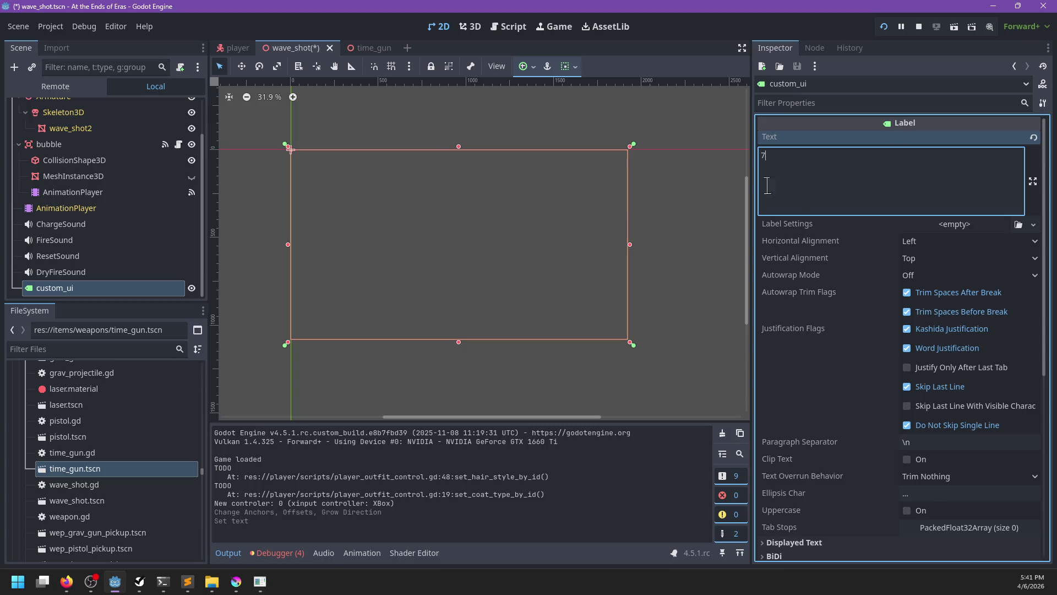
{"action": "left_click", "coordinate": [55, 288]}
Center the label text horizontally and vertically, and save the wave_shot scene
{"action": "scroll", "coordinate": [467, 292], "scroll_direction": "up", "scroll_amount": 2}
{"action": "scroll", "coordinate": [467, 292], "scroll_direction": "up", "scroll_amount": 1}
{"action": "left_click", "coordinate": [907, 242]}
{"action": "left_click", "coordinate": [936, 275]}
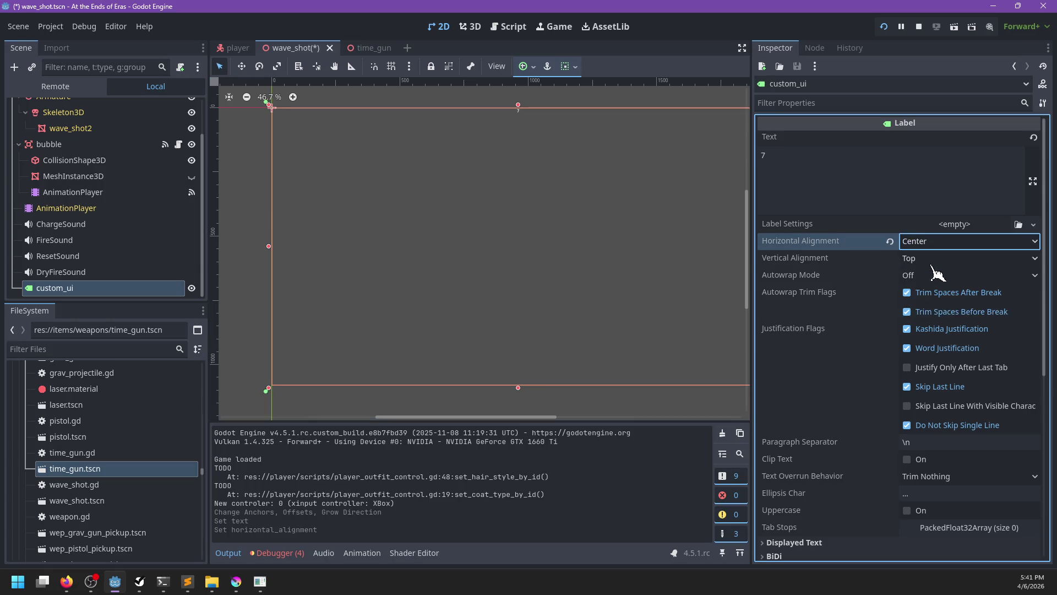
{"action": "left_click", "coordinate": [936, 258]}
{"action": "left_click", "coordinate": [914, 292]}
{"action": "key", "text": "ctrl+s"}
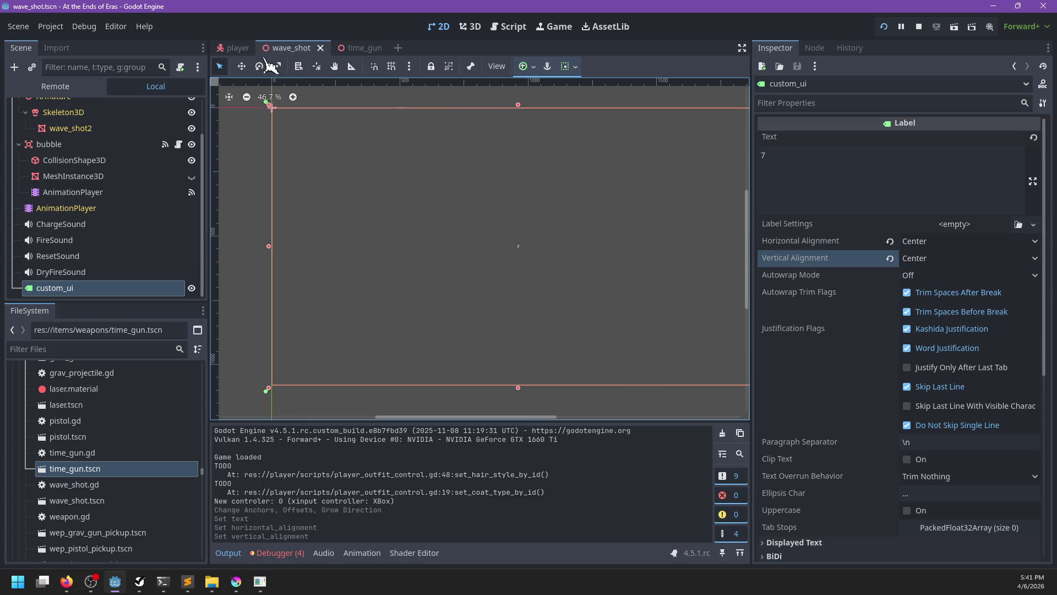
{"action": "scroll", "coordinate": [530, 224], "scroll_direction": "down", "scroll_amount": 3}
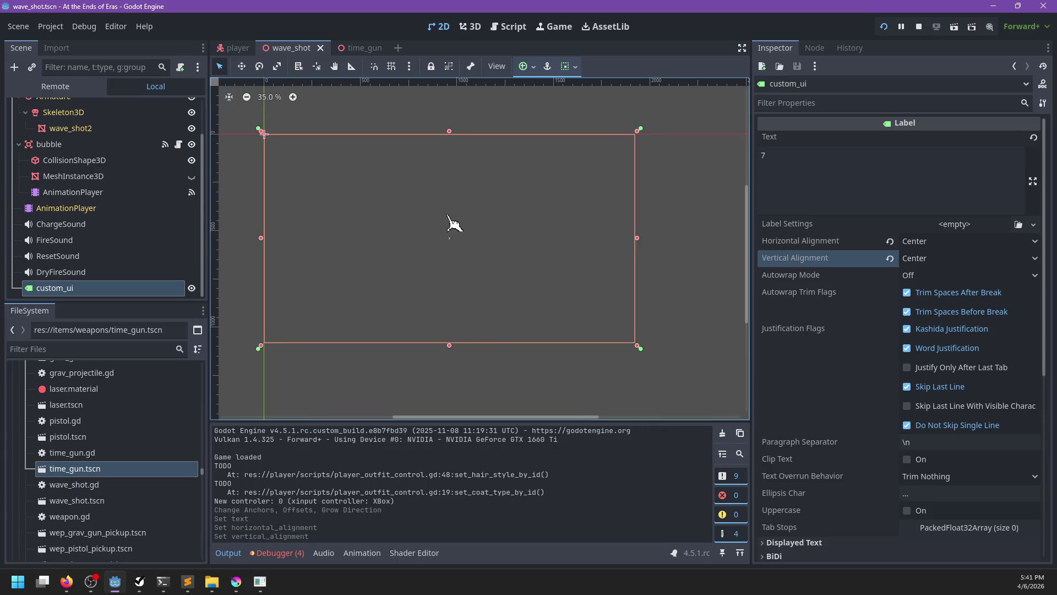
{"action": "left_click", "coordinate": [235, 51]}
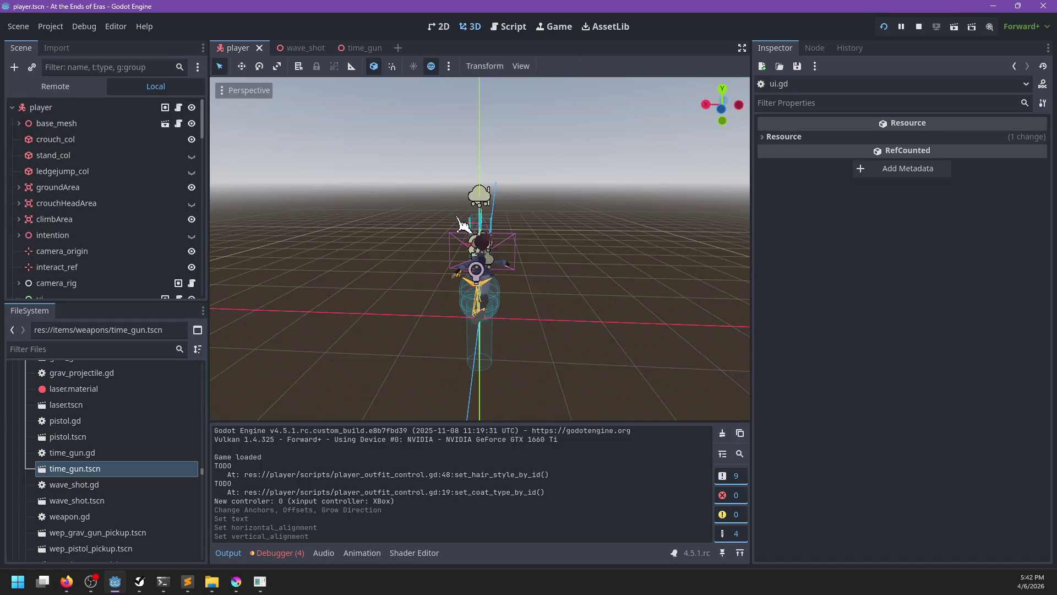
Select the ammo node and narrow its box to 28 × 137
{"action": "scroll", "coordinate": [156, 229], "scroll_direction": "down", "scroll_amount": 6}
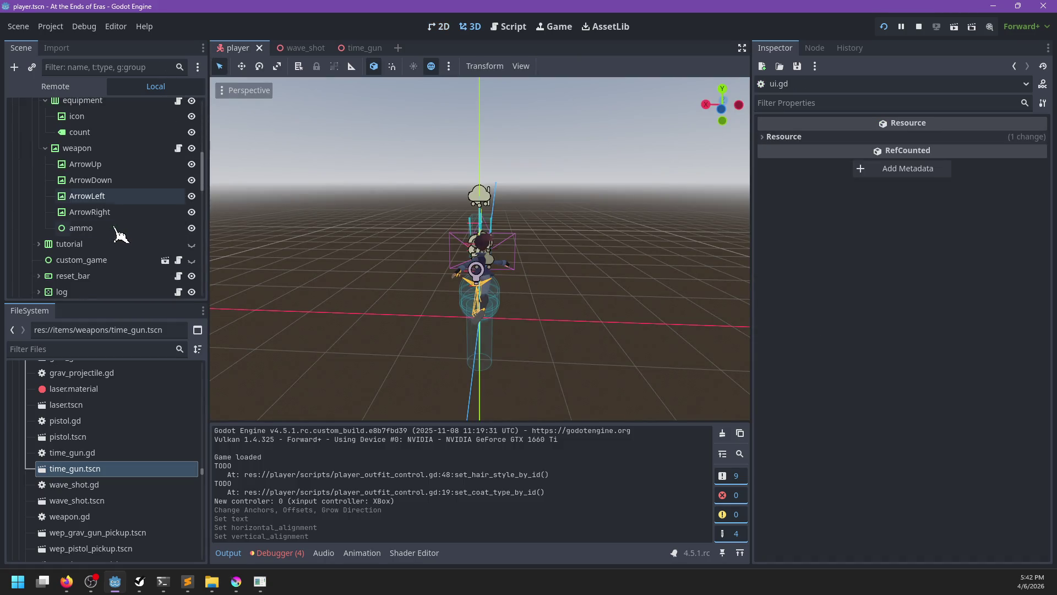
{"action": "left_click", "coordinate": [118, 231]}
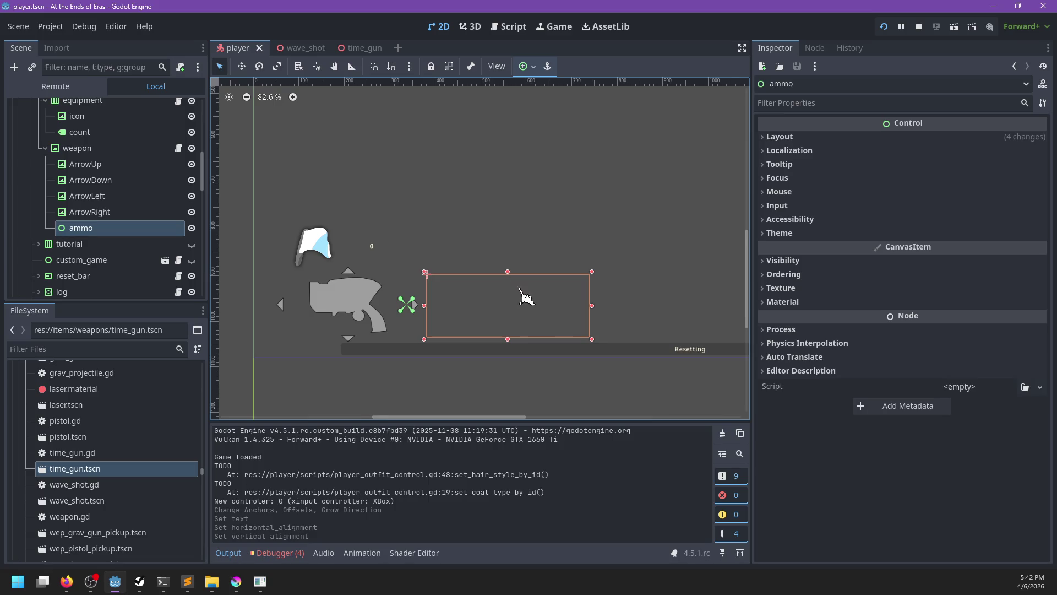
{"action": "scroll", "coordinate": [523, 293], "scroll_direction": "up", "scroll_amount": 3}
{"action": "mouse_move", "coordinate": [611, 314]}
{"action": "left_mouse_down"}
{"action": "mouse_move", "coordinate": [411, 311]}
{"action": "mouse_move", "coordinate": [412, 321]}
{"action": "left_mouse_up"}
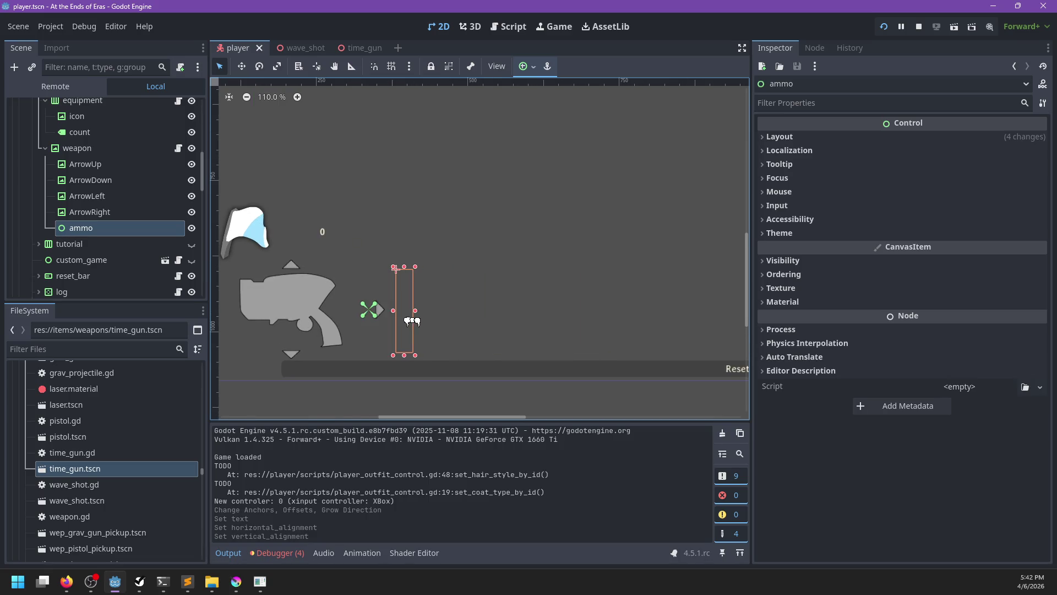
Cancel the node type change so ammo stays a Control, then save the player scene
{"action": "right_click", "coordinate": [108, 229]}
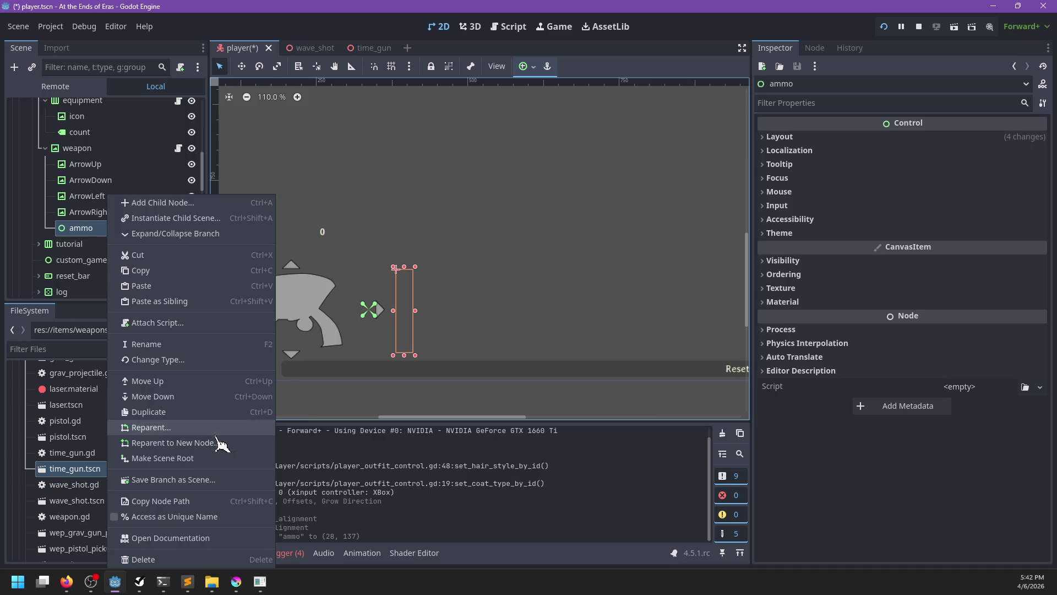
{"action": "left_click", "coordinate": [177, 361]}
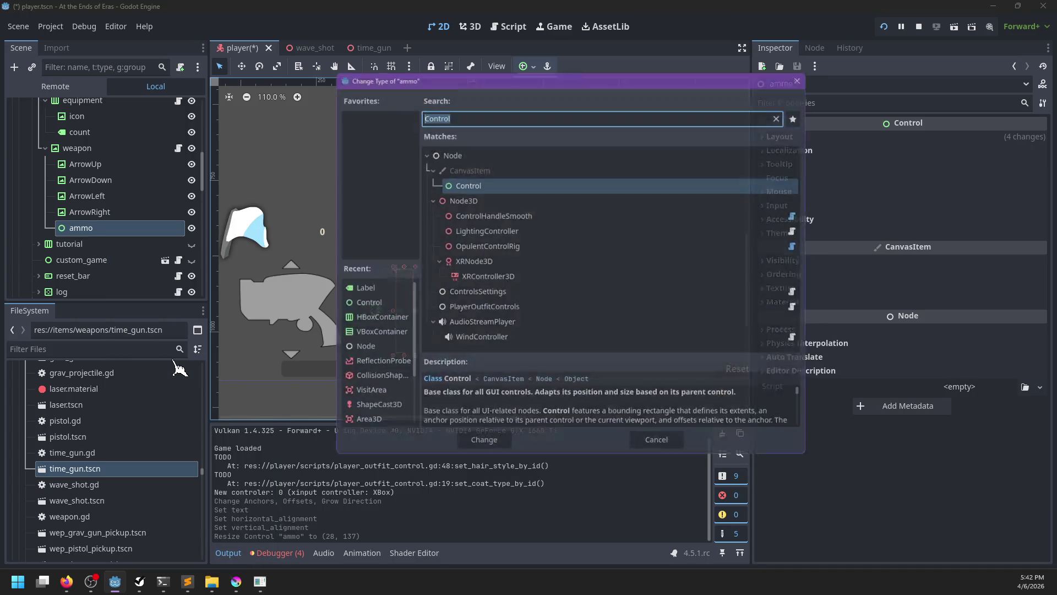
{"action": "key", "text": "Escape"}
{"action": "key", "text": "ctrl+s"}
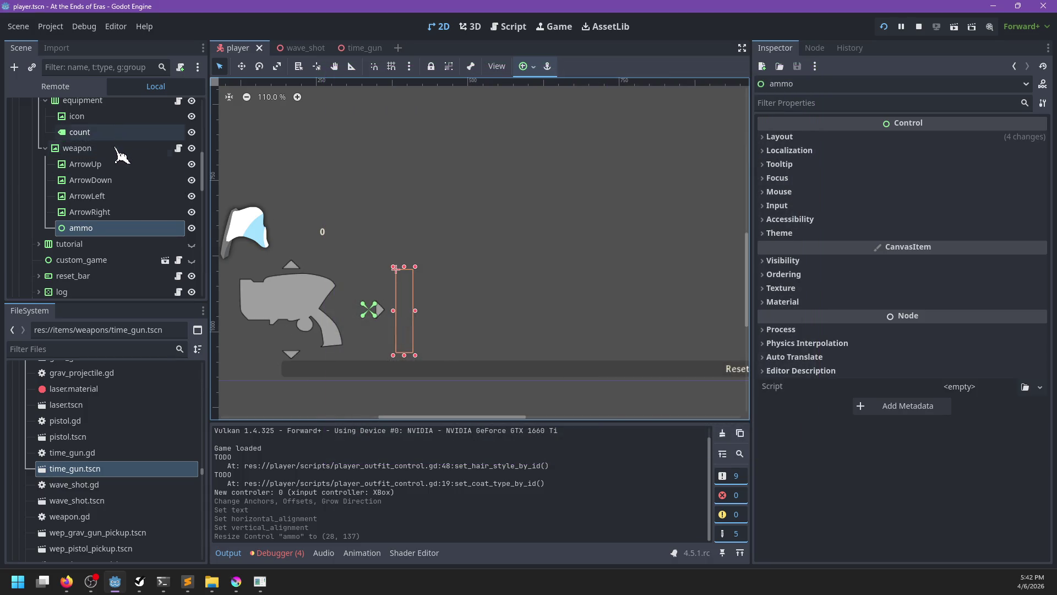
Open the weapon node's attached script, ui/weapon.gd
{"action": "left_click", "coordinate": [123, 148]}
{"action": "scroll", "coordinate": [416, 304], "scroll_direction": "down", "scroll_amount": 3}
{"action": "scroll", "coordinate": [416, 304], "scroll_direction": "up", "scroll_amount": 2}
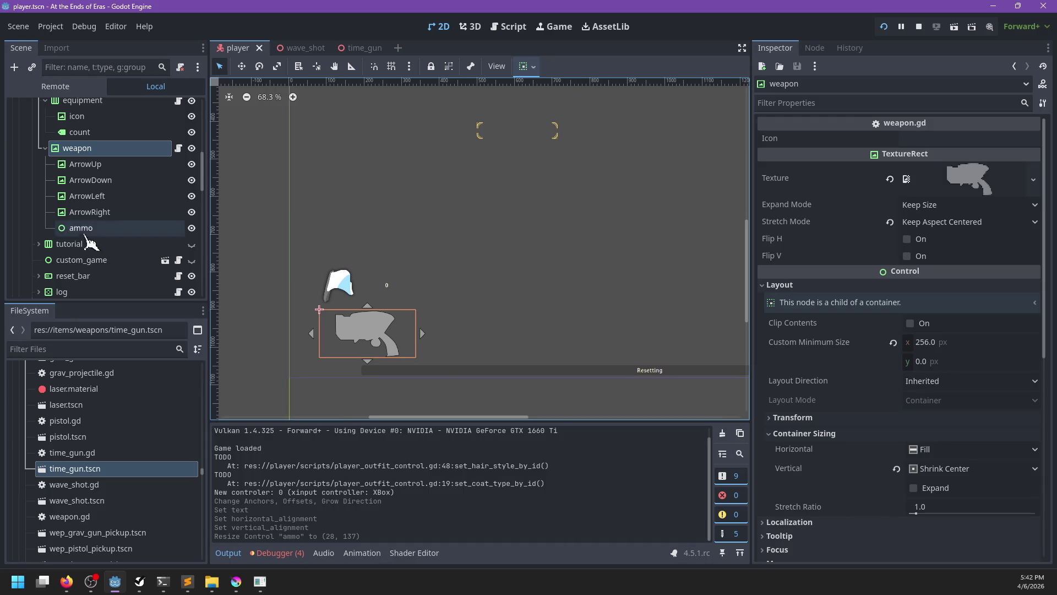
{"action": "scroll", "coordinate": [113, 217], "scroll_direction": "up", "scroll_amount": 3}
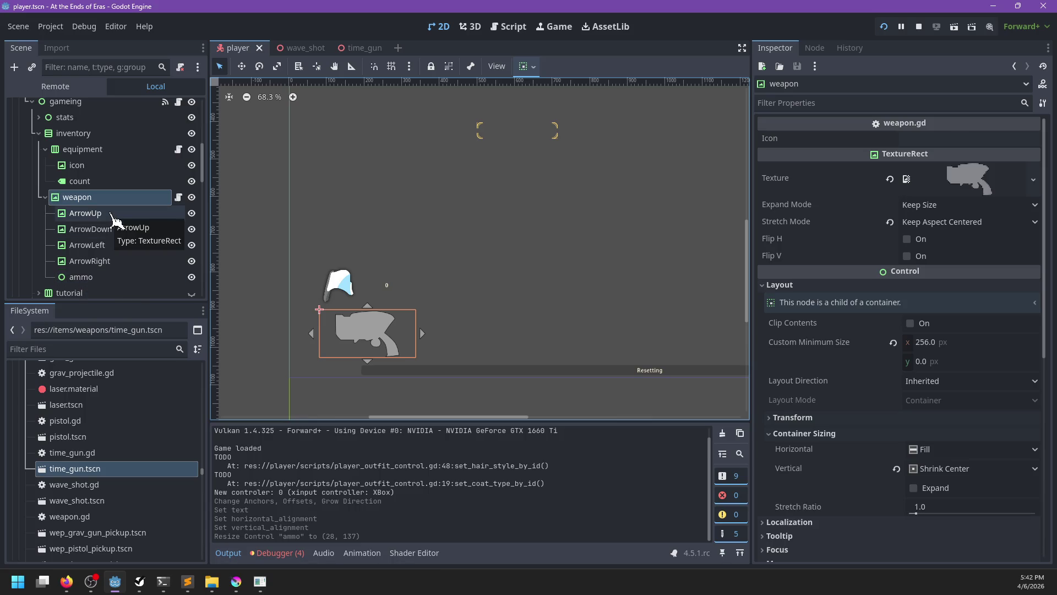
{"action": "left_click", "coordinate": [178, 197]}
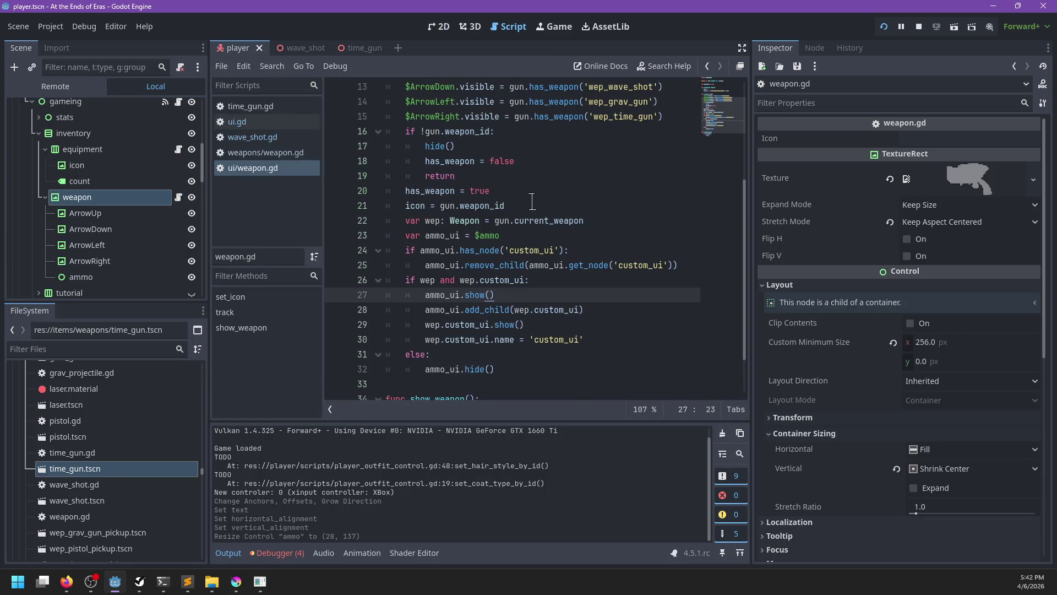
{"action": "scroll", "coordinate": [536, 211], "scroll_direction": "up", "scroll_amount": 5}
{"action": "left_click", "coordinate": [471, 27]}
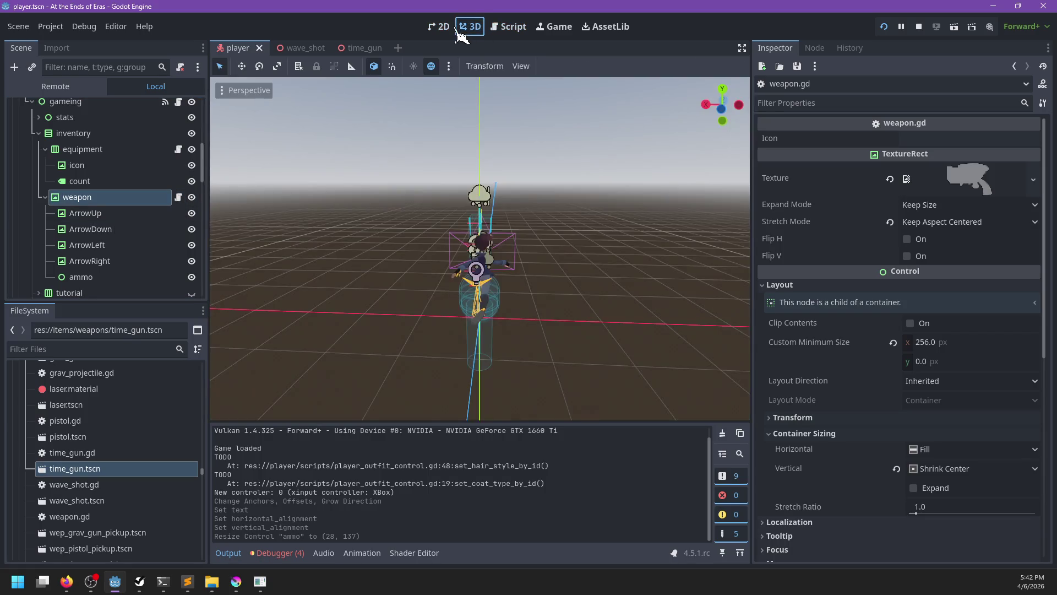
Start playing from the title menu and run through the maze to the orange-lit room
{"action": "left_click", "coordinate": [439, 26]}
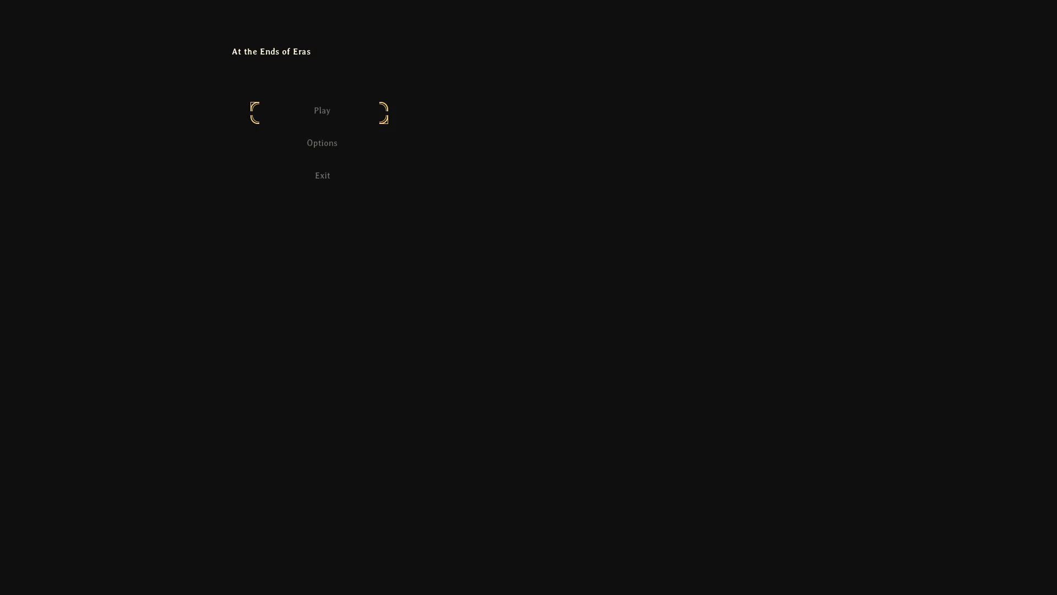
{"action": "key", "text": "Return"}
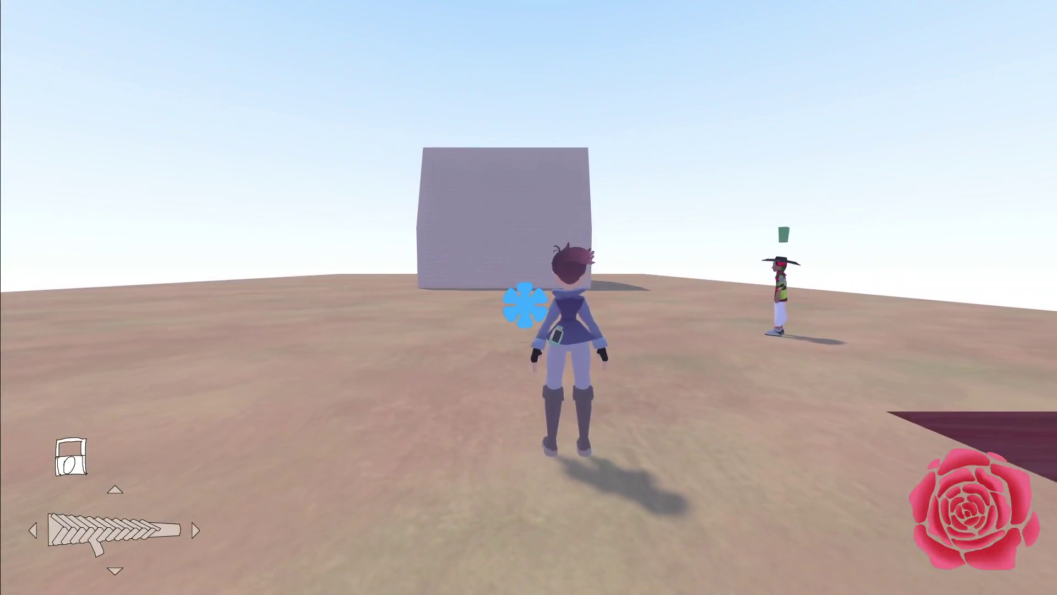
{"action": "key", "text": "w"}
{"action": "key", "text": "w"}
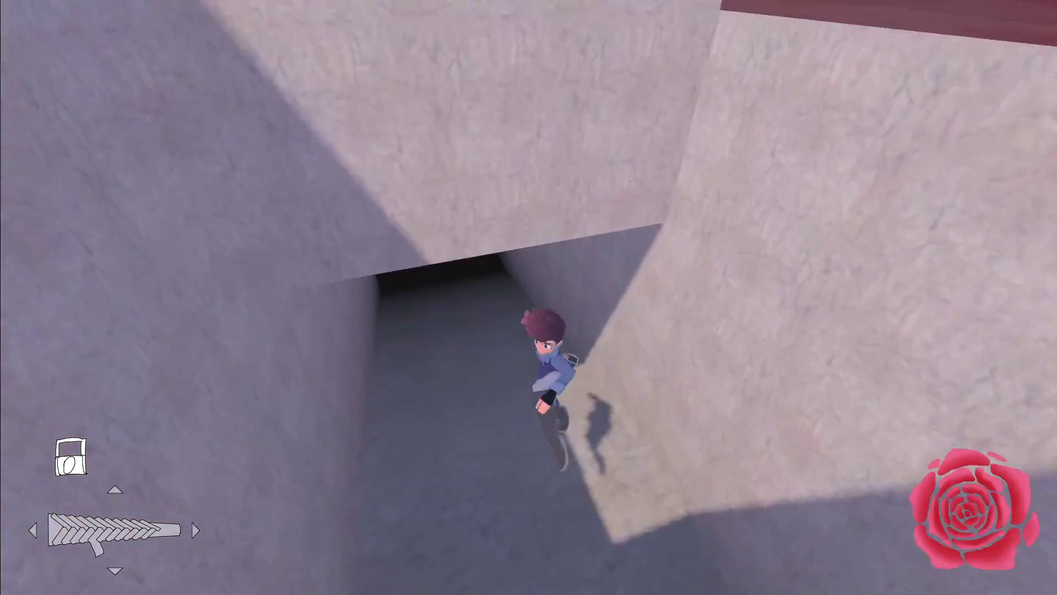
{"action": "key", "text": "w"}
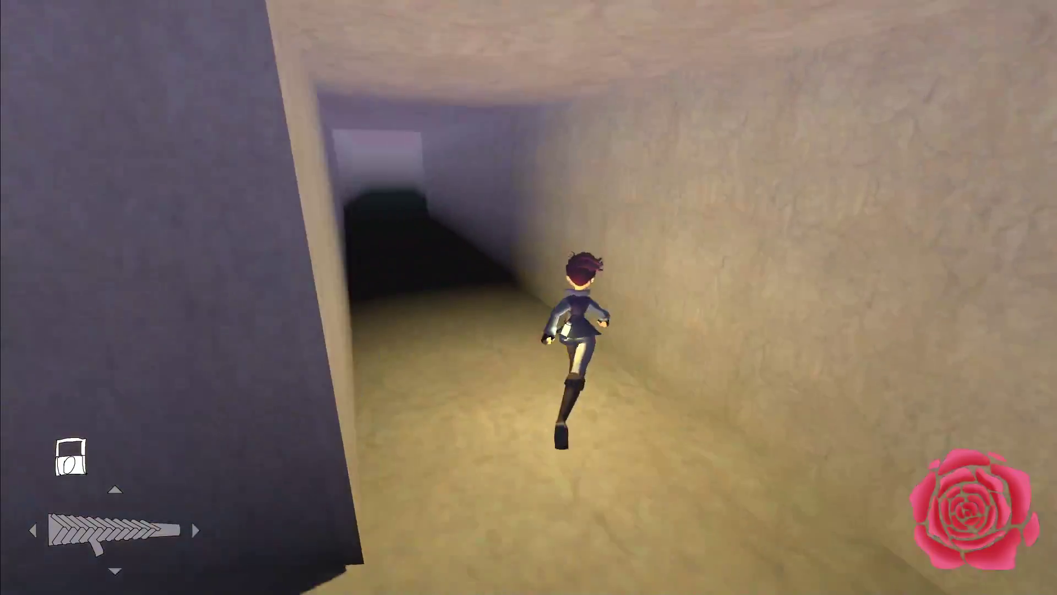
{"action": "key", "text": "w"}
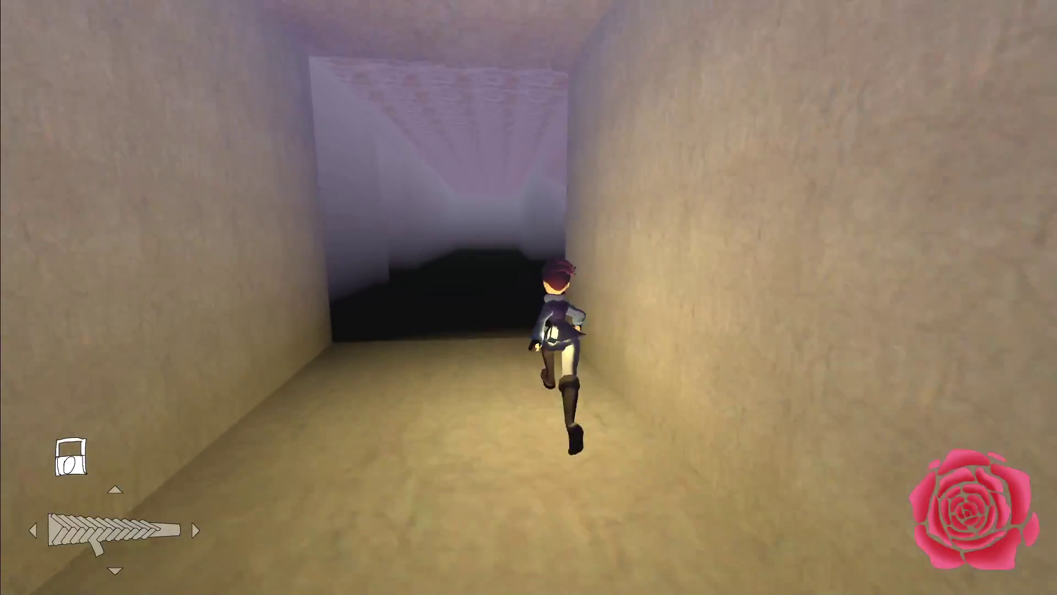
{"action": "key", "text": "w"}
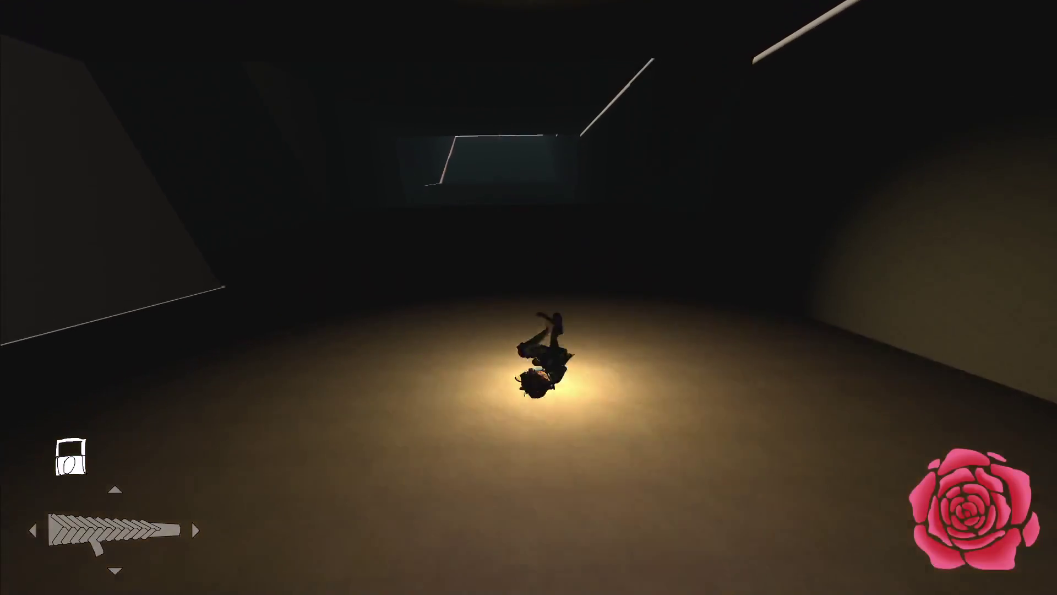
{"action": "key", "text": "w"}
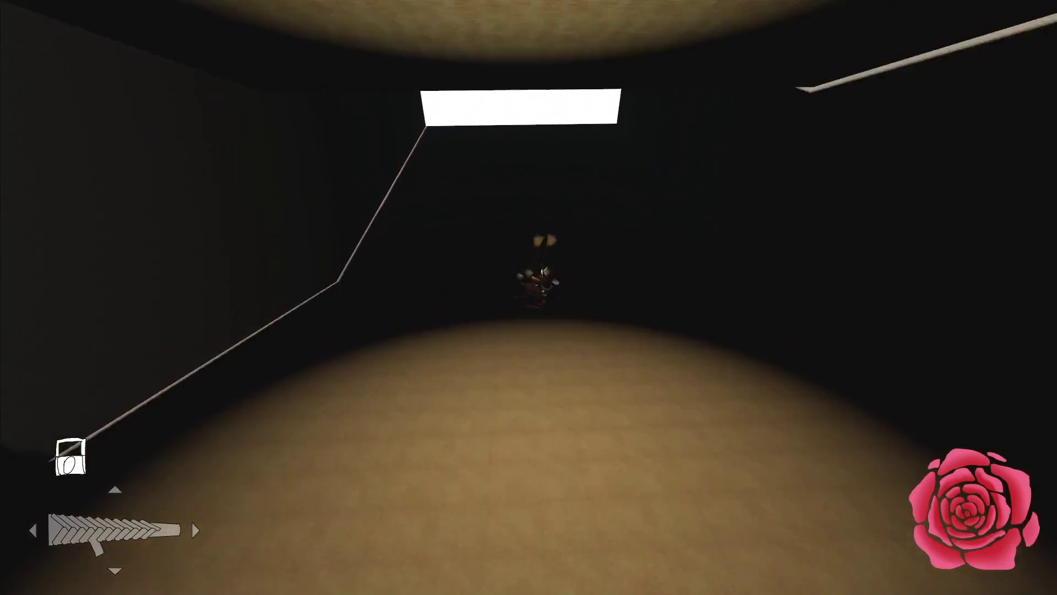
{"action": "key", "text": "w"}
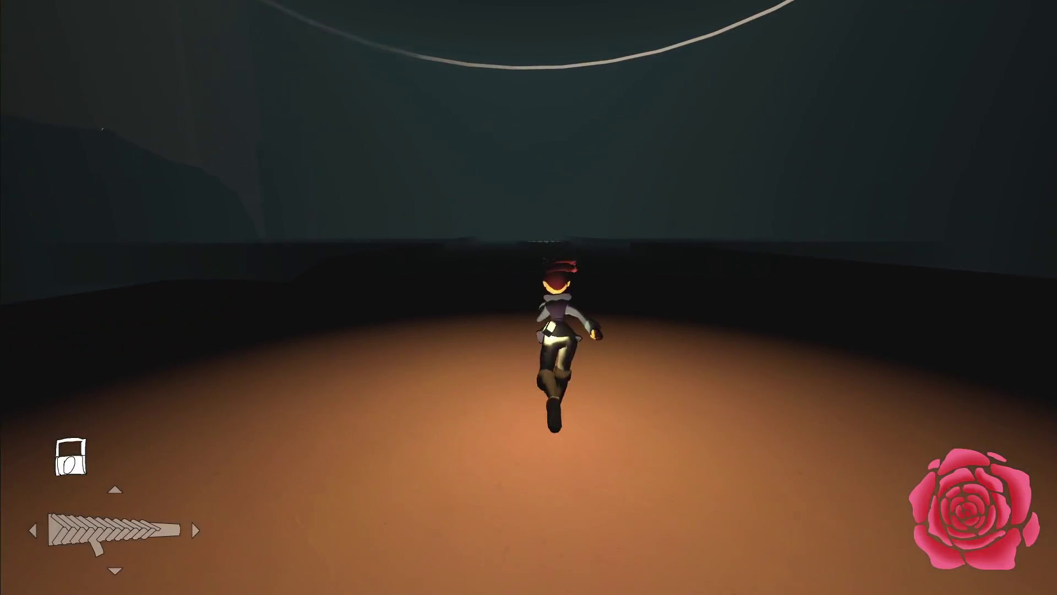
Cycle weapons while playing, checking the pistol shows ammo 7 and the hook 100%
{"action": "key", "text": "w"}
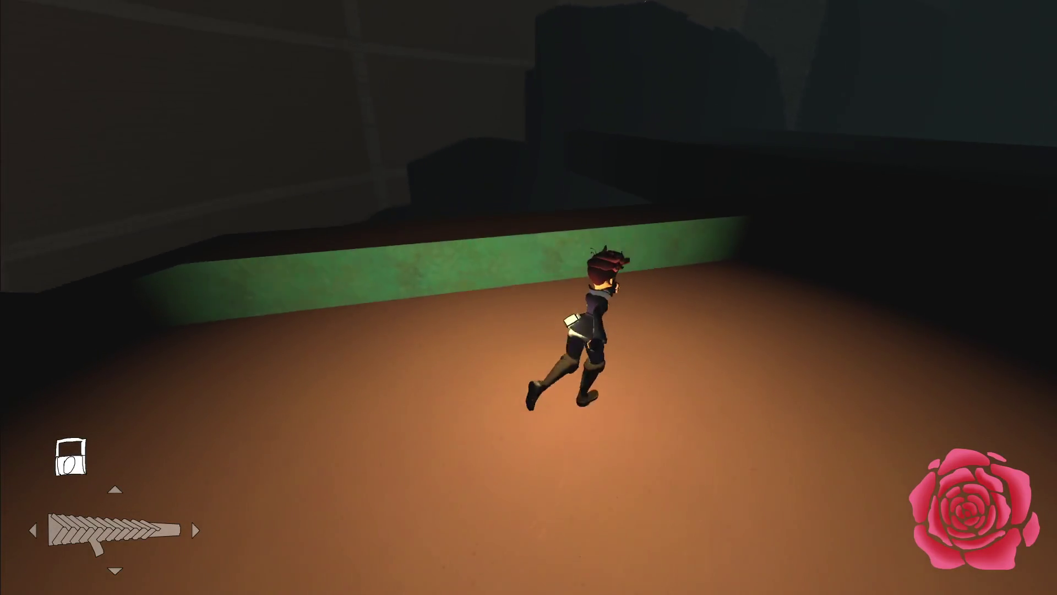
{"action": "scroll", "coordinate": [529, 297], "scroll_direction": "down", "scroll_amount": 1}
{"action": "key", "text": "w"}
{"action": "scroll", "coordinate": [528, 297], "scroll_direction": "down", "scroll_amount": 2}
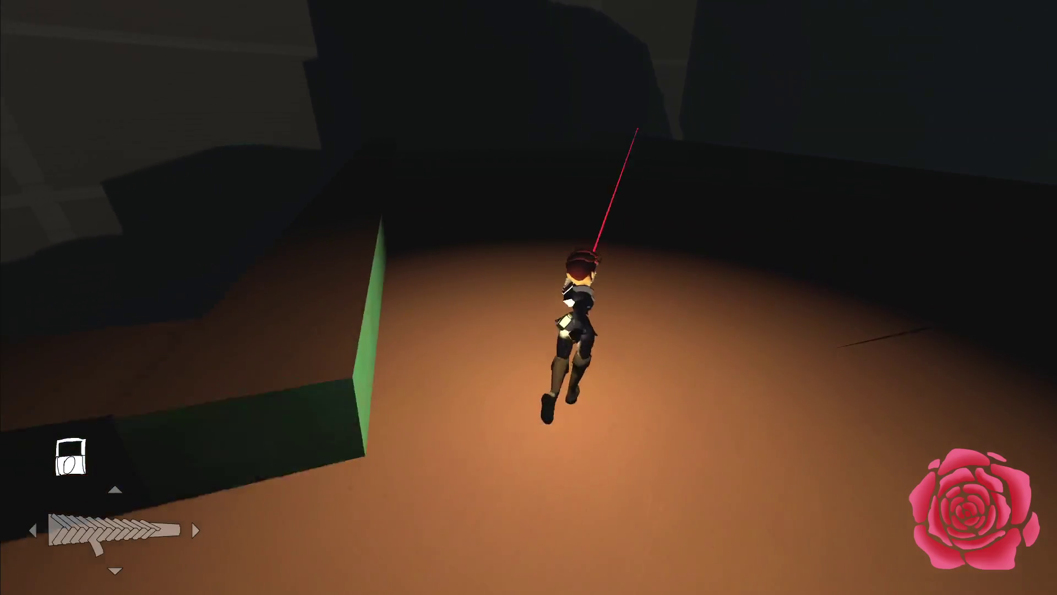
{"action": "key", "text": "w"}
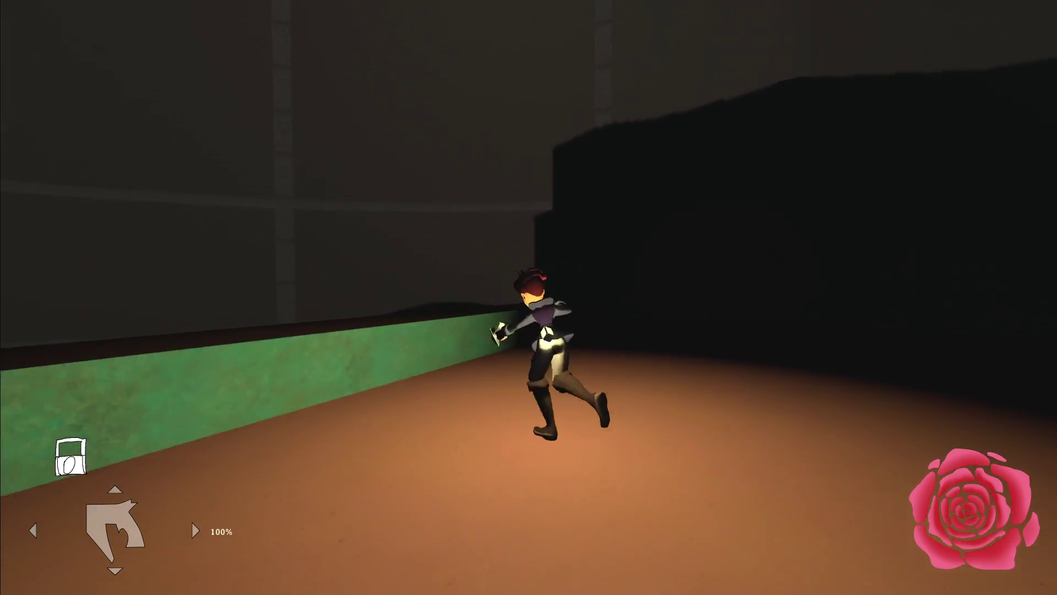
{"action": "key", "text": "space"}
{"action": "key", "text": "w"}
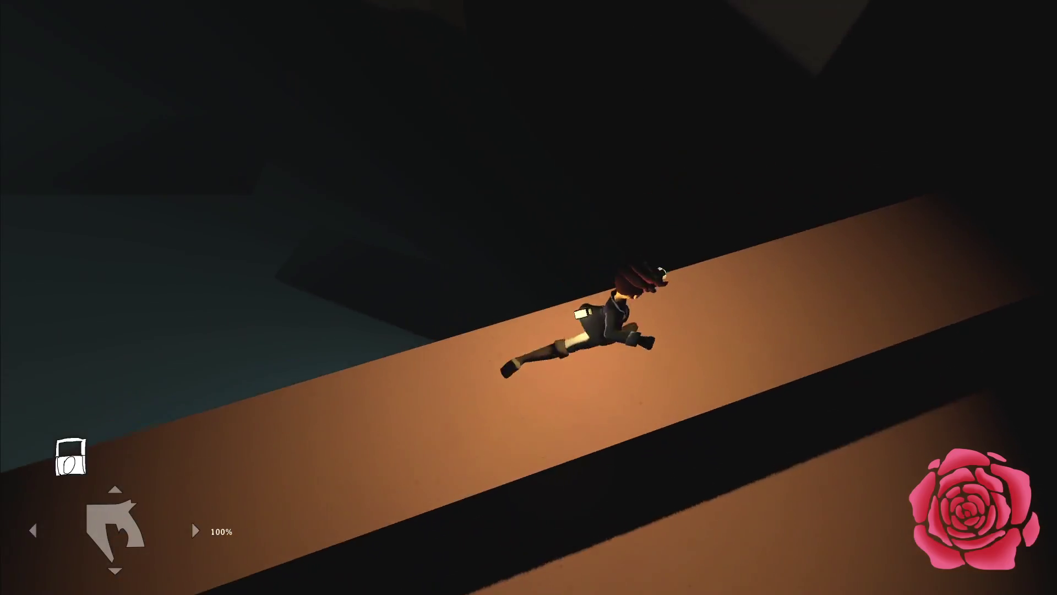
{"action": "key", "text": "w"}
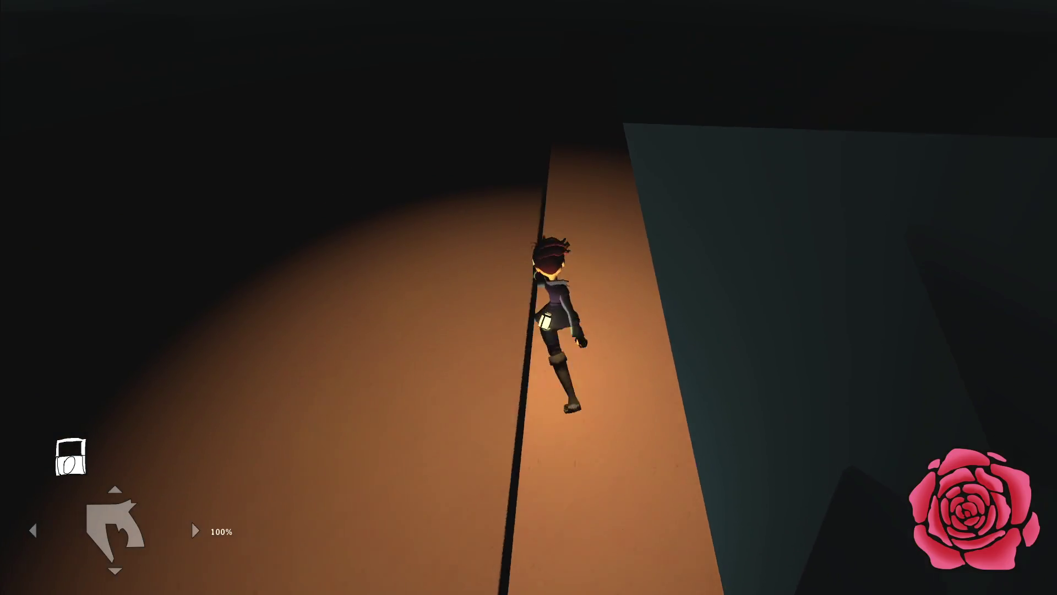
{"action": "scroll", "coordinate": [528, 298], "scroll_direction": "up", "scroll_amount": 2}
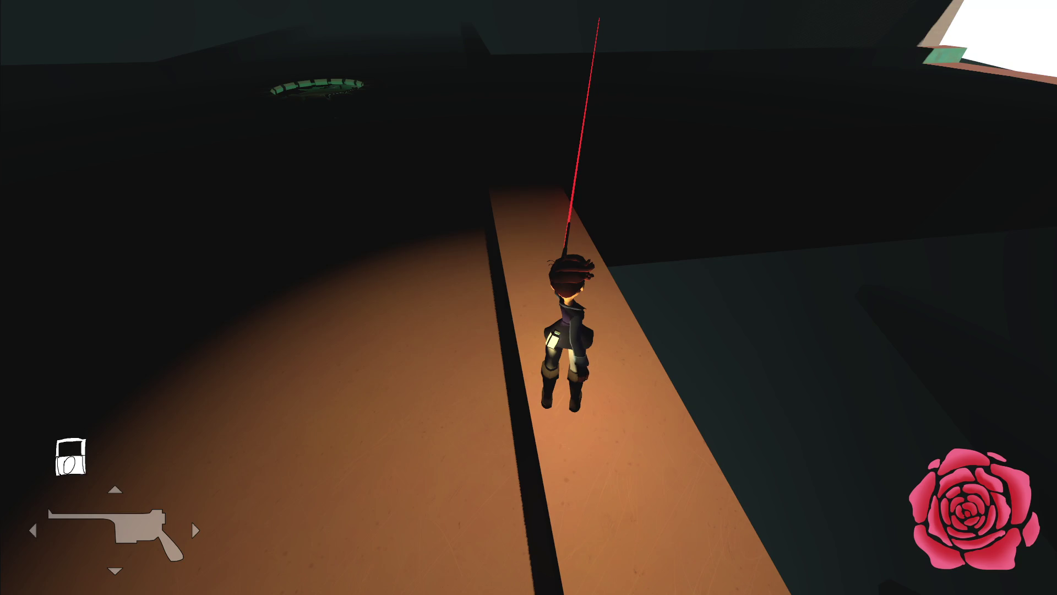
{"action": "scroll", "coordinate": [529, 297], "scroll_direction": "down", "scroll_amount": 2}
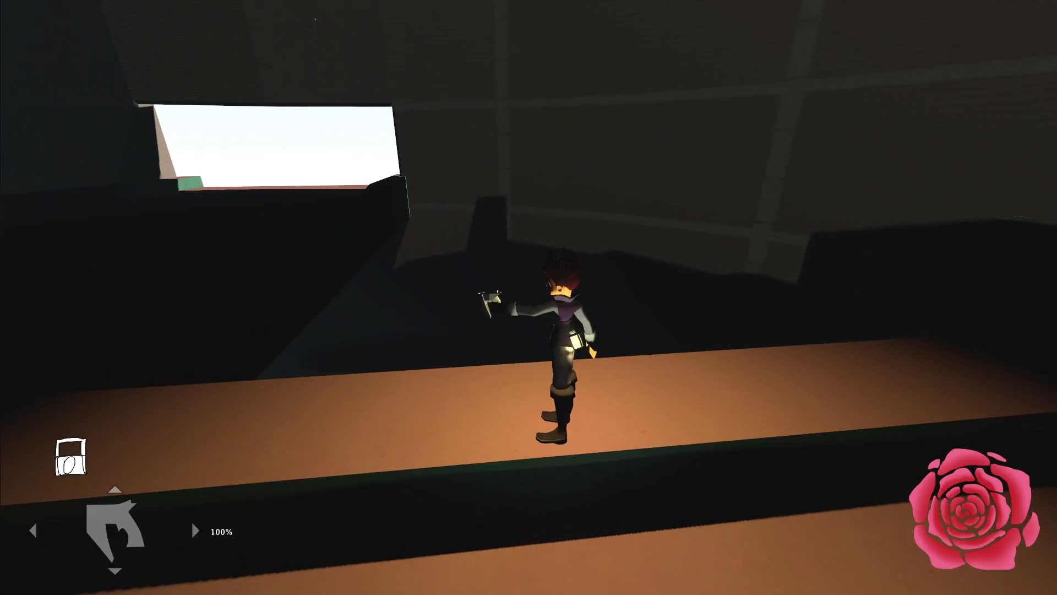
{"action": "key", "text": "w"}
{"action": "scroll", "coordinate": [528, 297], "scroll_direction": "up", "scroll_amount": 2}
{"action": "key", "text": "w"}
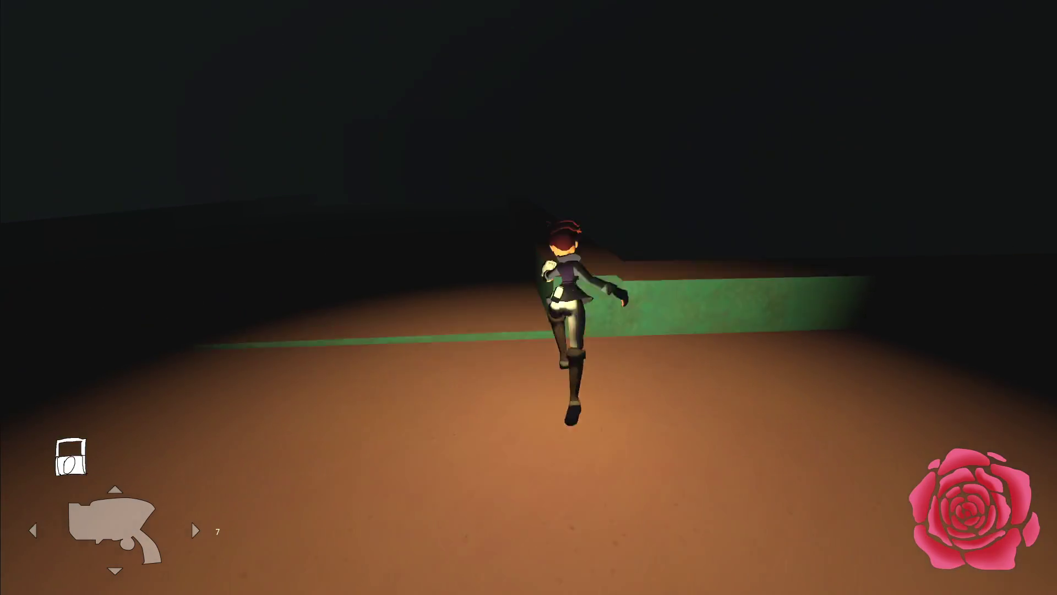
Pause the game and choose Save and Quit to return to the editor
{"action": "key", "text": "Escape"}
{"action": "key", "text": "Down"}
{"action": "key", "text": "Down"}
{"action": "key", "text": "Down"}
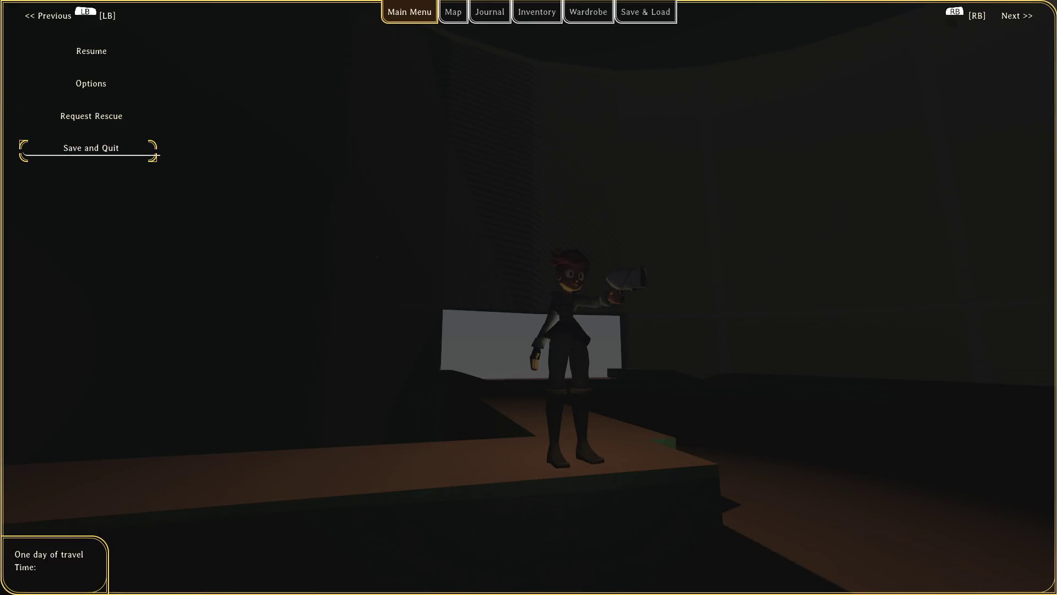
{"action": "key", "text": "Return"}
{"action": "left_click", "coordinate": [152, 349]}
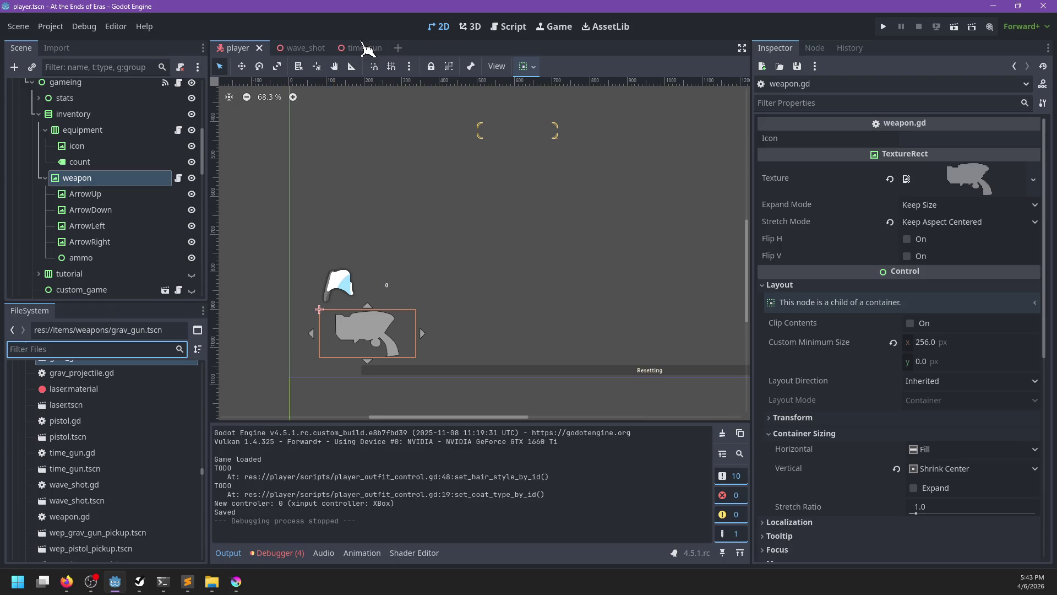
In the time_gun scene, give custom_ui a new Theme with default font size 90
{"action": "left_click", "coordinate": [364, 48]}
{"action": "scroll", "coordinate": [991, 330], "scroll_direction": "down", "scroll_amount": 10}
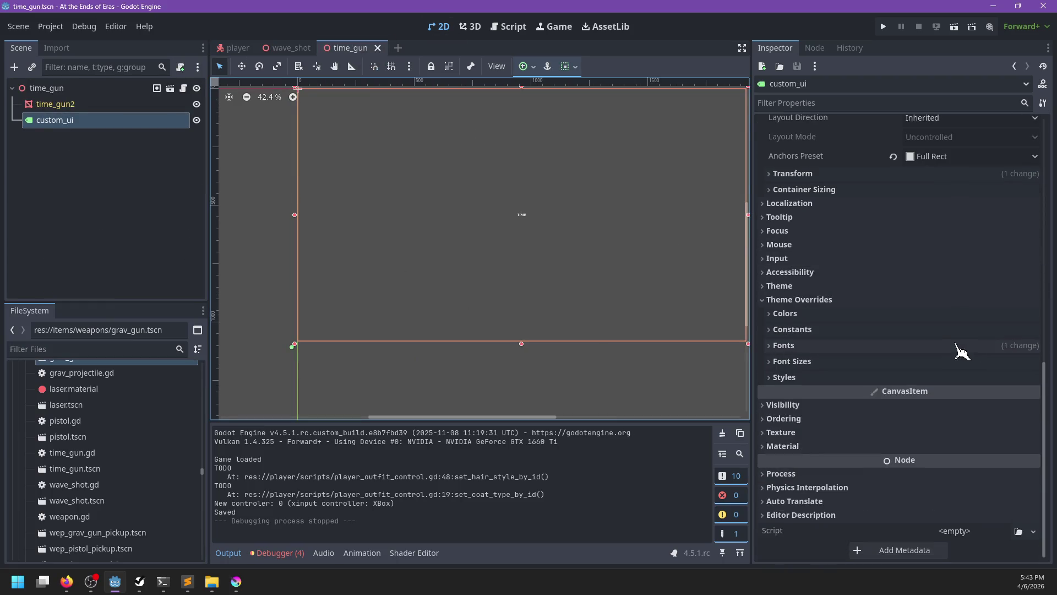
{"action": "left_click", "coordinate": [797, 300]}
{"action": "left_click", "coordinate": [787, 351]}
{"action": "left_click", "coordinate": [787, 352]}
{"action": "left_click", "coordinate": [790, 362]}
{"action": "left_click", "coordinate": [1033, 379]}
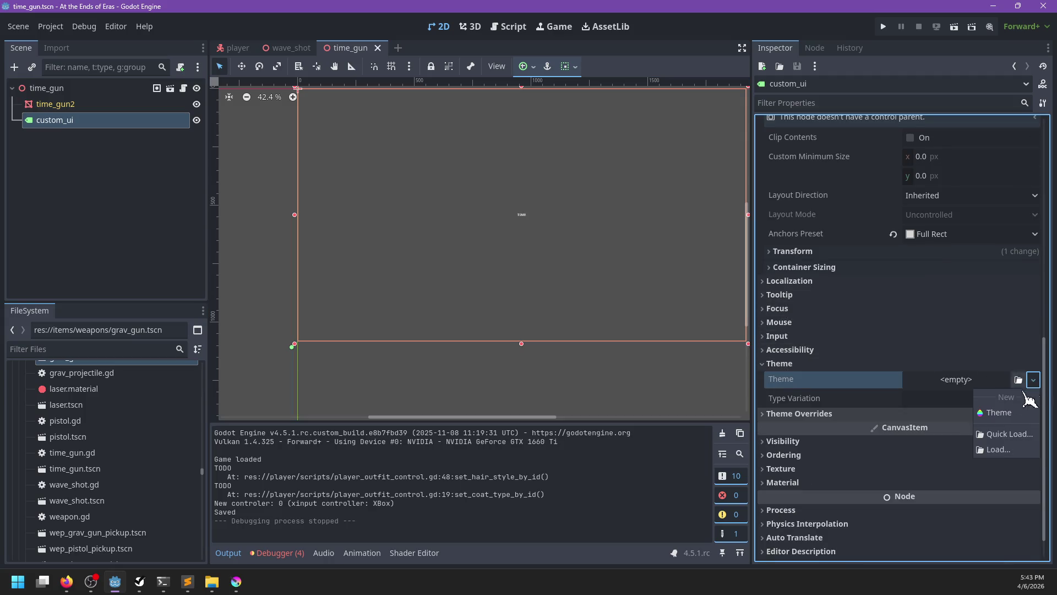
{"action": "left_click", "coordinate": [972, 393]}
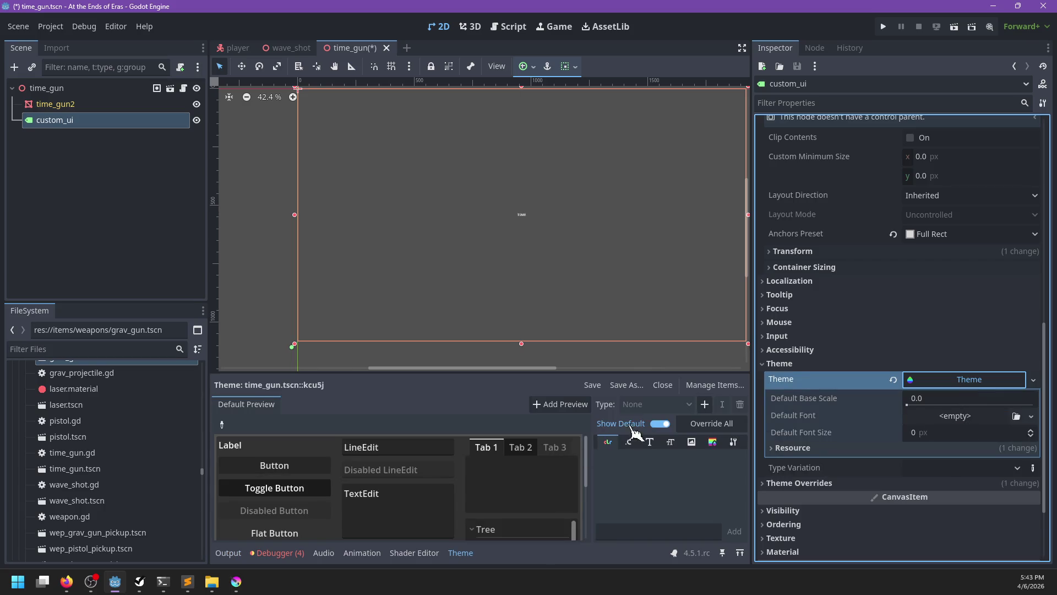
{"action": "left_click", "coordinate": [954, 433]}
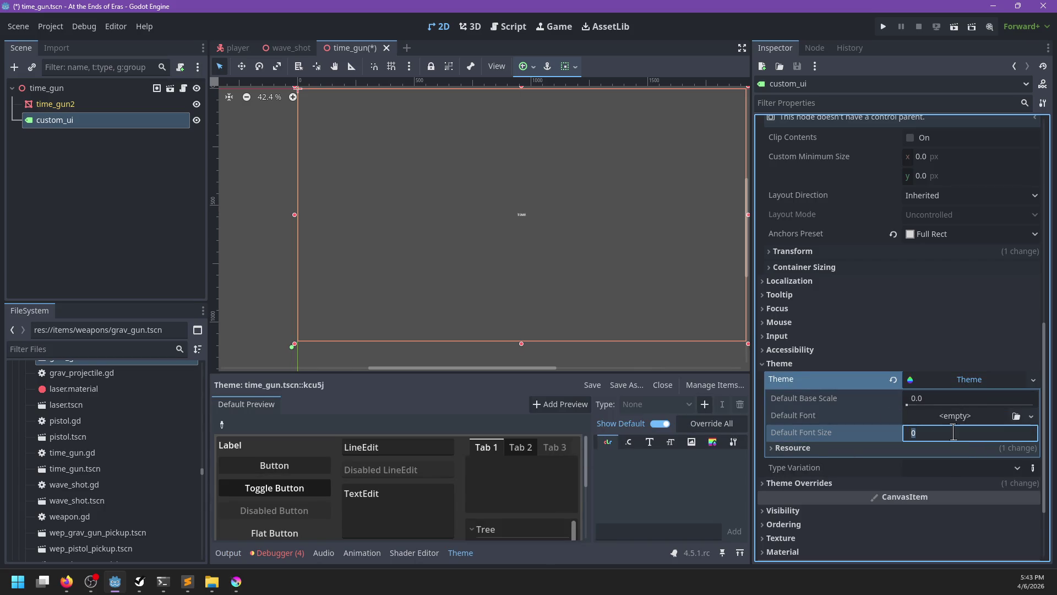
{"action": "type", "text": "90"}
{"action": "key", "text": "Return"}
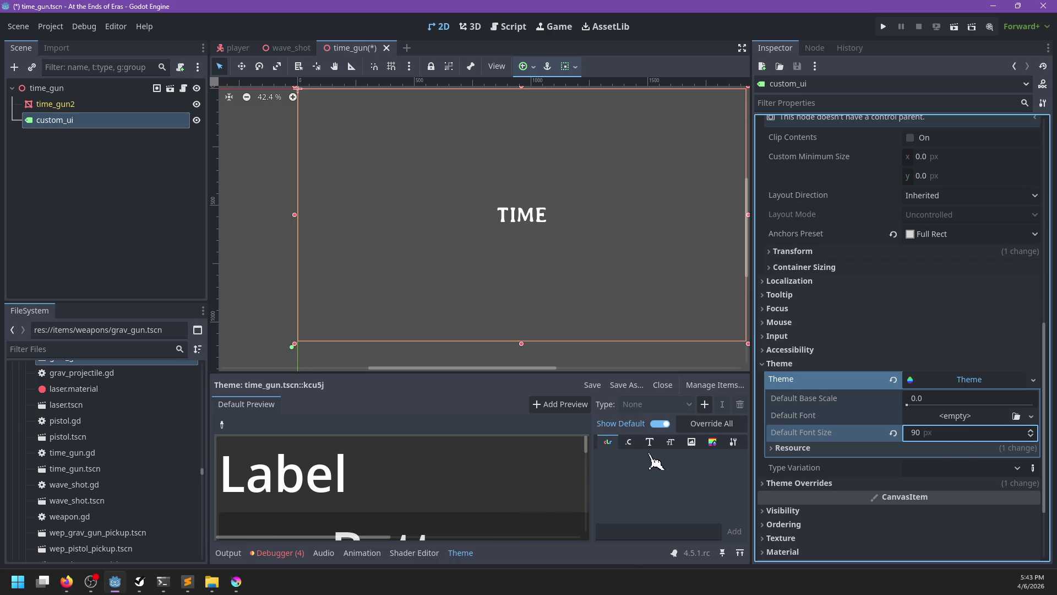
Browse the theme's font and colour entries and its styled control type
{"action": "left_click", "coordinate": [646, 409]}
{"action": "left_click", "coordinate": [632, 442]}
{"action": "left_click", "coordinate": [653, 444]}
{"action": "left_click", "coordinate": [607, 445]}
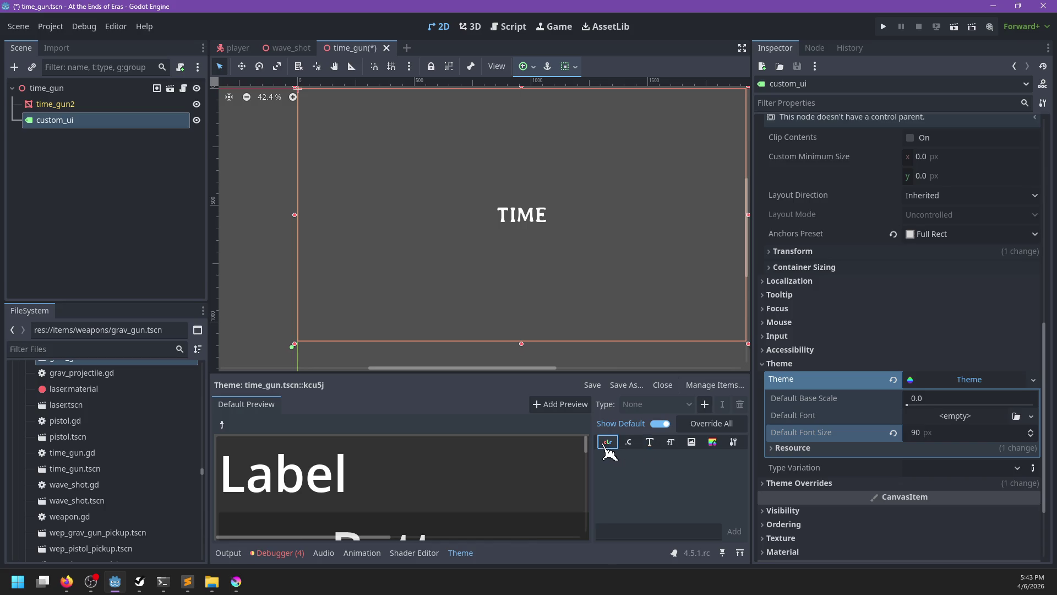
{"action": "left_click", "coordinate": [693, 410]}
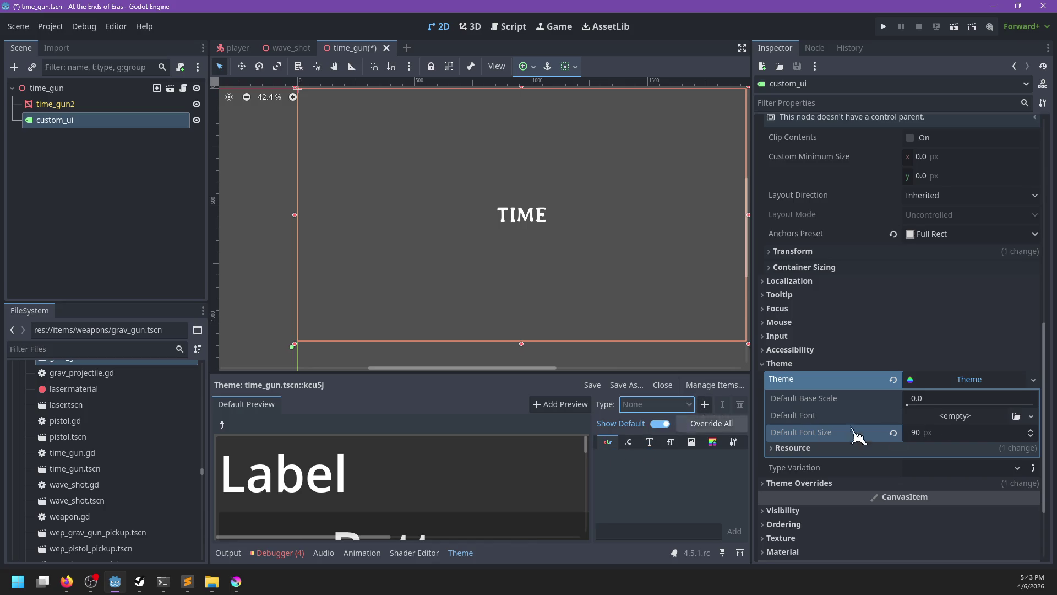
{"action": "left_click", "coordinate": [968, 416]}
{"action": "key", "text": "Escape"}
Filter files for 'fon' and set font_bold.res as the theme's default font
{"action": "left_click", "coordinate": [155, 349]}
{"action": "type", "text": "font"}
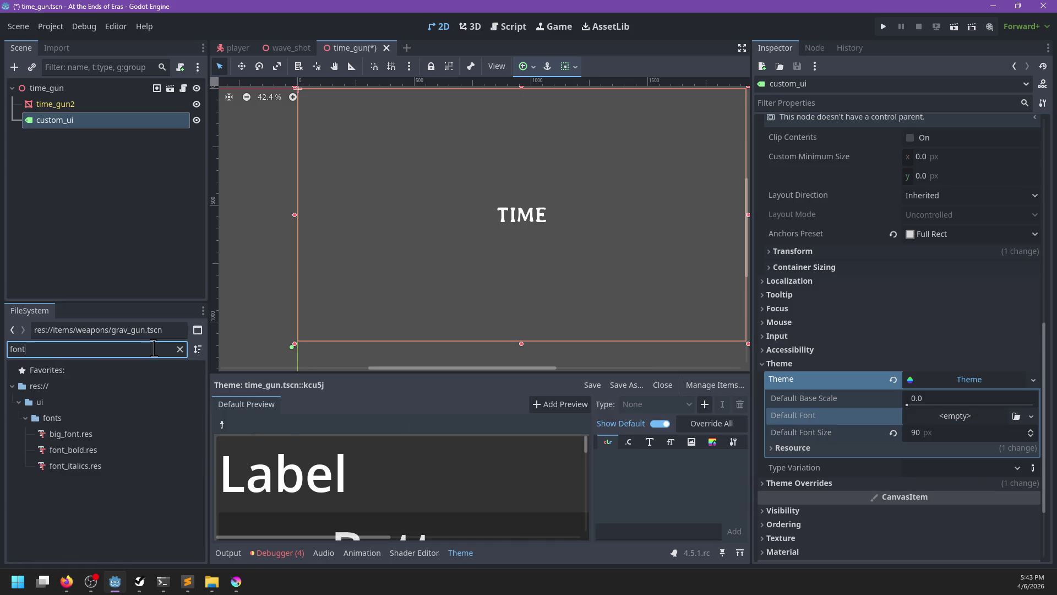
{"action": "left_click", "coordinate": [95, 452]}
{"action": "mouse_move", "coordinate": [95, 453]}
{"action": "left_mouse_down"}
{"action": "mouse_move", "coordinate": [986, 416]}
{"action": "mouse_move", "coordinate": [983, 425]}
{"action": "left_mouse_up"}
{"action": "scroll", "coordinate": [520, 476], "scroll_direction": "down", "scroll_amount": 4}
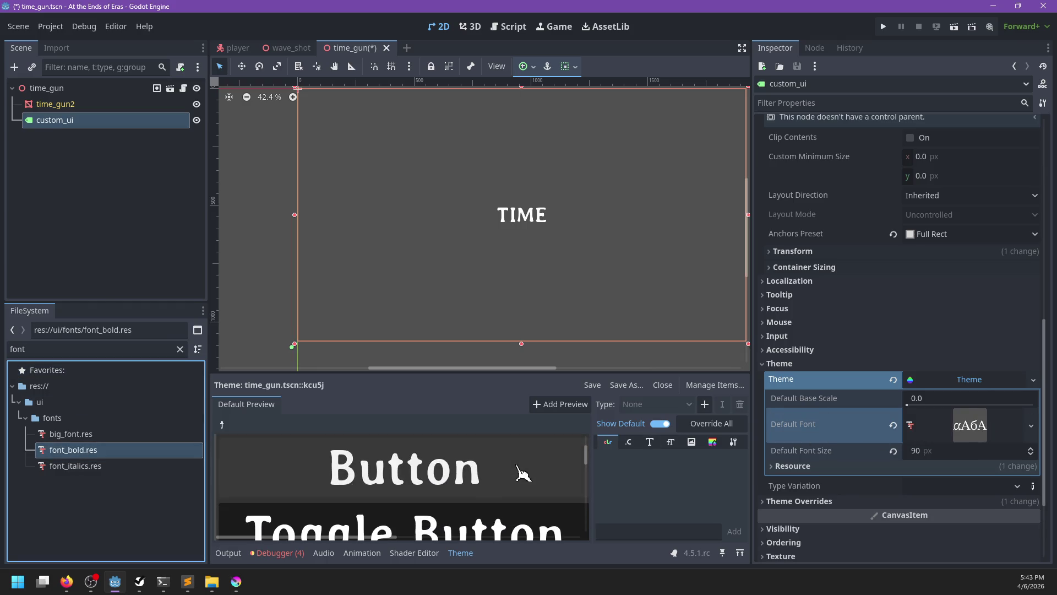
{"action": "scroll", "coordinate": [520, 478], "scroll_direction": "up", "scroll_amount": 4}
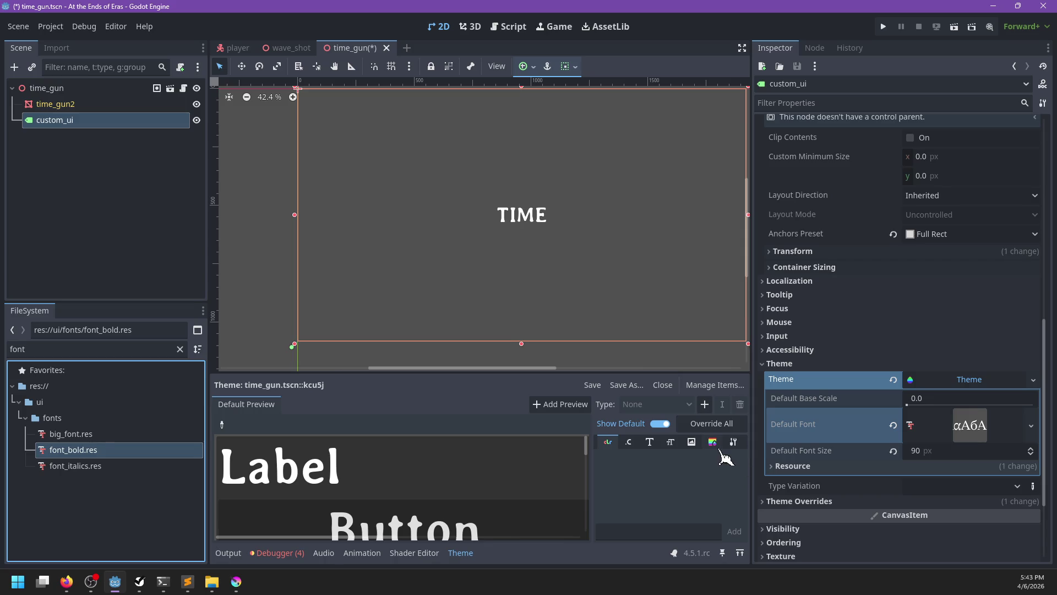
{"action": "left_click", "coordinate": [705, 405]}
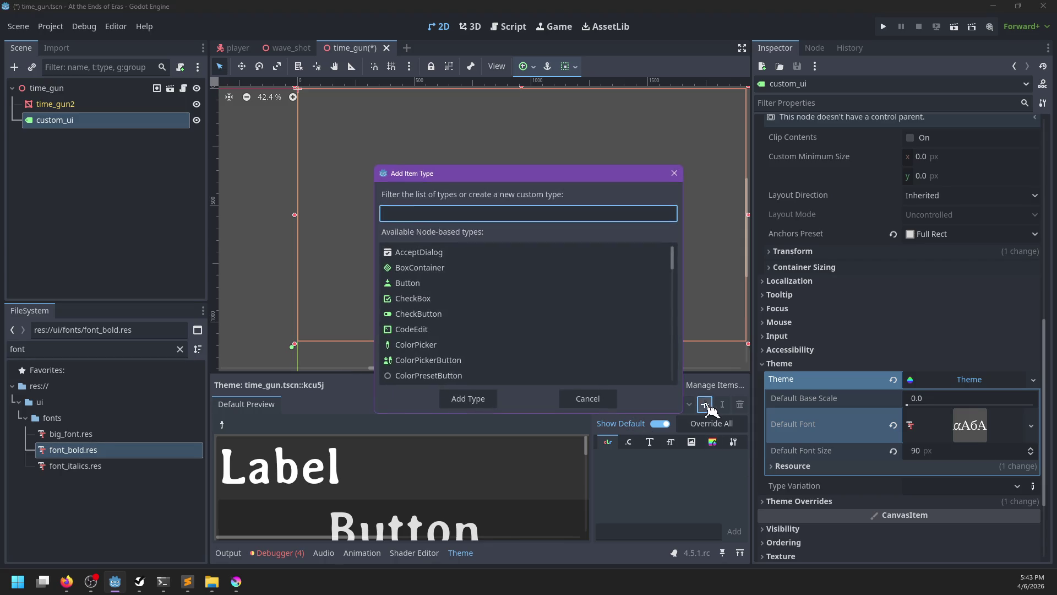
Add a Label type to the theme, overriding font_outline_color and setting outline_size 6
{"action": "type", "text": "label"}
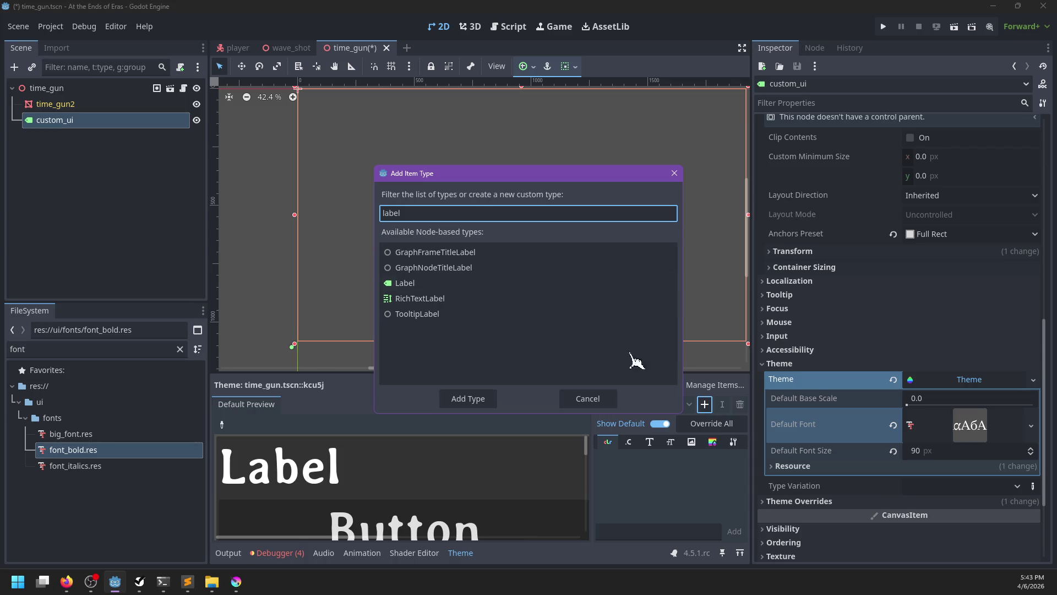
{"action": "double_click", "coordinate": [406, 283]}
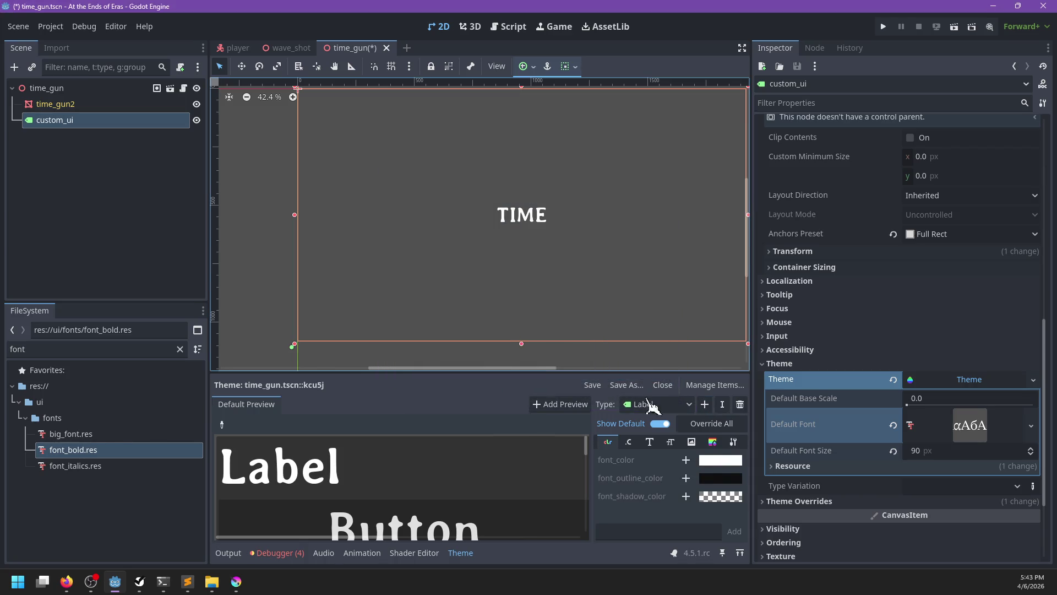
{"action": "left_click", "coordinate": [686, 478]}
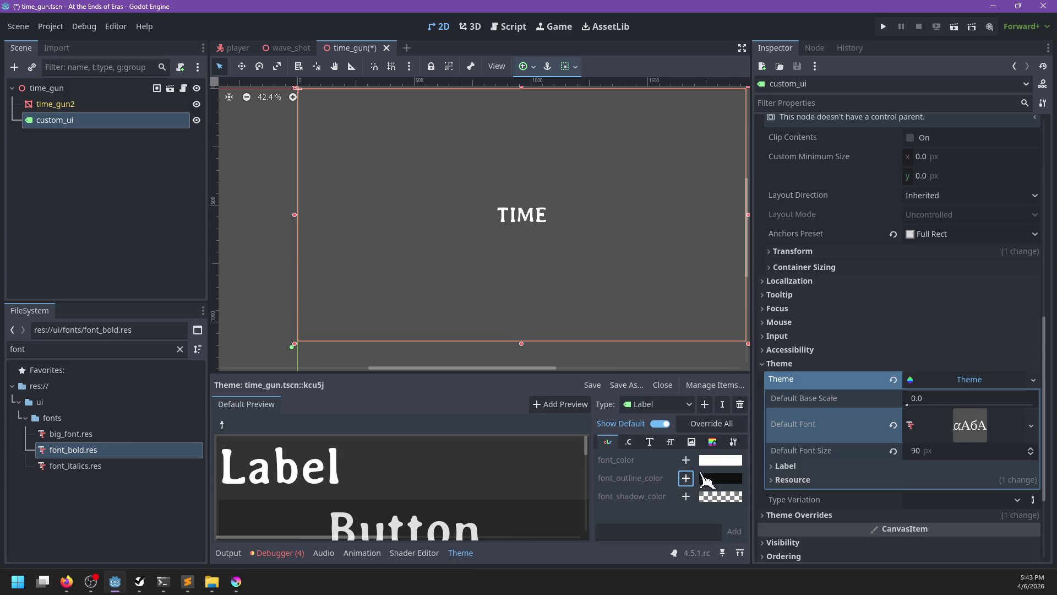
{"action": "left_click", "coordinate": [629, 443]}
{"action": "scroll", "coordinate": [652, 503], "scroll_direction": "down", "scroll_amount": 2}
{"action": "scroll", "coordinate": [675, 495], "scroll_direction": "up", "scroll_amount": 2}
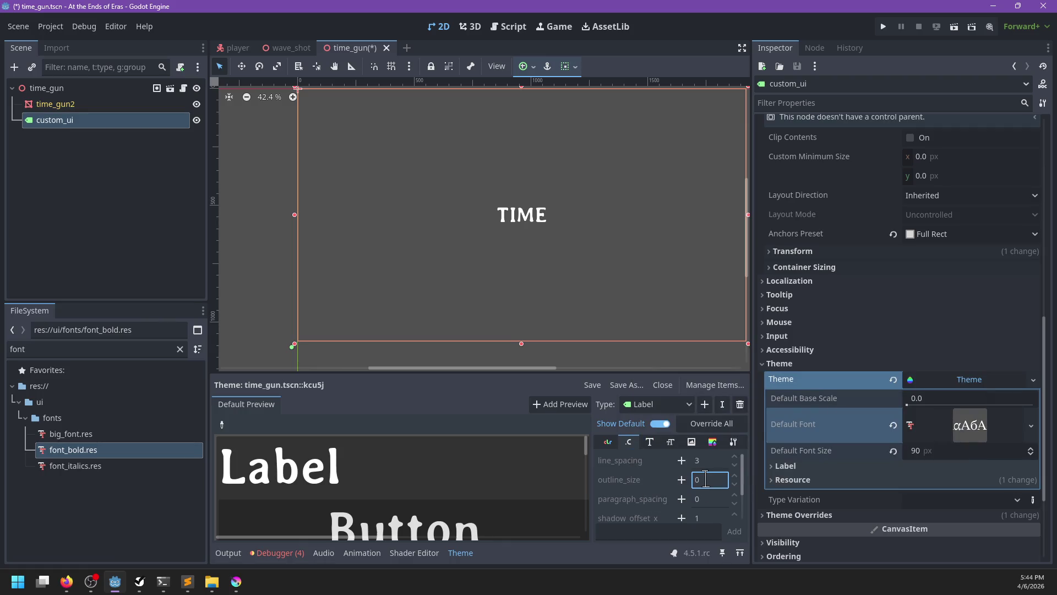
Save the time_gun scene
{"action": "key", "text": "ctrl+s"}
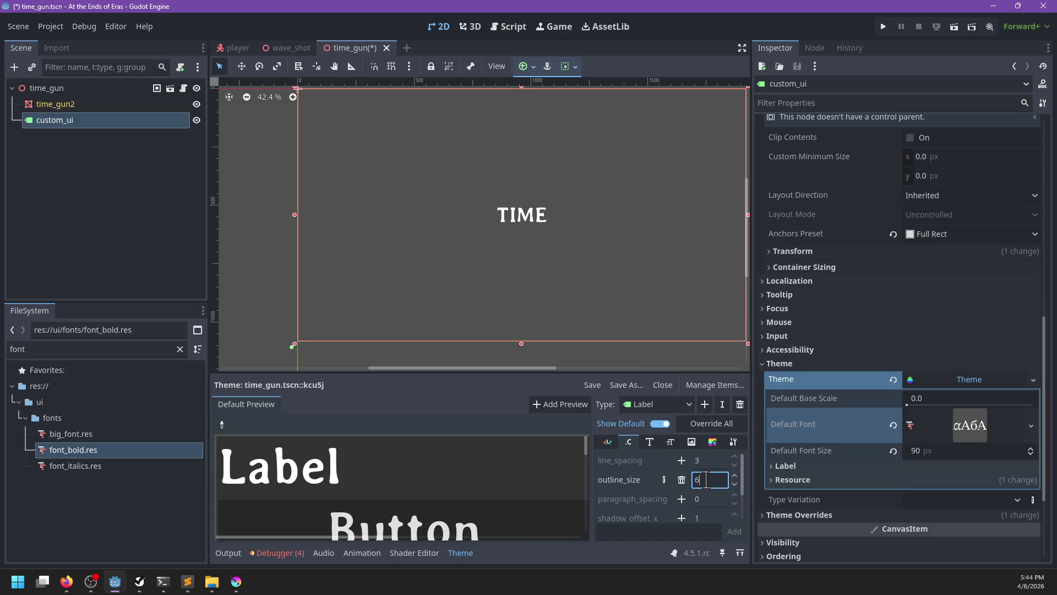
{"action": "key", "text": "ctrl+s"}
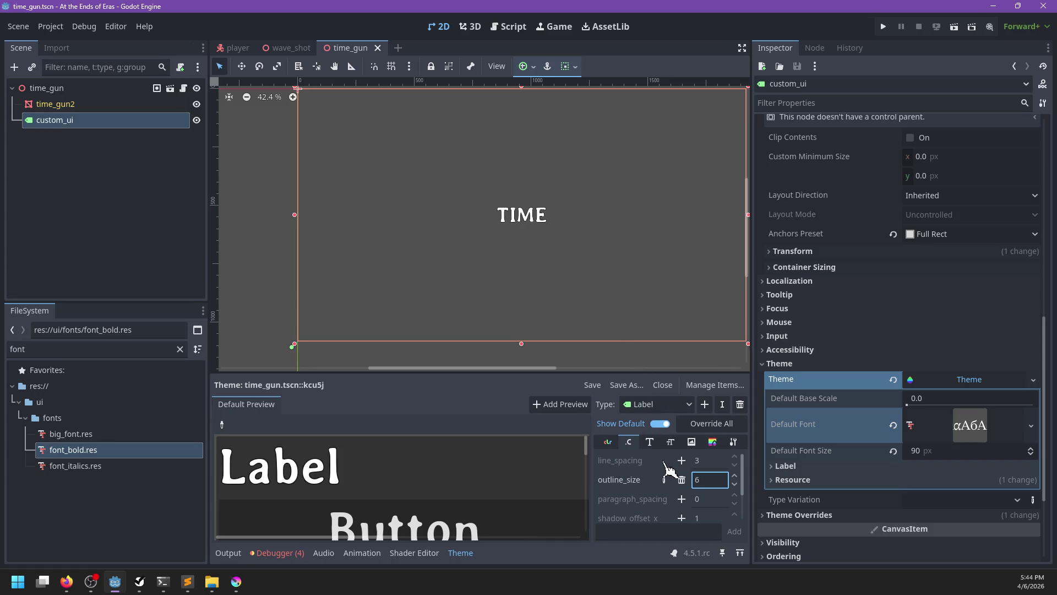
{"action": "left_click", "coordinate": [969, 426]}
Save the custom_ui theme as big_label.theme in res://ui/theming
{"action": "left_click", "coordinate": [965, 384]}
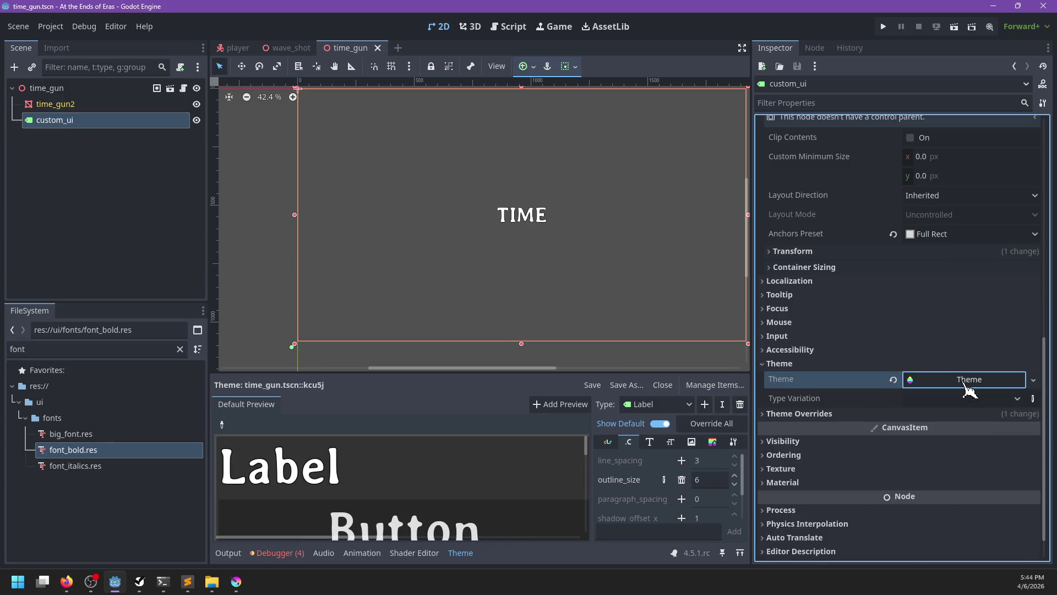
{"action": "left_click", "coordinate": [1033, 380]}
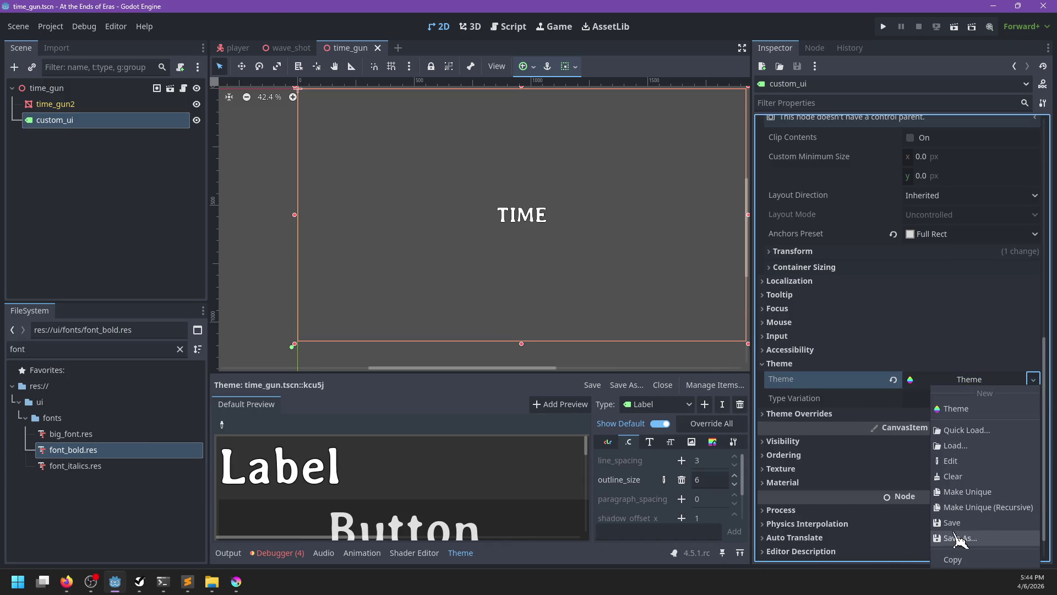
{"action": "left_click", "coordinate": [959, 538]}
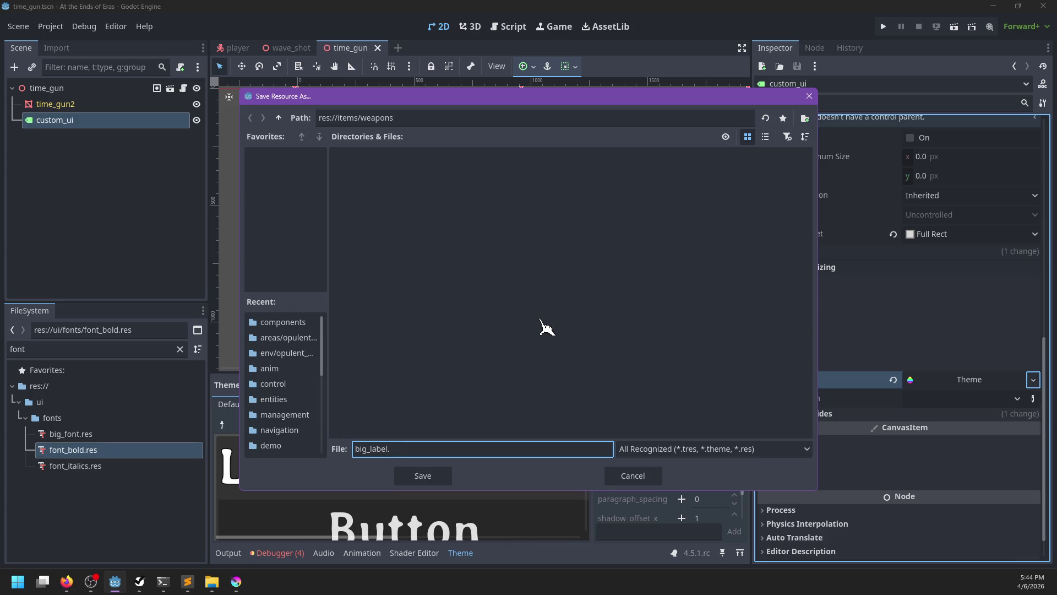
{"action": "left_click", "coordinate": [278, 117]}
{"action": "left_click", "coordinate": [278, 118]}
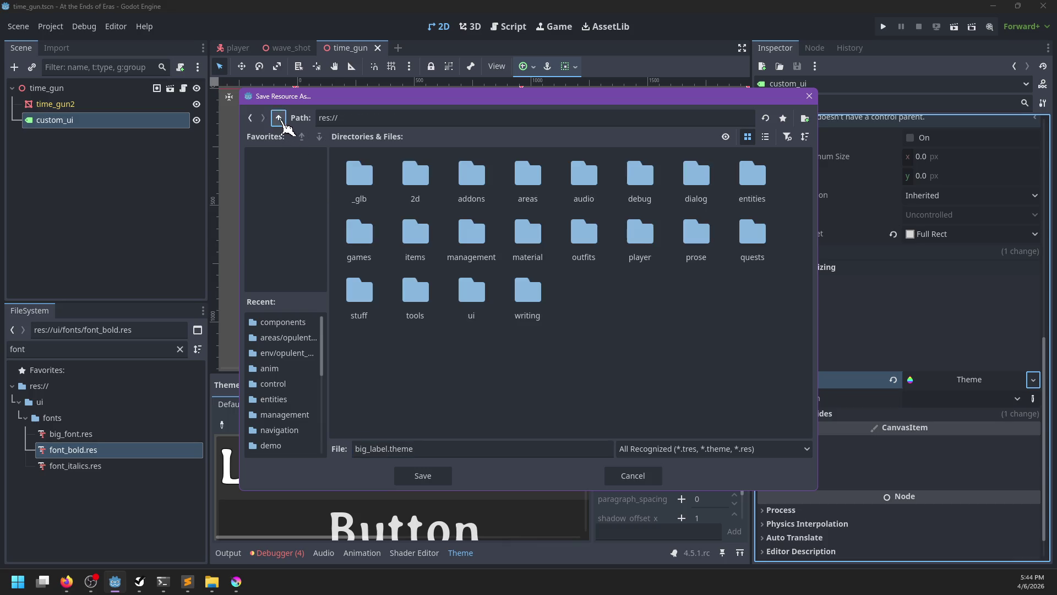
{"action": "double_click", "coordinate": [472, 292]}
{"action": "double_click", "coordinate": [528, 235]}
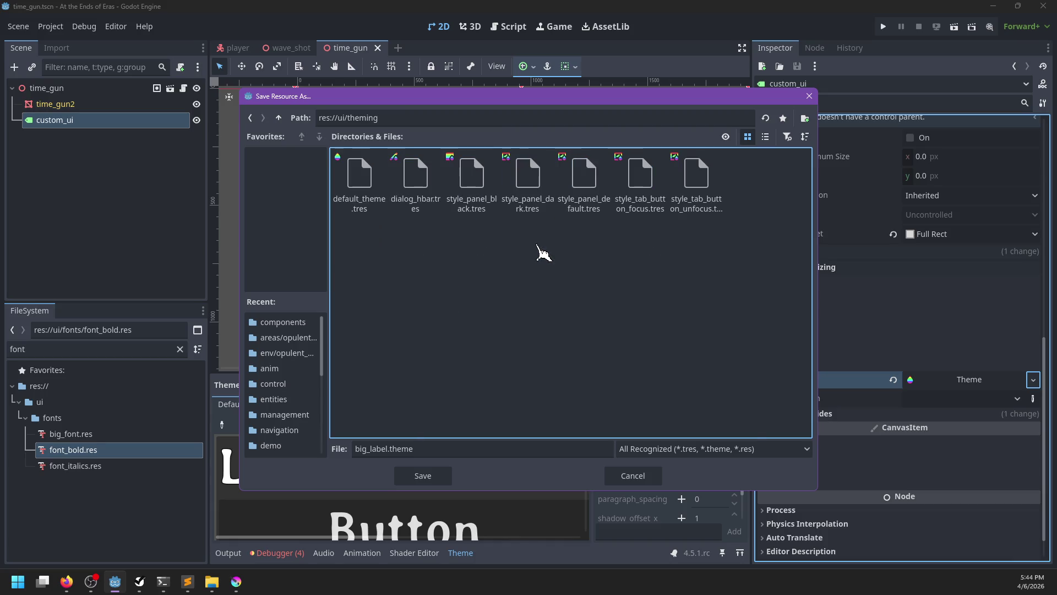
{"action": "left_click", "coordinate": [435, 477]}
Save the time_gun scene and switch to the wave_shot scene
{"action": "key", "text": "ctrl+s"}
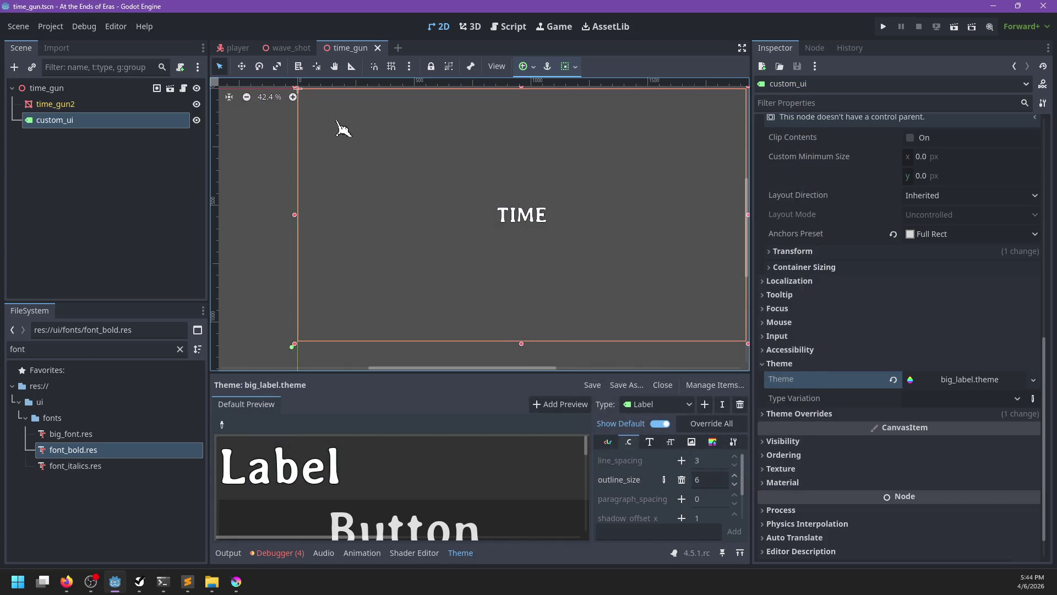
{"action": "left_click", "coordinate": [288, 53]}
{"action": "scroll", "coordinate": [826, 352], "scroll_direction": "down", "scroll_amount": 10}
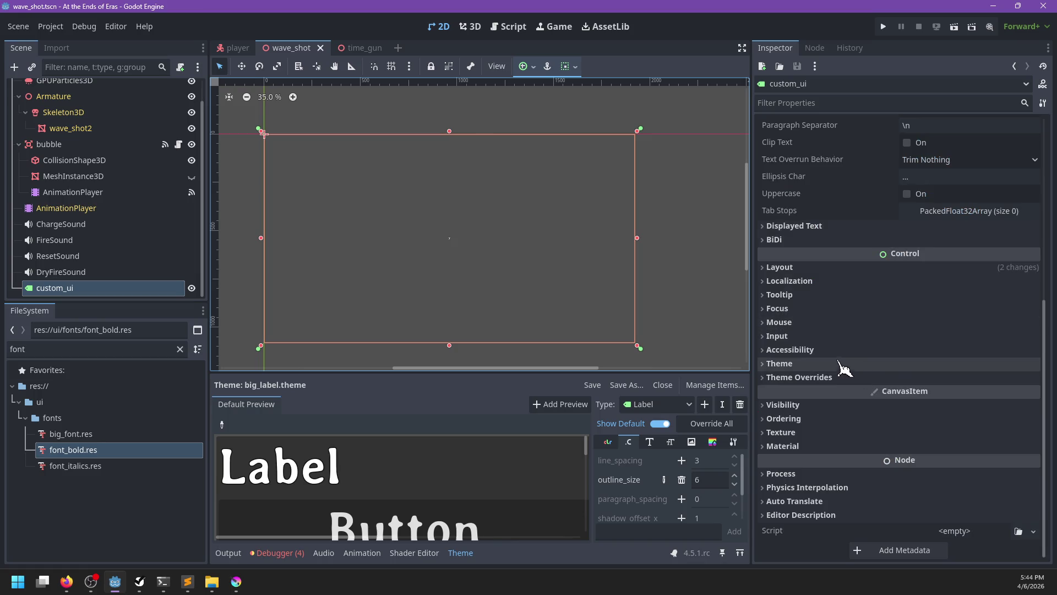
Assign big_label.theme to wave_shot's custom_ui label and run the game with F5
{"action": "left_click", "coordinate": [791, 337]}
{"action": "left_click", "coordinate": [791, 337]}
{"action": "left_click", "coordinate": [791, 349]}
{"action": "left_click", "coordinate": [793, 351]}
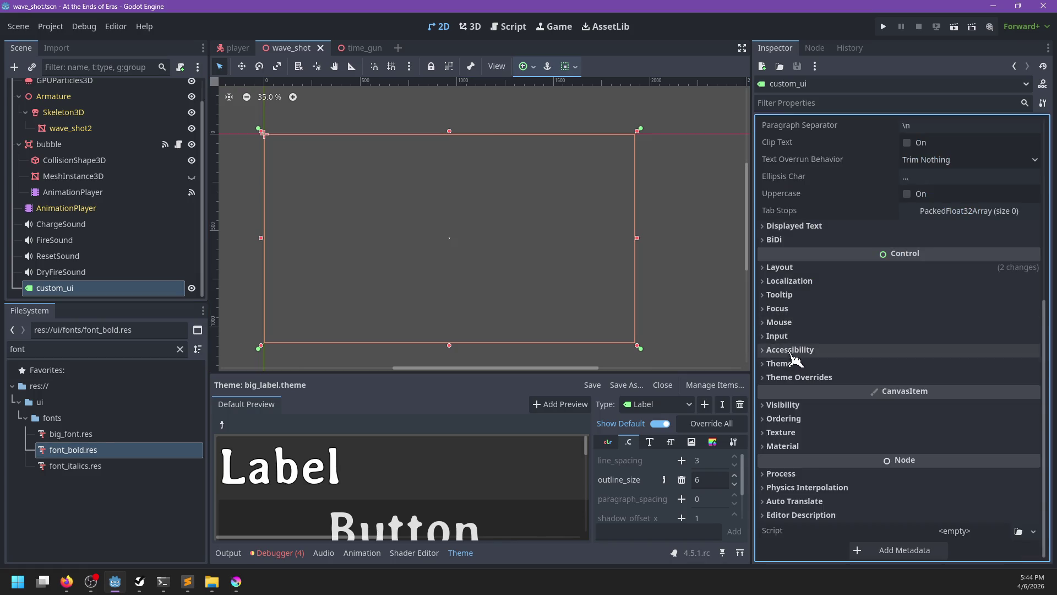
{"action": "left_click", "coordinate": [784, 363]}
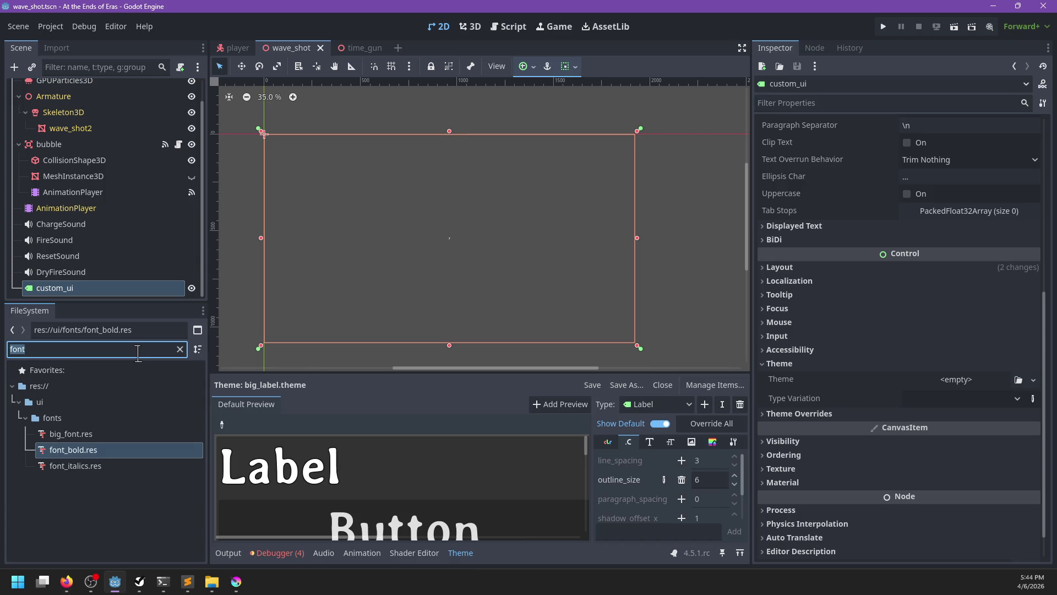
{"action": "type", "text": "big_labe"}
{"action": "left_click_drag", "start_coordinate": [193, 433], "coordinate": [915, 405]}
{"action": "left_click_drag", "start_coordinate": [999, 390], "coordinate": [996, 388]}
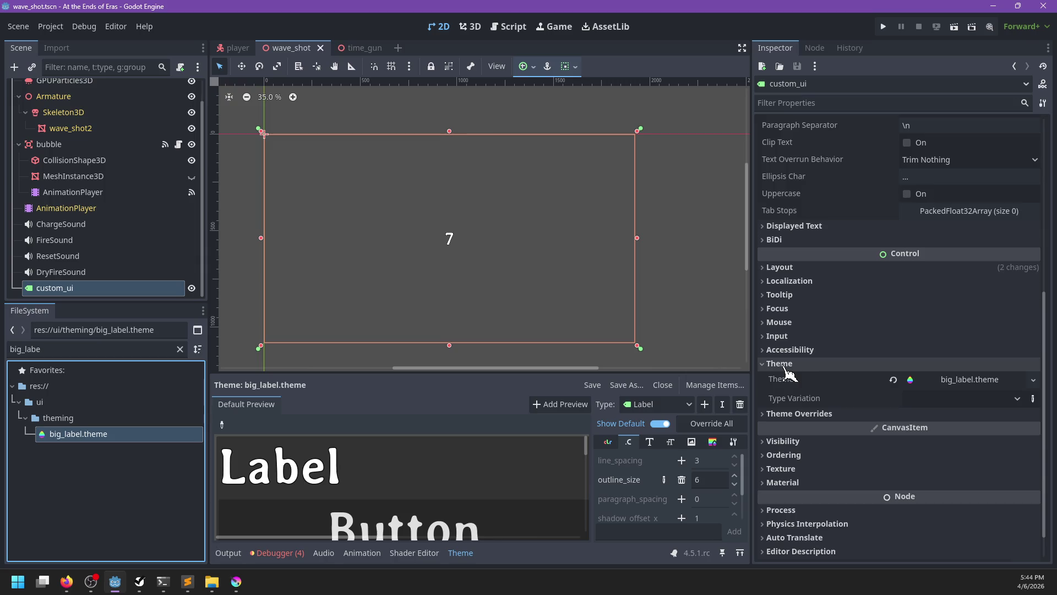
{"action": "key", "text": "F5"}
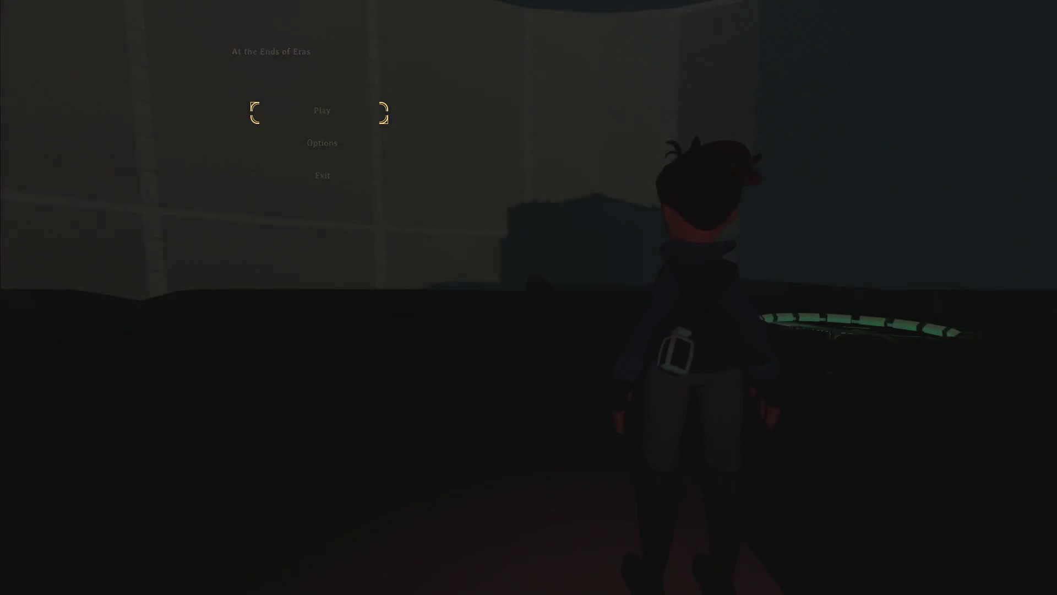
Quit the playtest and lower big_label.theme's default font size to 75
{"action": "key", "text": "Return"}
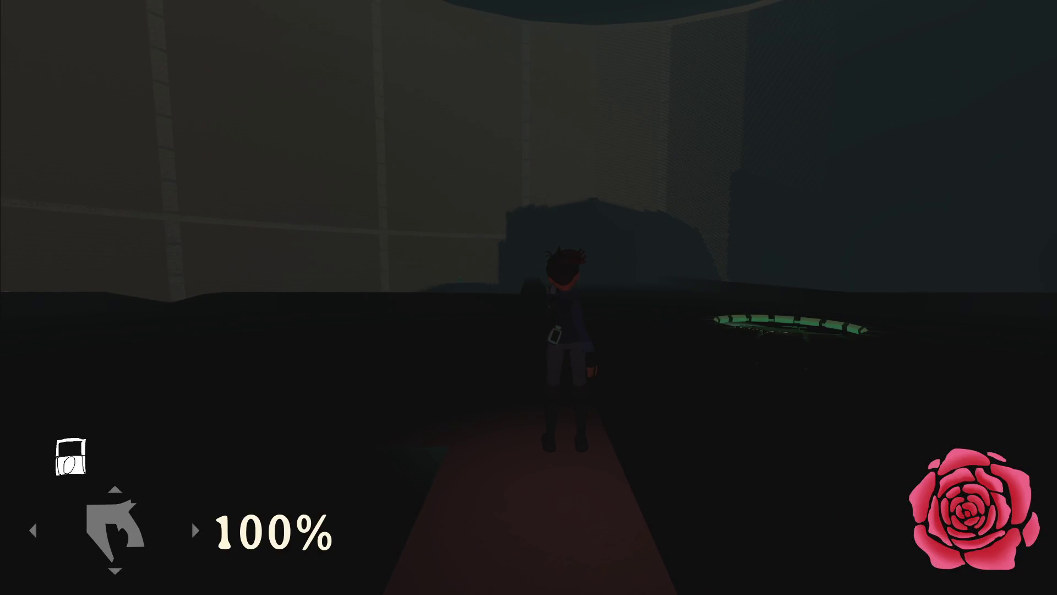
{"action": "key", "text": "F8"}
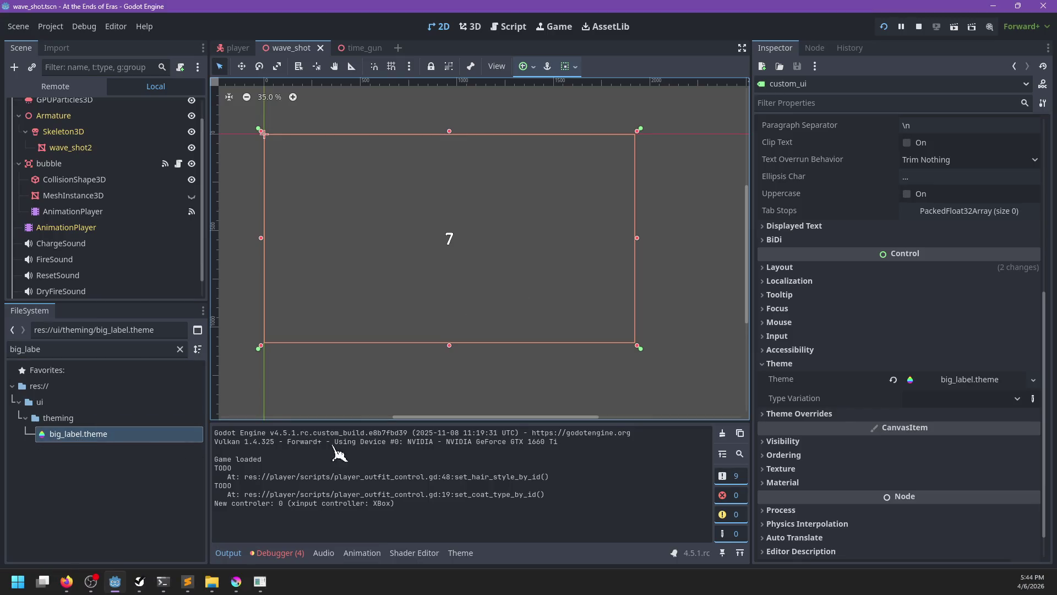
{"action": "left_click", "coordinate": [906, 382]}
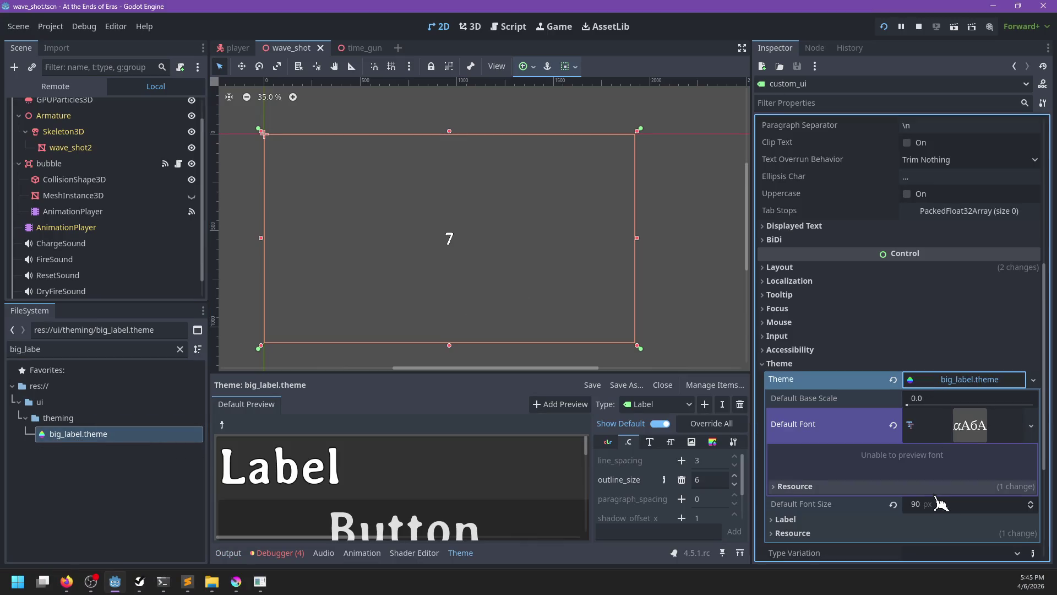
{"action": "left_click", "coordinate": [932, 499]}
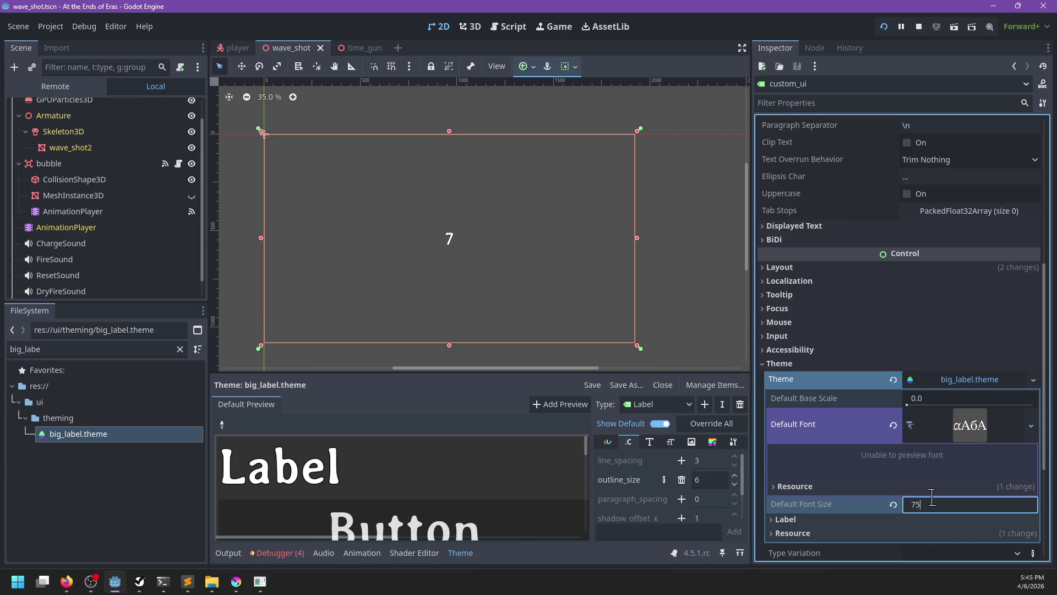
Playtest again, switch to the gun to confirm ammo 7, then relaunch the game
{"action": "key", "text": "F5"}
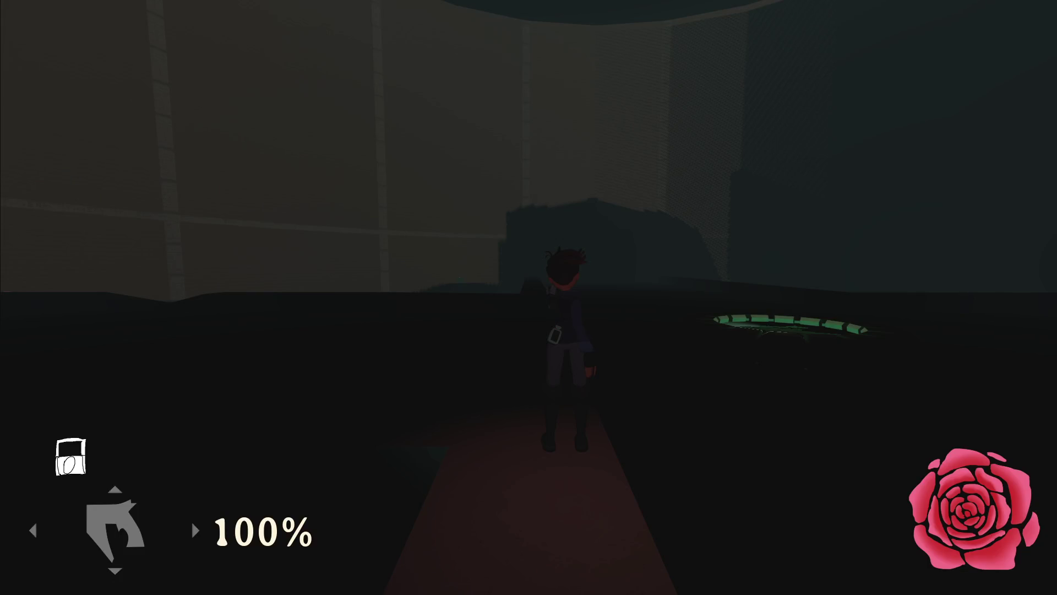
{"action": "key", "text": "Right"}
{"action": "key", "text": "Right"}
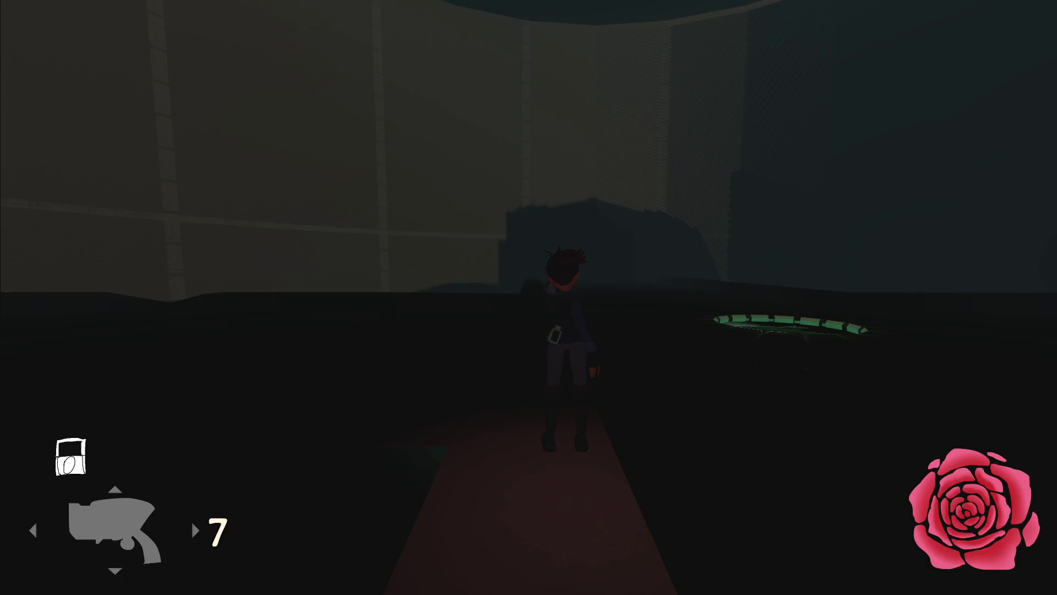
{"action": "key", "text": "F8"}
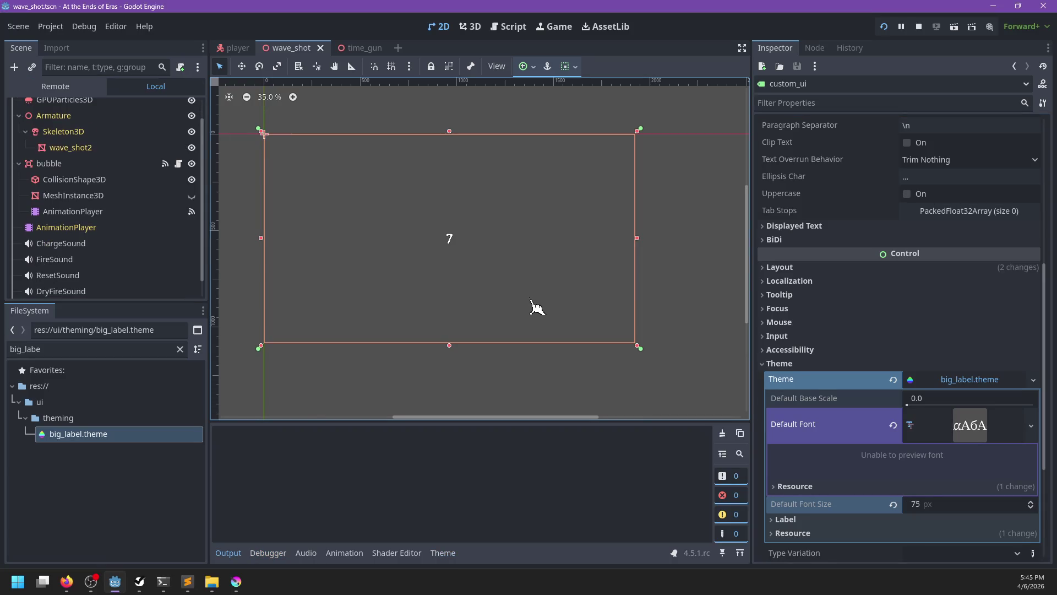
{"action": "key", "text": "F5"}
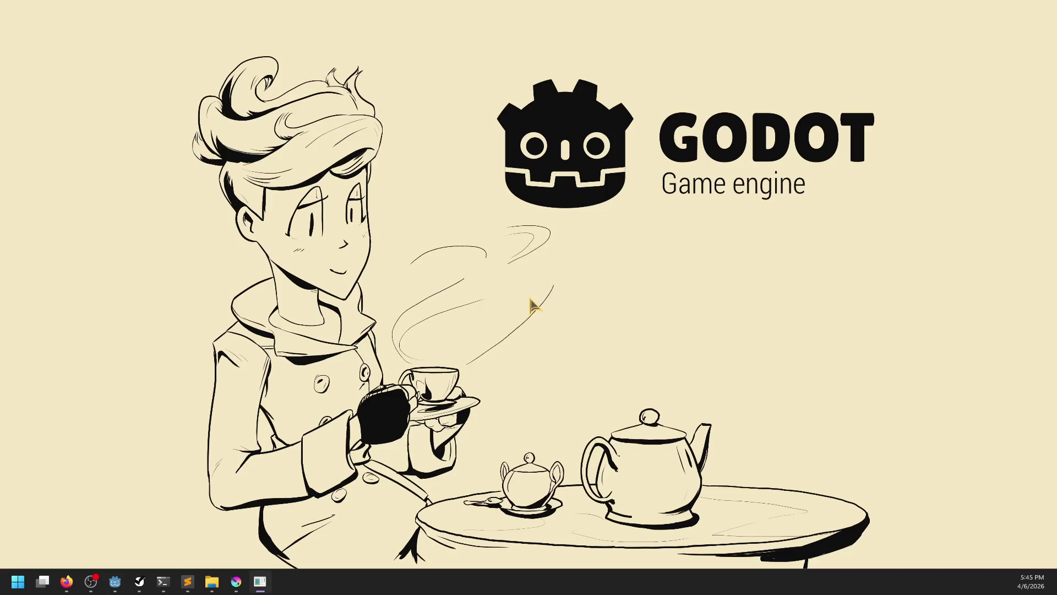
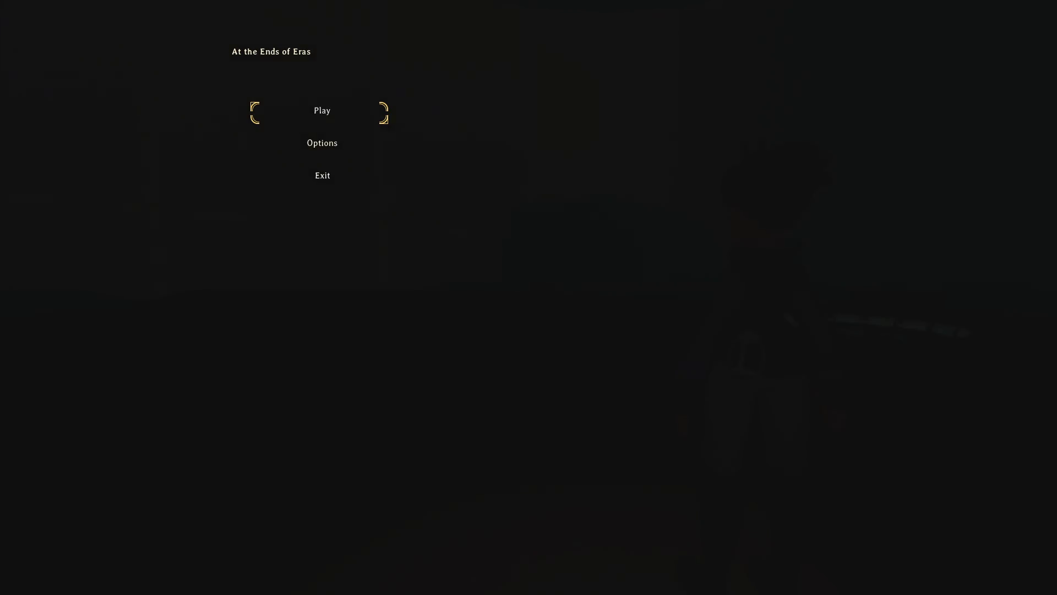
Start play from the main menu, cycle weapons, and climb the dark wall to the red ledge
{"action": "key", "text": "Return"}
{"action": "scroll", "coordinate": [529, 297], "scroll_direction": "down", "scroll_amount": 3}
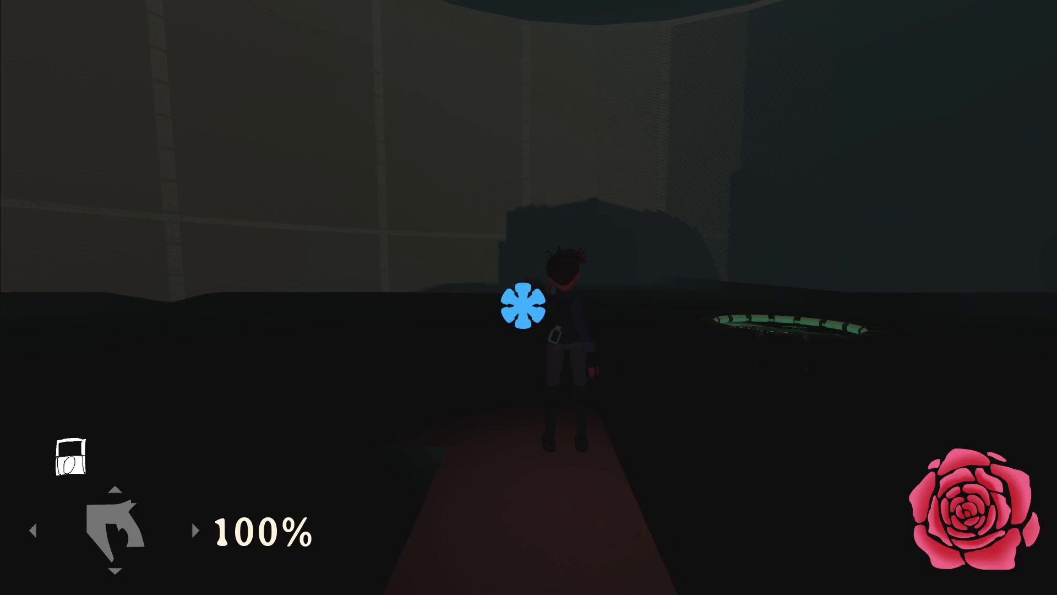
{"action": "scroll", "coordinate": [529, 297], "scroll_direction": "down", "scroll_amount": 1}
{"action": "scroll", "coordinate": [529, 298], "scroll_direction": "down", "scroll_amount": 1}
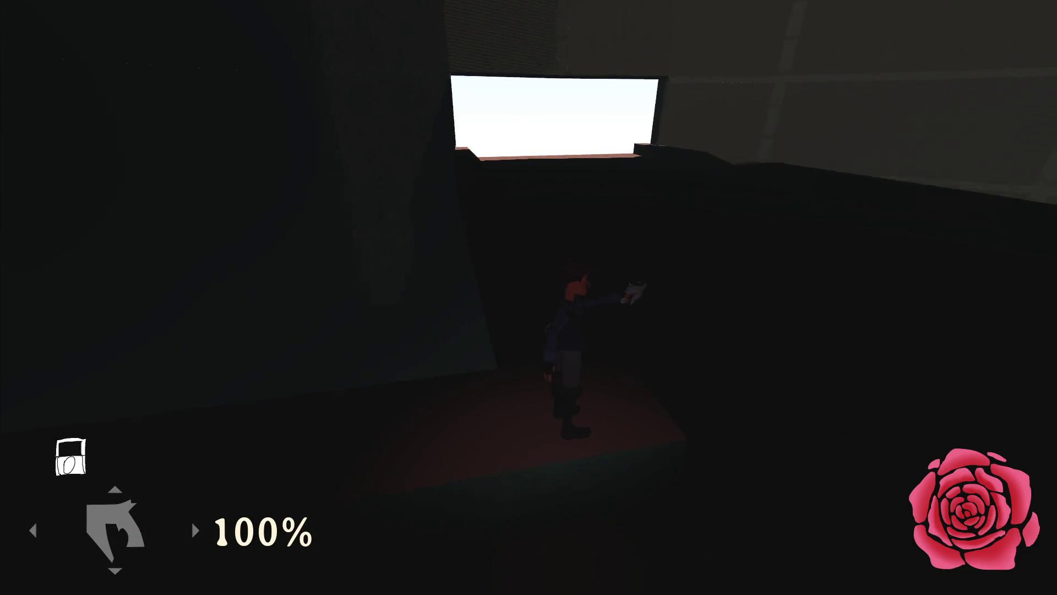
{"action": "scroll", "coordinate": [529, 298], "scroll_direction": "down", "scroll_amount": 1}
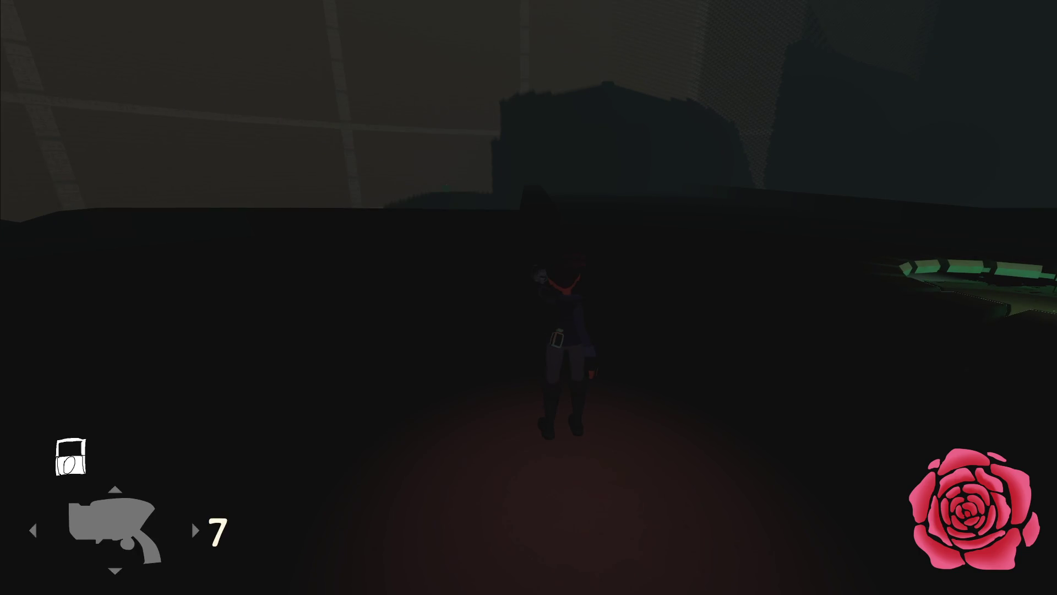
{"action": "scroll", "coordinate": [529, 297], "scroll_direction": "down", "scroll_amount": 1}
{"action": "scroll", "coordinate": [528, 297], "scroll_direction": "down", "scroll_amount": 1}
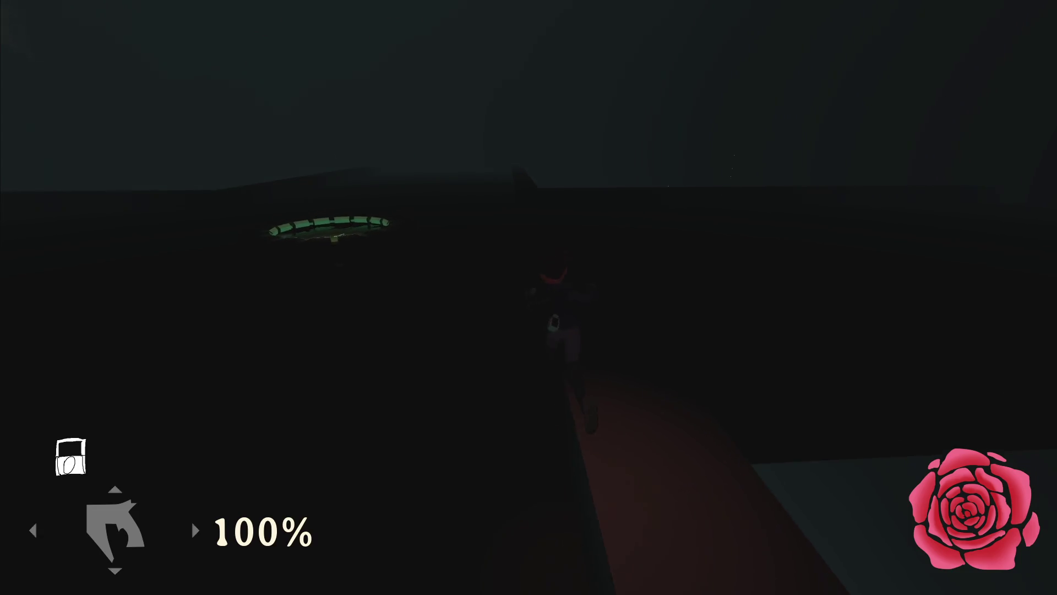
{"action": "key", "text": "space"}
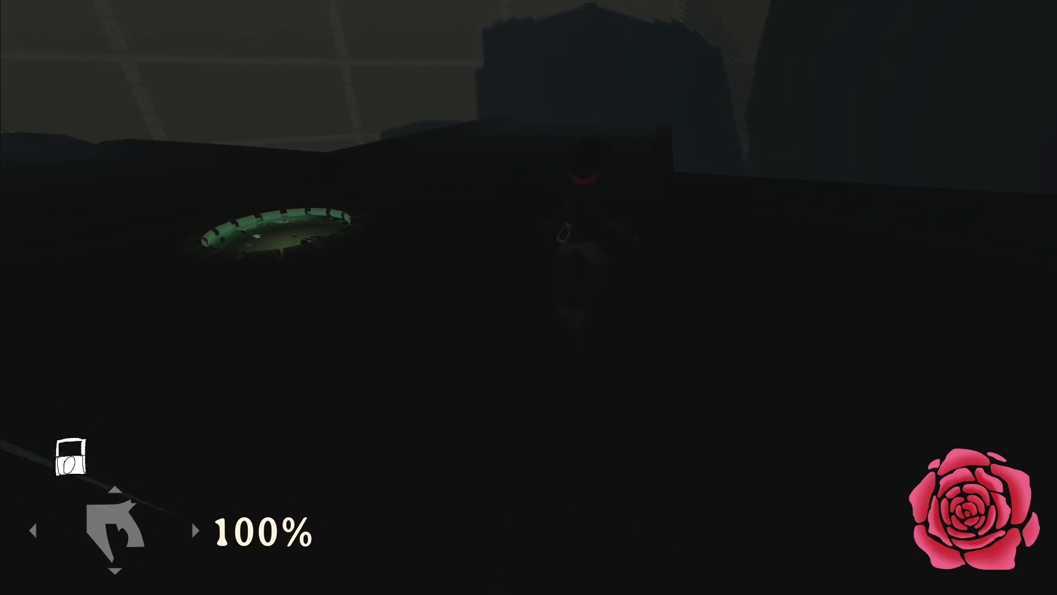
{"action": "key", "text": "w"}
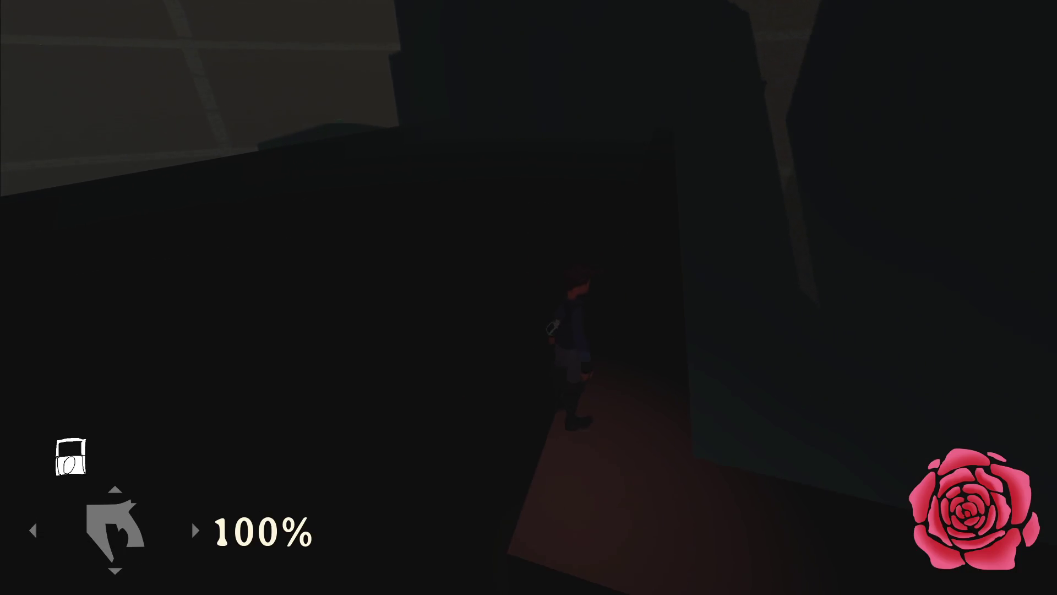
{"action": "scroll", "coordinate": [528, 297], "scroll_direction": "down", "scroll_amount": 4}
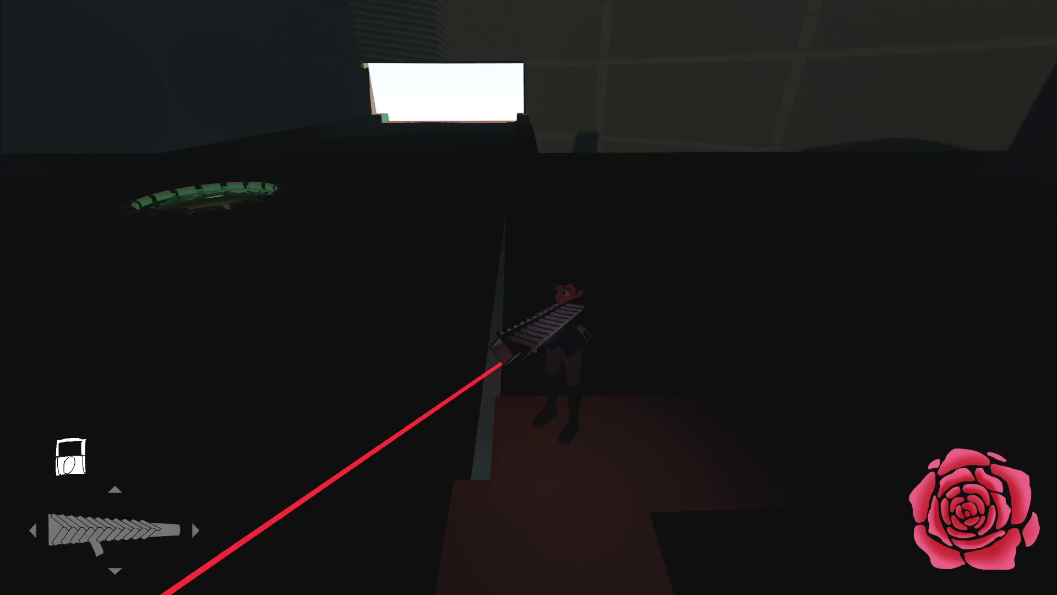
Stop the game, set big_label.theme's Default Font Size to 45, and rerun the project
{"action": "key", "text": "F8"}
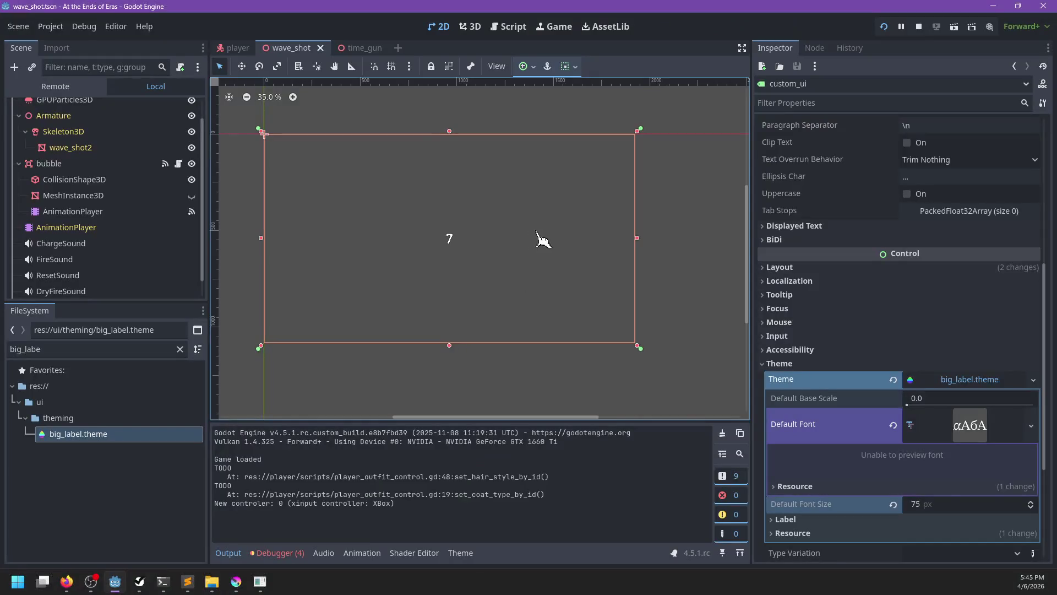
{"action": "left_click", "coordinate": [951, 501]}
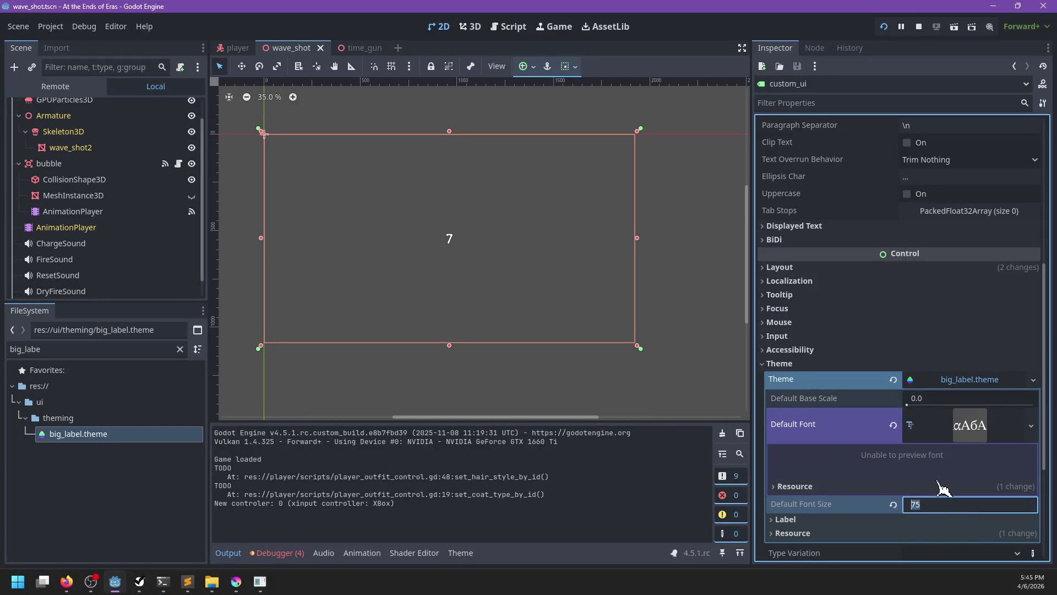
{"action": "type", "text": "45"}
{"action": "key", "text": "F5"}
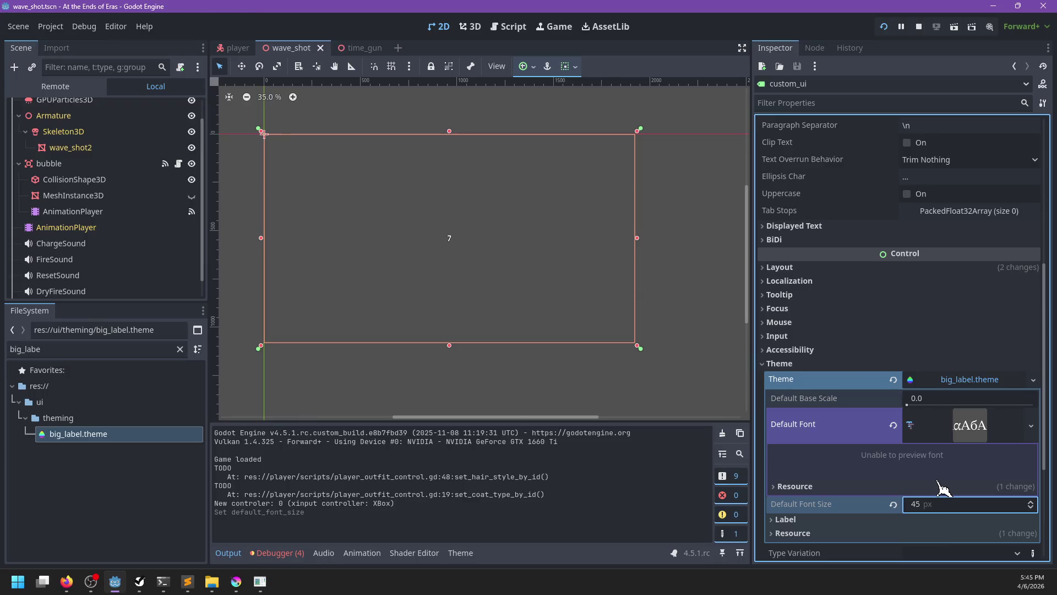
{"action": "scroll", "coordinate": [528, 297], "scroll_direction": "down", "scroll_amount": 1}
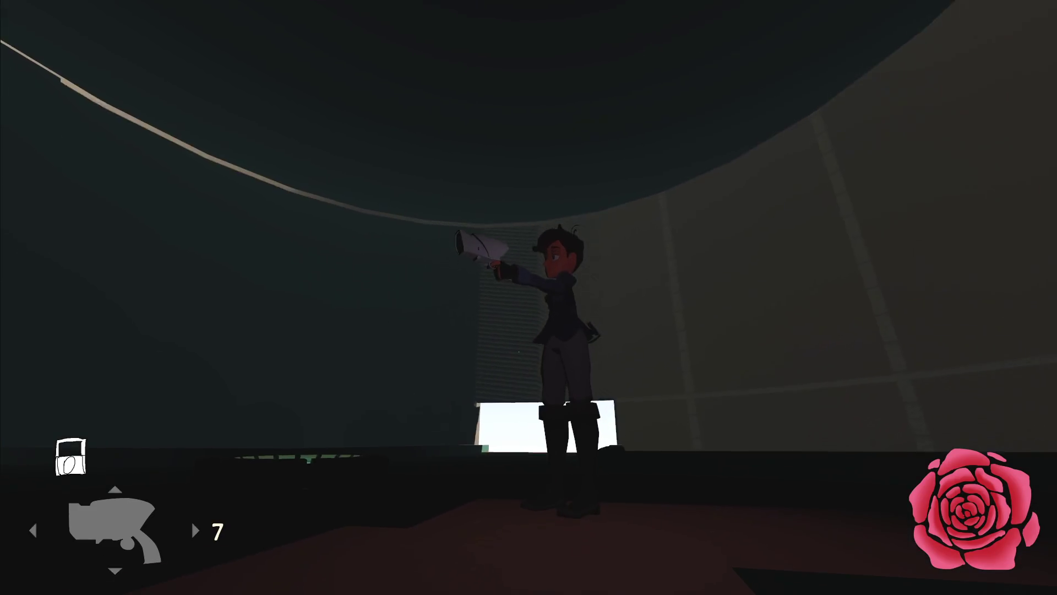
Switch weapons and run the character through the dark room up onto the grey wall
{"action": "key", "text": "w"}
{"action": "key", "text": "w"}
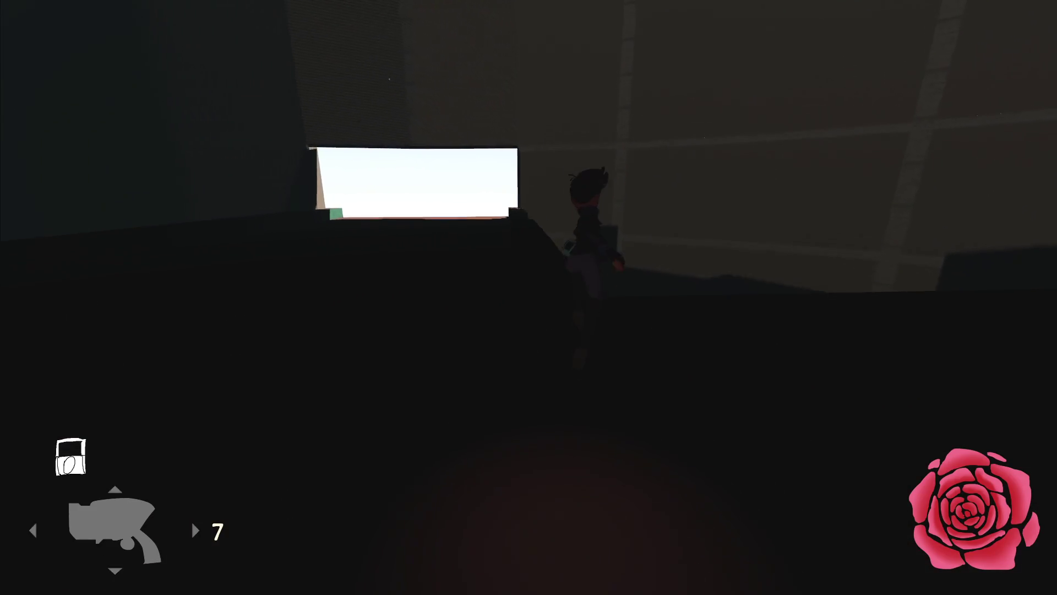
{"action": "scroll", "coordinate": [529, 297], "scroll_direction": "up", "scroll_amount": 1}
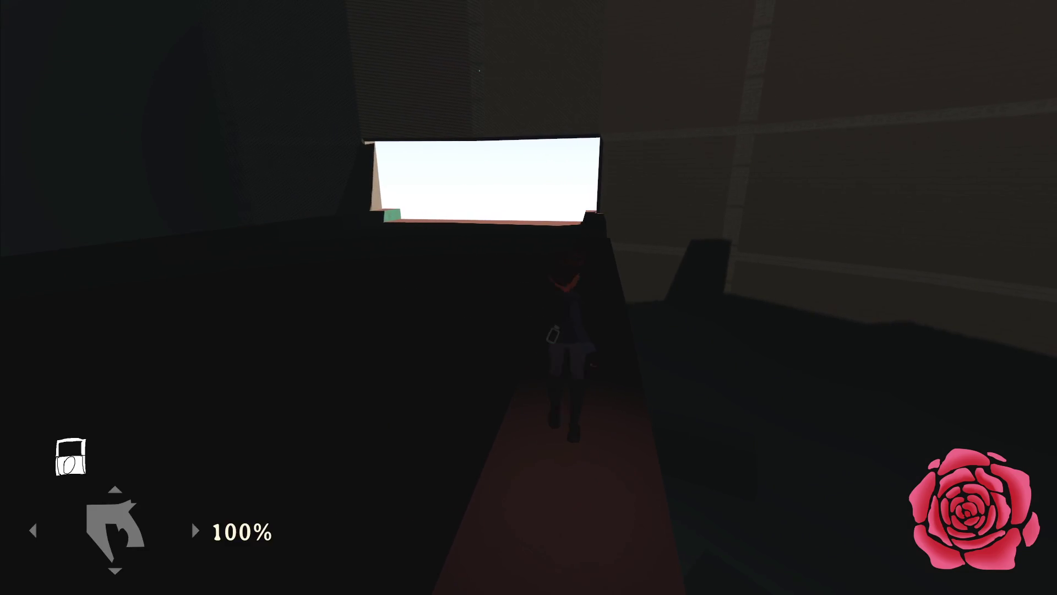
{"action": "key", "text": "w"}
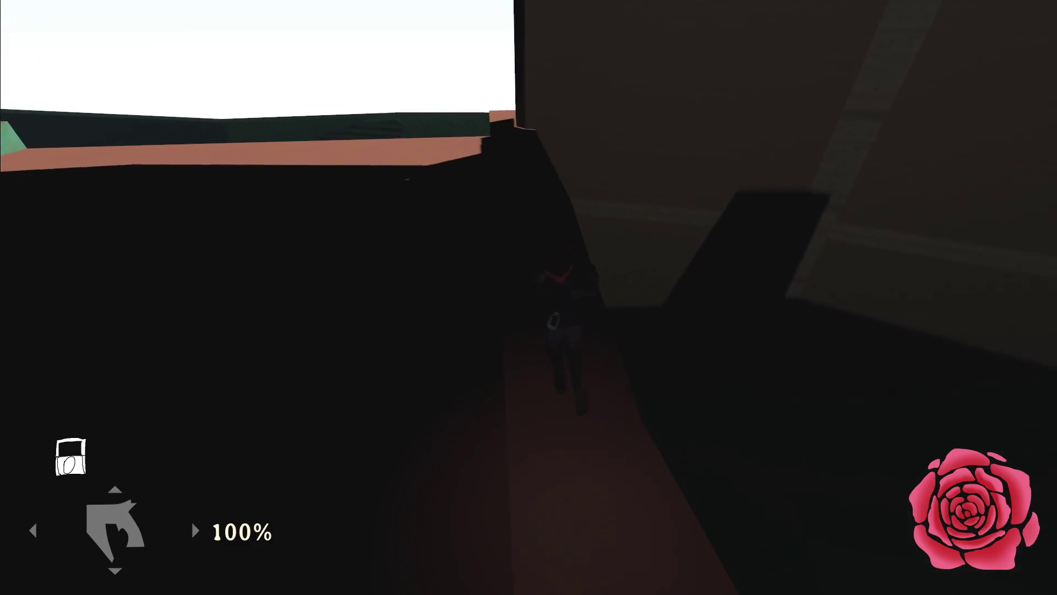
{"action": "key", "text": "s"}
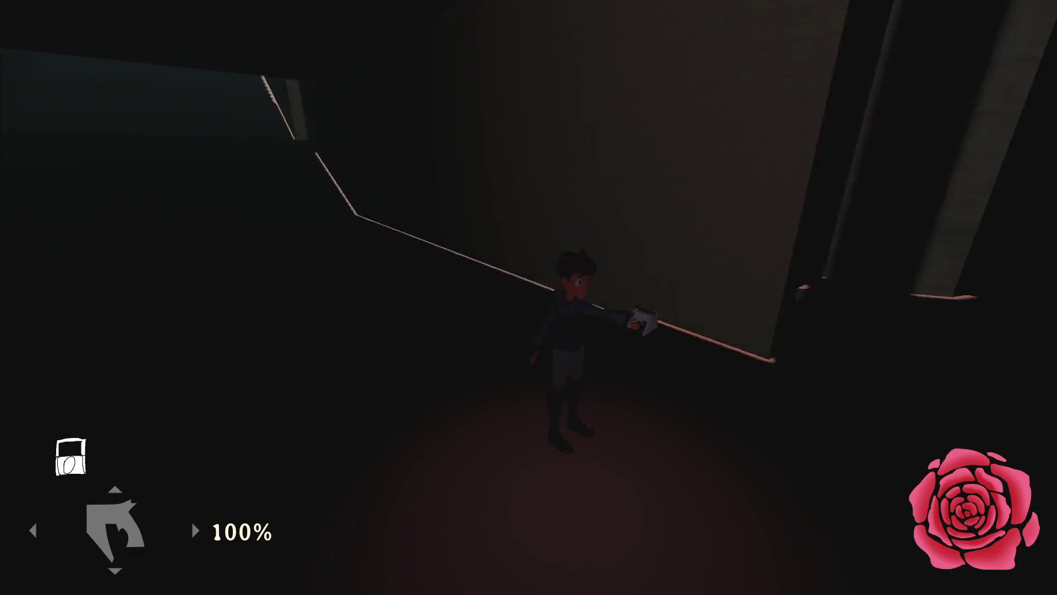
{"action": "scroll", "coordinate": [528, 298], "scroll_direction": "down", "scroll_amount": 1}
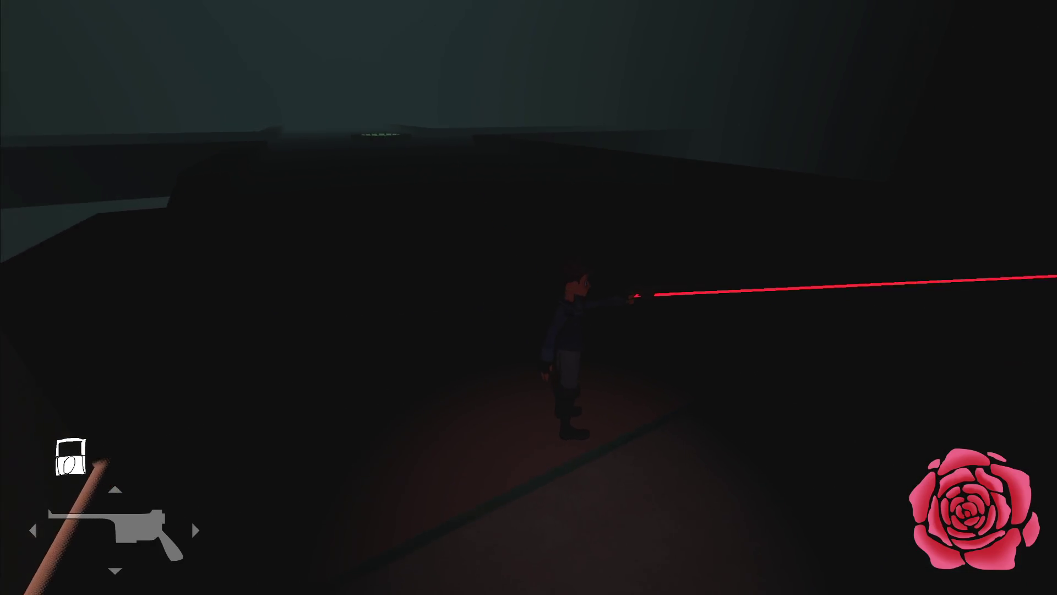
{"action": "key", "text": "w"}
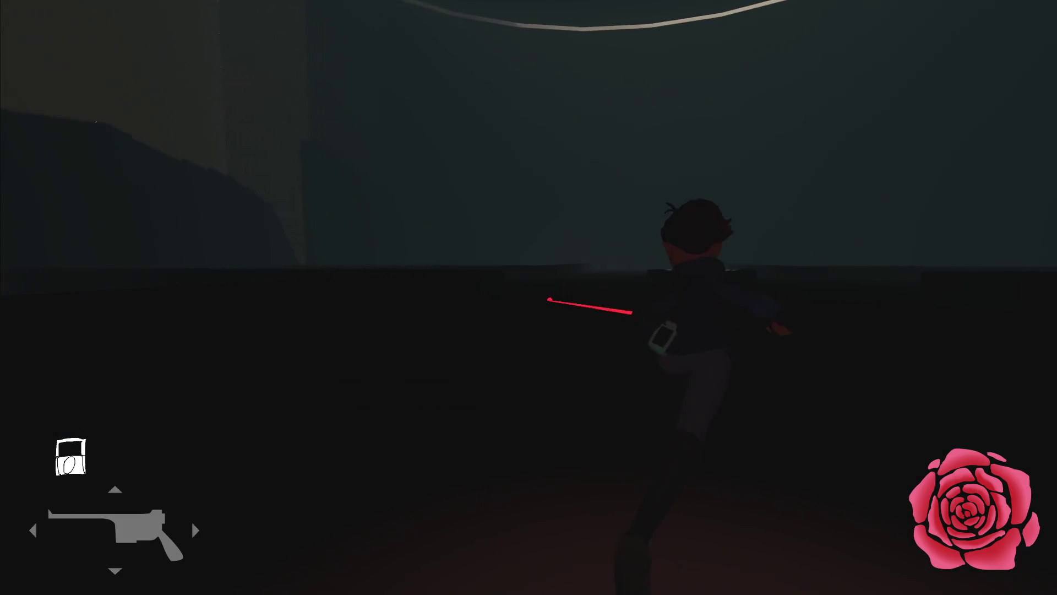
{"action": "key", "text": "w"}
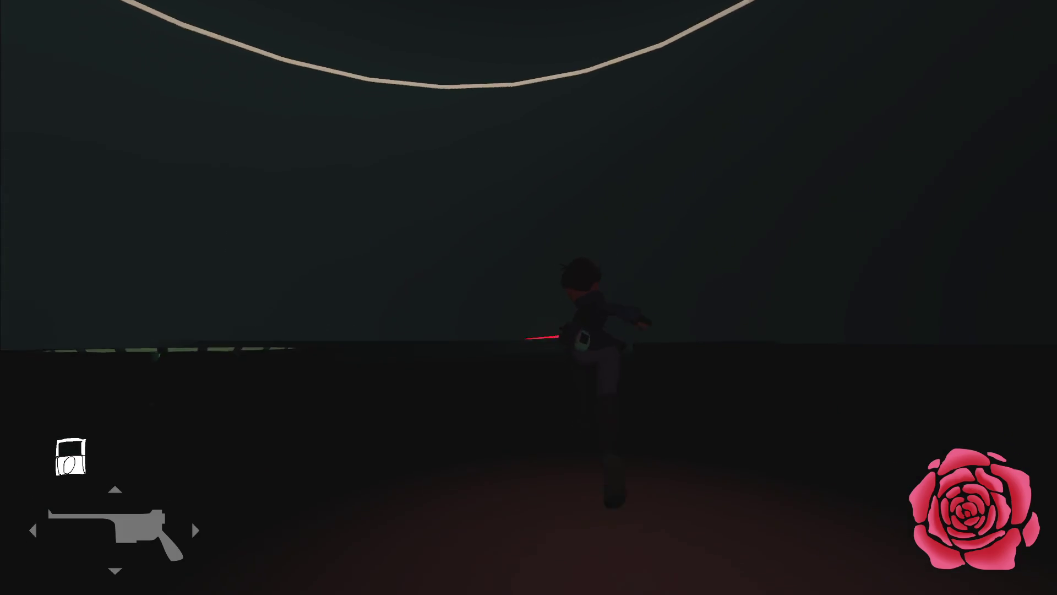
{"action": "scroll", "coordinate": [528, 298], "scroll_direction": "up", "scroll_amount": 1}
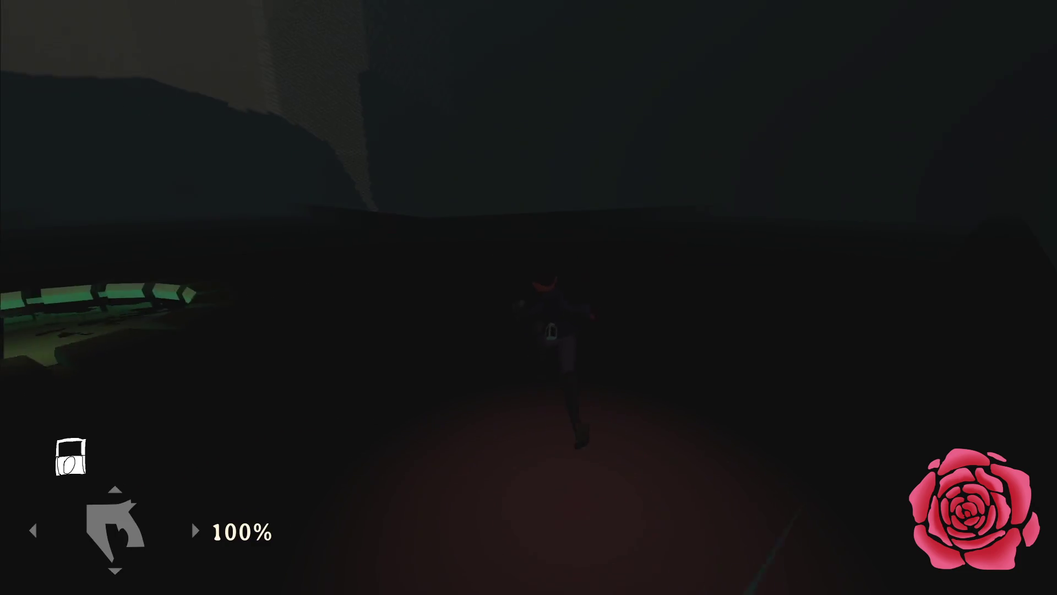
{"action": "scroll", "coordinate": [528, 297], "scroll_direction": "down", "scroll_amount": 1}
{"action": "key", "text": "w"}
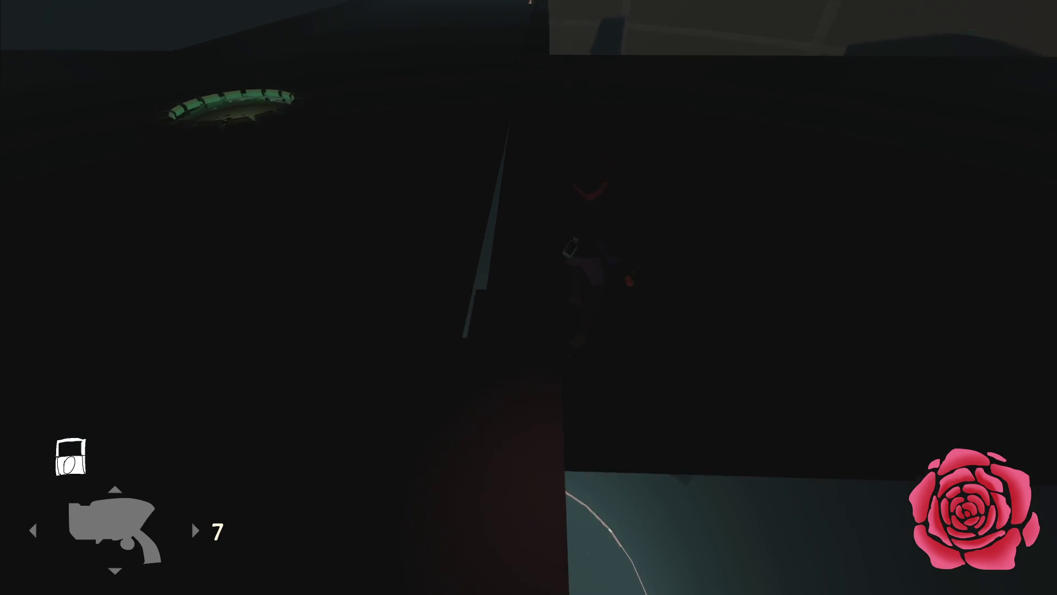
Fire seven teal blobs from the blob gun until its ammo counter hits 0
{"action": "left_click", "coordinate": [529, 297]}
{"action": "left_click", "coordinate": [529, 297]}
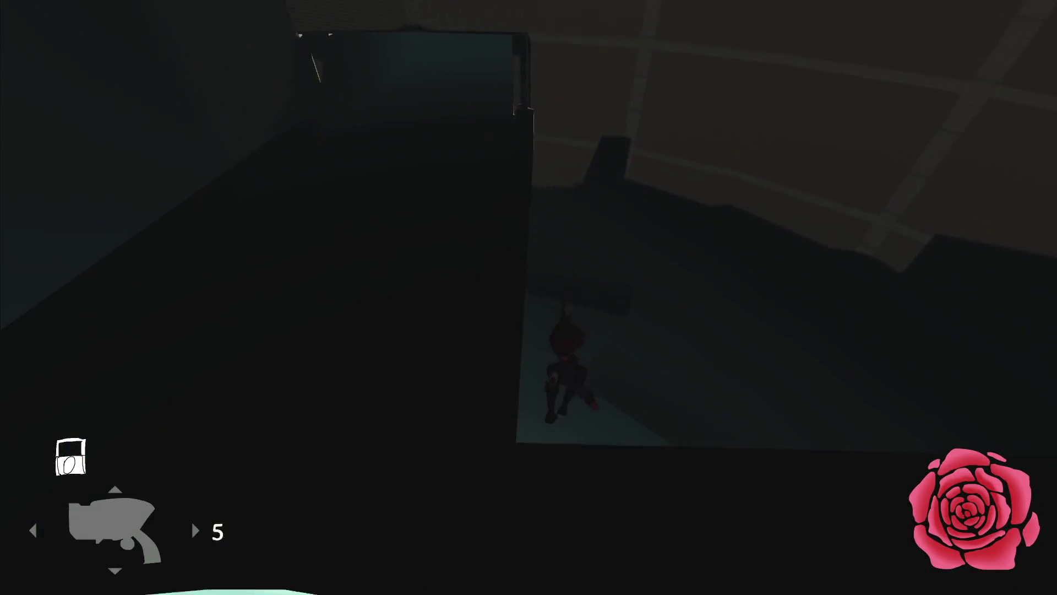
{"action": "left_click", "coordinate": [529, 297]}
{"action": "left_click", "coordinate": [529, 297]}
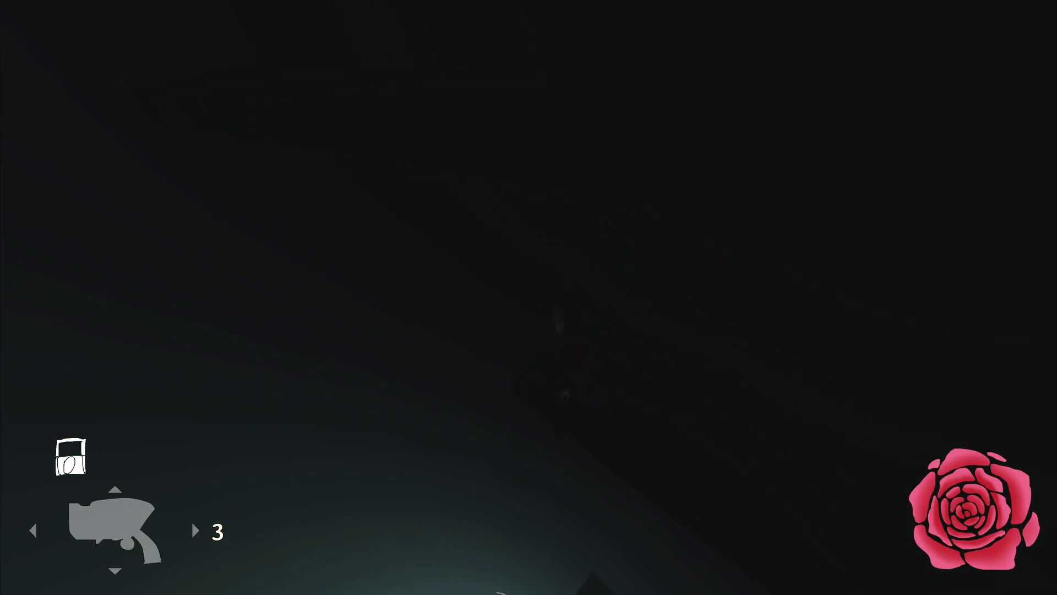
{"action": "left_click", "coordinate": [528, 298]}
{"action": "left_click", "coordinate": [529, 297]}
{"action": "left_click", "coordinate": [529, 298]}
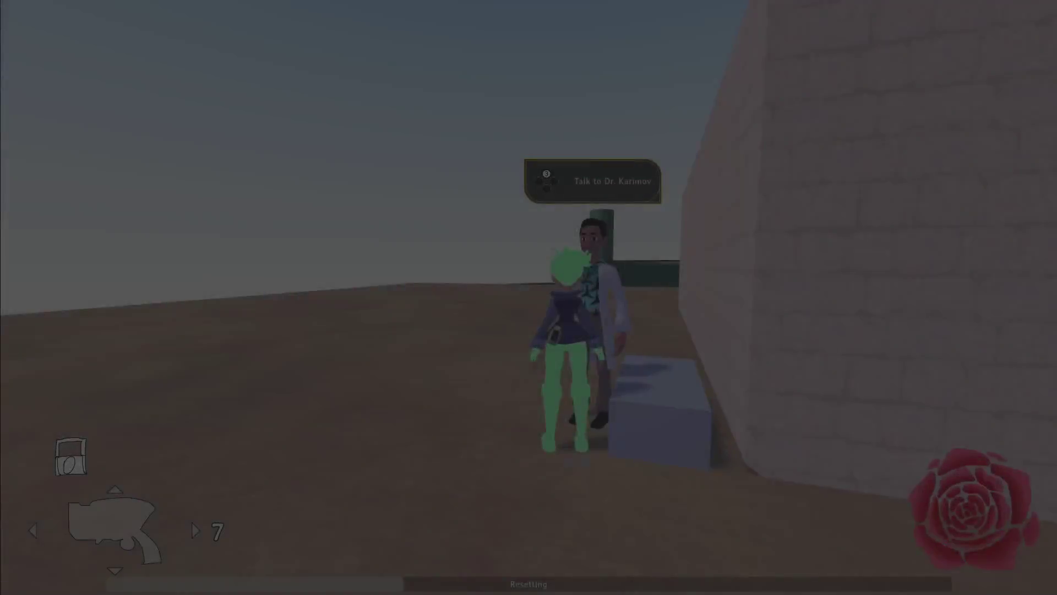
Climb over two brick-walled roofs, then run across open ground past the NPC toward the pit
{"action": "scroll", "coordinate": [529, 297], "scroll_direction": "down", "scroll_amount": 1}
{"action": "key", "text": "w"}
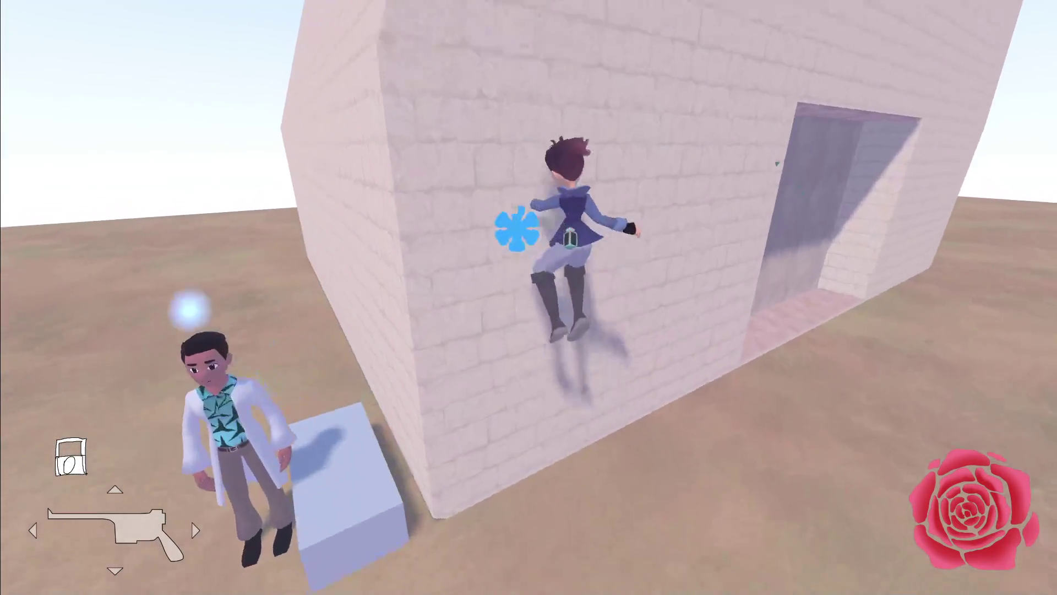
{"action": "key", "text": "w"}
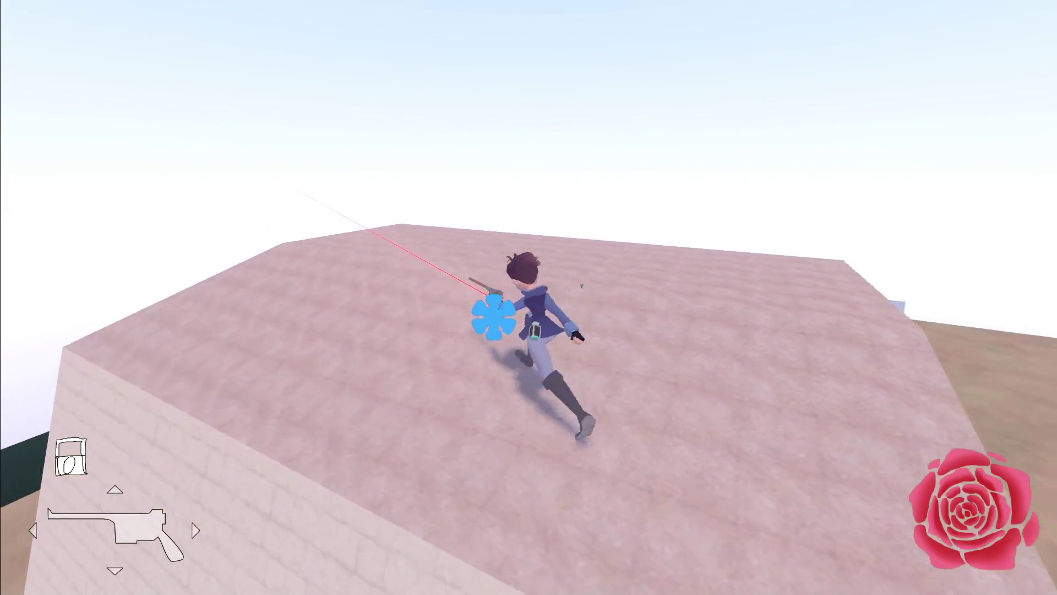
{"action": "key", "text": "w"}
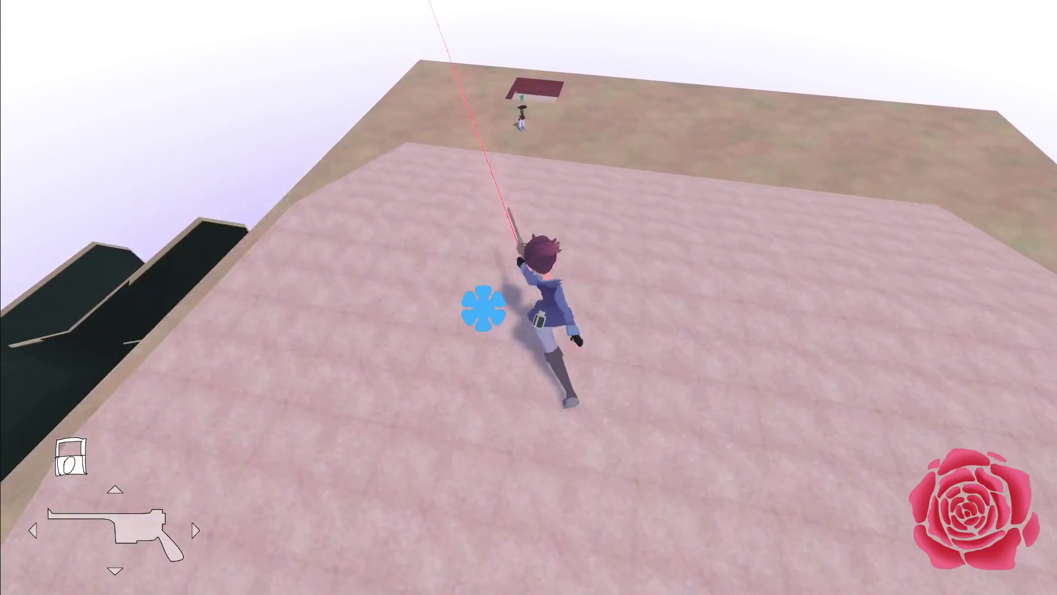
{"action": "key", "text": "w"}
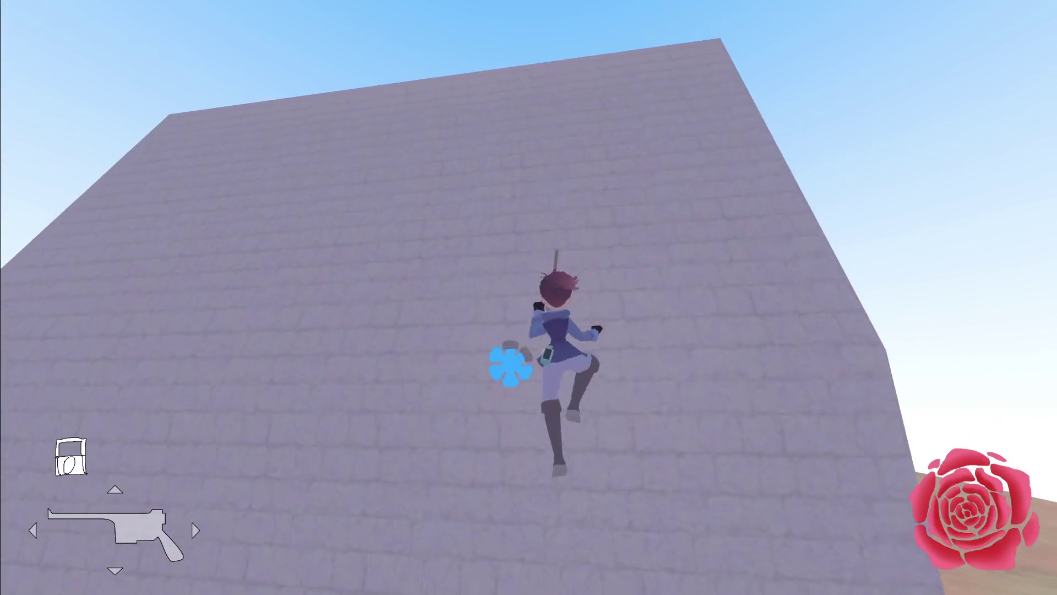
{"action": "key", "text": "w"}
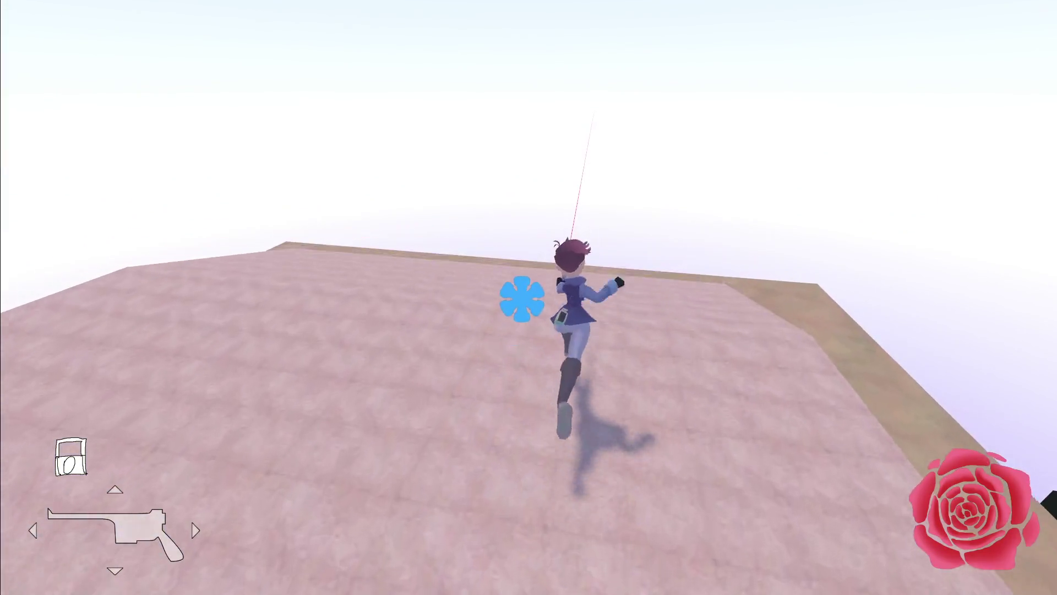
{"action": "key", "text": "w"}
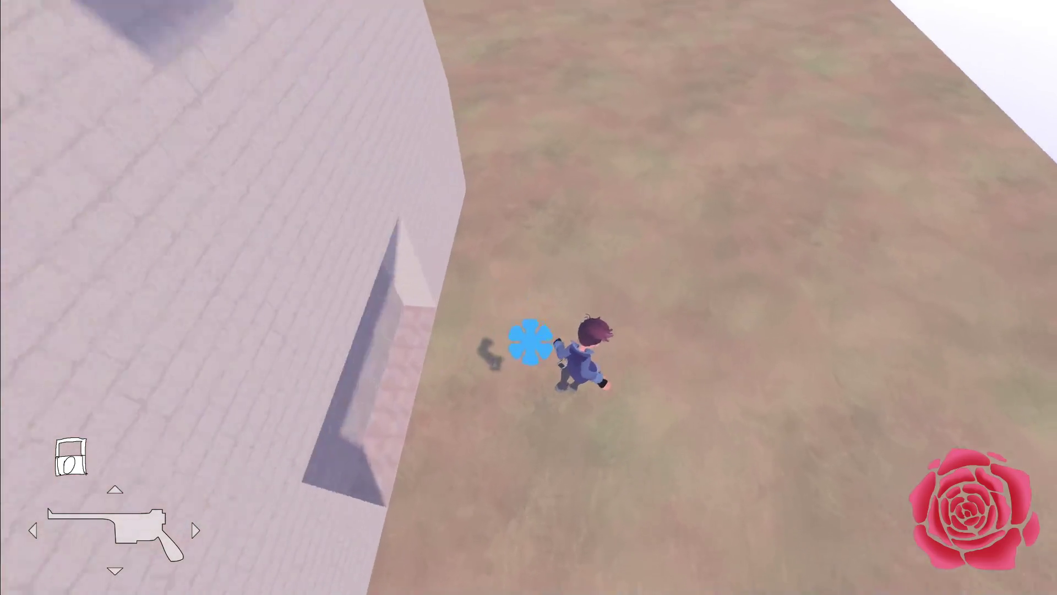
{"action": "key", "text": "w"}
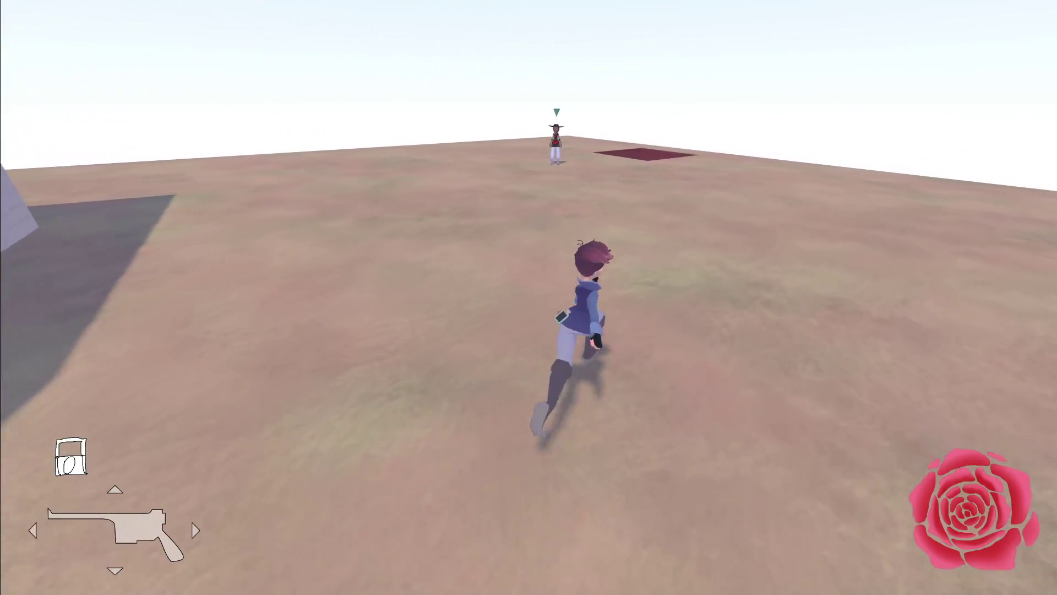
{"action": "key", "text": "w"}
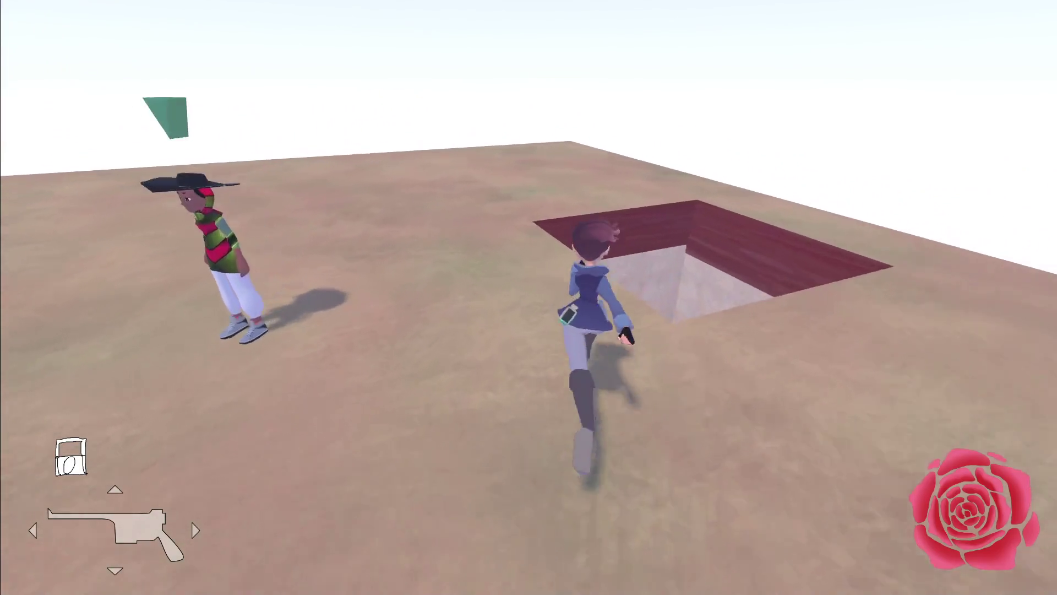
Drop into the pit, run the corridors and dark room, and climb out toward the grey building
{"action": "key", "text": "w"}
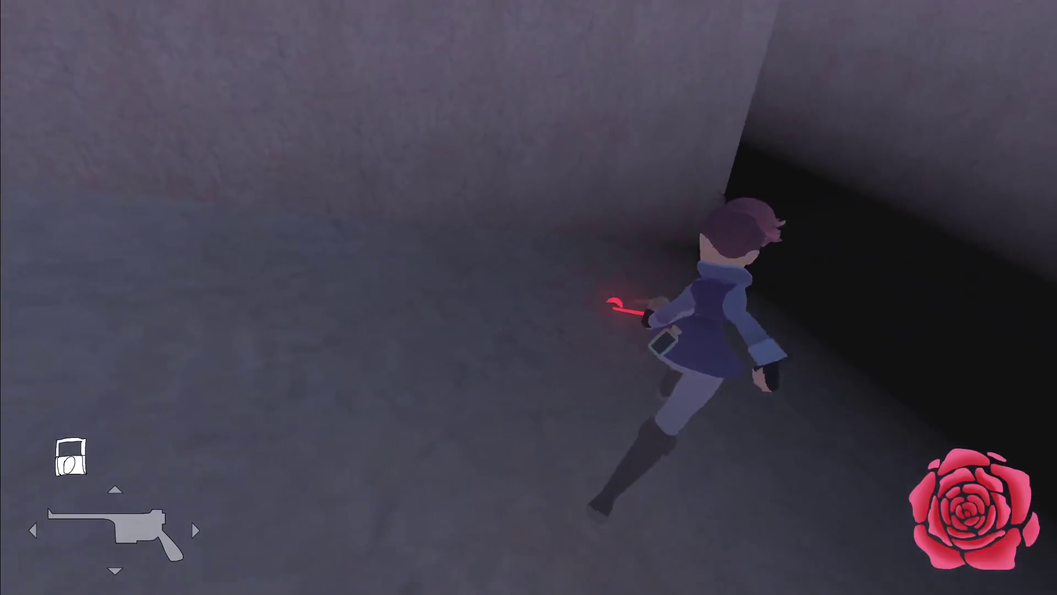
{"action": "key", "text": "w"}
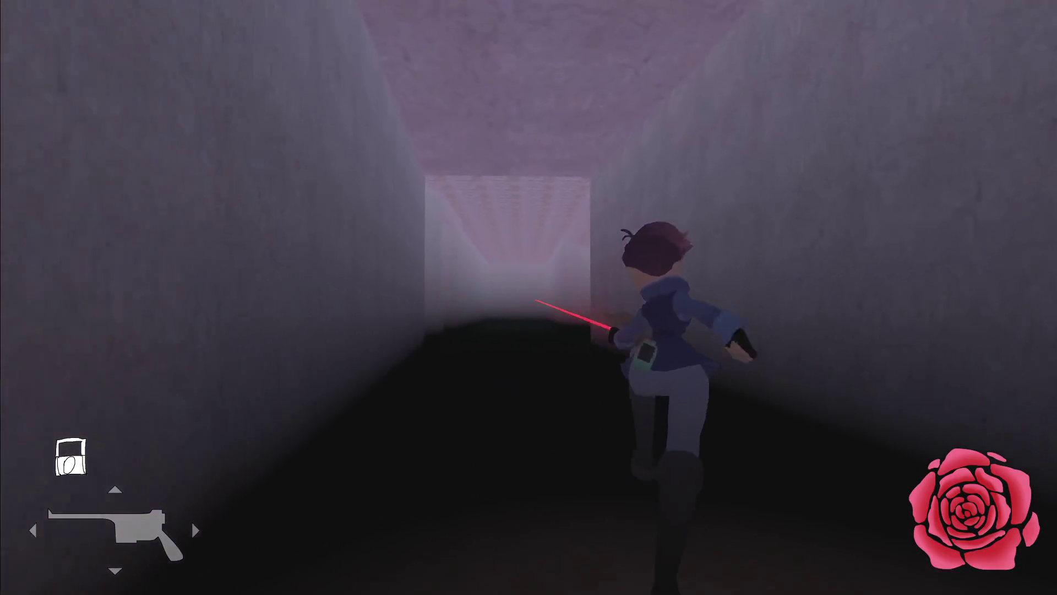
{"action": "key", "text": "w"}
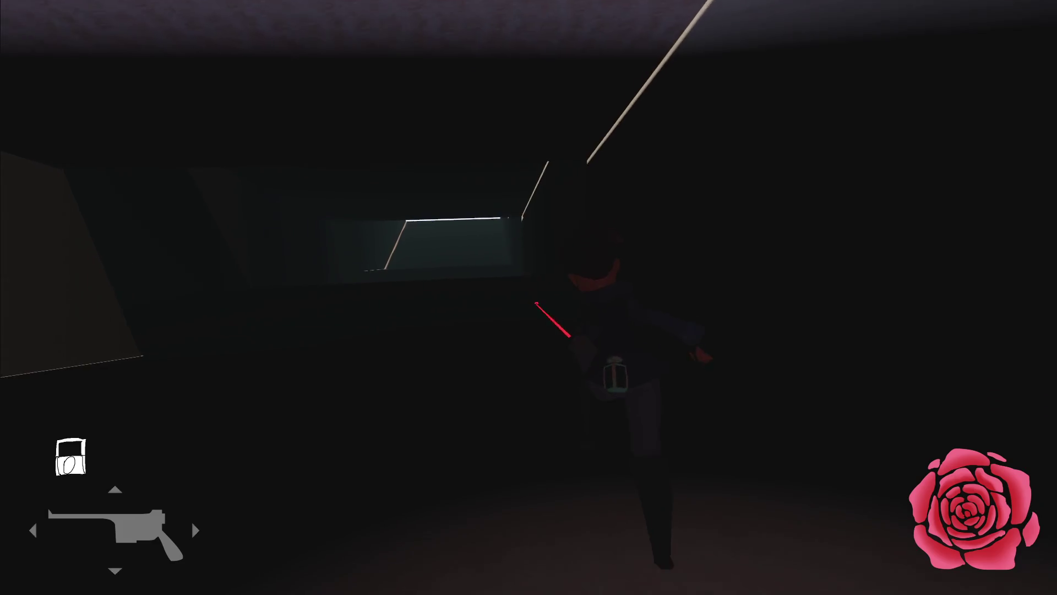
{"action": "key", "text": "w"}
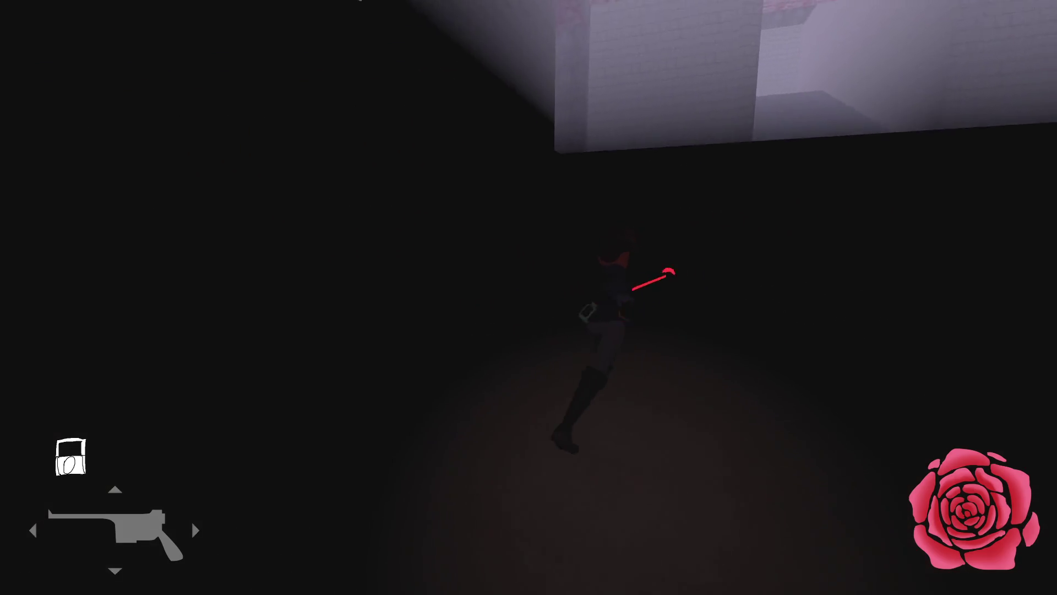
{"action": "key", "text": "w"}
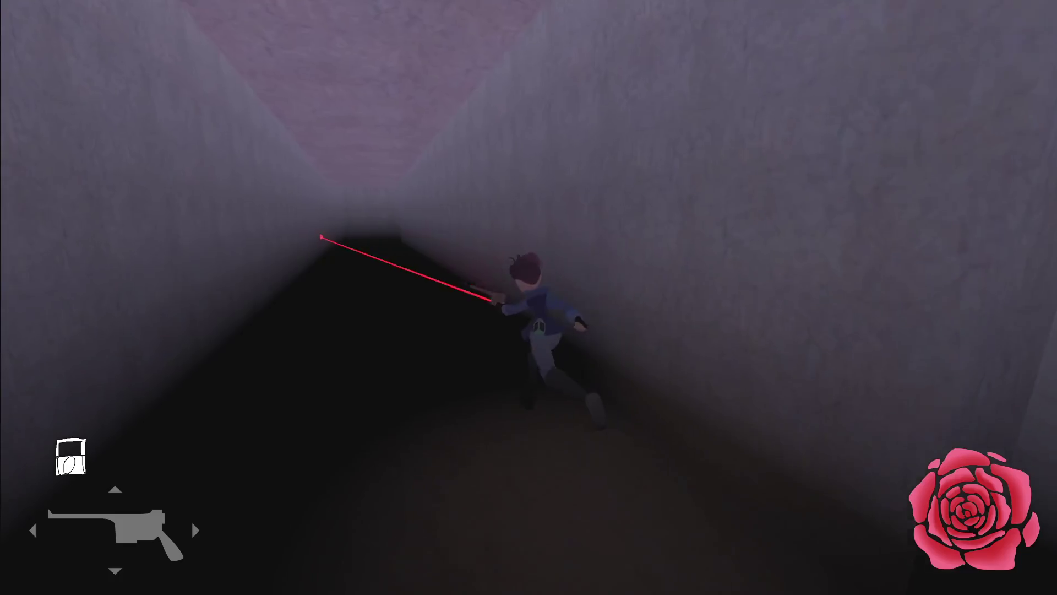
{"action": "key", "text": "w"}
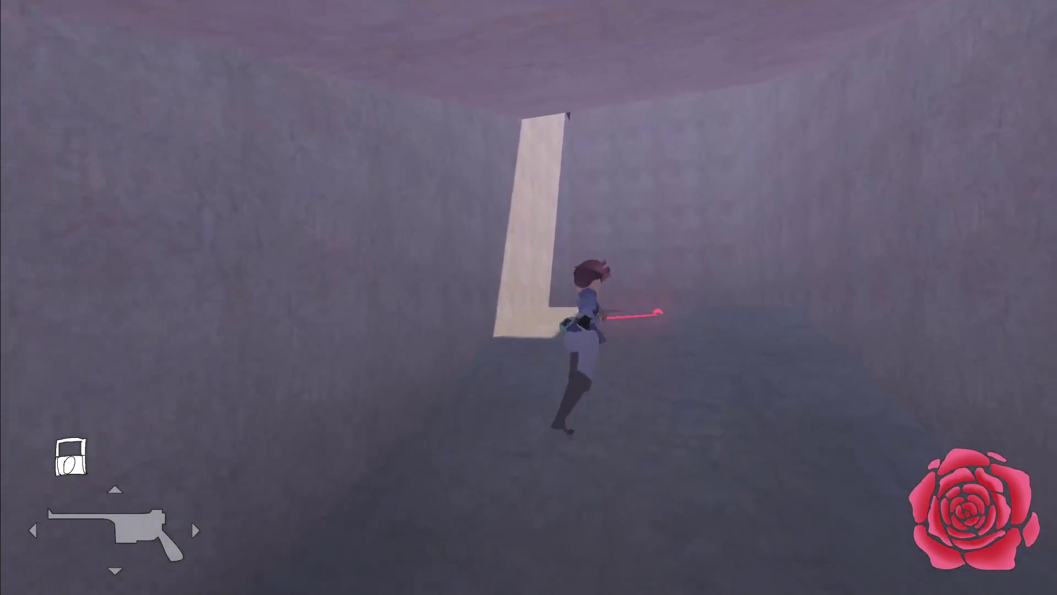
{"action": "key", "text": "w"}
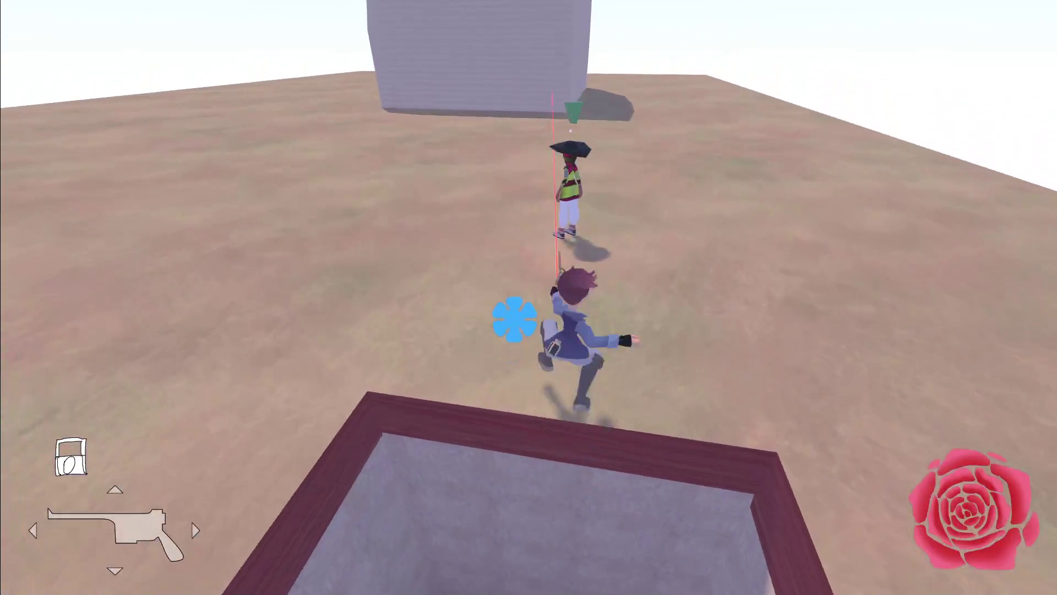
{"action": "key", "text": "w"}
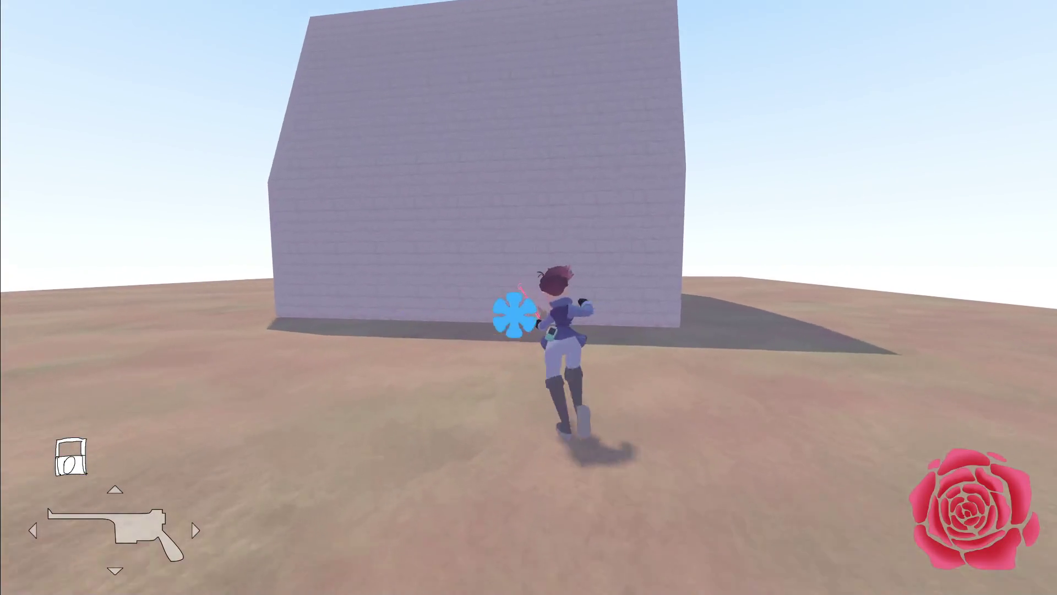
Climb the building onto its roof, drop to the NPC, climb back, and test the wall edge
{"action": "key", "text": "w"}
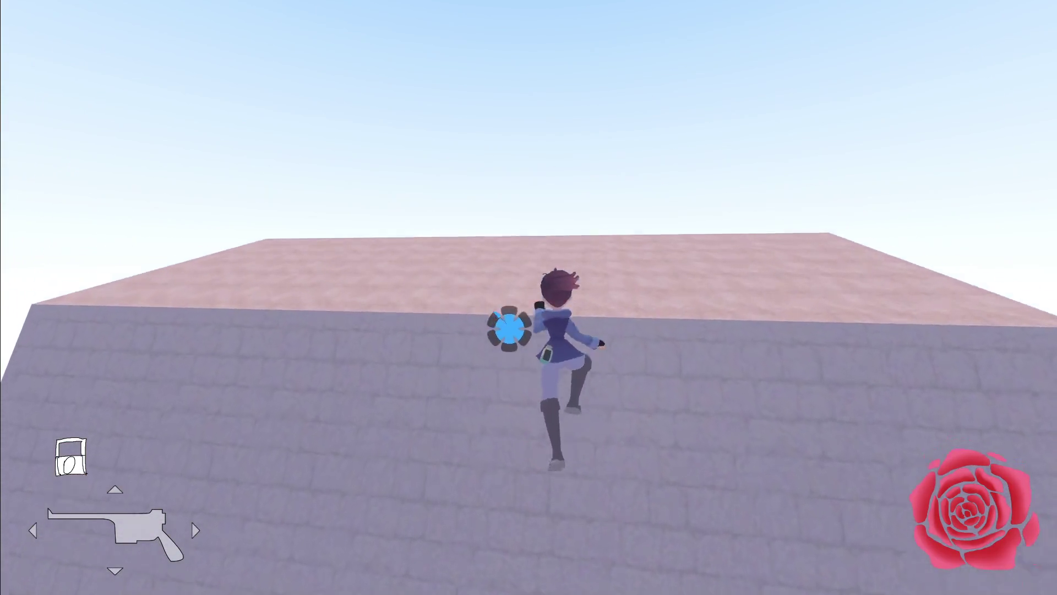
{"action": "key", "text": "w"}
{"action": "key", "text": "s"}
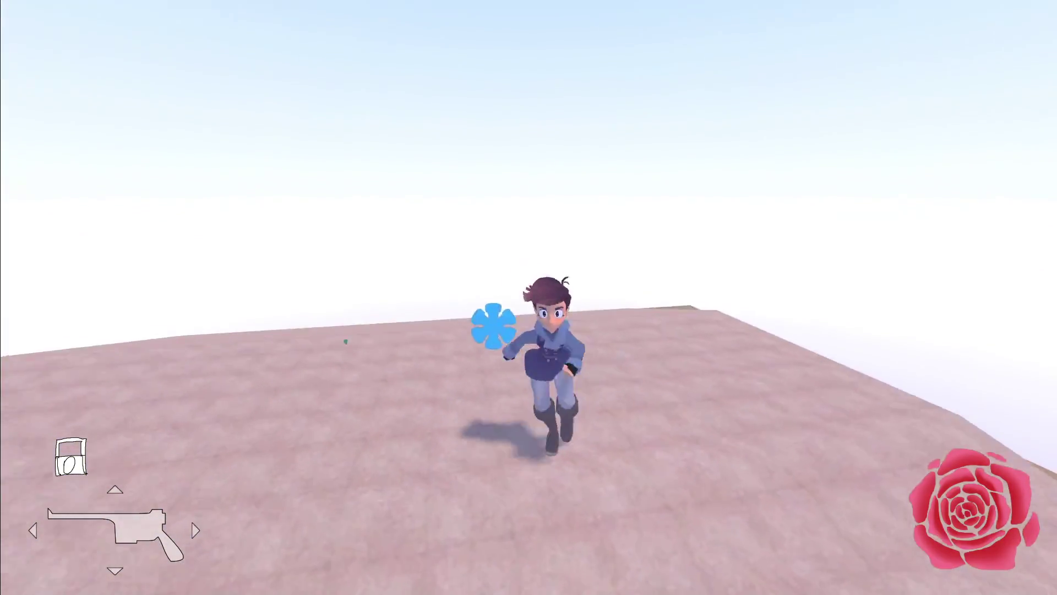
{"action": "key", "text": "s"}
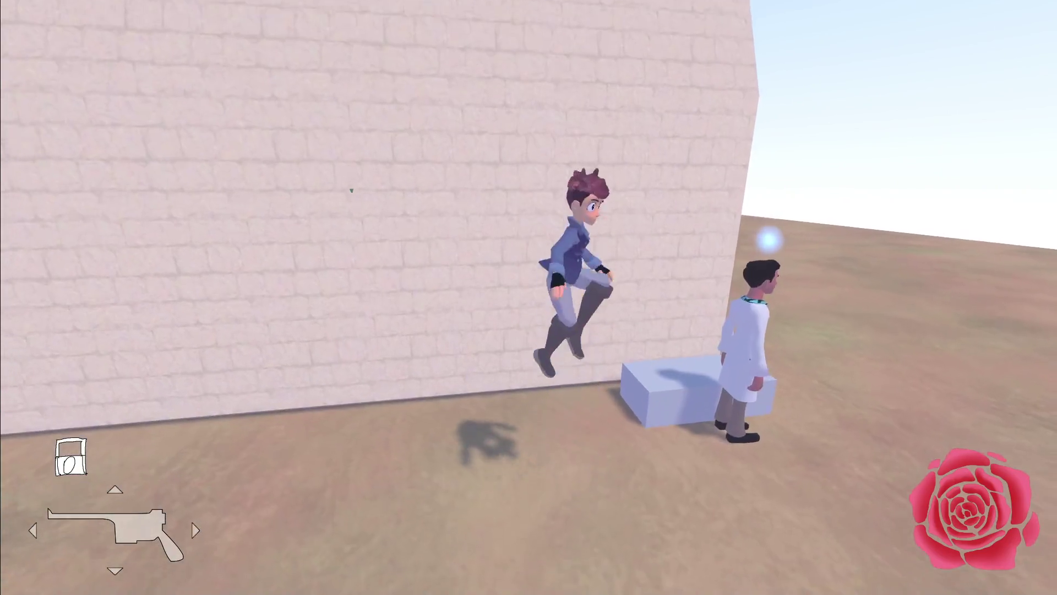
{"action": "key", "text": "w"}
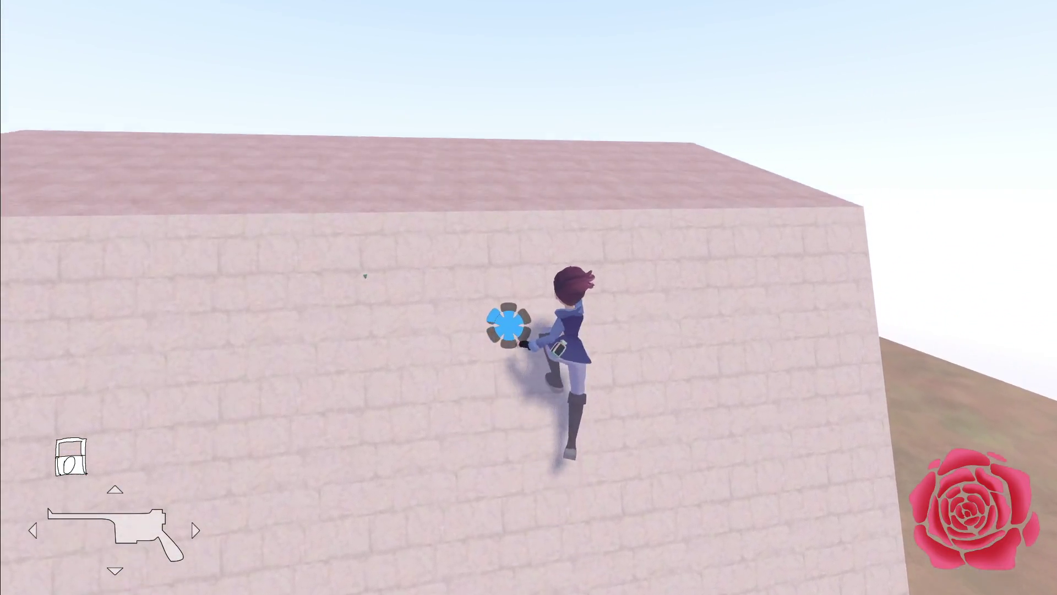
{"action": "key", "text": "w"}
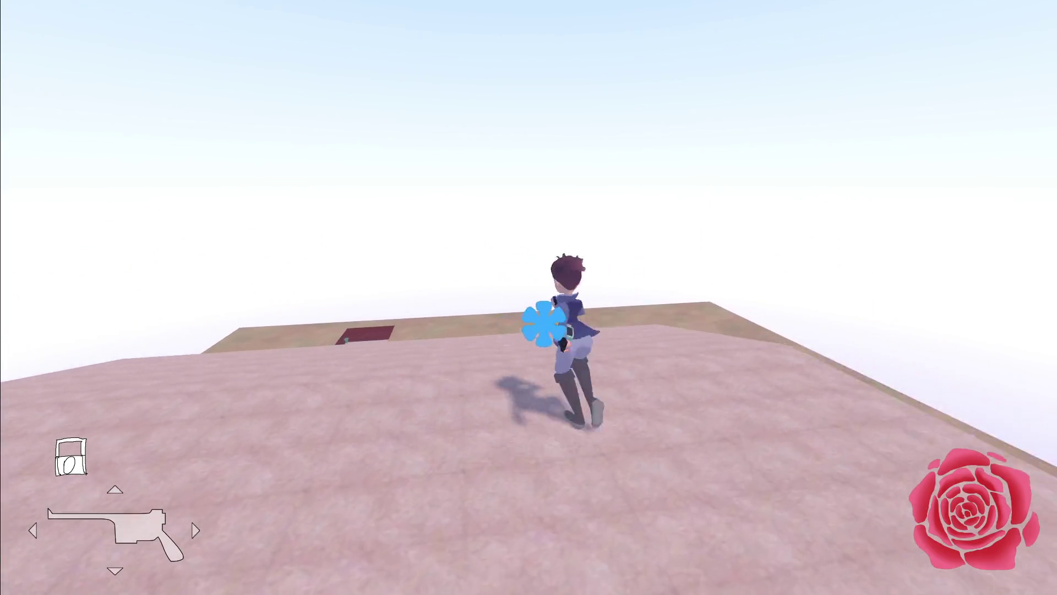
{"action": "key", "text": "w"}
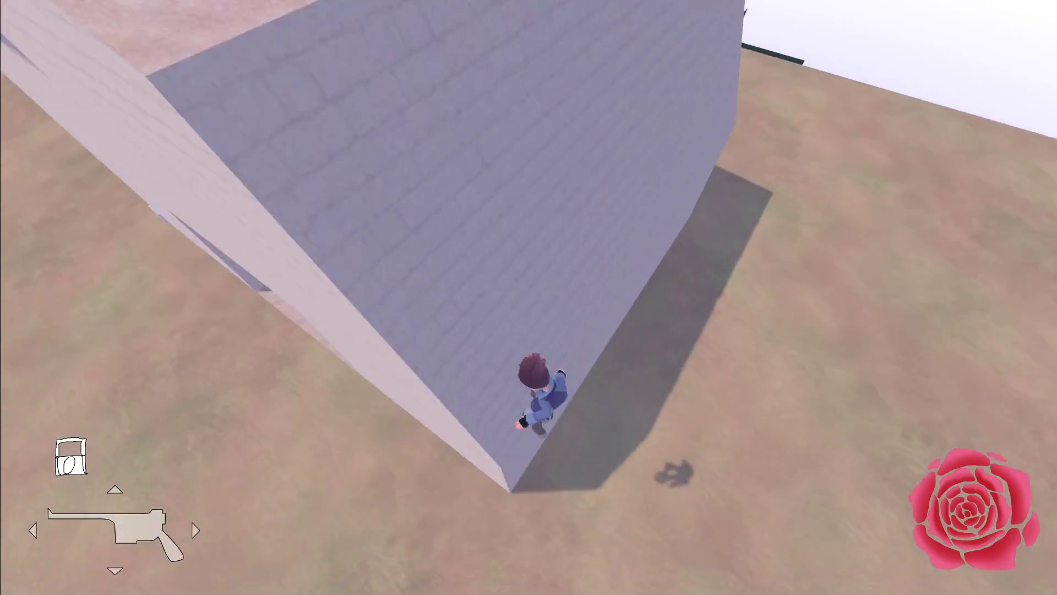
{"action": "key", "text": "s"}
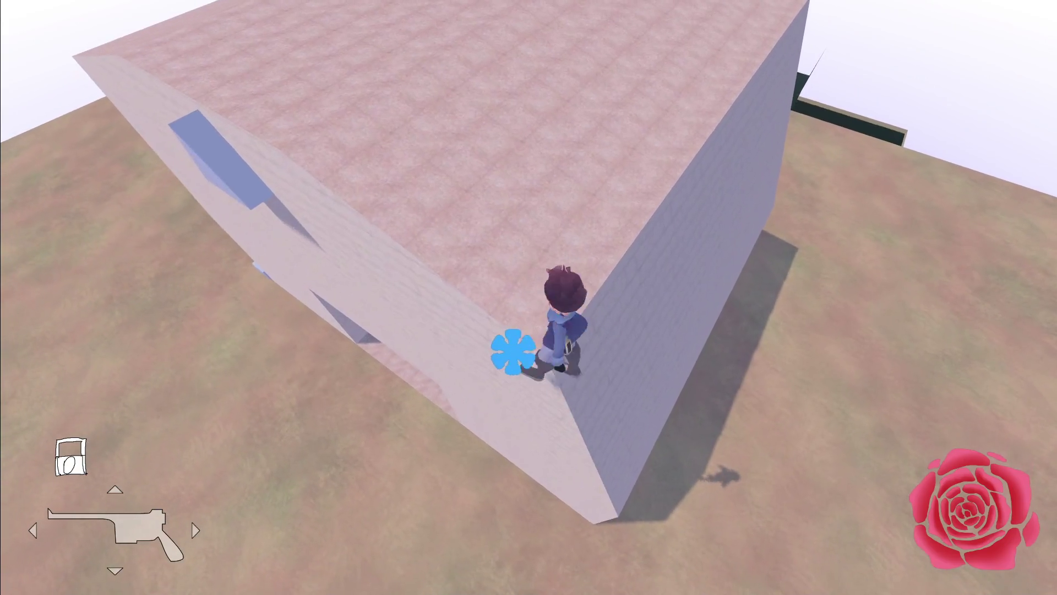
{"action": "key", "text": "w"}
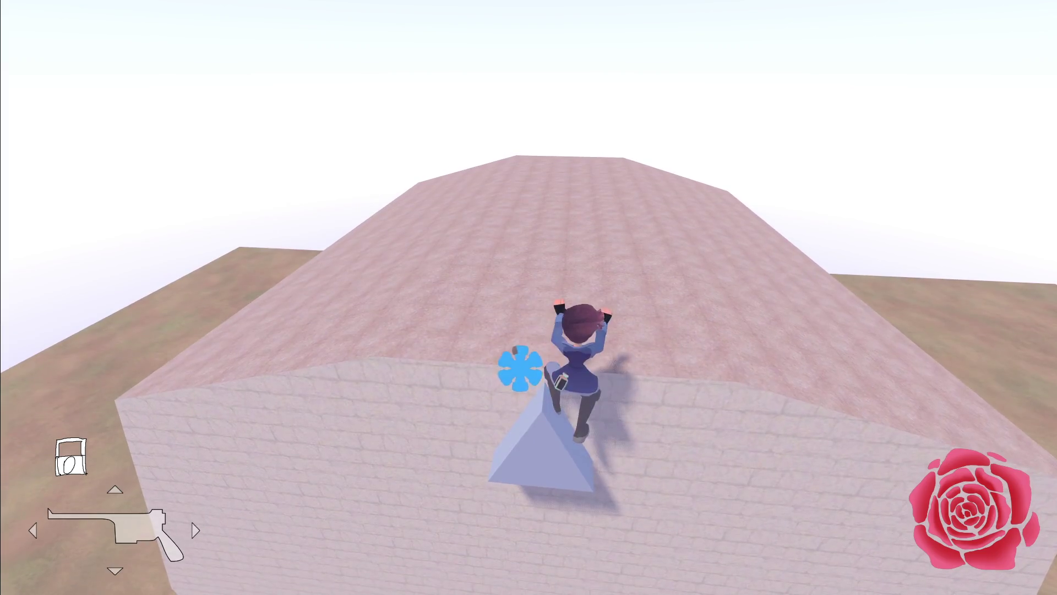
Shuffle along the ledge, vault onto the roof, run toward the NPC, then pause and stop the game
{"action": "key", "text": "d"}
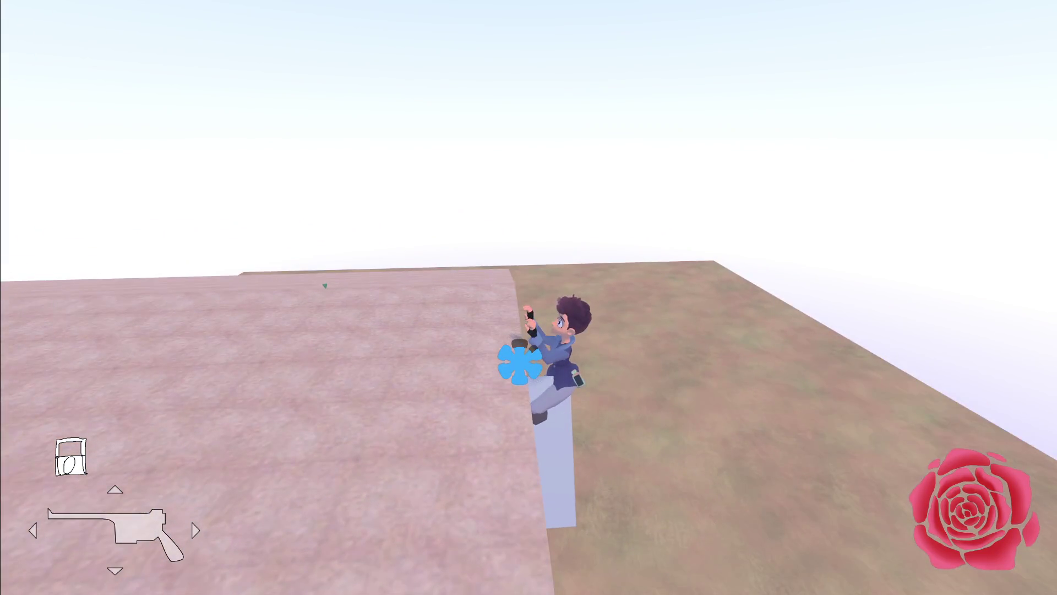
{"action": "key", "text": "d"}
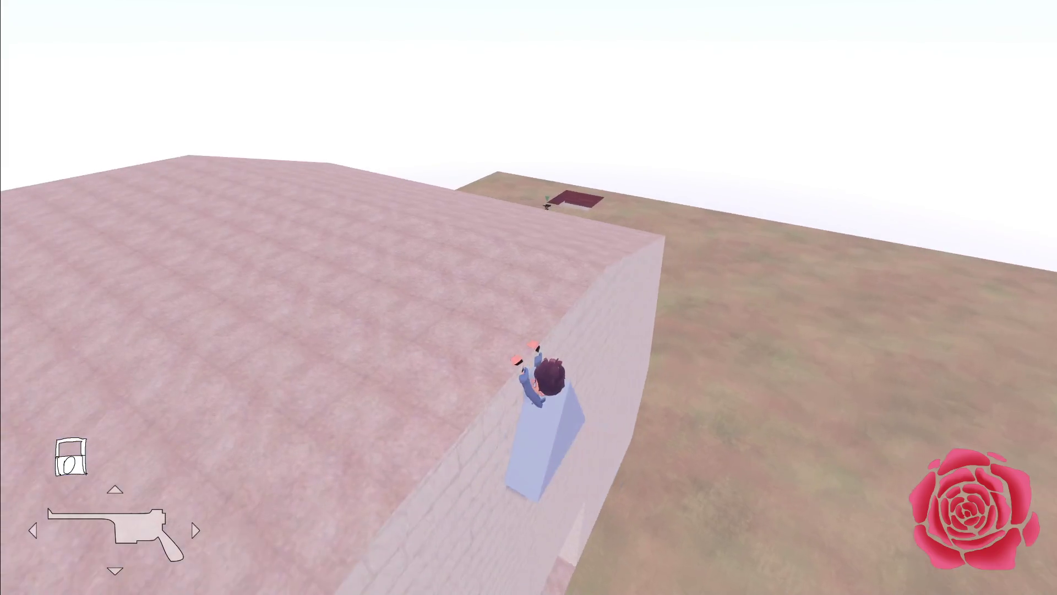
{"action": "key", "text": "space"}
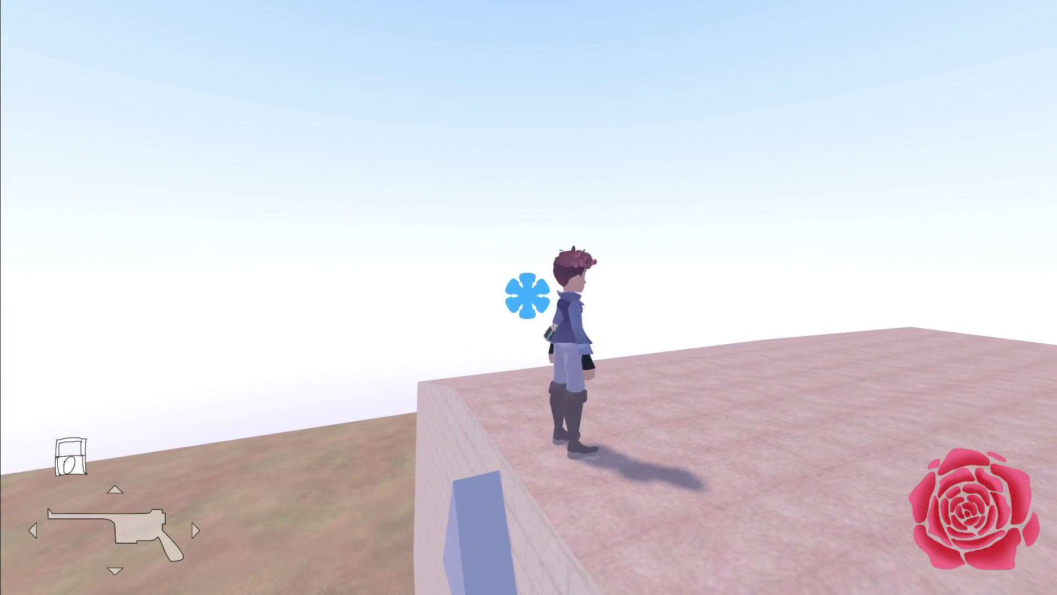
{"action": "key", "text": "s"}
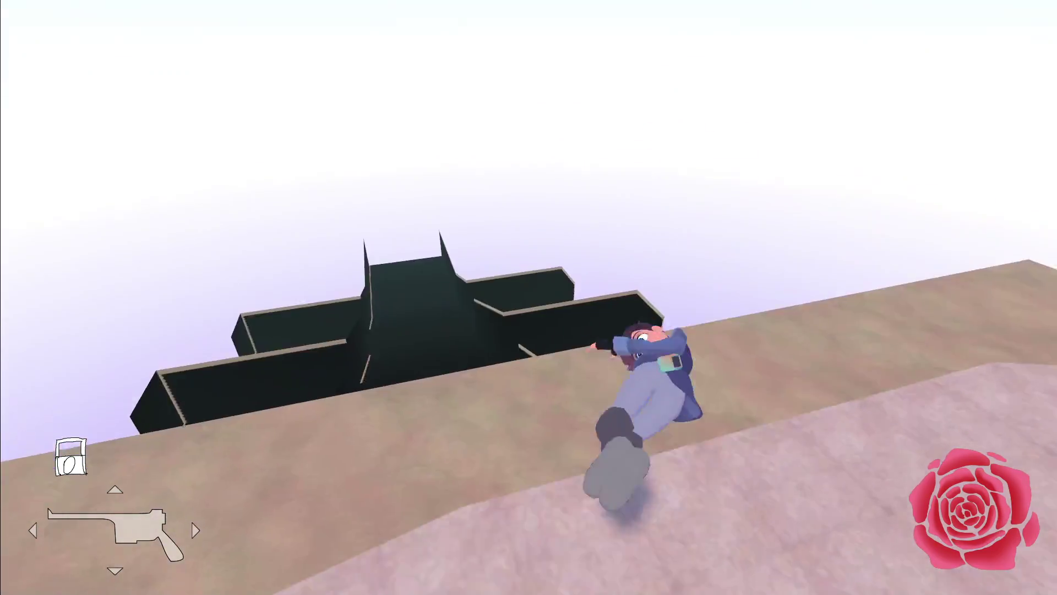
{"action": "key", "text": "w"}
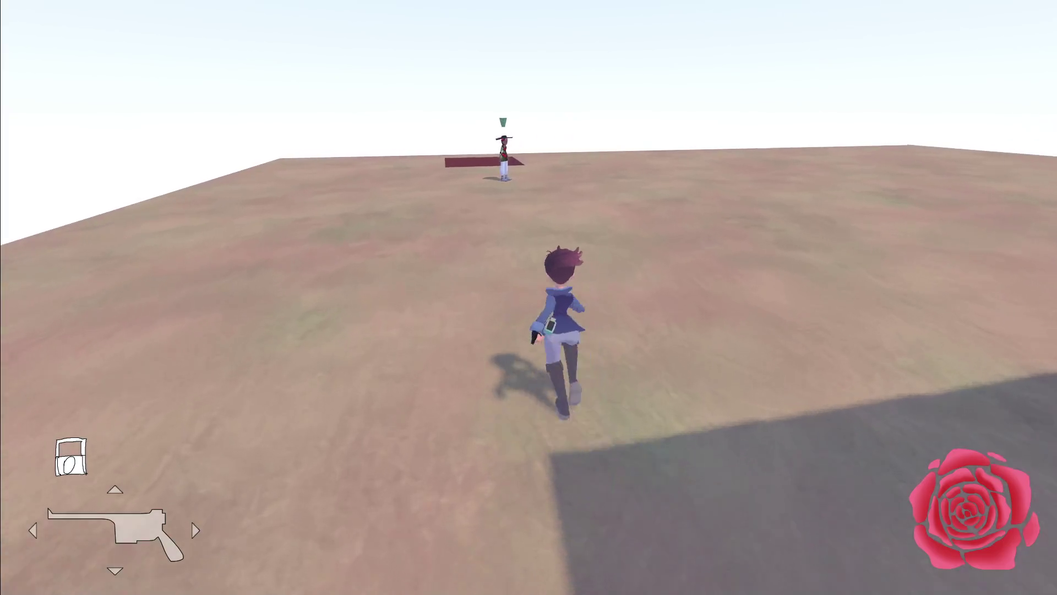
{"action": "key", "text": "w"}
{"action": "key", "text": "w"}
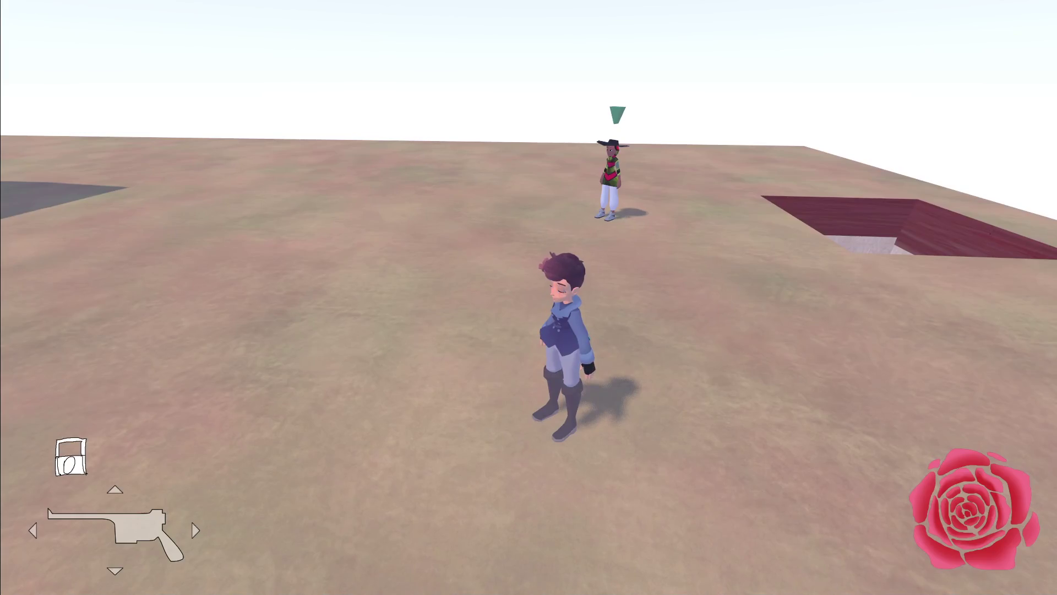
{"action": "key", "text": "Escape"}
{"action": "key", "text": "F8"}
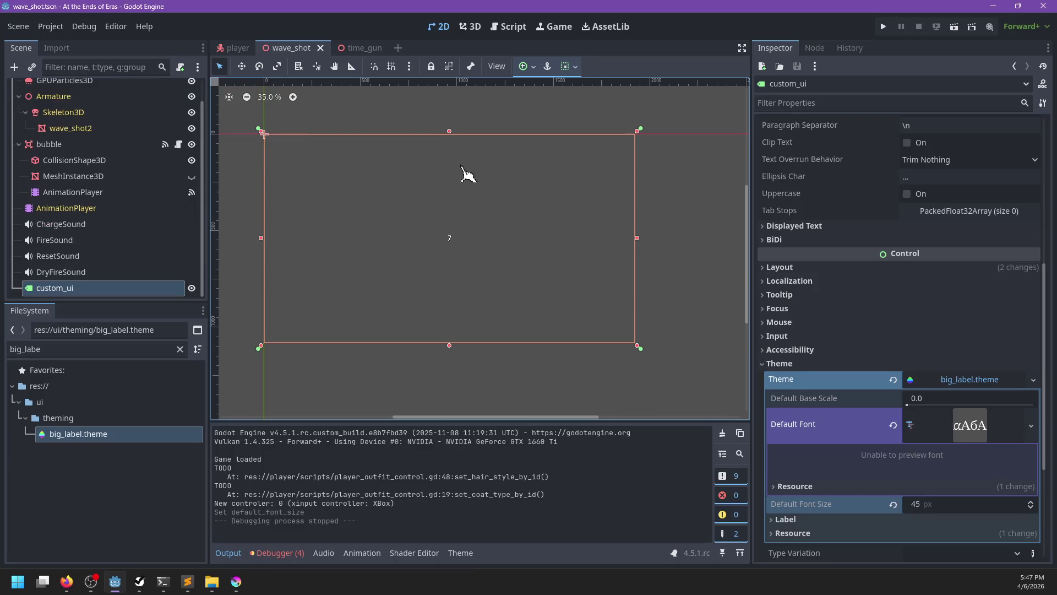
Switch to the time_gun scene and browse its scripts, ending back on ui.gd
{"action": "scroll", "coordinate": [101, 190], "scroll_direction": "up", "scroll_amount": 1}
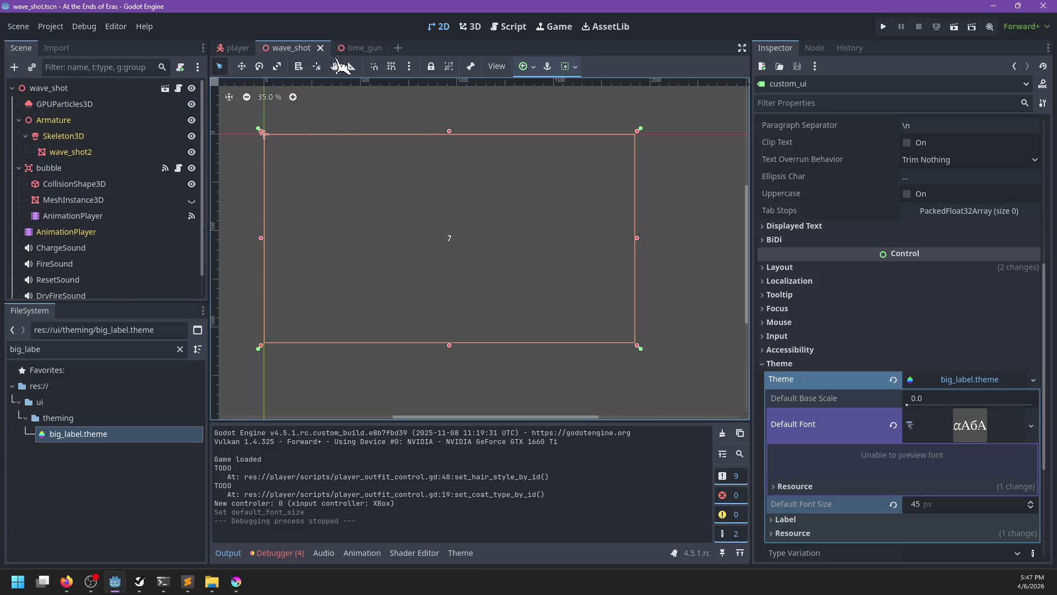
{"action": "left_click", "coordinate": [361, 48]}
{"action": "left_click", "coordinate": [183, 88]}
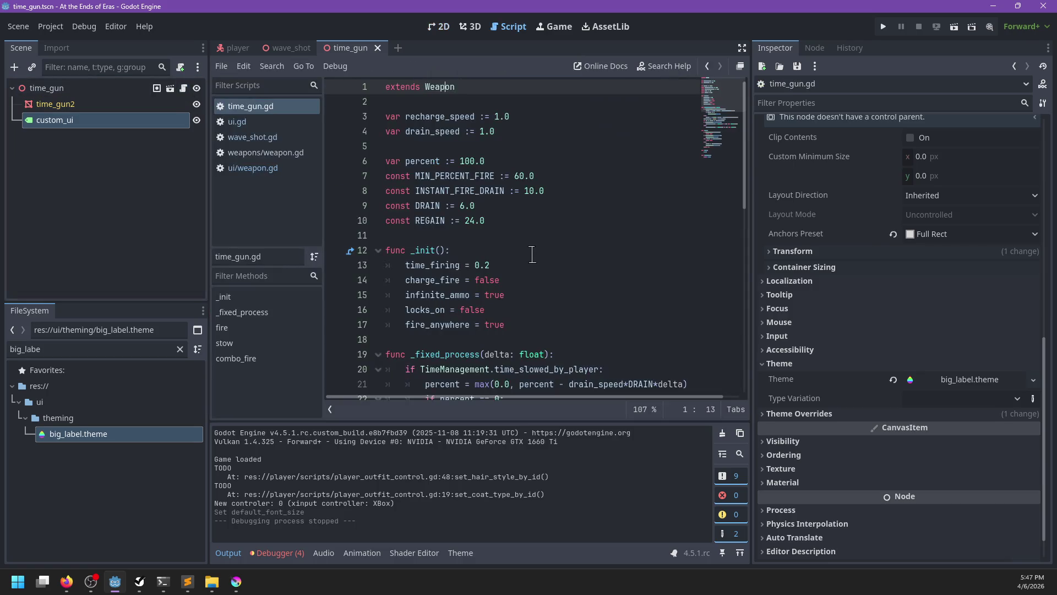
{"action": "left_click", "coordinate": [243, 122]}
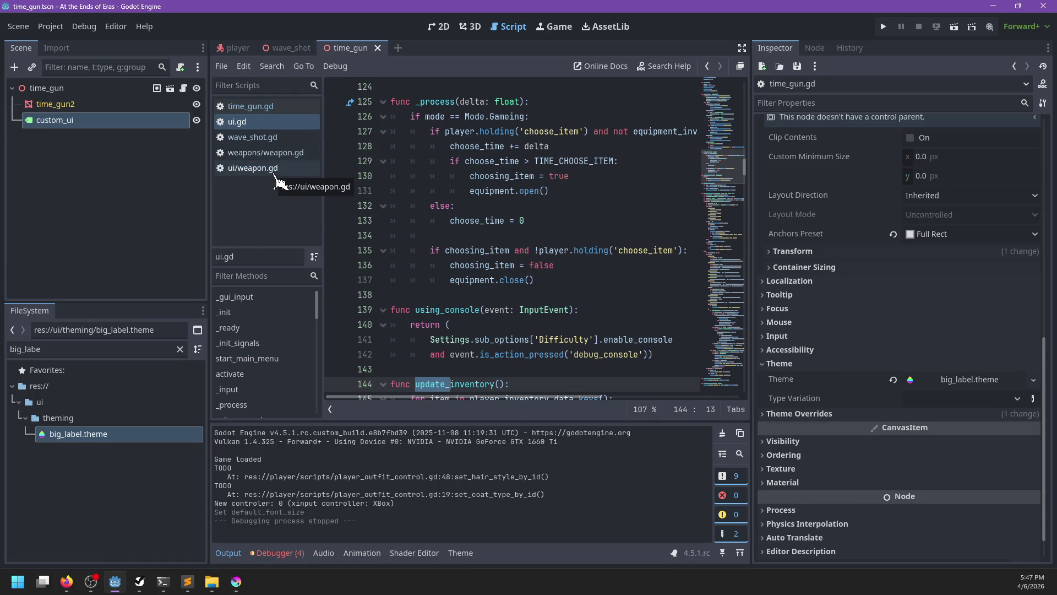
{"action": "left_click", "coordinate": [259, 168]}
{"action": "left_click", "coordinate": [278, 152]}
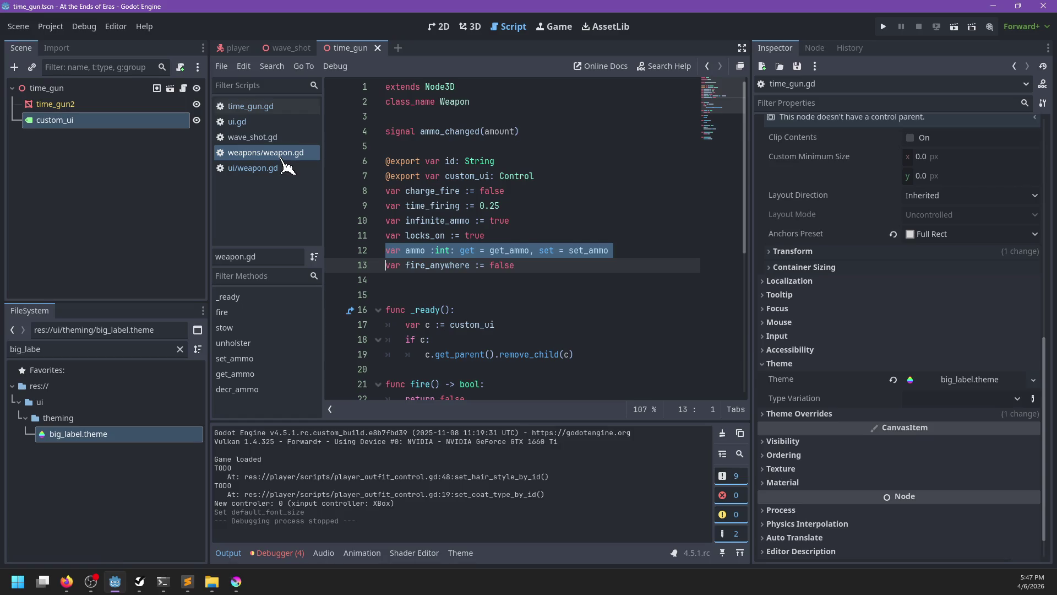
{"action": "left_click", "coordinate": [272, 137]}
{"action": "left_click", "coordinate": [259, 122]}
Search ui.gd for 'eq', then filter the FileSystem by 'equipment' and open equipment.gd
{"action": "left_click", "coordinate": [513, 204]}
{"action": "key", "text": "ctrl+f"}
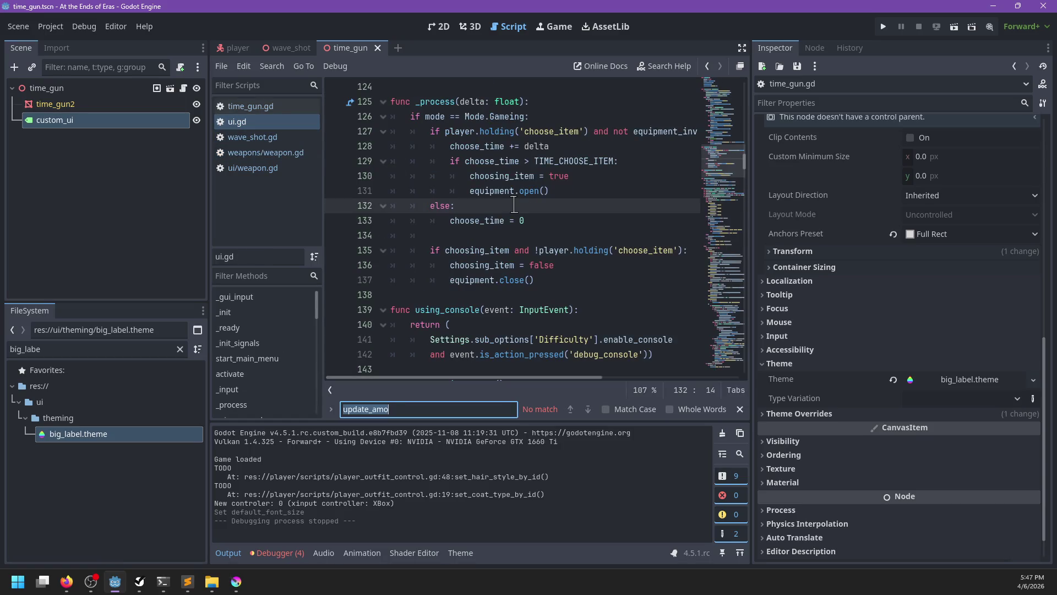
{"action": "type", "text": "equipm"}
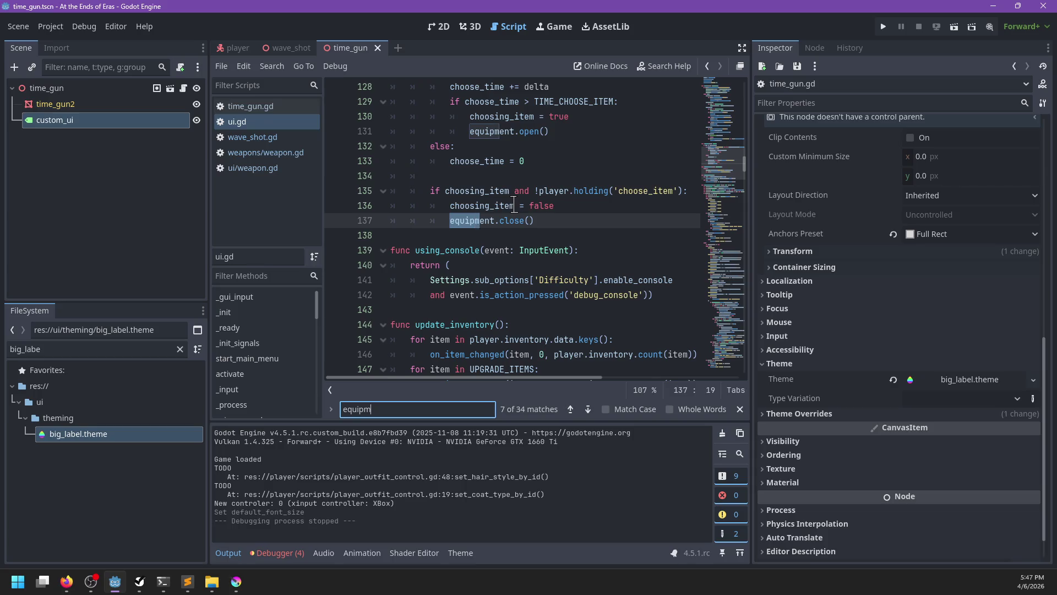
{"action": "key", "text": "Return"}
{"action": "key", "text": "Return"}
{"action": "key", "text": "Return"}
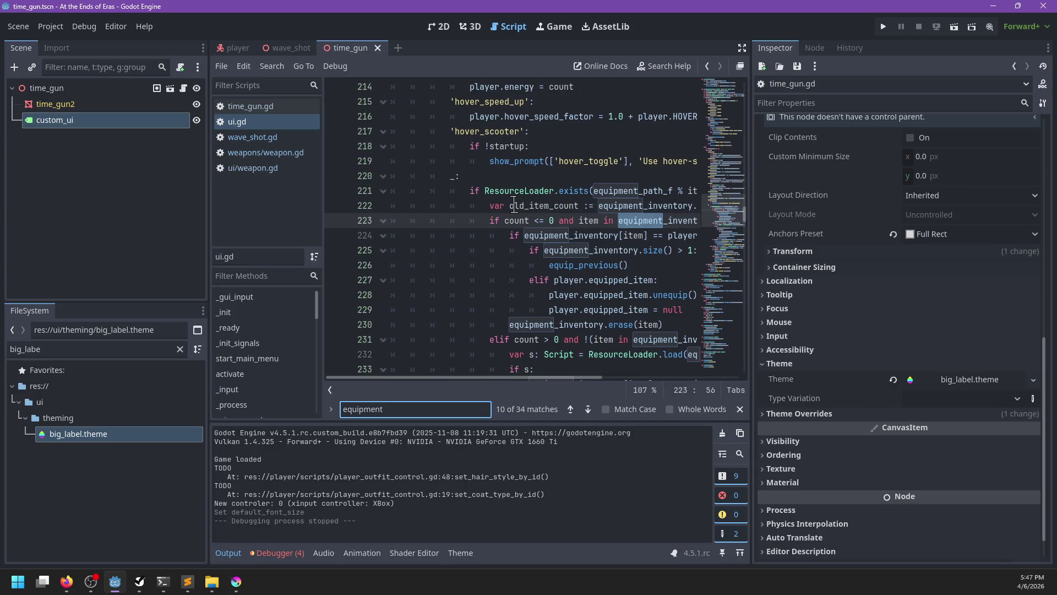
{"action": "key", "text": "Escape"}
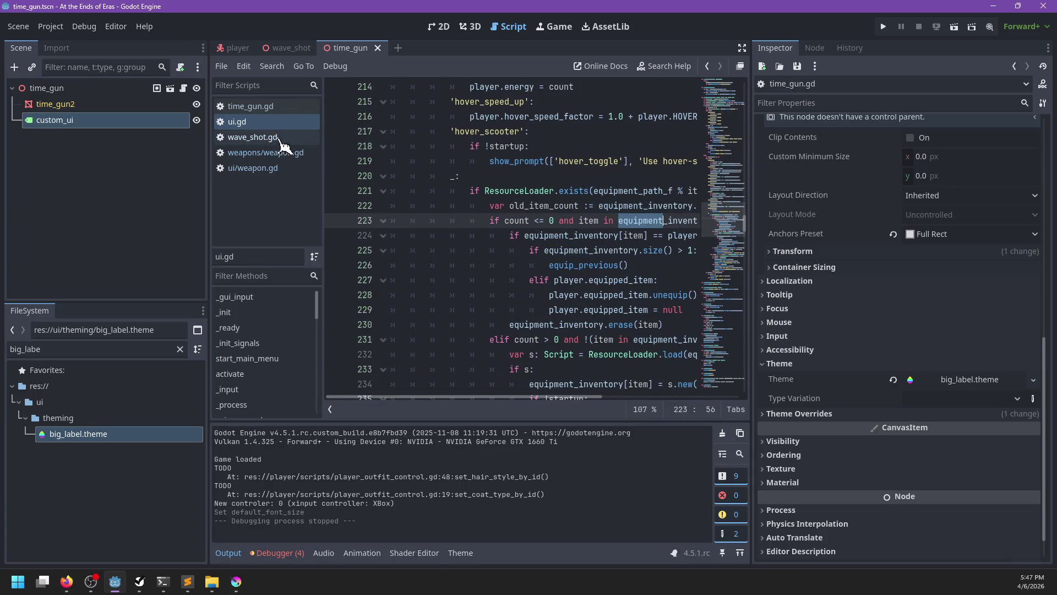
{"action": "type", "text": "equipment"}
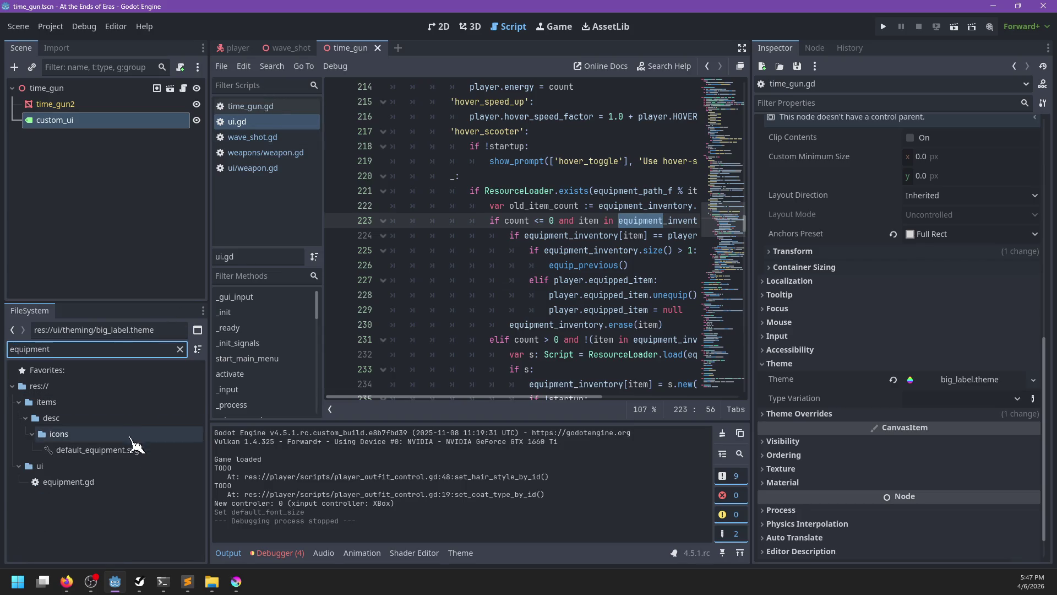
{"action": "double_click", "coordinate": [94, 482]}
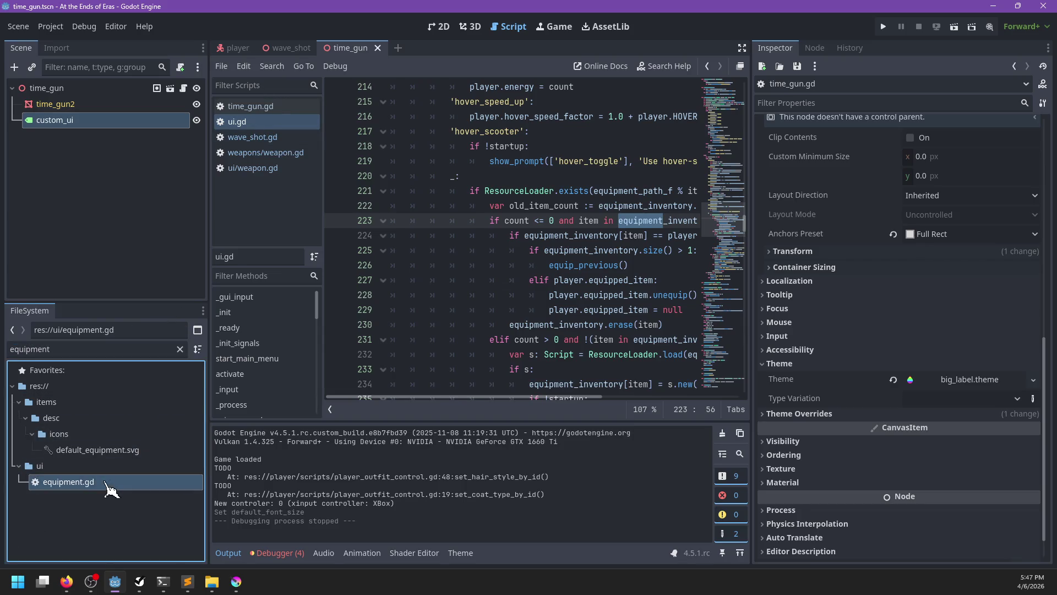
Delete the show() calls in temp_show and open() and the hide() call in close()
{"action": "triple_click", "coordinate": [477, 191]}
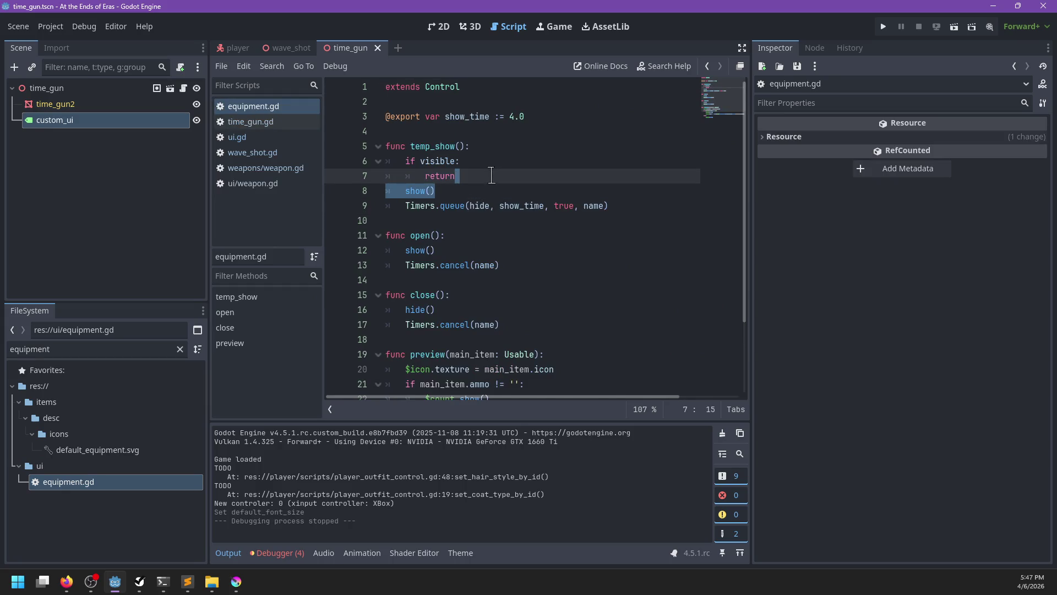
{"action": "key", "text": "BackSpace"}
{"action": "left_click_drag", "start_coordinate": [449, 234], "coordinate": [463, 221]}
{"action": "key", "text": "BackSpace"}
{"action": "left_click_drag", "start_coordinate": [435, 280], "coordinate": [450, 265]}
{"action": "key", "text": "BackSpace"}
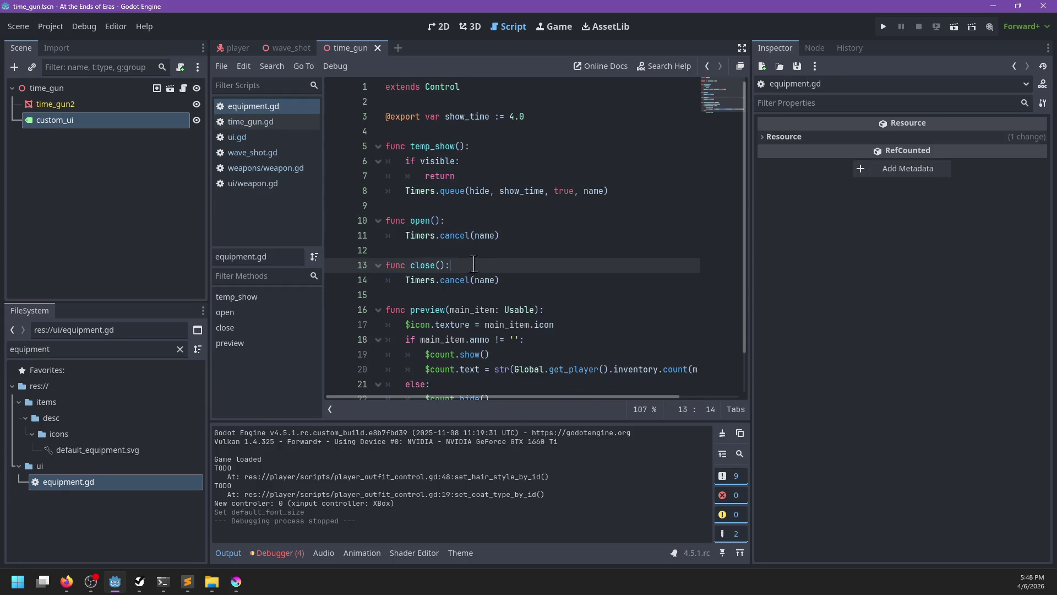
Save equipment.gd and launch the game to test the changes
{"action": "scroll", "coordinate": [405, 249], "scroll_direction": "down", "scroll_amount": 1}
{"action": "key", "text": "ctrl+s"}
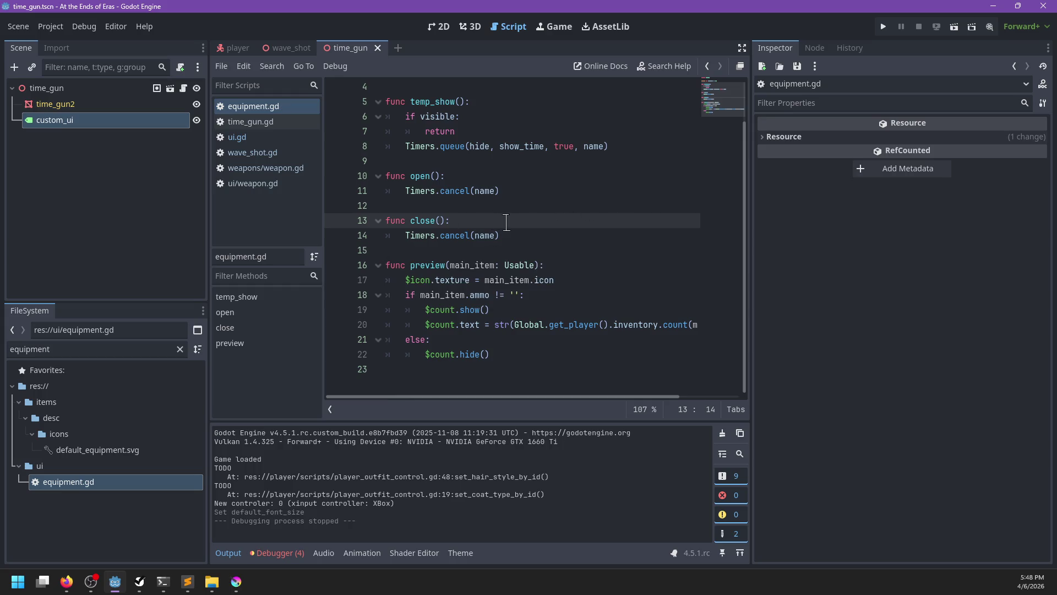
{"action": "key", "text": "F5"}
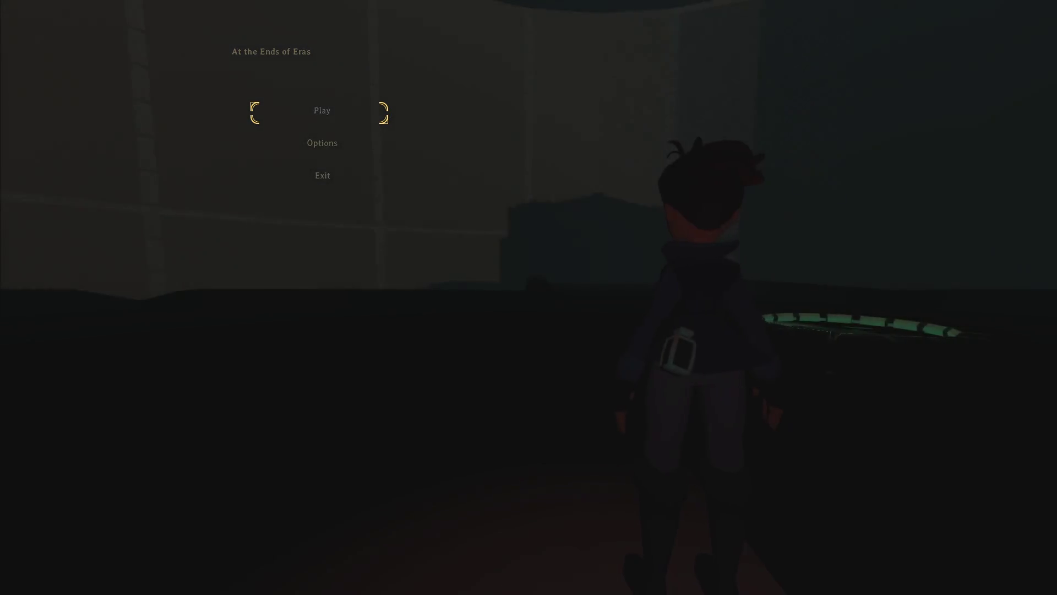
Start play and walk through the dark corridor and up the shaft toward the barn
{"action": "key", "text": "Return"}
{"action": "key", "text": "w"}
{"action": "key", "text": "w"}
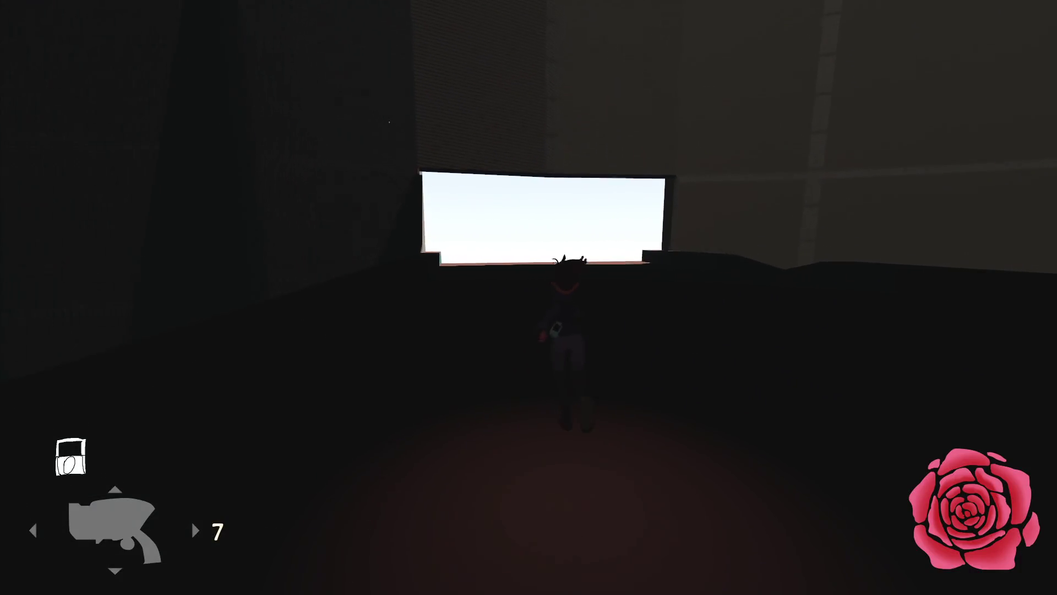
{"action": "key", "text": "d"}
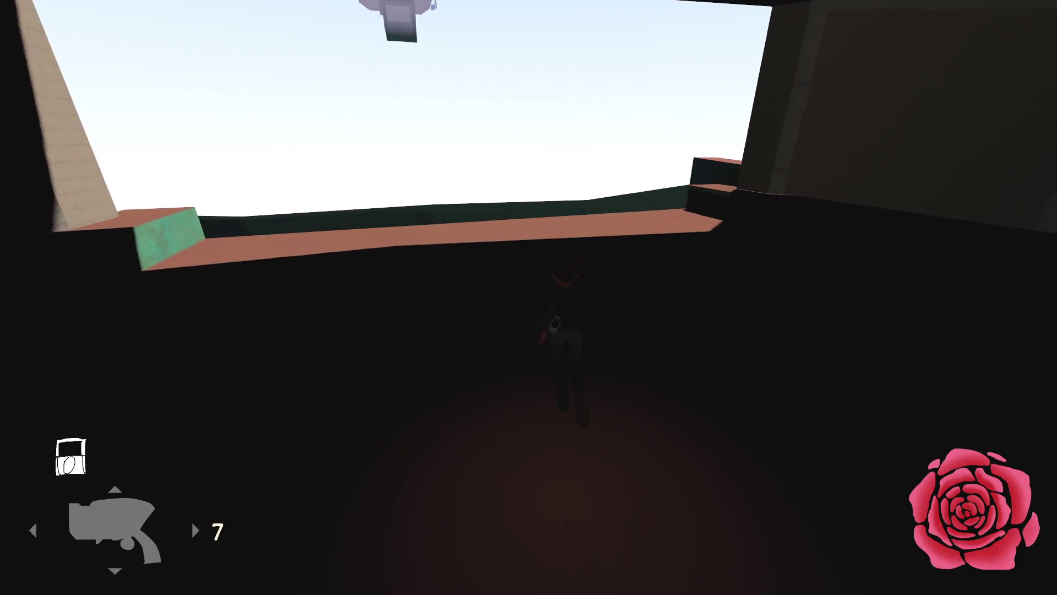
{"action": "key", "text": "w"}
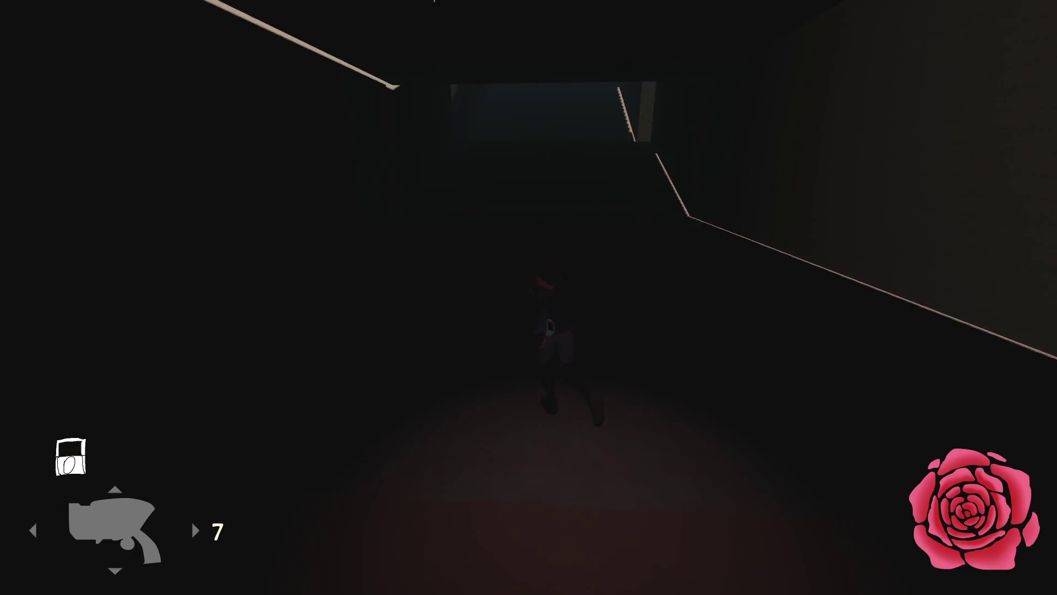
{"action": "key", "text": "w"}
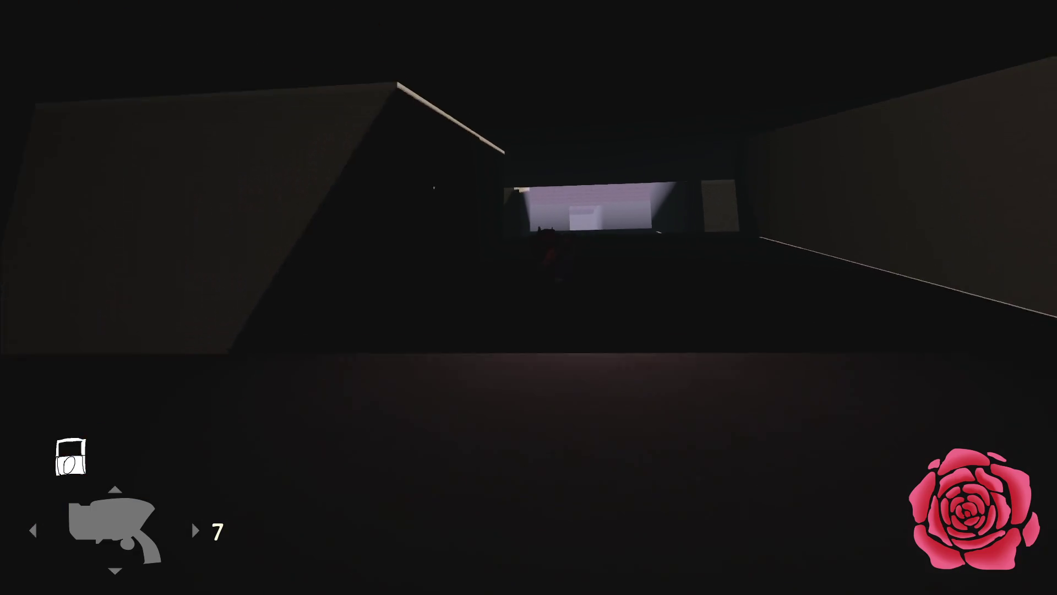
{"action": "key", "text": "w"}
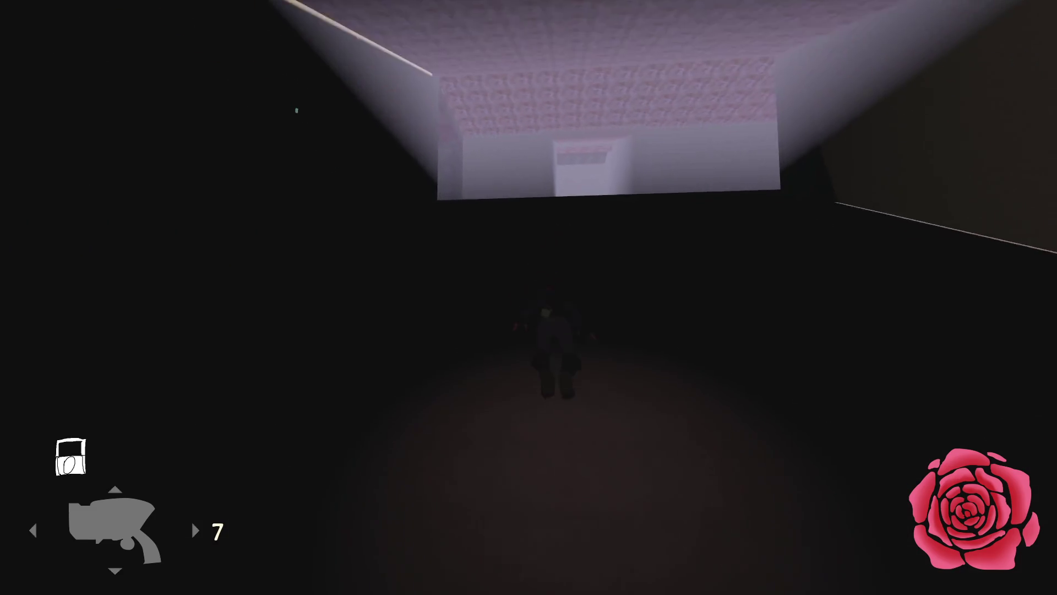
{"action": "key", "text": "w"}
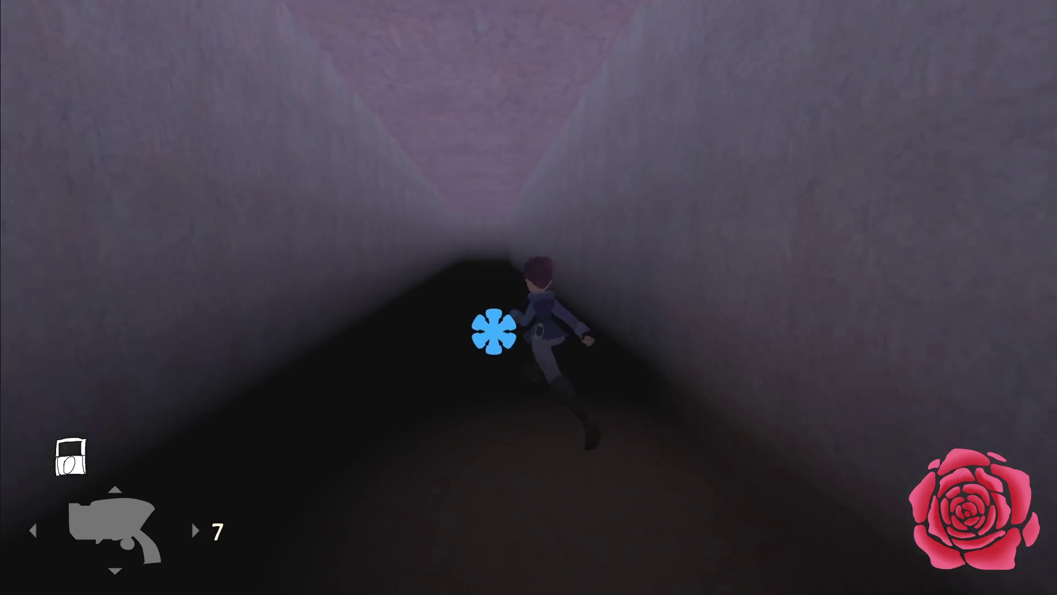
{"action": "key", "text": "w"}
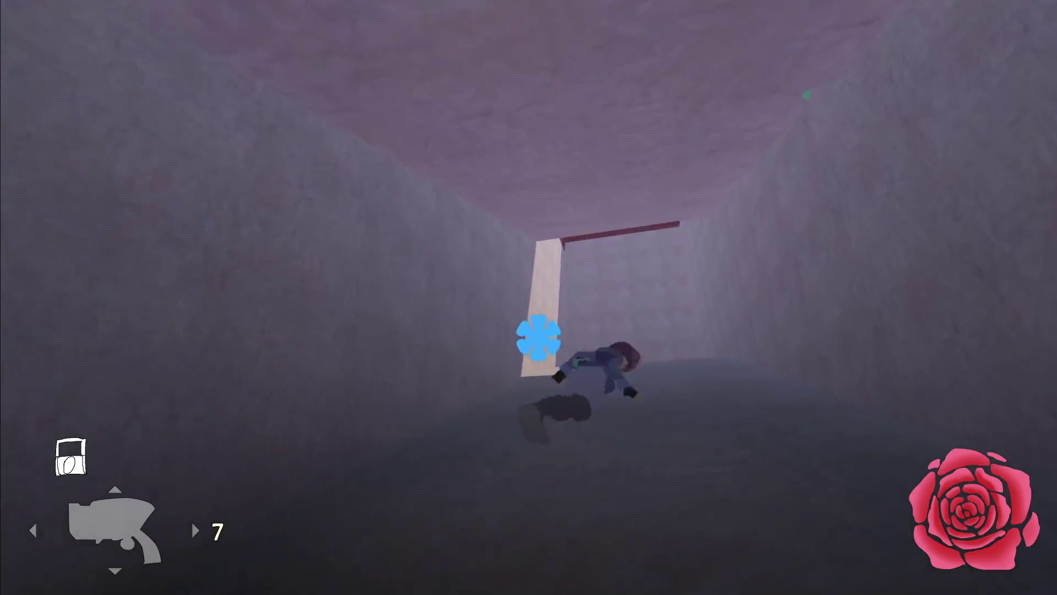
{"action": "key", "text": "w"}
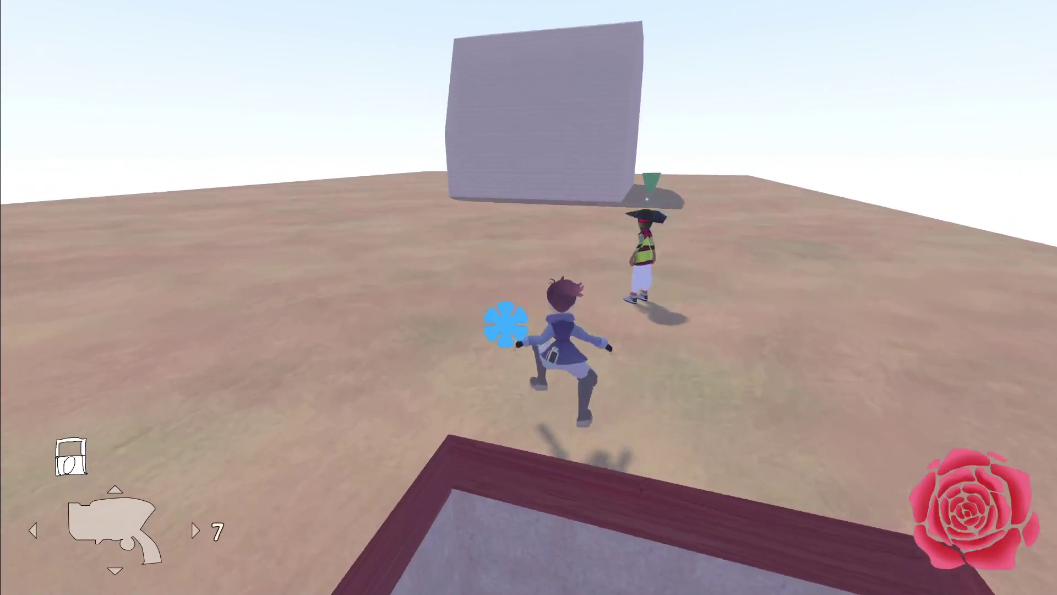
{"action": "key", "text": "w"}
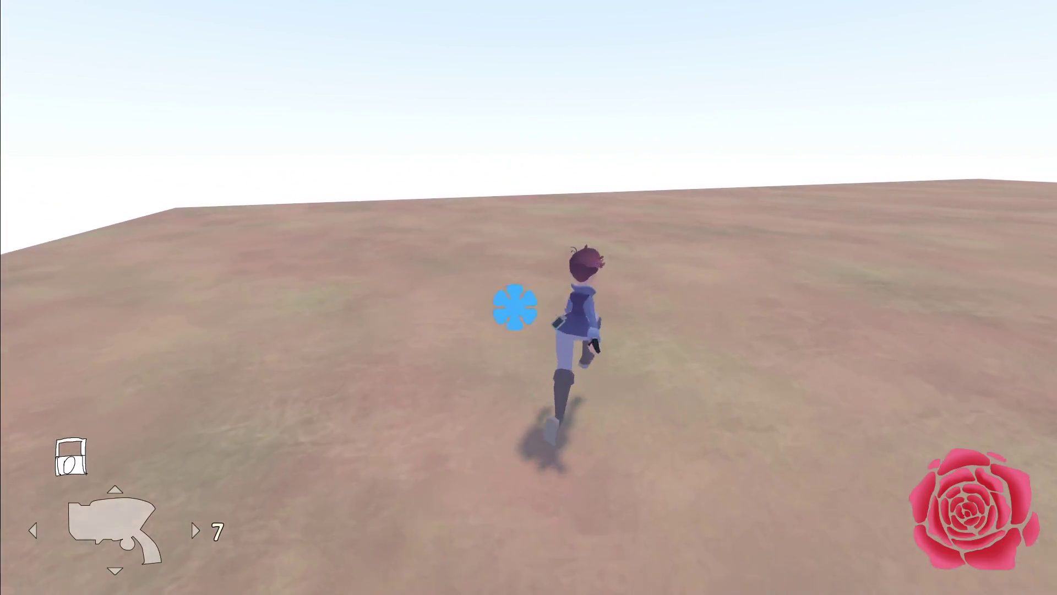
Cycle weapons with the mouse wheel until the blob gun with 7 ammo is equipped
{"action": "scroll", "coordinate": [529, 298], "scroll_direction": "down", "scroll_amount": 3}
{"action": "scroll", "coordinate": [529, 297], "scroll_direction": "down", "scroll_amount": 1}
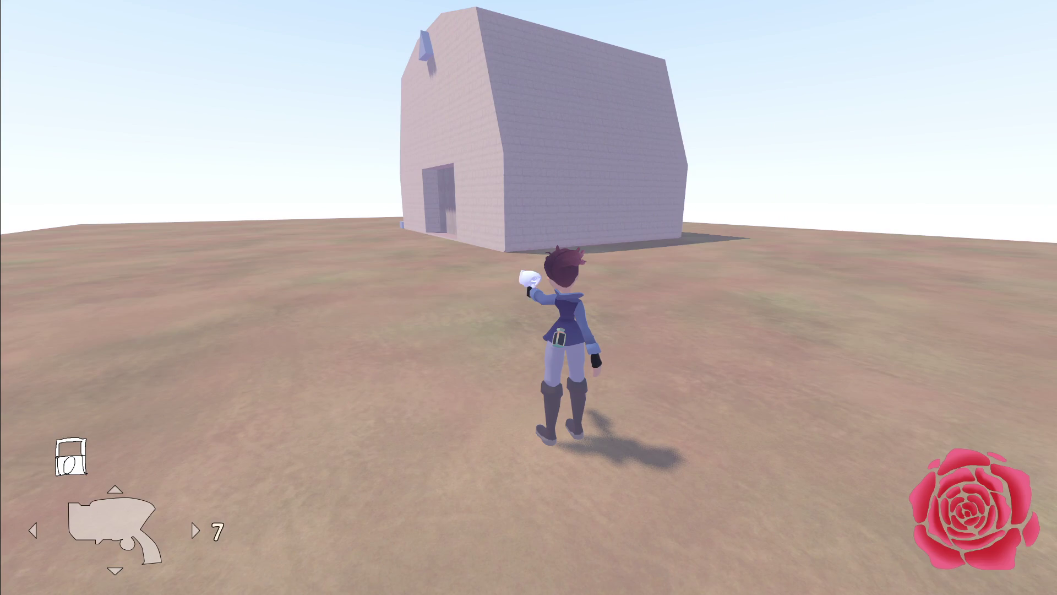
{"action": "scroll", "coordinate": [529, 297], "scroll_direction": "up", "scroll_amount": 1}
{"action": "scroll", "coordinate": [528, 298], "scroll_direction": "down", "scroll_amount": 1}
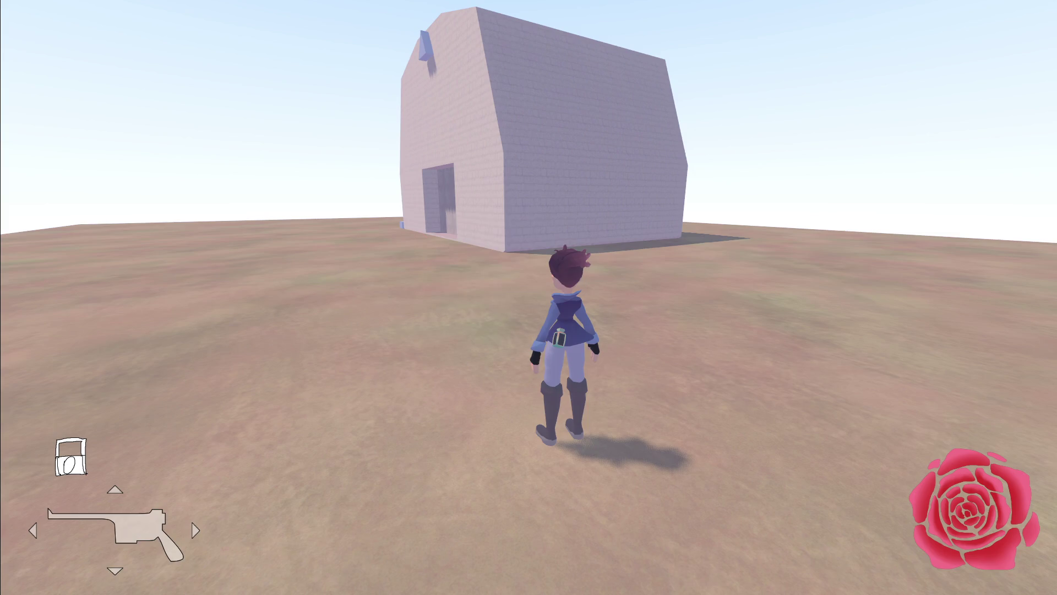
{"action": "scroll", "coordinate": [528, 298], "scroll_direction": "down", "scroll_amount": 1}
{"action": "scroll", "coordinate": [529, 297], "scroll_direction": "down", "scroll_amount": 1}
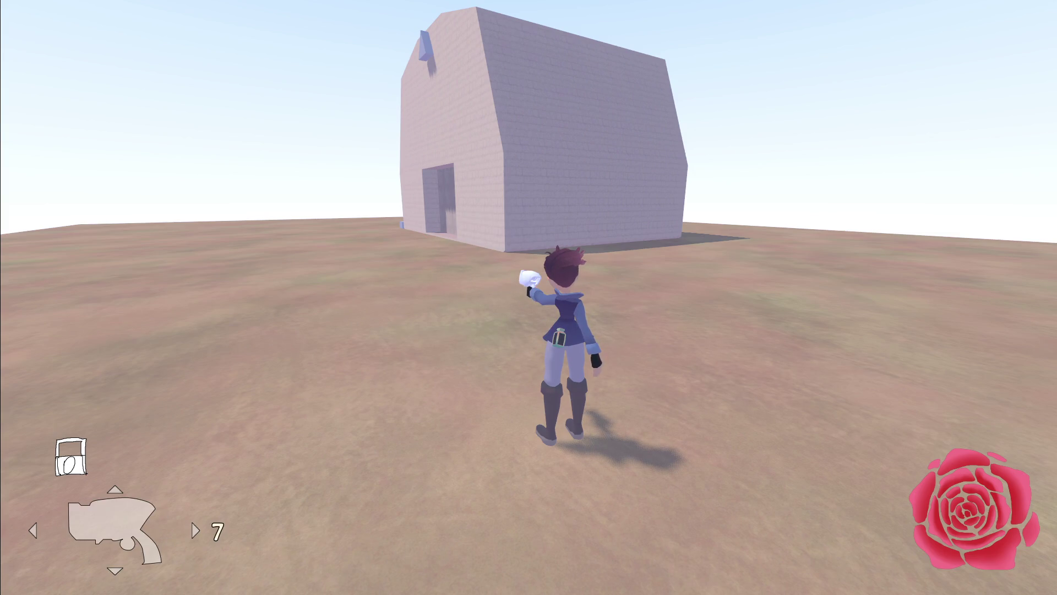
{"action": "scroll", "coordinate": [529, 297], "scroll_direction": "down", "scroll_amount": 3}
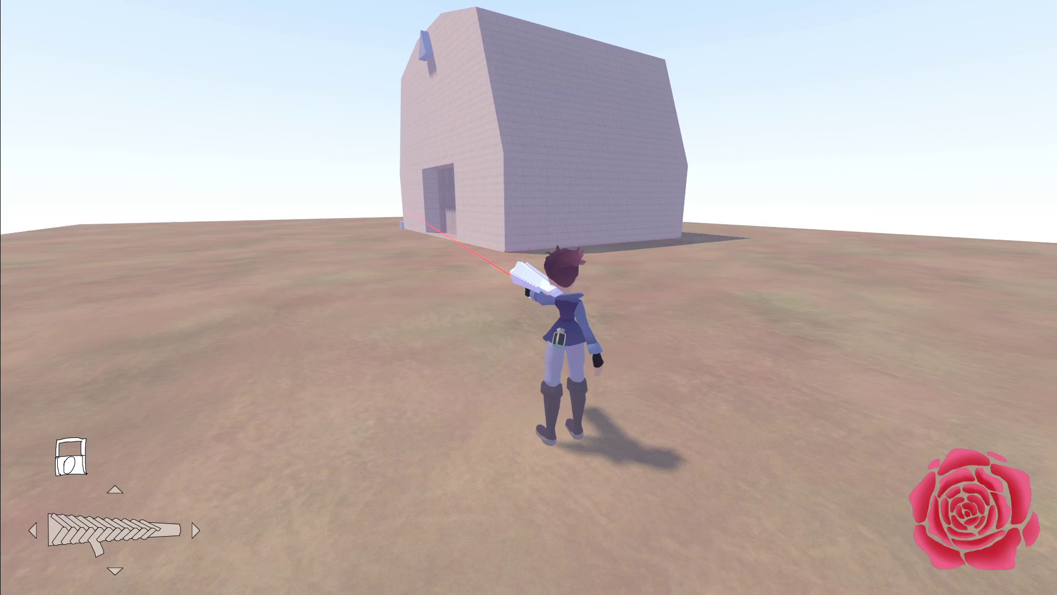
Run toward the barn, toggle the pause menu, and run to the doctor by the wall
{"action": "key", "text": "w"}
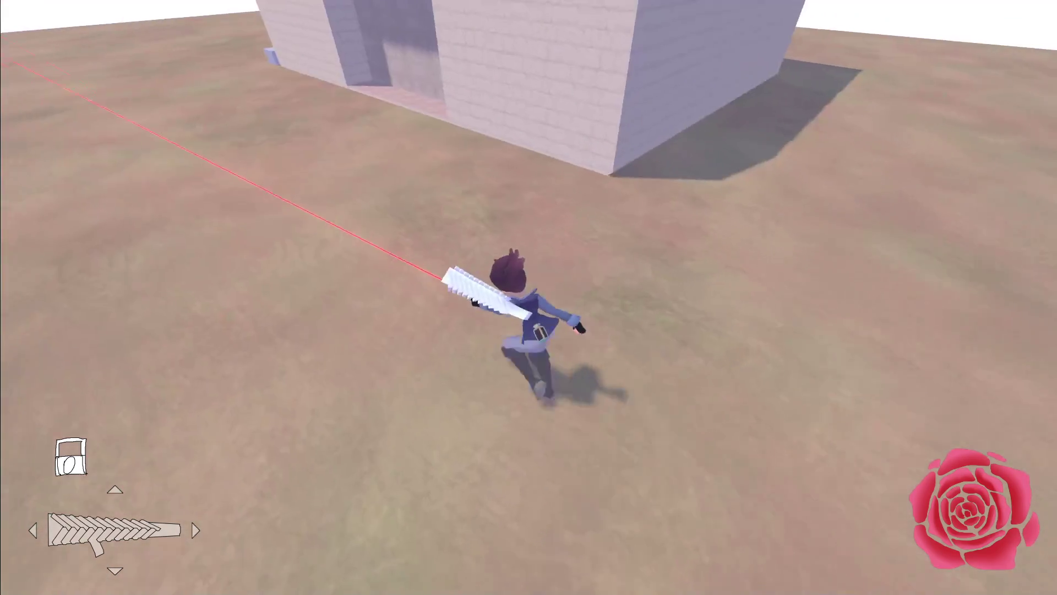
{"action": "key", "text": "Escape"}
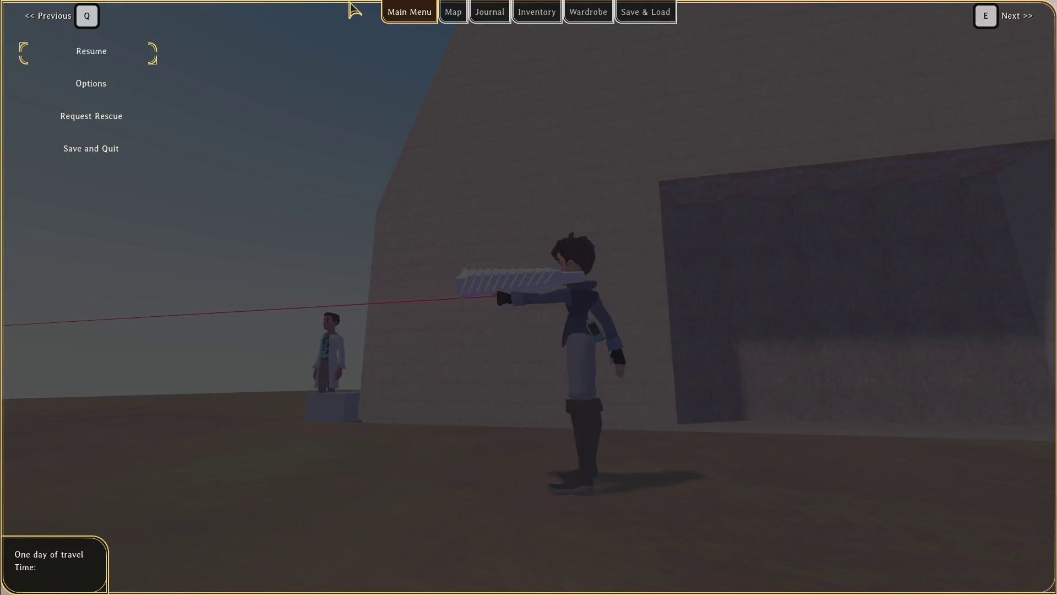
{"action": "key", "text": "Escape"}
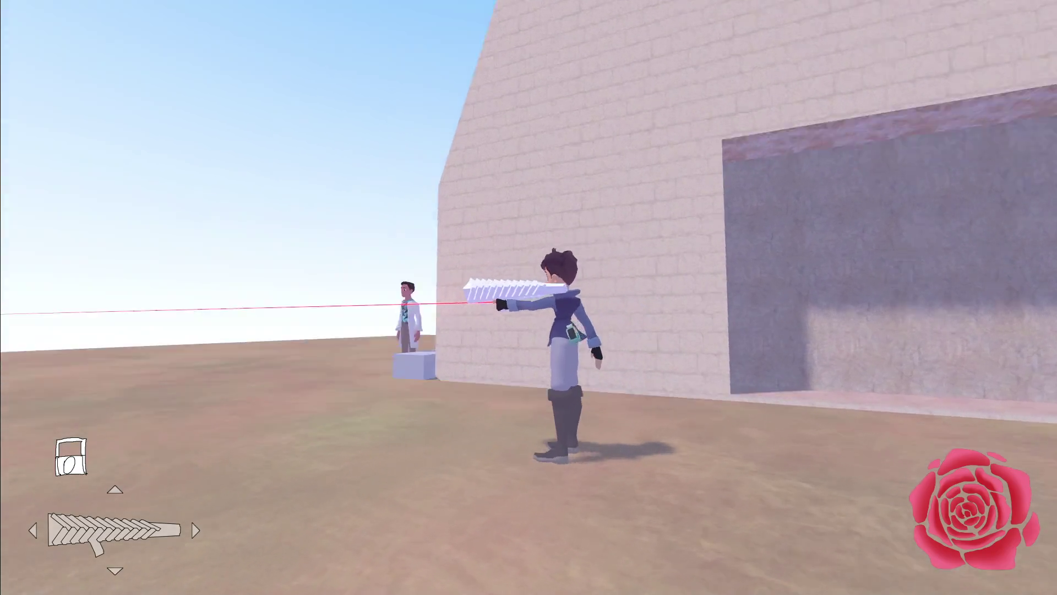
{"action": "key", "text": "Escape"}
{"action": "key", "text": "Escape"}
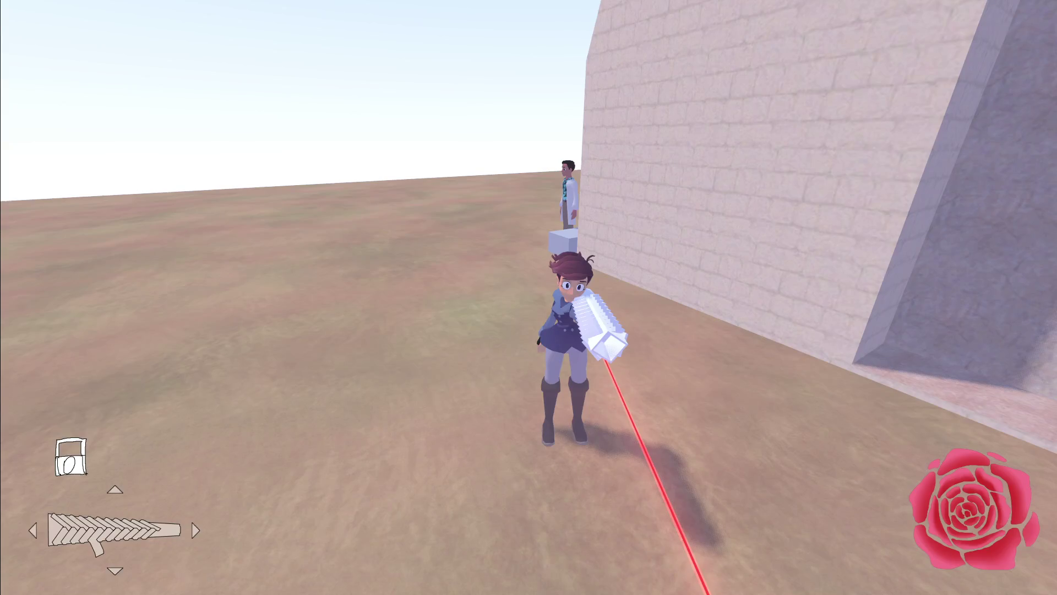
{"action": "key", "text": "w"}
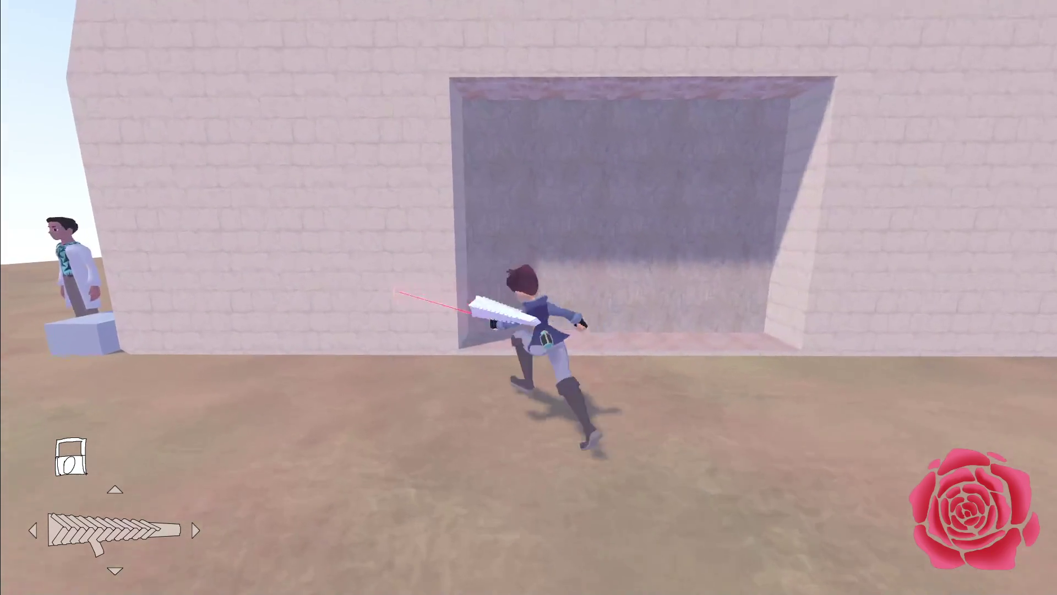
{"action": "key", "text": "a"}
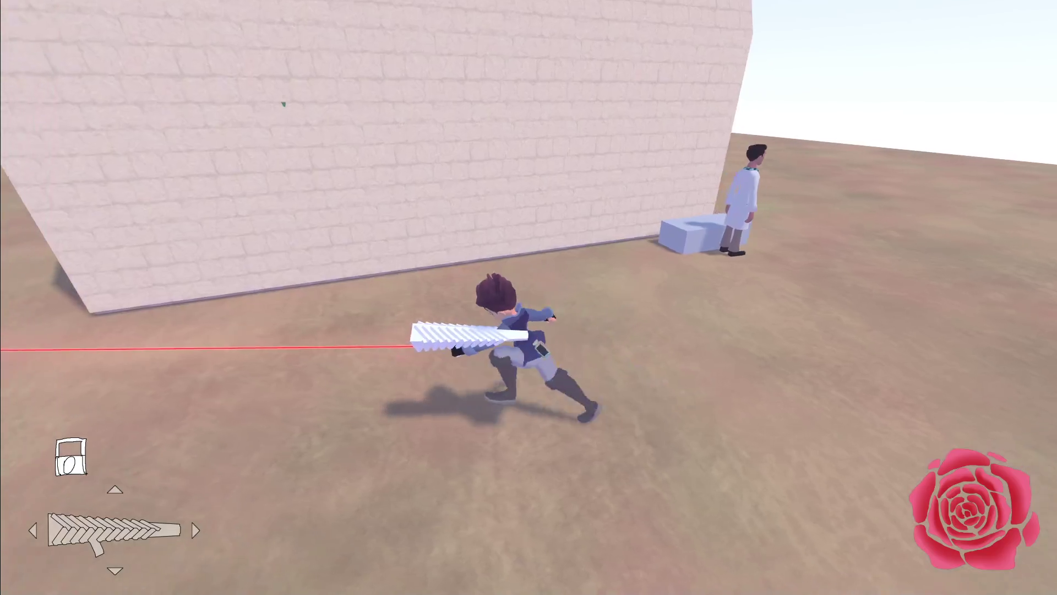
{"action": "key", "text": "Escape"}
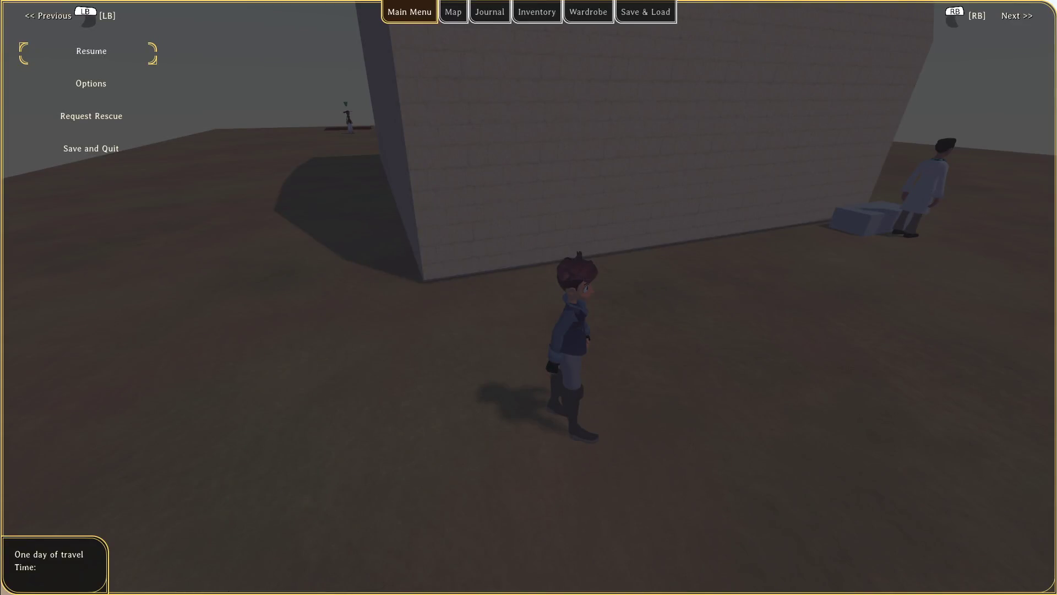
{"action": "key", "text": "Escape"}
{"action": "key", "text": "w"}
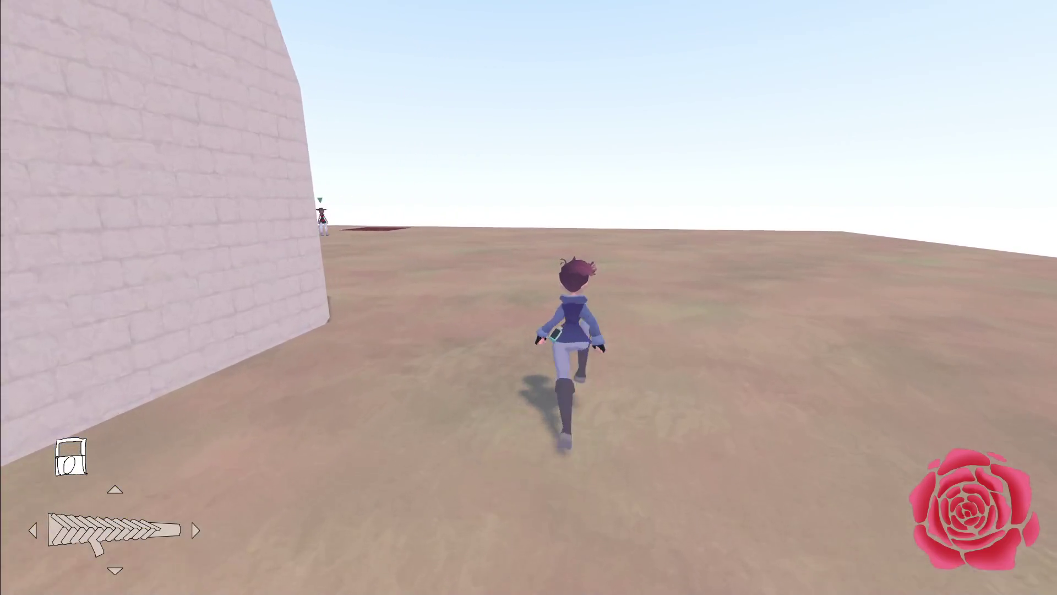
Run past the sunken pit and climb onto the purple building's roof
{"action": "scroll", "coordinate": [529, 297], "scroll_direction": "down", "scroll_amount": 1}
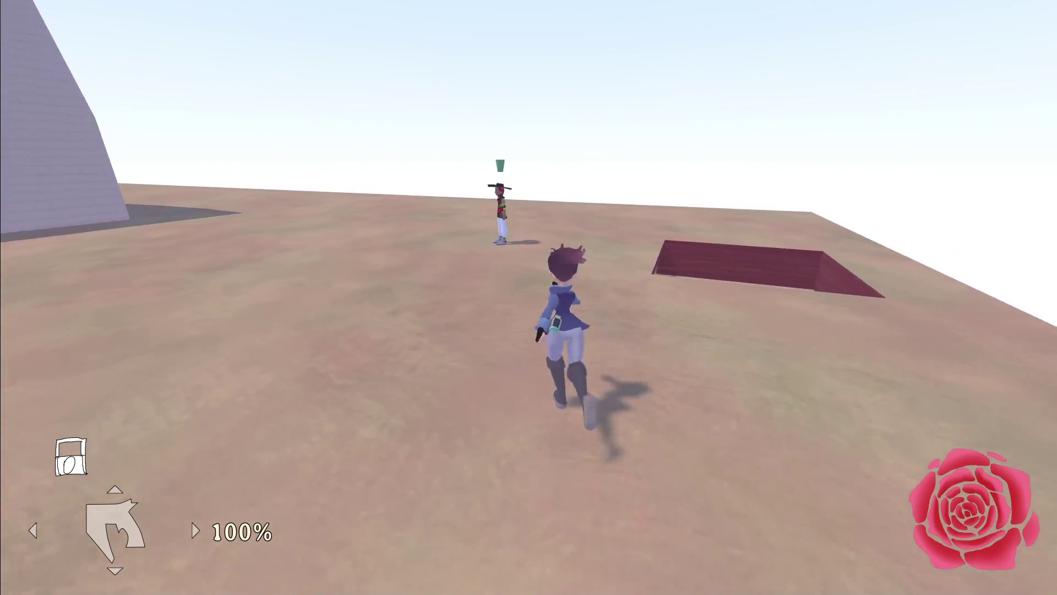
{"action": "scroll", "coordinate": [528, 297], "scroll_direction": "down", "scroll_amount": 1}
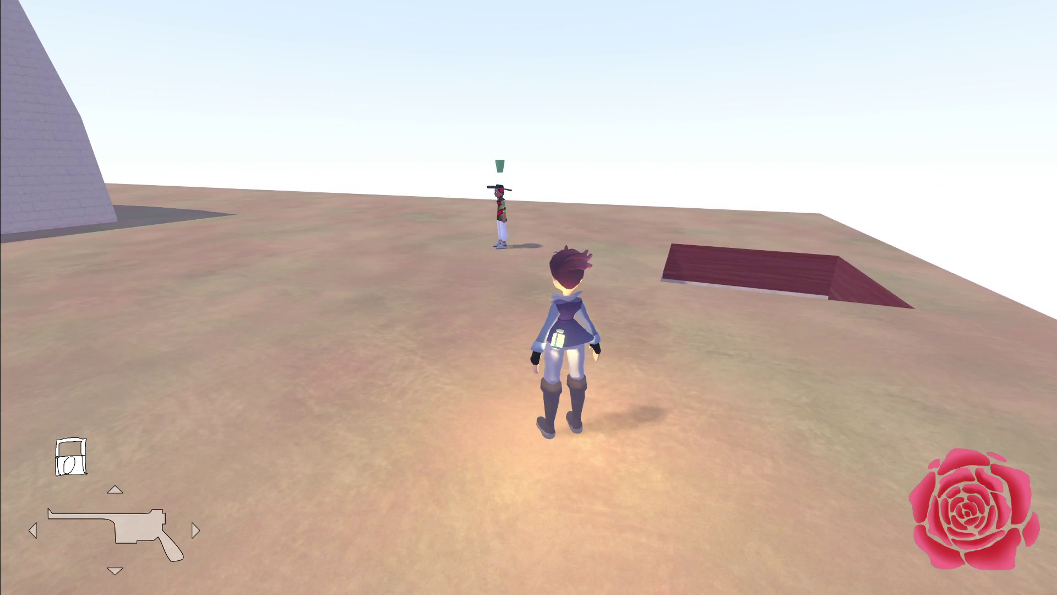
{"action": "key", "text": "w"}
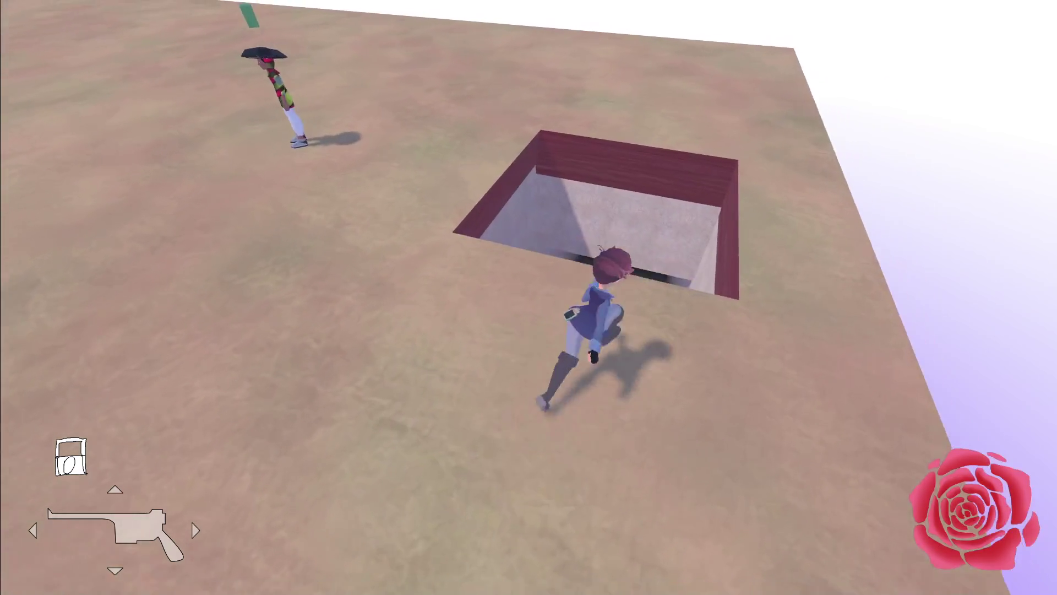
{"action": "key", "text": "w"}
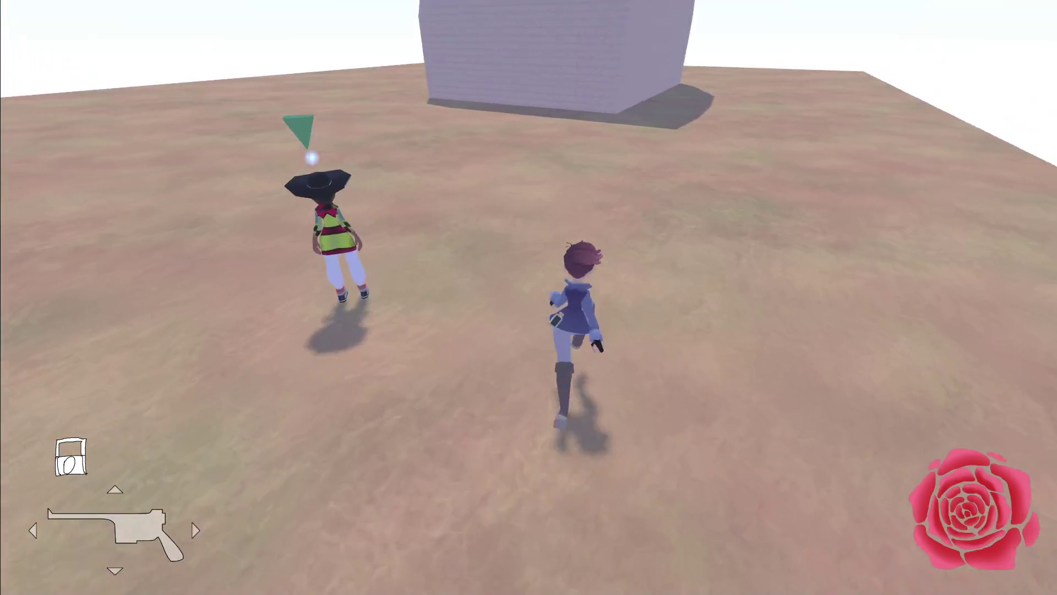
{"action": "key", "text": "w"}
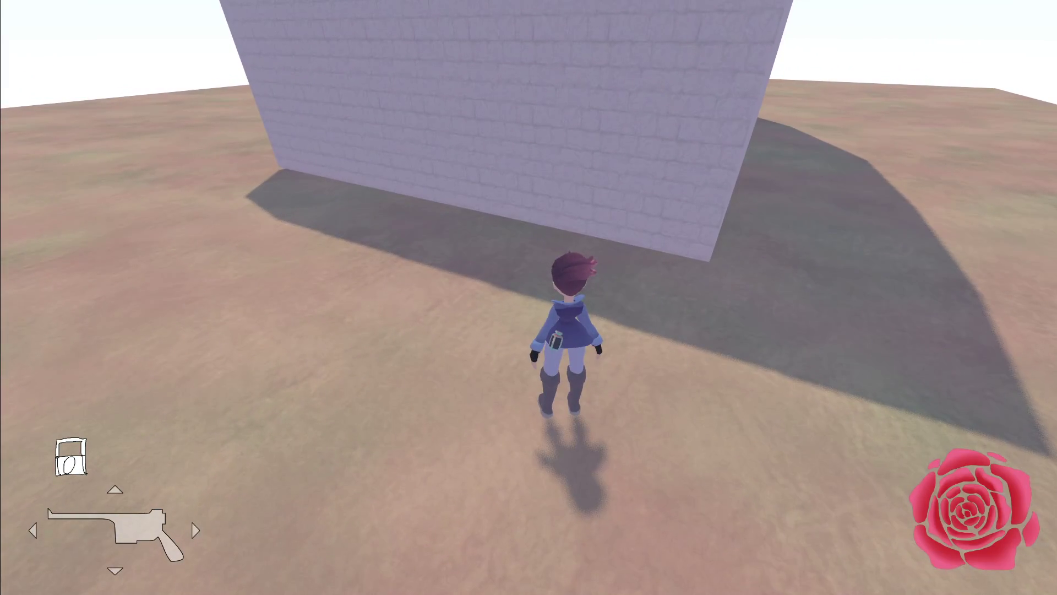
{"action": "scroll", "coordinate": [528, 297], "scroll_direction": "down", "scroll_amount": 3}
{"action": "scroll", "coordinate": [529, 298], "scroll_direction": "down", "scroll_amount": 1}
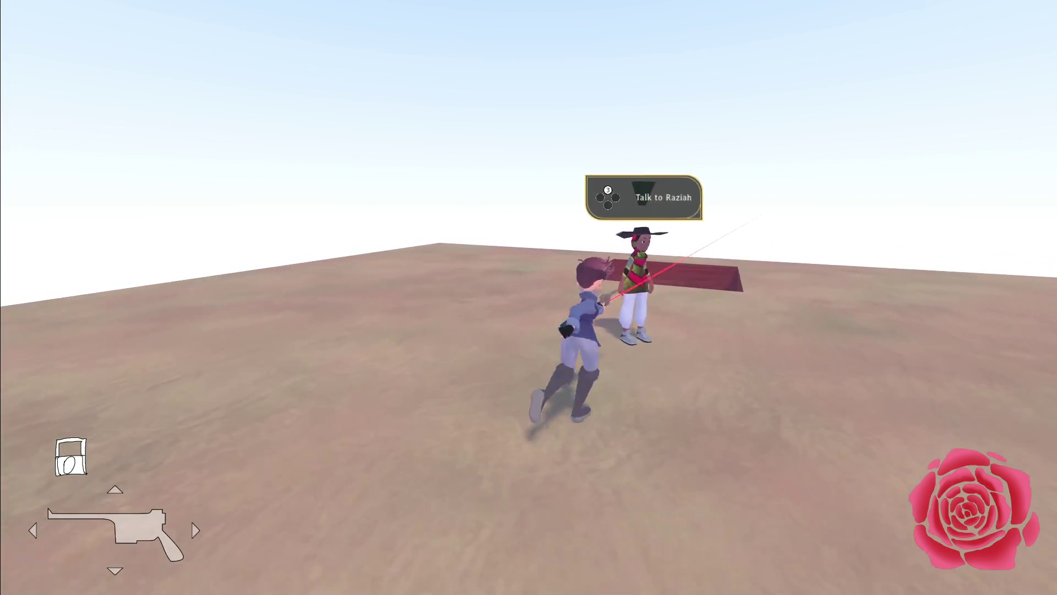
{"action": "key", "text": "w"}
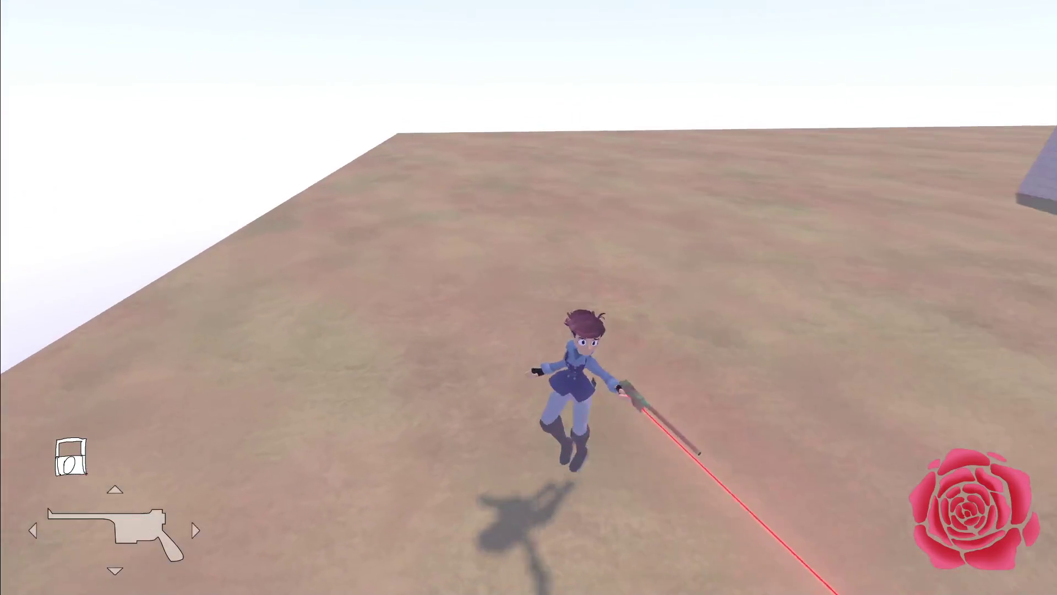
{"action": "key", "text": "w"}
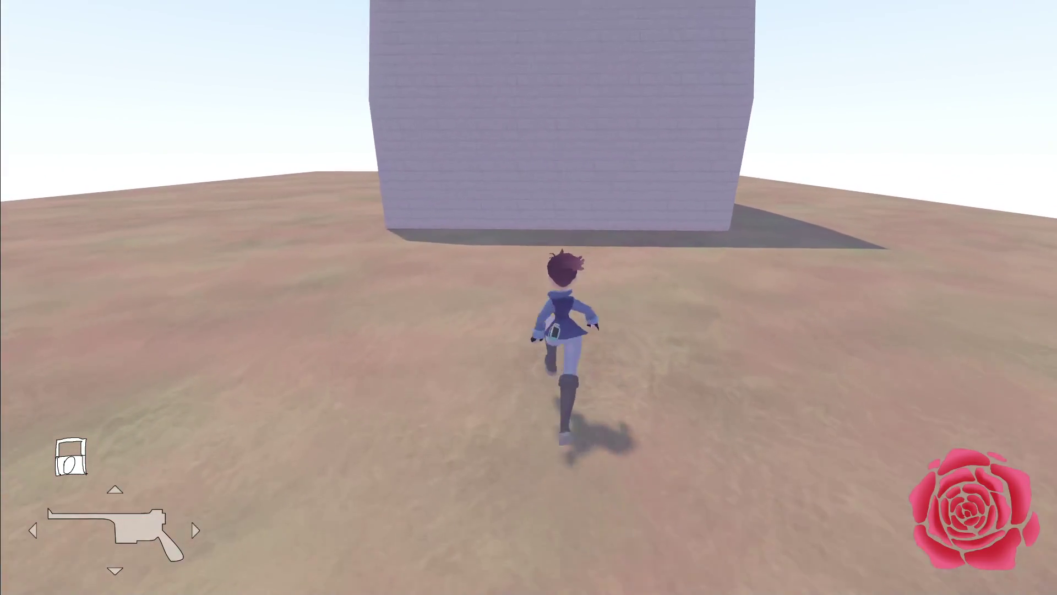
{"action": "key", "text": "w"}
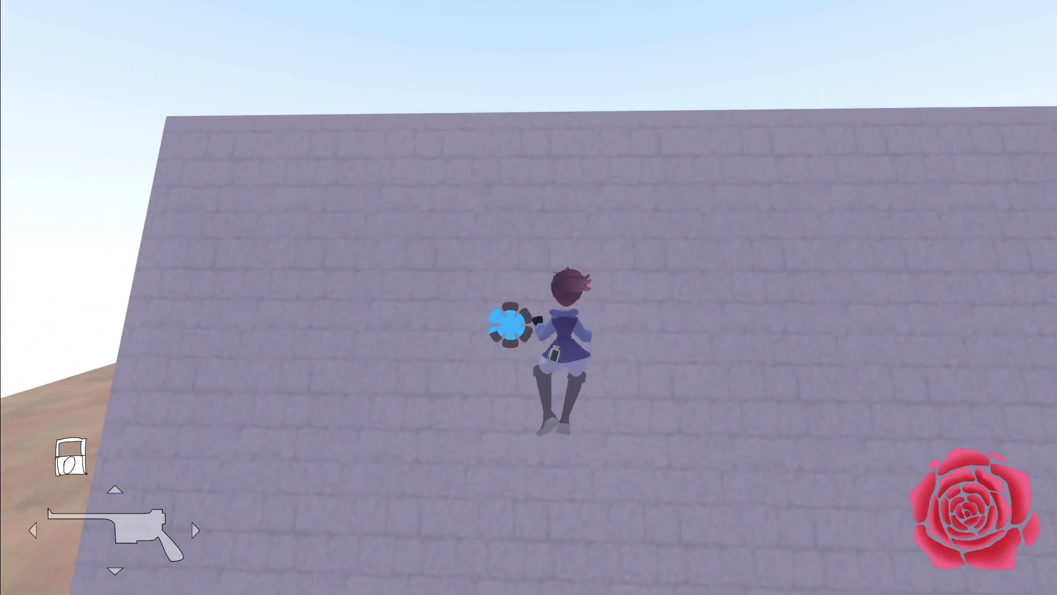
{"action": "key", "text": "w"}
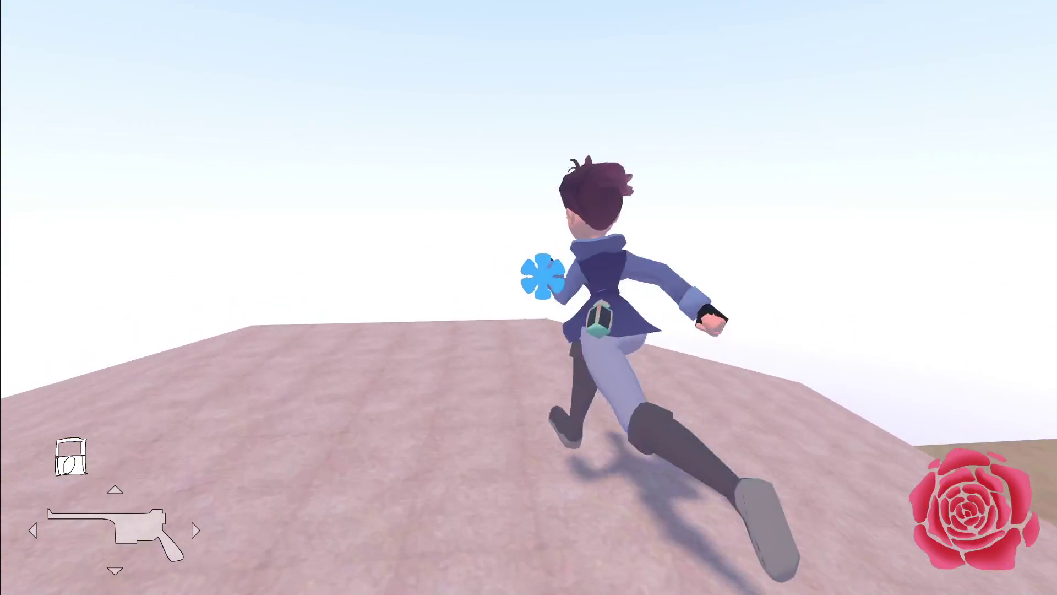
{"action": "key", "text": "w"}
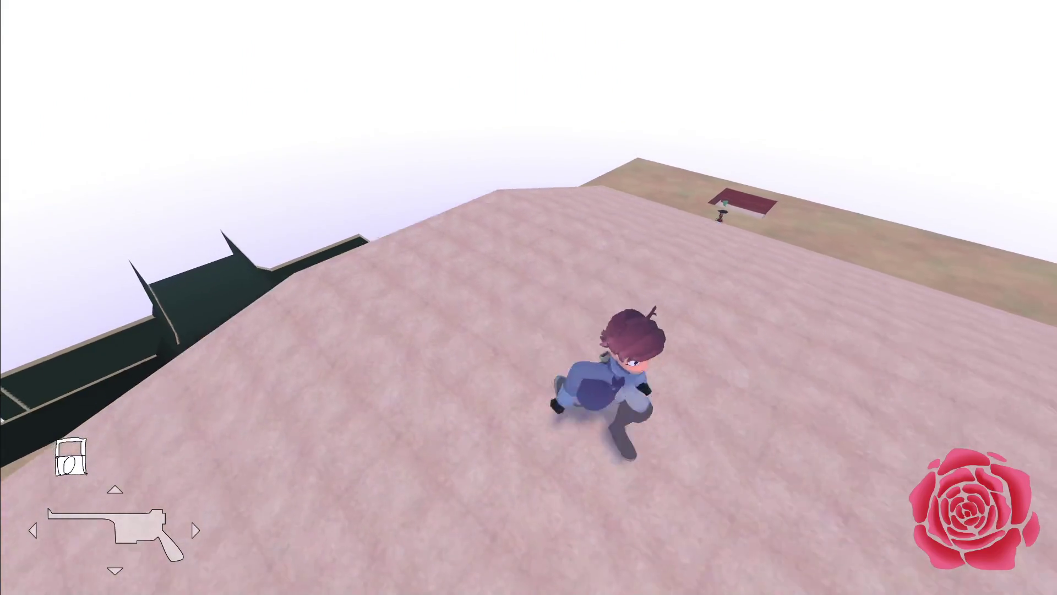
Roam the pink rooftop, then pause and choose Save and Quit to return to the editor
{"action": "key", "text": "s"}
{"action": "key", "text": "s"}
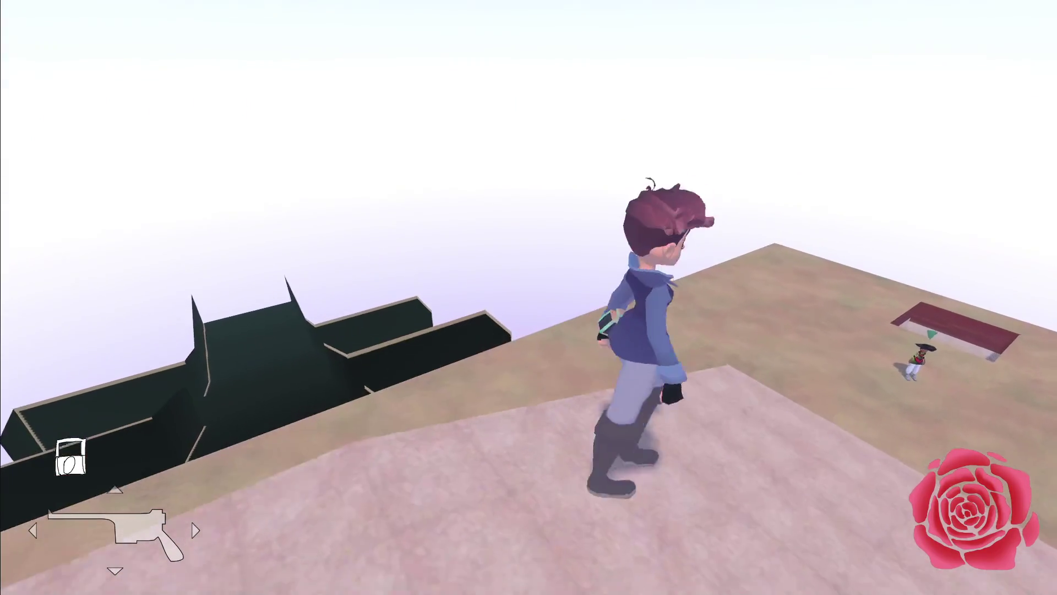
{"action": "key", "text": "w"}
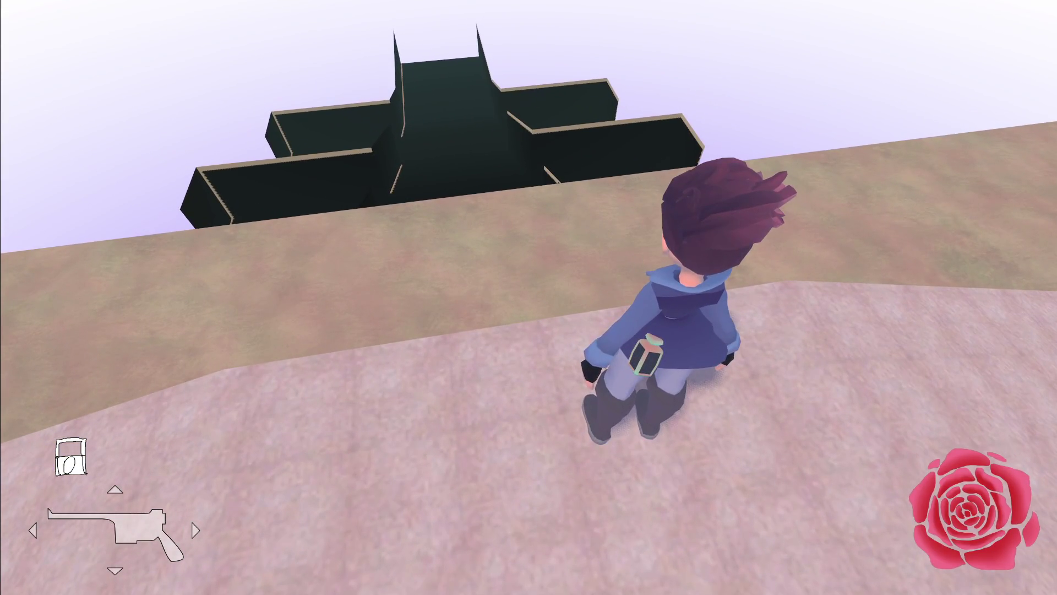
{"action": "key", "text": "s"}
{"action": "key", "text": "w"}
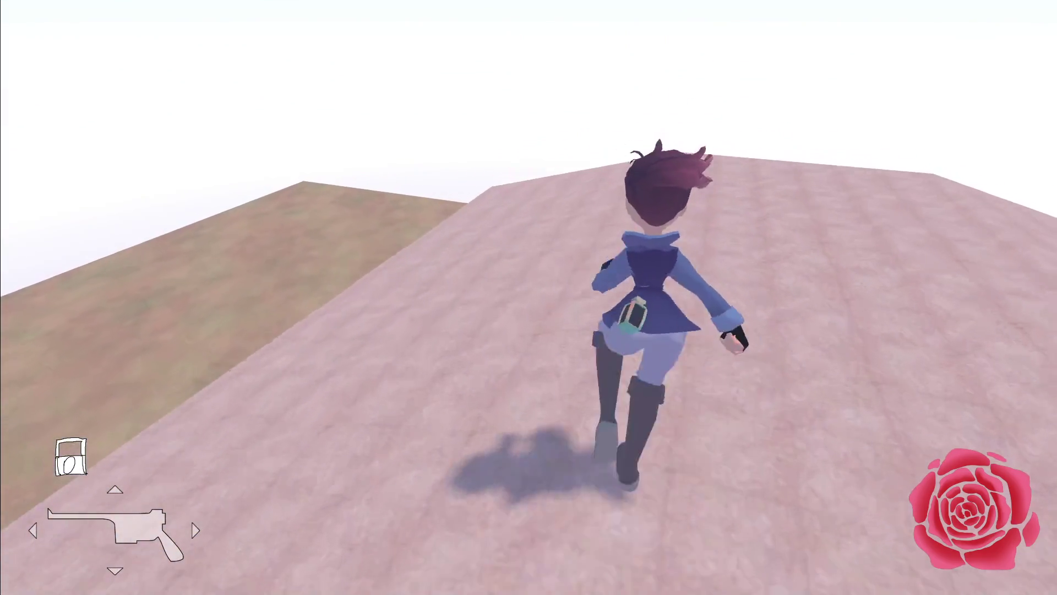
{"action": "key", "text": "w"}
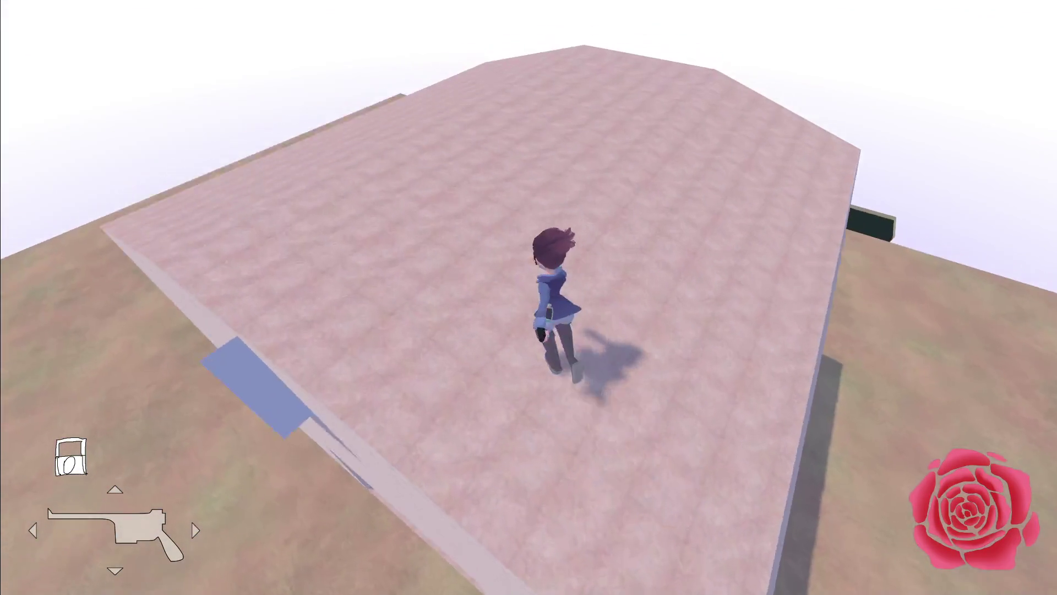
{"action": "key", "text": "s"}
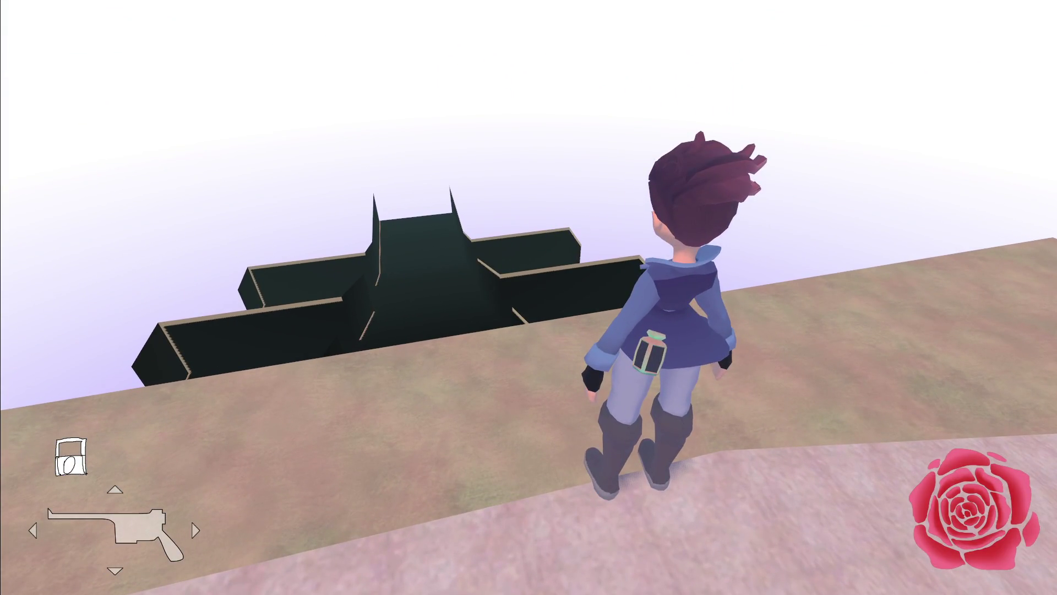
{"action": "key", "text": "s"}
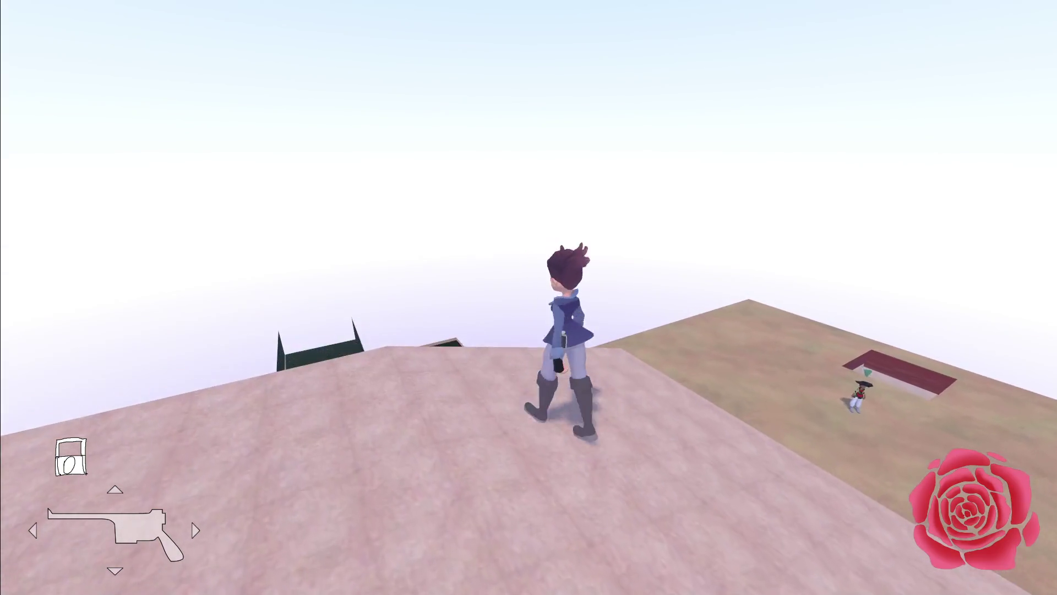
{"action": "key", "text": "w"}
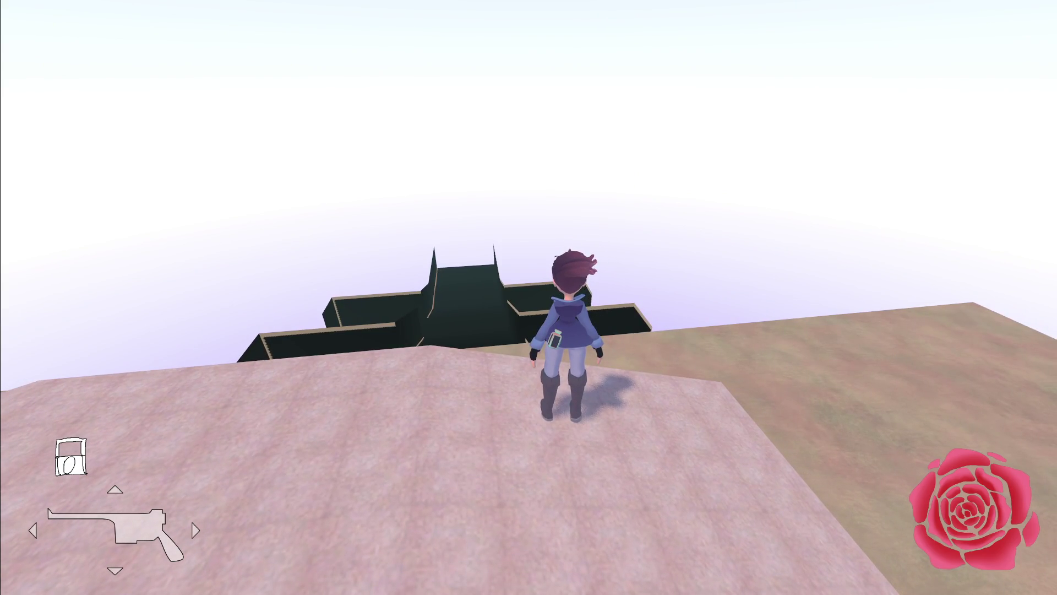
{"action": "key", "text": "Escape"}
{"action": "key", "text": "Return"}
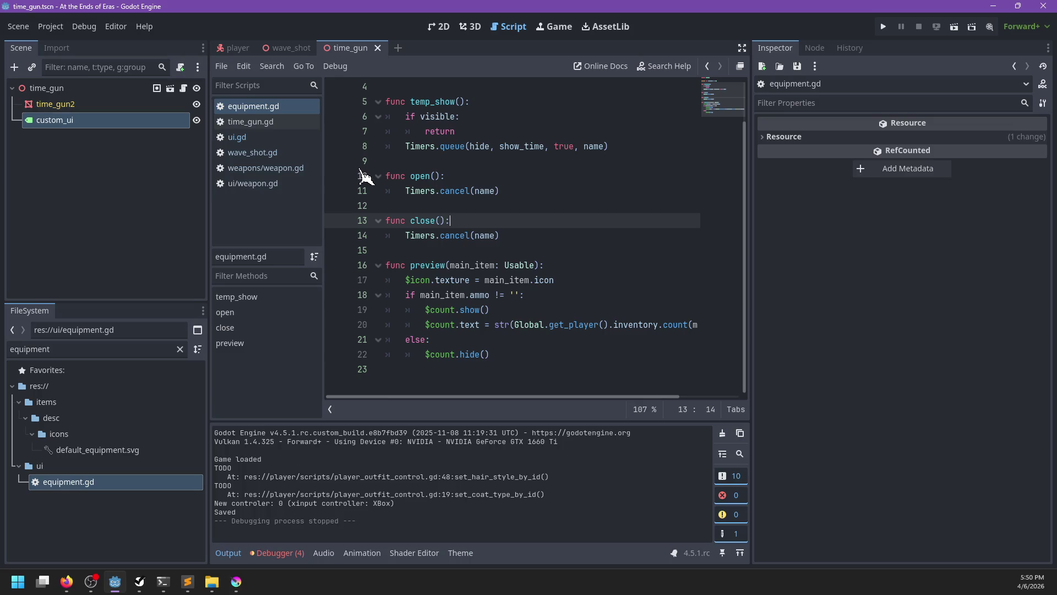
{"action": "scroll", "coordinate": [469, 191], "scroll_direction": "up", "scroll_amount": 1}
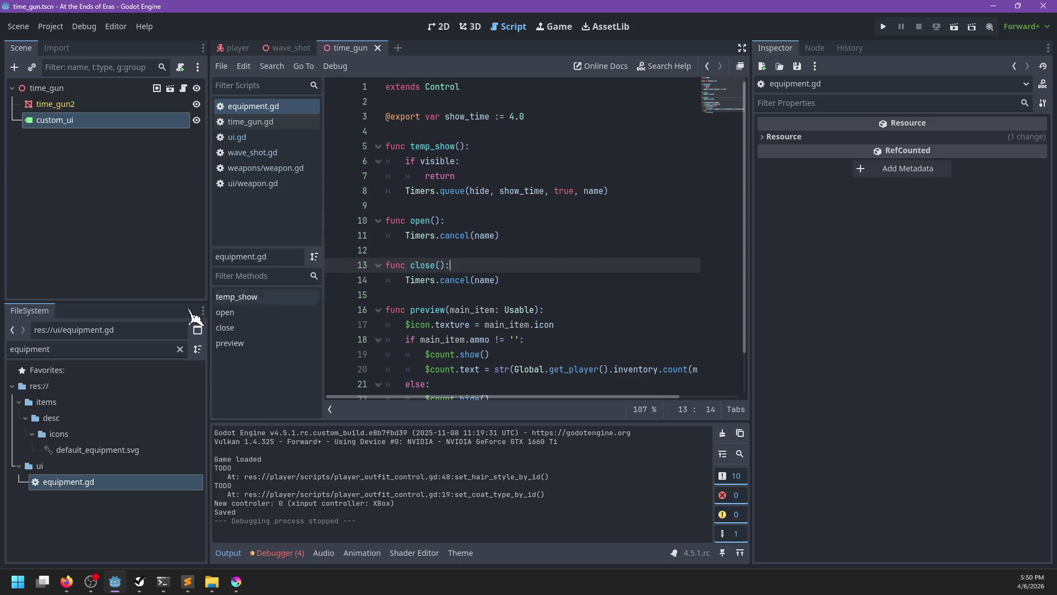
{"action": "type", "text": "usable"}
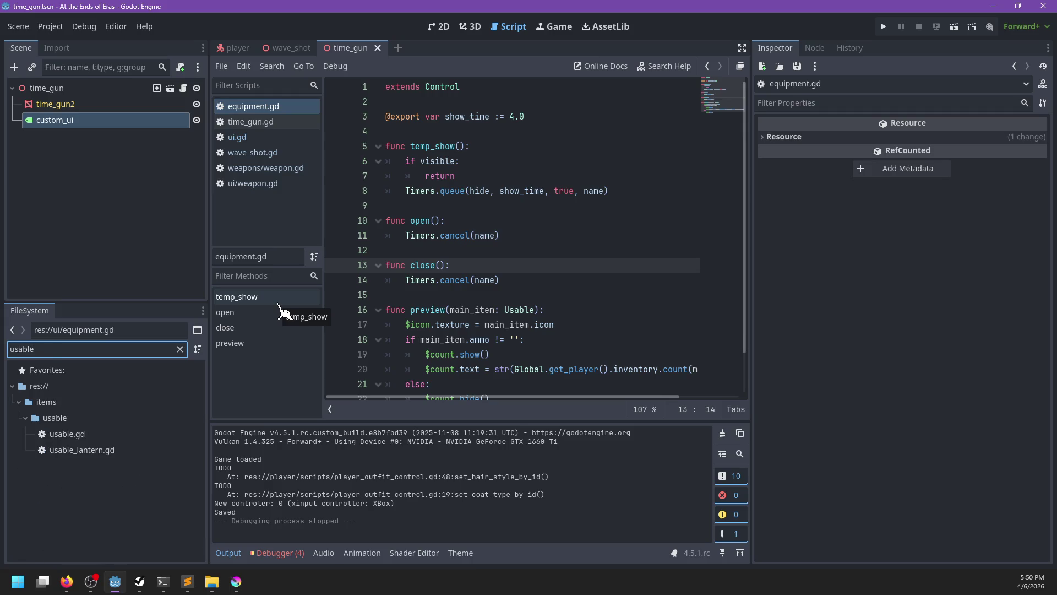
{"action": "double_click", "coordinate": [67, 434]}
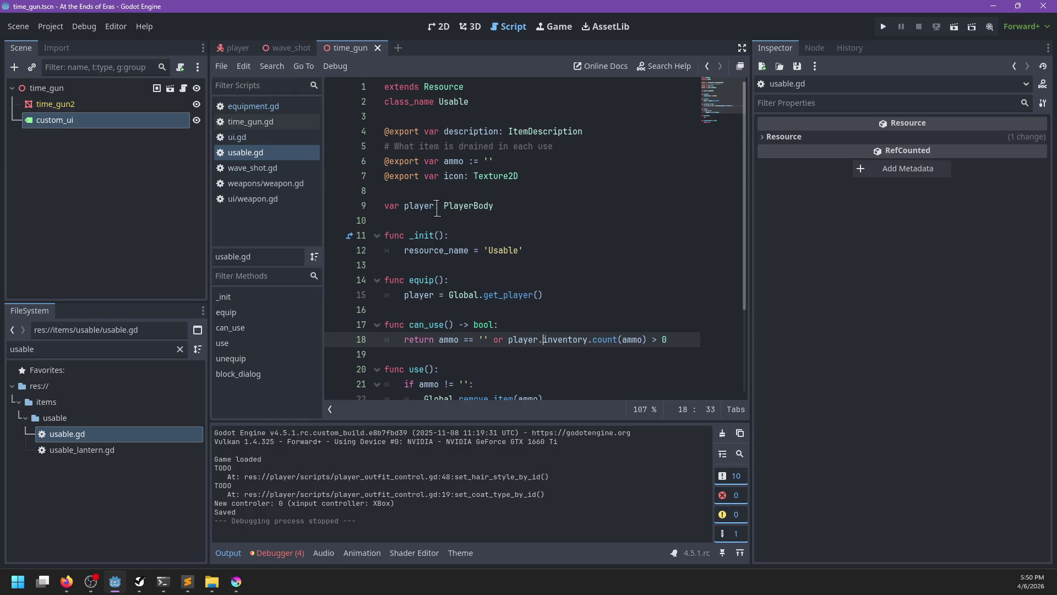
{"action": "left_click", "coordinate": [534, 170]}
{"action": "key", "text": "Return"}
{"action": "type", "text": "@export var lense := fals"}
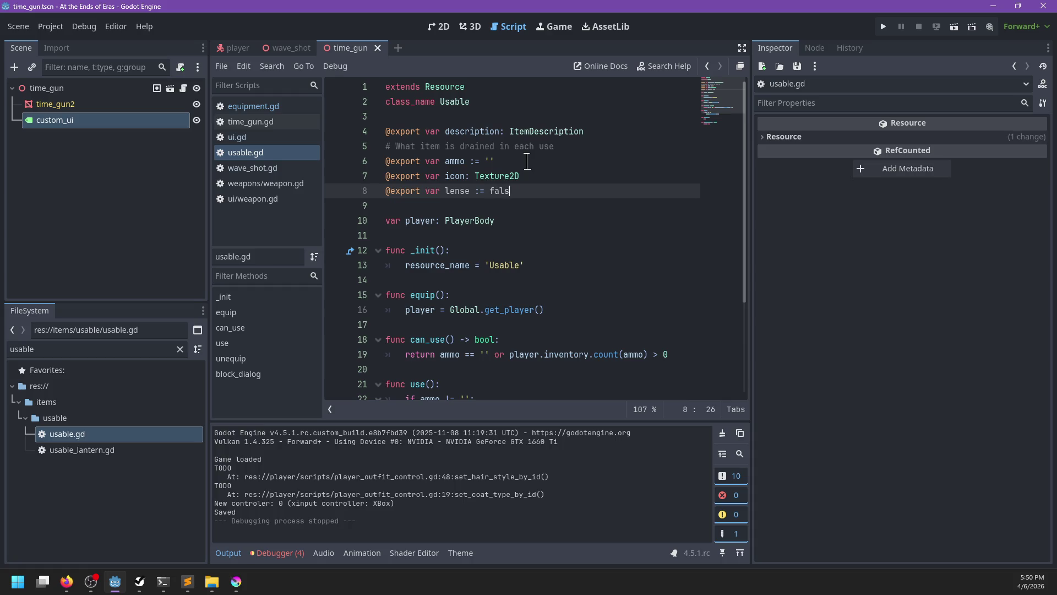
{"action": "type", "text": "e"}
{"action": "key", "text": "ctrl+Left"}
{"action": "key", "text": "ctrl+Left"}
{"action": "left_click", "coordinate": [544, 171]}
{"action": "key", "text": "Return"}
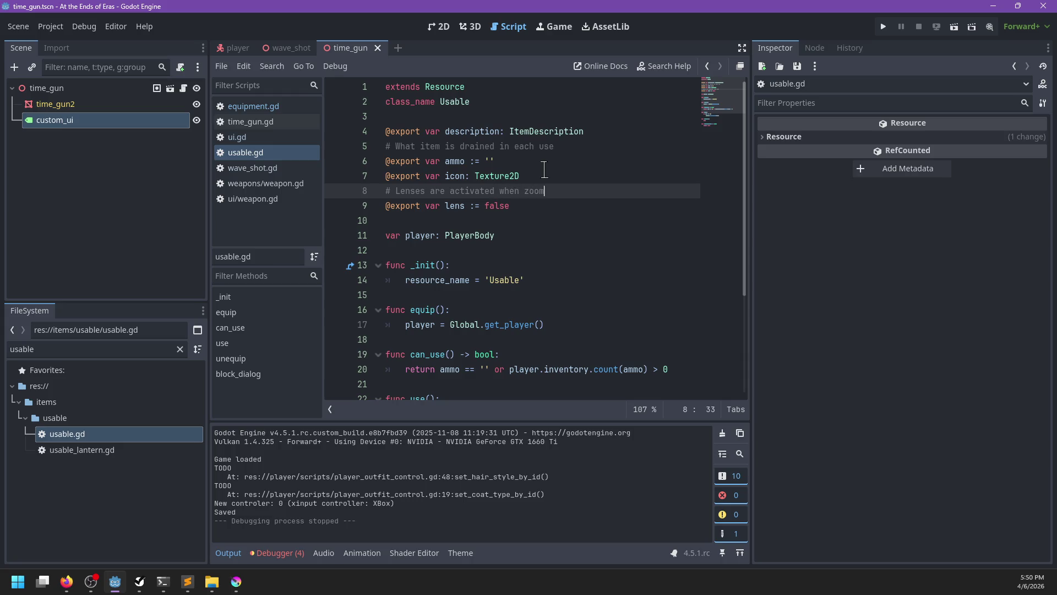
{"action": "type", "text": "ing in"}
{"action": "key", "text": "ctrl+s"}
Clear the FileSystem filter and open telescope.gd from the file tree
{"action": "left_click", "coordinate": [179, 349]}
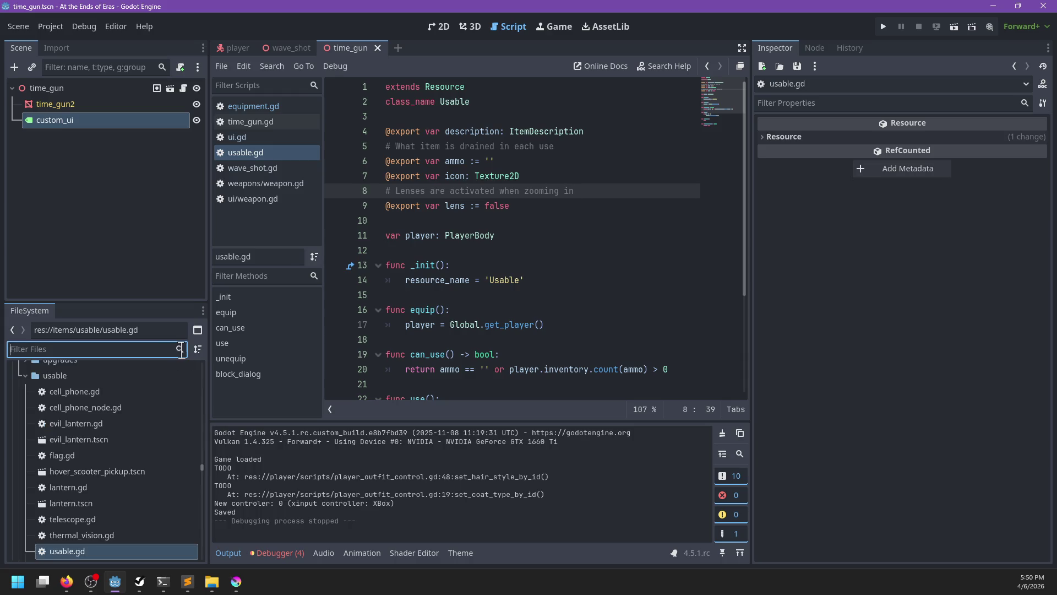
{"action": "scroll", "coordinate": [165, 441], "scroll_direction": "down", "scroll_amount": 2}
{"action": "left_click", "coordinate": [95, 495]}
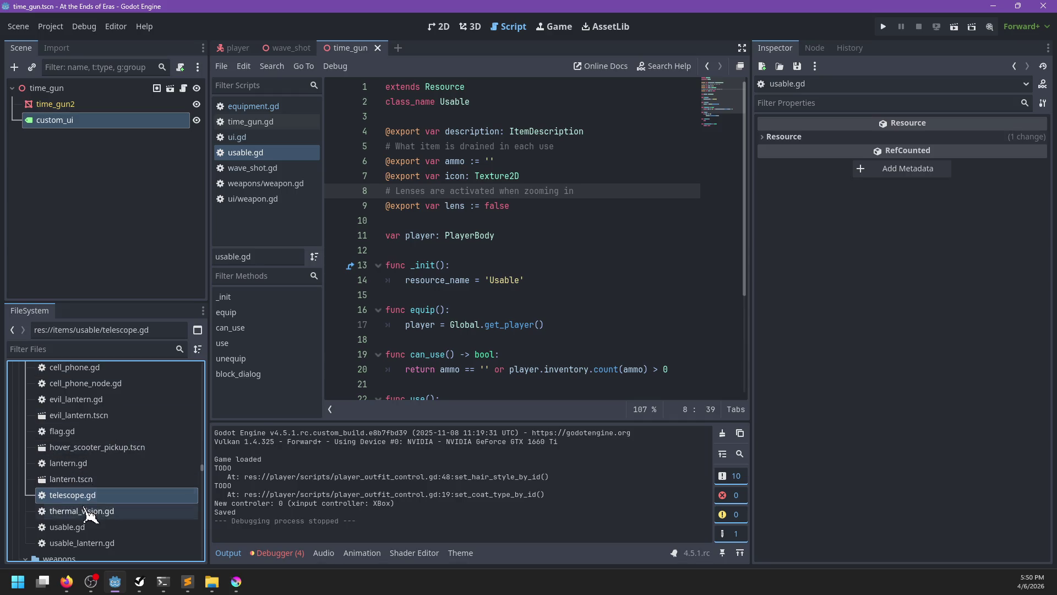
{"action": "double_click", "coordinate": [93, 495]}
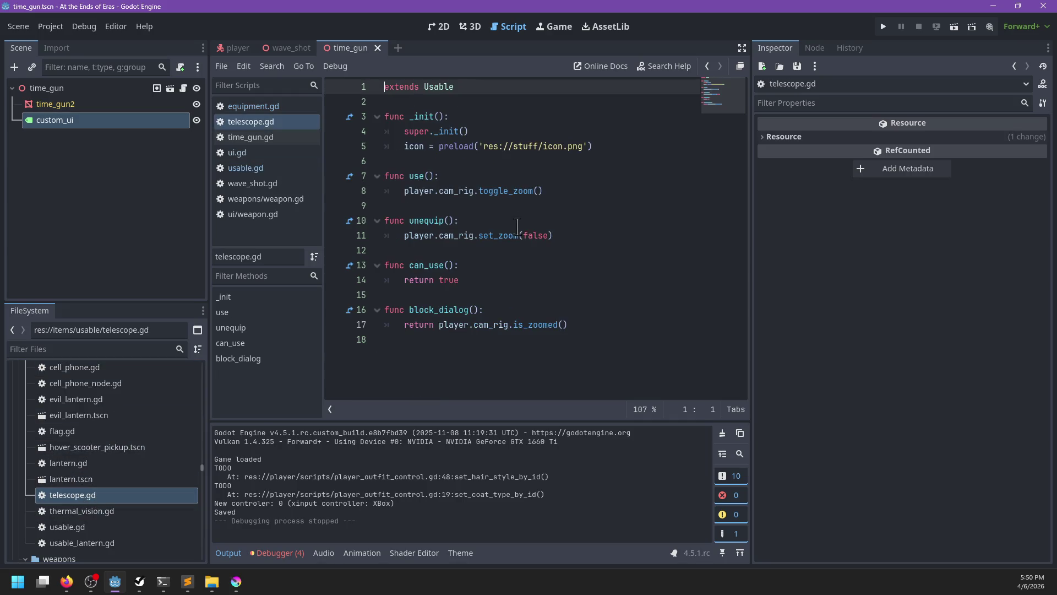
Add a new line after super._init() in telescope.gd and save the script
{"action": "left_click", "coordinate": [509, 125]}
{"action": "key", "text": "Return"}
{"action": "type", "text": "lens = true"}
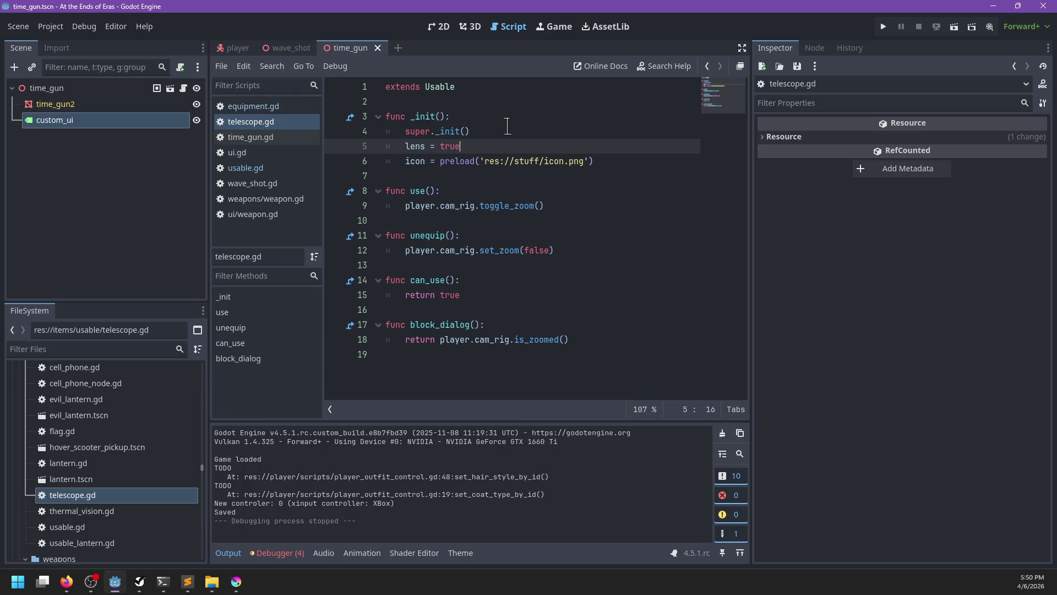
{"action": "key", "text": "ctrl+s"}
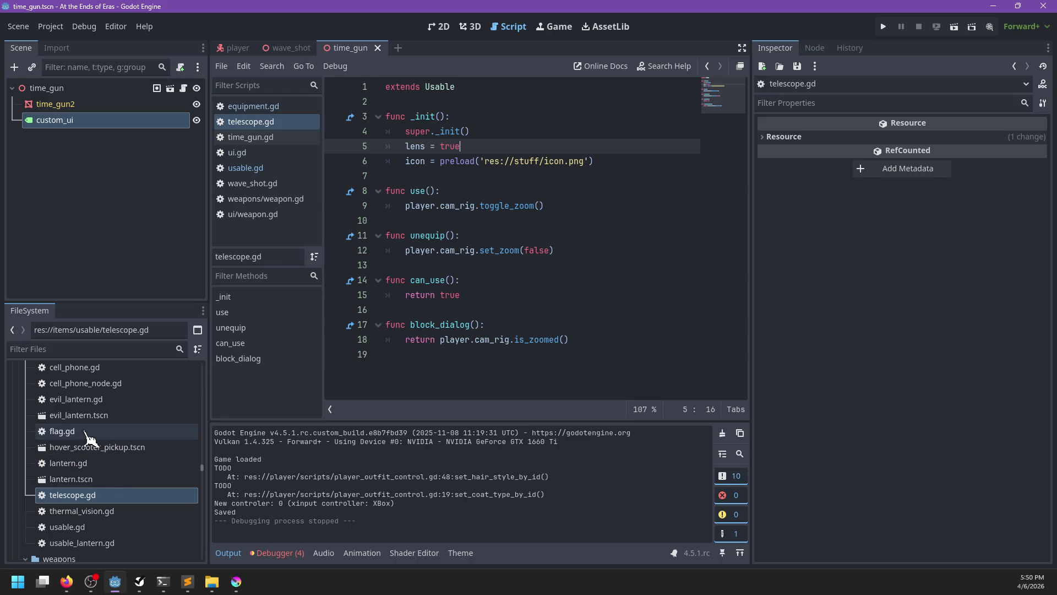
Open thermal_vision.gd, add an _init() function setting lens = true above equip(), and save
{"action": "scroll", "coordinate": [85, 432], "scroll_direction": "up", "scroll_amount": 1}
{"action": "scroll", "coordinate": [94, 433], "scroll_direction": "down", "scroll_amount": 3}
{"action": "double_click", "coordinate": [94, 461]}
{"action": "left_click", "coordinate": [477, 118]}
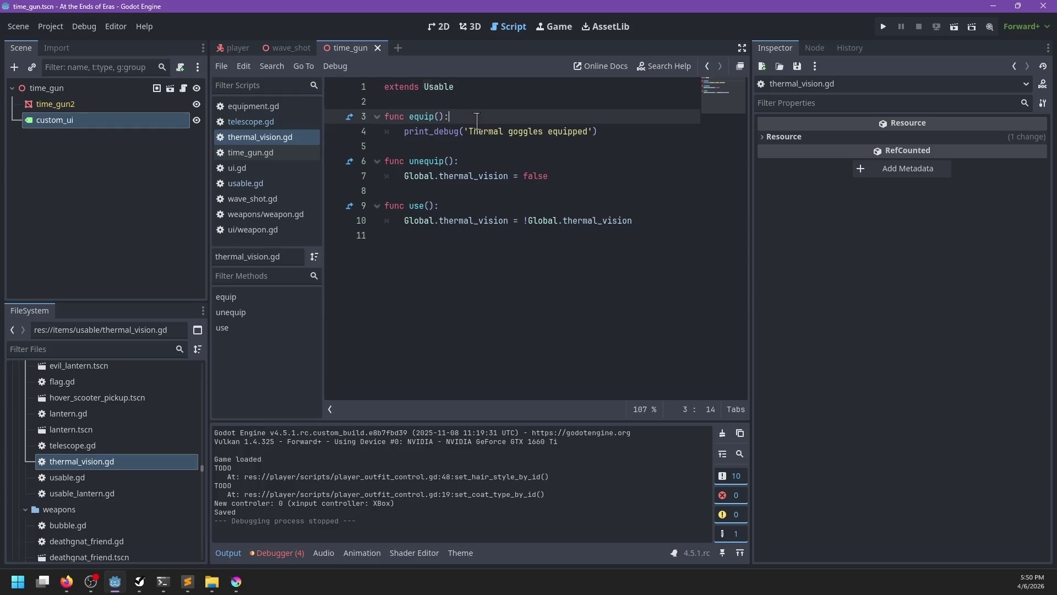
{"action": "key", "text": "Up"}
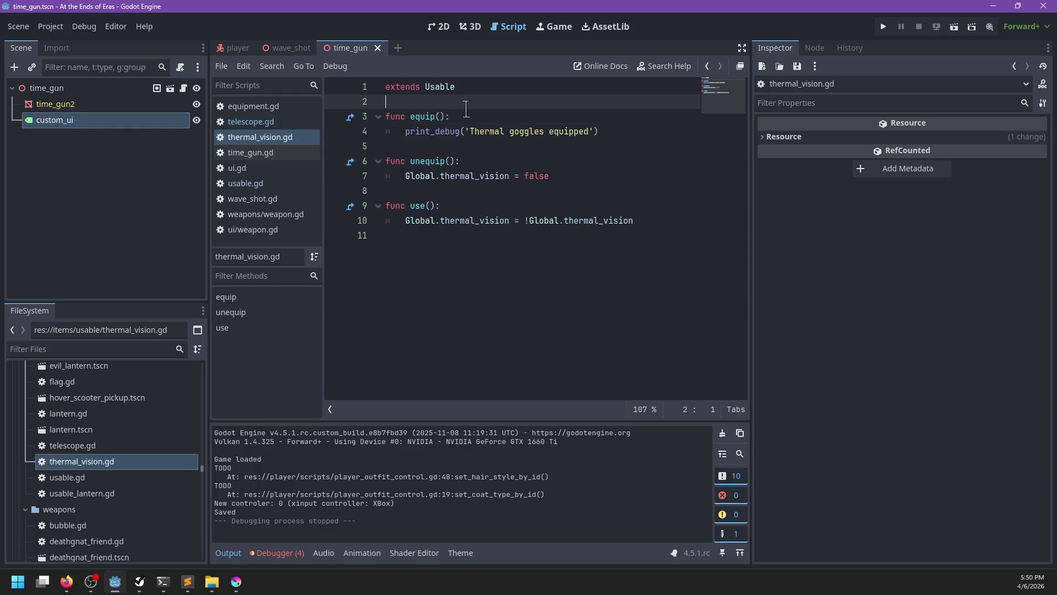
{"action": "key", "text": "Return"}
{"action": "key", "text": "Return"}
{"action": "key", "text": "Up"}
{"action": "type", "text": "fun"}
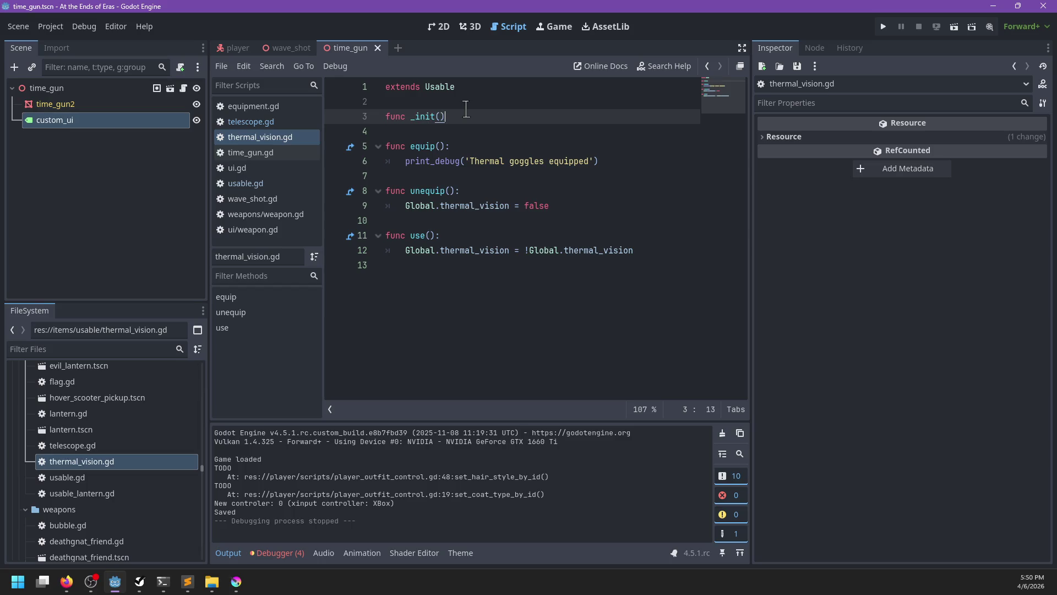
{"action": "type", "text": "):"}
{"action": "key", "text": "Return"}
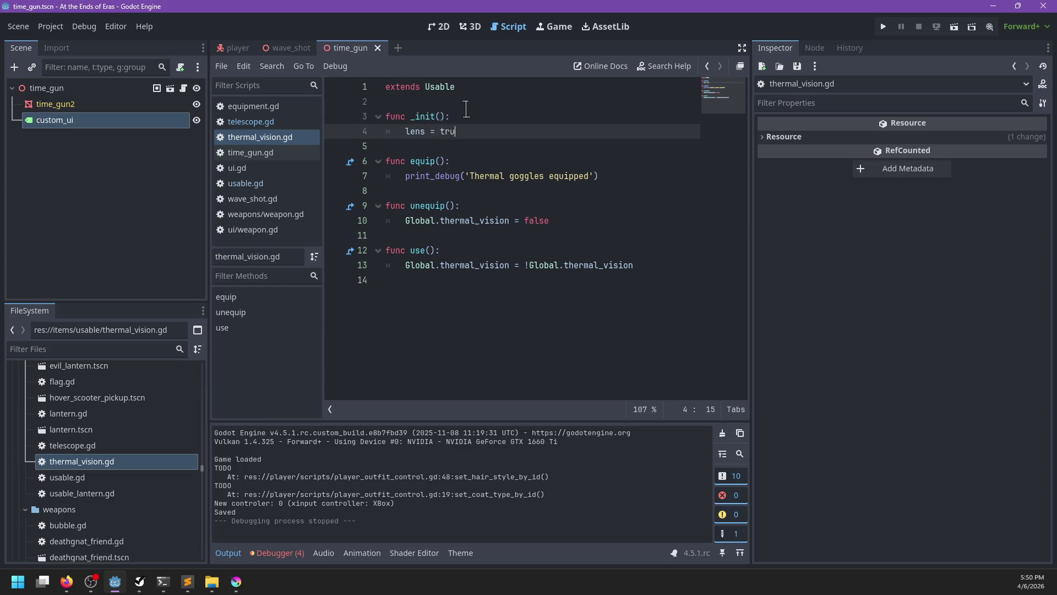
{"action": "key", "text": "ctrl+s"}
{"action": "scroll", "coordinate": [85, 437], "scroll_direction": "down", "scroll_amount": 2}
{"action": "scroll", "coordinate": [89, 448], "scroll_direction": "up", "scroll_amount": 3}
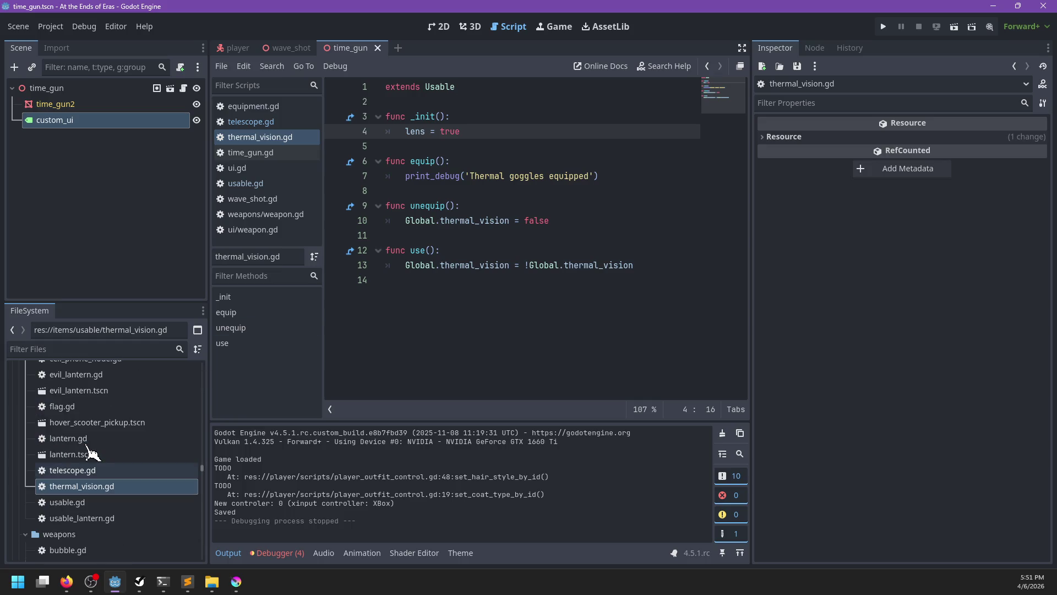
{"action": "scroll", "coordinate": [94, 443], "scroll_direction": "up", "scroll_amount": 3}
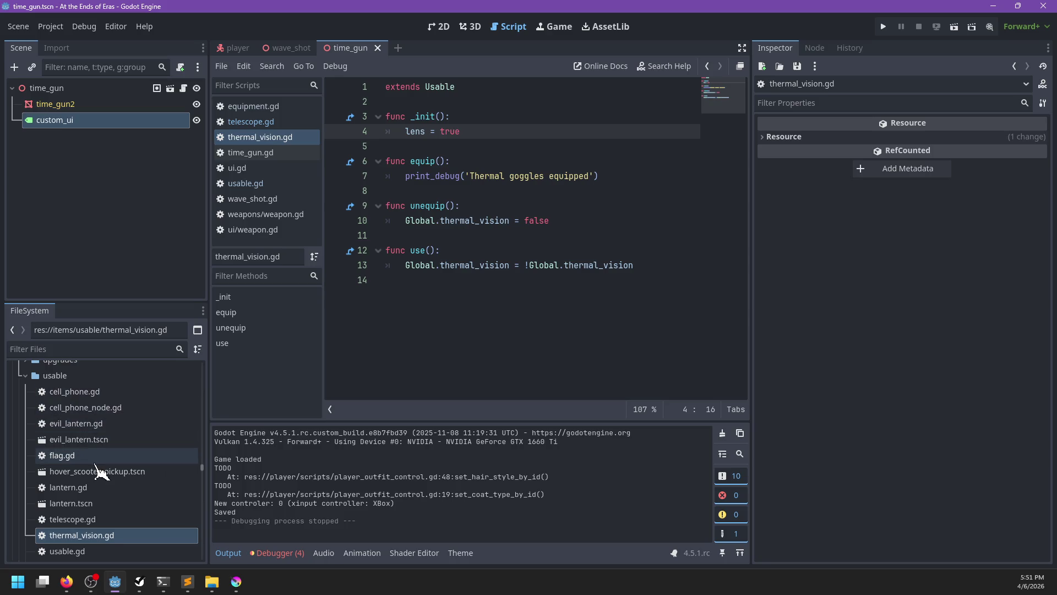
{"action": "scroll", "coordinate": [107, 472], "scroll_direction": "down", "scroll_amount": 3}
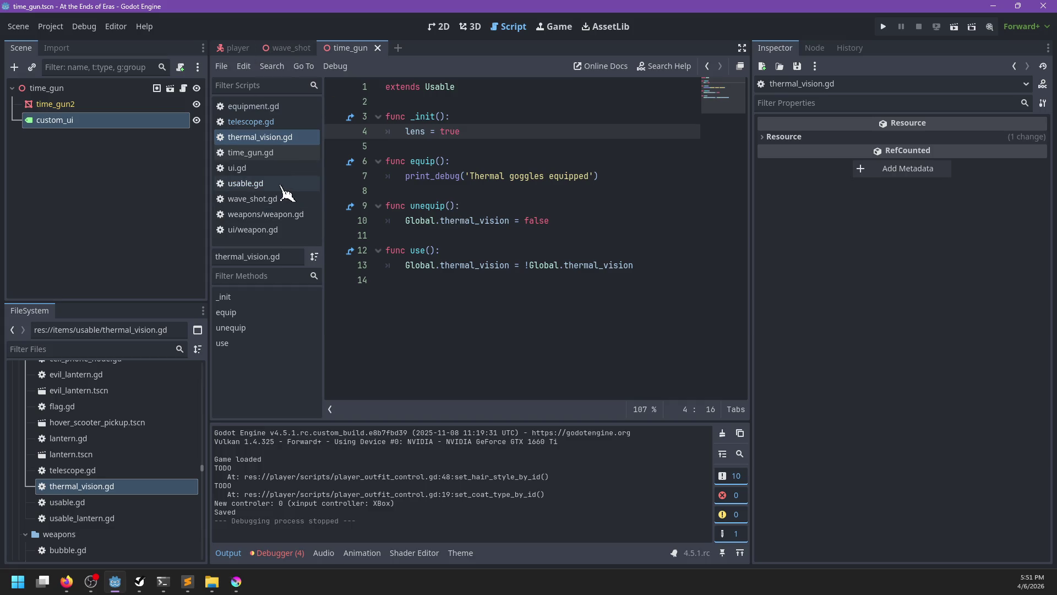
Open the equipment.gd script, then bring up the player scene in the 2D view
{"action": "left_click", "coordinate": [300, 108]}
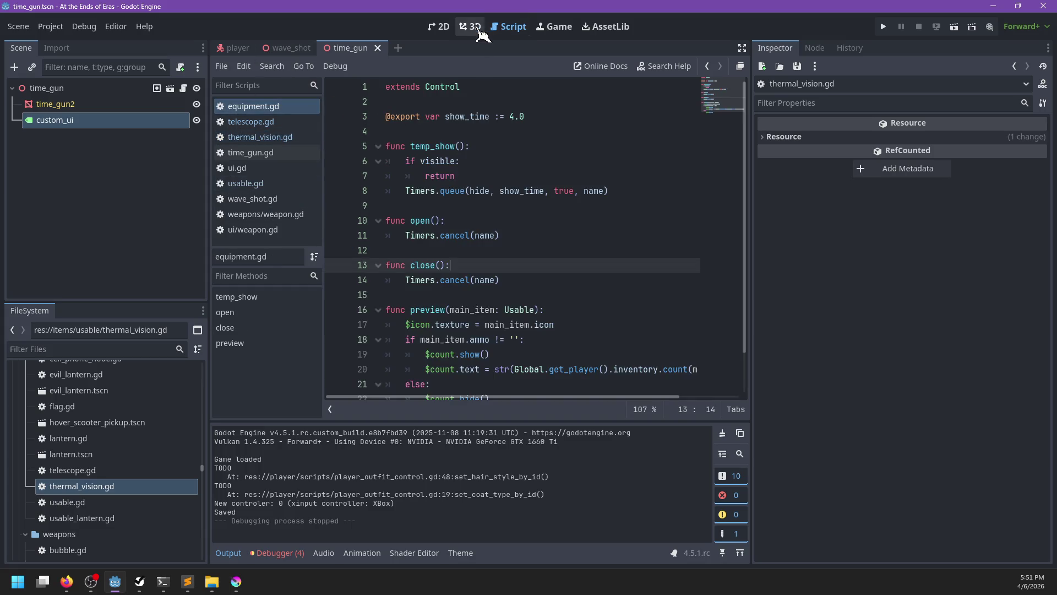
{"action": "left_click", "coordinate": [471, 26]}
{"action": "left_click", "coordinate": [452, 29]}
{"action": "left_click", "coordinate": [234, 48]}
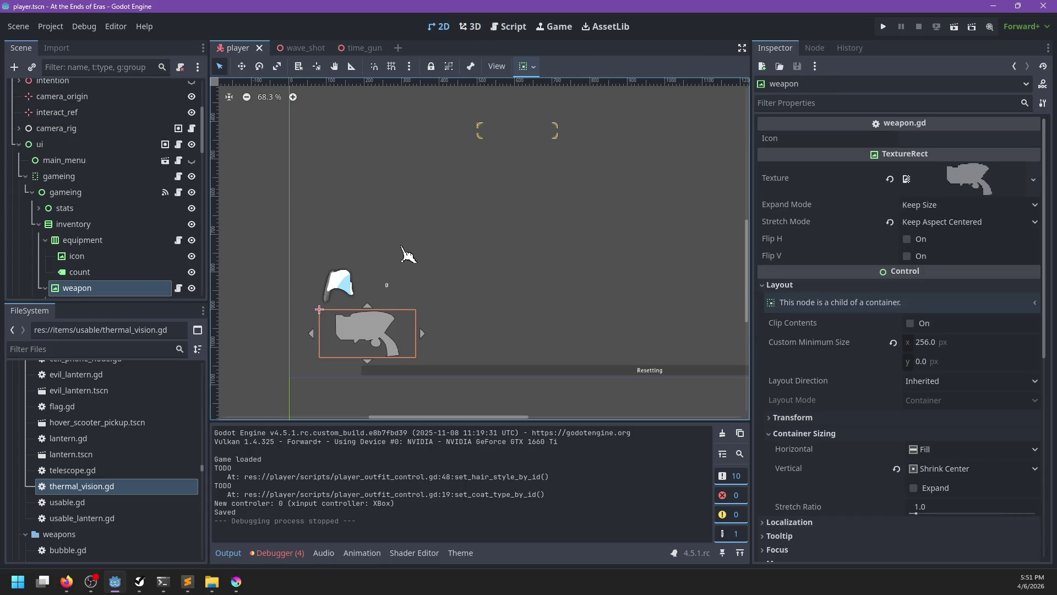
Duplicate the equipment node, move the copy above it under inventory, rename it lens, and save
{"action": "left_click", "coordinate": [110, 240]}
{"action": "key", "text": "ctrl+d"}
{"action": "left_click_drag", "start_coordinate": [91, 288], "coordinate": [108, 239]}
{"action": "left_click", "coordinate": [107, 239]}
{"action": "key", "text": "ctrl+BackSpace"}
{"action": "type", "text": "ens"}
{"action": "key", "text": "Return"}
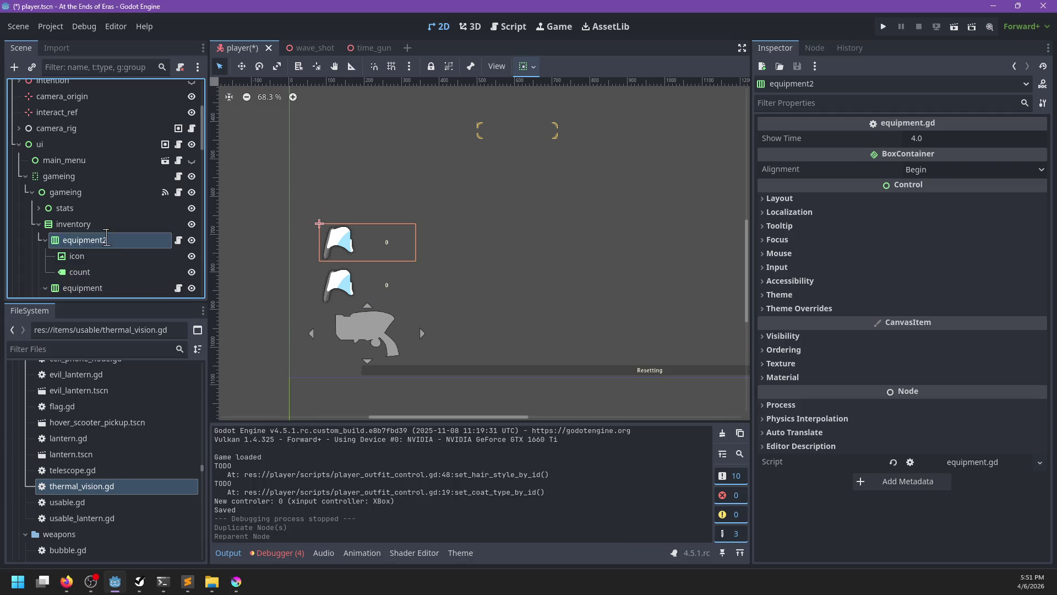
{"action": "key", "text": "ctrl+s"}
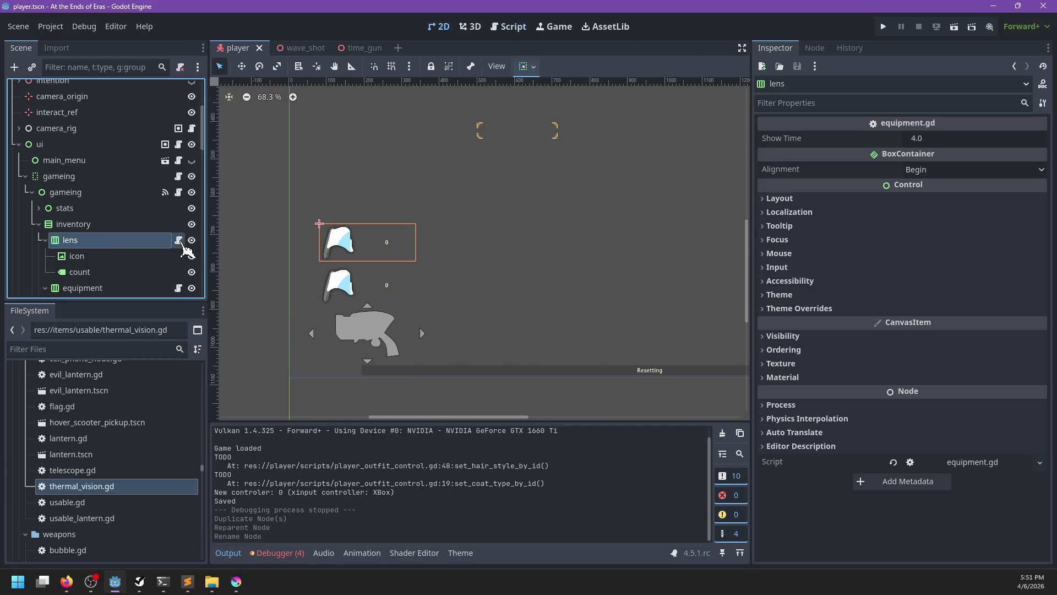
Open the script attached to the lens node and look through it
{"action": "left_click", "coordinate": [178, 240]}
{"action": "scroll", "coordinate": [569, 201], "scroll_direction": "down", "scroll_amount": 1}
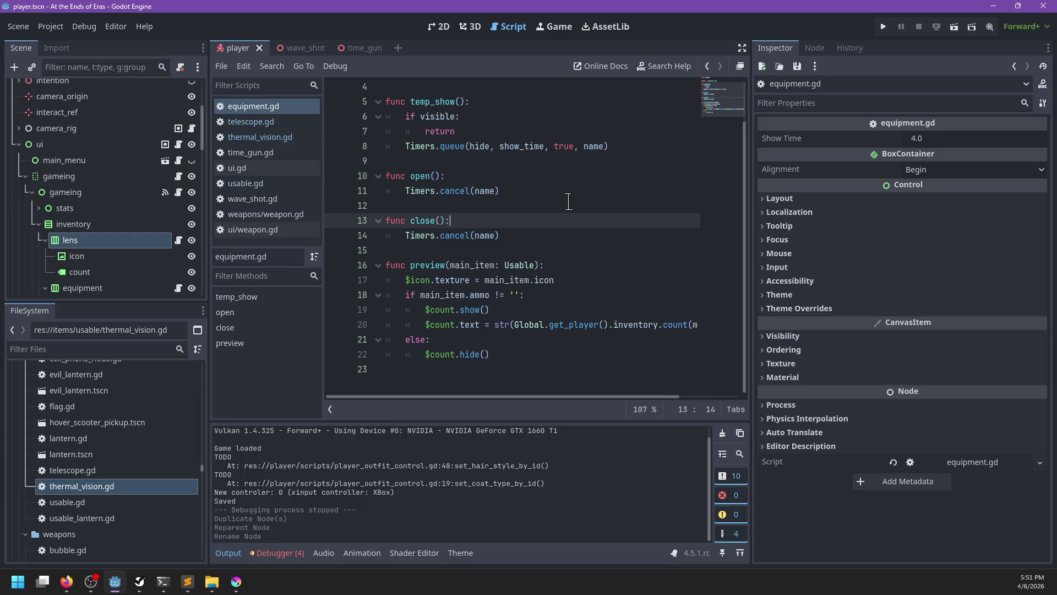
{"action": "left_click", "coordinate": [470, 27]}
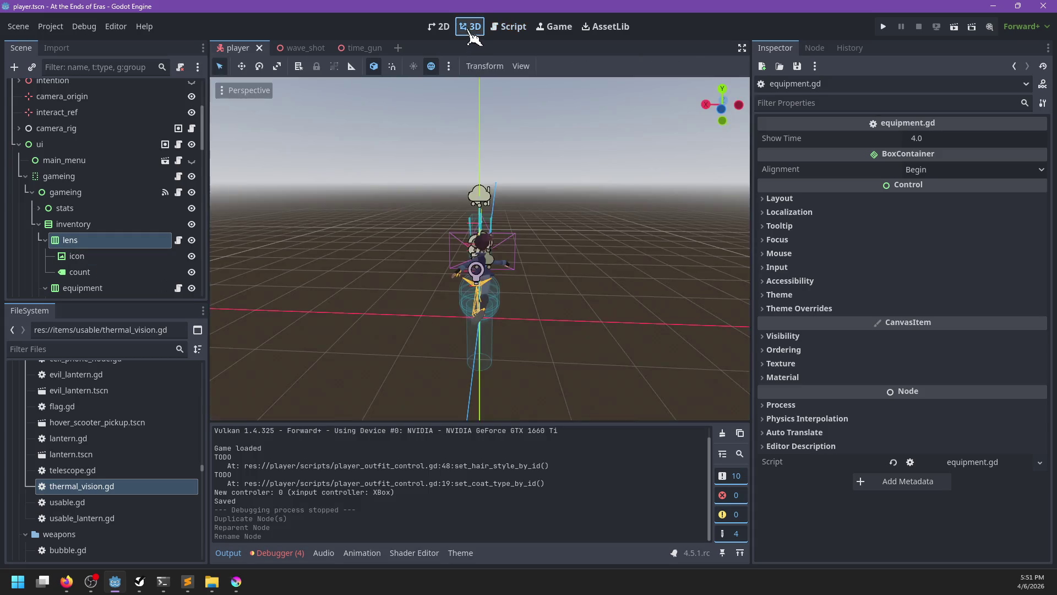
{"action": "left_click", "coordinate": [439, 26]}
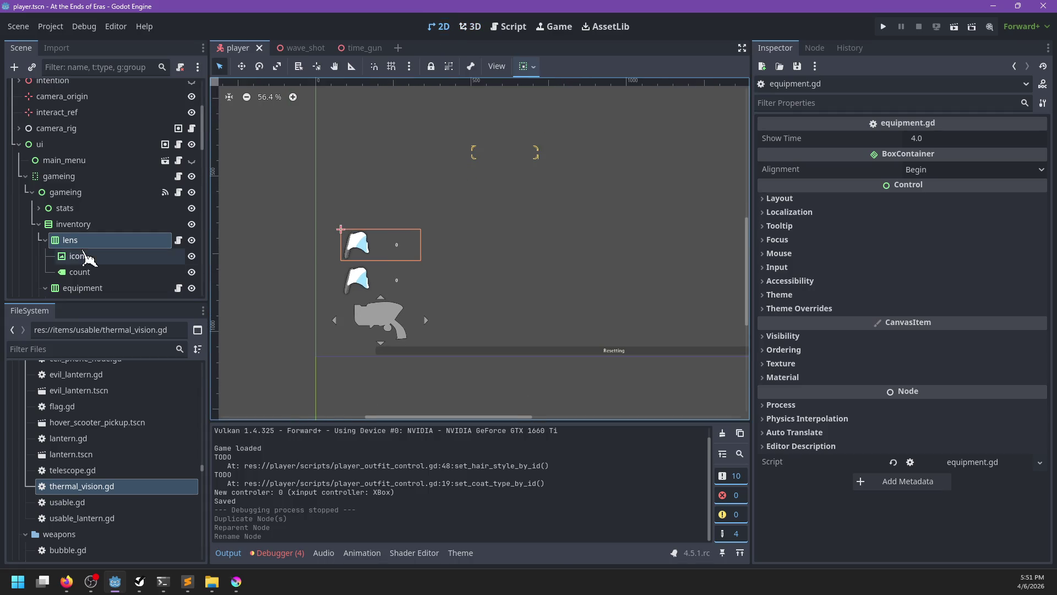
{"action": "scroll", "coordinate": [88, 257], "scroll_direction": "up", "scroll_amount": 5}
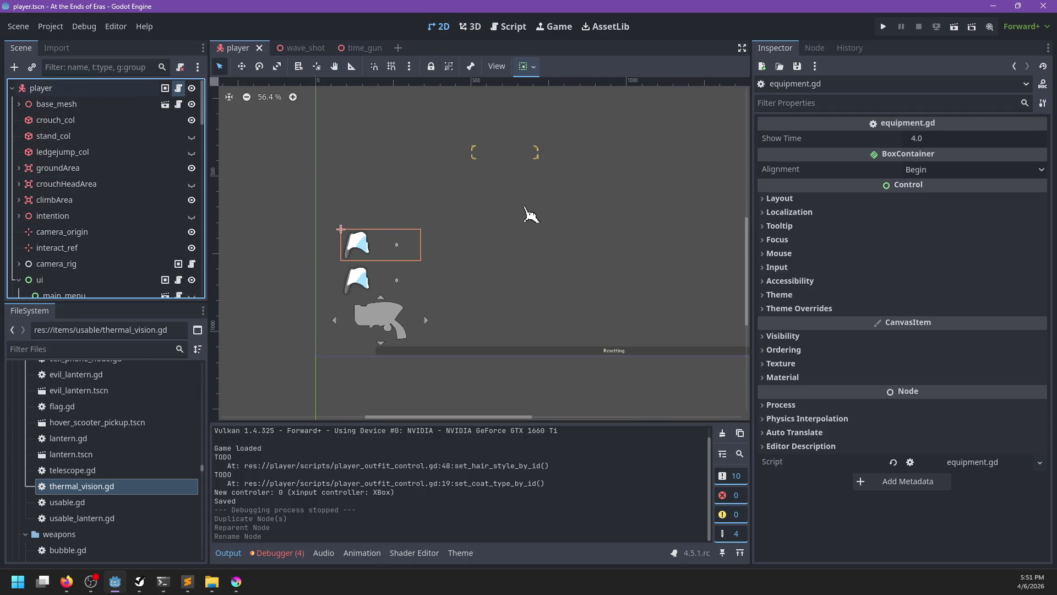
Open player.gd, find 'equipment', and add a new line after line 1481 in _prepare_save
{"action": "key", "text": "ctrl+F3"}
{"action": "left_click", "coordinate": [529, 216]}
{"action": "key", "text": "ctrl+f"}
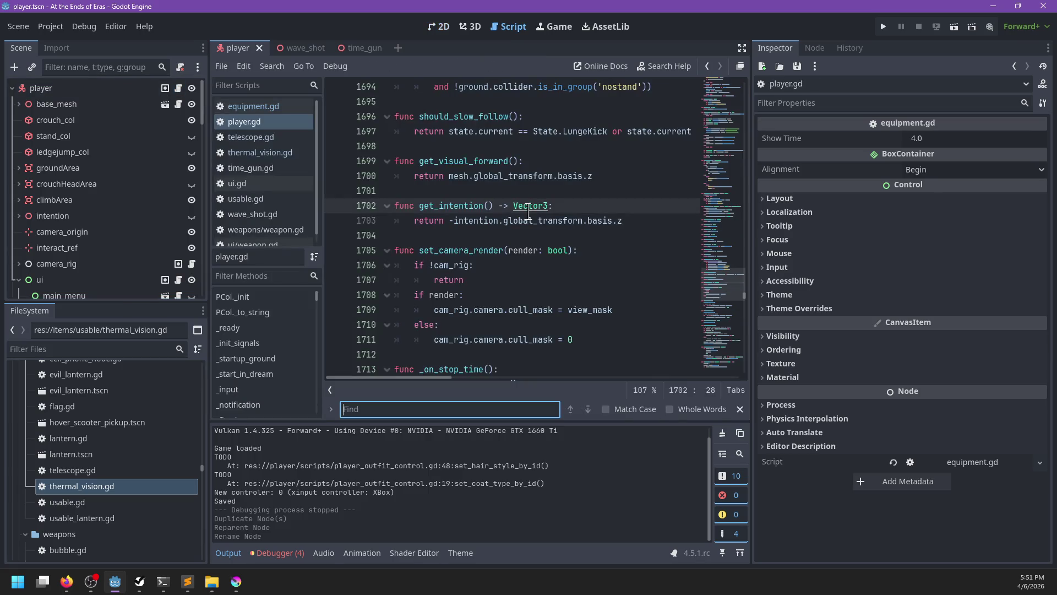
{"action": "type", "text": "equipment"}
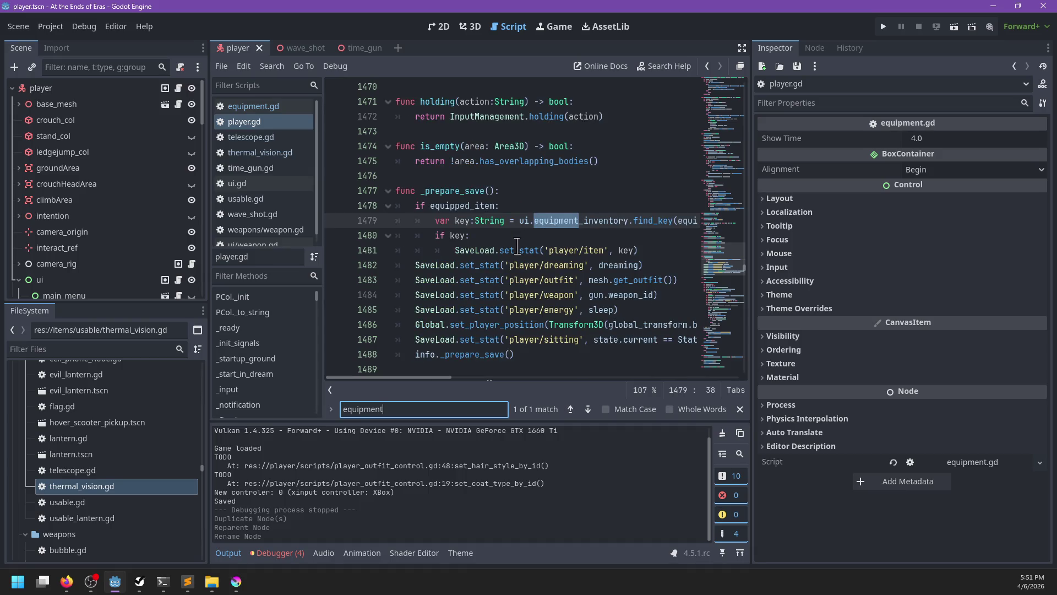
{"action": "scroll", "coordinate": [516, 244], "scroll_direction": "right", "scroll_amount": 2}
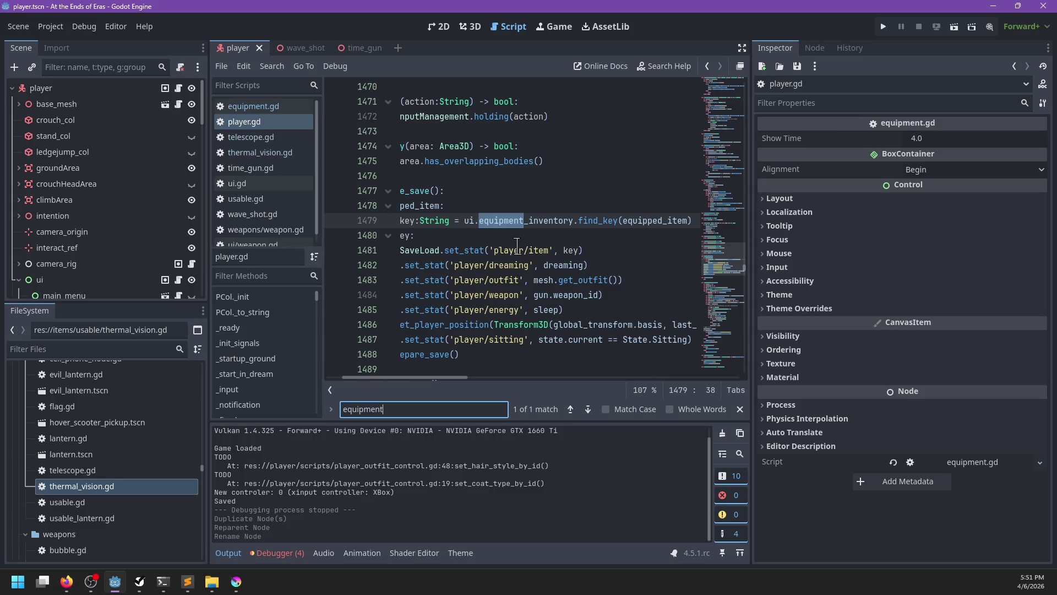
{"action": "scroll", "coordinate": [516, 244], "scroll_direction": "left", "scroll_amount": 2}
{"action": "key", "text": "Escape"}
{"action": "left_click", "coordinate": [653, 244]}
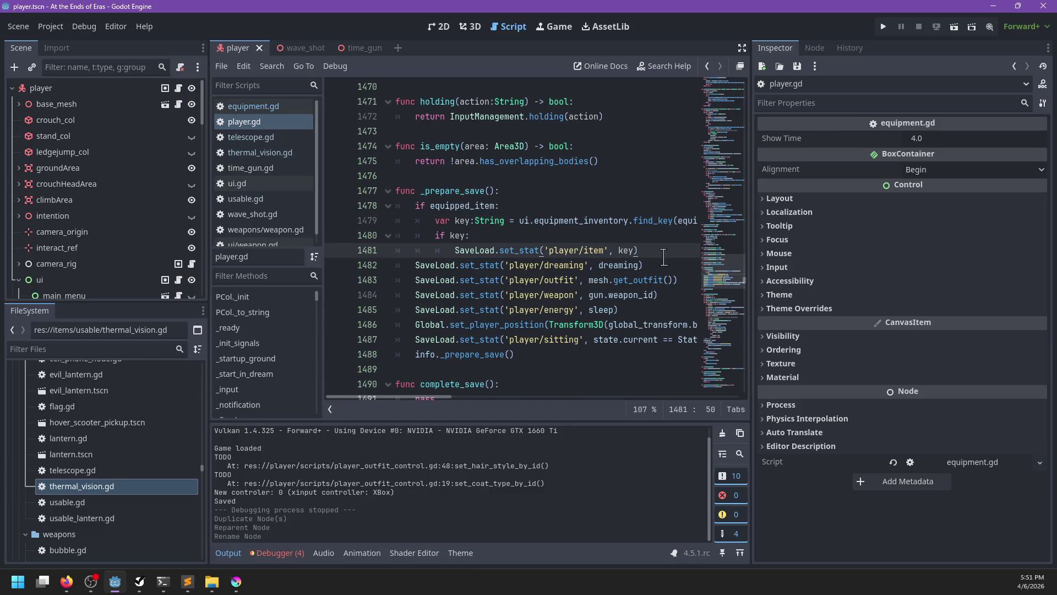
{"action": "key", "text": "Return"}
{"action": "type", "text": "if lens:"}
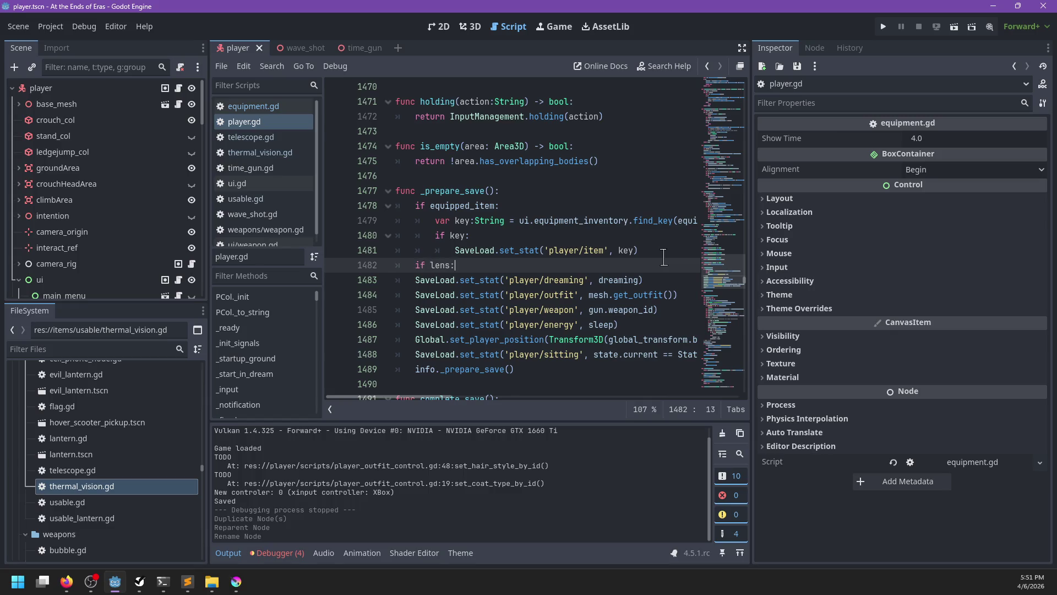
Declare a lens variable by duplicating the equipped_item declaration and renaming the copy lens, then save
{"action": "key", "text": "Return"}
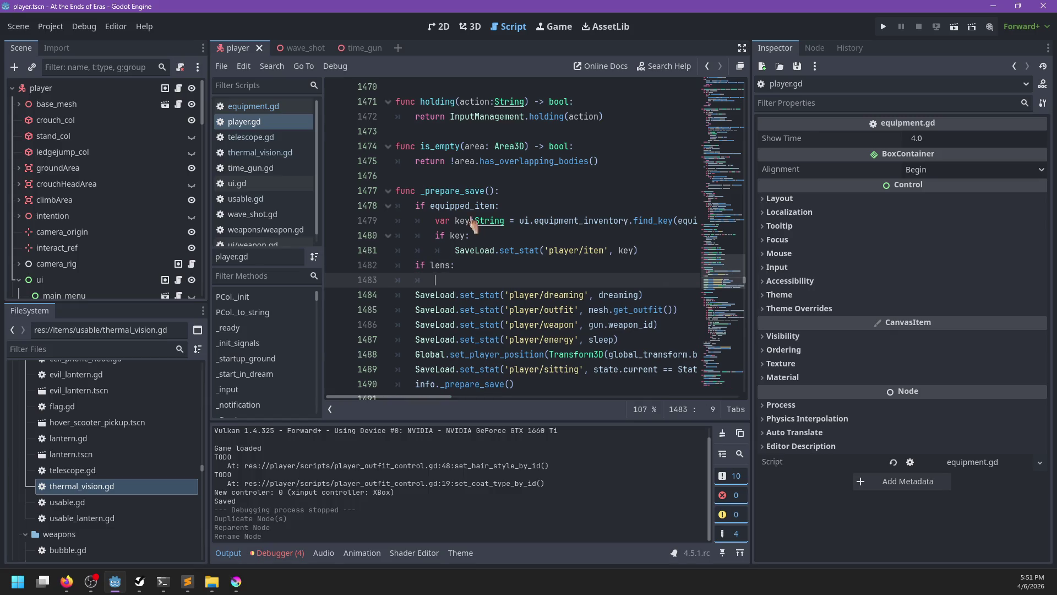
{"action": "left_click", "coordinate": [482, 207], "text": "ctrl"}
{"action": "key", "text": "ctrl+shift+d"}
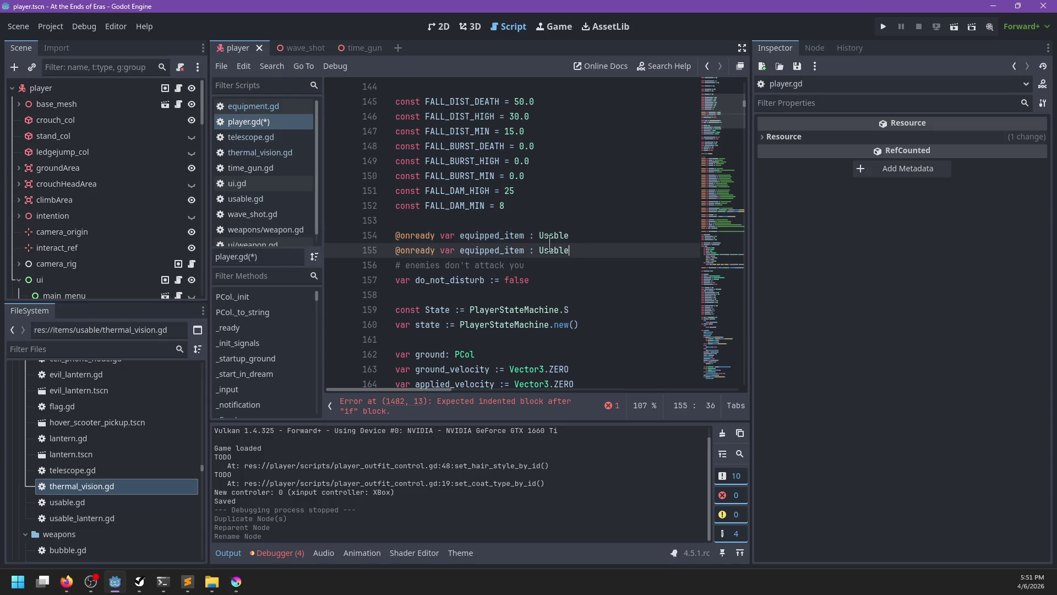
{"action": "double_click", "coordinate": [479, 250]}
{"action": "type", "text": "lens"}
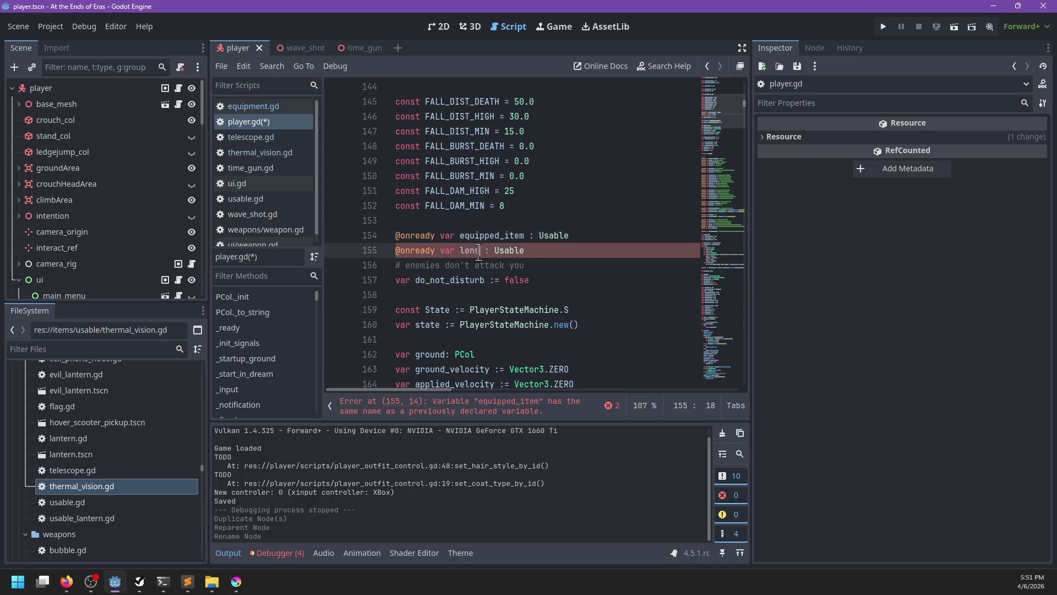
{"action": "key", "text": "ctrl+s"}
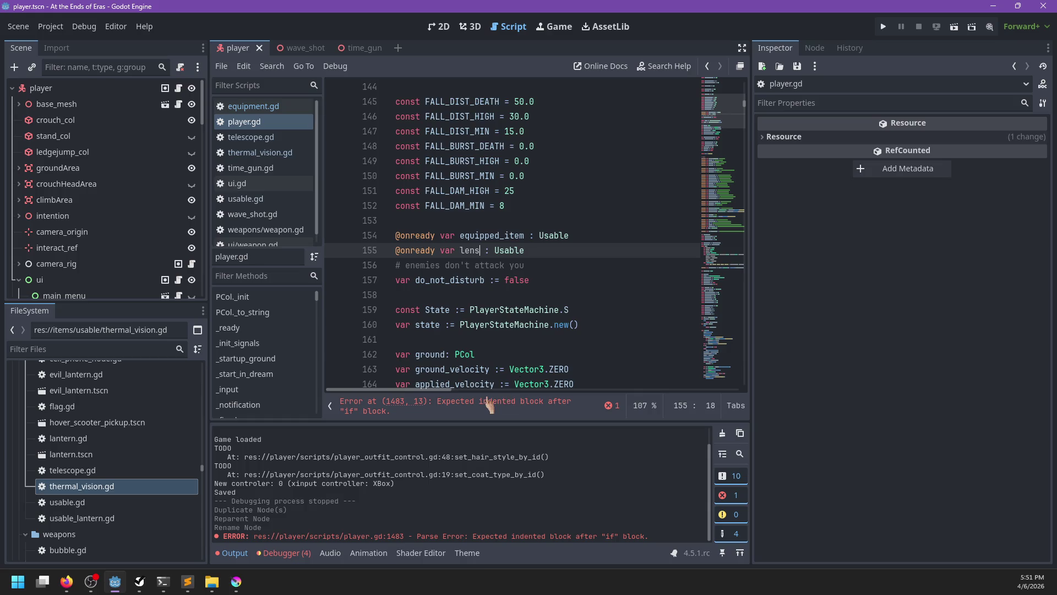
Copy the three lines saving equipped_item's key into the if lens block, change them to lens, and save
{"action": "left_click", "coordinate": [489, 406]}
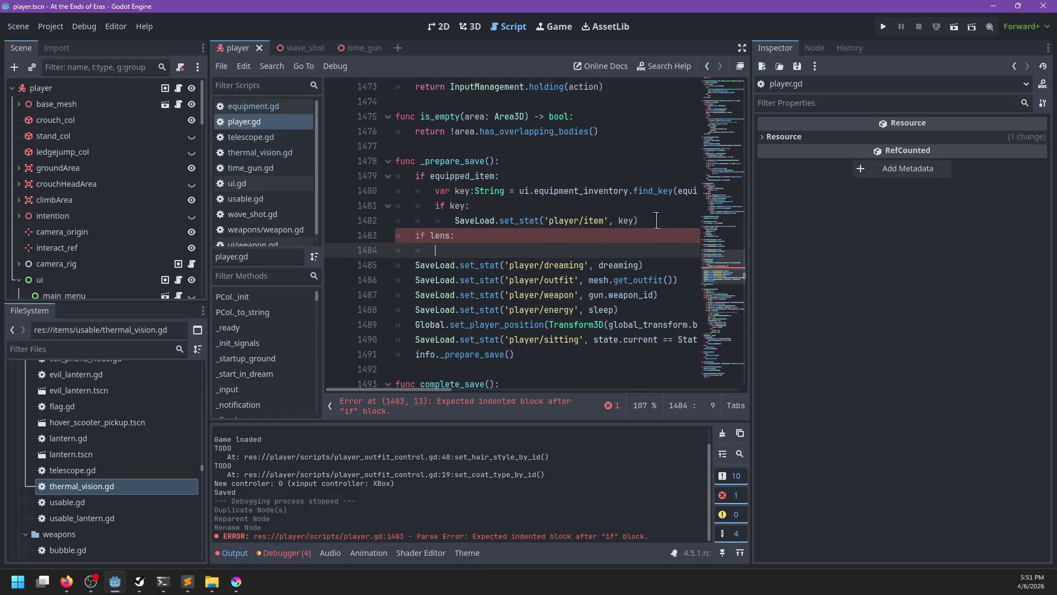
{"action": "left_click_drag", "start_coordinate": [657, 220], "coordinate": [623, 177]}
{"action": "key", "text": "ctrl+c"}
{"action": "left_click", "coordinate": [471, 250]}
{"action": "key", "text": "ctrl+v"}
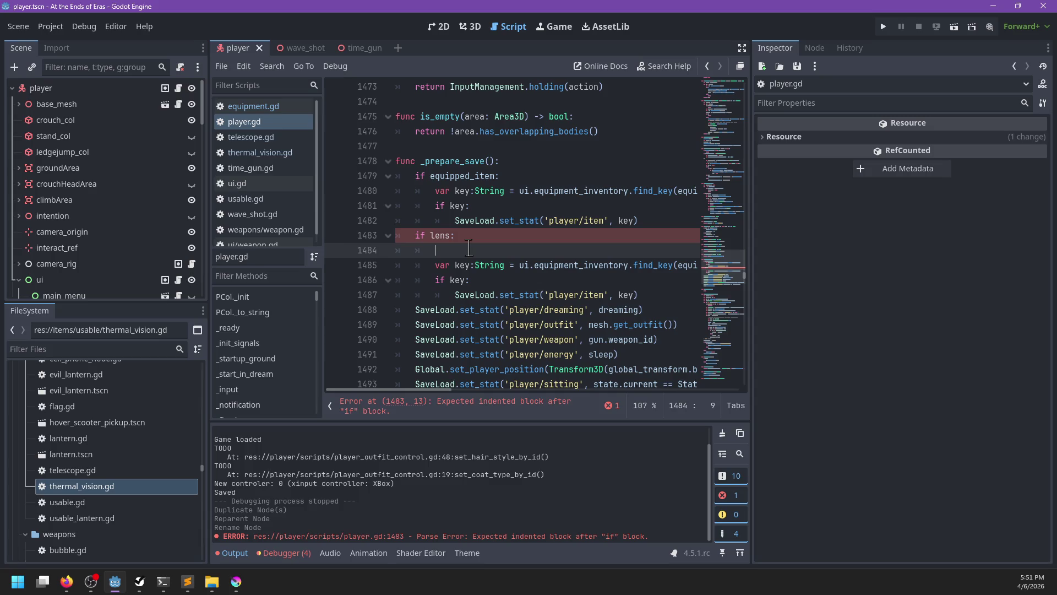
{"action": "key", "text": "Up"}
{"action": "scroll", "coordinate": [495, 248], "scroll_direction": "right", "scroll_amount": 5}
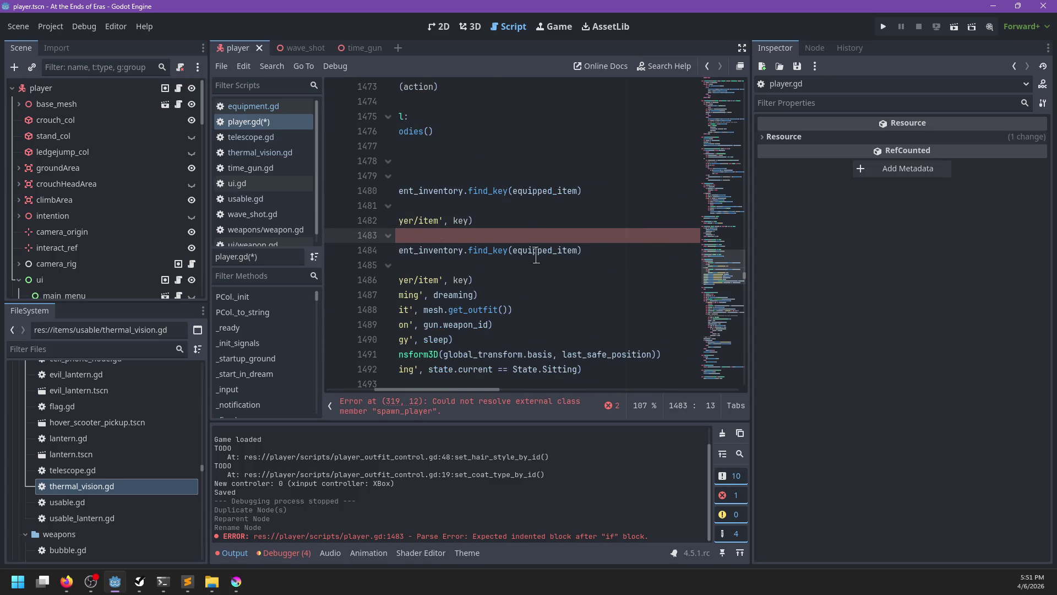
{"action": "double_click", "coordinate": [545, 250]}
{"action": "type", "text": "lens"}
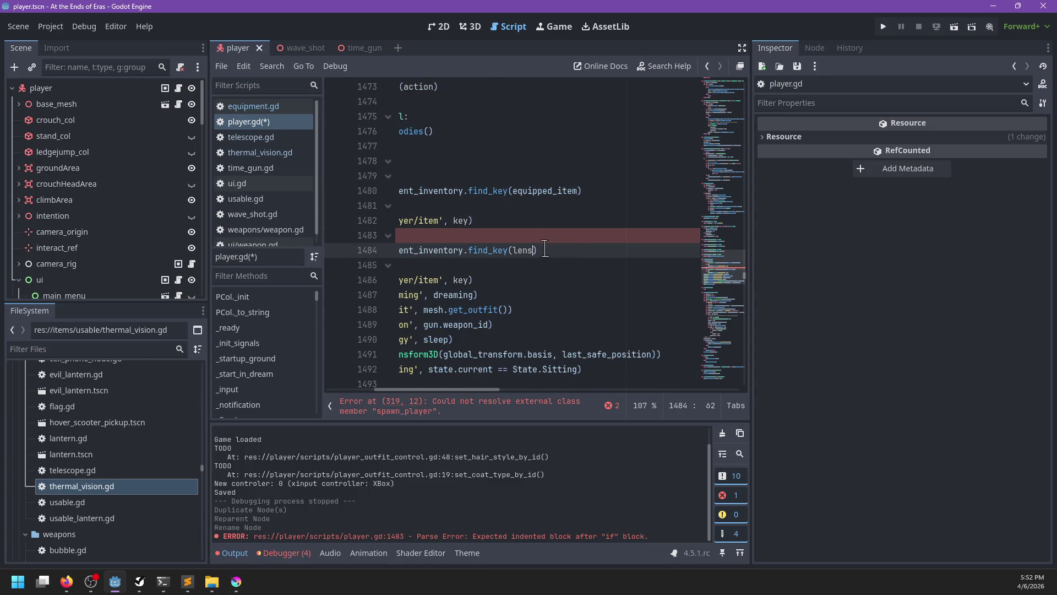
{"action": "scroll", "coordinate": [504, 259], "scroll_direction": "left", "scroll_amount": 5}
{"action": "key", "text": "ctrl+s"}
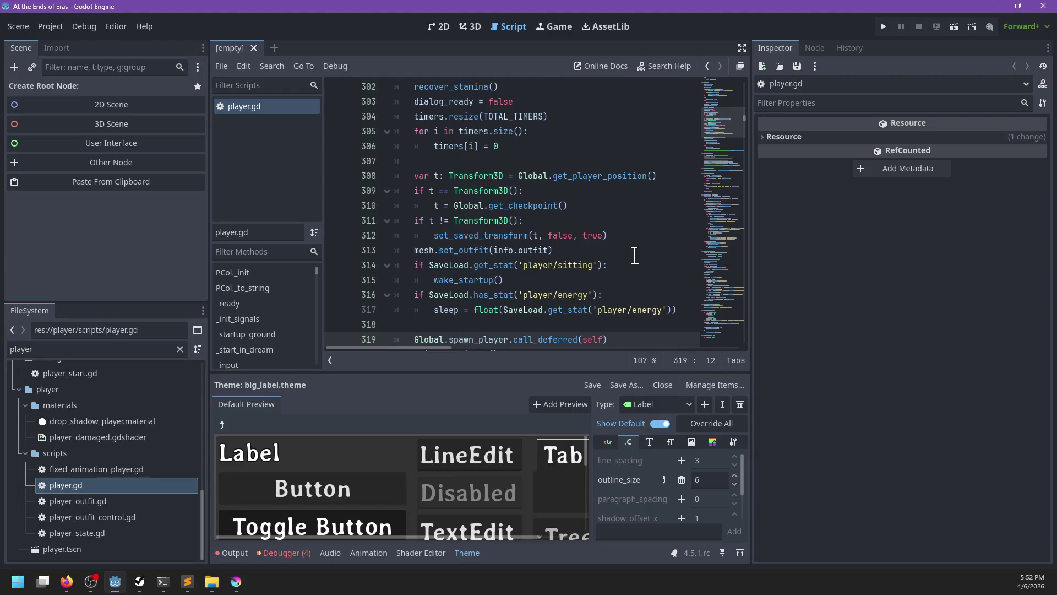
Search player.gd for lens and review the if lens block around line 1484
{"action": "left_click", "coordinate": [634, 255]}
{"action": "key", "text": "ctrl+f"}
{"action": "type", "text": "lens"}
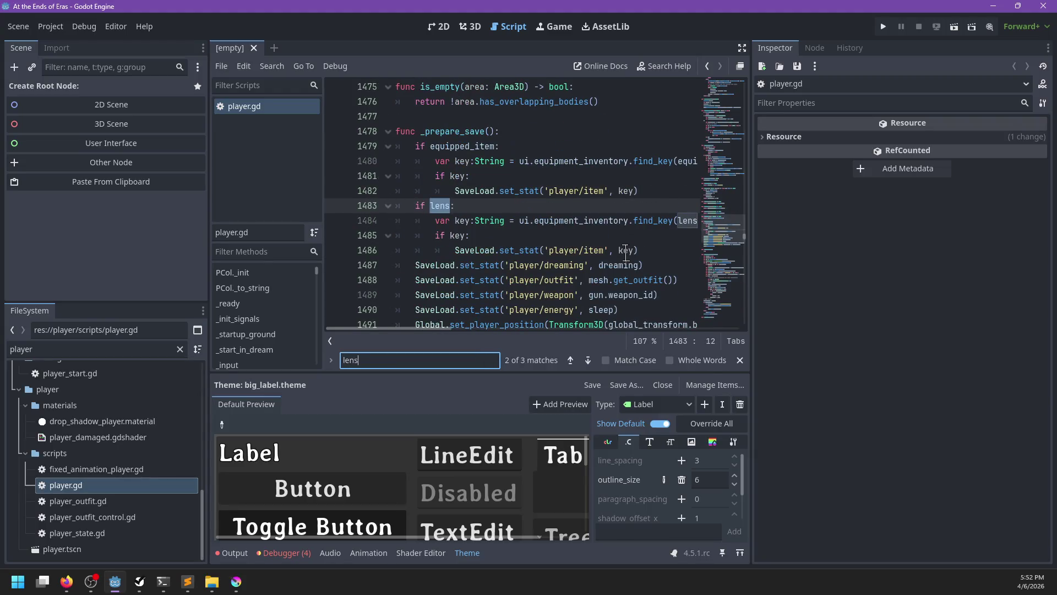
{"action": "key", "text": "Escape"}
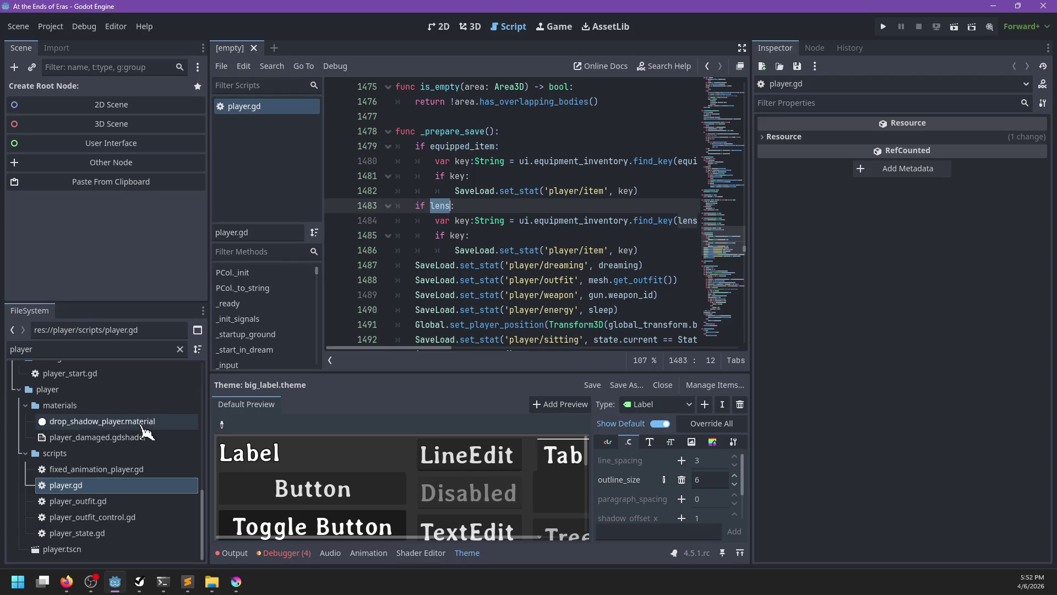
{"action": "double_click", "coordinate": [112, 348]}
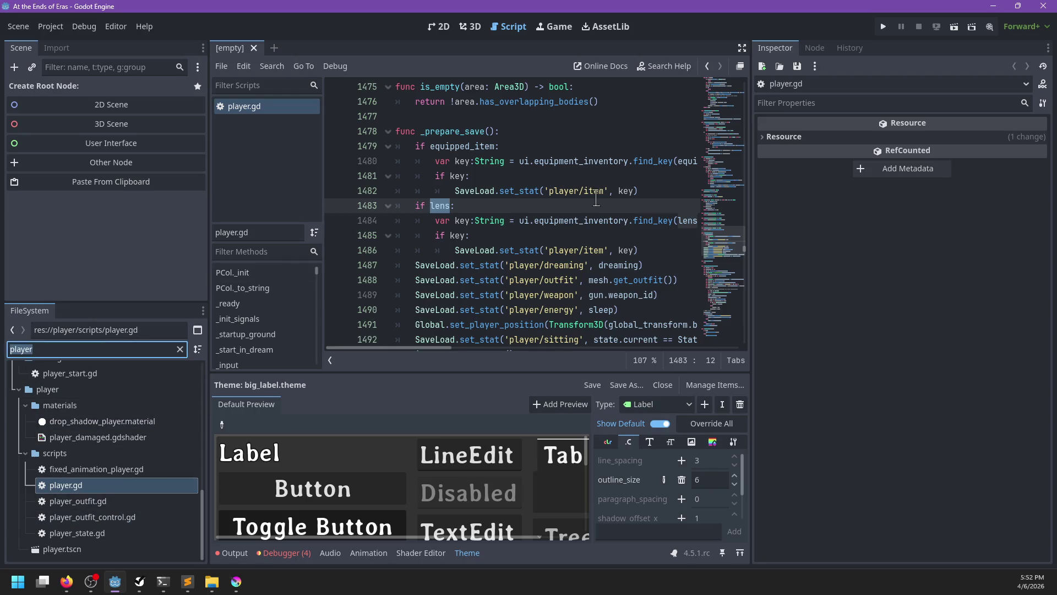
{"action": "left_click", "coordinate": [577, 203]}
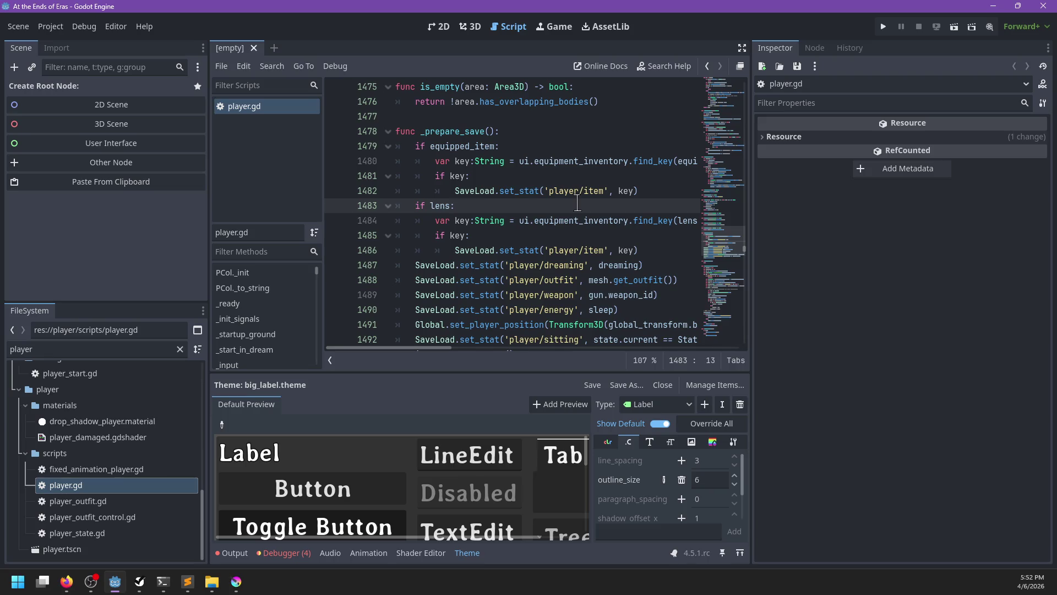
{"action": "scroll", "coordinate": [138, 416], "scroll_direction": "up", "scroll_amount": 10}
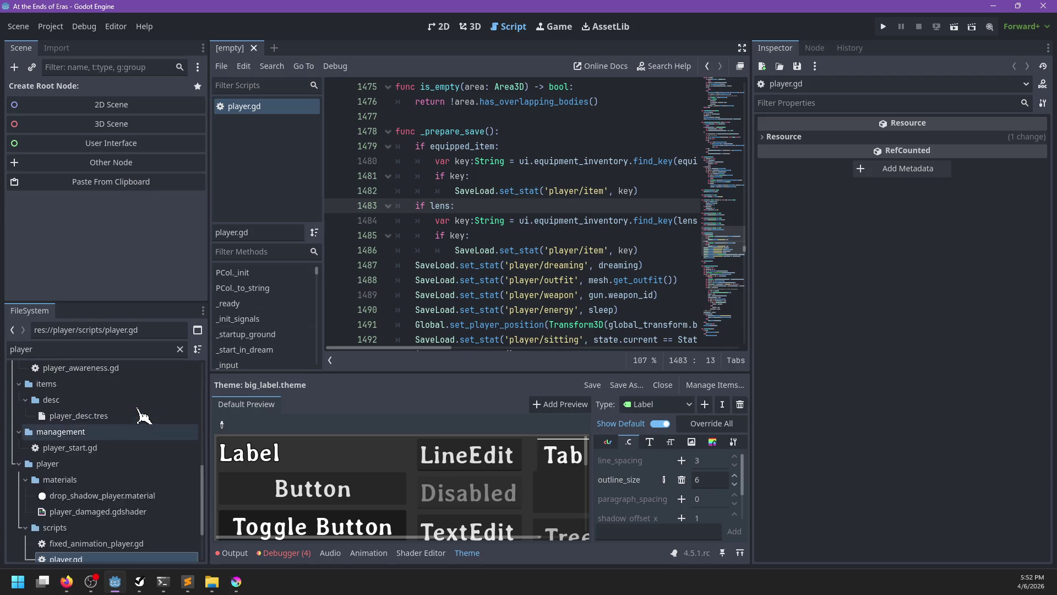
{"action": "scroll", "coordinate": [136, 418], "scroll_direction": "down", "scroll_amount": 10}
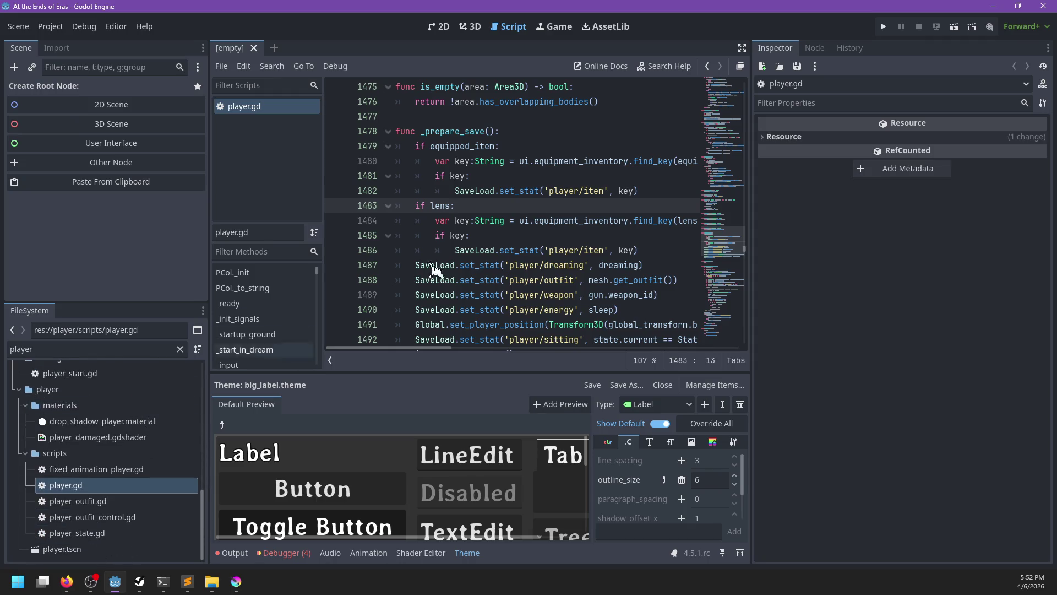
{"action": "left_click", "coordinate": [507, 226]}
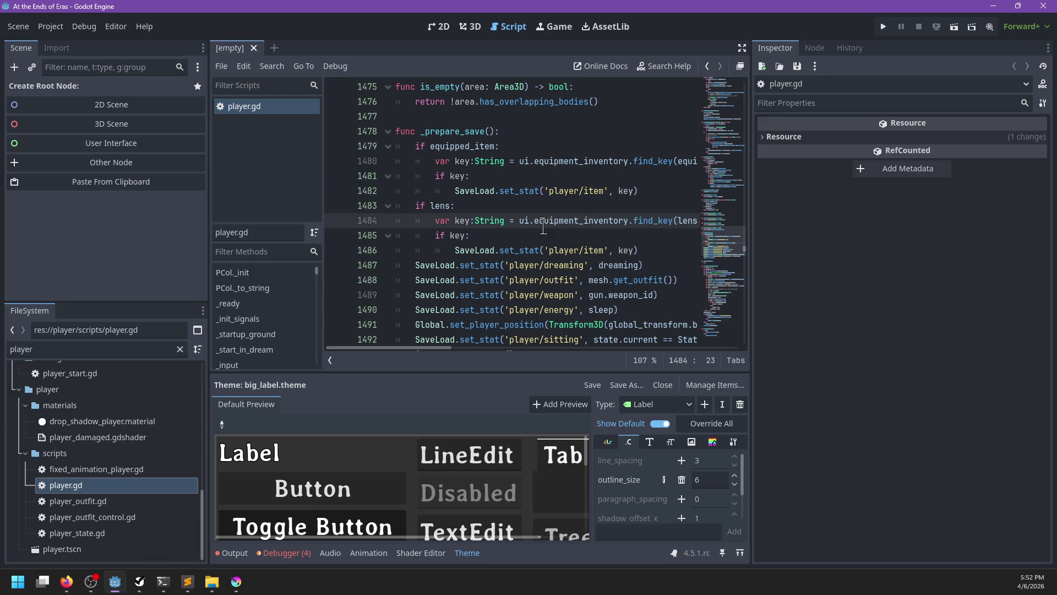
{"action": "scroll", "coordinate": [562, 230], "scroll_direction": "down", "scroll_amount": 4}
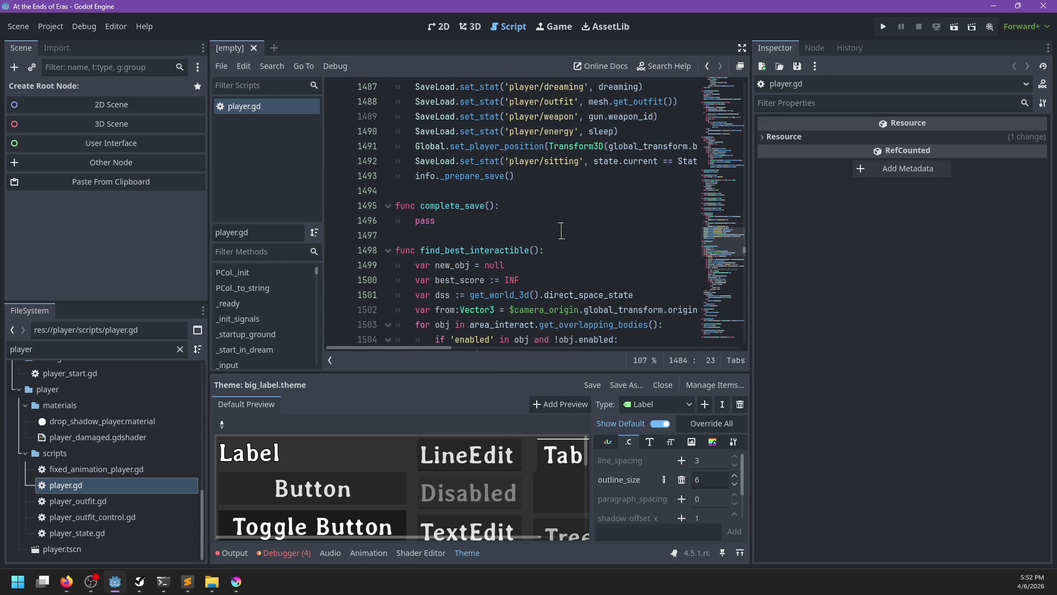
{"action": "scroll", "coordinate": [562, 231], "scroll_direction": "up", "scroll_amount": 2}
Filter the FileSystem for 'ui' and scroll down to the ui folder's scripts
{"action": "double_click", "coordinate": [92, 348]}
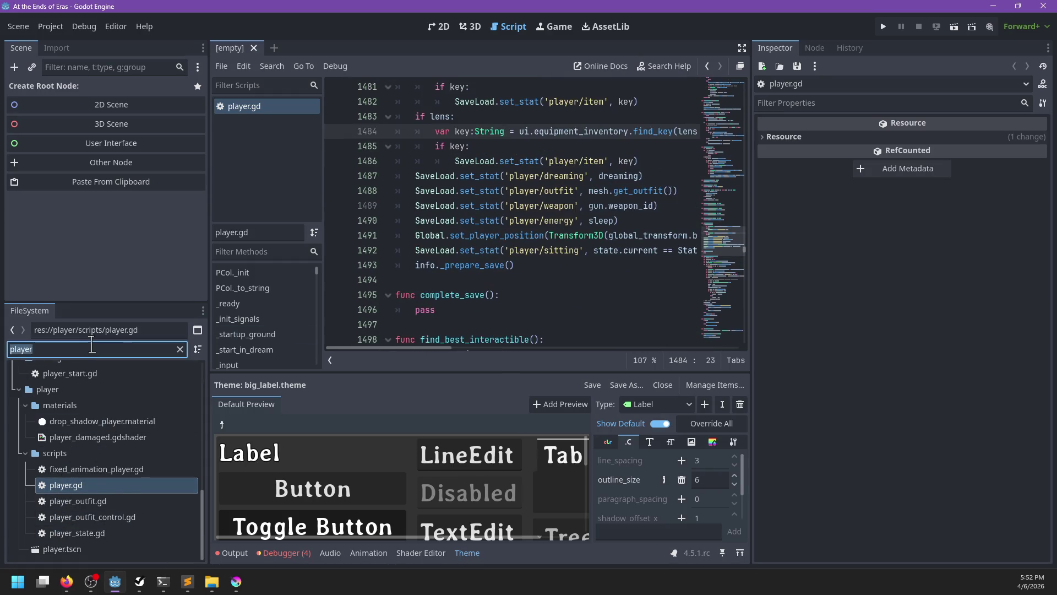
{"action": "type", "text": "ui"}
{"action": "scroll", "coordinate": [171, 466], "scroll_direction": "down", "scroll_amount": 10}
{"action": "scroll", "coordinate": [170, 466], "scroll_direction": "down", "scroll_amount": 10}
{"action": "scroll", "coordinate": [171, 467], "scroll_direction": "down", "scroll_amount": 3}
{"action": "scroll", "coordinate": [112, 427], "scroll_direction": "down", "scroll_amount": 5}
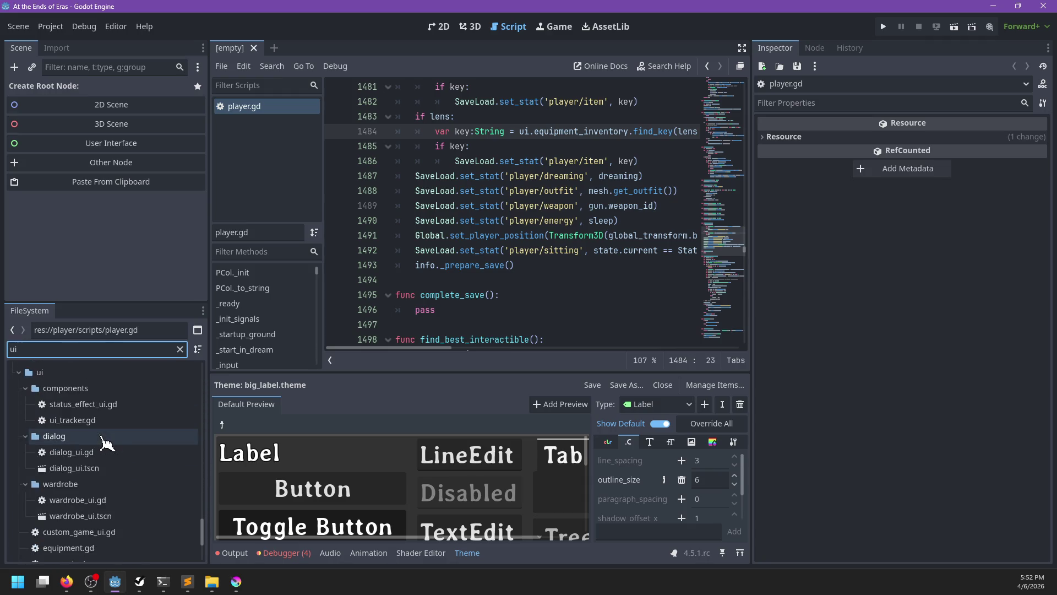
Open ui.gd, find the Usable type hint, and add a space after item: on line 290
{"action": "scroll", "coordinate": [114, 457], "scroll_direction": "down", "scroll_amount": 4}
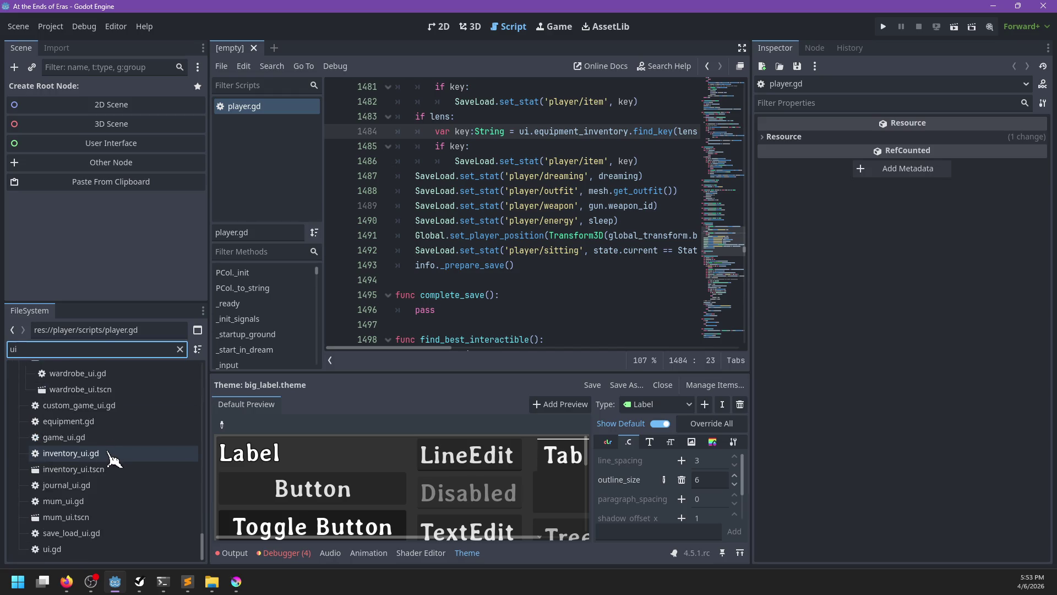
{"action": "double_click", "coordinate": [95, 549]}
{"action": "left_click", "coordinate": [564, 207]}
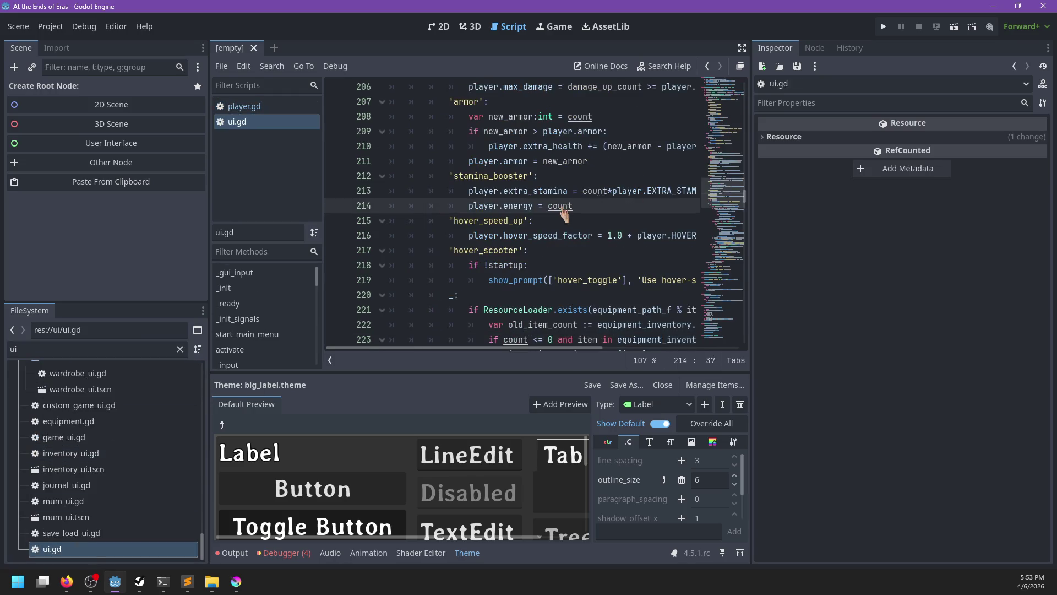
{"action": "key", "text": "ctrl+f"}
{"action": "type", "text": "Usable"}
{"action": "key", "text": "Escape"}
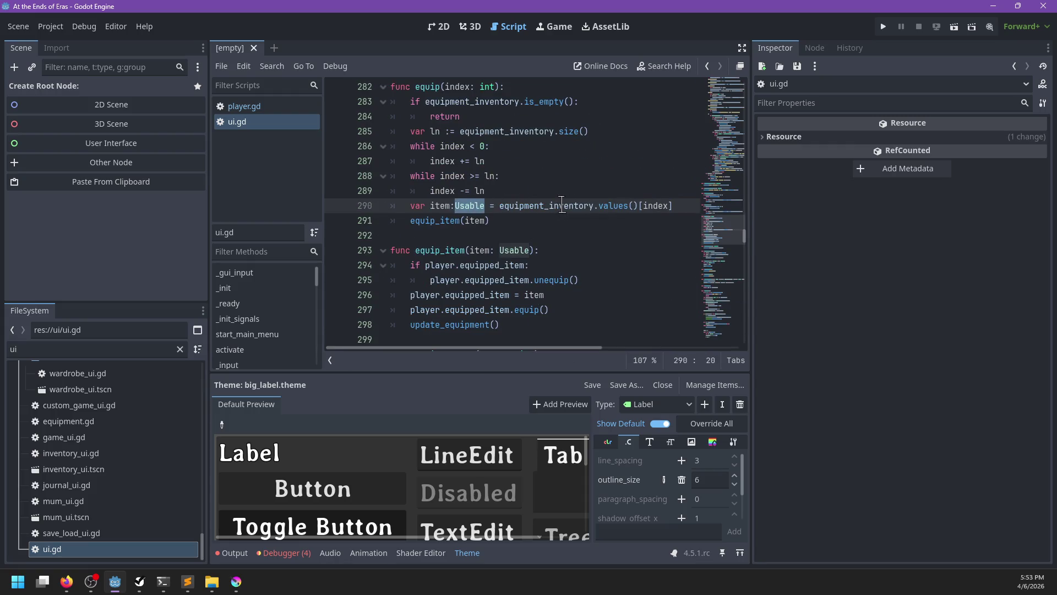
{"action": "scroll", "coordinate": [494, 223], "scroll_direction": "up", "scroll_amount": 2}
{"action": "left_click", "coordinate": [455, 296]}
{"action": "key", "text": "ctrl+f"}
{"action": "key", "text": "Return"}
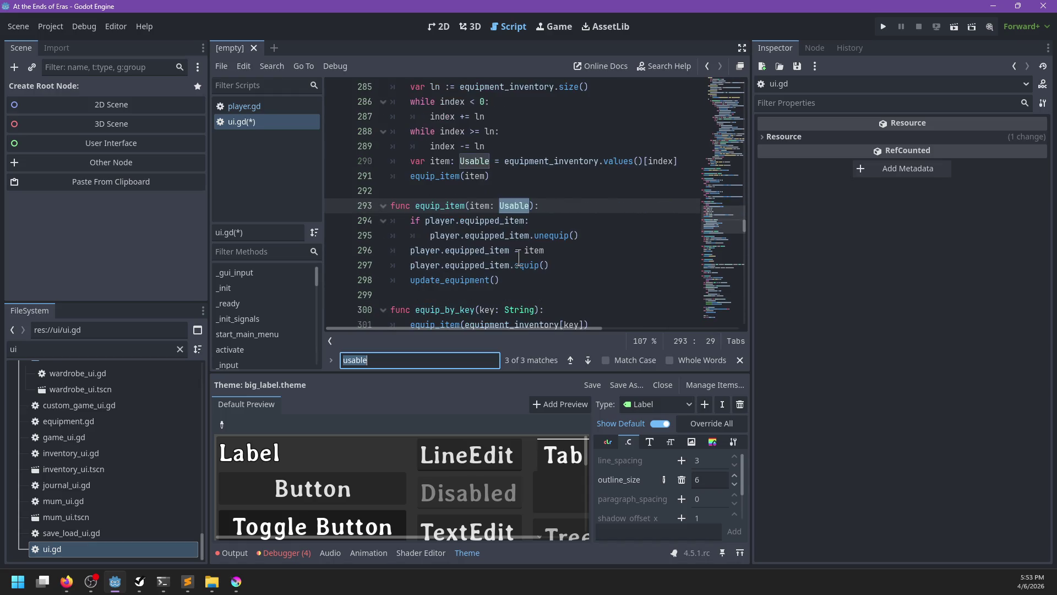
{"action": "key", "text": "Return"}
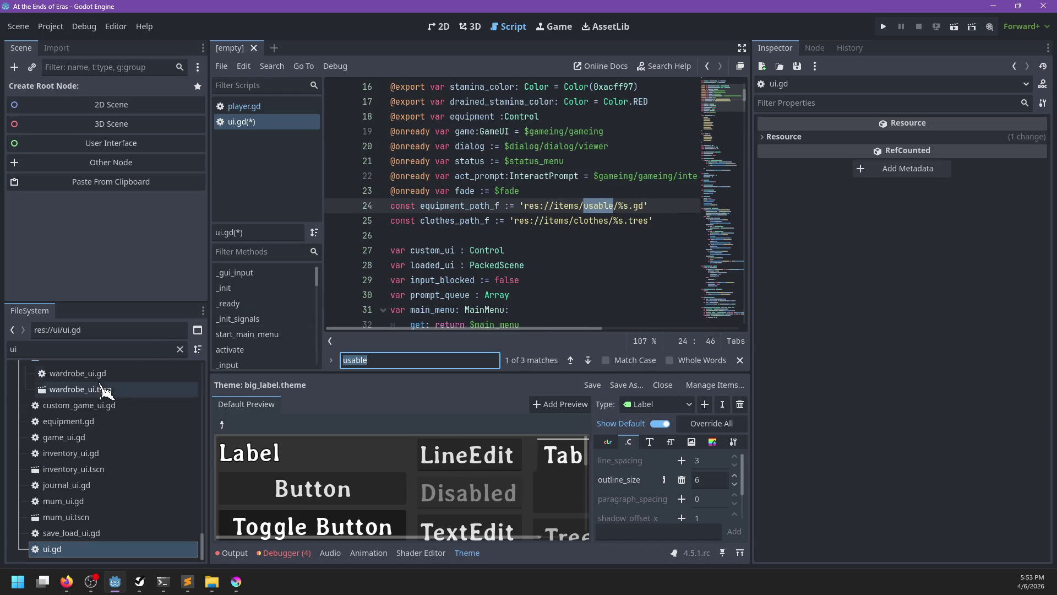
Filter the FileSystem for 'player' and open player.tscn
{"action": "double_click", "coordinate": [97, 349]}
{"action": "type", "text": "player"}
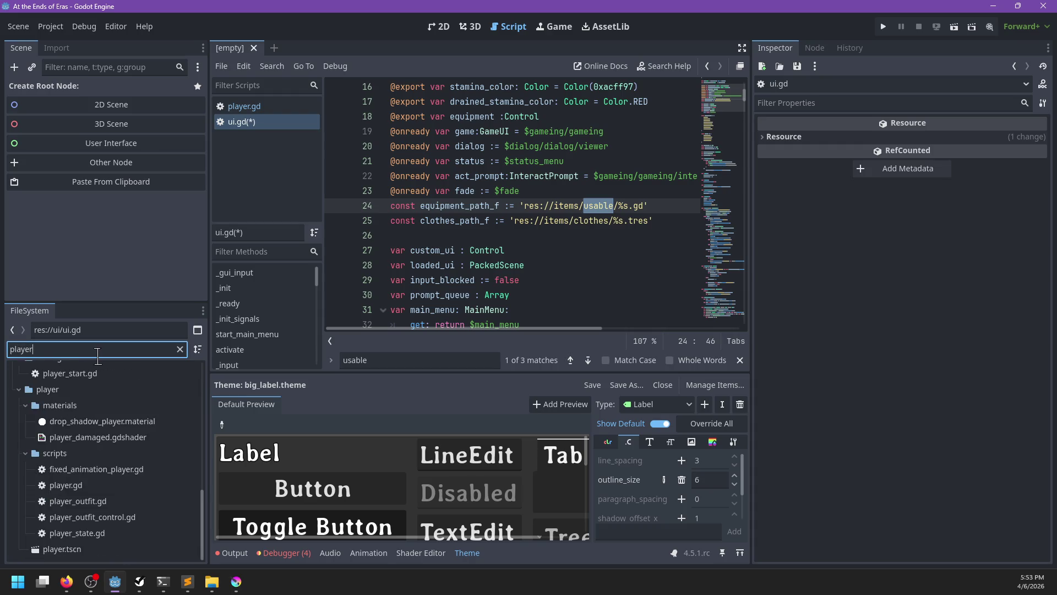
{"action": "double_click", "coordinate": [99, 549]}
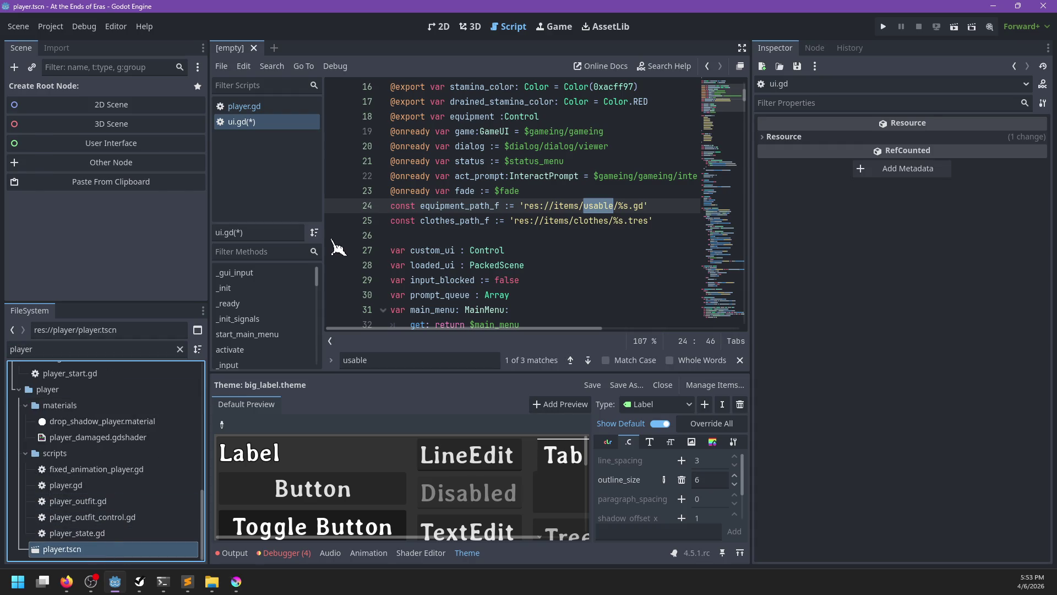
In ui.gd, search for equipment_path and go to the equipment_inventory declaration on line 56
{"action": "left_click", "coordinate": [525, 236]}
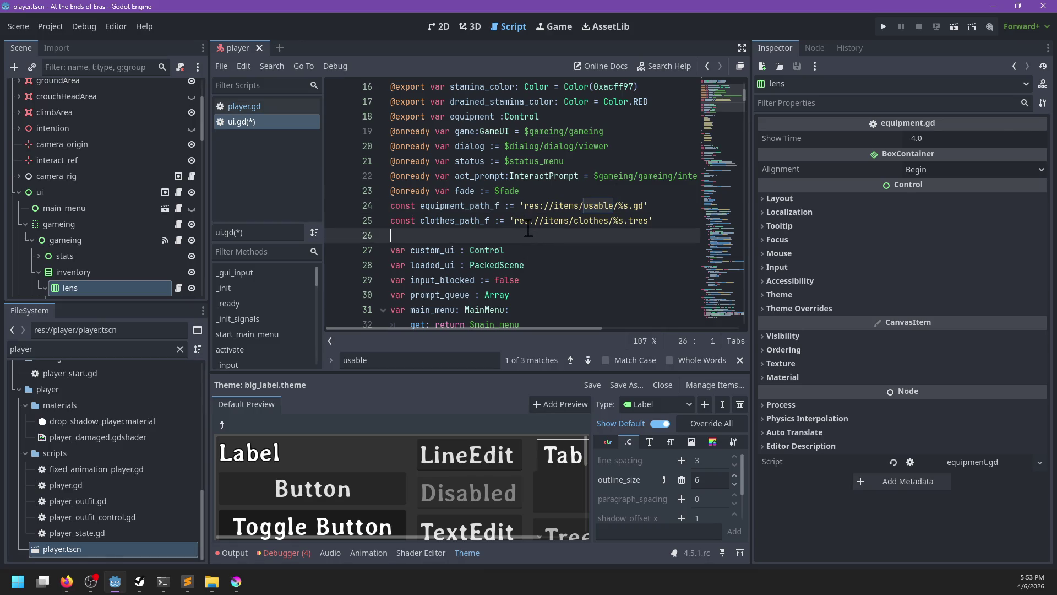
{"action": "left_click", "coordinate": [661, 199]}
{"action": "key", "text": "ctrl+f"}
{"action": "type", "text": "equipment_"}
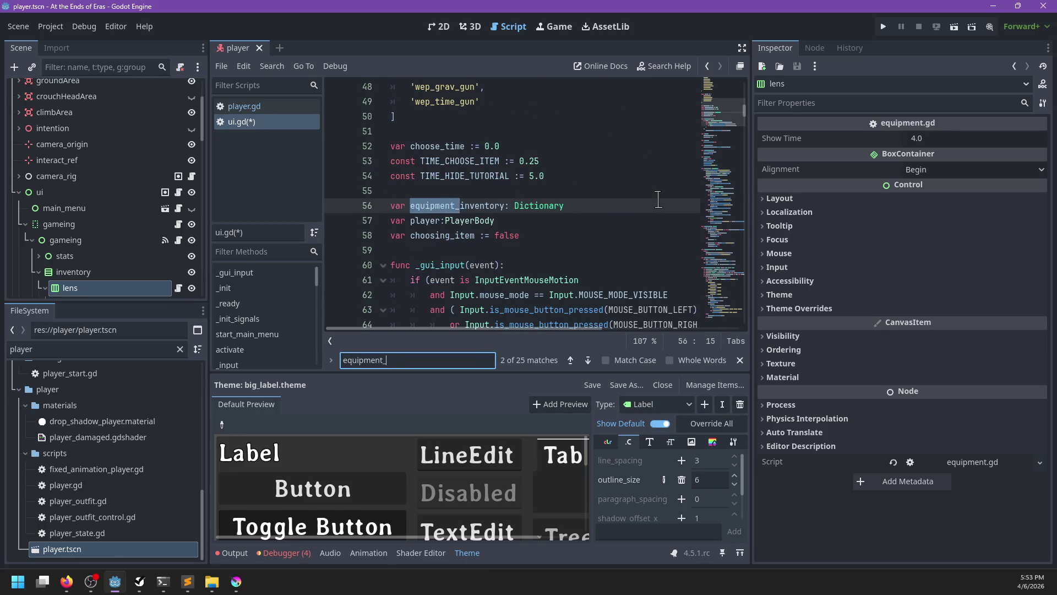
{"action": "type", "text": "path"}
{"action": "key", "text": "Escape"}
{"action": "key", "text": "ctrl+f"}
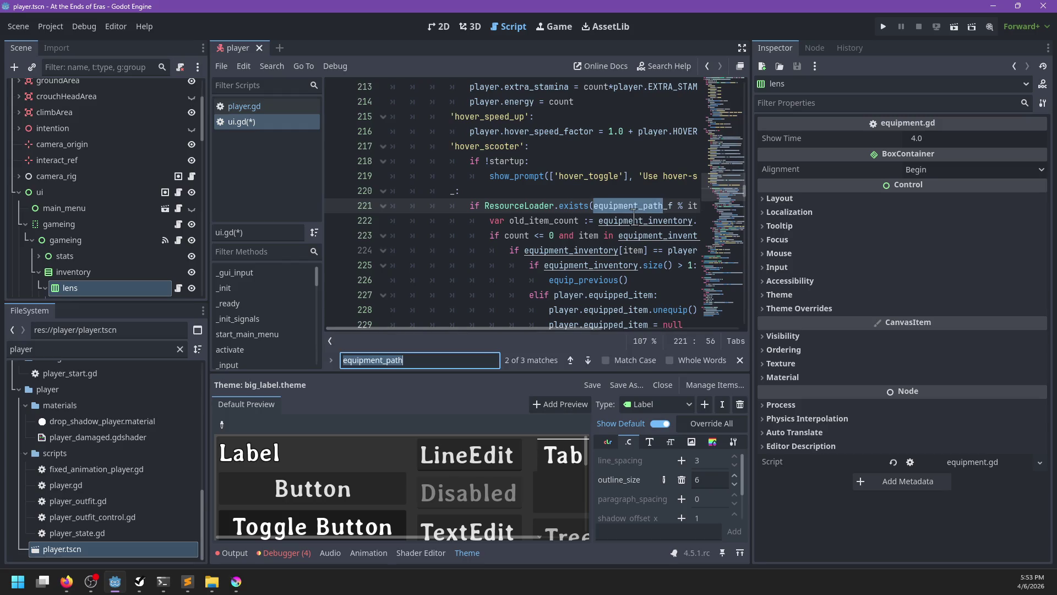
{"action": "left_click", "coordinate": [628, 223], "text": "ctrl"}
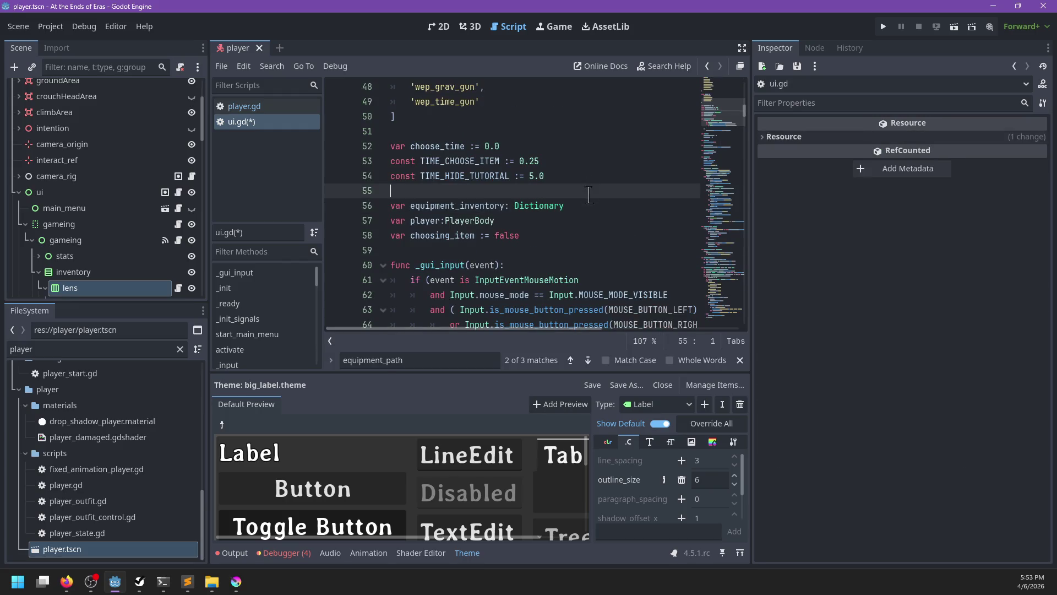
Duplicate the equipment_inventory declaration as lens_inventory, type both Dictionary[String, Usable], and save ui.gd
{"action": "key", "text": "ctrl+shift+d"}
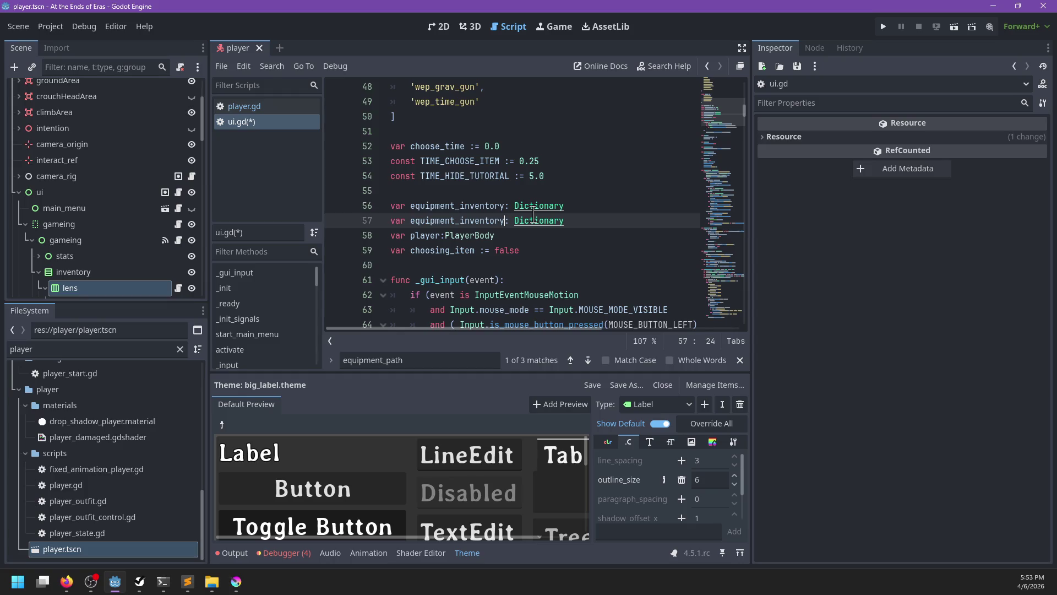
{"action": "key", "text": "ctrl+BackSpace"}
{"action": "type", "text": "lens_inventory"}
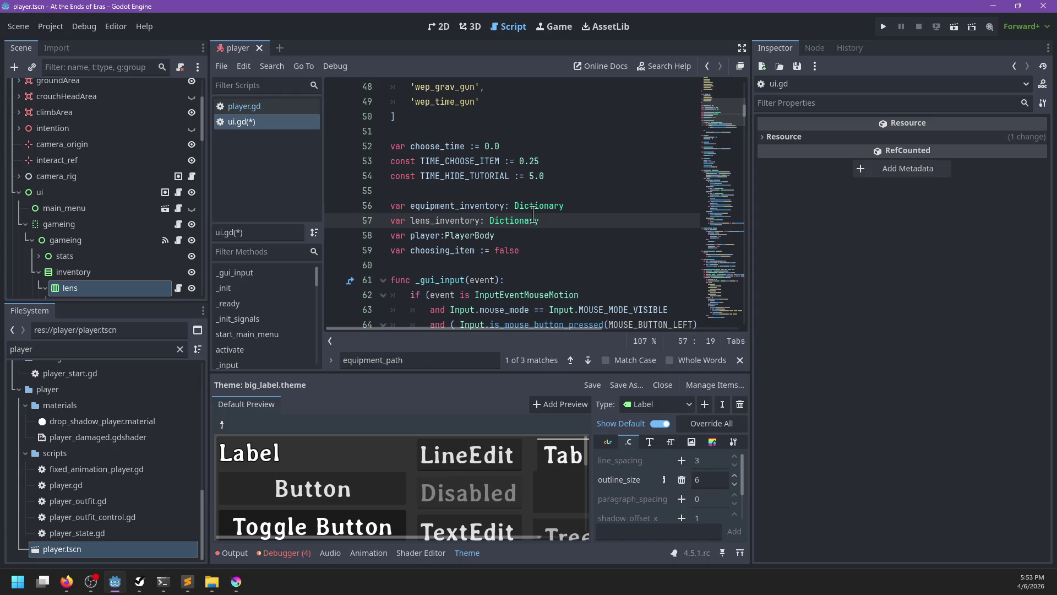
{"action": "left_click", "coordinate": [596, 205]}
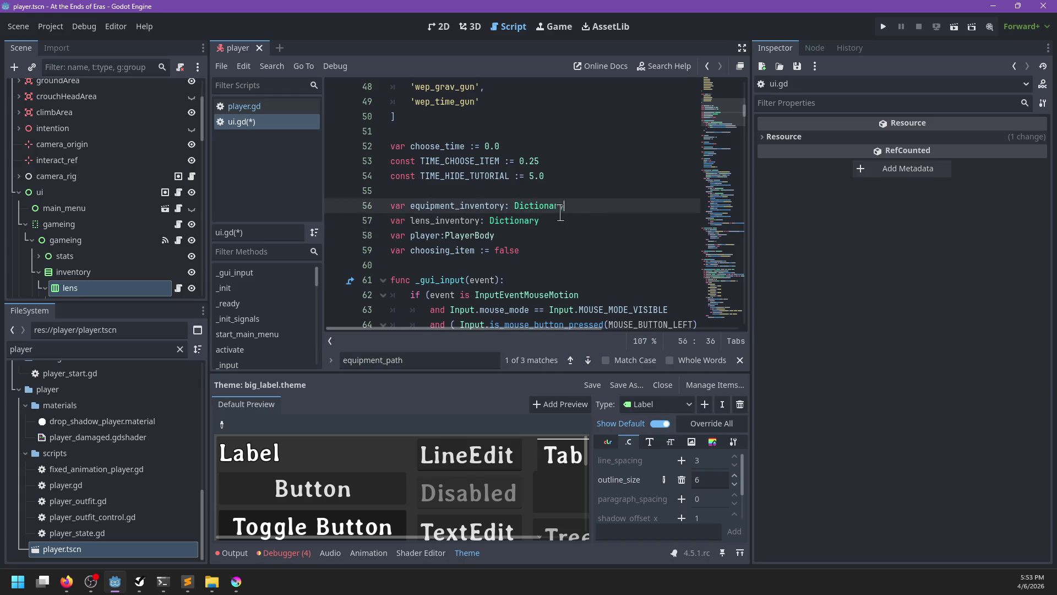
{"action": "type", "text": "[string, U"}
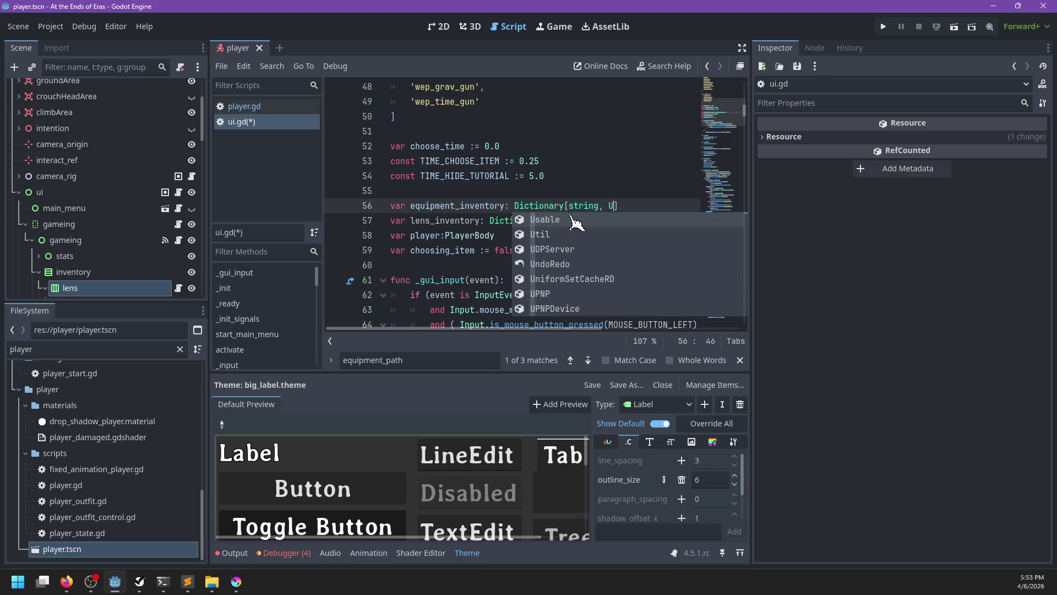
{"action": "key", "text": "BackSpace"}
{"action": "key", "text": "BackSpace"}
{"action": "key", "text": "BackSpace"}
{"action": "type", "text": "String, Usable"}
{"action": "key", "text": "Escape"}
{"action": "key", "text": "Escape"}
{"action": "key", "text": "Down"}
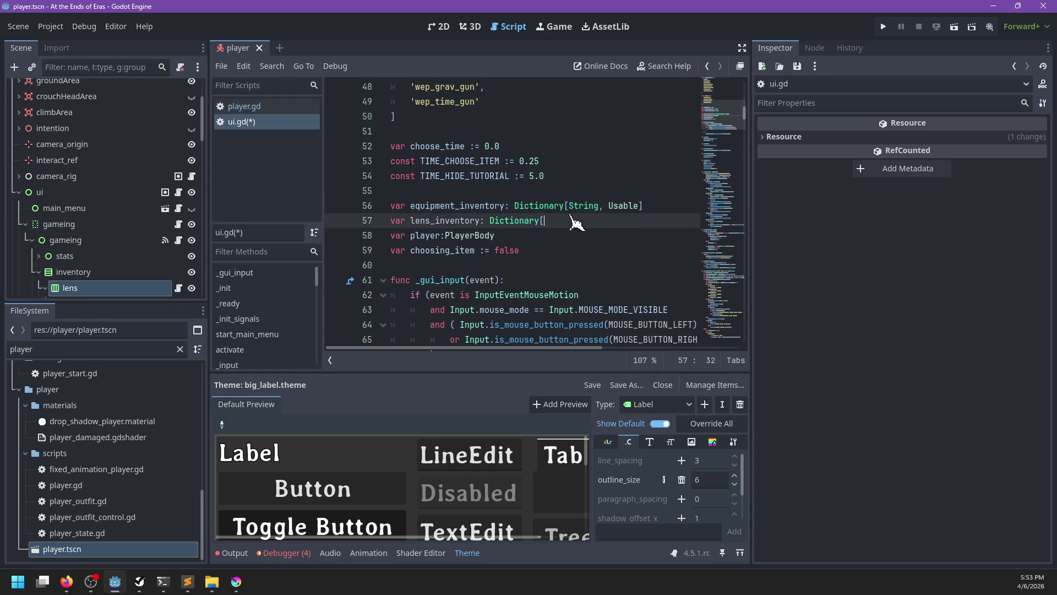
{"action": "type", "text": "ble]"}
{"action": "key", "text": "ctrl+s"}
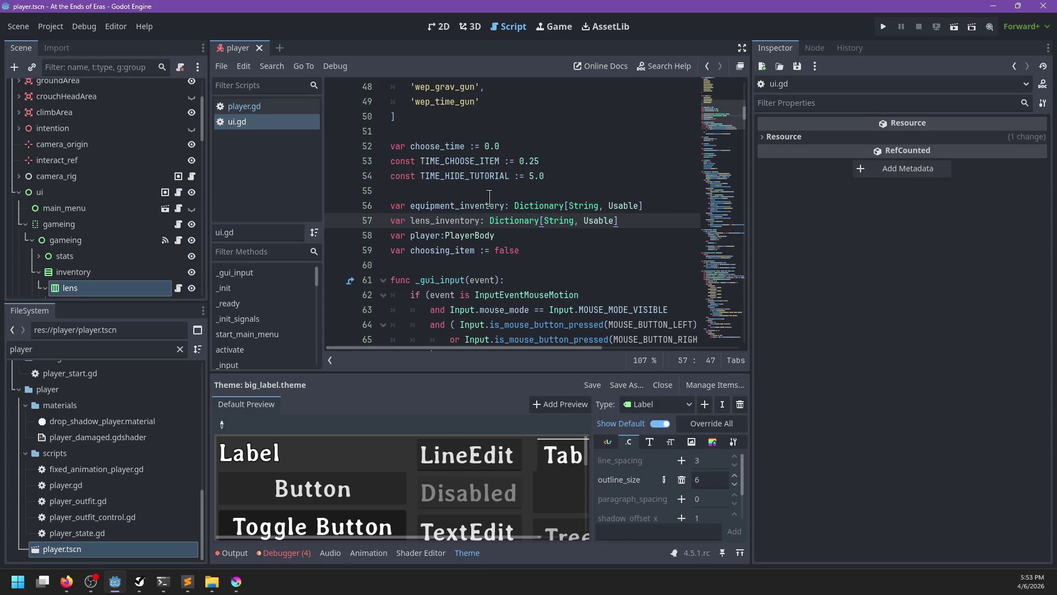
In _init, duplicate the equipment_inventory initialisation as lens_inventory = {}
{"action": "left_click", "coordinate": [484, 206]}
{"action": "left_click", "coordinate": [499, 205]}
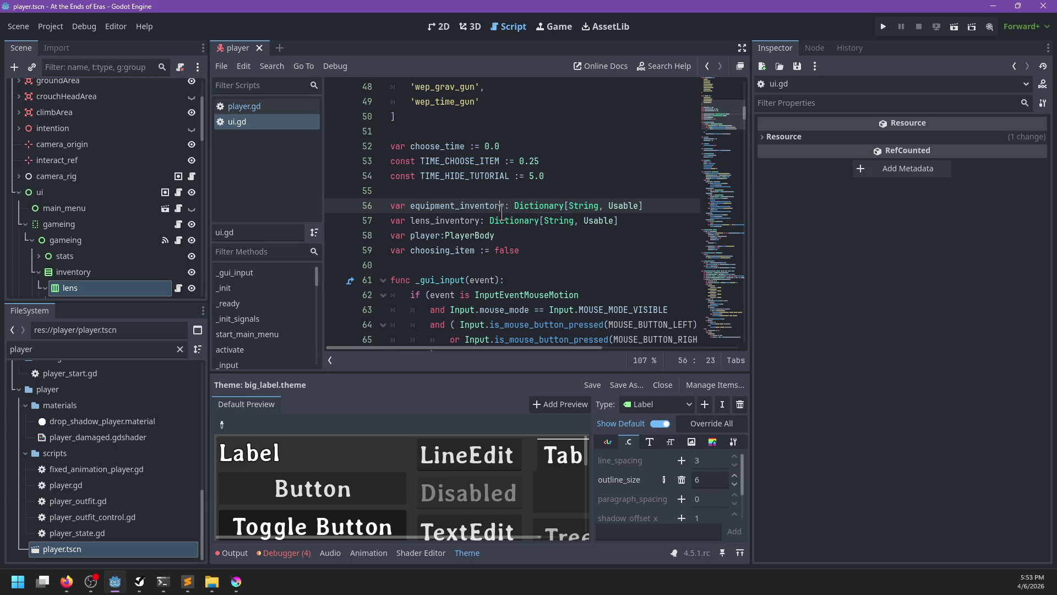
{"action": "key", "text": "ctrl+f"}
{"action": "type", "text": "equipment_inv"}
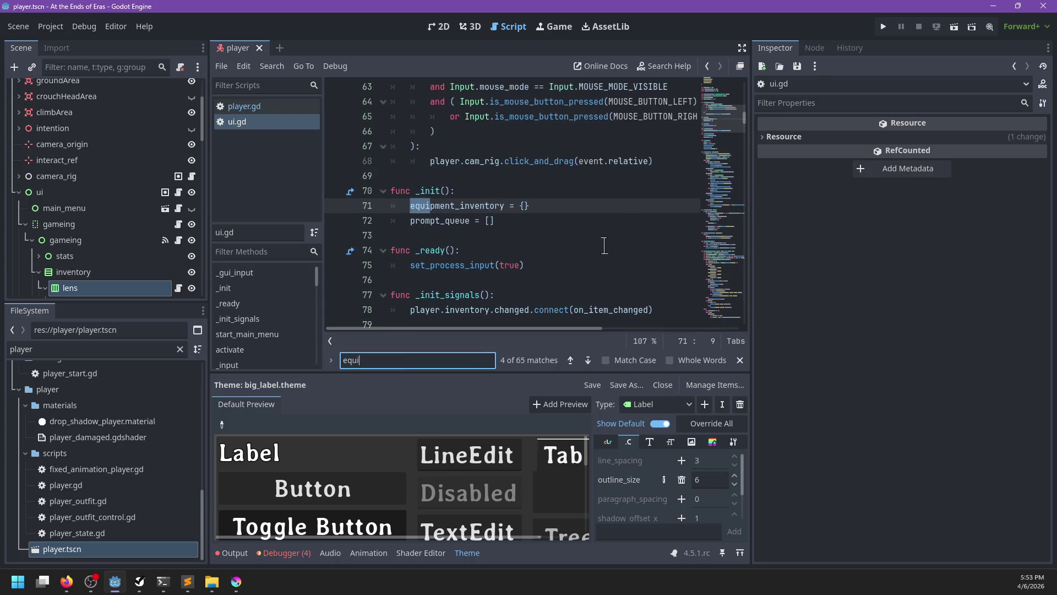
{"action": "key", "text": "Escape"}
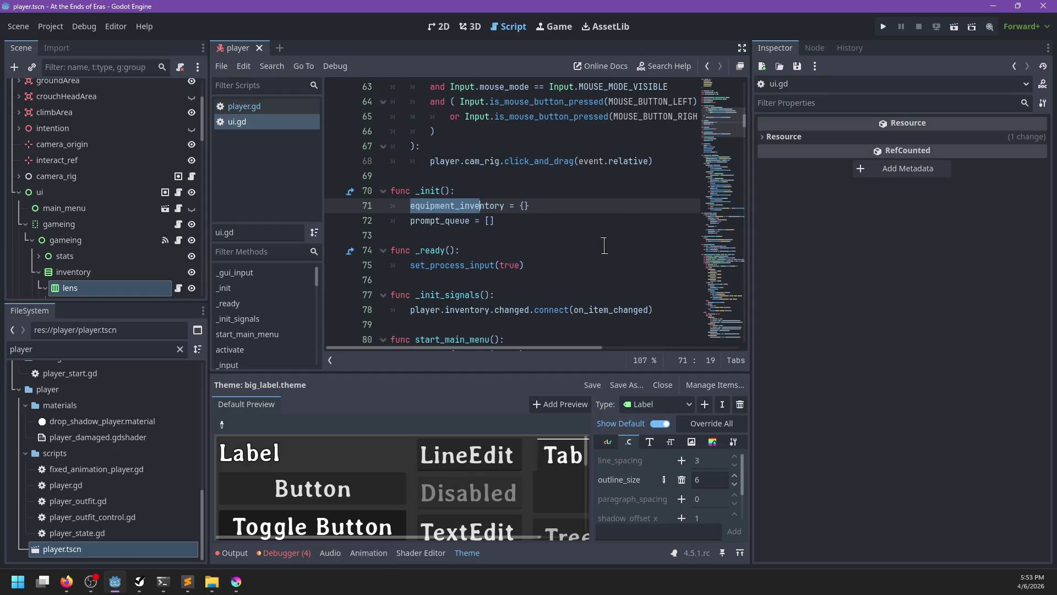
{"action": "key", "text": "ctrl+alt+Down"}
{"action": "key", "text": "Left"}
{"action": "key", "text": "ctrl+BackSpace"}
{"action": "type", "text": "lens"}
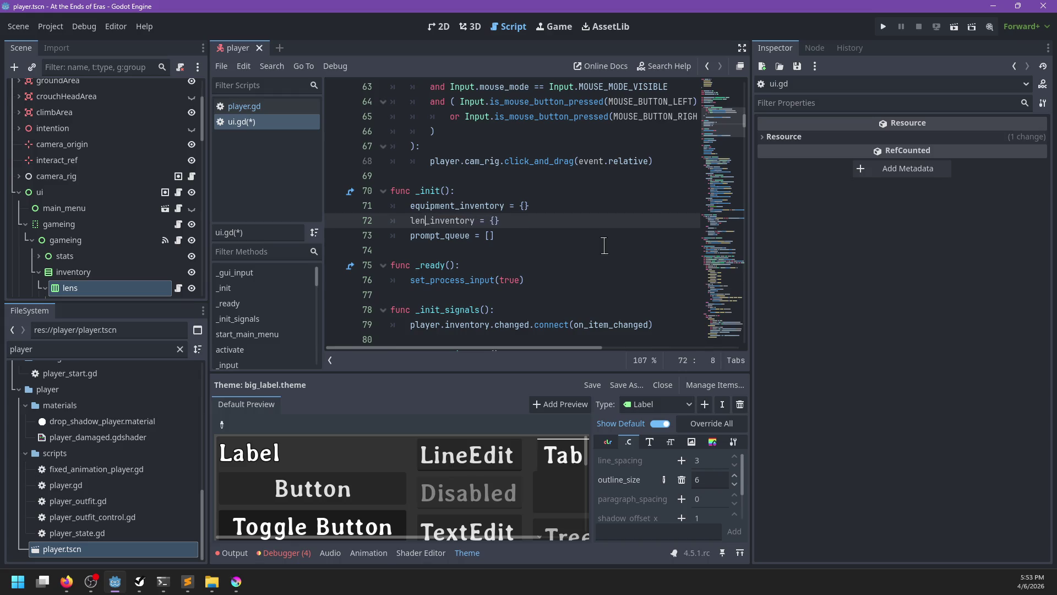
Search ui.gd for equipment_inventory uses, stepping to the matches on lines 129 and 224
{"action": "key", "text": "ctrl+f"}
{"action": "key", "text": "Escape"}
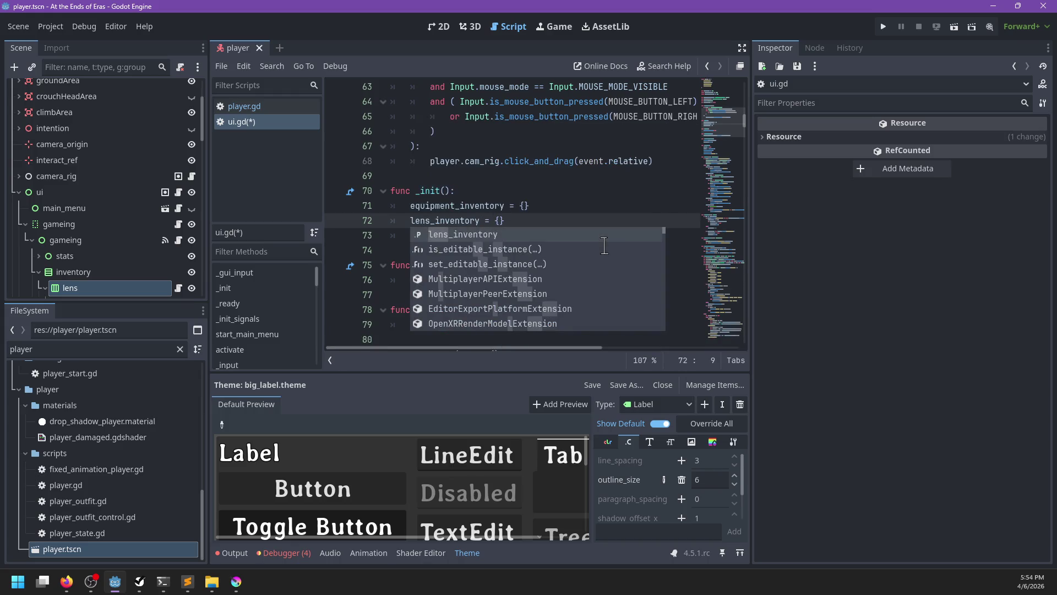
{"action": "key", "text": "ctrl+f"}
{"action": "key", "text": "Return"}
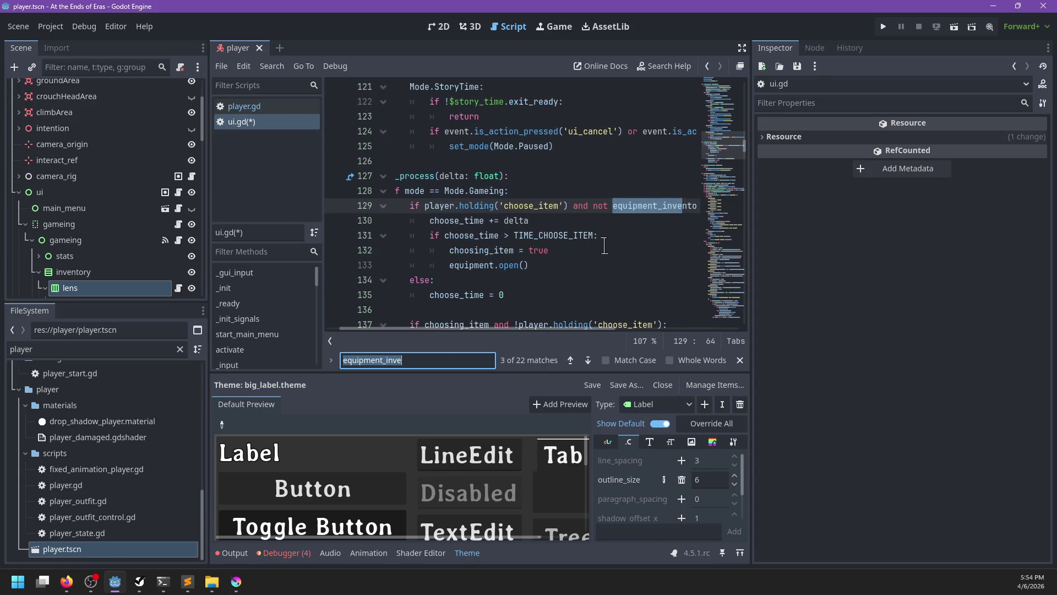
{"action": "scroll", "coordinate": [600, 246], "scroll_direction": "right", "scroll_amount": 2}
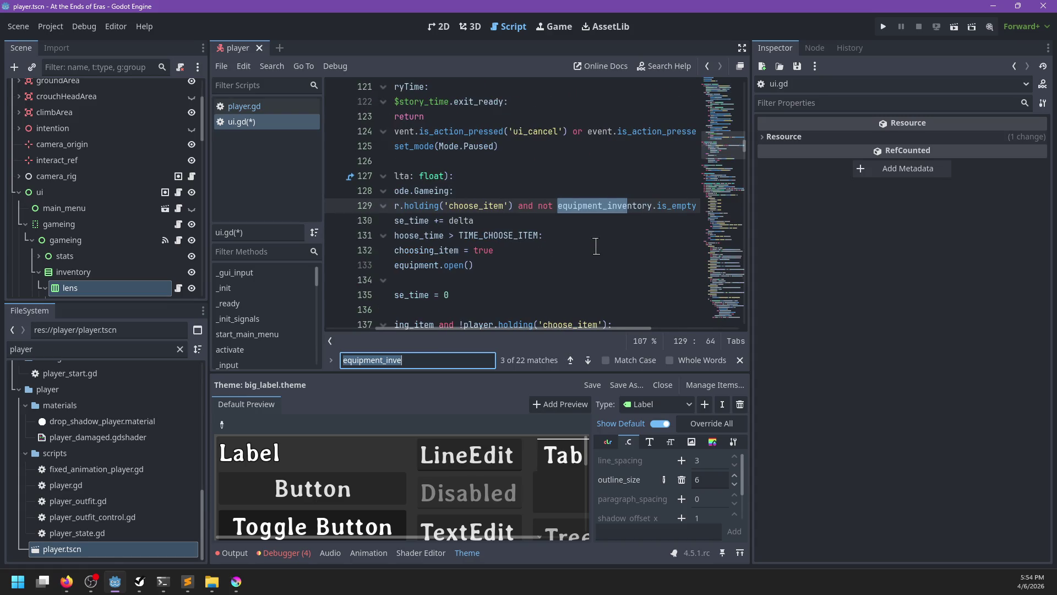
{"action": "scroll", "coordinate": [596, 245], "scroll_direction": "left", "scroll_amount": 3}
{"action": "scroll", "coordinate": [592, 246], "scroll_direction": "down", "scroll_amount": 1}
{"action": "scroll", "coordinate": [590, 246], "scroll_direction": "right", "scroll_amount": 5}
{"action": "scroll", "coordinate": [589, 246], "scroll_direction": "left", "scroll_amount": 5}
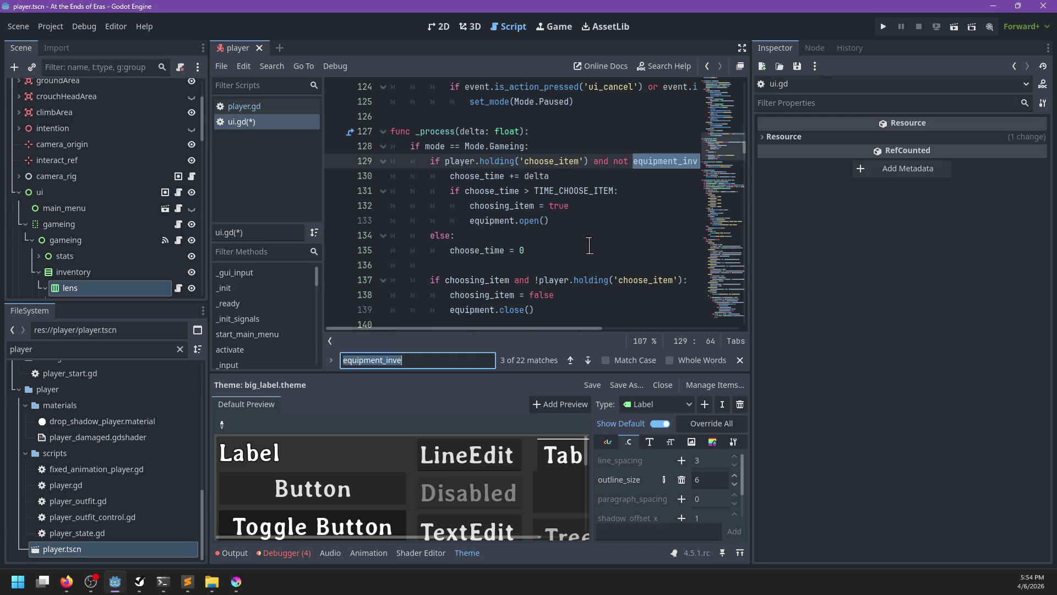
{"action": "key", "text": "Return"}
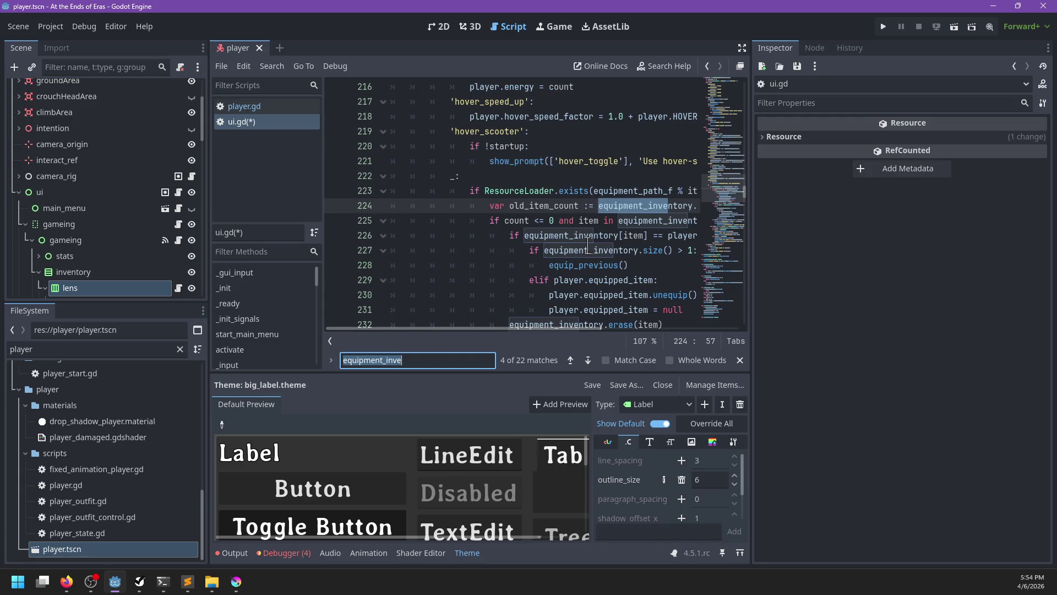
{"action": "scroll", "coordinate": [588, 245], "scroll_direction": "right", "scroll_amount": 5}
{"action": "scroll", "coordinate": [588, 248], "scroll_direction": "left", "scroll_amount": 2}
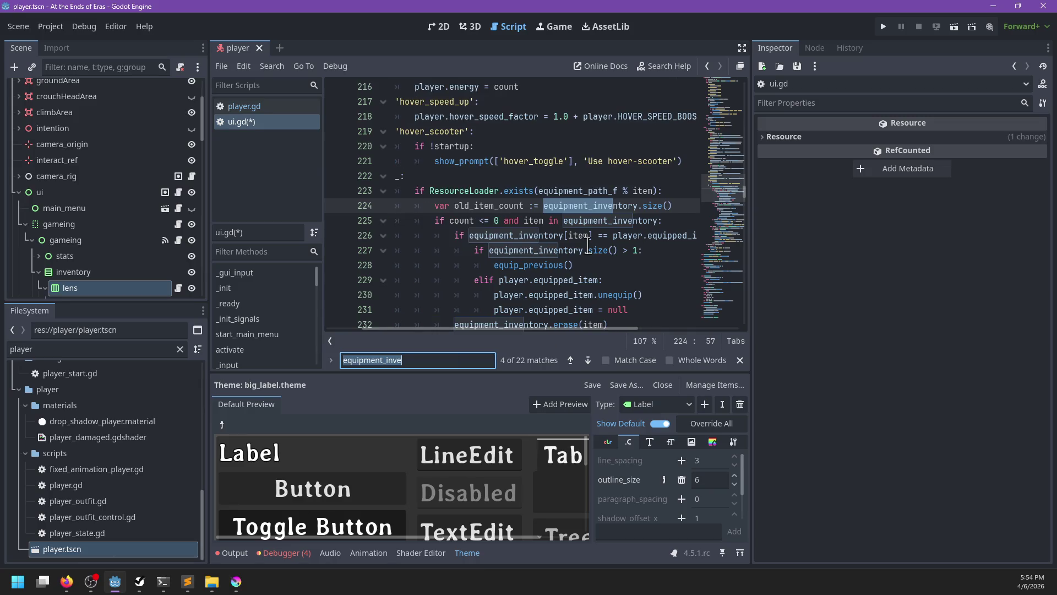
{"action": "scroll", "coordinate": [588, 245], "scroll_direction": "down", "scroll_amount": 1}
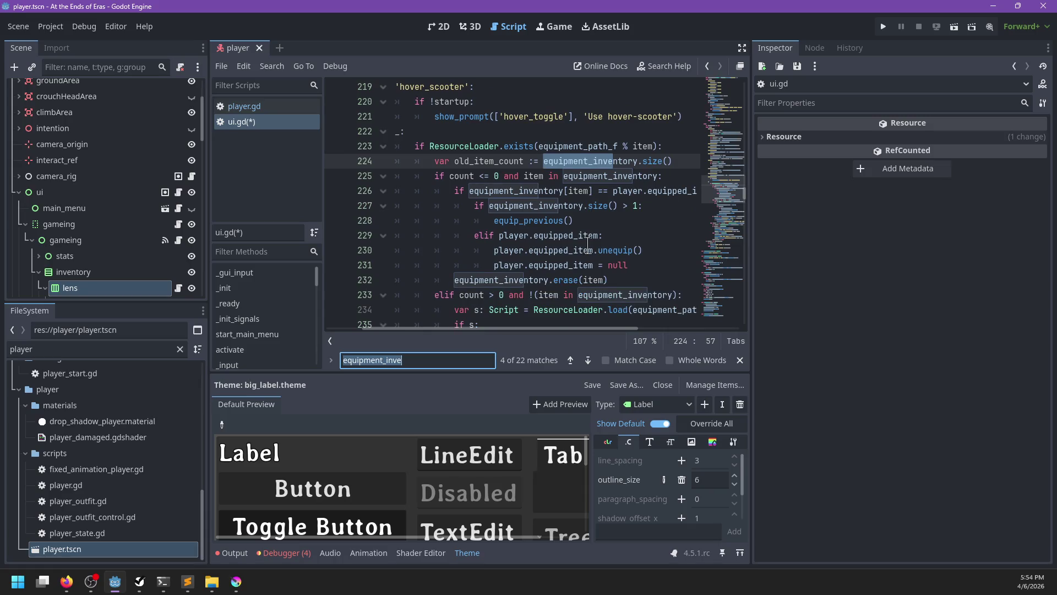
{"action": "left_click", "coordinate": [477, 148]}
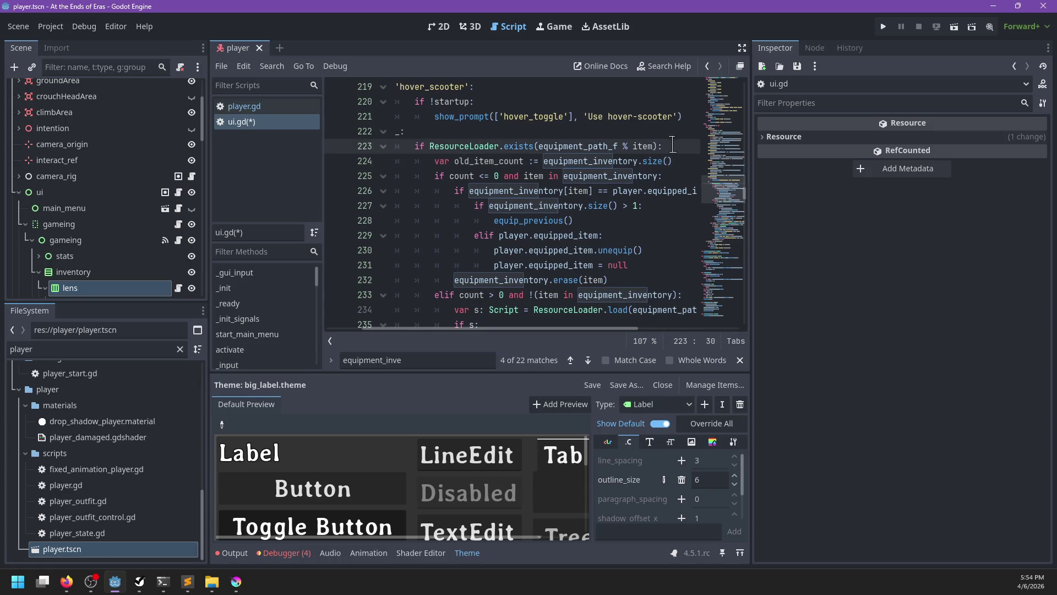
{"action": "key", "text": "Escape"}
{"action": "double_click", "coordinate": [470, 161]}
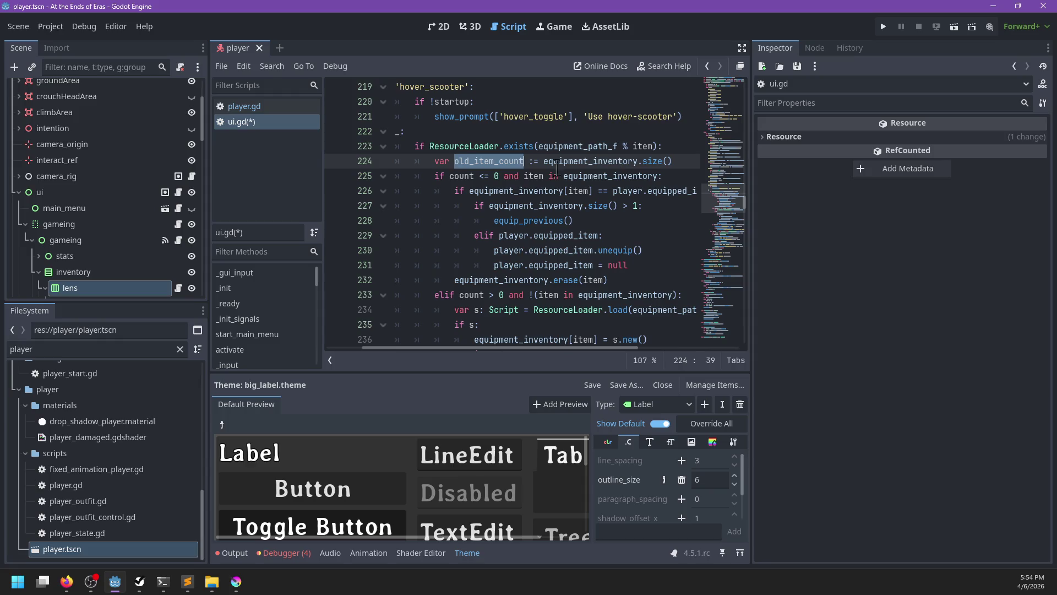
{"action": "scroll", "coordinate": [526, 191], "scroll_direction": "right", "scroll_amount": 3}
{"action": "scroll", "coordinate": [526, 190], "scroll_direction": "left", "scroll_amount": 3}
{"action": "double_click", "coordinate": [581, 146]}
{"action": "double_click", "coordinate": [639, 147]}
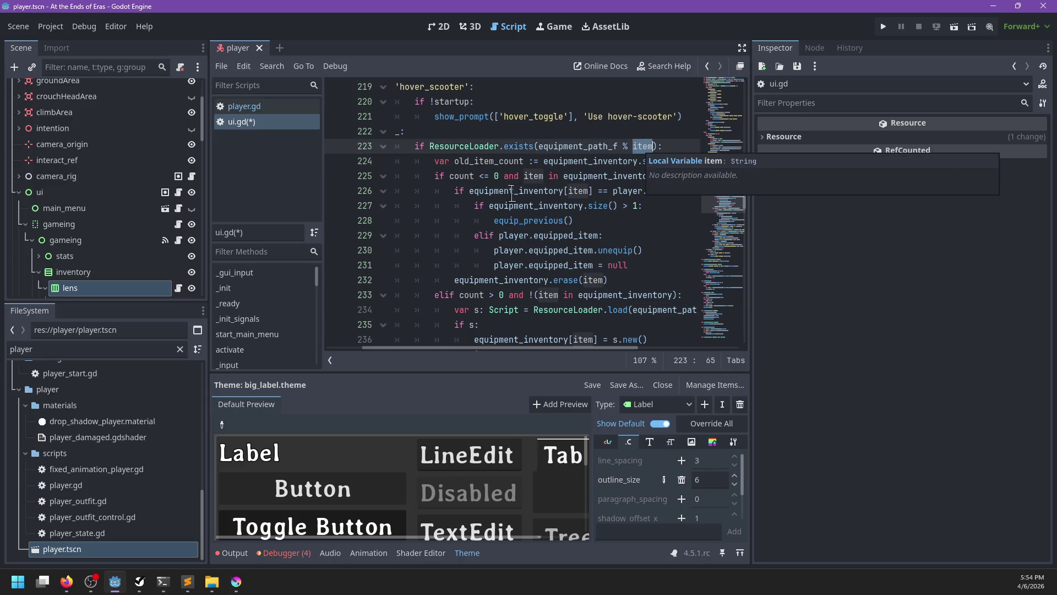
{"action": "scroll", "coordinate": [622, 185], "scroll_direction": "down", "scroll_amount": 3}
{"action": "scroll", "coordinate": [600, 191], "scroll_direction": "up", "scroll_amount": 6}
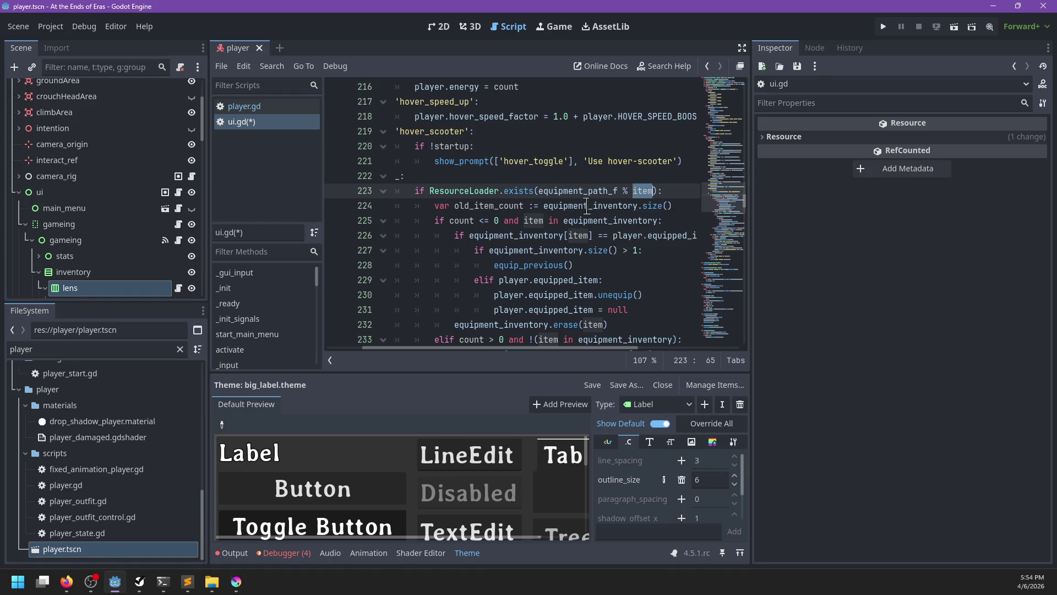
{"action": "scroll", "coordinate": [595, 199], "scroll_direction": "down", "scroll_amount": 1}
{"action": "double_click", "coordinate": [611, 296]}
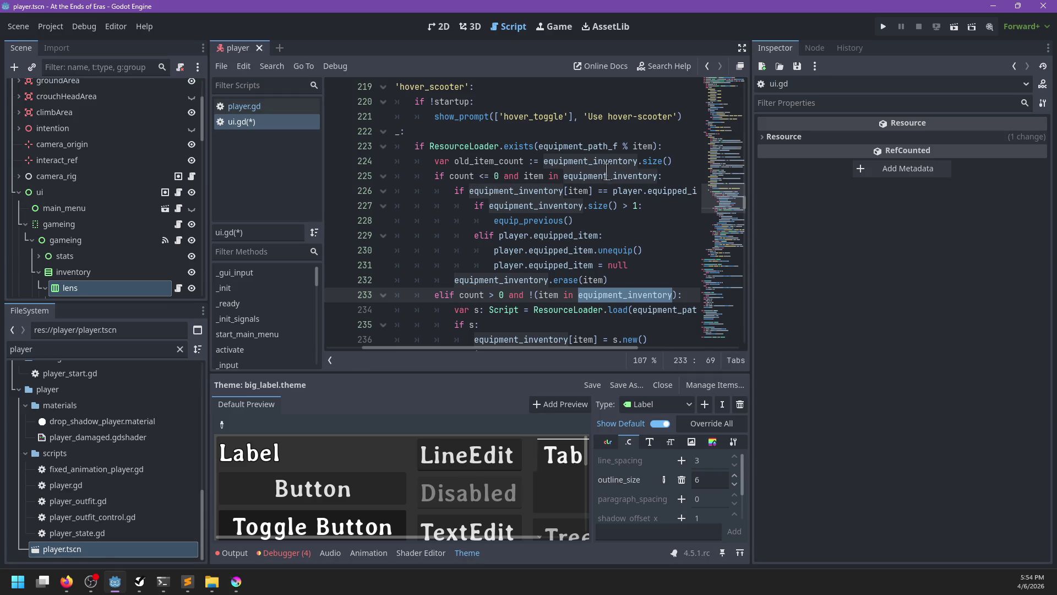
{"action": "mouse_move", "coordinate": [596, 175]}
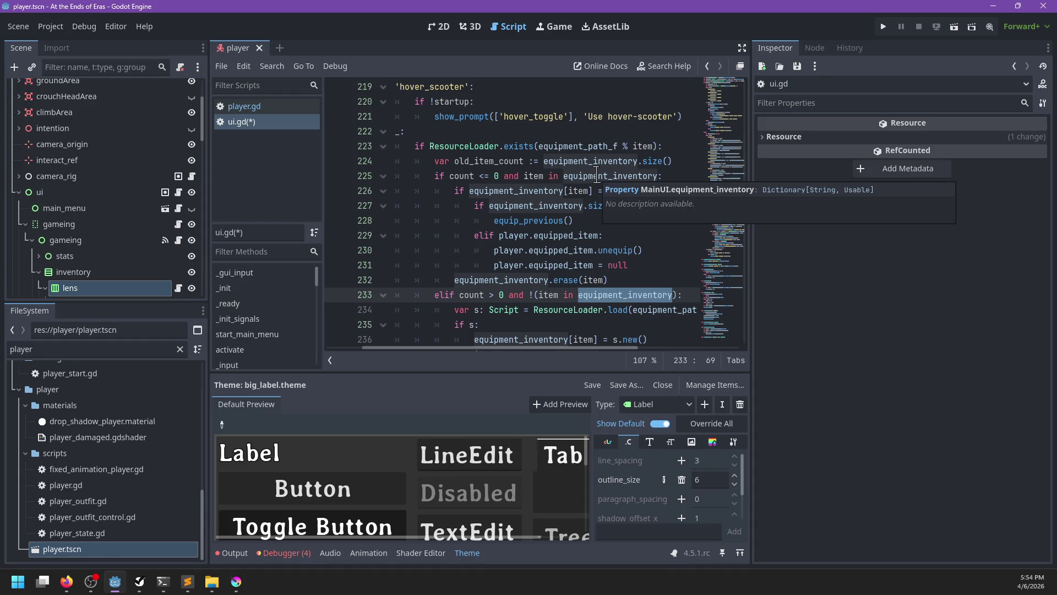
{"action": "mouse_move", "coordinate": [611, 280]}
{"action": "left_mouse_down"}
{"action": "mouse_move", "coordinate": [417, 193]}
{"action": "mouse_move", "coordinate": [455, 192]}
{"action": "left_mouse_up"}
{"action": "key", "text": "ctrl+c"}
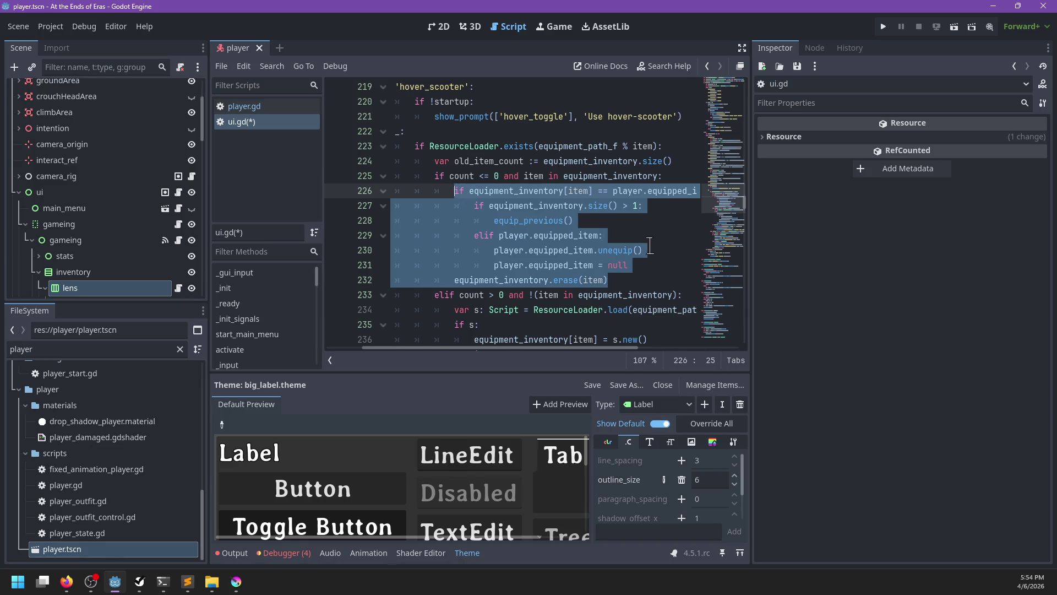
{"action": "left_click", "coordinate": [637, 277]}
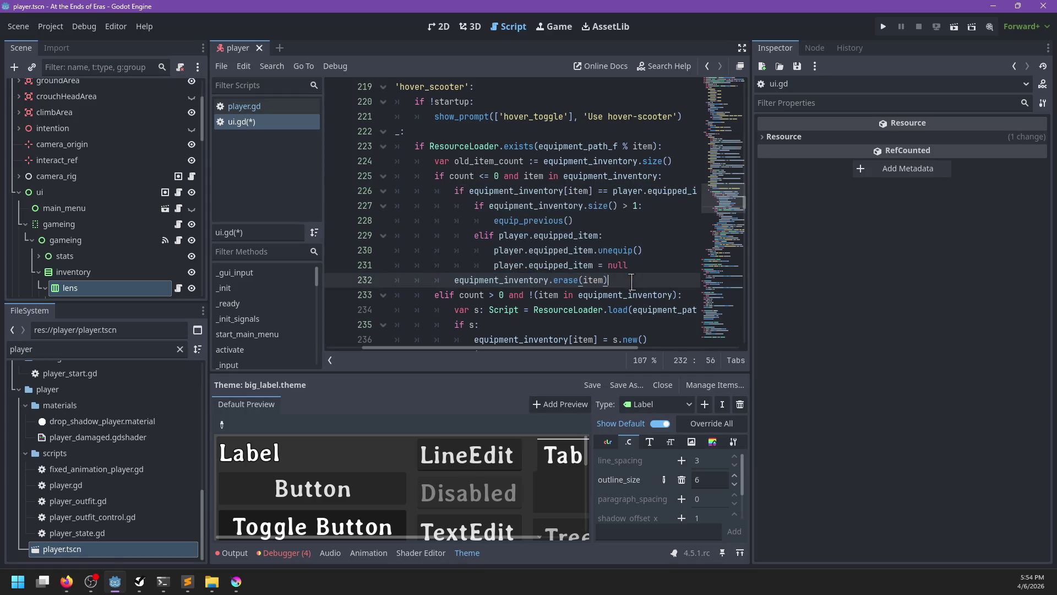
Add an 'elif count <= 0 and item in lens_inventory:' branch containing the pasted removal block
{"action": "key", "text": "Return"}
{"action": "type", "text": "if count"}
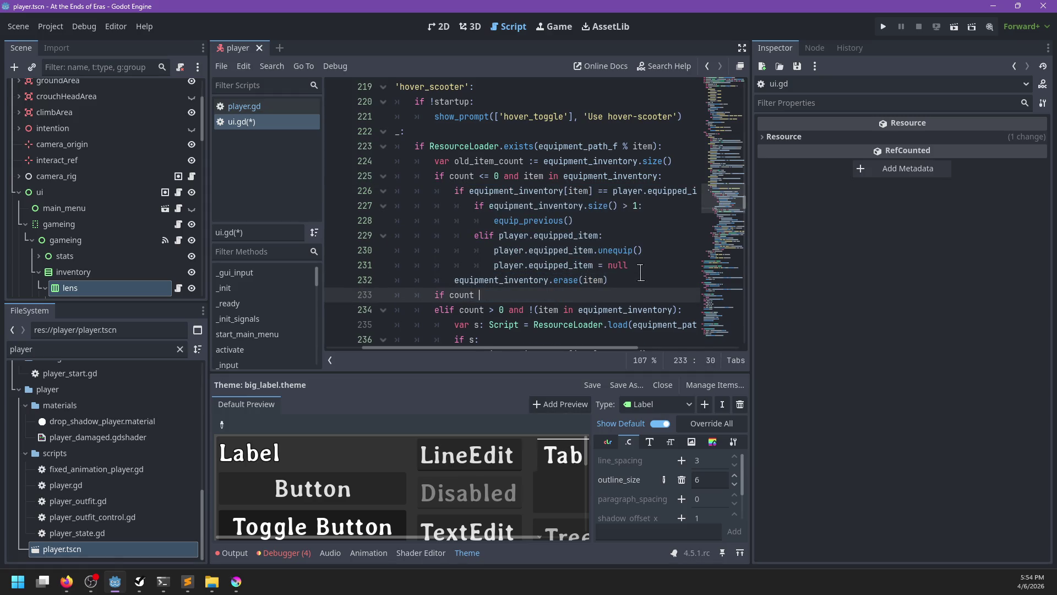
{"action": "key", "text": "ctrl+BackSpace"}
{"action": "key", "text": "ctrl+BackSpace"}
{"action": "type", "text": "e"}
{"action": "type", "text": "coun"}
{"action": "type", "text": "nd "}
{"action": "type", "text": "tem"}
{"action": "key", "text": "Return"}
{"action": "type", "text": ":"}
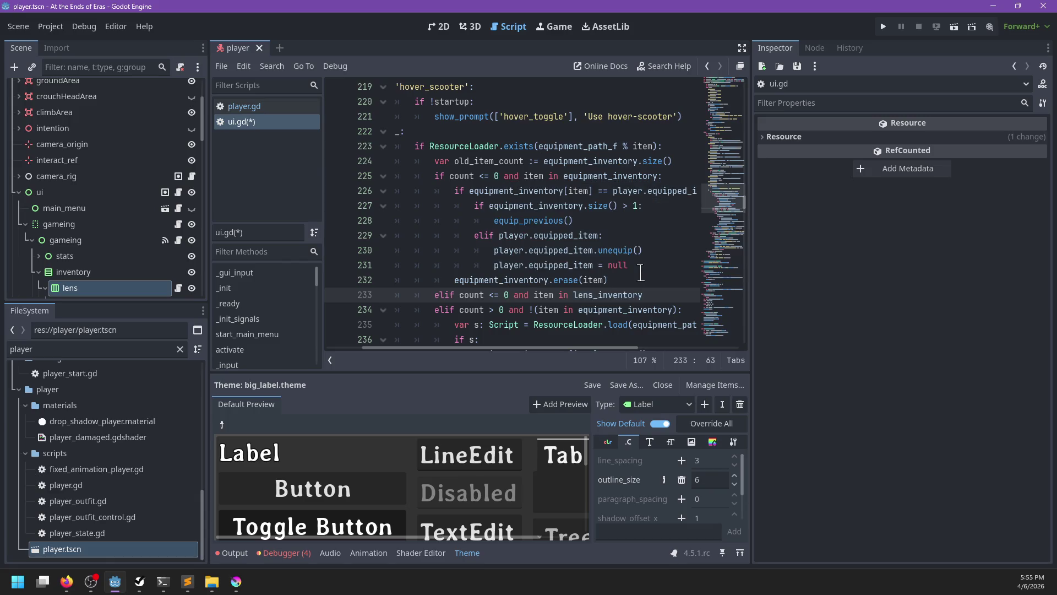
{"action": "key", "text": "Return"}
{"action": "key", "text": "ctrl+v"}
In the pasted block, rename equipment_inventory to lens_inventory and equipped_item to lens, then save ui.gd
{"action": "scroll", "coordinate": [649, 267], "scroll_direction": "down", "scroll_amount": 1}
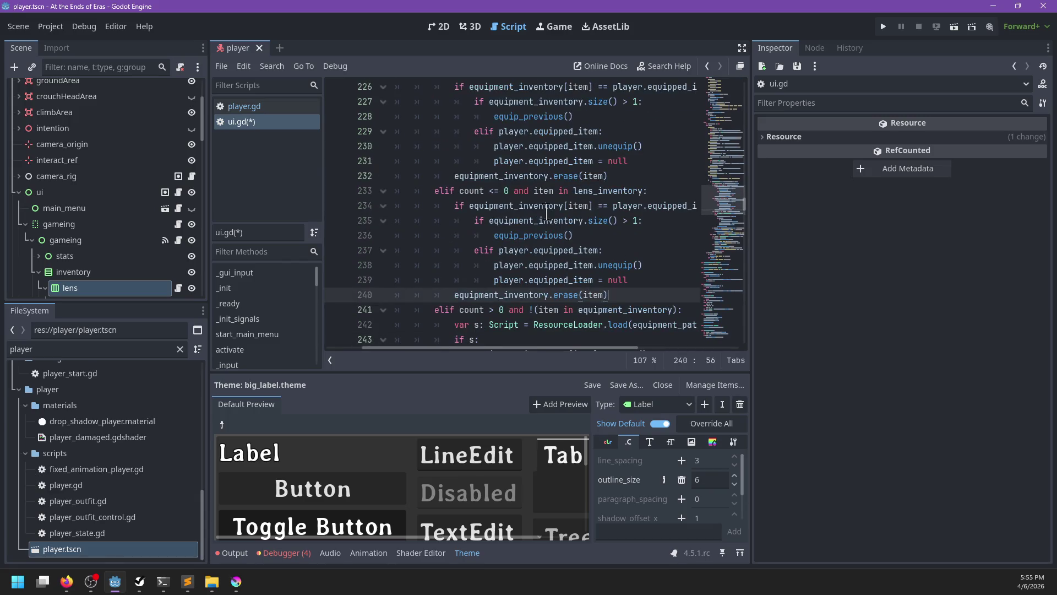
{"action": "double_click", "coordinate": [547, 209]}
{"action": "key", "text": "ctrl+d"}
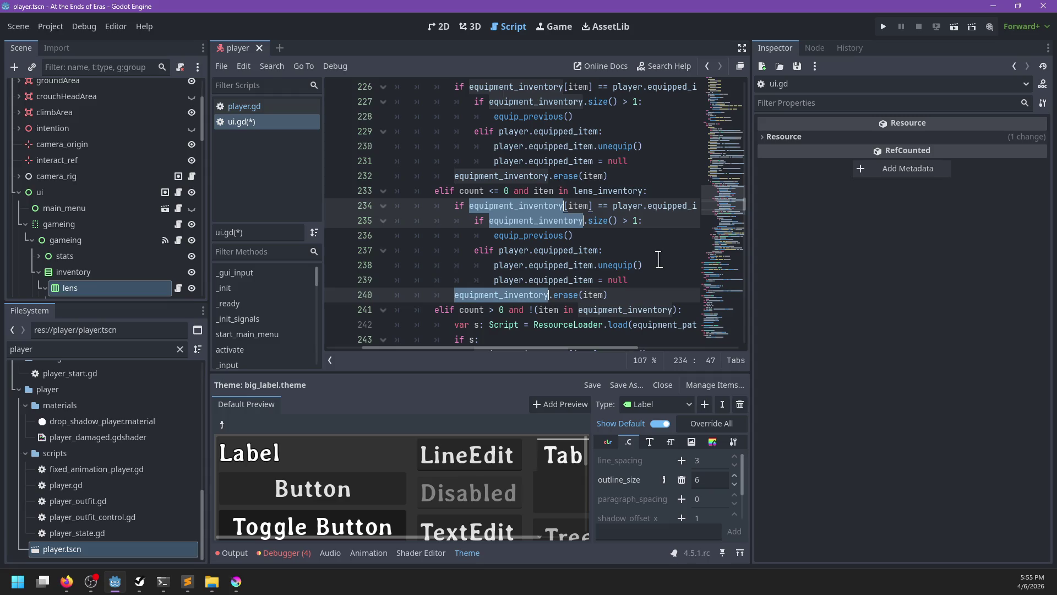
{"action": "type", "text": "lens_"}
{"action": "type", "text": "invent"}
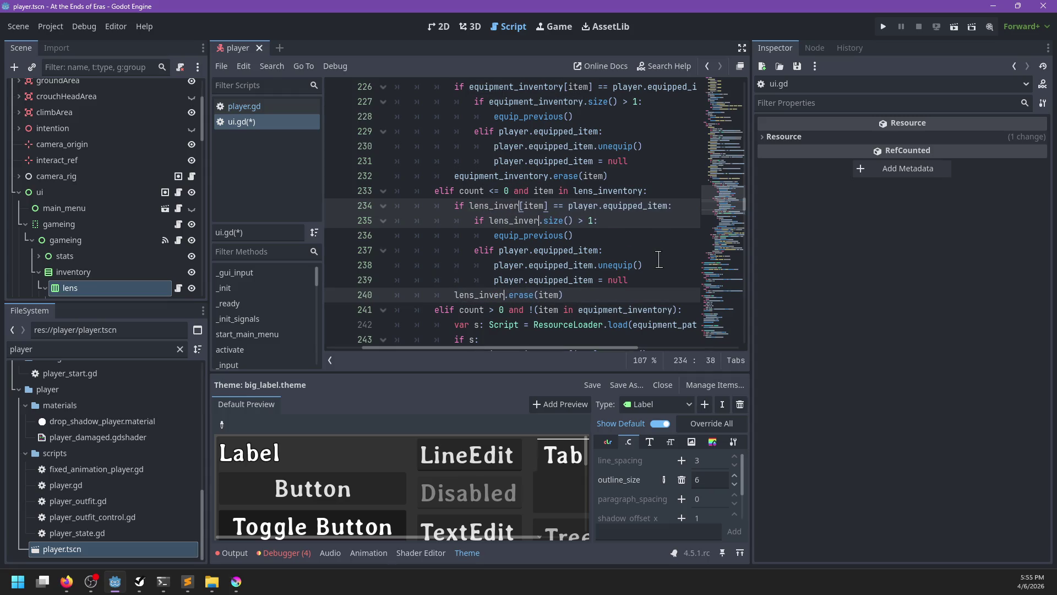
{"action": "type", "text": "ory"}
{"action": "key", "text": "Escape"}
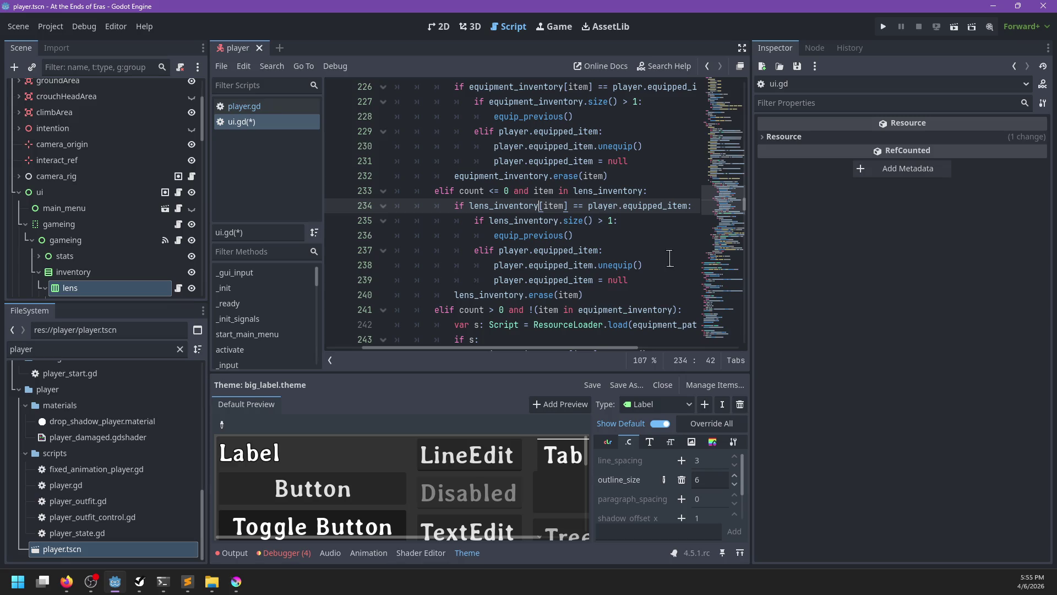
{"action": "double_click", "coordinate": [650, 205]}
{"action": "key", "text": "ctrl+d"}
{"action": "key", "text": "ctrl+d"}
{"action": "key", "text": "ctrl+d"}
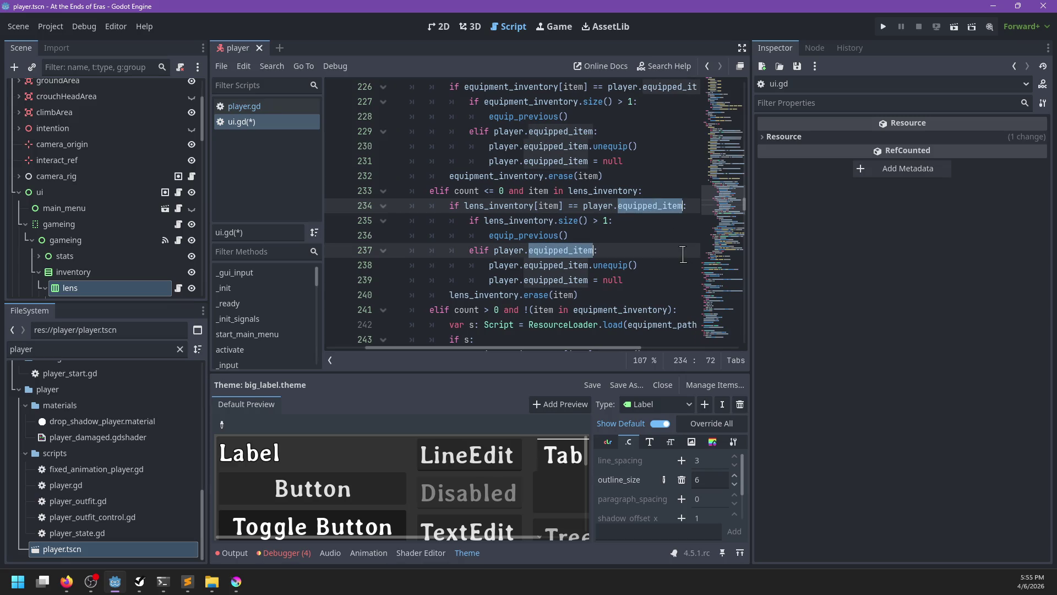
{"action": "type", "text": "lens"}
{"action": "key", "text": "ctrl+s"}
{"action": "left_click", "coordinate": [604, 280]}
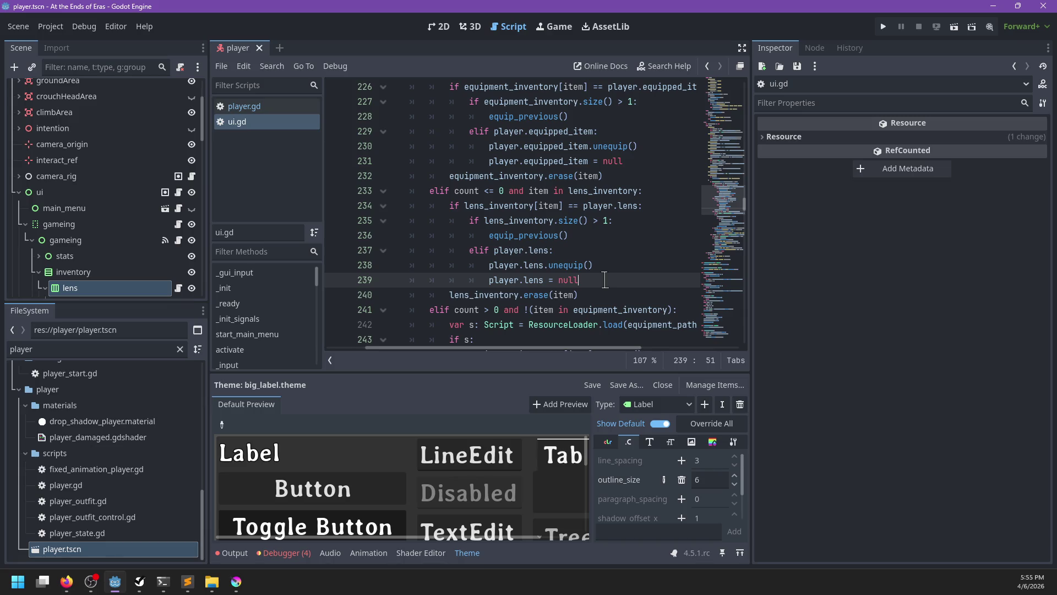
{"action": "left_click", "coordinate": [270, 107]}
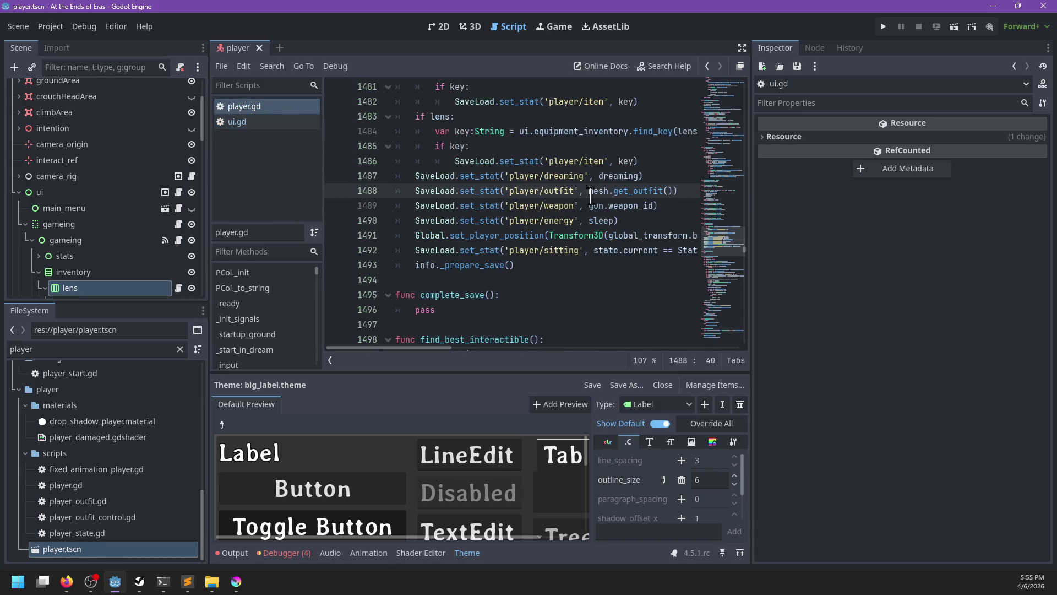
Filter the FileSystem for 'camera' and open camera_rig.gd
{"action": "key", "text": "ctrl+f"}
{"action": "type", "text": "zoom"}
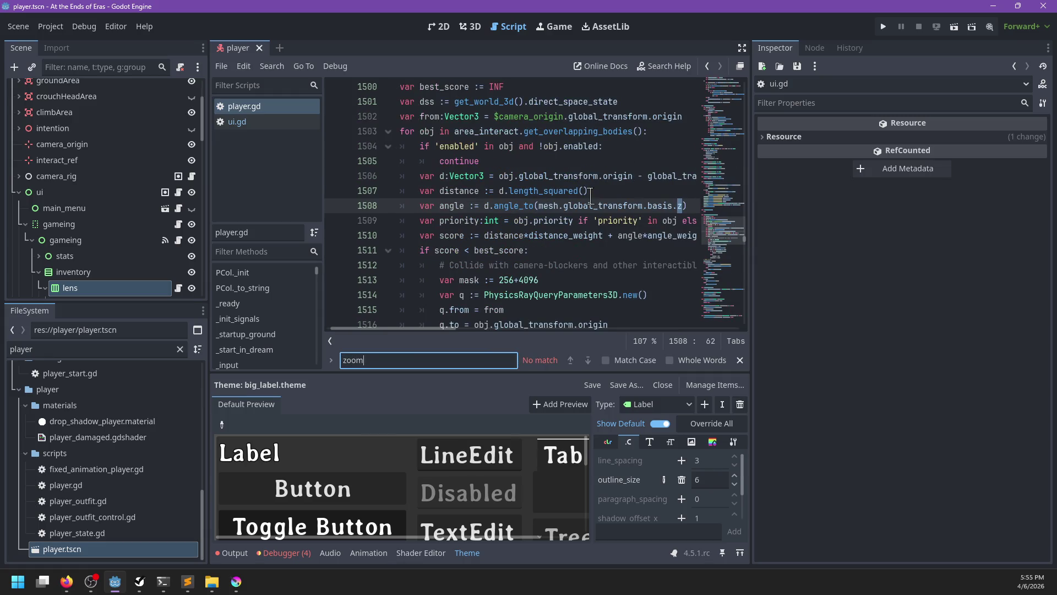
{"action": "key", "text": "Escape"}
{"action": "scroll", "coordinate": [591, 196], "scroll_direction": "up", "scroll_amount": 4}
{"action": "double_click", "coordinate": [142, 349]}
{"action": "type", "text": "camera"}
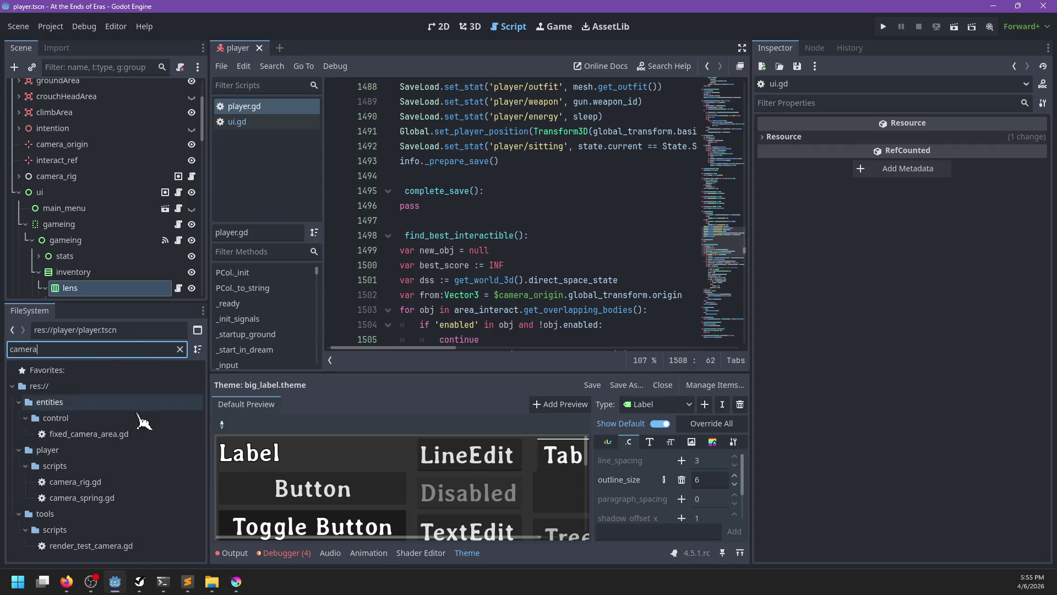
{"action": "double_click", "coordinate": [113, 483]}
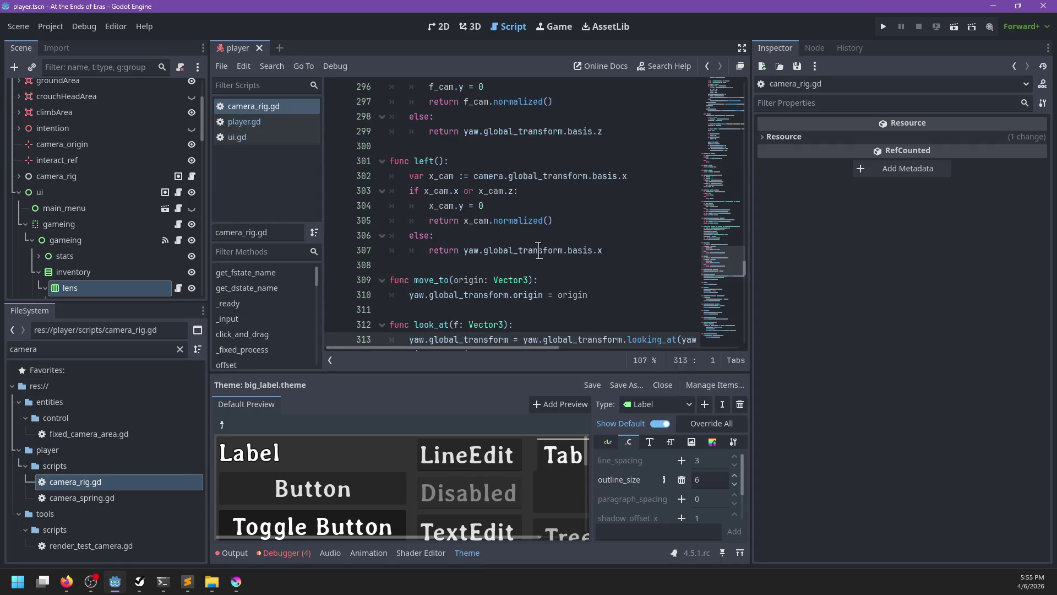
Step through the 'zoom' matches in camera_rig.gd, including set_zoom and is_zoomed in set_dstate
{"action": "key", "text": "ctrl+f"}
{"action": "type", "text": "zoom"}
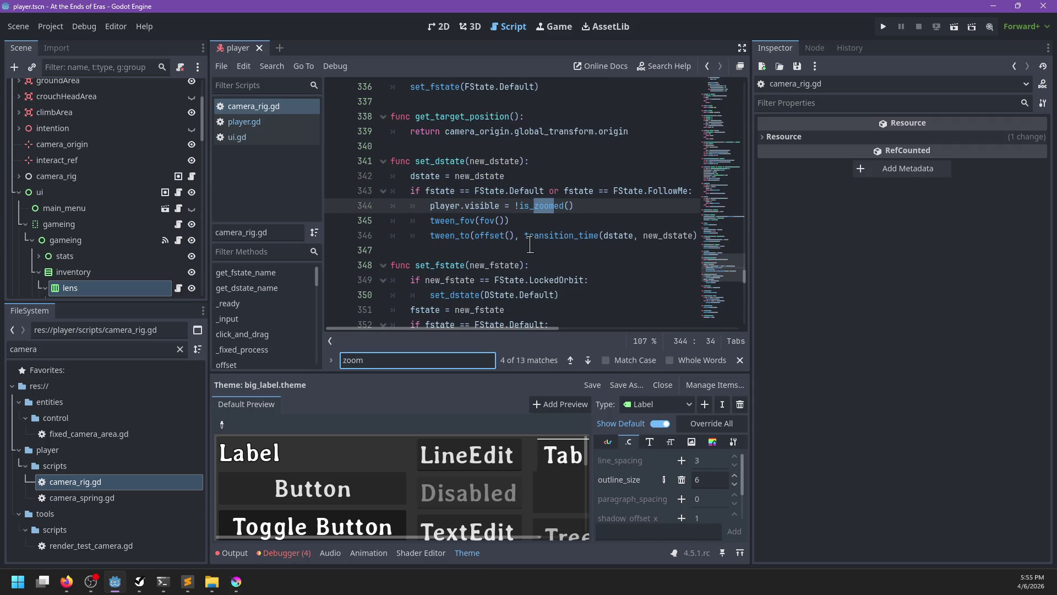
{"action": "scroll", "coordinate": [548, 231], "scroll_direction": "up", "scroll_amount": 1}
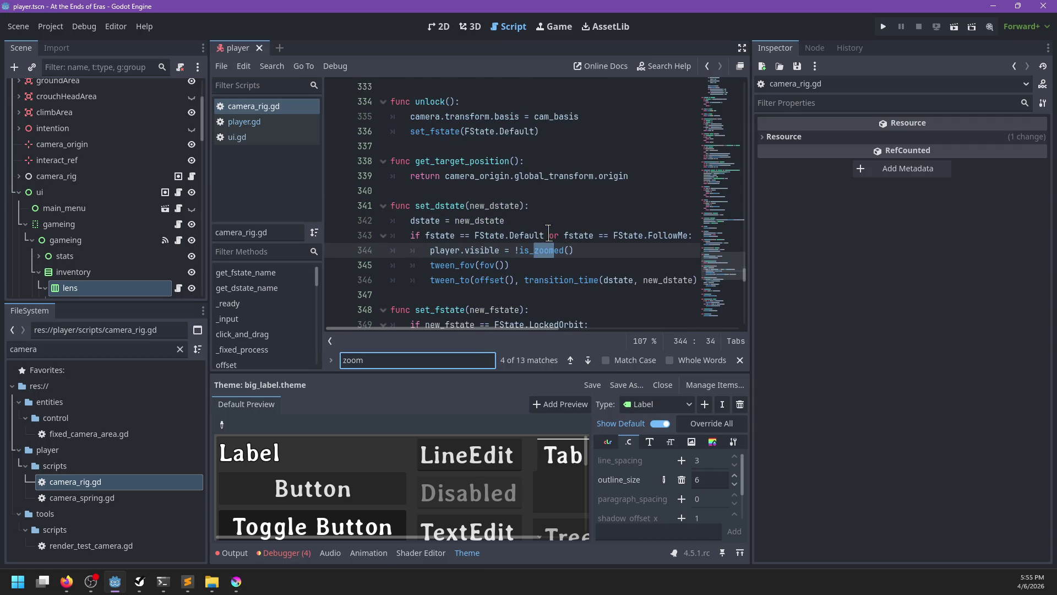
{"action": "key", "text": "Return"}
{"action": "key", "text": "Return"}
{"action": "key", "text": "Return"}
{"action": "key", "text": "Return"}
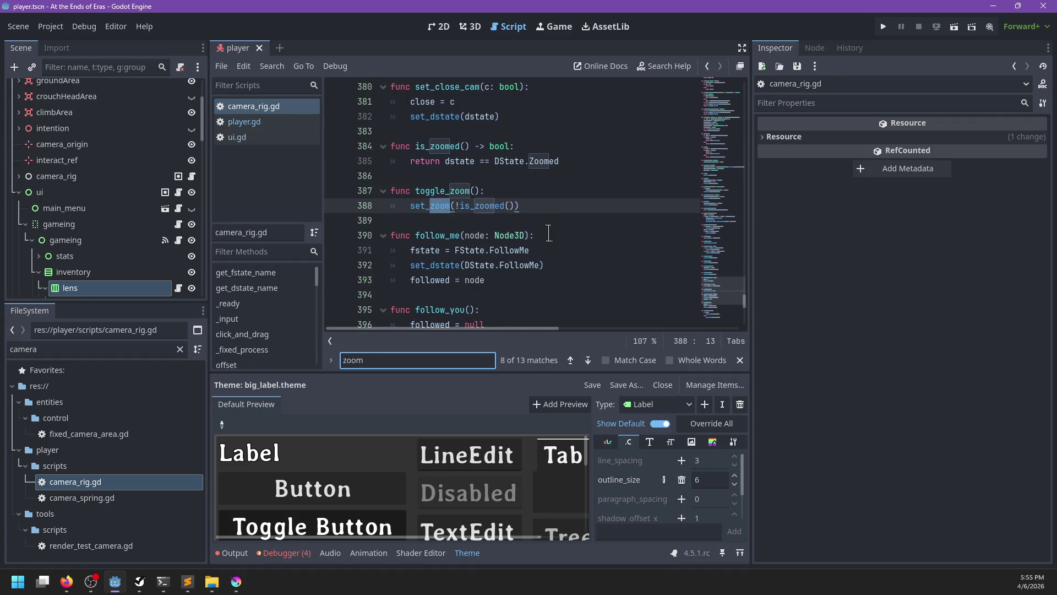
{"action": "key", "text": "Return"}
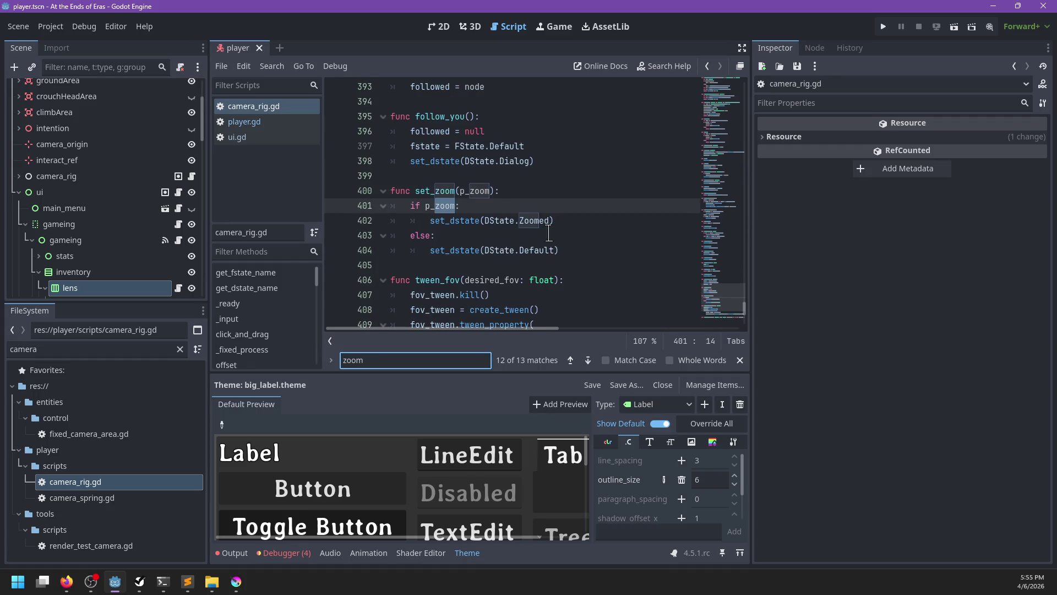
{"action": "key", "text": "Return"}
{"action": "key", "text": "Return"}
{"action": "key", "text": "Return"}
{"action": "key", "text": "Return"}
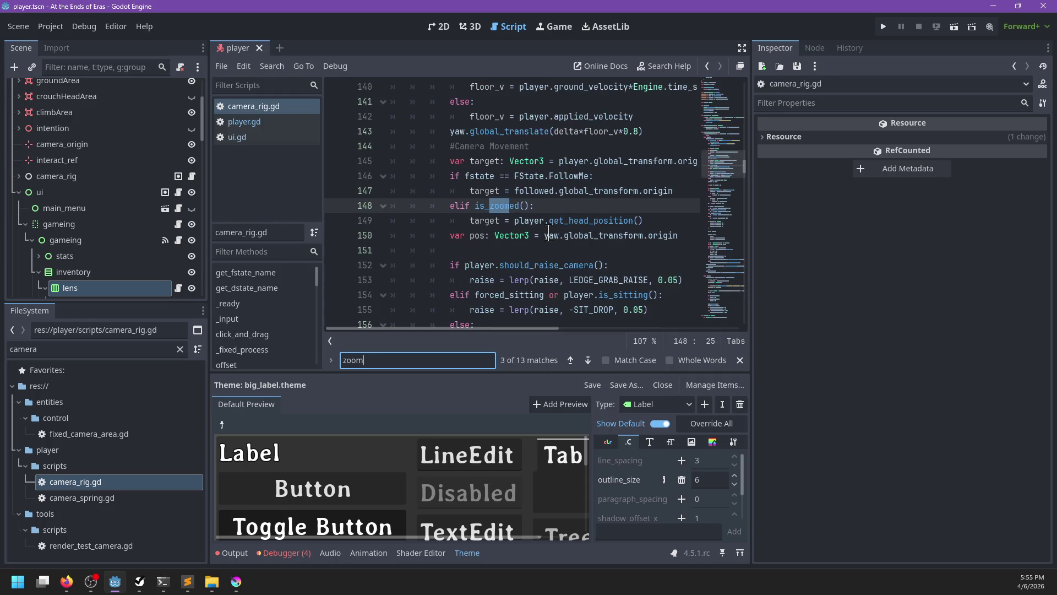
{"action": "key", "text": "Return"}
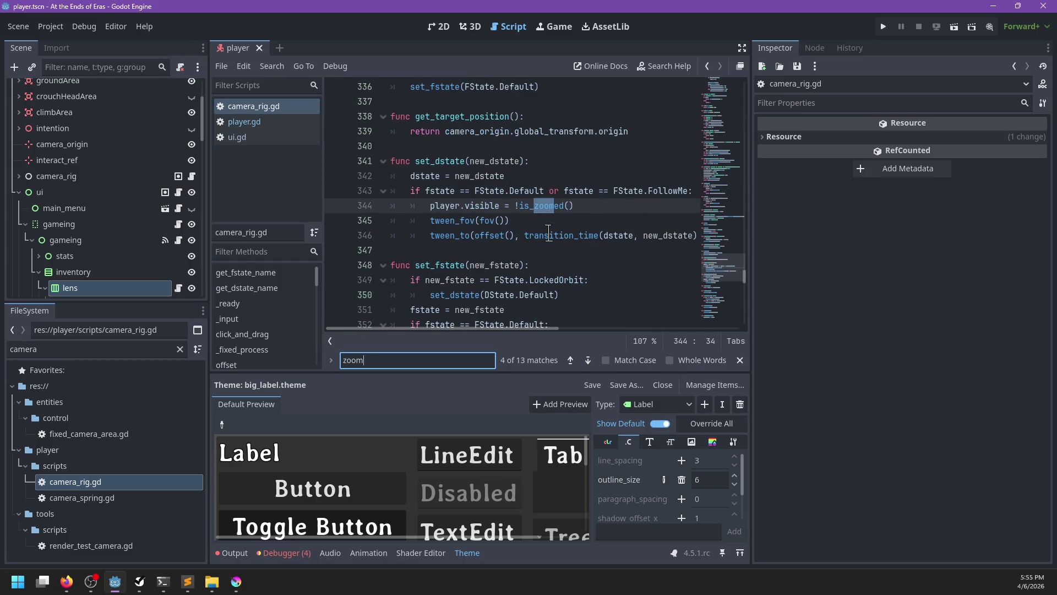
{"action": "key", "text": "Escape"}
Change the FileSystem filter to 'player', then clear it
{"action": "double_click", "coordinate": [121, 348]}
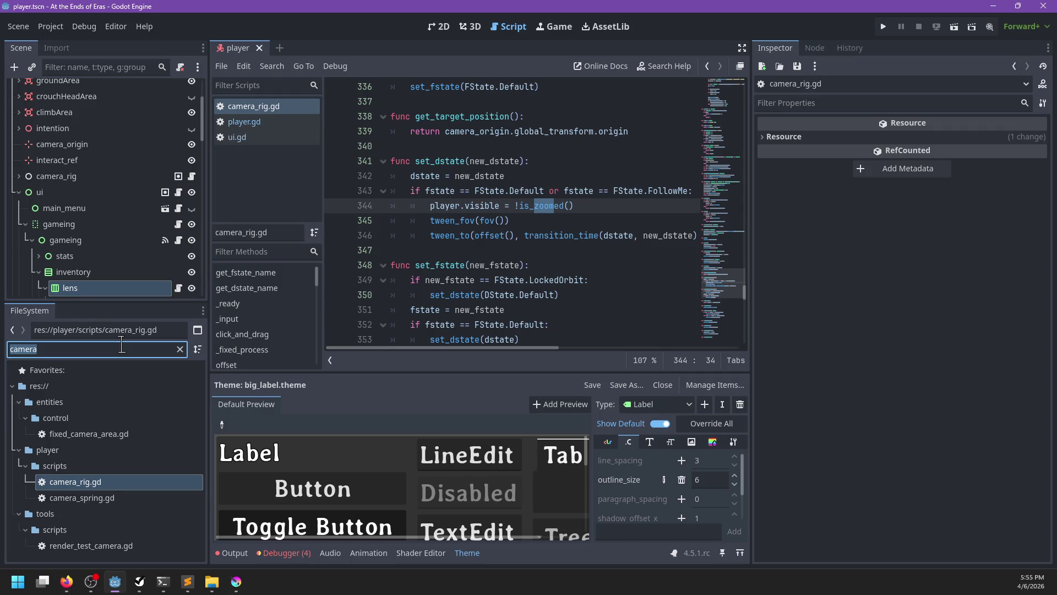
{"action": "key", "text": "BackSpace"}
{"action": "type", "text": "player"}
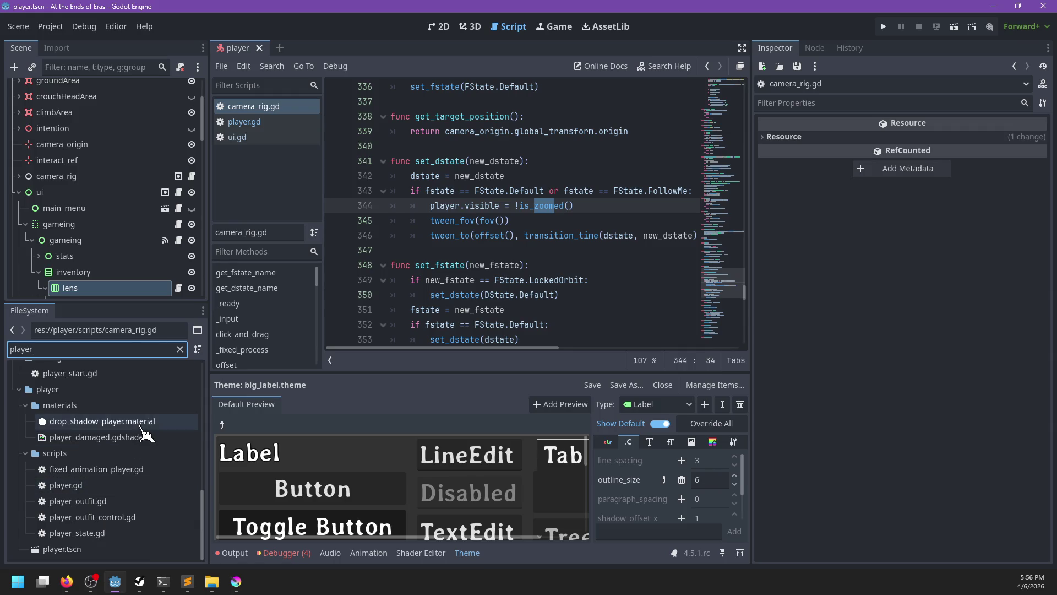
{"action": "key", "text": "ctrl+a"}
{"action": "key", "text": "BackSpace"}
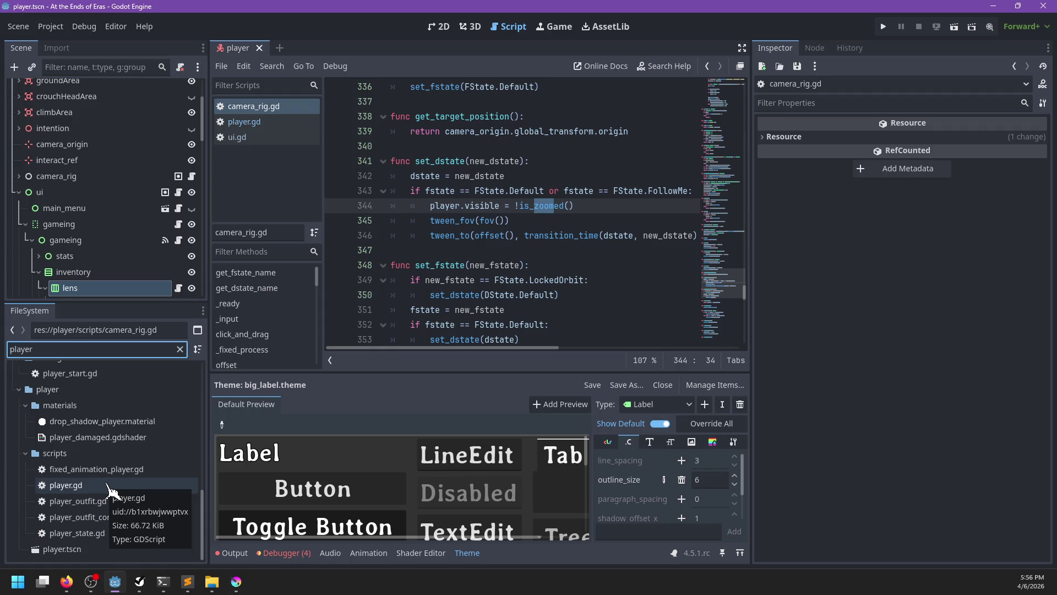
Filter the FileSystem for 'usable' and open usable.gd at its use() function
{"action": "type", "text": "usable"}
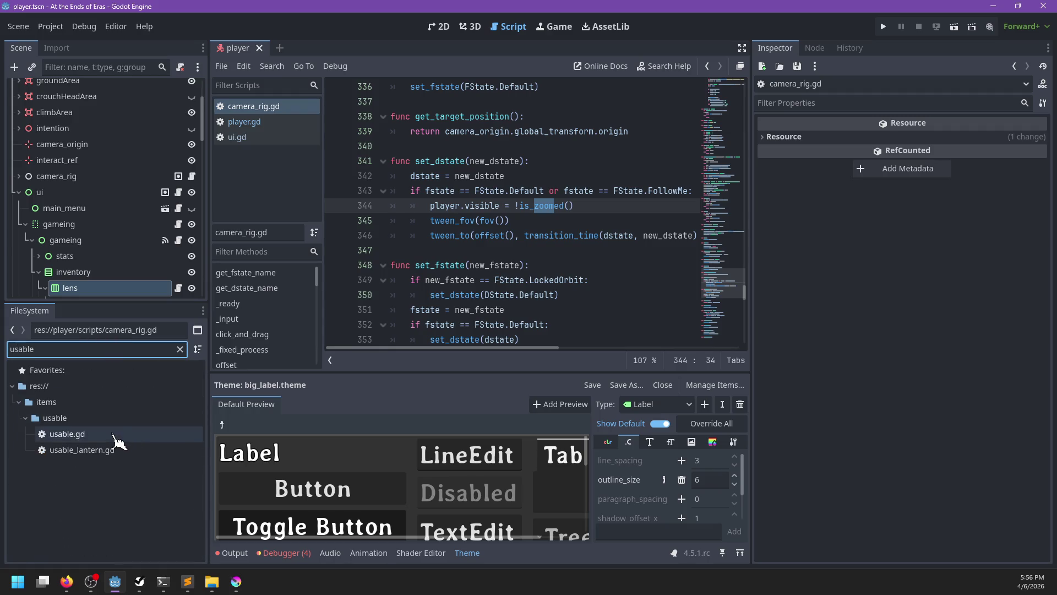
{"action": "double_click", "coordinate": [116, 434]}
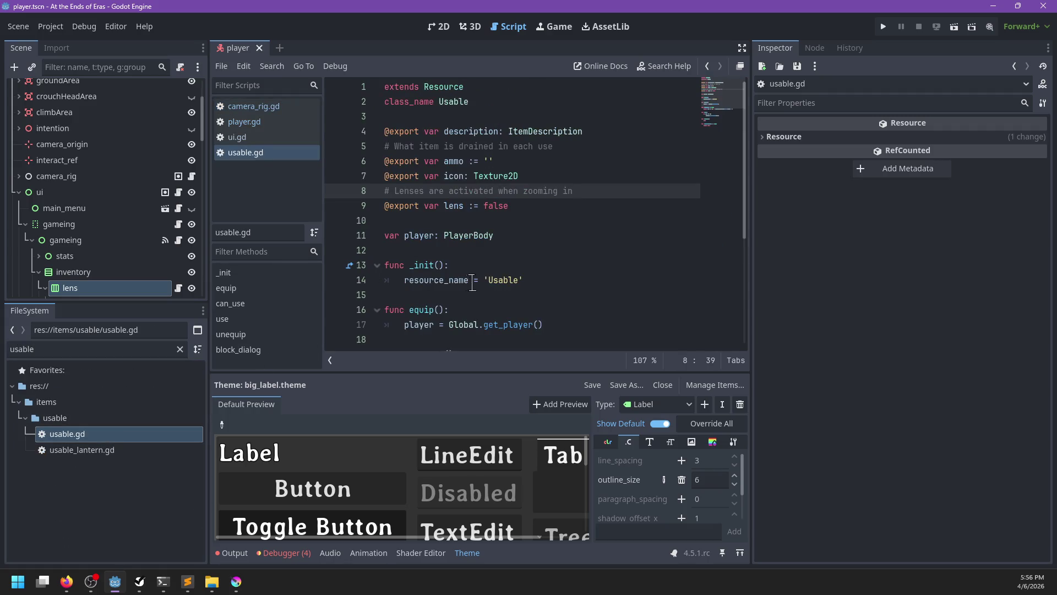
{"action": "scroll", "coordinate": [488, 266], "scroll_direction": "down", "scroll_amount": 3}
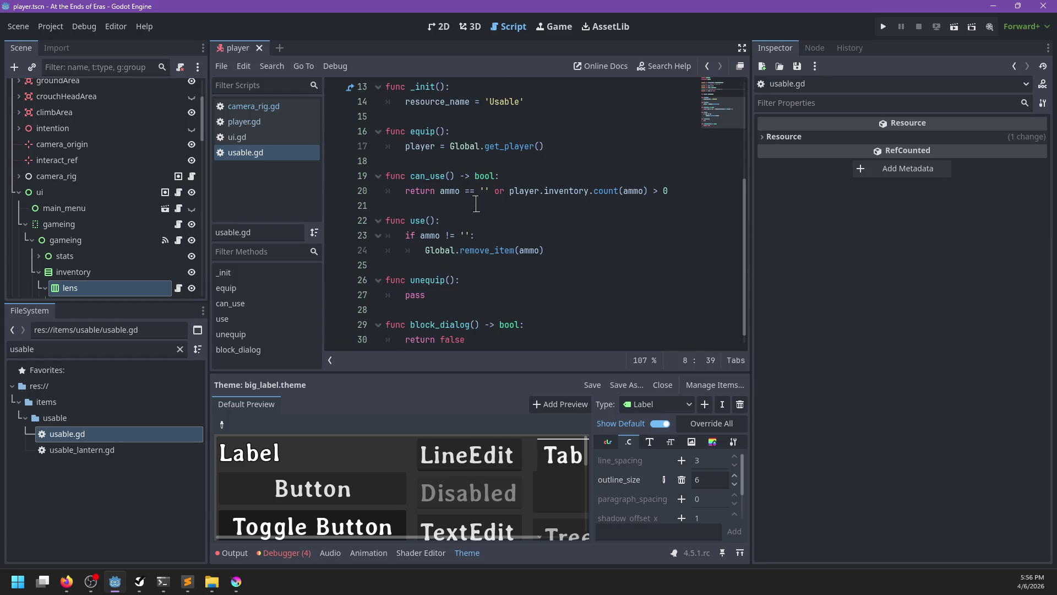
{"action": "left_click", "coordinate": [435, 205]}
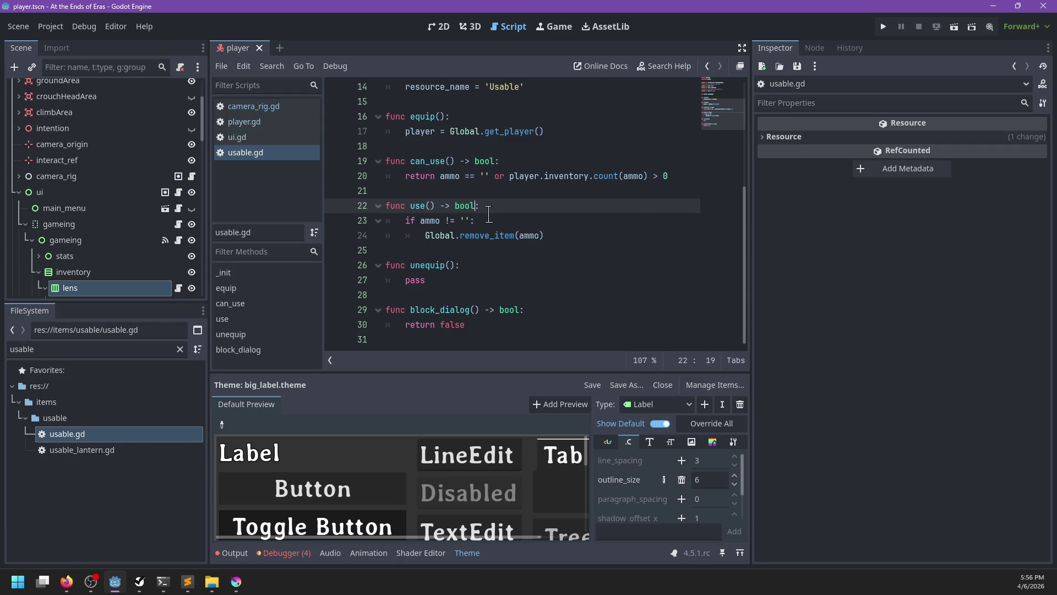
Add a lenses comment above use() and end its body with 'return true'
{"action": "key", "text": "ctrl+shift+Return"}
{"action": "type", "text": "#$"}
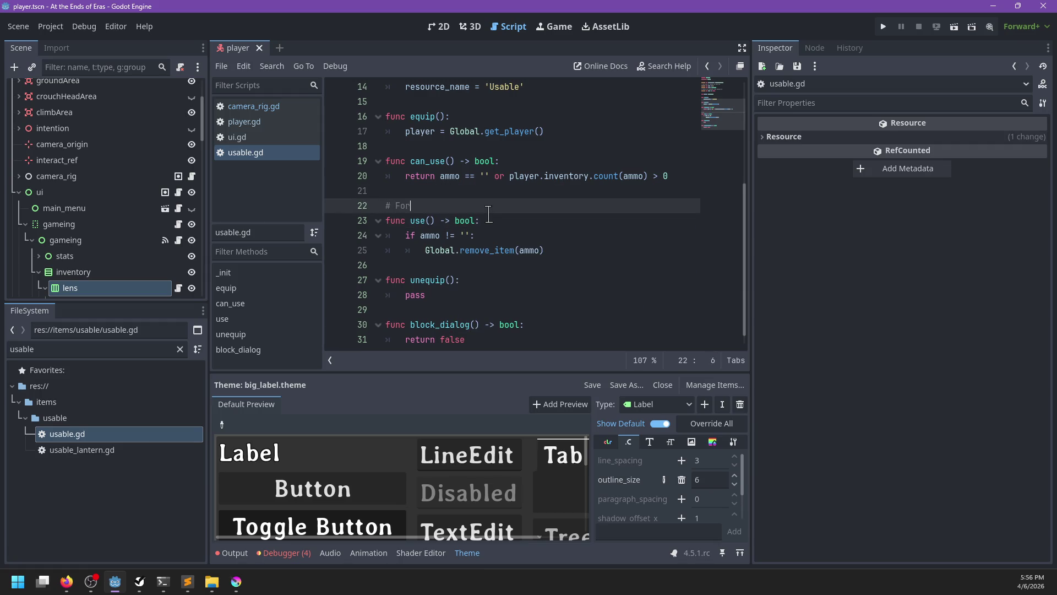
{"action": "type", "text": "lenses,"}
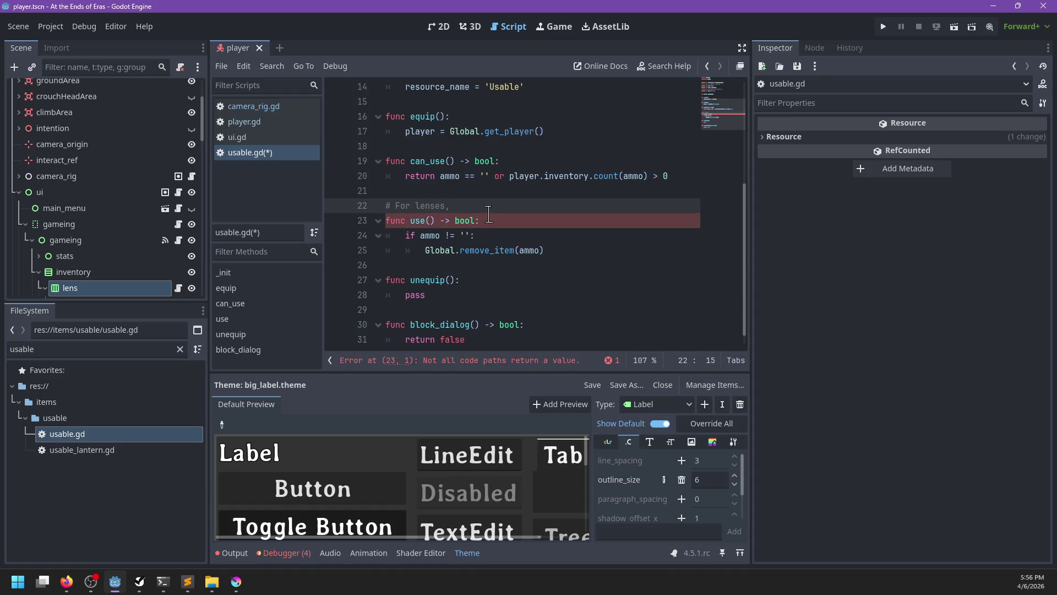
{"action": "key", "text": "Down"}
{"action": "key", "text": "Down"}
{"action": "key", "text": "Down"}
{"action": "key", "text": "End"}
{"action": "key", "text": "Return"}
{"action": "key", "text": "BackSpace"}
{"action": "type", "text": "rn fal"}
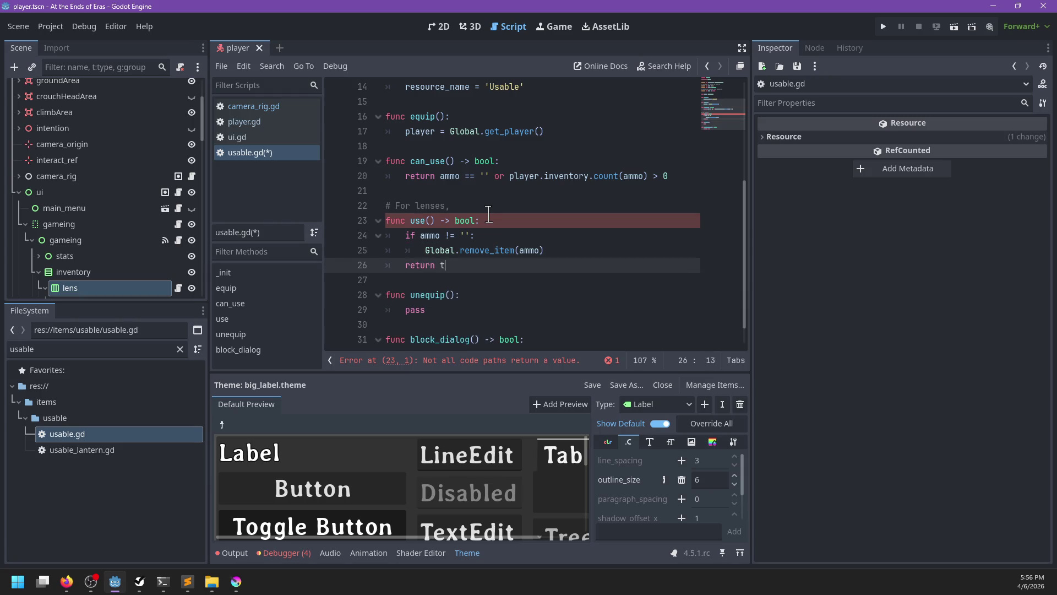
{"action": "key", "text": "BackSpace"}
{"action": "key", "text": "BackSpace"}
{"action": "key", "text": "BackSpace"}
{"action": "type", "text": "true"}
Finish the comment: 'For lenses, the bool determines if the camera zooms in as normal'; save
{"action": "key", "text": "Up"}
{"action": "key", "text": "Up"}
{"action": "key", "text": "Up"}
{"action": "key", "text": "End"}
{"action": "type", "text": "s, the "}
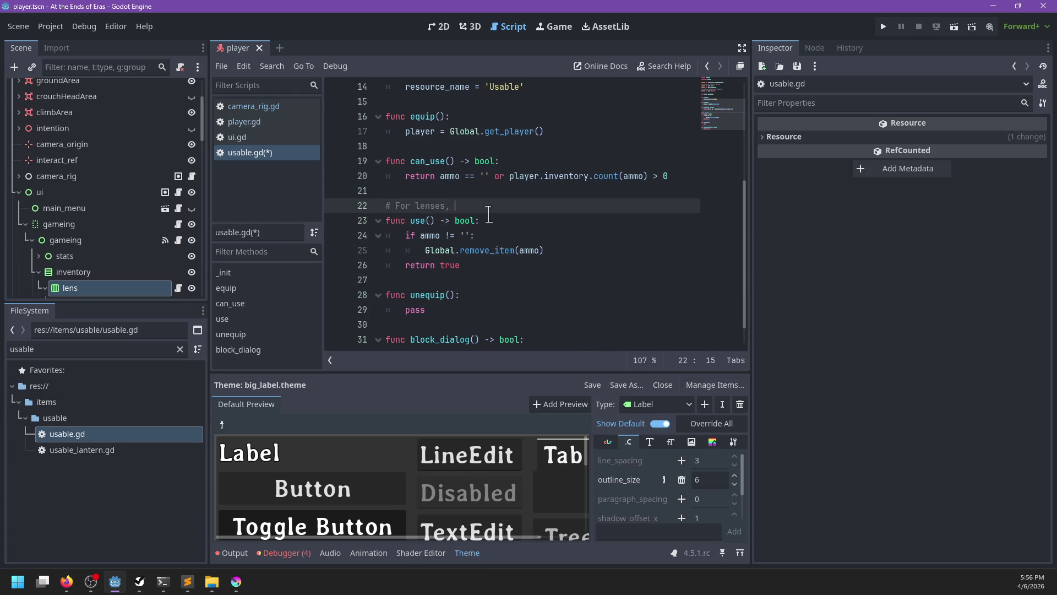
{"action": "type", "text": "bool de"}
{"action": "type", "text": "termines if the camera zooms in "}
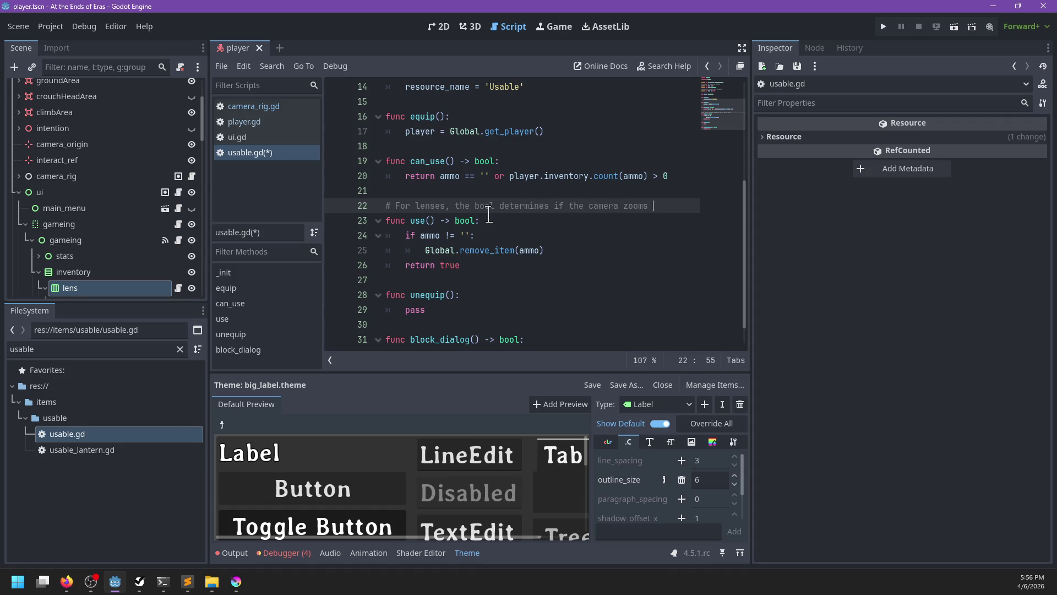
{"action": "type", "text": "as normal"}
{"action": "key", "text": "ctrl+s"}
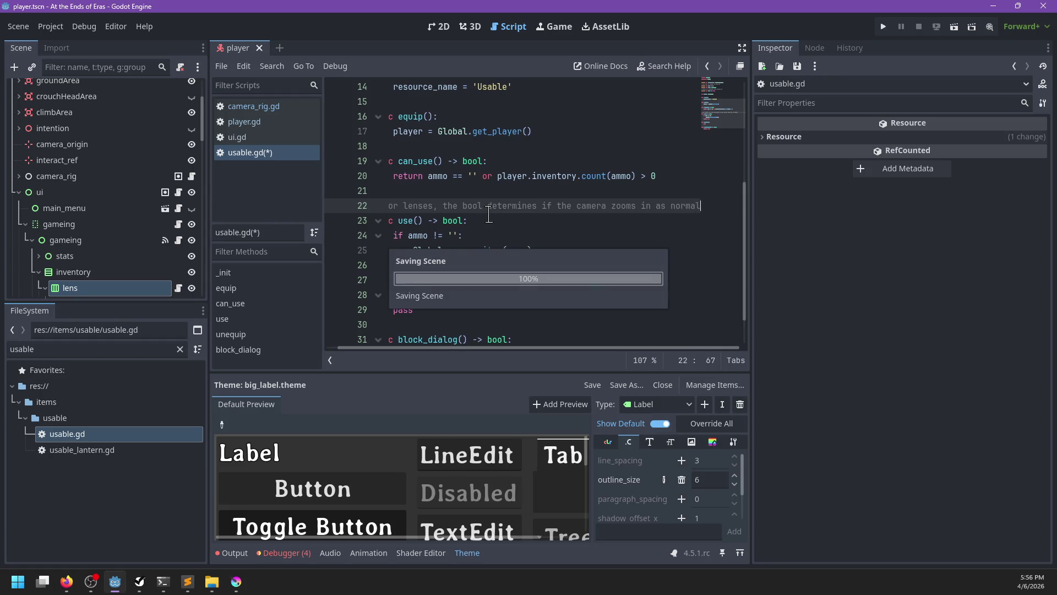
{"action": "left_click", "coordinate": [179, 348]}
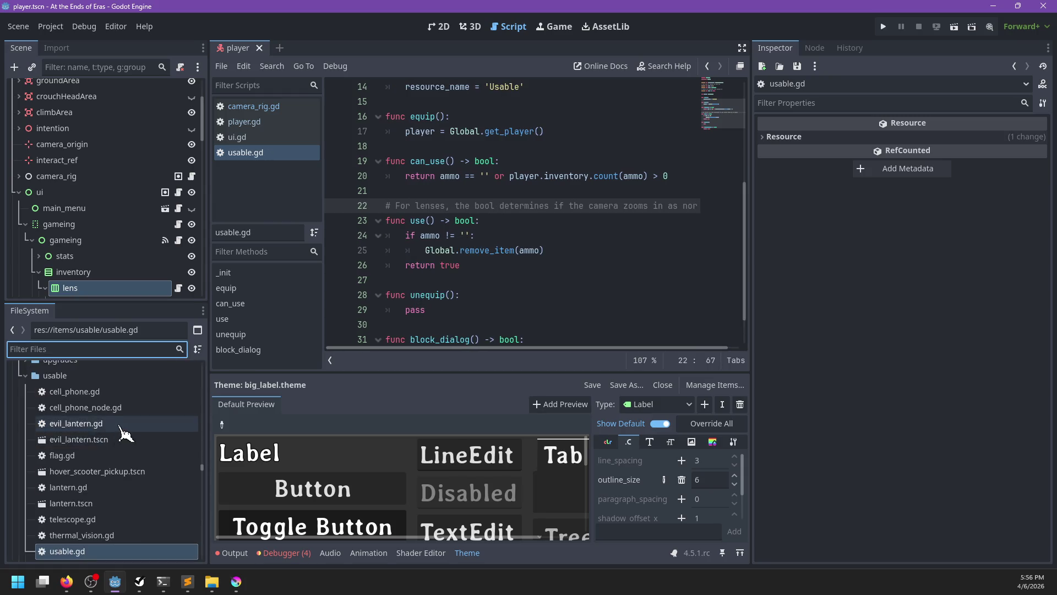
Open usable_lantern, thermal_vision, telescope, lantern, flag, evil_lantern, cell_phone_node and cell_phone scripts
{"action": "double_click", "coordinate": [88, 493]}
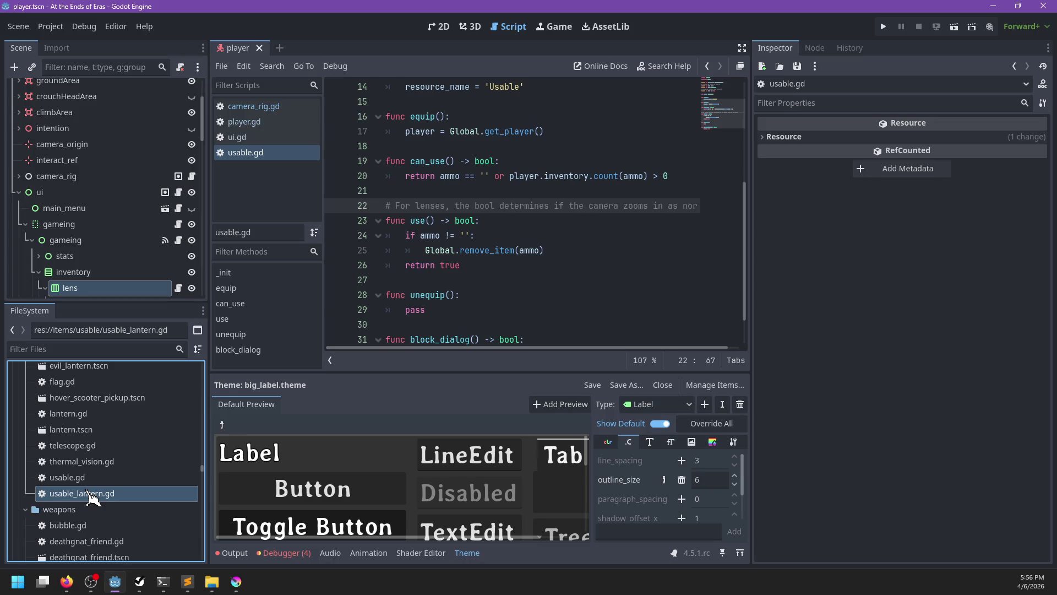
{"action": "left_click", "coordinate": [86, 461]}
{"action": "double_click", "coordinate": [83, 460]}
{"action": "double_click", "coordinate": [80, 444]}
{"action": "double_click", "coordinate": [74, 413]}
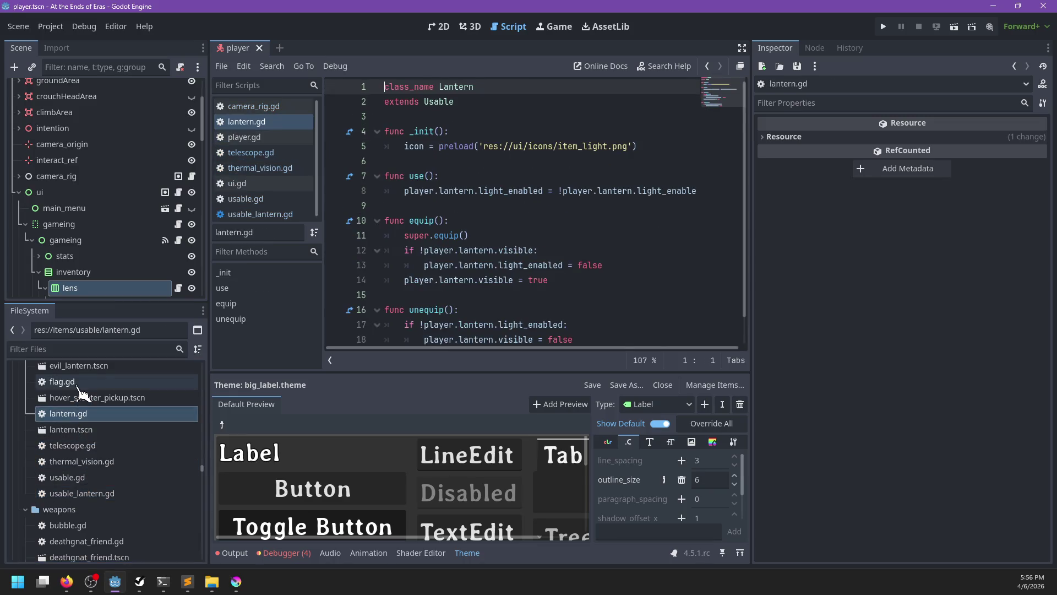
{"action": "double_click", "coordinate": [66, 381]}
{"action": "scroll", "coordinate": [129, 437], "scroll_direction": "up", "scroll_amount": 1}
{"action": "double_click", "coordinate": [100, 400]}
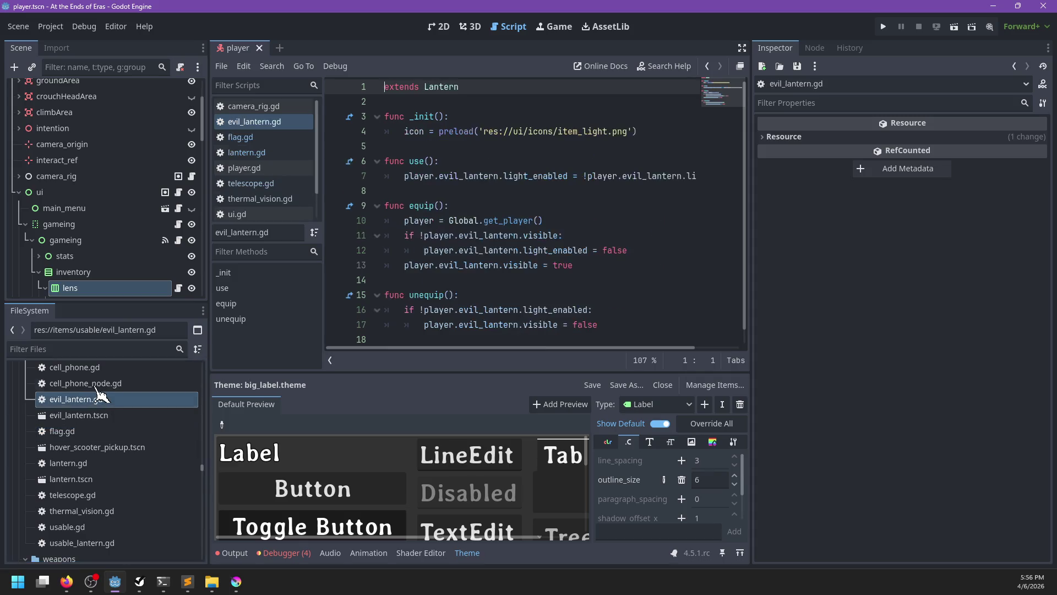
{"action": "double_click", "coordinate": [97, 383]}
{"action": "double_click", "coordinate": [96, 369]}
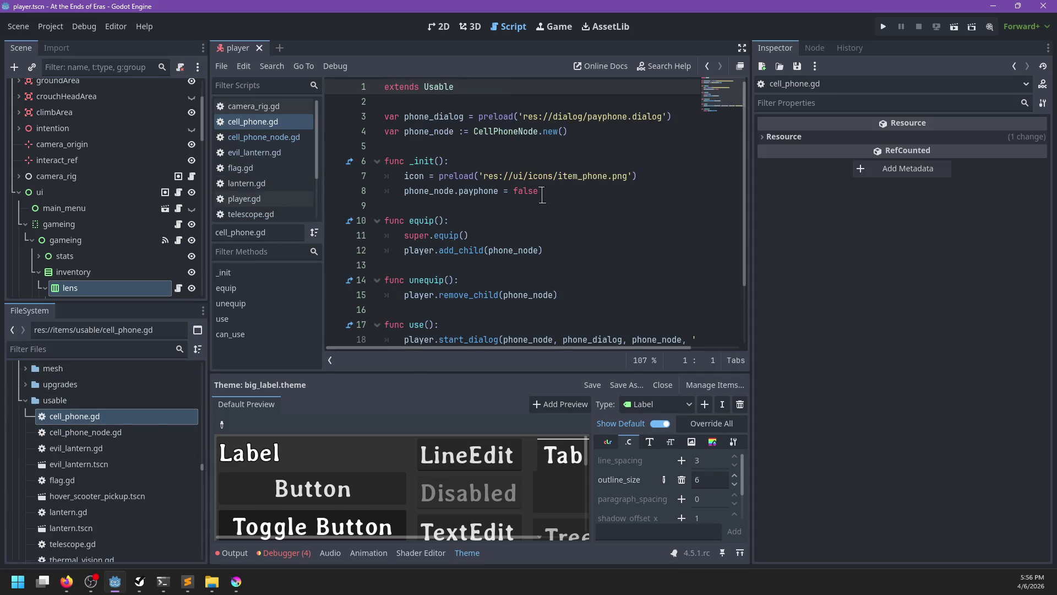
{"action": "scroll", "coordinate": [539, 199], "scroll_direction": "down", "scroll_amount": 2}
{"action": "left_click", "coordinate": [441, 269]}
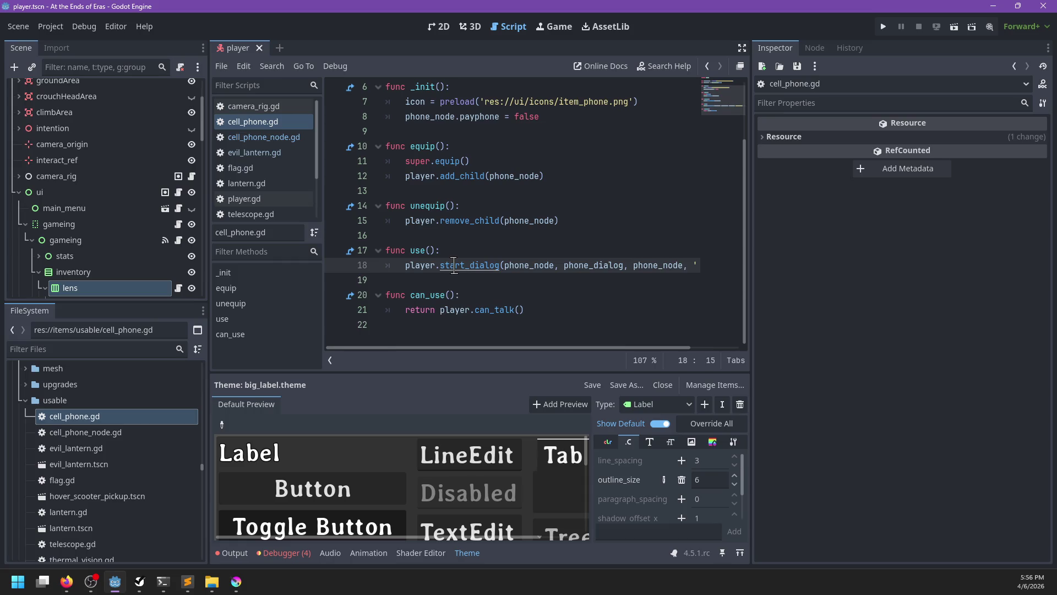
Make cell_phone.gd's use() return bool, ending with 'return true'
{"action": "key", "text": "End"}
{"action": "key", "text": "Return"}
{"action": "type", "text": "retur"}
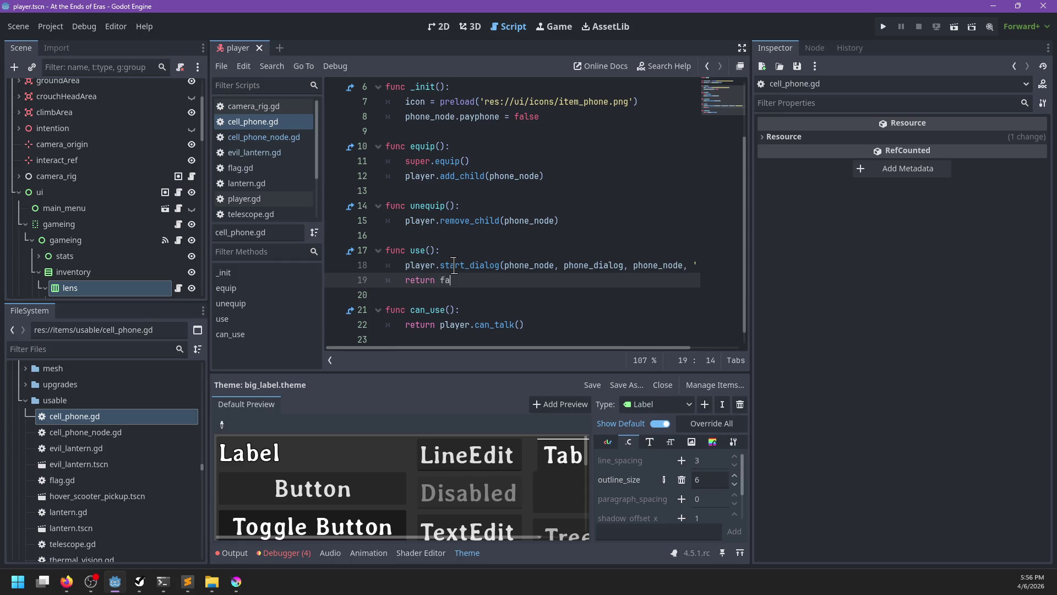
{"action": "key", "text": "BackSpace"}
{"action": "key", "text": "BackSpace"}
{"action": "type", "text": "true"}
{"action": "key", "text": "Up"}
{"action": "key", "text": "Up"}
{"action": "key", "text": "Left"}
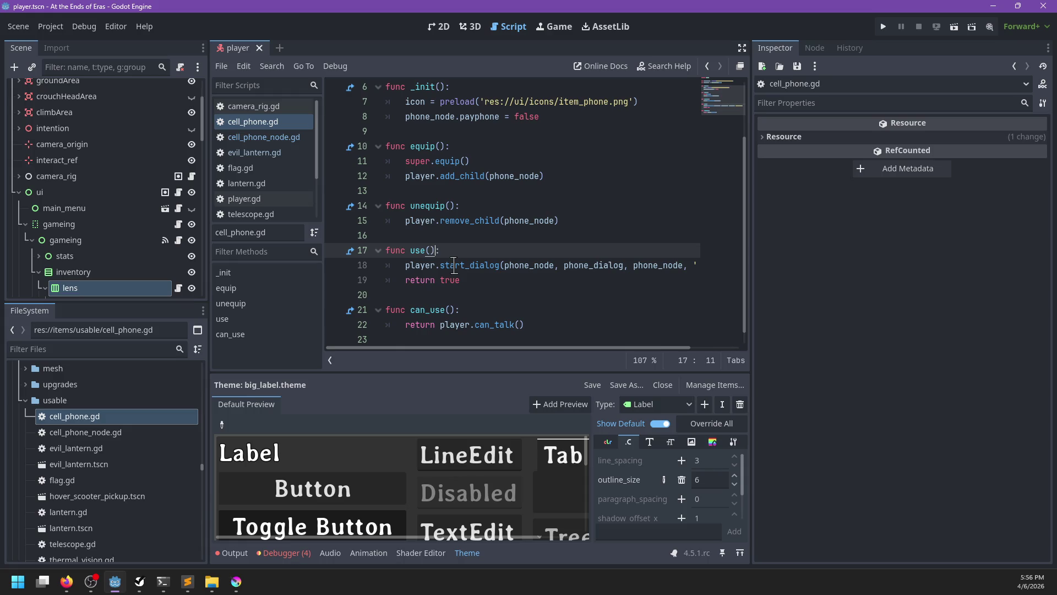
{"action": "type", "text": "bool"}
Close the cell_phone_node.gd script
{"action": "left_click", "coordinate": [274, 108]}
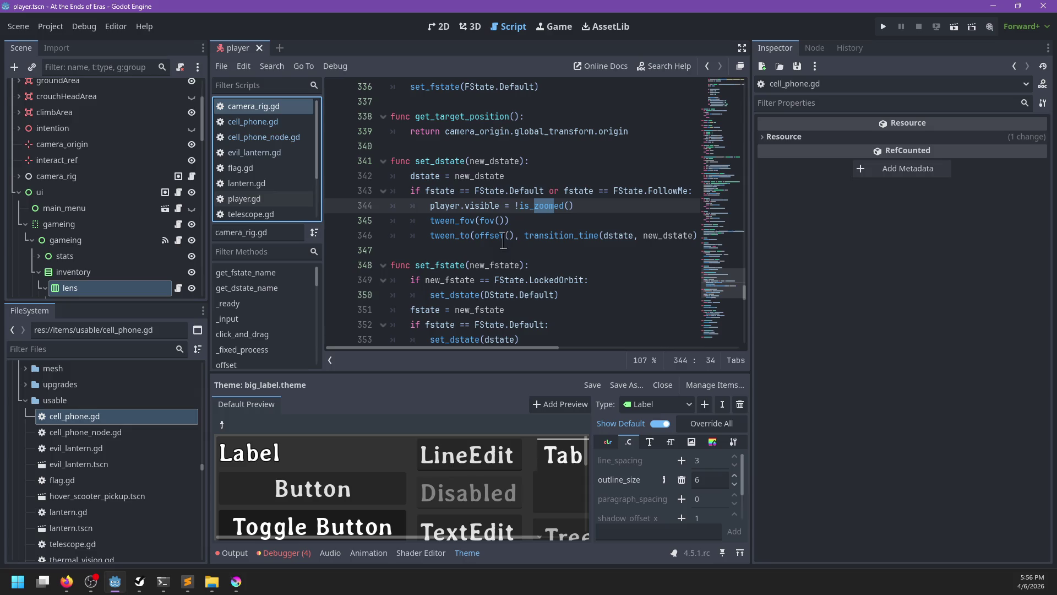
{"action": "left_click", "coordinate": [289, 139]}
{"action": "right_click", "coordinate": [292, 141]}
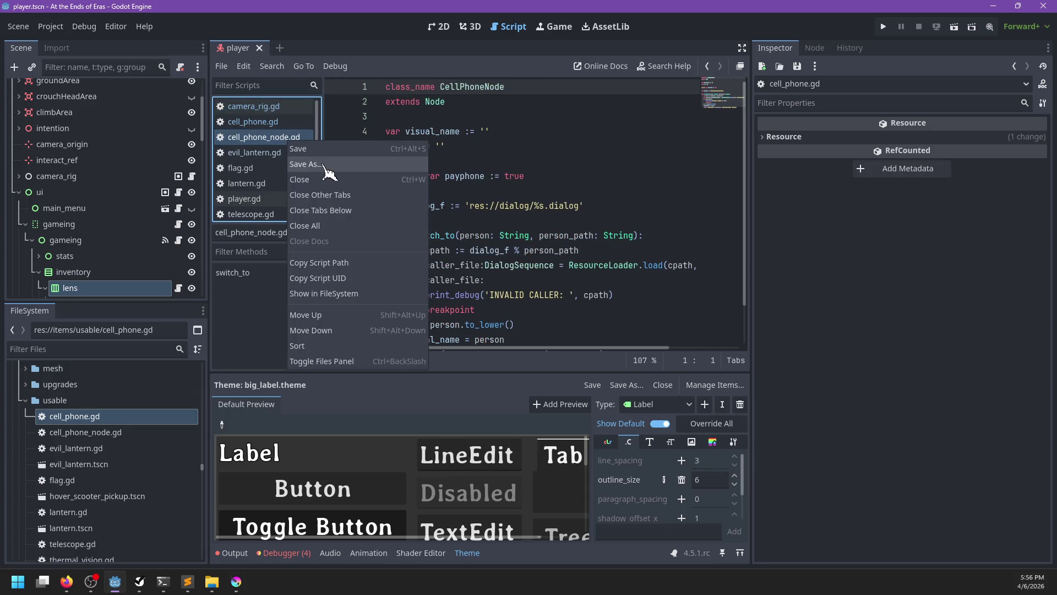
{"action": "left_click", "coordinate": [309, 150]}
Make evil_lantern.gd's use() return bool, adding 'return true' after the toggle line
{"action": "left_click", "coordinate": [280, 141]}
{"action": "scroll", "coordinate": [496, 231], "scroll_direction": "down", "scroll_amount": 1}
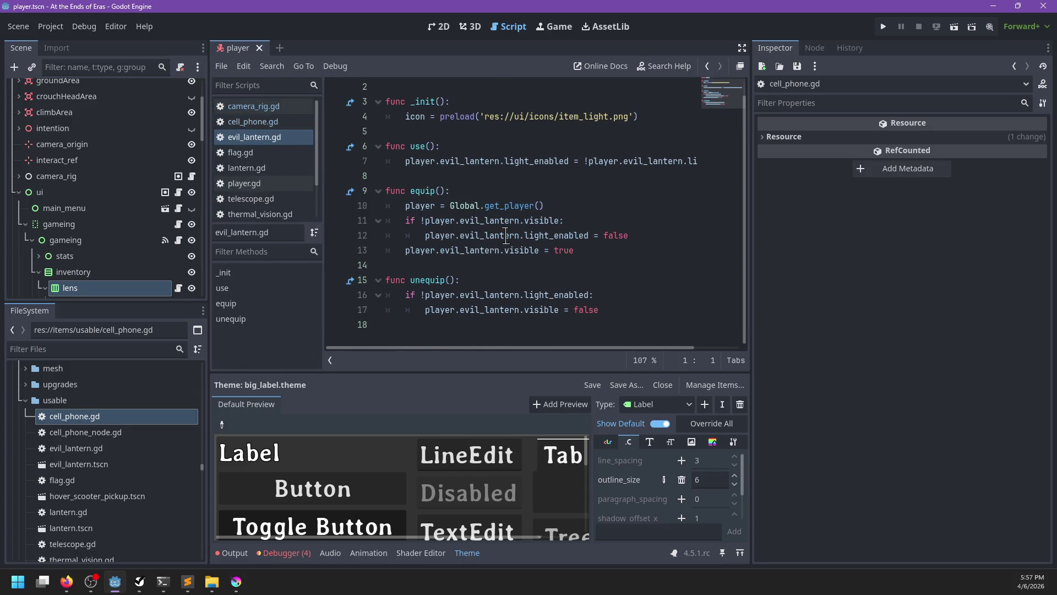
{"action": "scroll", "coordinate": [468, 272], "scroll_direction": "up", "scroll_amount": 1}
{"action": "left_click", "coordinate": [454, 180]}
{"action": "key", "text": "End"}
{"action": "key", "text": "Return"}
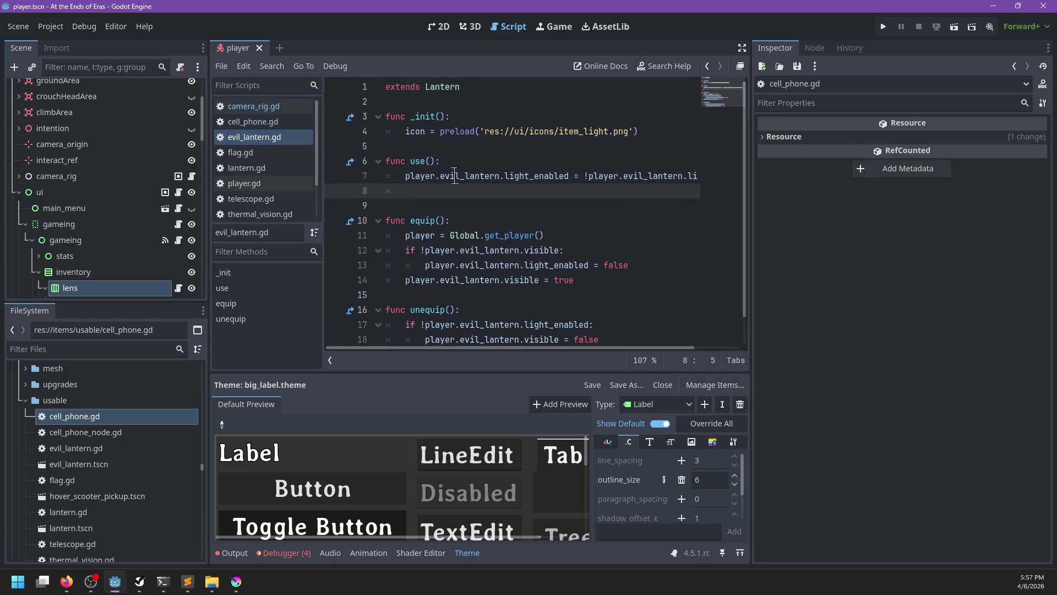
{"action": "type", "text": "true"}
{"action": "key", "text": "Up"}
{"action": "key", "text": "Up"}
{"action": "key", "text": "Left"}
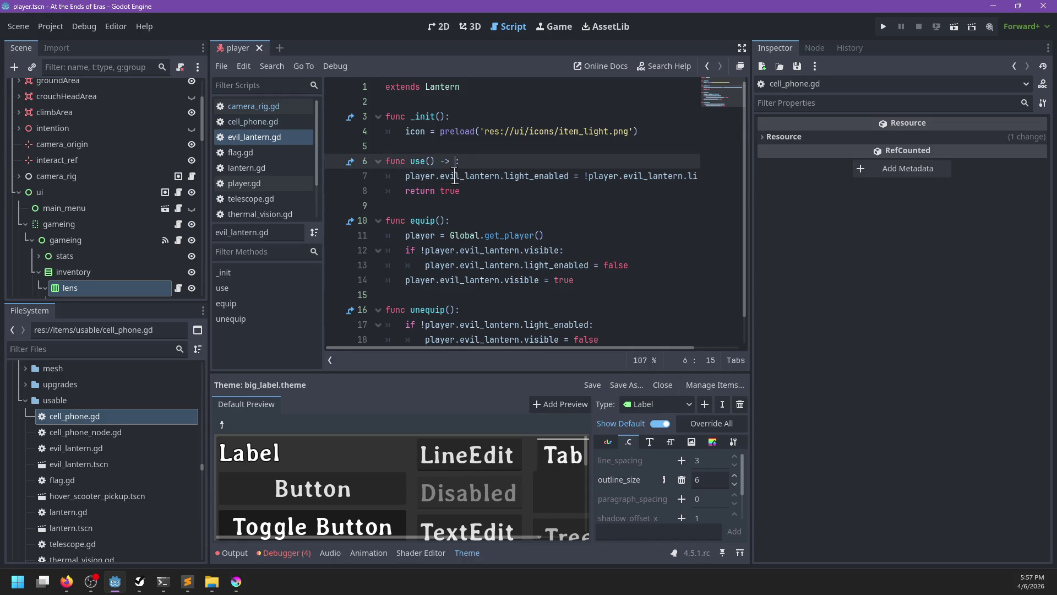
{"action": "type", "text": "bool"}
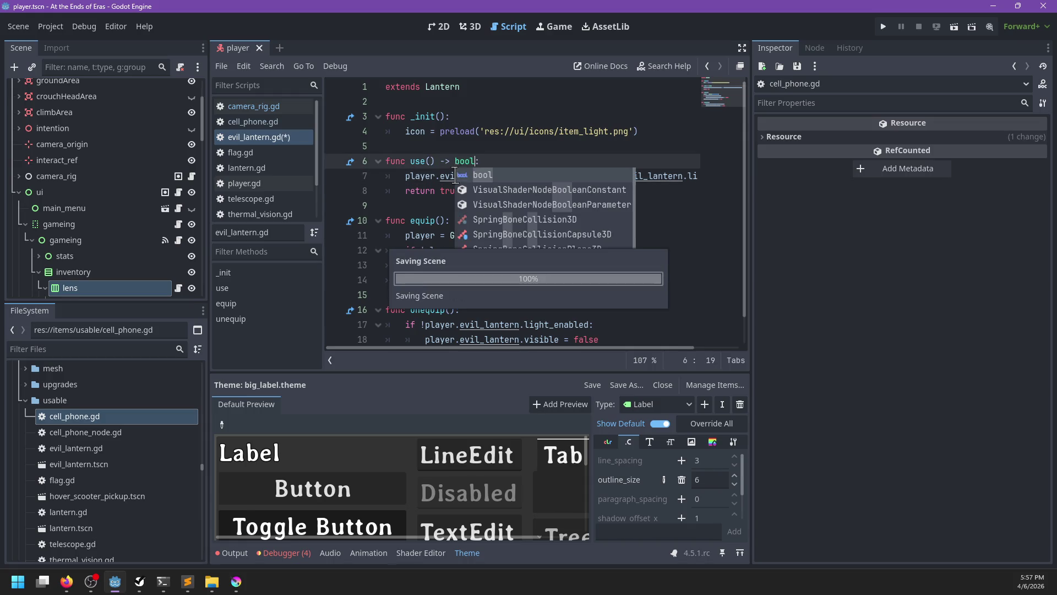
Give flag.gd's use() a '-> bool' return type with 'return true' in the else branch, and save
{"action": "left_click", "coordinate": [273, 155]}
{"action": "left_click", "coordinate": [437, 190]}
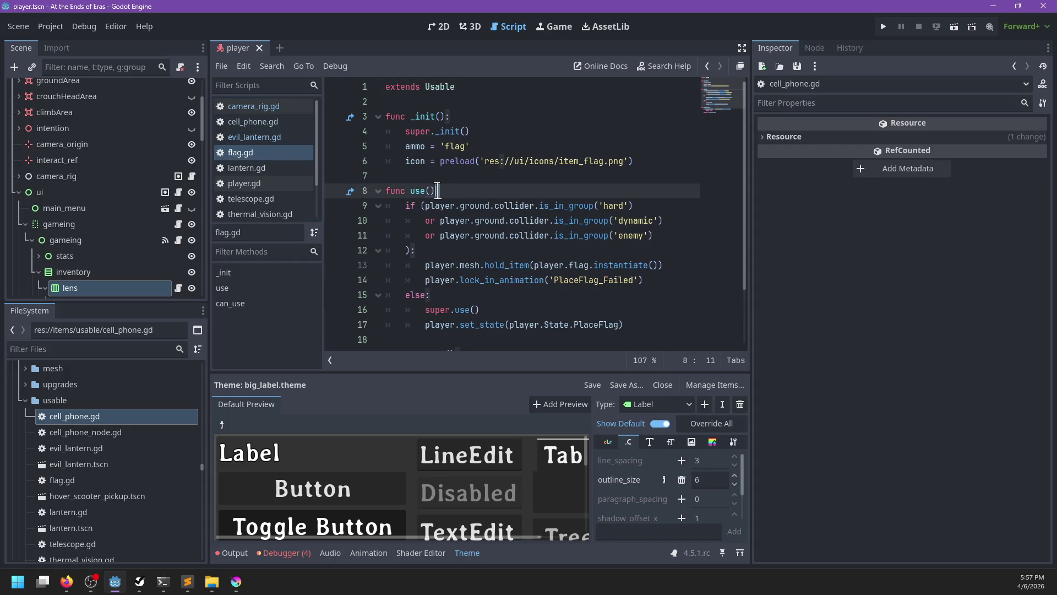
{"action": "key", "text": "BackSpace"}
{"action": "key", "text": "BackSpace"}
{"action": "key", "text": "BackSpace"}
{"action": "type", "text": "-> bo"}
{"action": "scroll", "coordinate": [556, 213], "scroll_direction": "down", "scroll_amount": 2}
{"action": "left_click", "coordinate": [476, 250]}
{"action": "key", "text": "End"}
{"action": "key", "text": "Return"}
{"action": "type", "text": "turn true"}
{"action": "key", "text": "ctrl+s"}
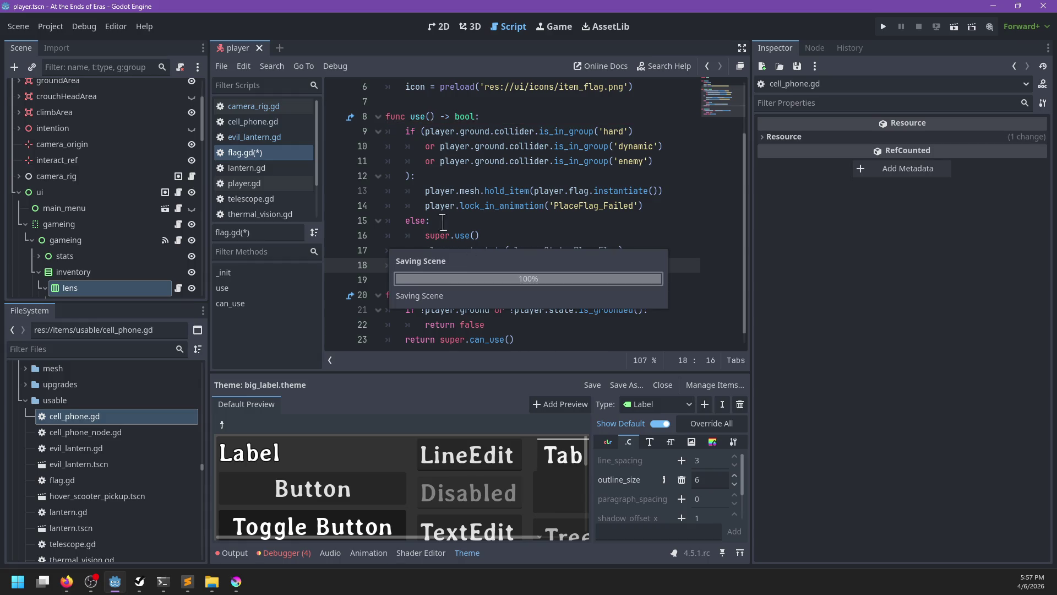
{"action": "left_click", "coordinate": [278, 170]}
{"action": "scroll", "coordinate": [450, 193], "scroll_direction": "down", "scroll_amount": 1}
Give lantern's equip() a bool return type and end it with 'return true'
{"action": "left_click", "coordinate": [441, 191]}
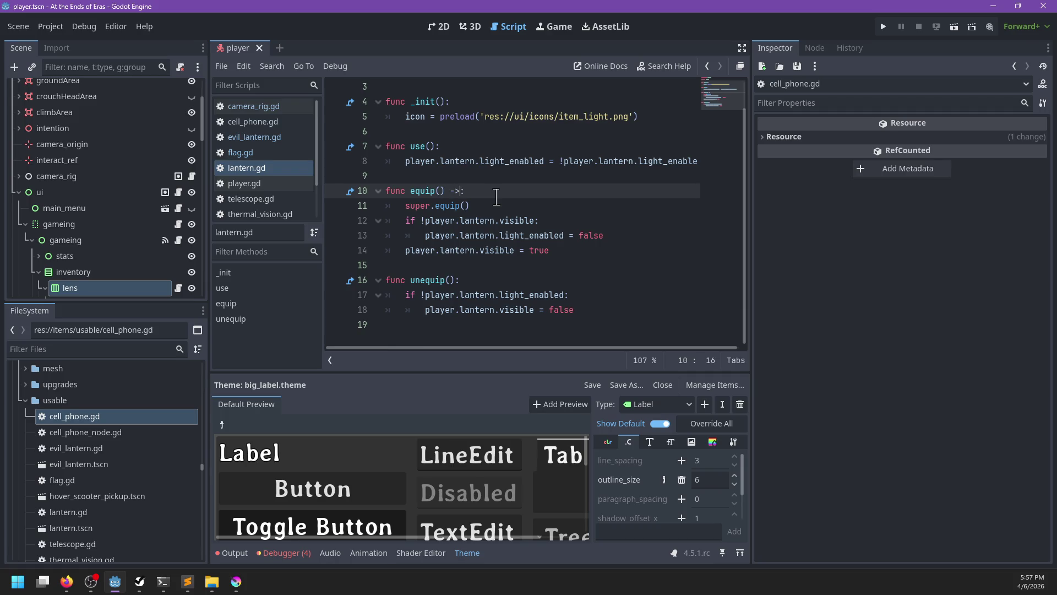
{"action": "type", "text": "ool"}
{"action": "key", "text": "Down"}
{"action": "key", "text": "Down"}
{"action": "key", "text": "Down"}
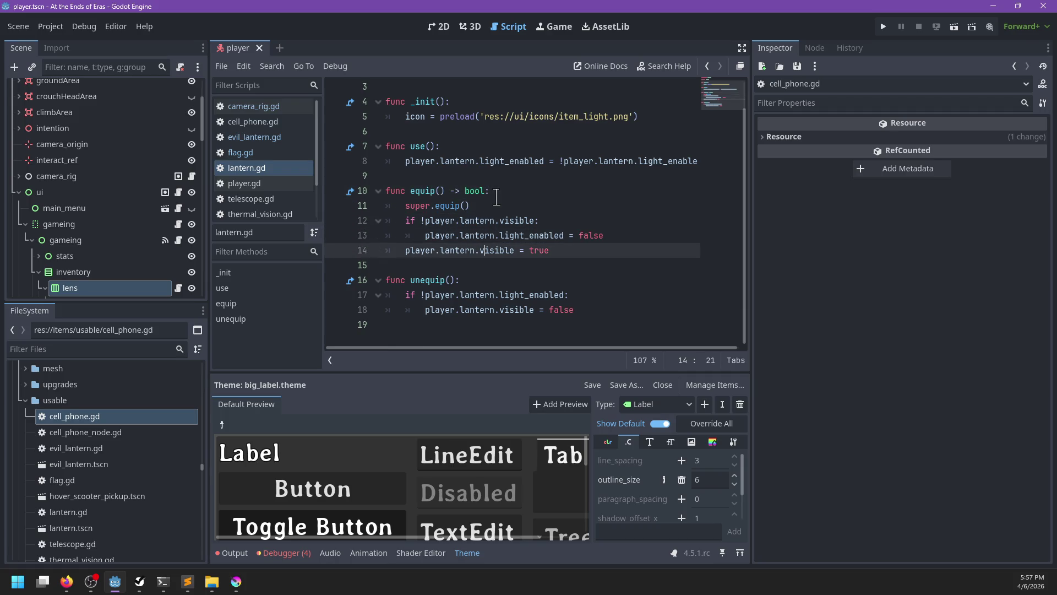
{"action": "key", "text": "End"}
{"action": "key", "text": "Return"}
{"action": "type", "text": "return true"}
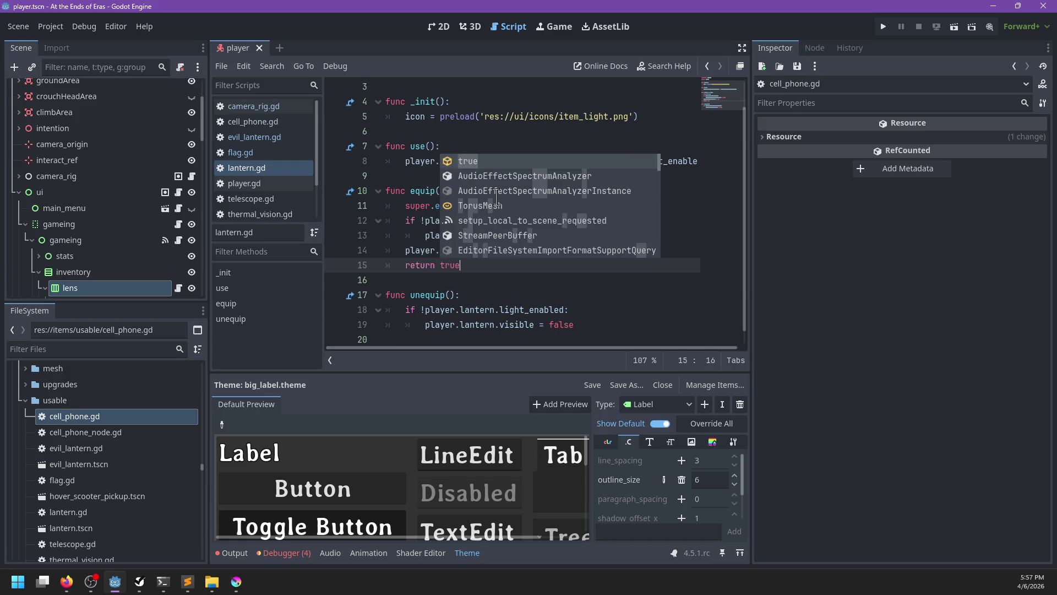
Make telescope.gd's use() return bool, adding 'return false' after toggle_zoom, and save it
{"action": "left_click", "coordinate": [275, 199]}
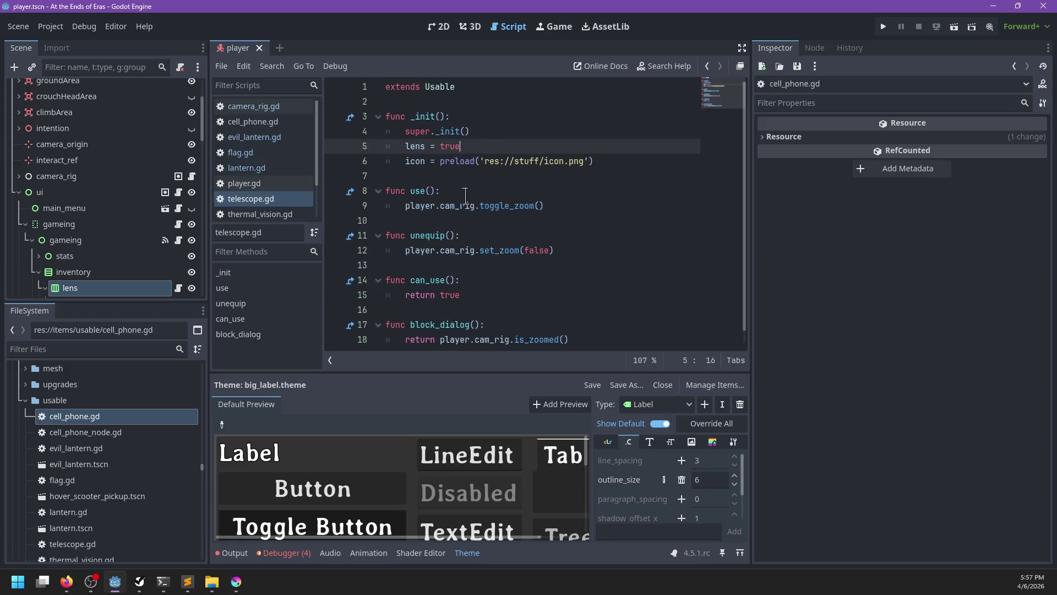
{"action": "scroll", "coordinate": [452, 190], "scroll_direction": "down", "scroll_amount": 1}
{"action": "left_click", "coordinate": [437, 176]}
{"action": "type", "text": "-> "}
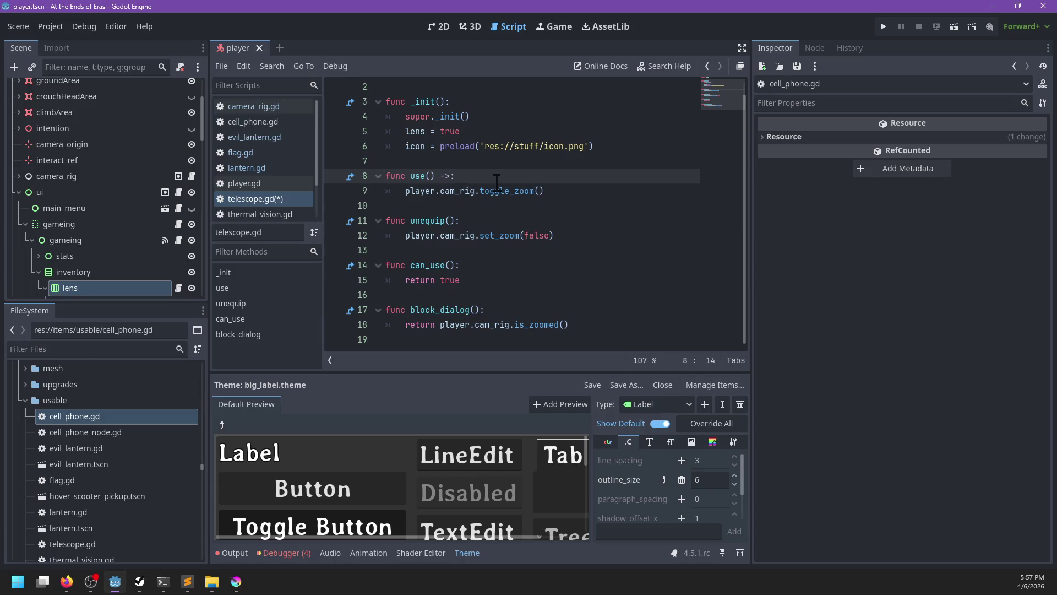
{"action": "type", "text": "bool"}
{"action": "key", "text": "Down"}
{"action": "key", "text": "End"}
{"action": "key", "text": "Return"}
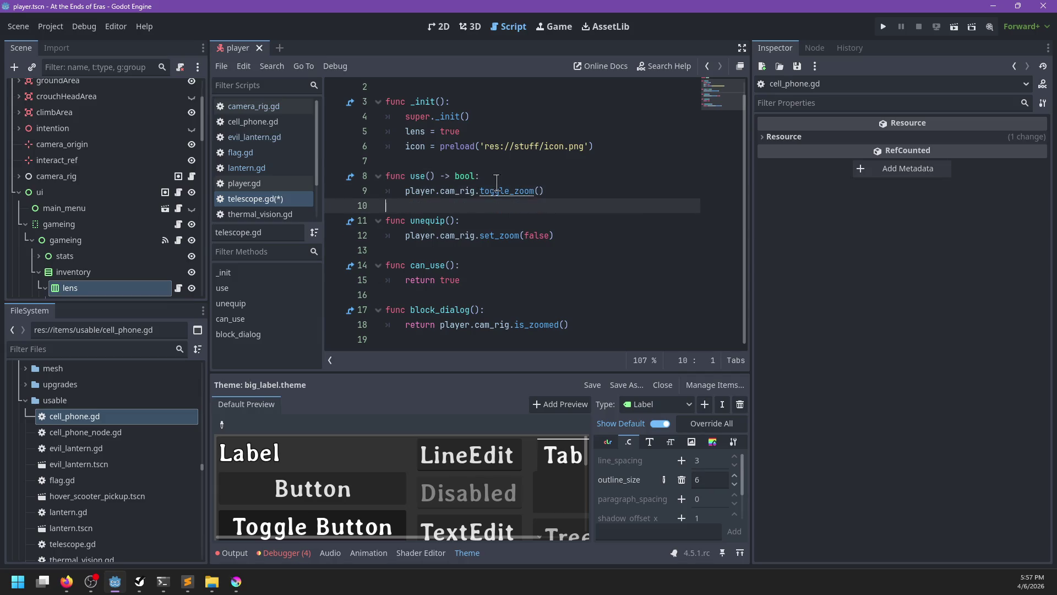
{"action": "type", "text": "rn false"}
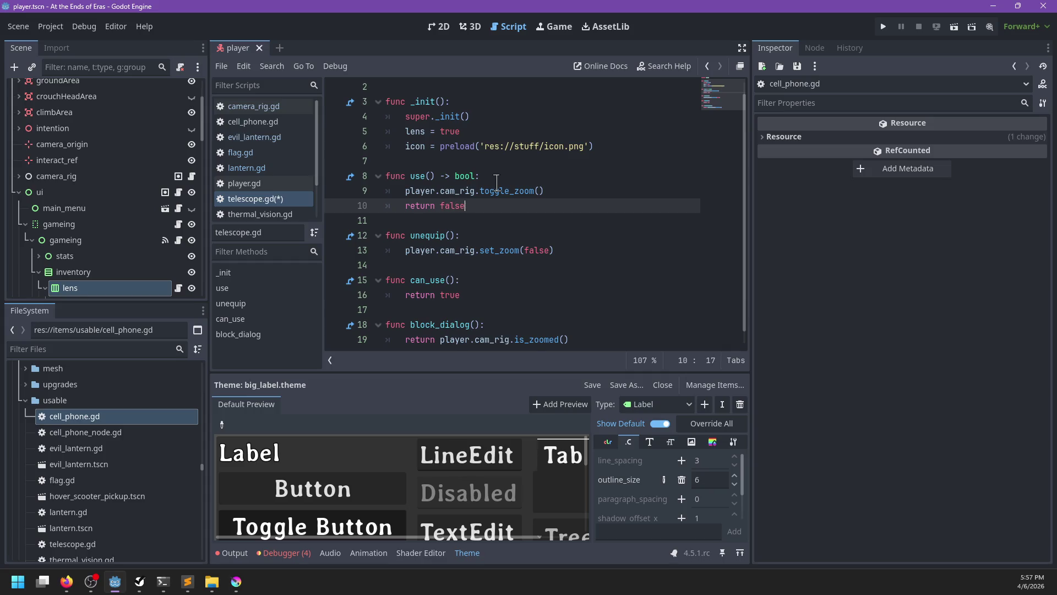
{"action": "key", "text": "ctrl+s"}
Add '-> bool' to thermal_vision.gd's use(), append 'return true' after line 13, and save
{"action": "scroll", "coordinate": [276, 209], "scroll_direction": "down", "scroll_amount": 1}
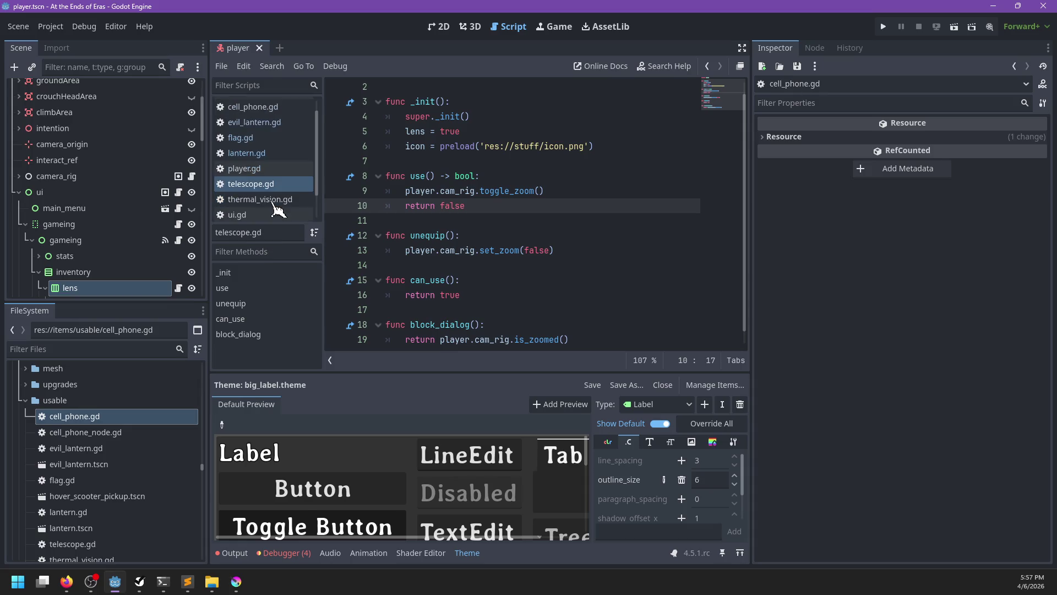
{"action": "left_click", "coordinate": [275, 199]}
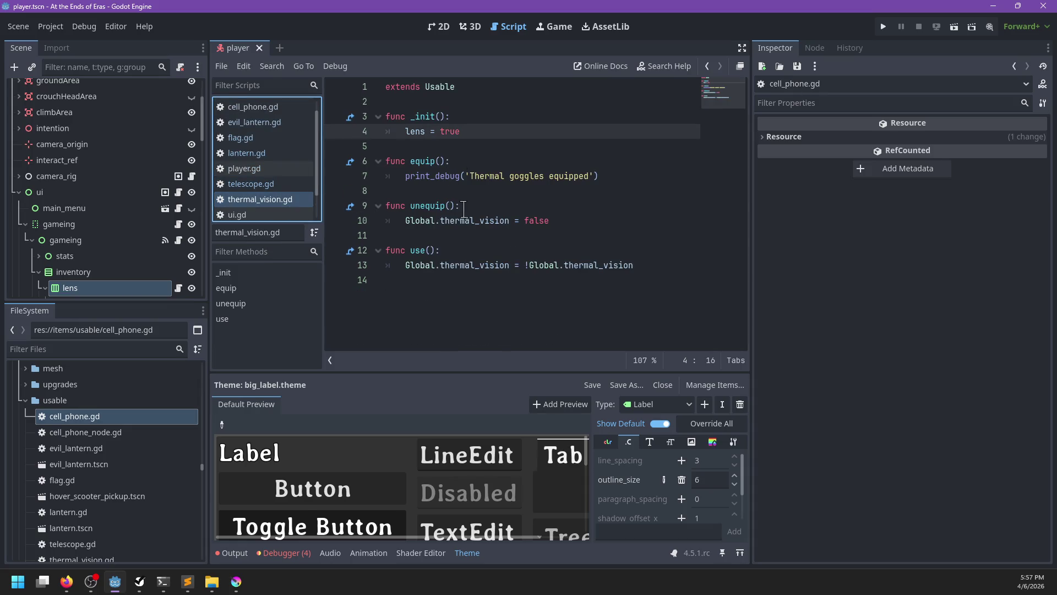
{"action": "left_click", "coordinate": [434, 250]}
{"action": "type", "text": "-> bool"}
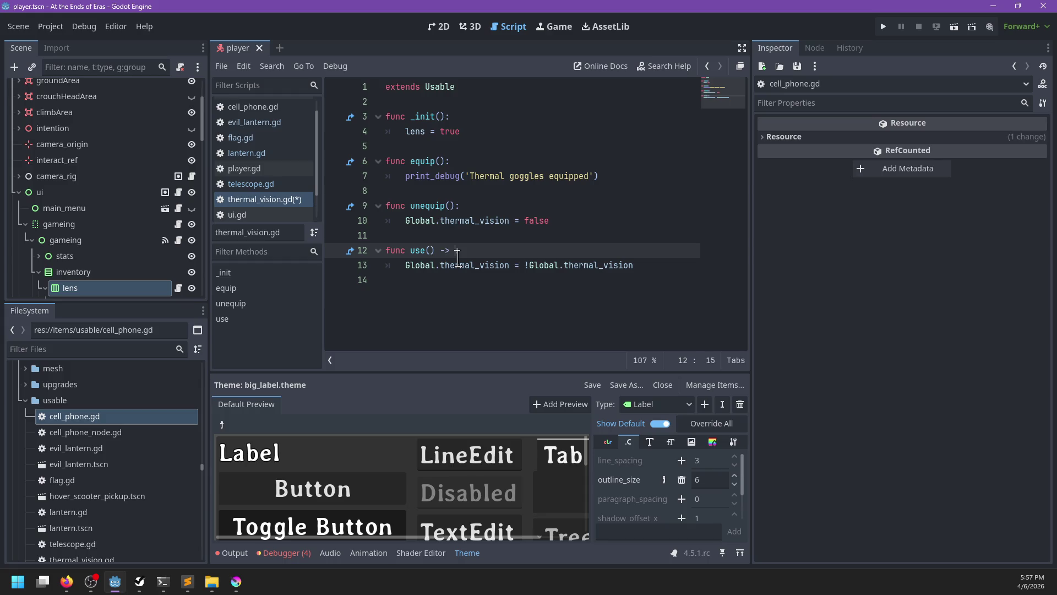
{"action": "key", "text": "Escape"}
{"action": "key", "text": "Down"}
{"action": "key", "text": "End"}
{"action": "key", "text": "Return"}
{"action": "type", "text": "return true"}
{"action": "key", "text": "ctrl+s"}
Open usable_lantern.gd from the script list
{"action": "scroll", "coordinate": [273, 207], "scroll_direction": "down", "scroll_amount": 1}
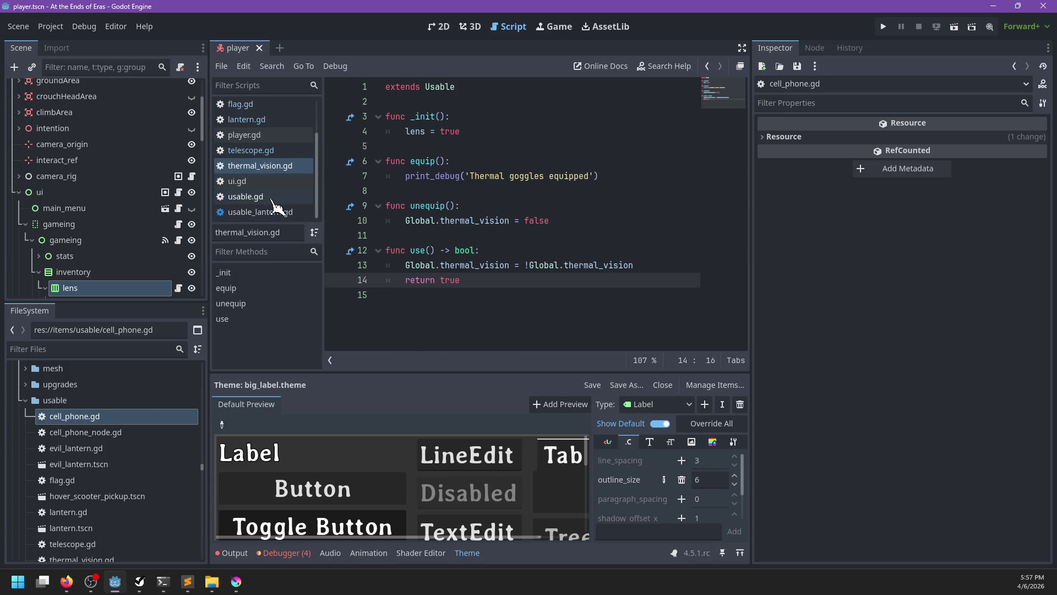
{"action": "left_click", "coordinate": [272, 201]}
{"action": "left_click", "coordinate": [277, 212]}
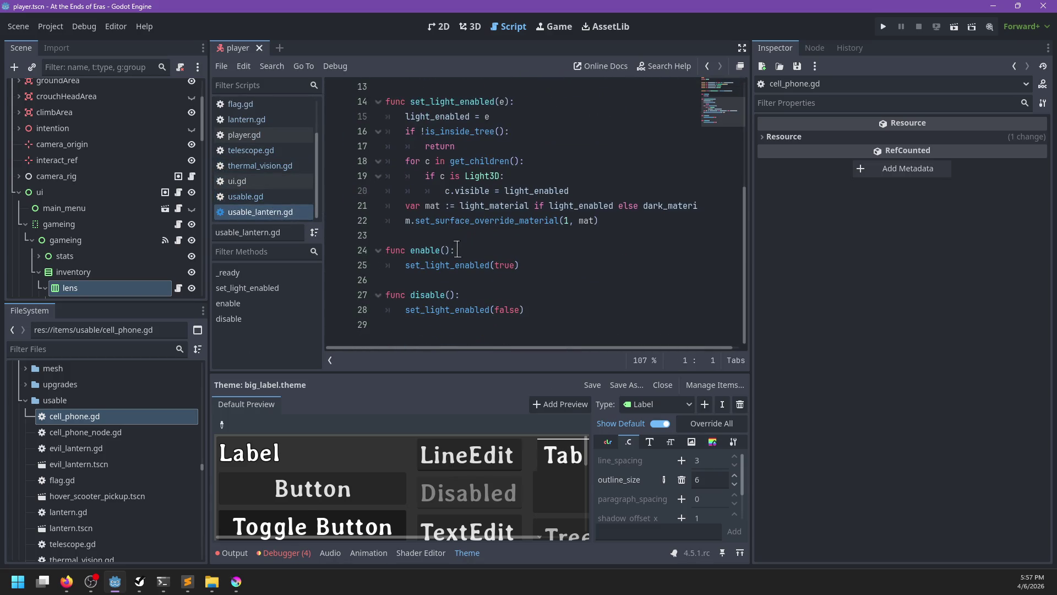
Scroll up and down through usable_lantern.gd's code to review it
{"action": "scroll", "coordinate": [452, 245], "scroll_direction": "up", "scroll_amount": 3}
{"action": "scroll", "coordinate": [456, 250], "scroll_direction": "up", "scroll_amount": 1}
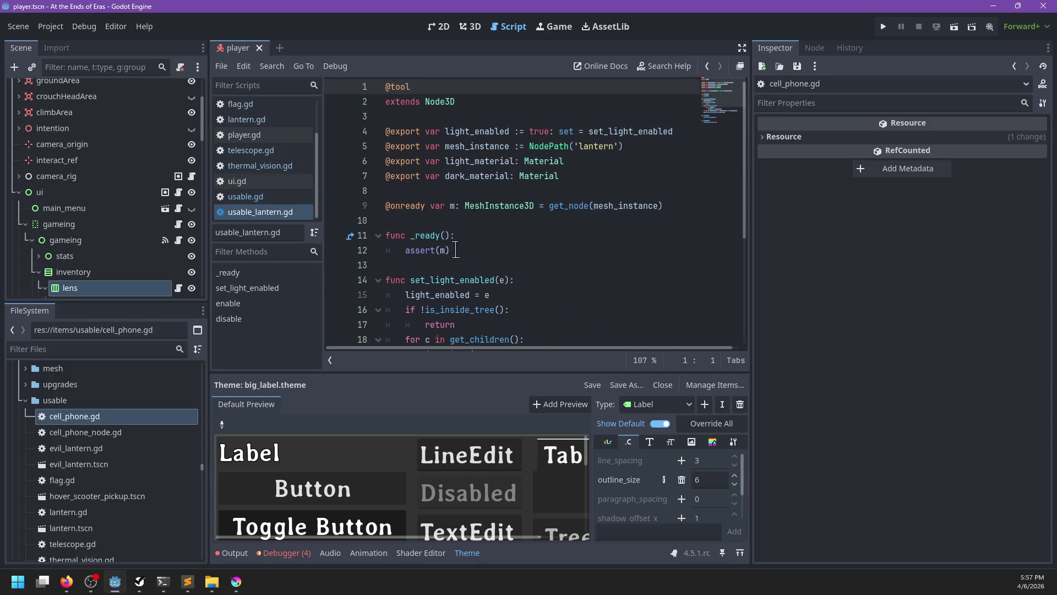
{"action": "scroll", "coordinate": [468, 209], "scroll_direction": "down", "scroll_amount": 4}
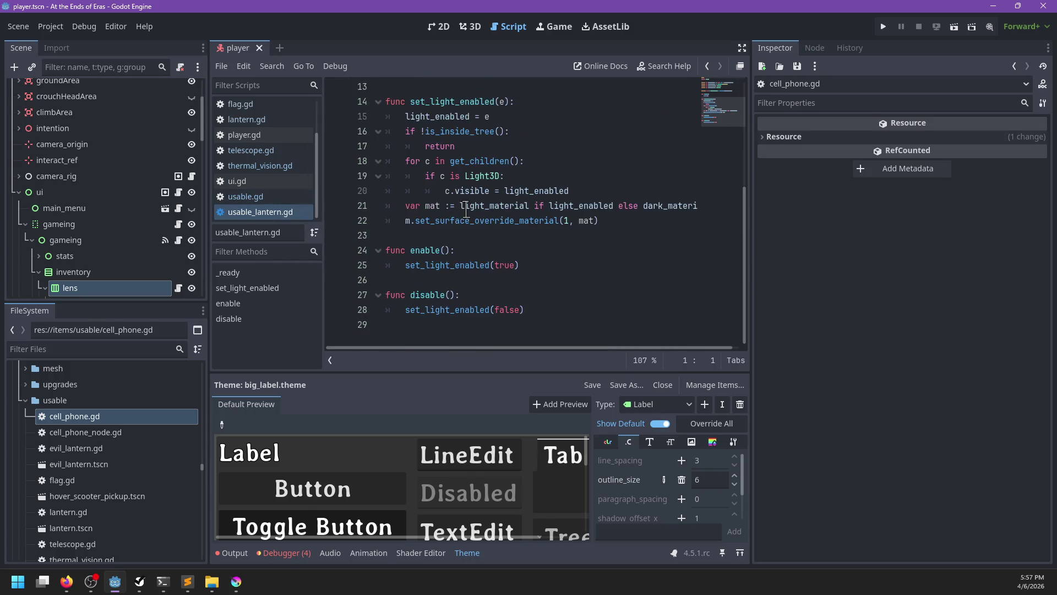
{"action": "mouse_move", "coordinate": [532, 210]}
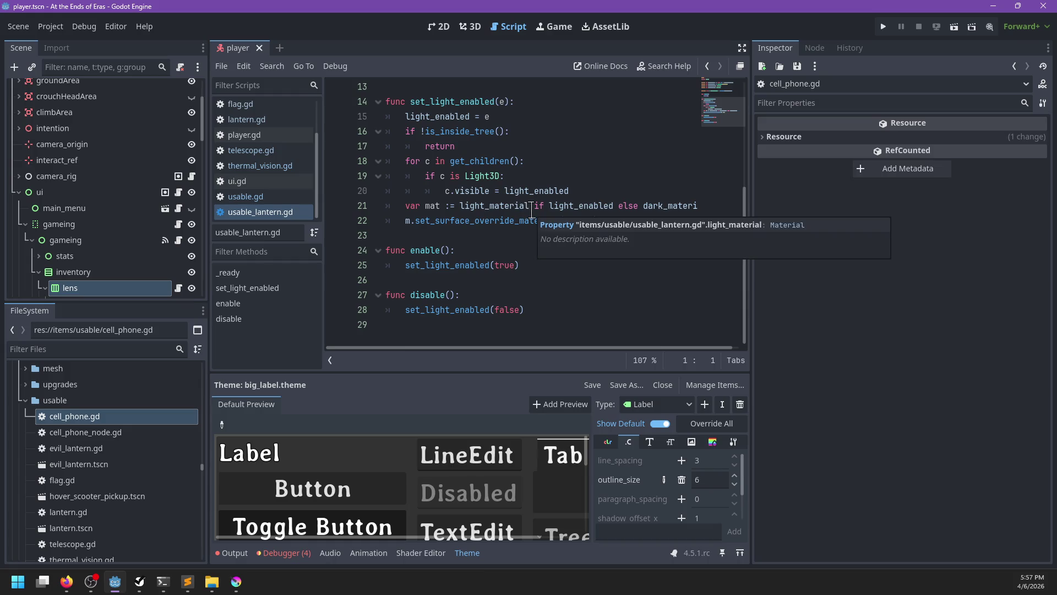
{"action": "scroll", "coordinate": [527, 180], "scroll_direction": "up", "scroll_amount": 3}
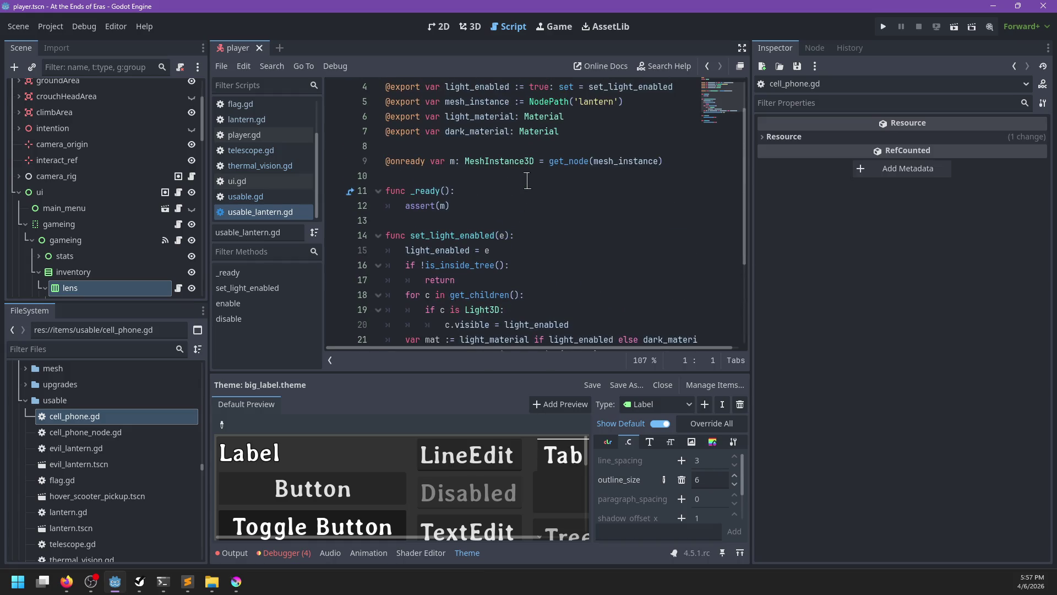
{"action": "scroll", "coordinate": [527, 180], "scroll_direction": "up", "scroll_amount": 1}
Close usable_lantern.gd from its script-list context menu, leaving cell_phone.gd displayed
{"action": "right_click", "coordinate": [292, 213]}
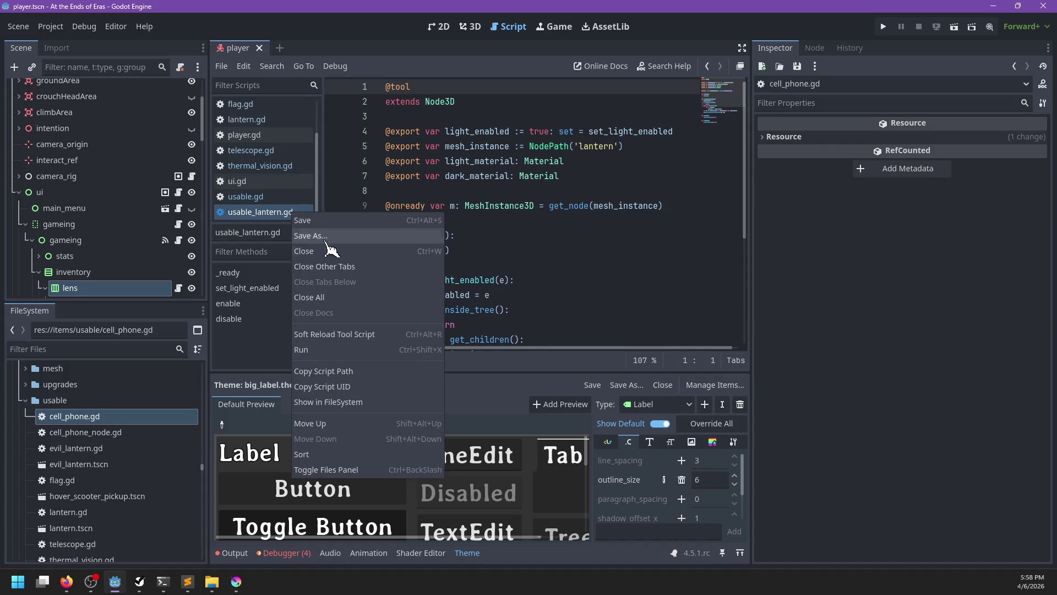
{"action": "left_click", "coordinate": [331, 251]}
{"action": "left_click", "coordinate": [115, 349]}
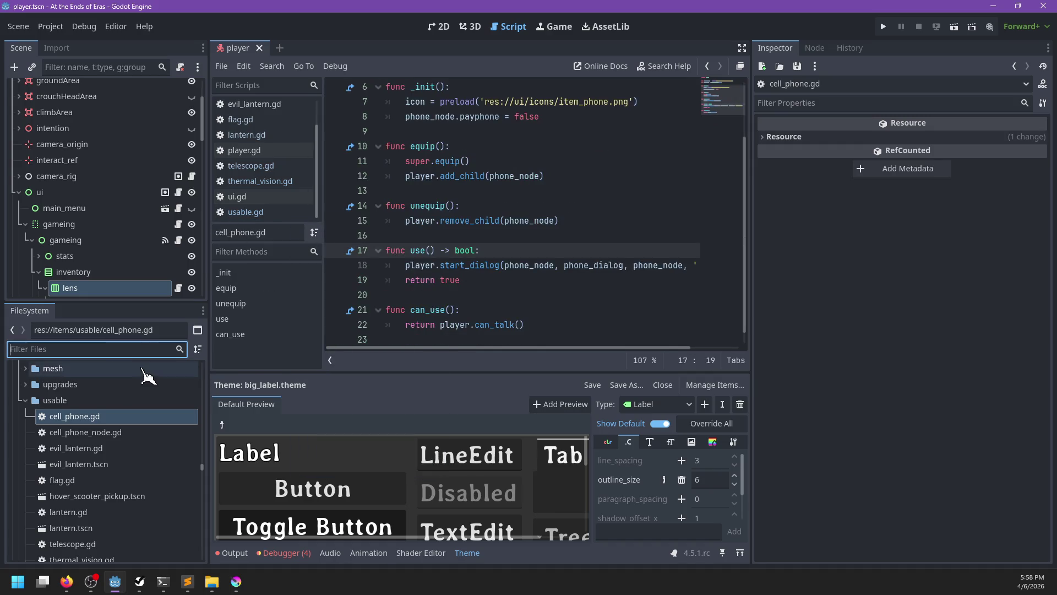
Filter the FileSystem by 'usable_' and rename usable_lantern.gd to lantern_node.gd
{"action": "type", "text": "usable_"}
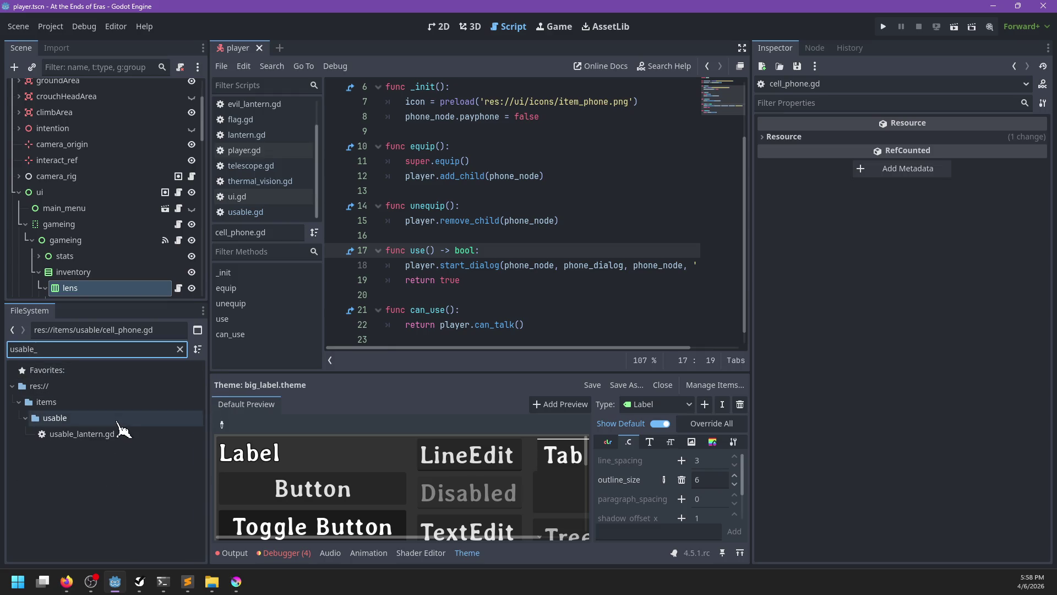
{"action": "right_click", "coordinate": [114, 433]}
{"action": "left_click", "coordinate": [169, 440]}
{"action": "type", "text": "lantern_node"}
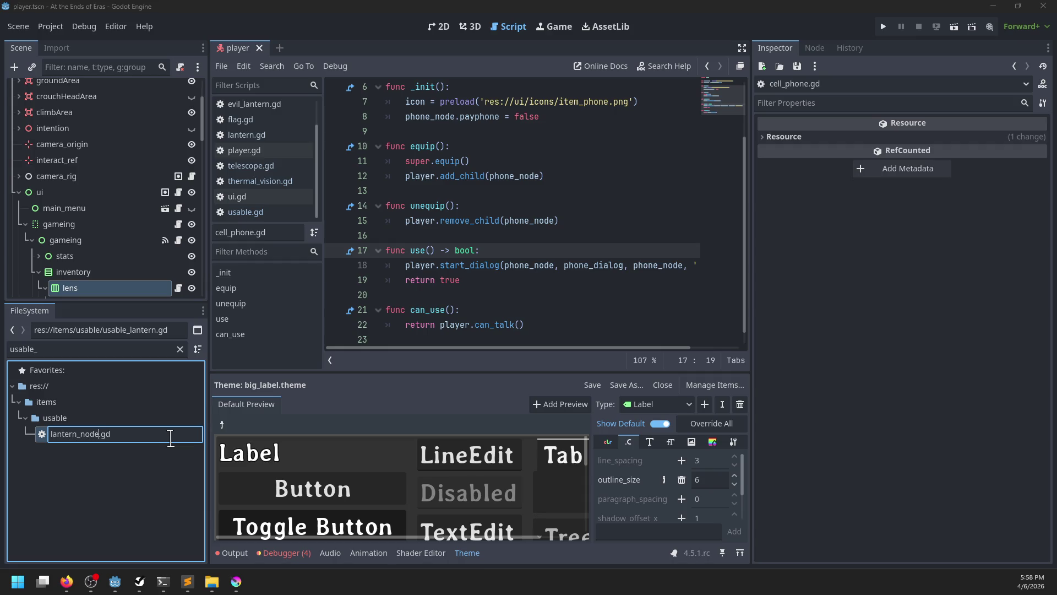
{"action": "key", "text": "Return"}
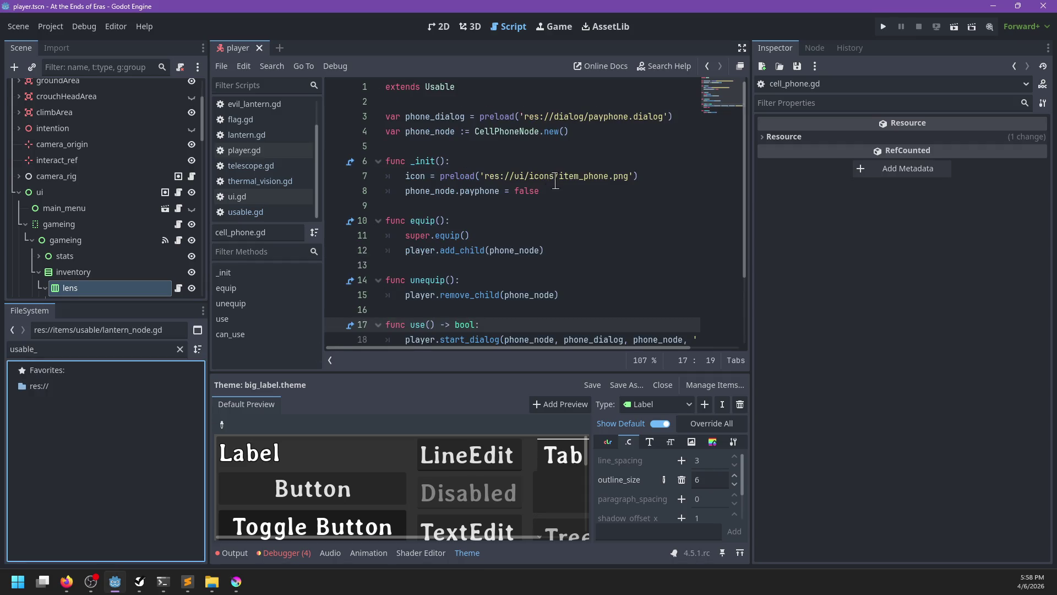
Clear the file filter and bring up lantern.gd in the script editor
{"action": "left_click", "coordinate": [173, 349]}
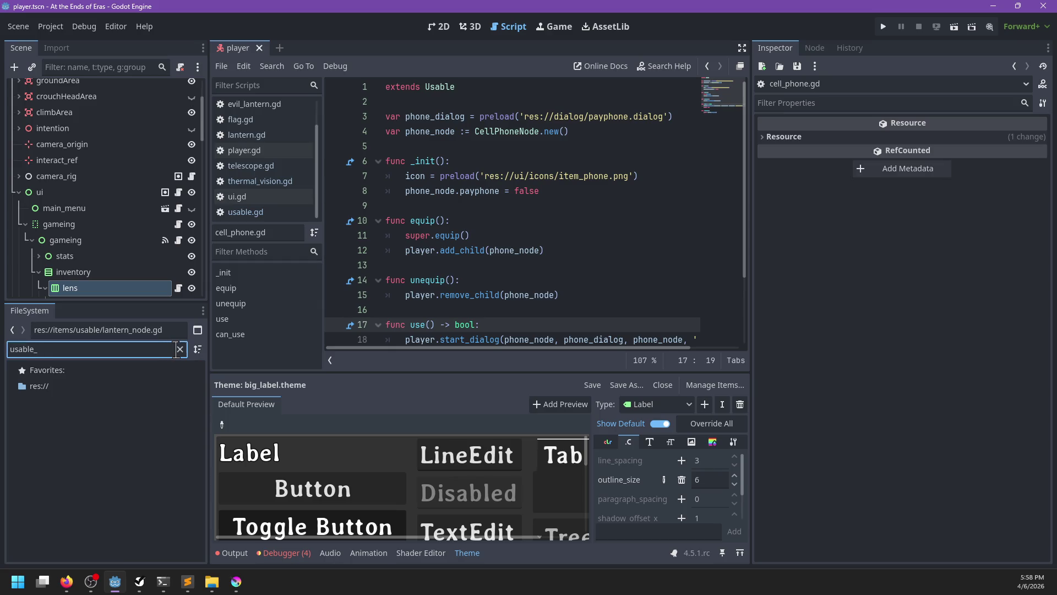
{"action": "left_click", "coordinate": [180, 349]}
{"action": "left_click", "coordinate": [527, 215]}
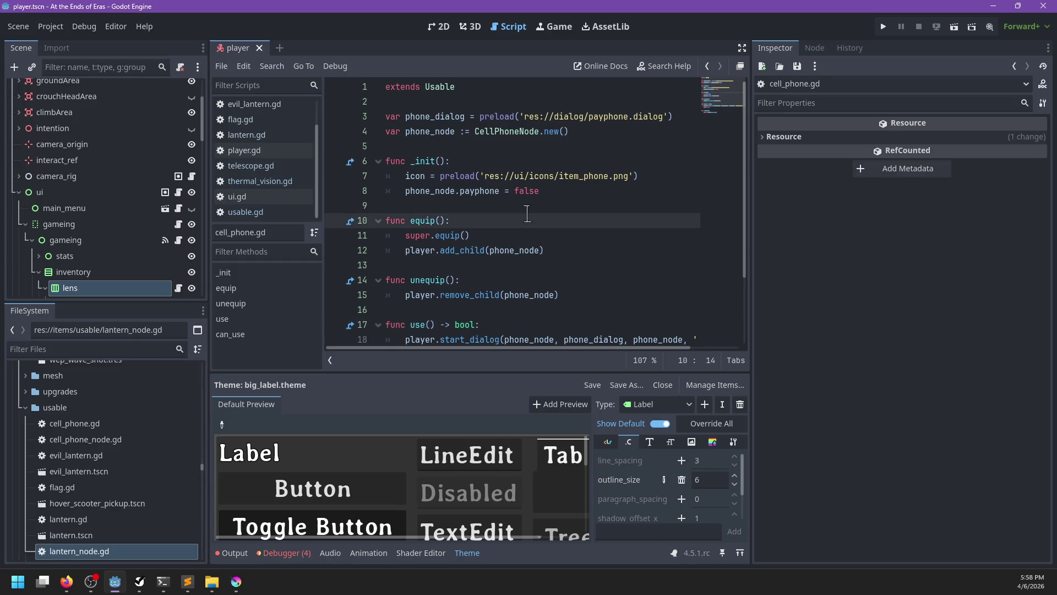
{"action": "left_click", "coordinate": [269, 135]}
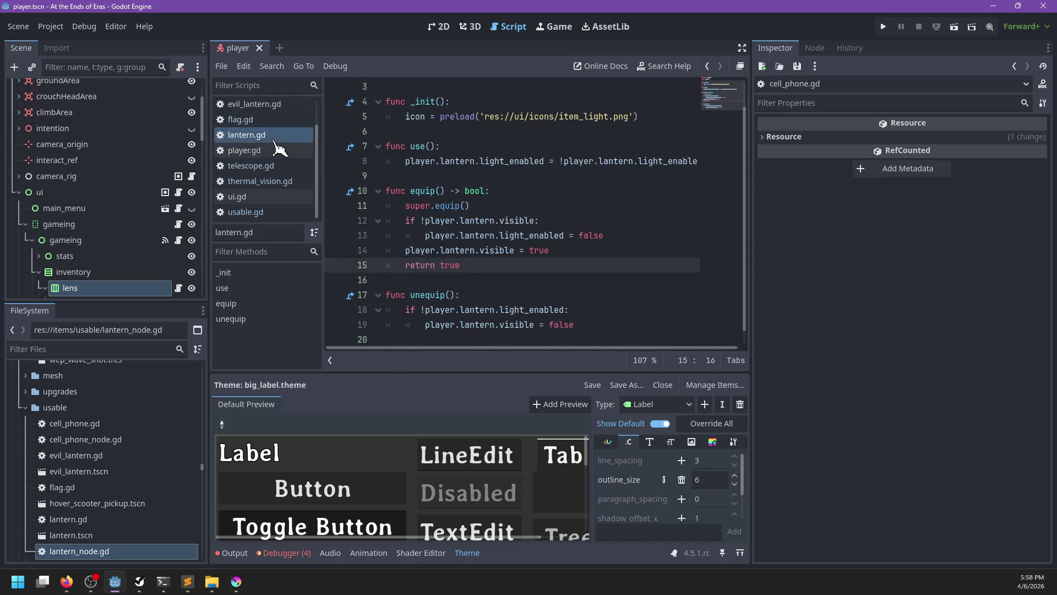
Filter for 'lantern_node', open lantern_node.gd, and select Node3D on line 2
{"action": "left_click", "coordinate": [141, 349]}
{"action": "type", "text": "lanter"}
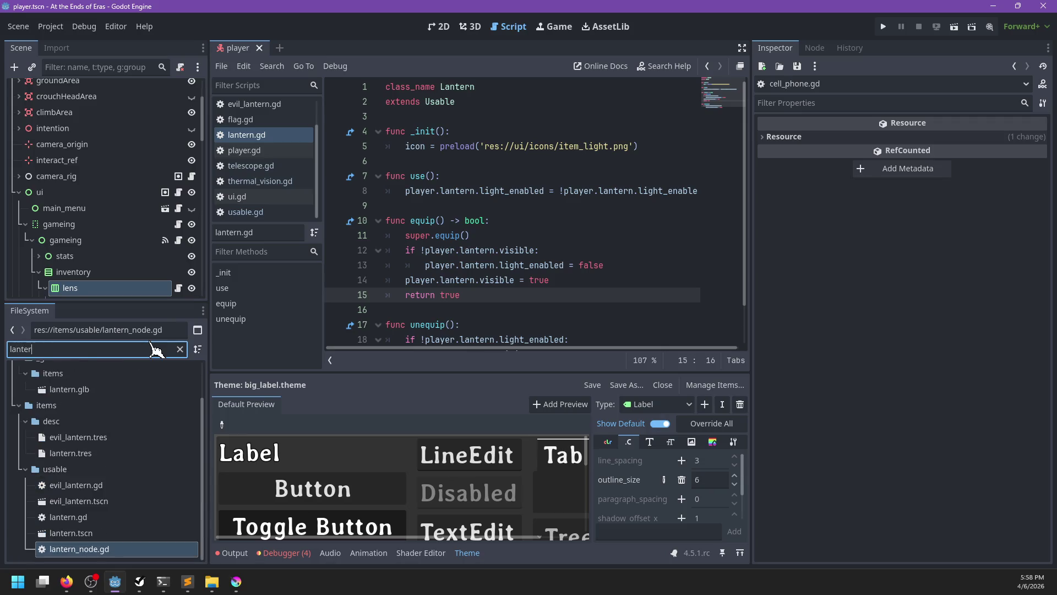
{"action": "type", "text": "n_node"}
{"action": "double_click", "coordinate": [135, 434]}
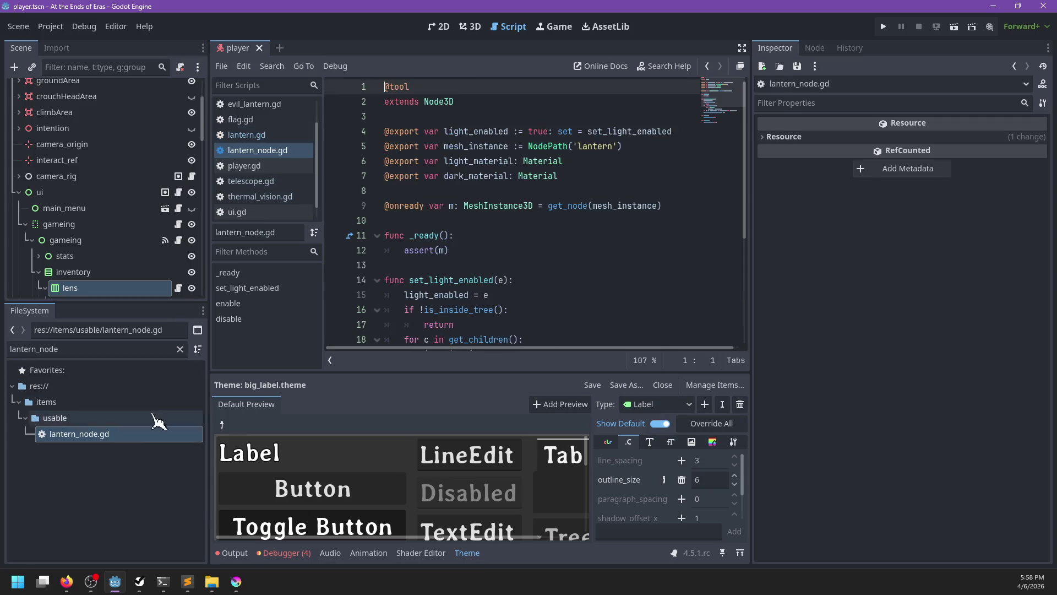
{"action": "left_click", "coordinate": [437, 101]}
{"action": "double_click", "coordinate": [438, 102]}
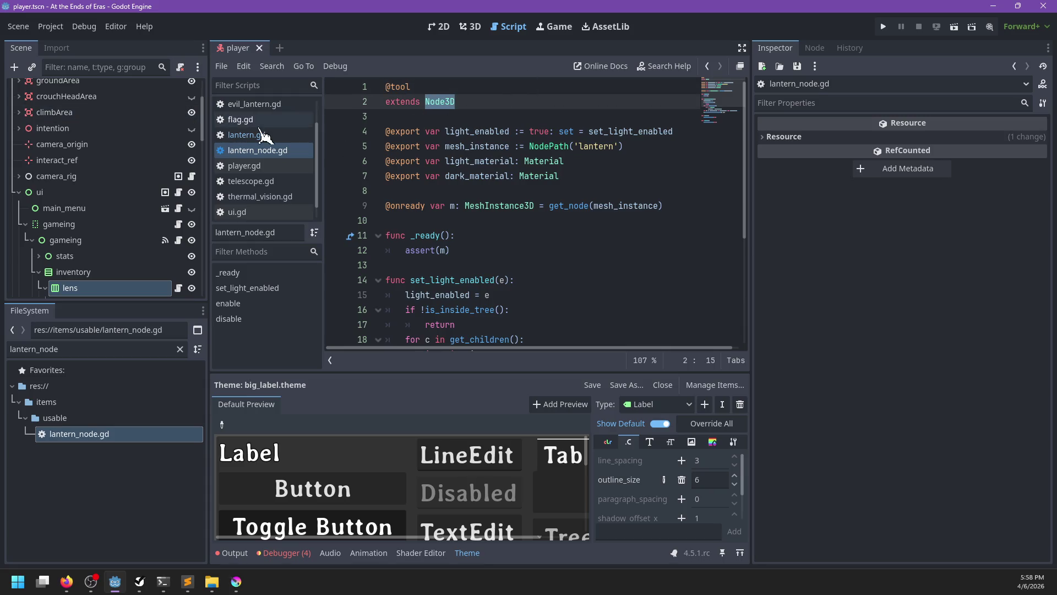
Return to lantern.gd, clear the lantern_node filter, and scroll through its code
{"action": "left_click", "coordinate": [263, 135]}
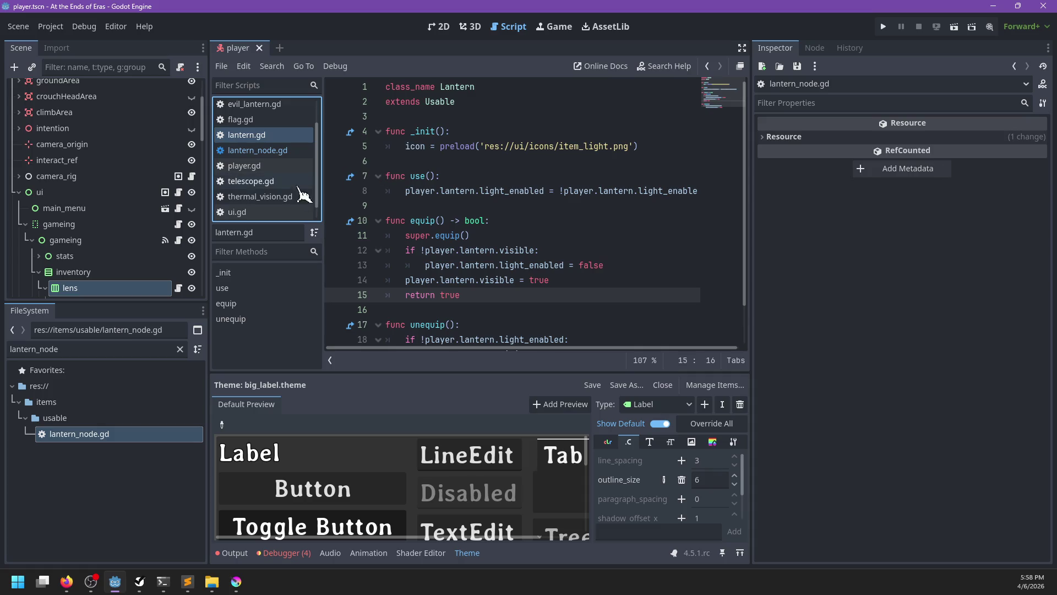
{"action": "left_click", "coordinate": [180, 349]}
{"action": "scroll", "coordinate": [144, 428], "scroll_direction": "down", "scroll_amount": 3}
{"action": "scroll", "coordinate": [113, 463], "scroll_direction": "up", "scroll_amount": 3}
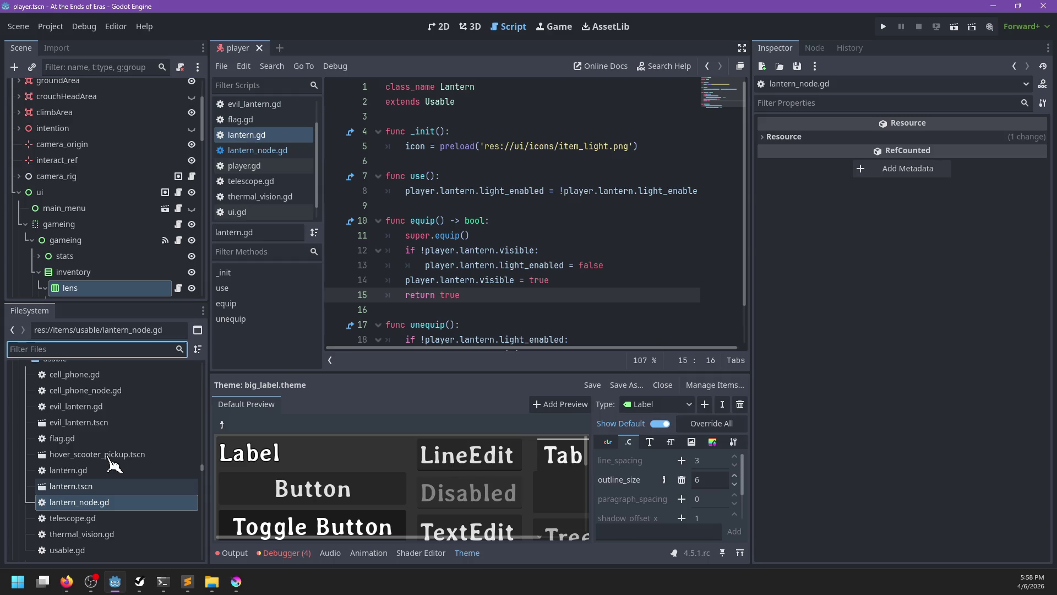
{"action": "scroll", "coordinate": [113, 466], "scroll_direction": "up", "scroll_amount": 2}
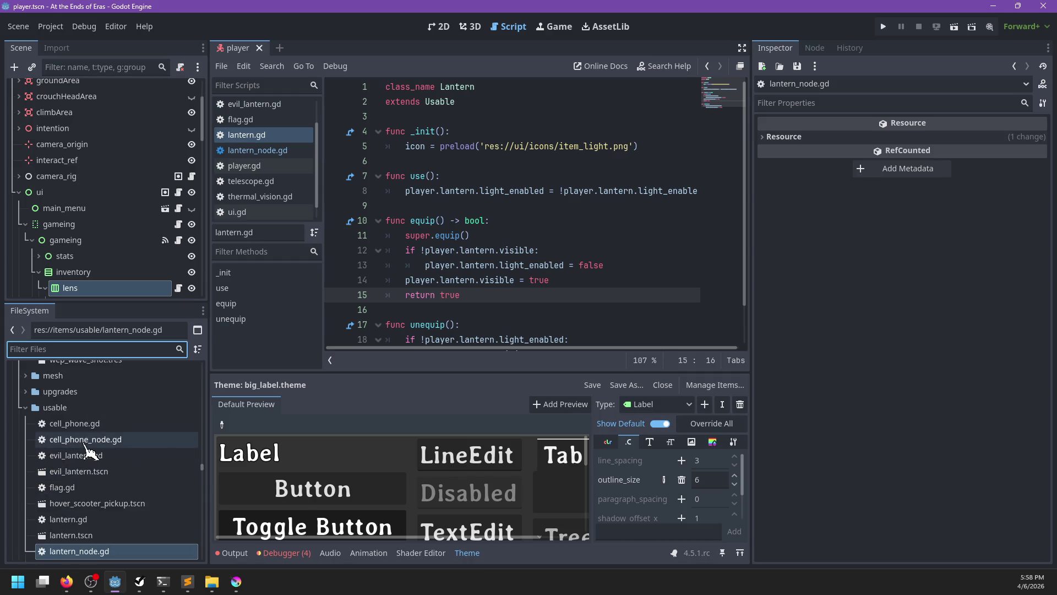
{"action": "scroll", "coordinate": [172, 438], "scroll_direction": "down", "scroll_amount": 2}
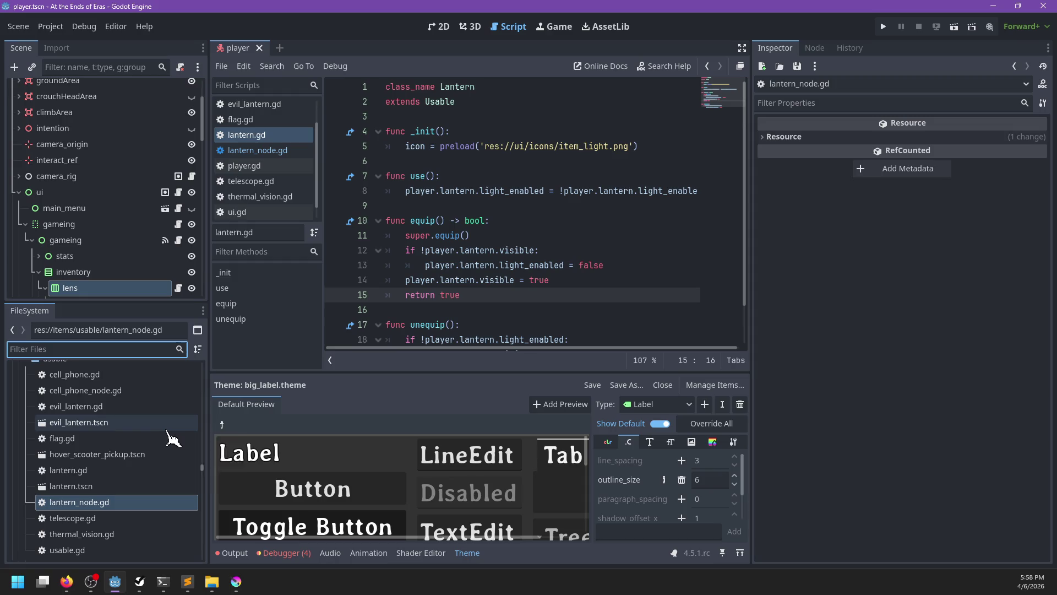
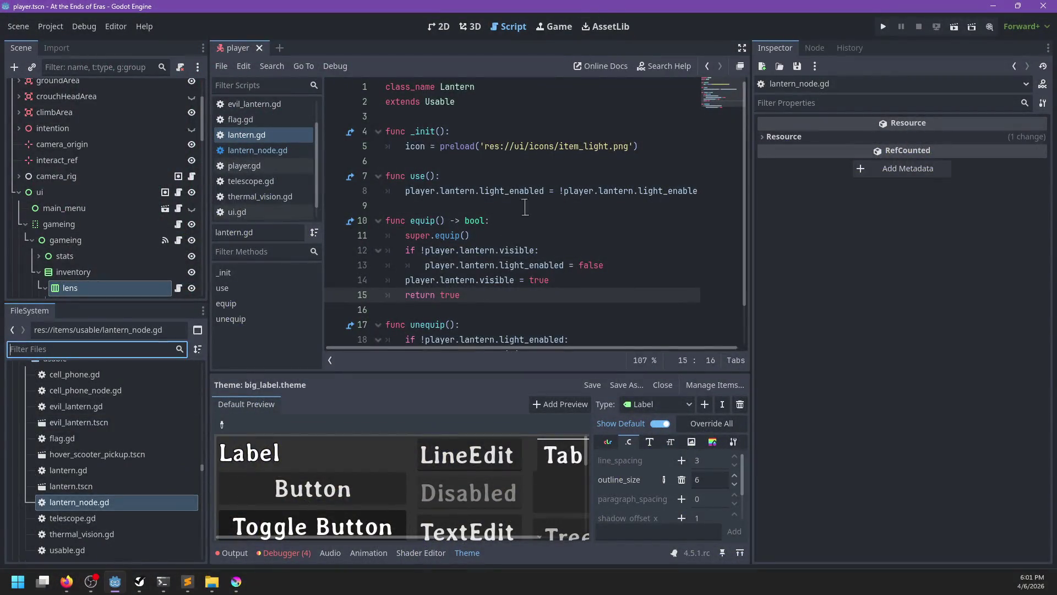
Look over the lantern script's code, then switch to player.gd
{"action": "left_click", "coordinate": [502, 300]}
{"action": "scroll", "coordinate": [506, 300], "scroll_direction": "down", "scroll_amount": 1}
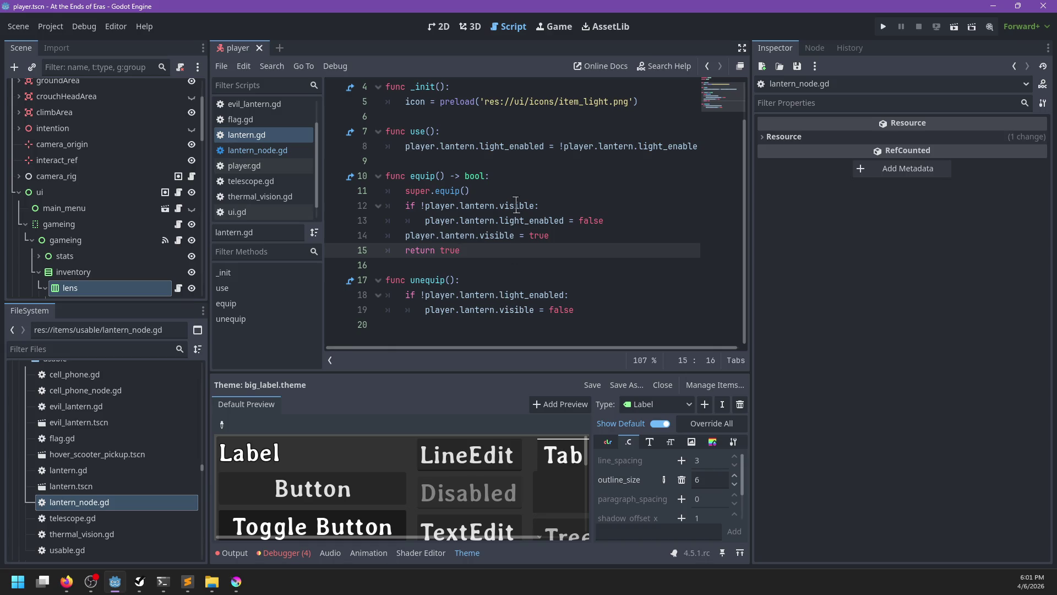
{"action": "scroll", "coordinate": [512, 278], "scroll_direction": "up", "scroll_amount": 1}
{"action": "left_click", "coordinate": [264, 166]}
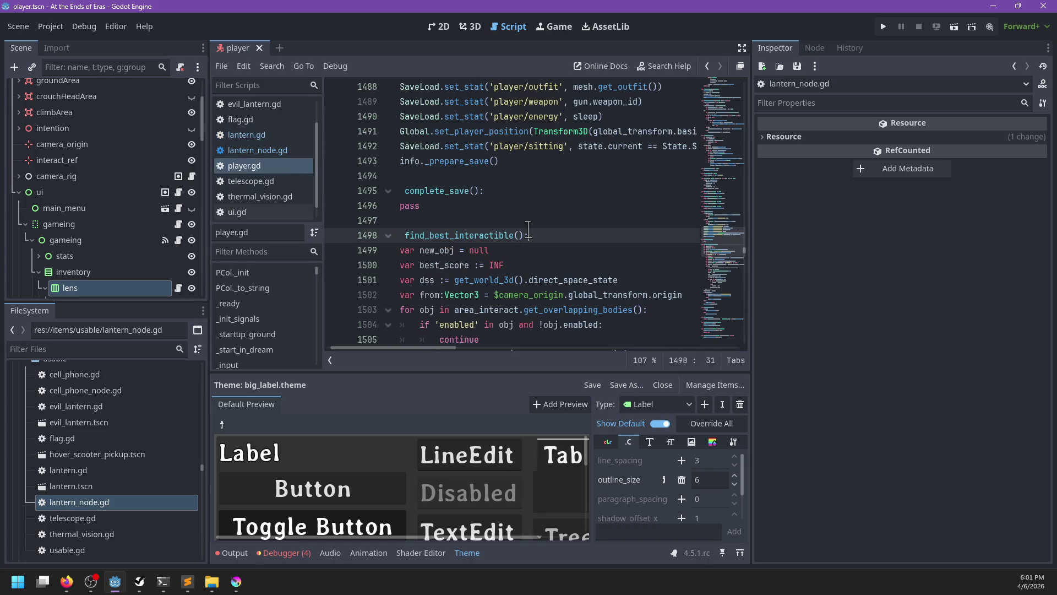
Show the Input Map in Project Settings with built-in actions hidden
{"action": "left_click", "coordinate": [52, 26]}
{"action": "left_click", "coordinate": [63, 36]}
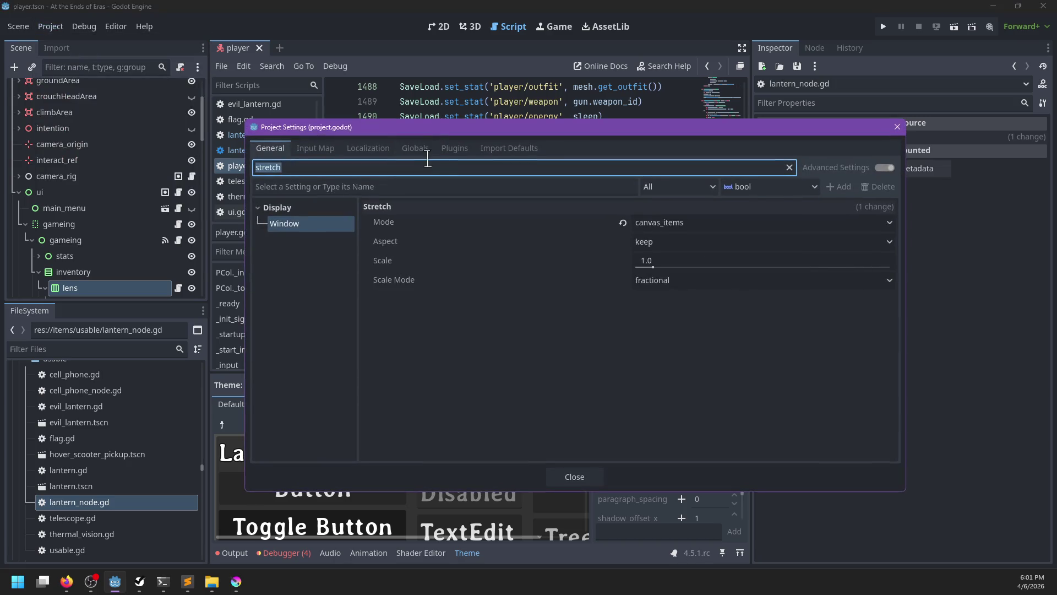
{"action": "left_click", "coordinate": [311, 147]}
{"action": "scroll", "coordinate": [462, 331], "scroll_direction": "down", "scroll_amount": 10}
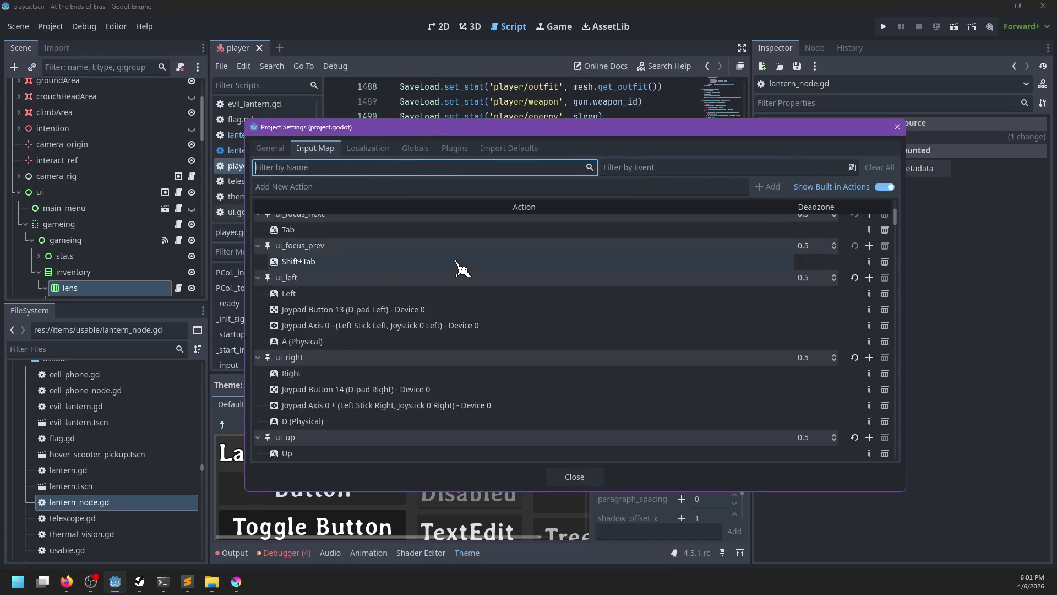
{"action": "left_click", "coordinate": [885, 187]}
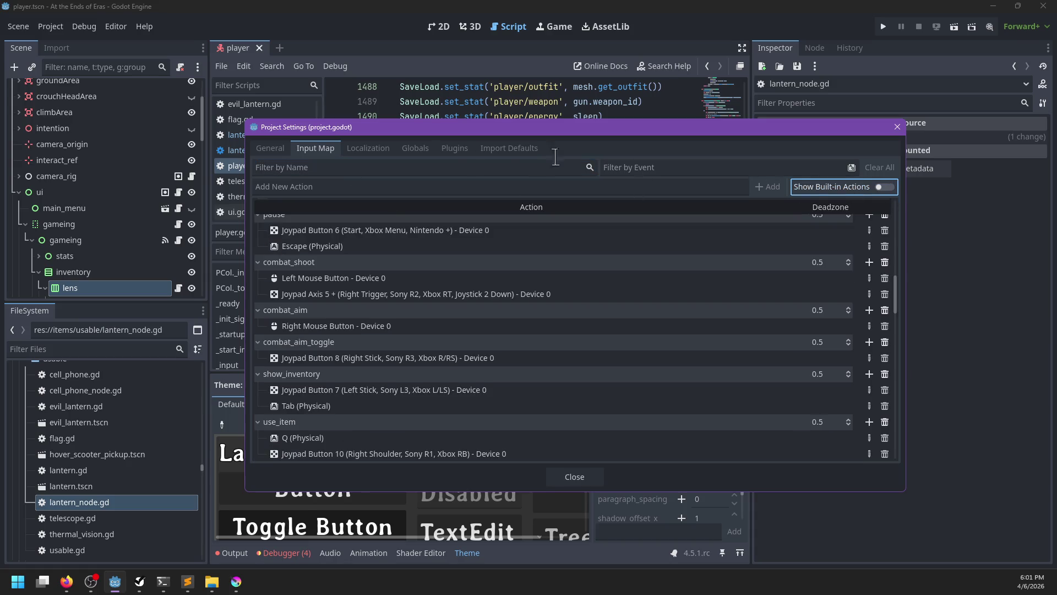
Filter the custom input actions by 'toggle', then by 'combat', and close Project Settings
{"action": "left_click", "coordinate": [453, 186]}
{"action": "left_click", "coordinate": [433, 167]}
{"action": "type", "text": "toggle"}
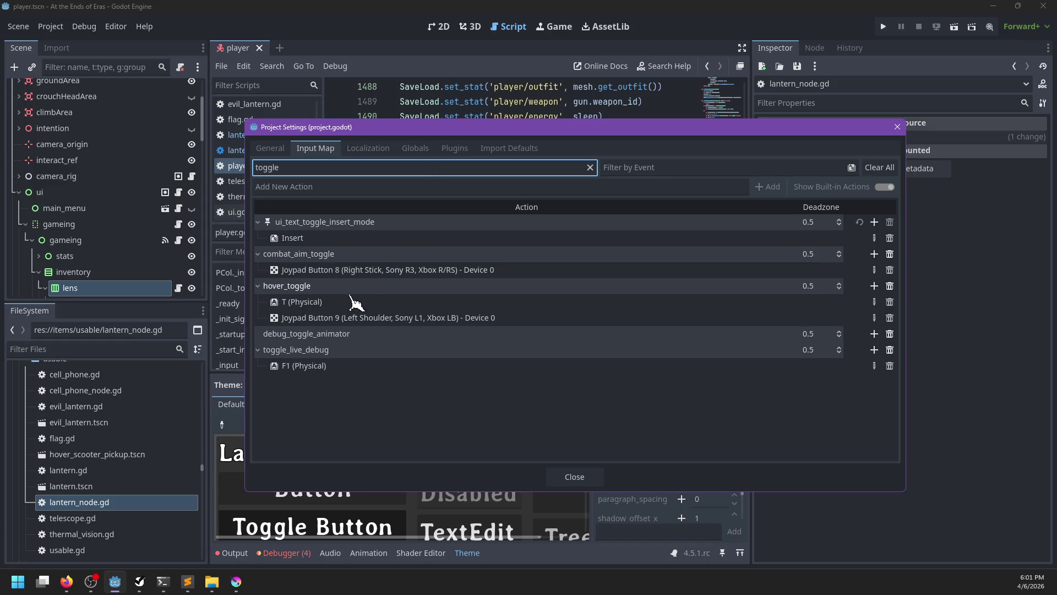
{"action": "key", "text": "ctrl+a"}
{"action": "key", "text": "BackSpace"}
{"action": "type", "text": "comb"}
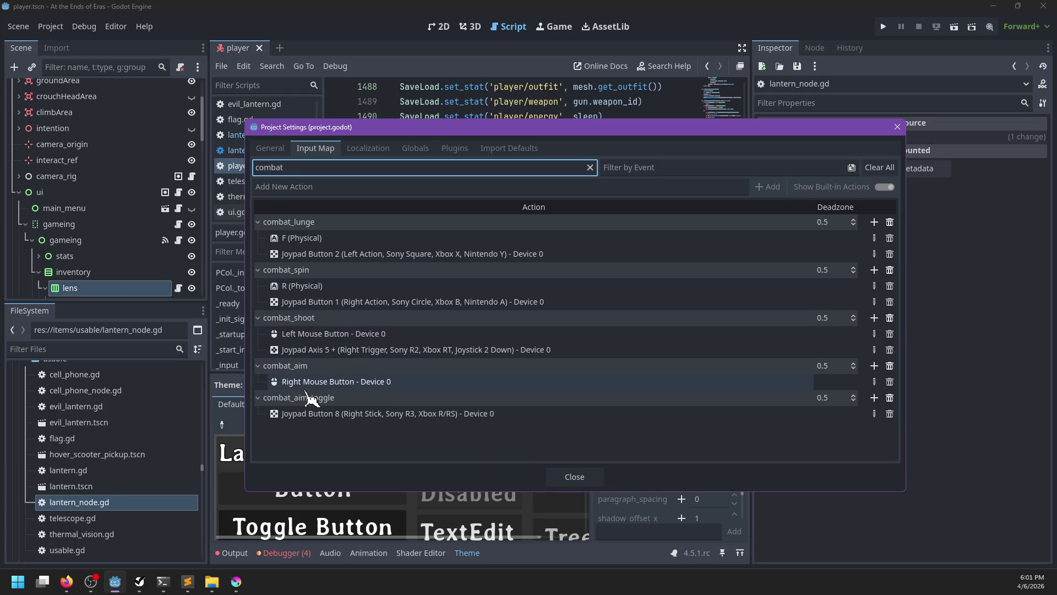
{"action": "left_click", "coordinate": [898, 127]}
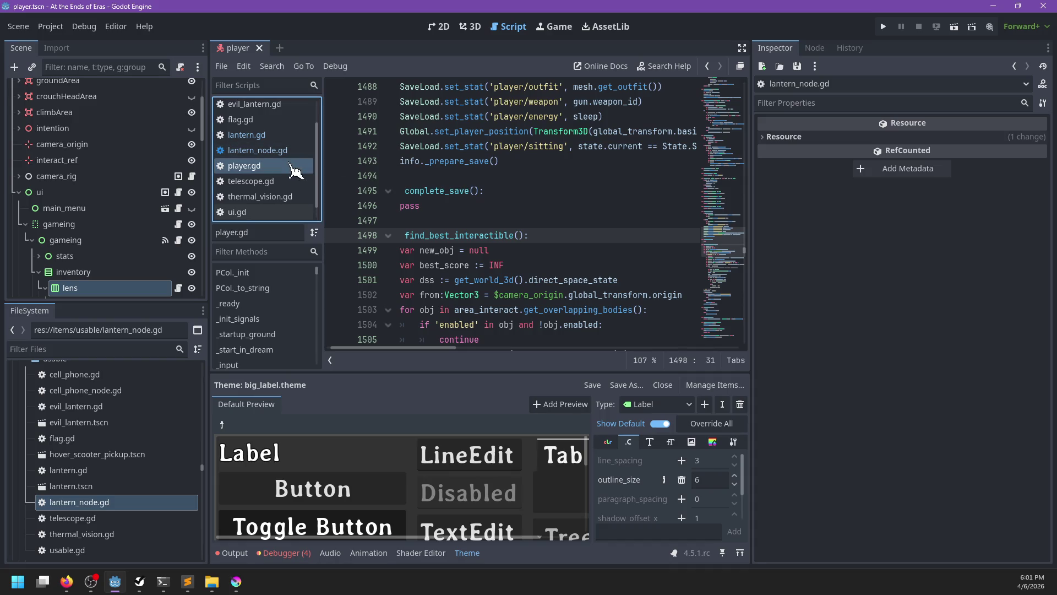
Search player.gd for 'aim' and scan the matches
{"action": "left_click", "coordinate": [478, 218]}
{"action": "key", "text": "ctrl+f"}
{"action": "type", "text": "aim"}
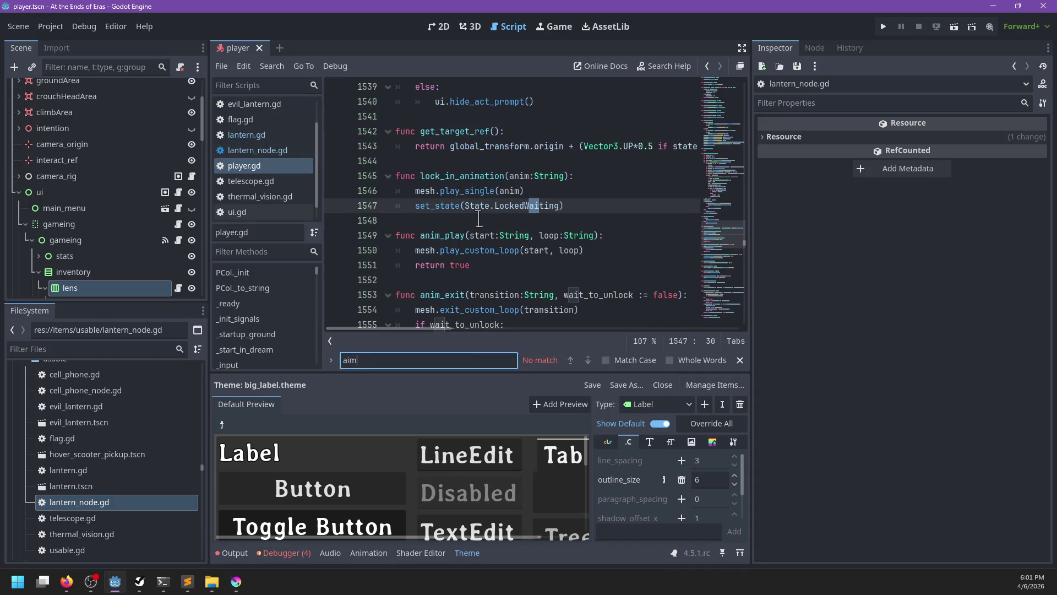
{"action": "key", "text": "BackSpace"}
{"action": "key", "text": "BackSpace"}
{"action": "key", "text": "BackSpace"}
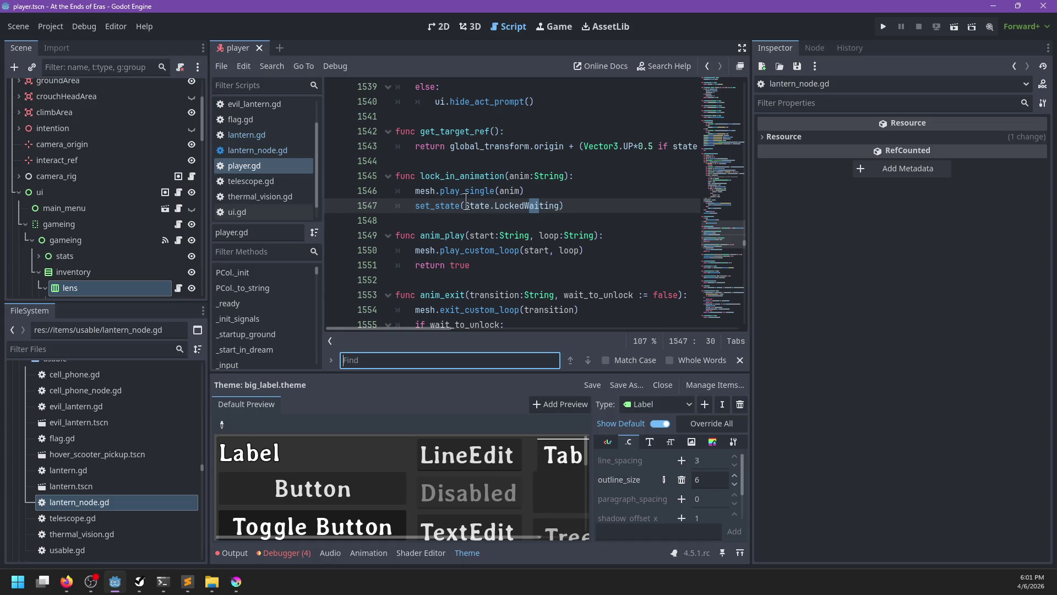
{"action": "scroll", "coordinate": [281, 180], "scroll_direction": "down", "scroll_amount": 1}
{"action": "scroll", "coordinate": [281, 180], "scroll_direction": "up", "scroll_amount": 3}
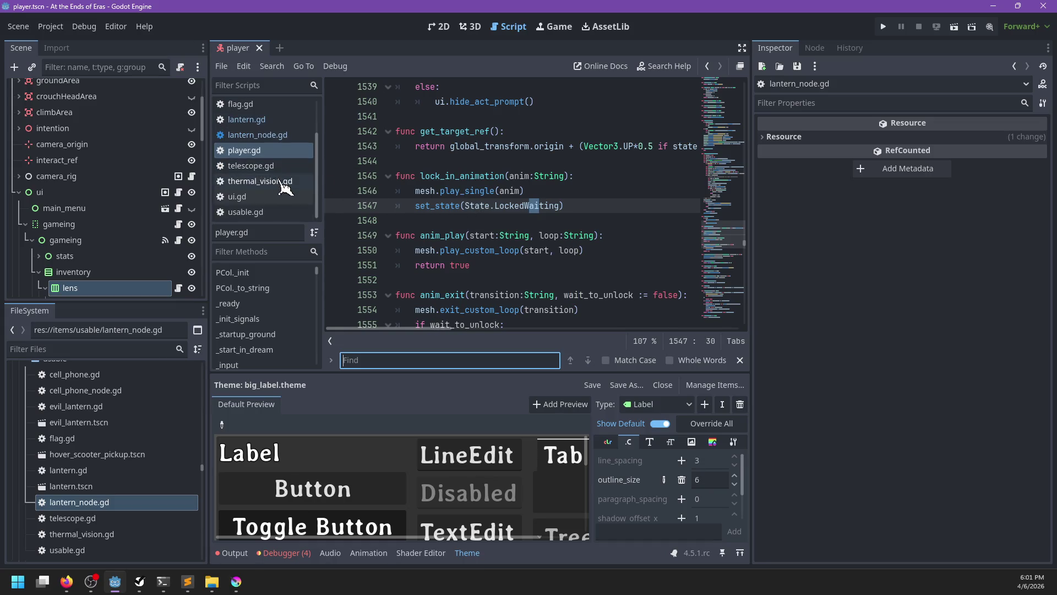
Search camera_rig.gd for 'aim' to reach the set_aiming function
{"action": "left_click", "coordinate": [253, 106]}
{"action": "left_click", "coordinate": [494, 190]}
{"action": "key", "text": "ctrl+f"}
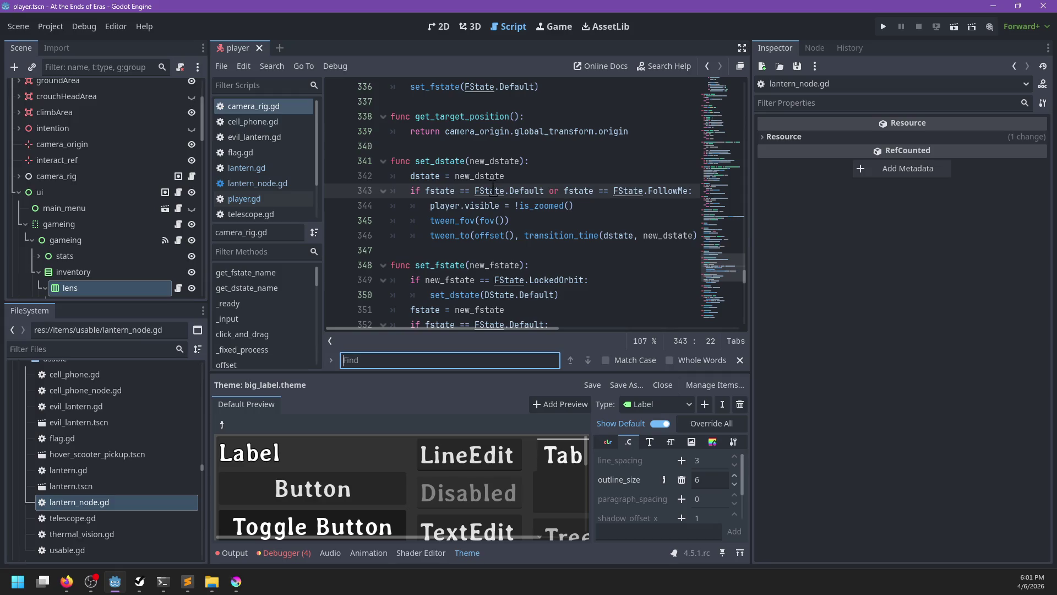
{"action": "type", "text": "aim"}
{"action": "key", "text": "Return"}
{"action": "key", "text": "Return"}
{"action": "key", "text": "Return"}
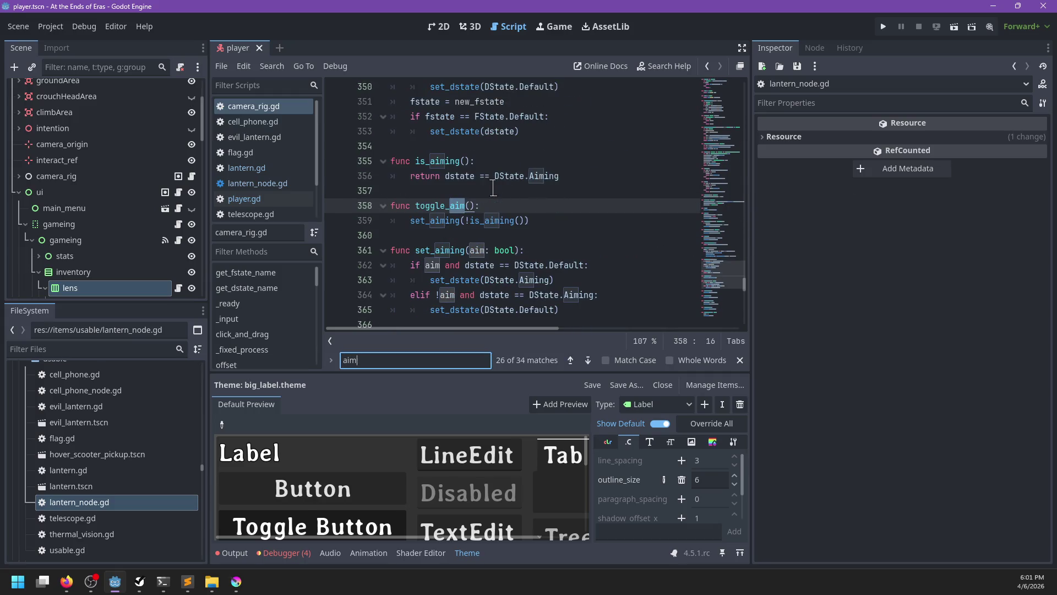
{"action": "key", "text": "Escape"}
{"action": "left_click", "coordinate": [556, 231]}
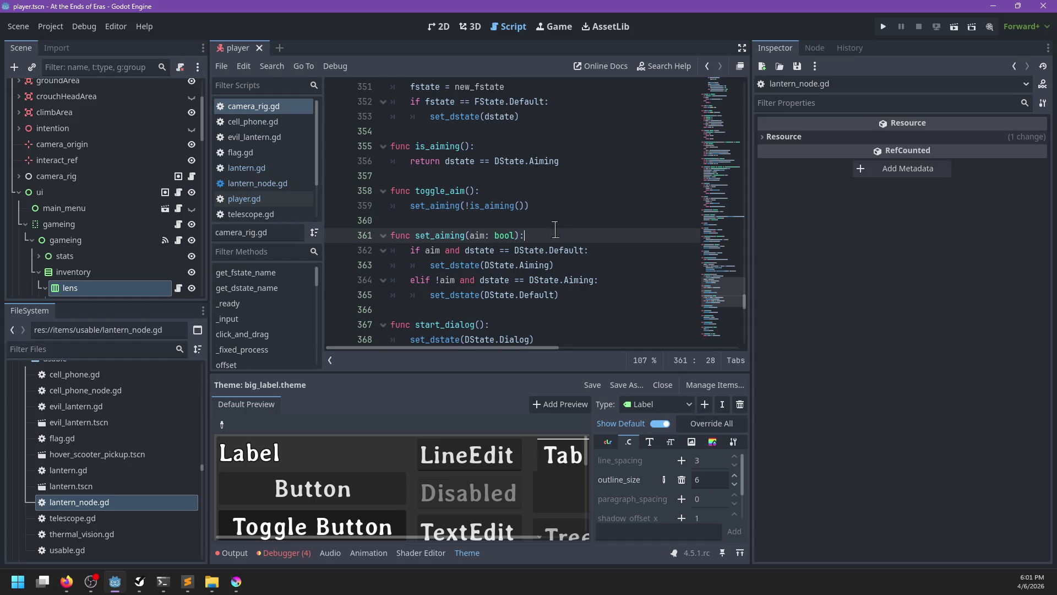
Review camera_rig.gd's toggle_aim and set_aiming code, then show usable.gd from line 1
{"action": "scroll", "coordinate": [625, 216], "scroll_direction": "down", "scroll_amount": 1}
{"action": "scroll", "coordinate": [601, 238], "scroll_direction": "up", "scroll_amount": 14}
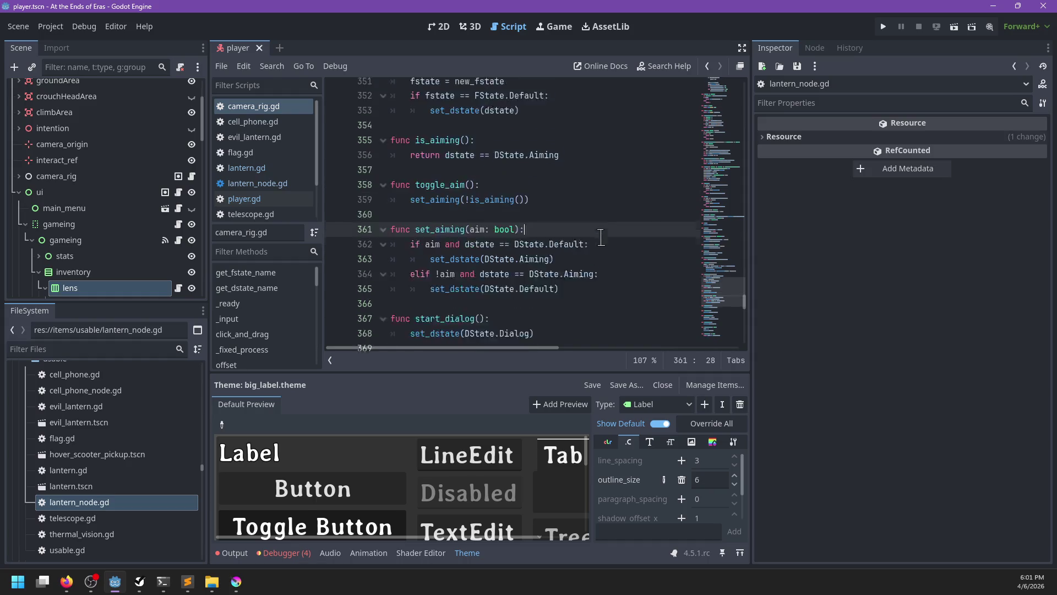
{"action": "scroll", "coordinate": [601, 238], "scroll_direction": "up", "scroll_amount": 15}
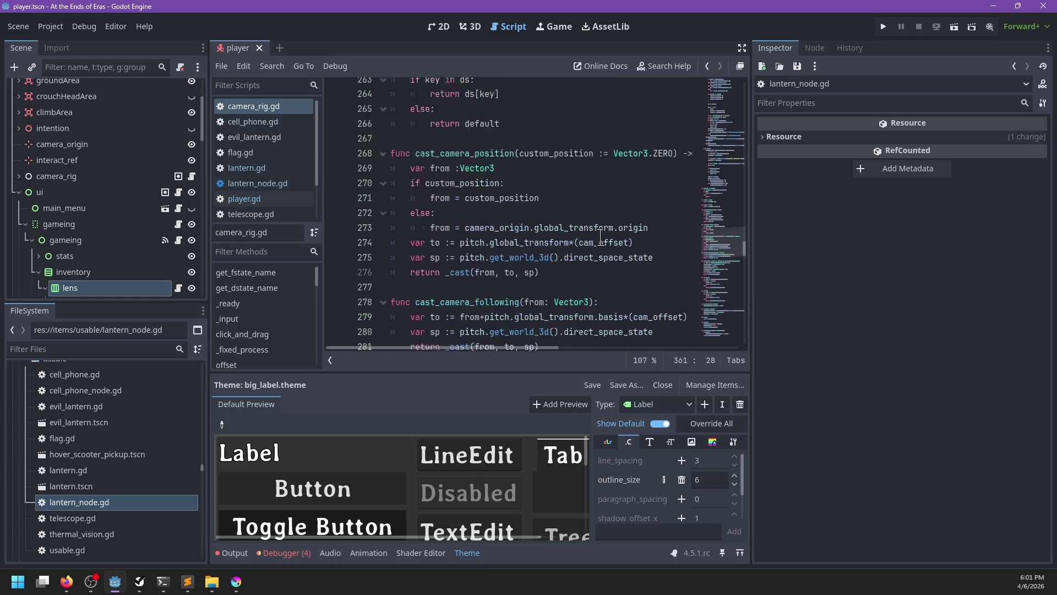
{"action": "scroll", "coordinate": [600, 238], "scroll_direction": "down", "scroll_amount": 20}
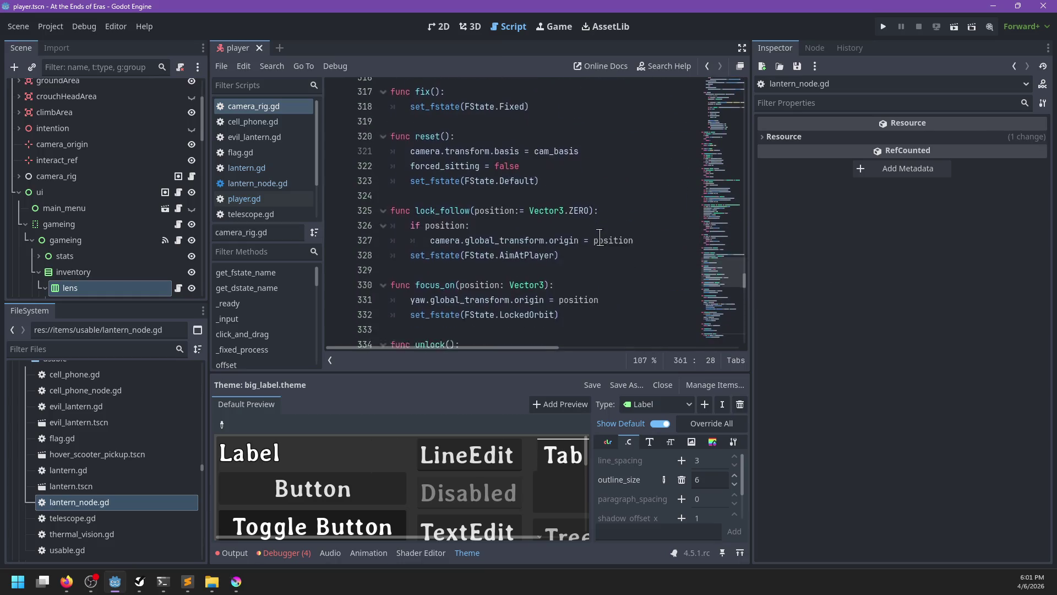
{"action": "scroll", "coordinate": [600, 238], "scroll_direction": "down", "scroll_amount": 5}
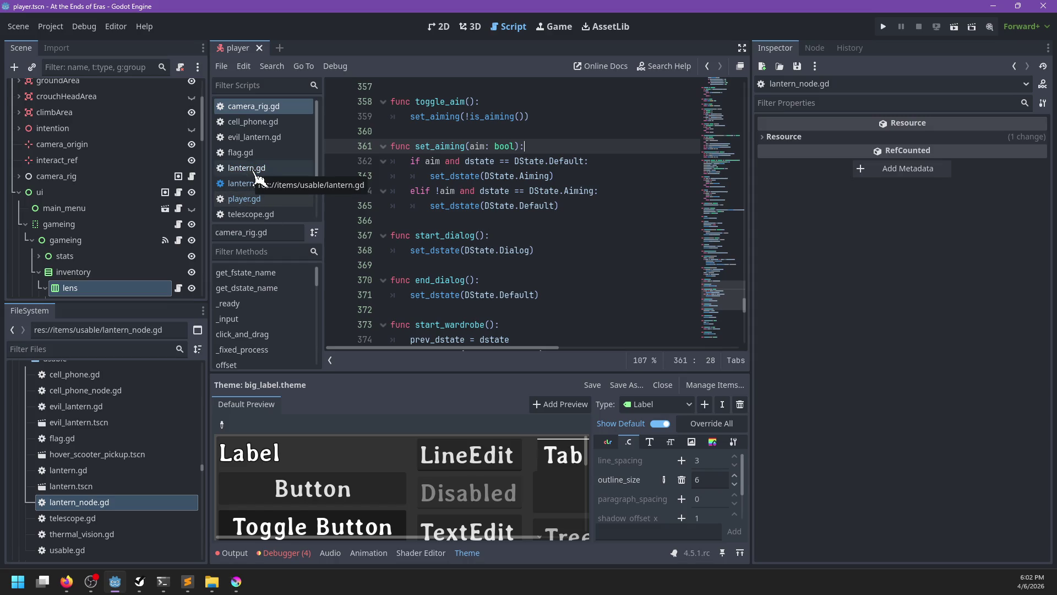
{"action": "scroll", "coordinate": [264, 182], "scroll_direction": "down", "scroll_amount": 3}
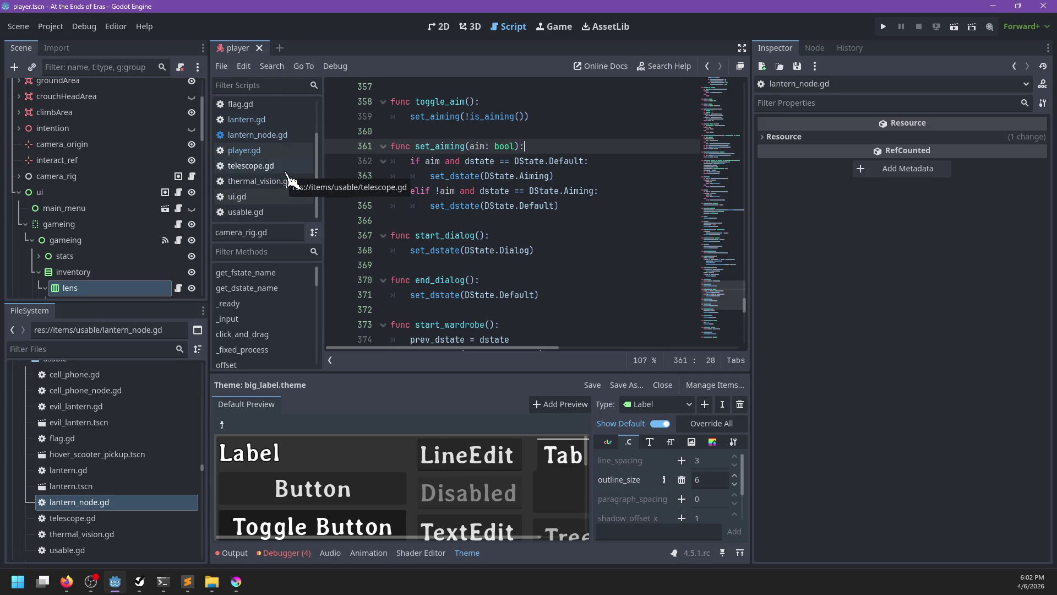
{"action": "scroll", "coordinate": [288, 181], "scroll_direction": "up", "scroll_amount": 3}
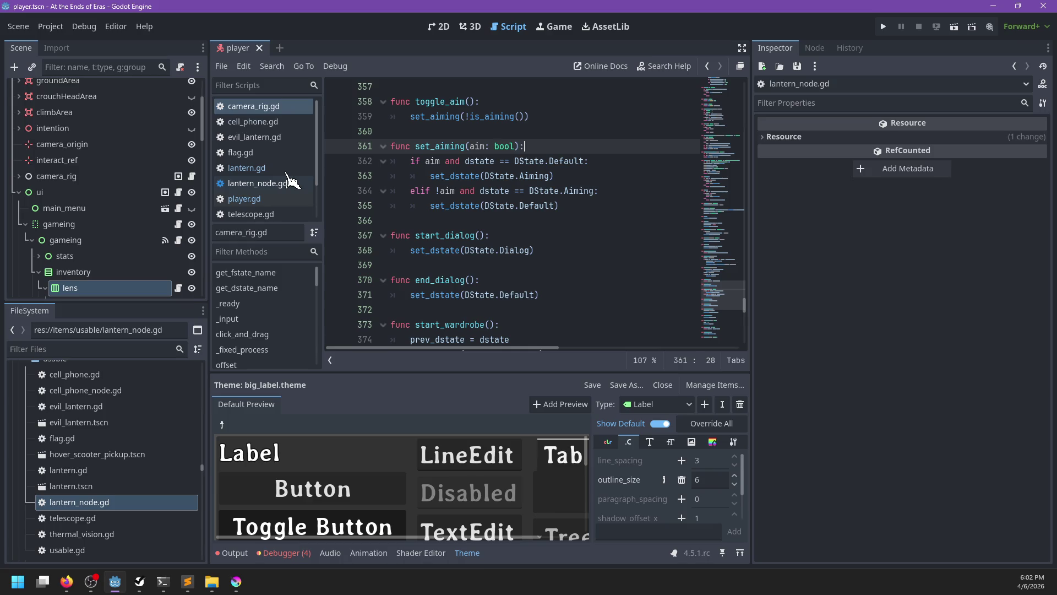
{"action": "scroll", "coordinate": [288, 182], "scroll_direction": "down", "scroll_amount": 3}
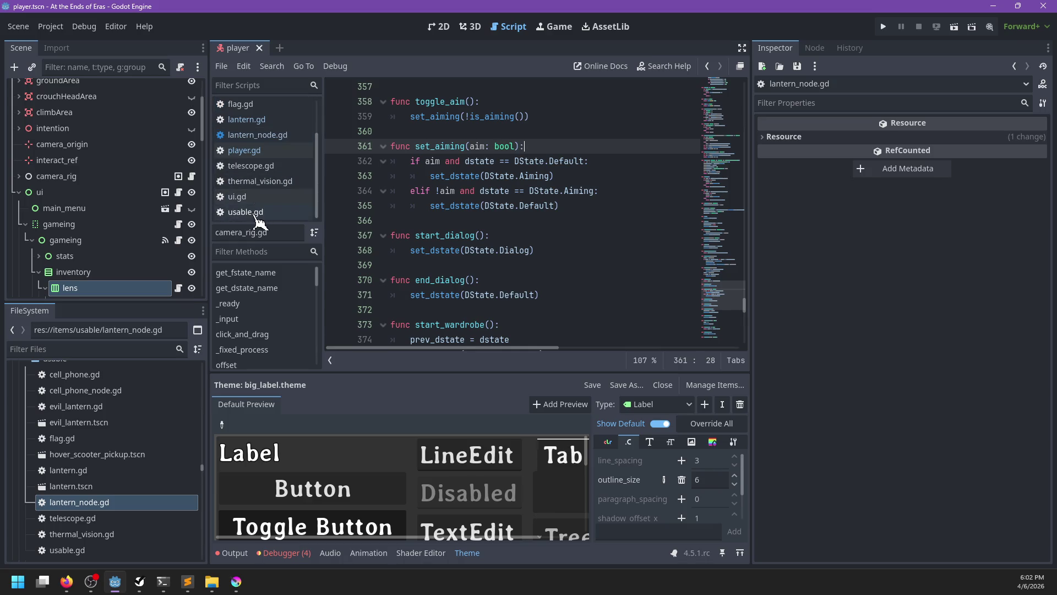
{"action": "left_click", "coordinate": [256, 214]}
{"action": "scroll", "coordinate": [455, 196], "scroll_direction": "up", "scroll_amount": 5}
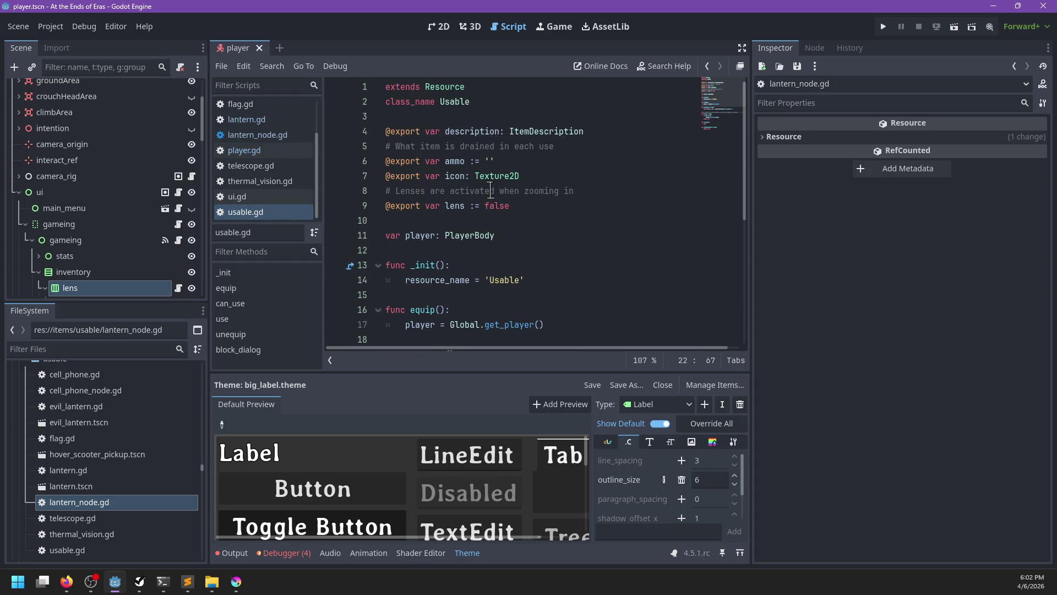
In thermal_vision.gd, try a new line after the use function, revert it, and save
{"action": "left_click", "coordinate": [280, 183]}
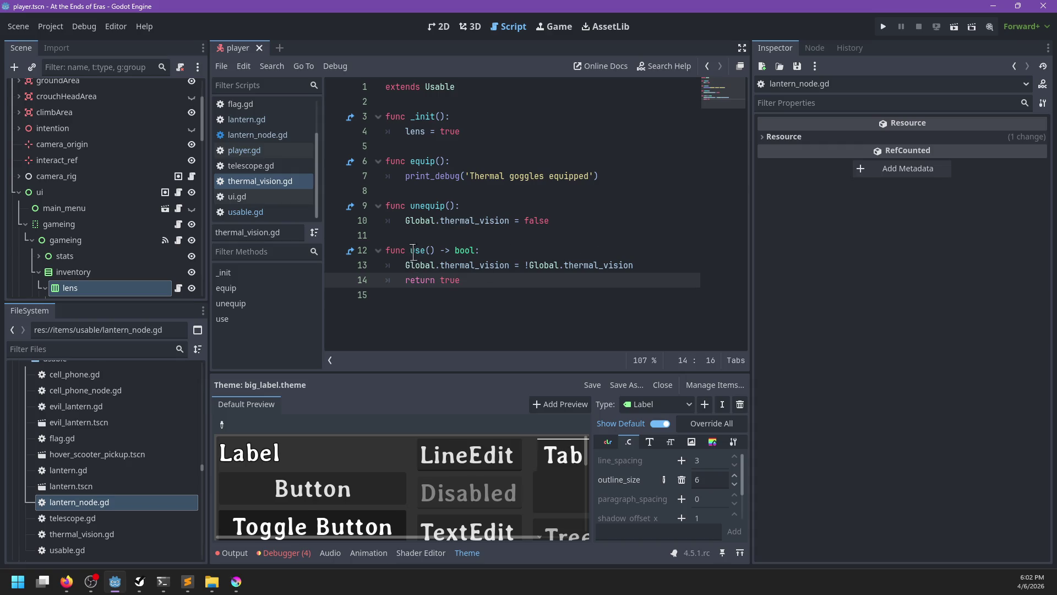
{"action": "left_click", "coordinate": [513, 295]}
{"action": "left_click", "coordinate": [501, 249]}
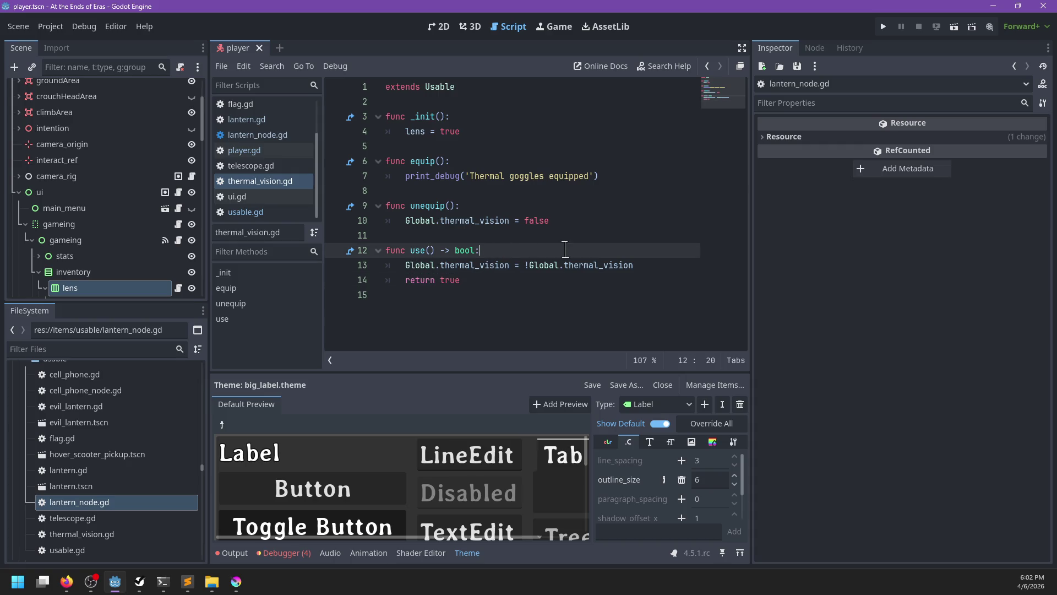
{"action": "left_click", "coordinate": [477, 297]}
{"action": "key", "text": "Return"}
{"action": "type", "text": "func"}
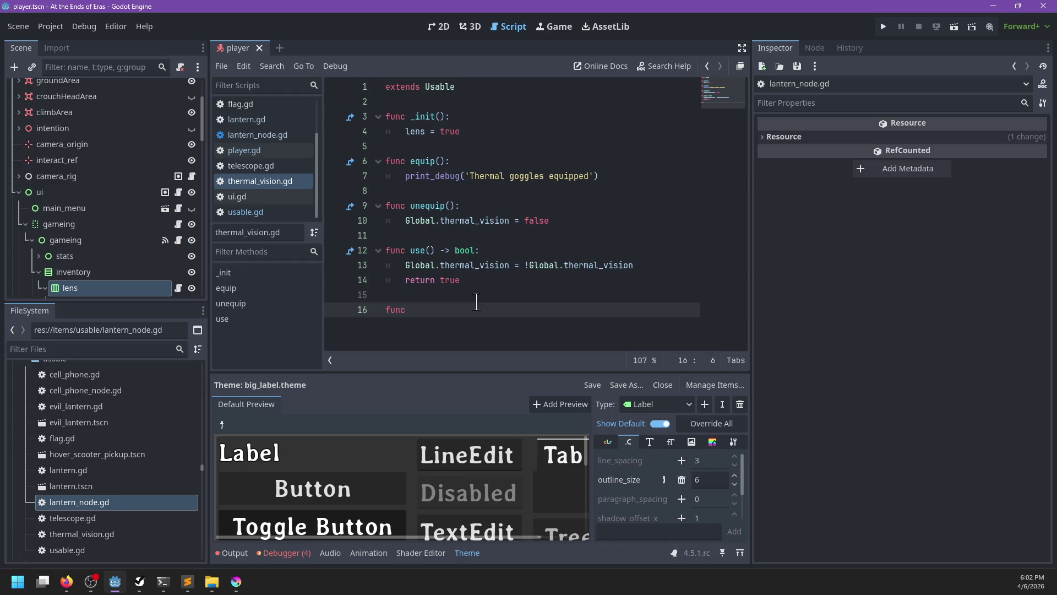
{"action": "key", "text": "BackSpace"}
{"action": "key", "text": "BackSpace"}
{"action": "key", "text": "BackSpace"}
{"action": "left_click", "coordinate": [482, 282]}
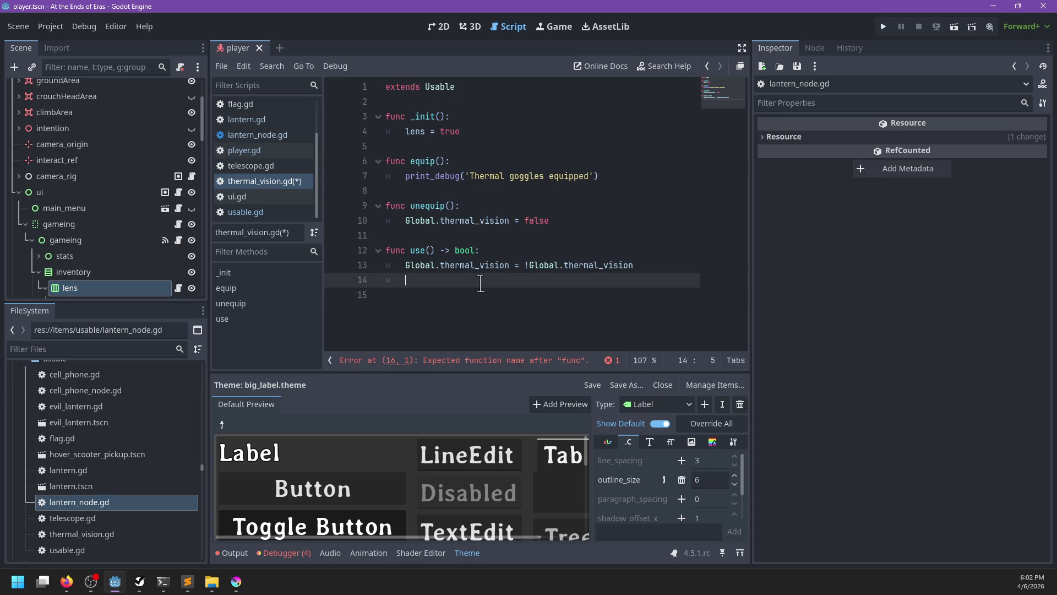
{"action": "type", "text": "return true"}
{"action": "key", "text": "ctrl+s"}
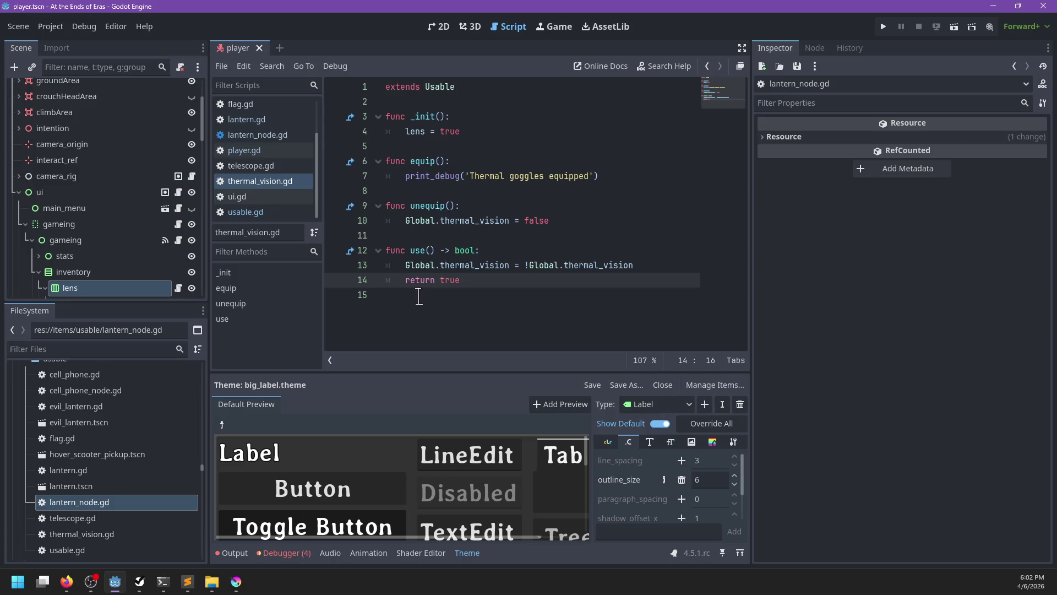
Browse usable.gd, player.gd and thermal_vision.gd, ending in camera_rig.gd at set_aiming
{"action": "left_click", "coordinate": [283, 212]}
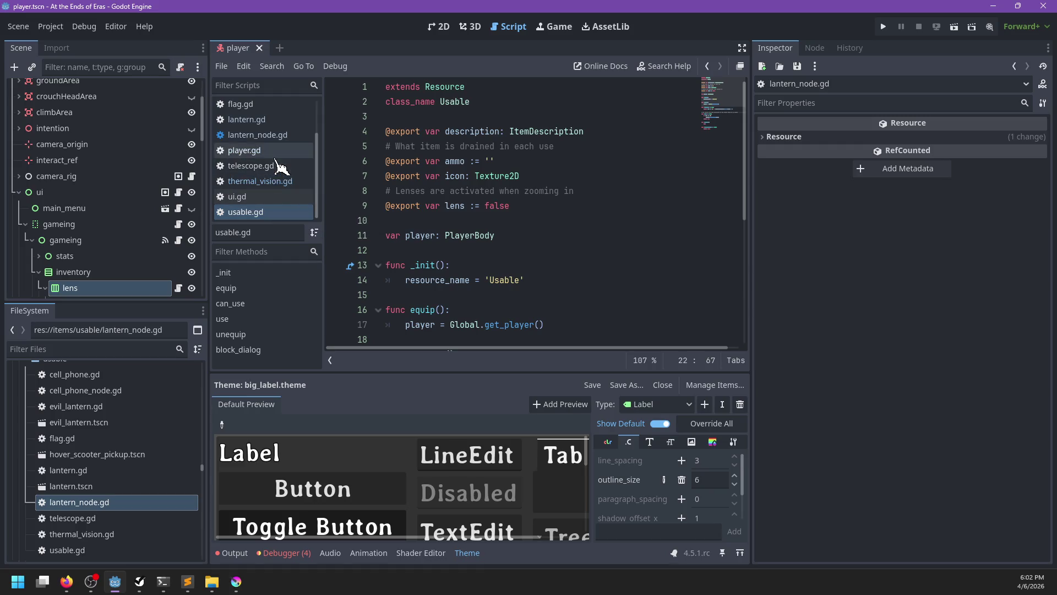
{"action": "left_click", "coordinate": [278, 182]}
{"action": "left_click", "coordinate": [276, 153]}
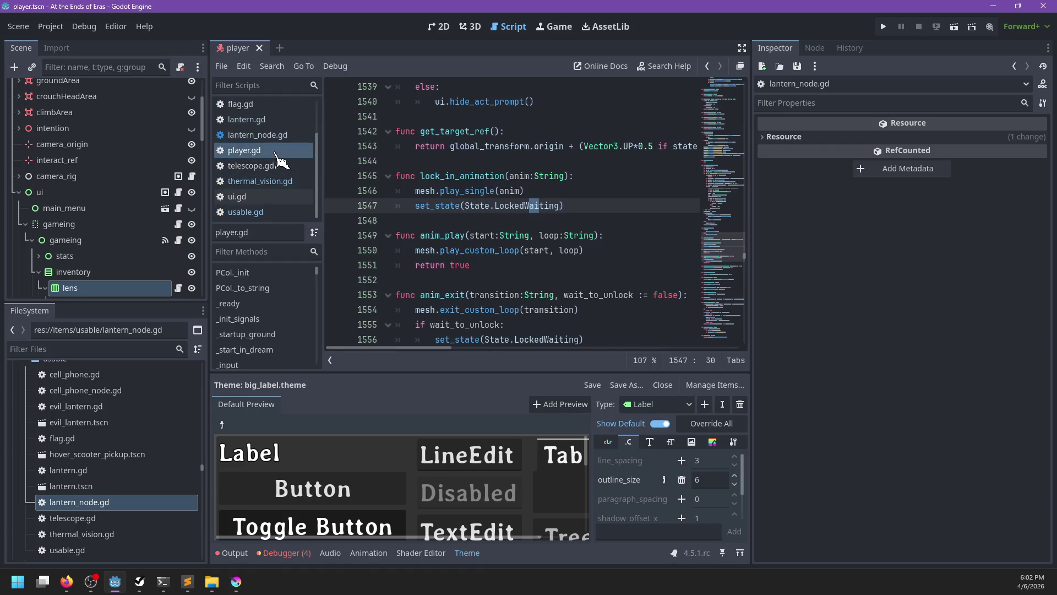
{"action": "scroll", "coordinate": [285, 139], "scroll_direction": "up", "scroll_amount": 1}
{"action": "scroll", "coordinate": [284, 140], "scroll_direction": "down", "scroll_amount": 2}
{"action": "scroll", "coordinate": [277, 196], "scroll_direction": "up", "scroll_amount": 2}
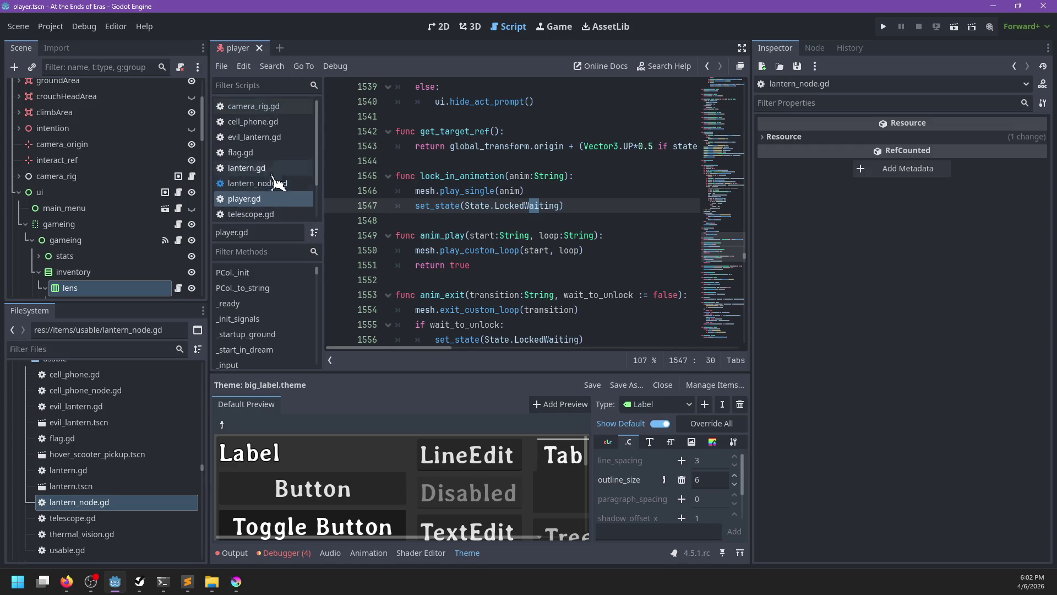
{"action": "scroll", "coordinate": [273, 179], "scroll_direction": "down", "scroll_amount": 3}
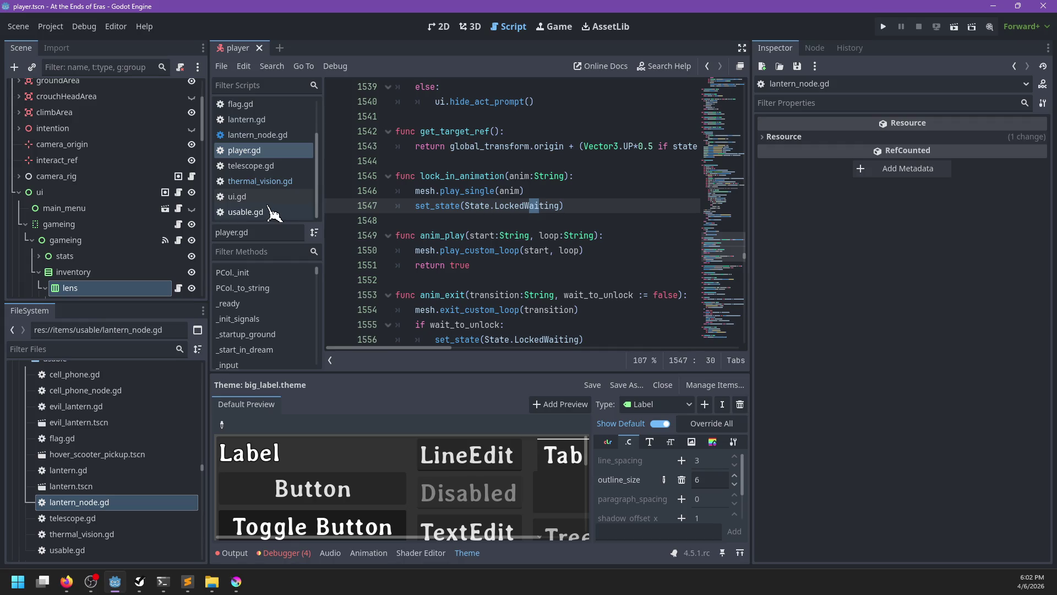
{"action": "left_click", "coordinate": [271, 180]}
{"action": "scroll", "coordinate": [268, 176], "scroll_direction": "up", "scroll_amount": 3}
{"action": "left_click", "coordinate": [253, 106]}
{"action": "scroll", "coordinate": [518, 283], "scroll_direction": "up", "scroll_amount": 1}
Open a new indented line in set_aiming ahead of set_dstate(DState.Aiming)
{"action": "key", "text": "Return"}
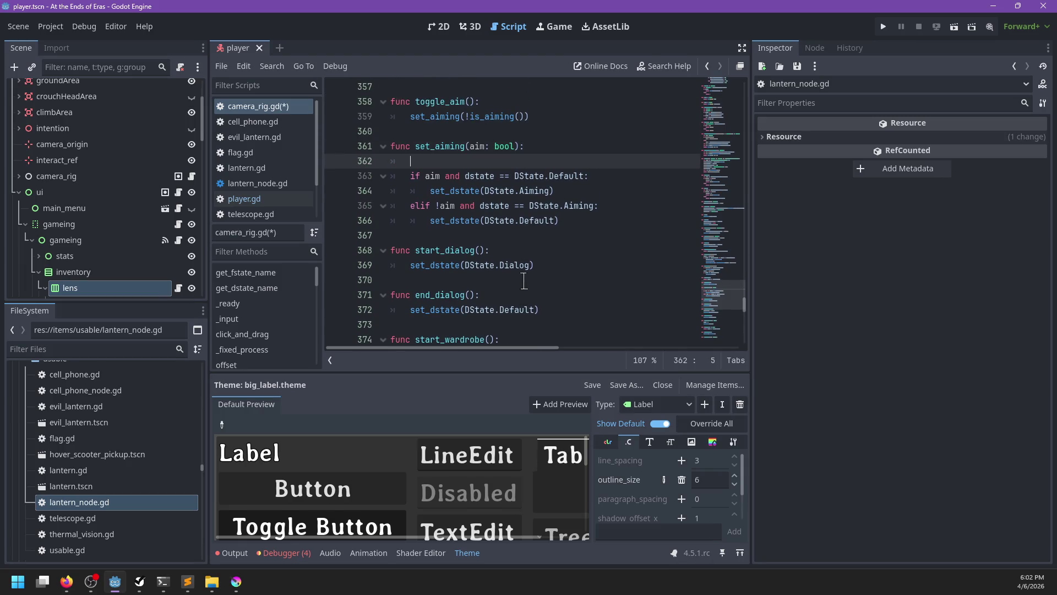
{"action": "type", "text": "ifaim !="}
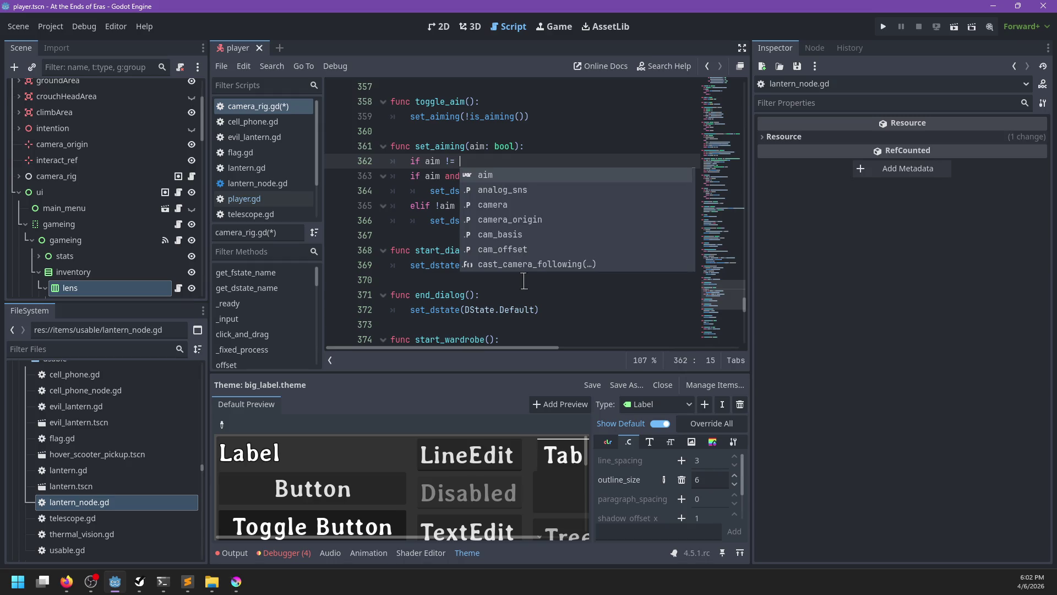
{"action": "key", "text": "BackSpace"}
{"action": "key", "text": "BackSpace"}
{"action": "key", "text": "BackSpace"}
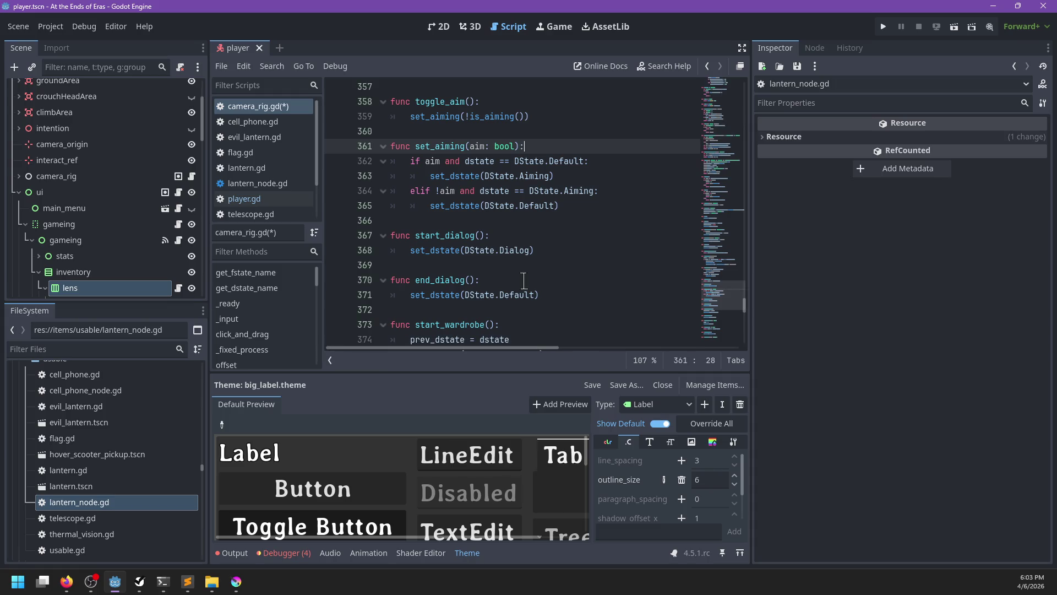
{"action": "key", "text": "Down"}
{"action": "key", "text": "End"}
{"action": "key", "text": "Return"}
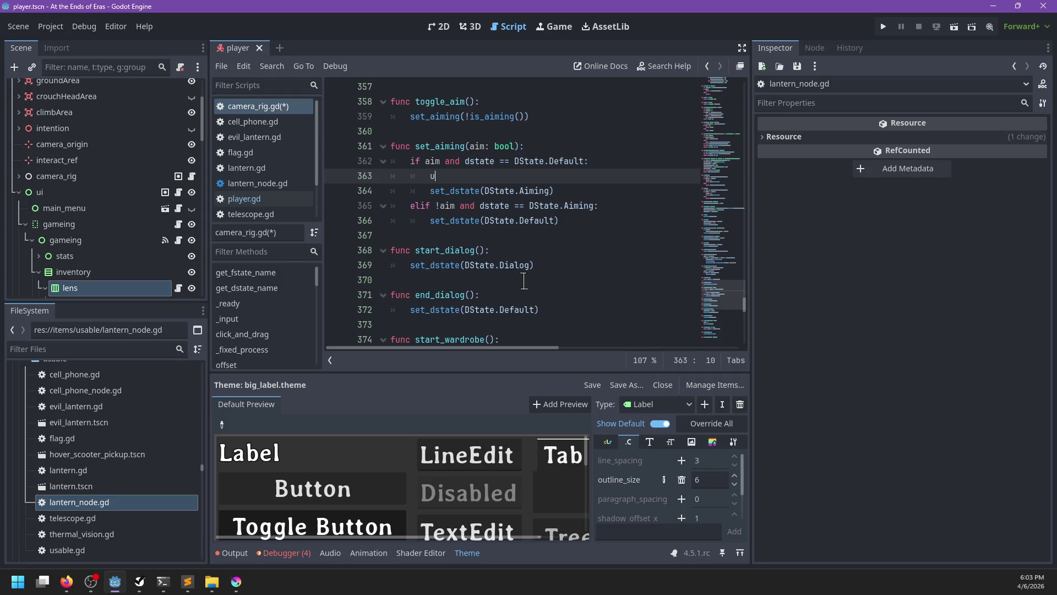
{"action": "key", "text": "BackSpace"}
Draft a player.lens check with a nested !player.lens.use() condition that returns
{"action": "type", "text": "yer.lens:"}
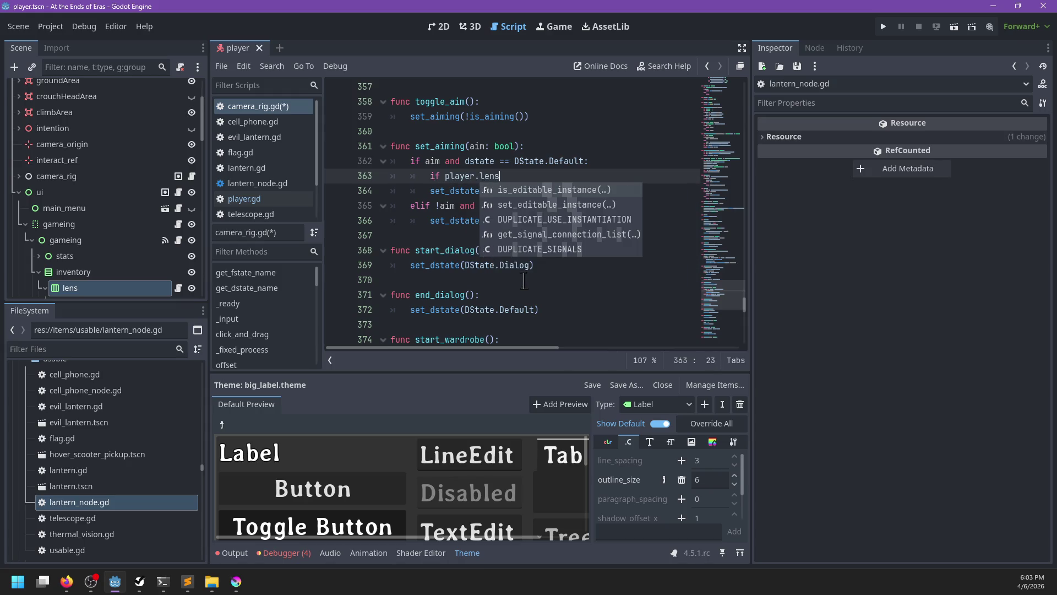
{"action": "key", "text": "Return"}
{"action": "type", "text": "yer.lens.use()"}
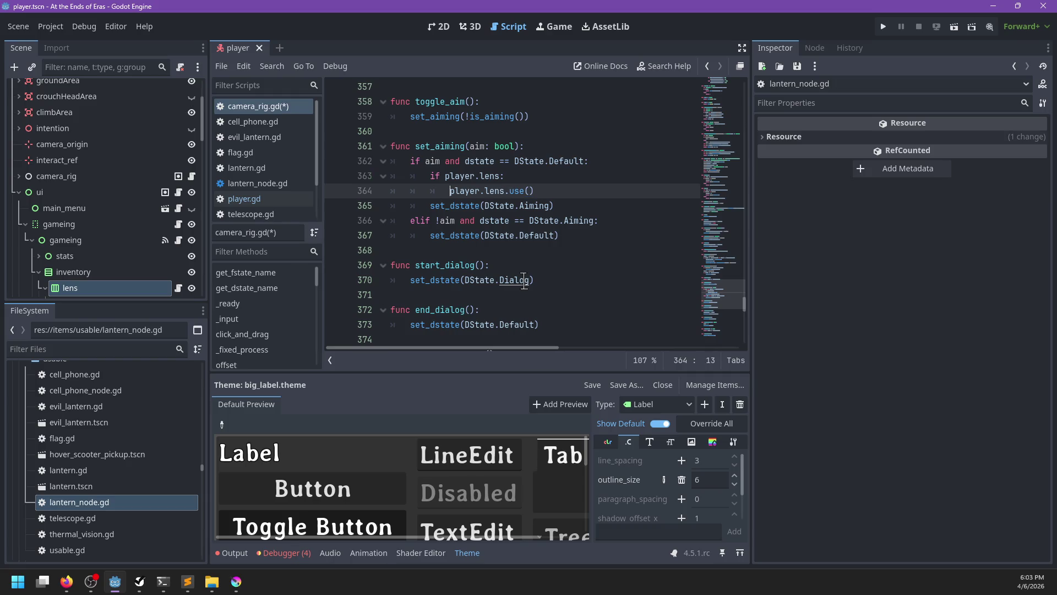
{"action": "type", "text": "if !"}
{"action": "type", "text": ":"}
{"action": "key", "text": "Return"}
{"action": "type", "text": "return"}
Combine into 'if player.lens and !player.lens.use(): return' and go to player's declaration
{"action": "key", "text": "Up"}
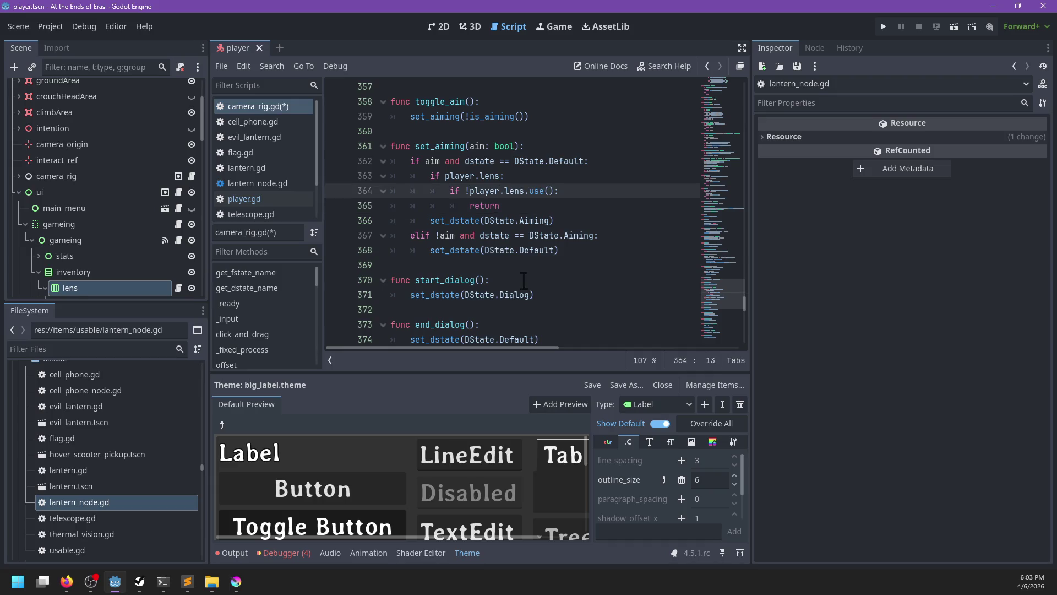
{"action": "key", "text": "BackSpace"}
{"action": "key", "text": "BackSpace"}
{"action": "key", "text": "BackSpace"}
{"action": "type", "text": "and !player.lens.use("}
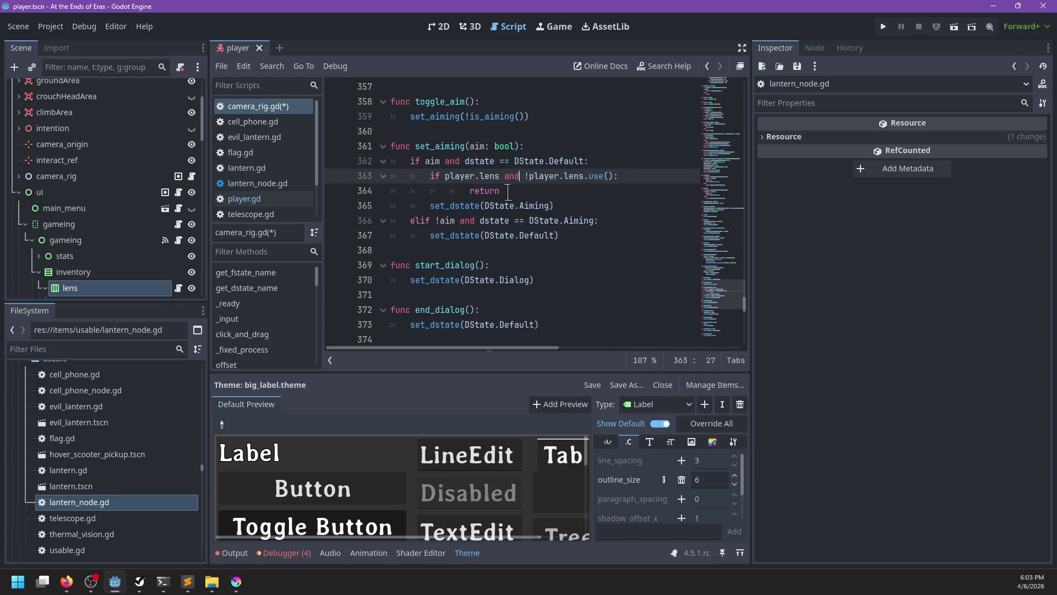
{"action": "left_click", "coordinate": [470, 191]}
{"action": "key", "text": "BackSpace"}
{"action": "left_click", "coordinate": [526, 177]}
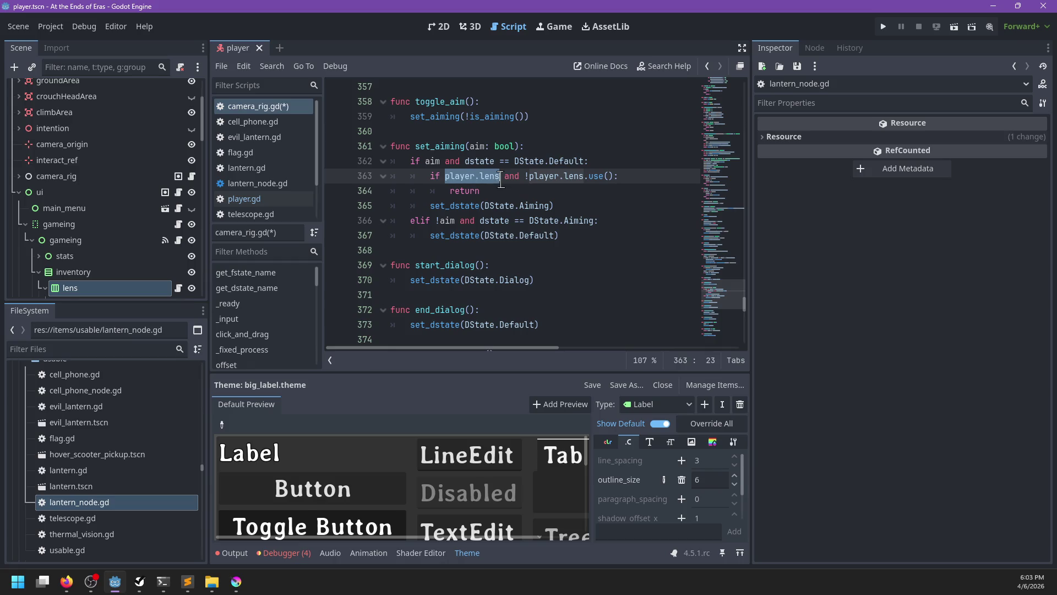
{"action": "left_click", "coordinate": [548, 180], "text": "ctrl"}
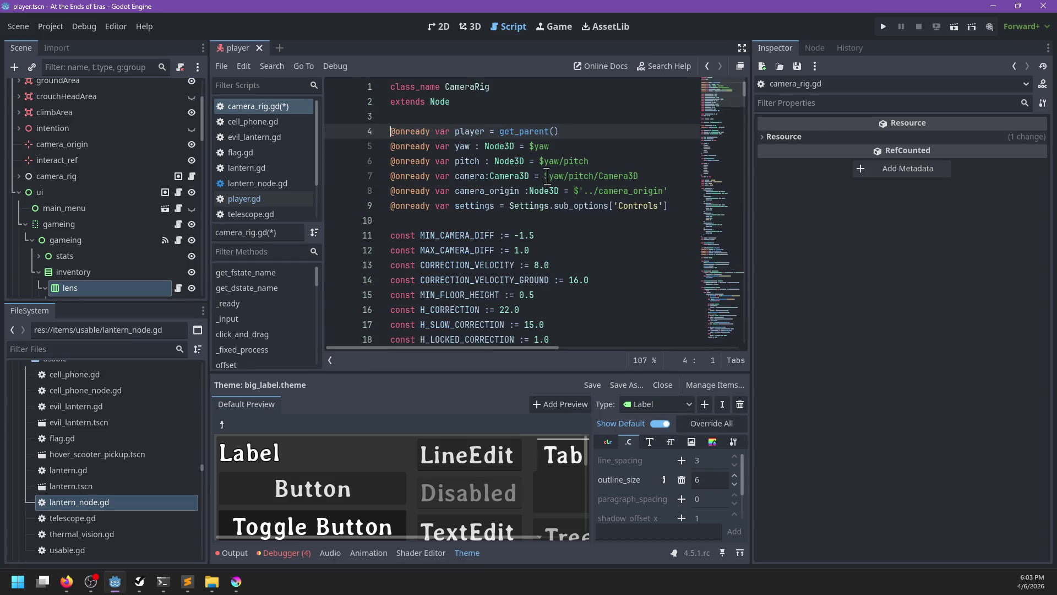
Type the camera rig's player variable as PlayerBody and save camera_rig.gd
{"action": "type", "text": ":Player"}
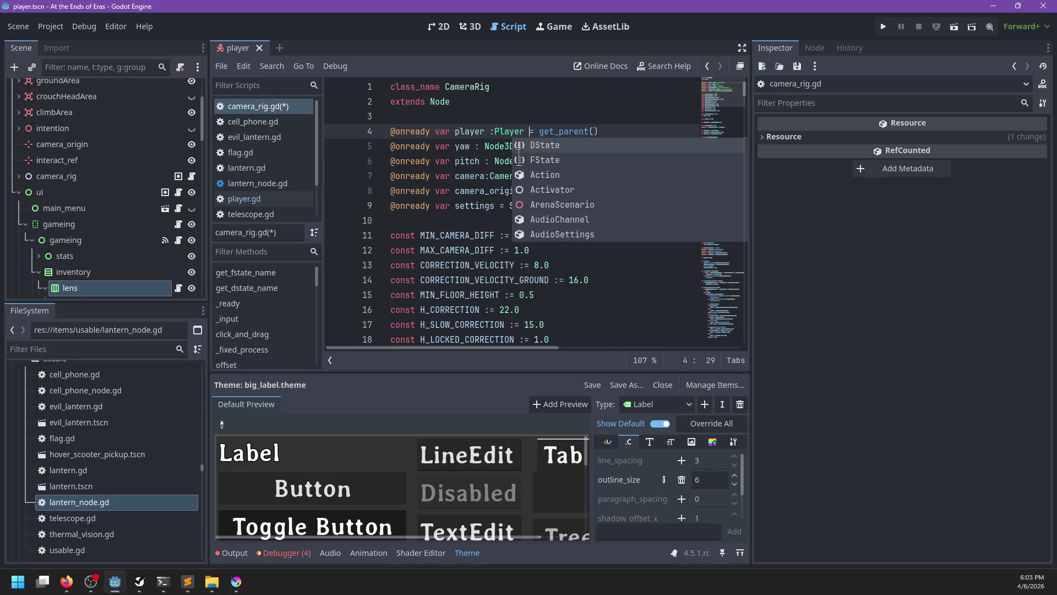
{"action": "key", "text": "Left"}
{"action": "type", "text": "Body"}
{"action": "key", "text": "ctrl+Left"}
{"action": "key", "text": "ctrl+Left"}
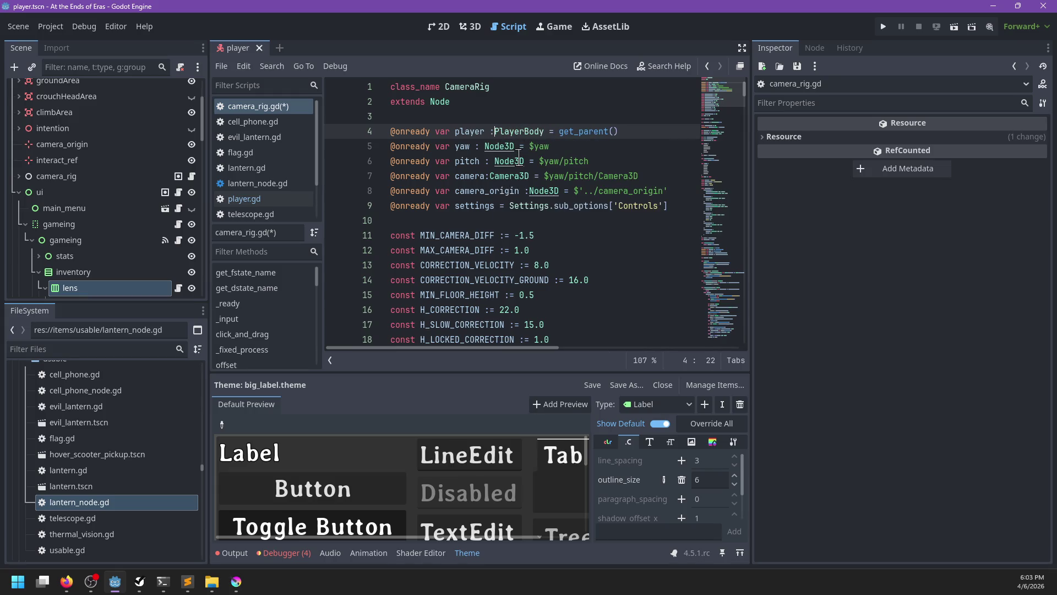
{"action": "key", "text": "BackSpace"}
{"action": "scroll", "coordinate": [584, 157], "scroll_direction": "down", "scroll_amount": 19}
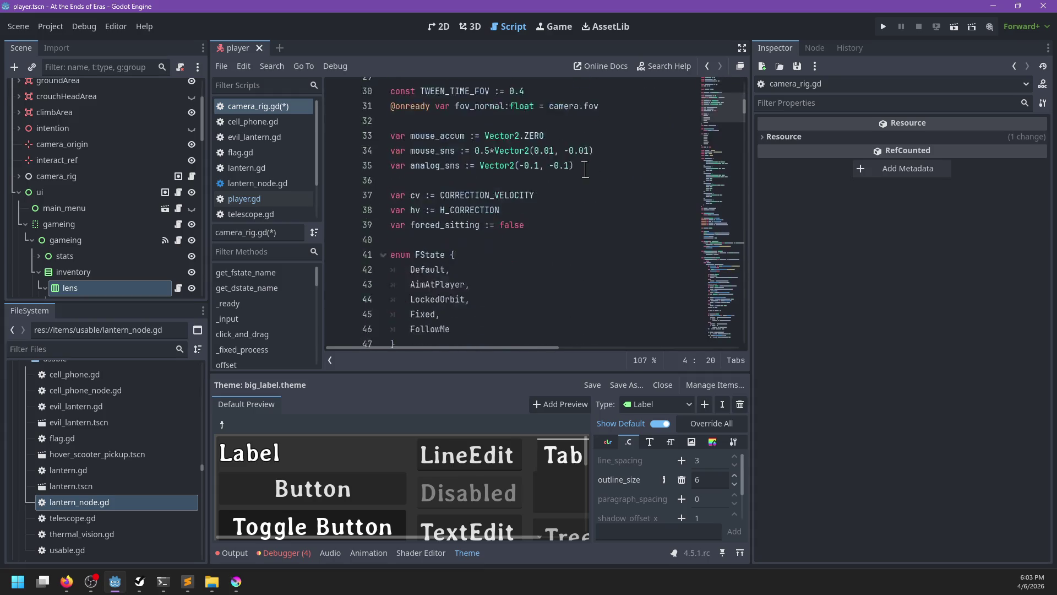
{"action": "scroll", "coordinate": [584, 169], "scroll_direction": "down", "scroll_amount": 20}
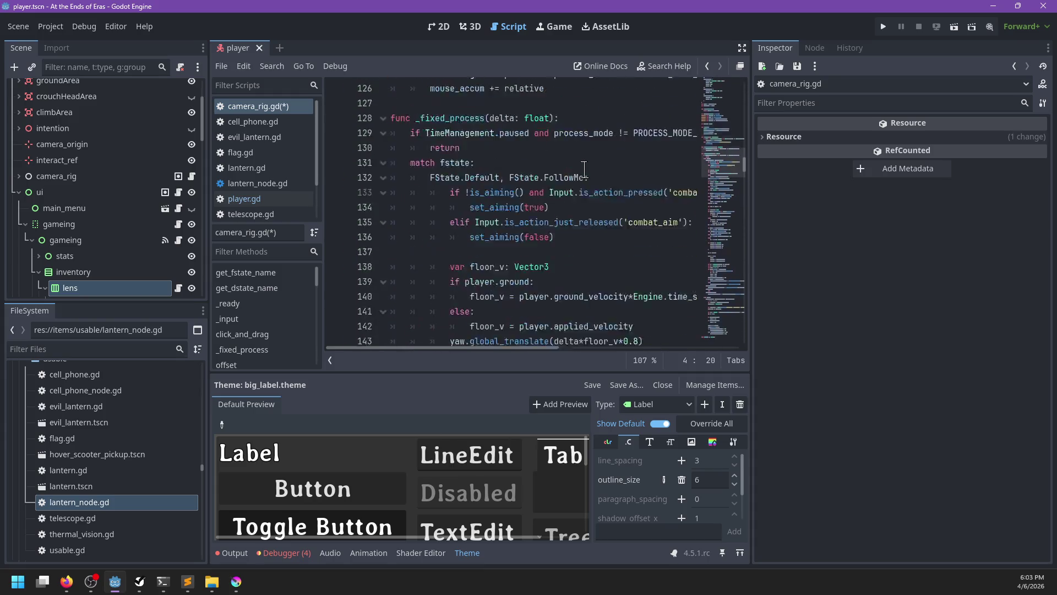
{"action": "scroll", "coordinate": [585, 169], "scroll_direction": "down", "scroll_amount": 5}
{"action": "key", "text": "ctrl+s"}
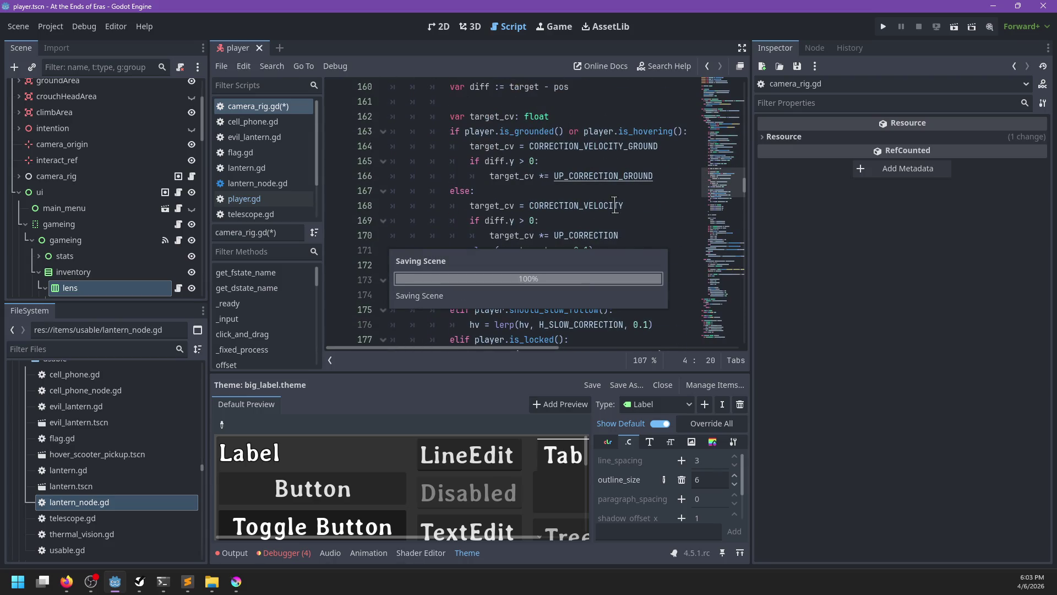
Find lens.use and start a new line under the stop-aiming elif
{"action": "key", "text": "ctrl+f"}
{"action": "type", "text": "lens.use"}
{"action": "key", "text": "Escape"}
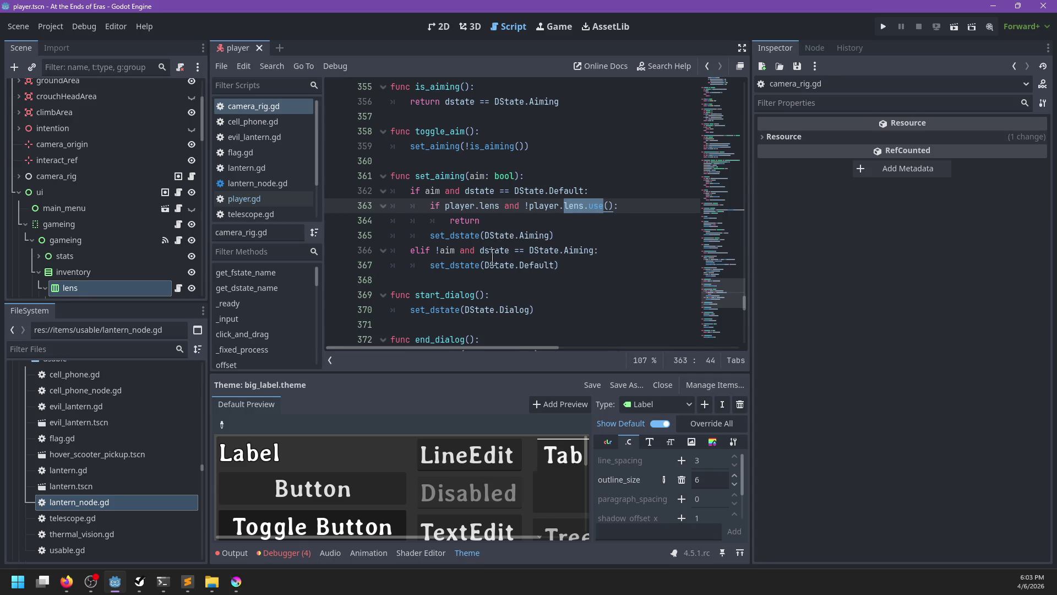
{"action": "left_click", "coordinate": [622, 251]}
{"action": "key", "text": "Return"}
{"action": "type", "text": "if player.len"}
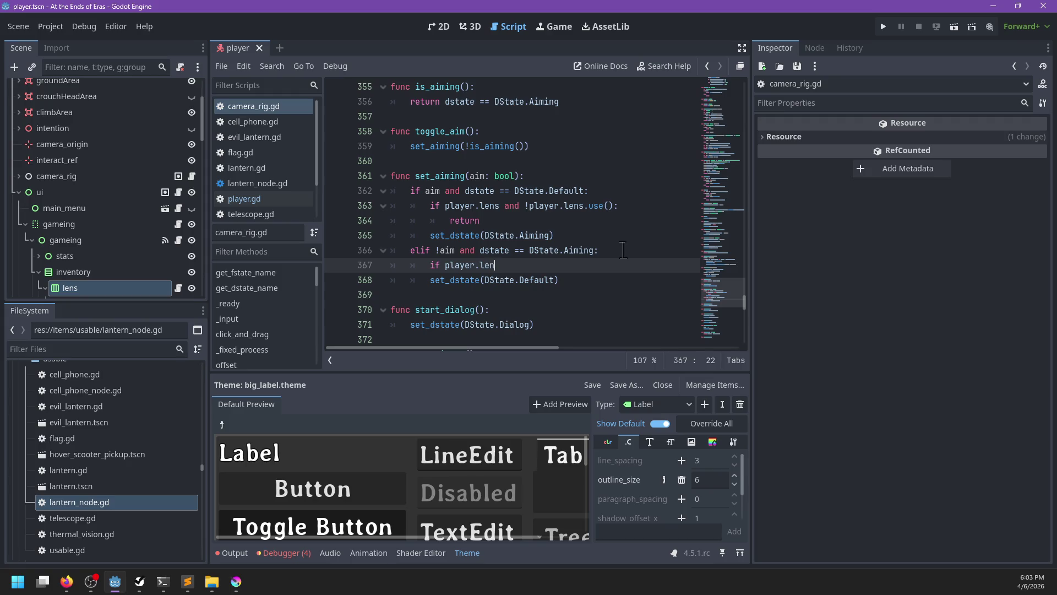
In the stop-aiming branch add 'if player.lens:' calling player.lens.use(), then view thermal_vision.gd
{"action": "type", "text": "s:"}
{"action": "key", "text": "Return"}
{"action": "type", "text": "er.lens.use()"}
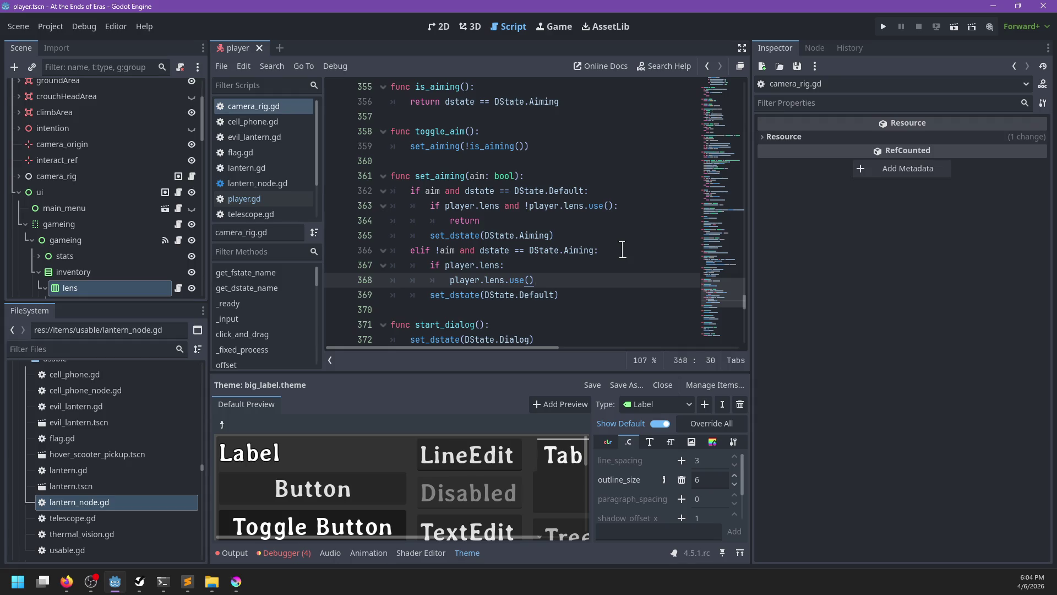
{"action": "scroll", "coordinate": [264, 165], "scroll_direction": "down", "scroll_amount": 2}
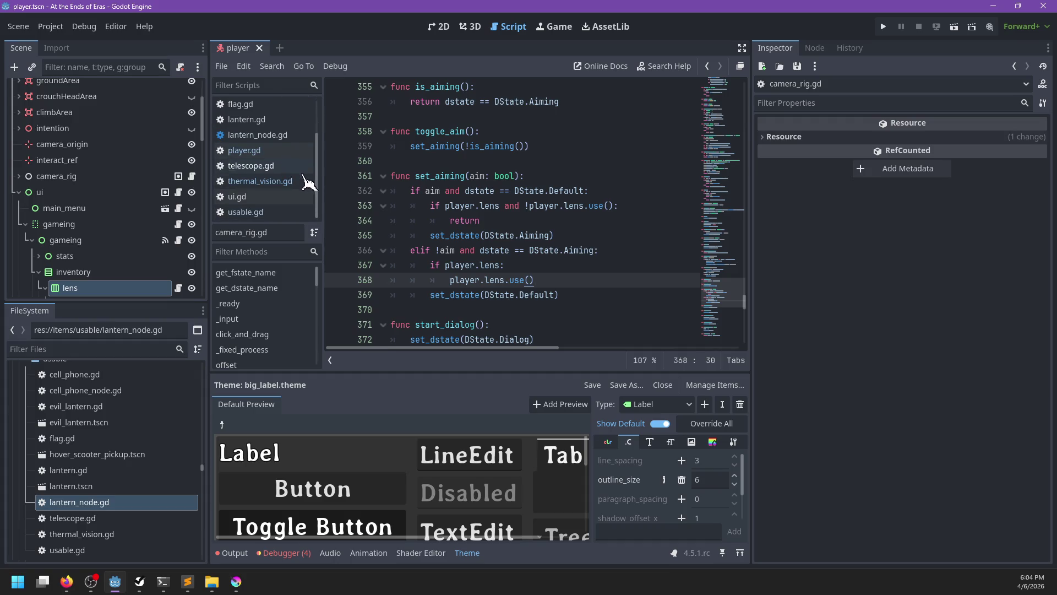
{"action": "left_click", "coordinate": [260, 181]}
Look over thermal_vision.gd's unequip function and then player.gd's code
{"action": "left_click", "coordinate": [565, 219]}
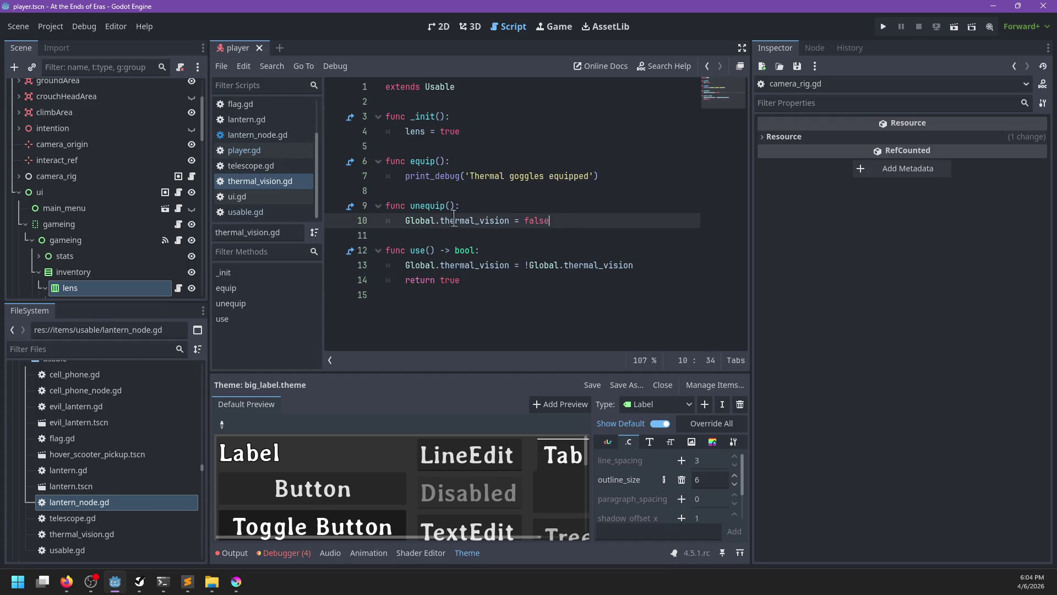
{"action": "double_click", "coordinate": [423, 206]}
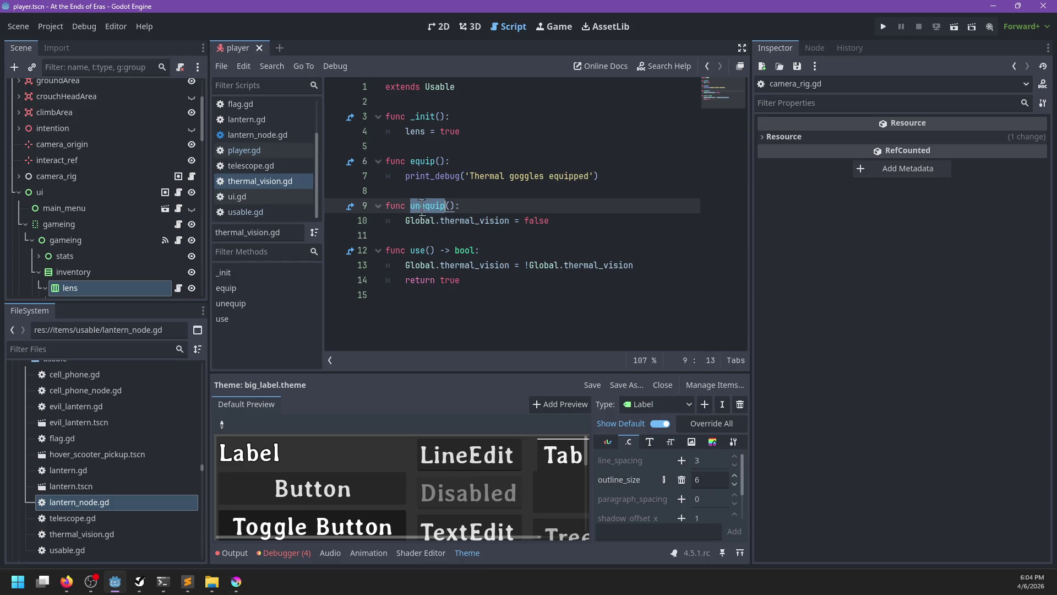
{"action": "left_click", "coordinate": [570, 220]}
{"action": "left_click", "coordinate": [504, 295]}
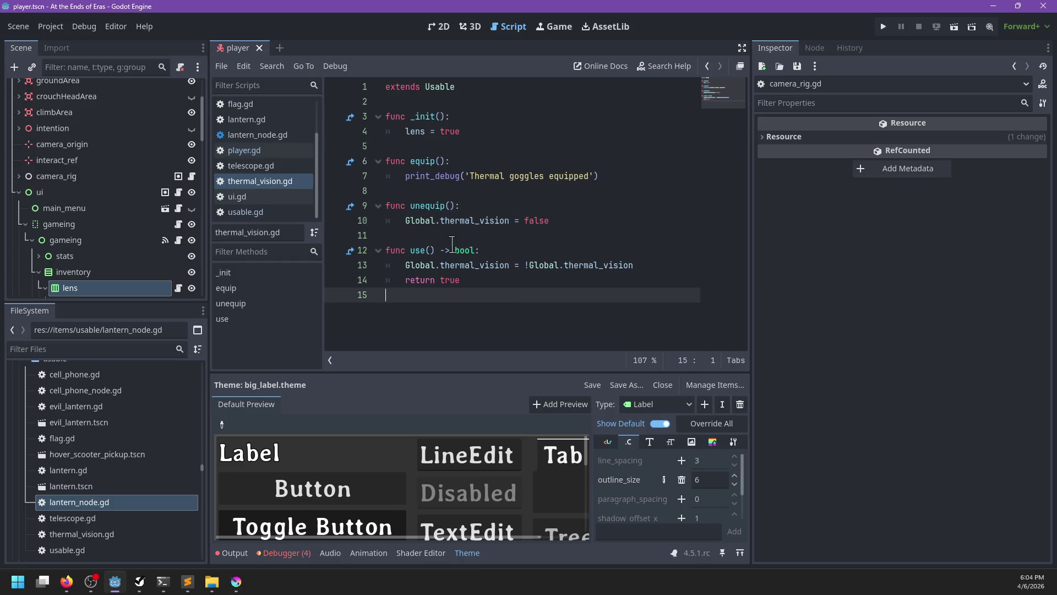
{"action": "scroll", "coordinate": [286, 212], "scroll_direction": "up", "scroll_amount": 1}
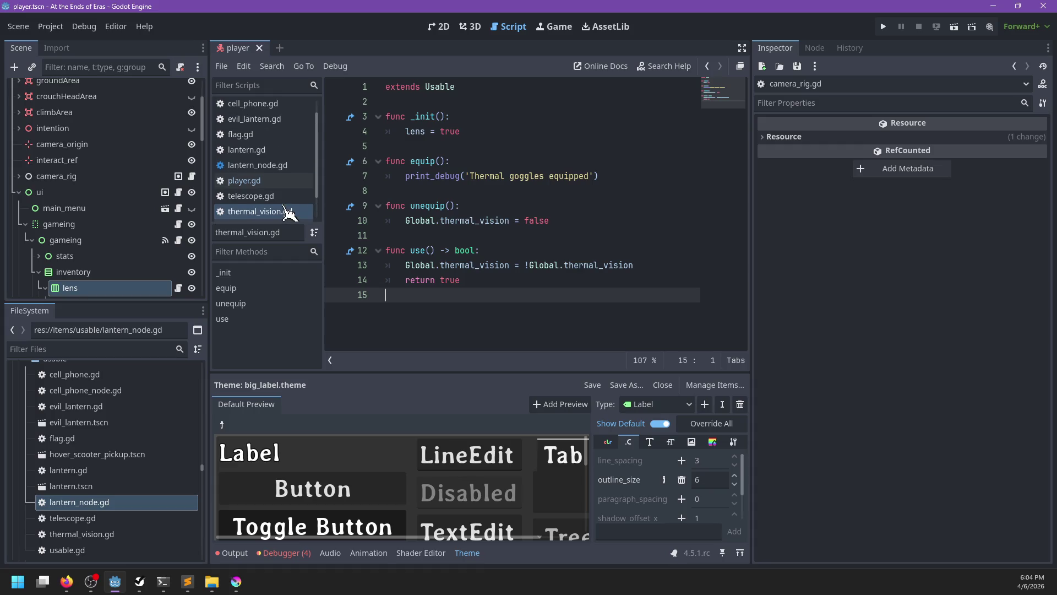
{"action": "left_click", "coordinate": [278, 181]}
{"action": "left_click", "coordinate": [562, 212]}
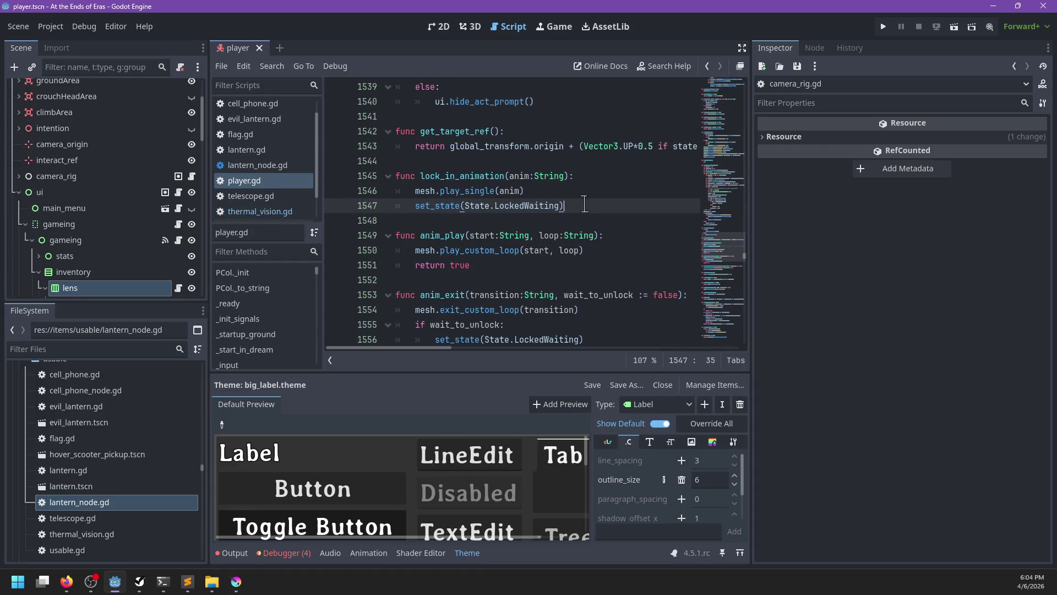
{"action": "scroll", "coordinate": [259, 165], "scroll_direction": "down", "scroll_amount": 1}
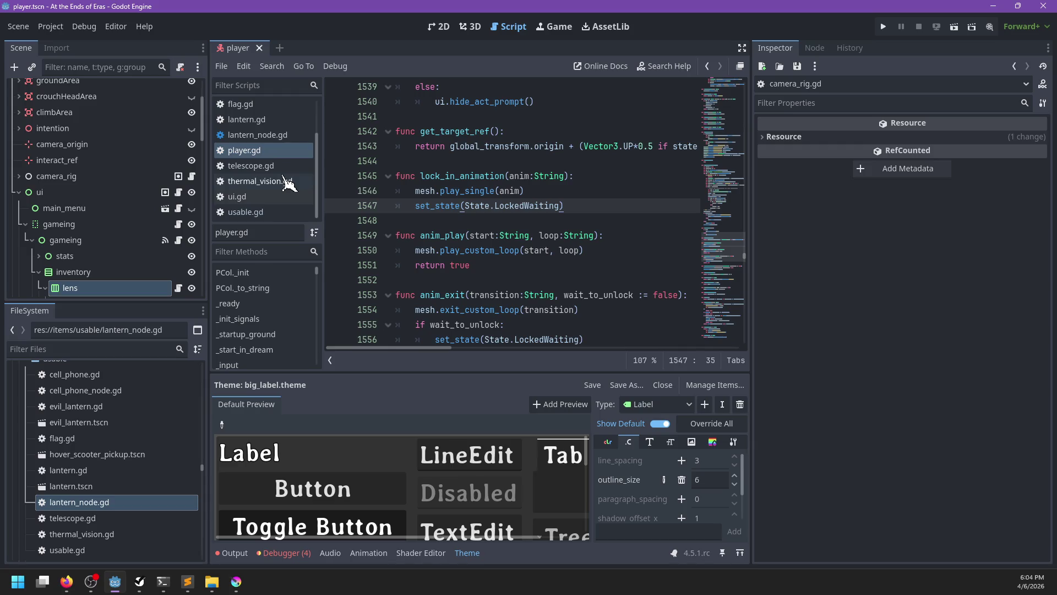
{"action": "scroll", "coordinate": [283, 182], "scroll_direction": "up", "scroll_amount": 2}
{"action": "scroll", "coordinate": [275, 168], "scroll_direction": "down", "scroll_amount": 2}
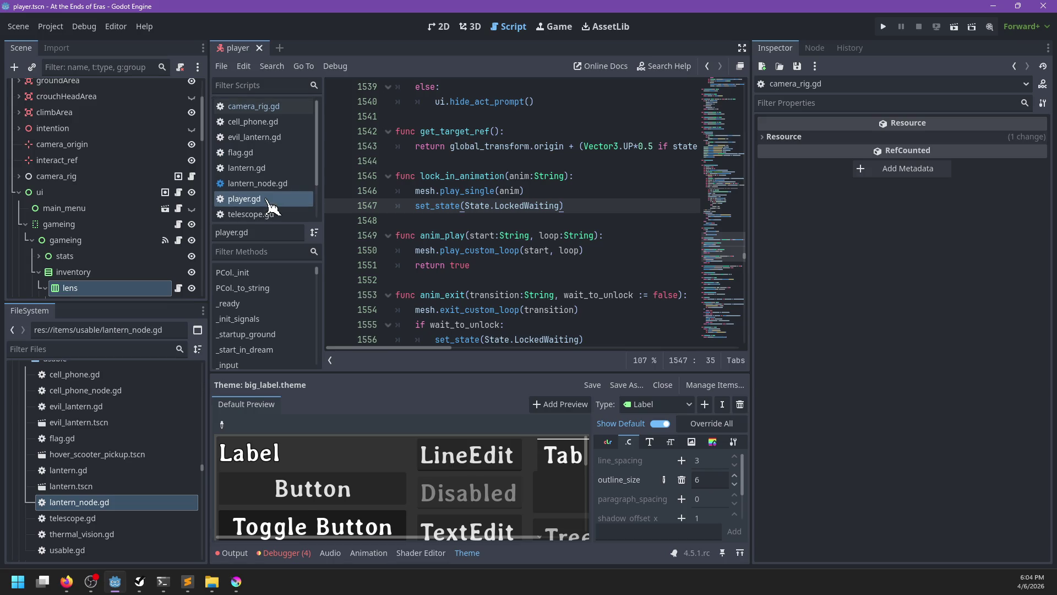
In ui.gd, search 'equipment' and go to the ResourceLoader.load line 242
{"action": "left_click", "coordinate": [266, 198]}
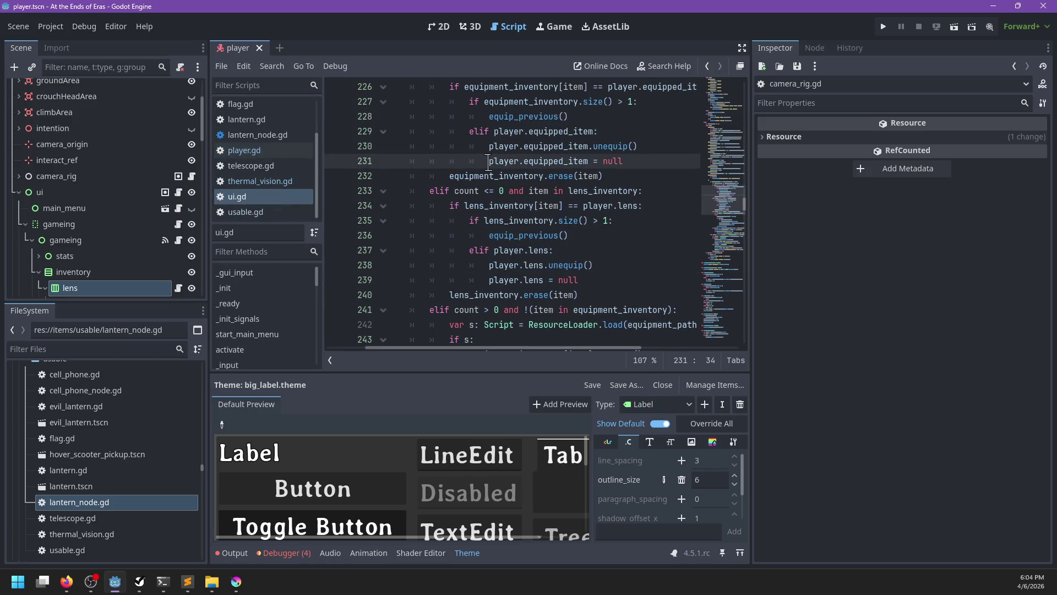
{"action": "double_click", "coordinate": [489, 161]}
{"action": "key", "text": "ctrl+f"}
{"action": "type", "text": "equipment"}
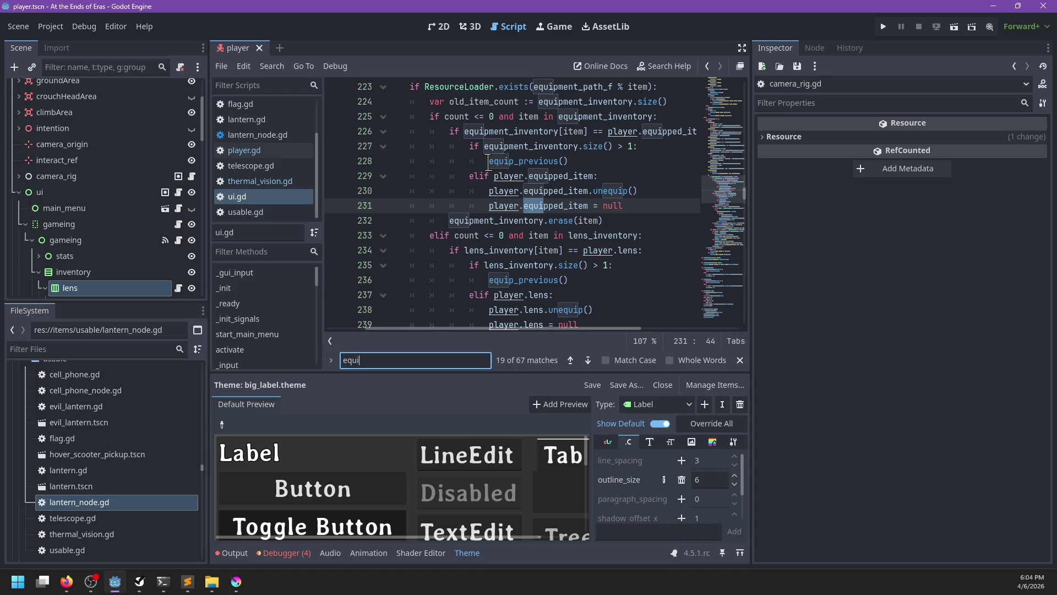
{"action": "key", "text": "Escape"}
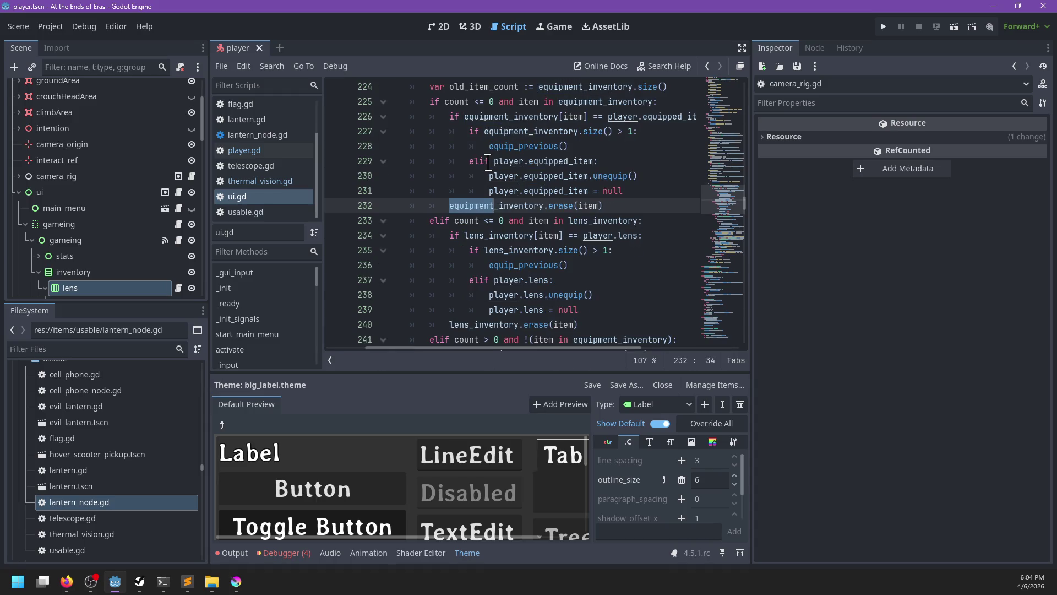
{"action": "scroll", "coordinate": [607, 263], "scroll_direction": "down", "scroll_amount": 3}
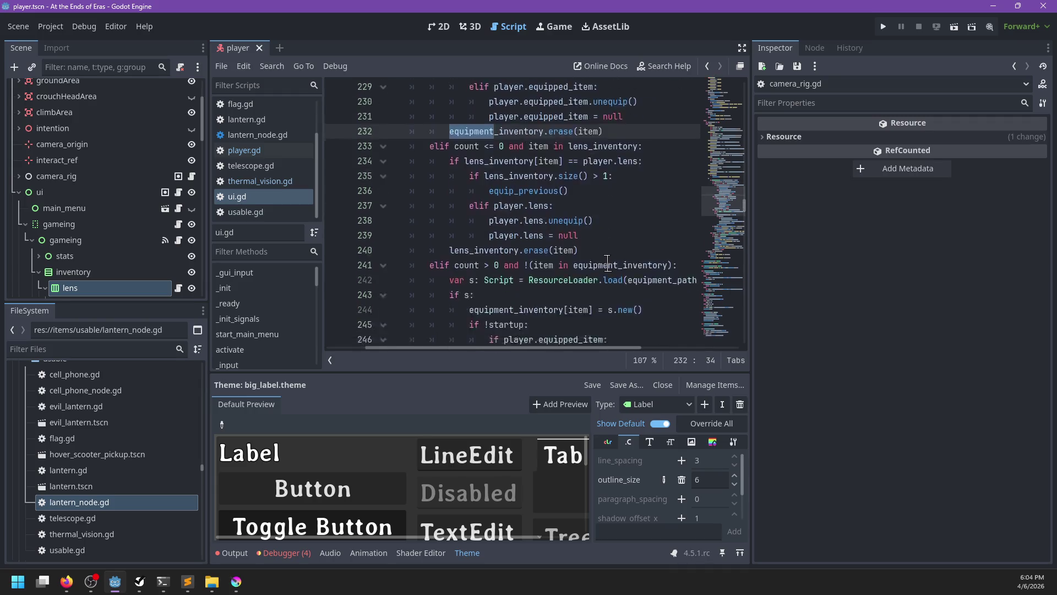
{"action": "left_click", "coordinate": [616, 186]}
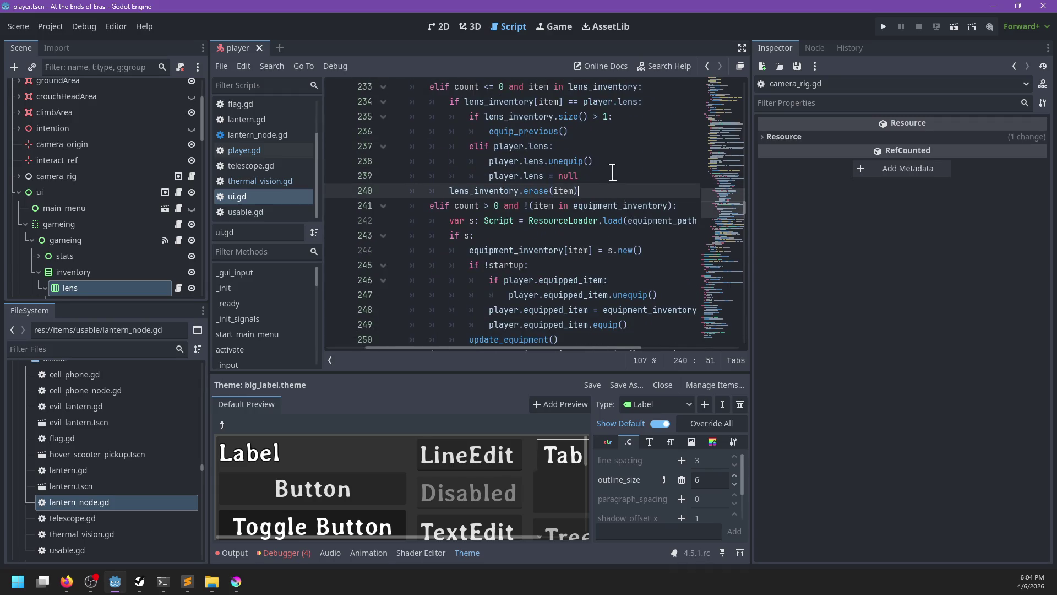
{"action": "scroll", "coordinate": [612, 173], "scroll_direction": "down", "scroll_amount": 2}
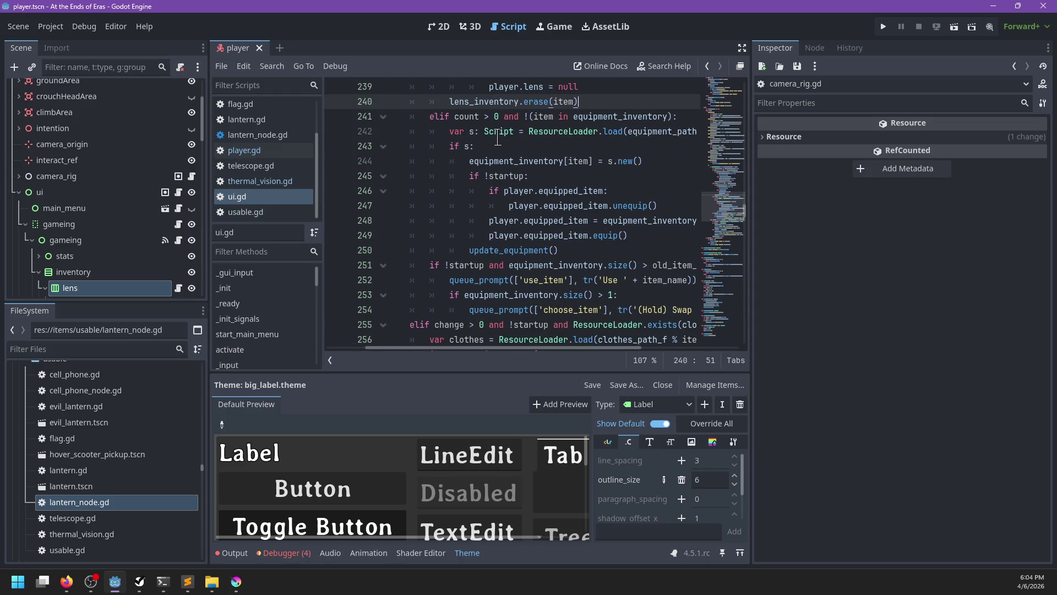
{"action": "left_click", "coordinate": [494, 135]}
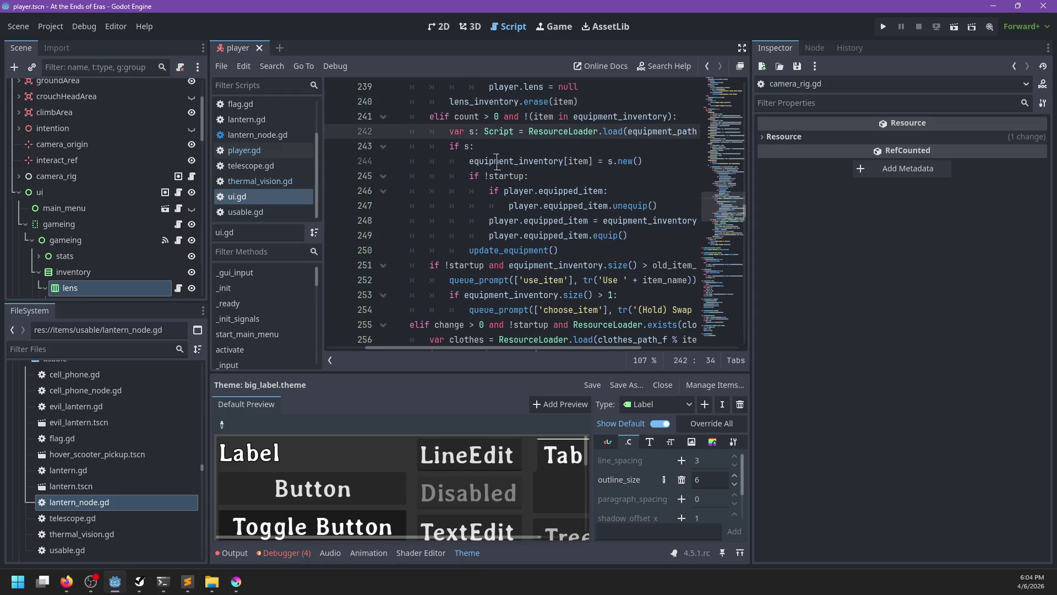
Add var e: Usable = s.new() below the script load
{"action": "key", "text": "ctrl+Return"}
{"action": "type", "text": "var "}
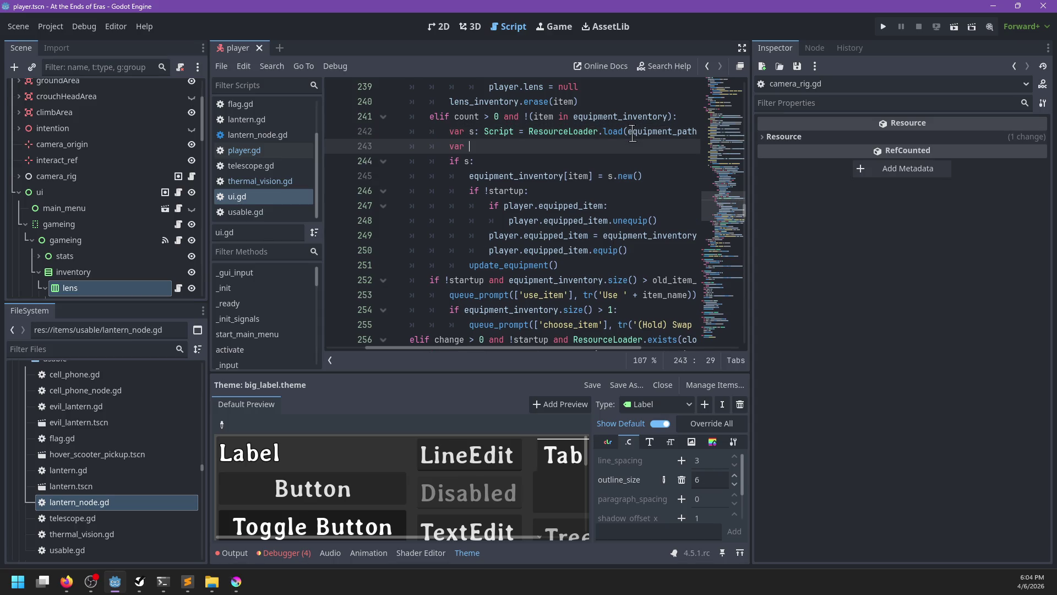
{"action": "type", "text": "e: Usable"}
{"action": "key", "text": "Return"}
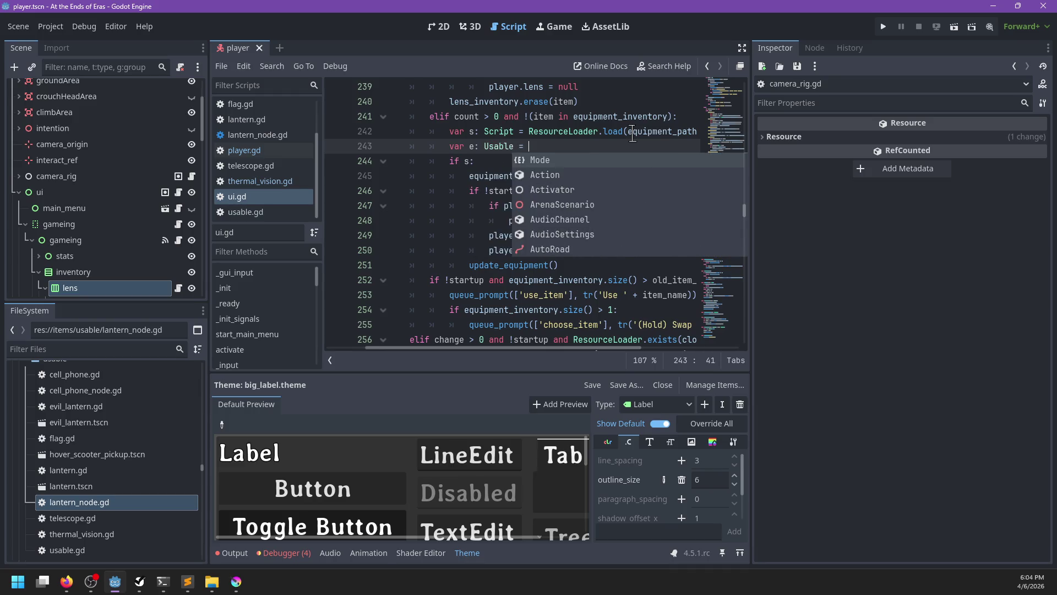
{"action": "key", "text": "Escape"}
{"action": "type", "text": "new("}
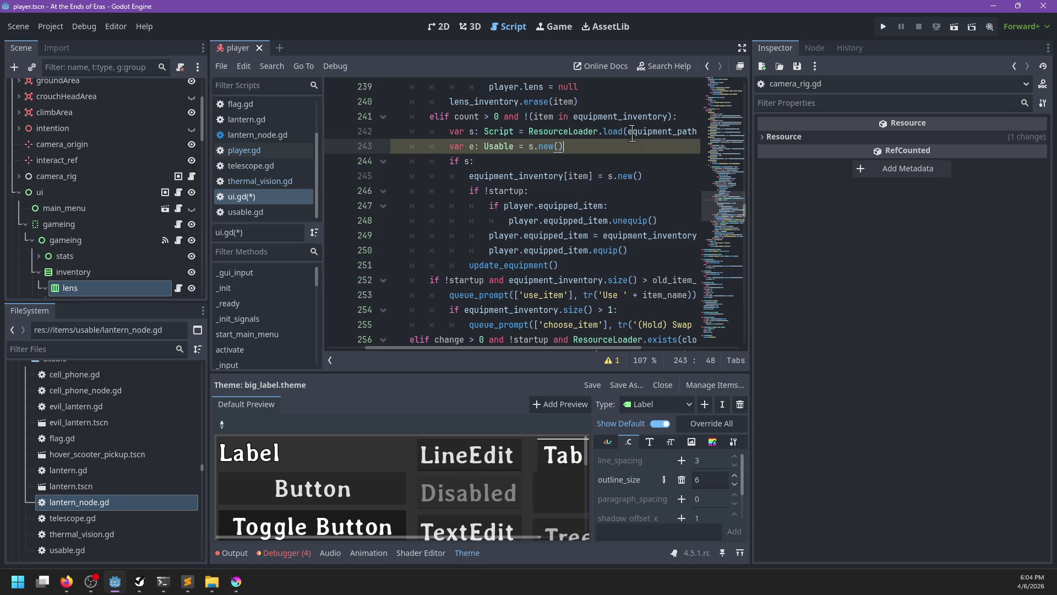
Add an if !s check that calls push_error('No such equipement: %s (searched %s)' % [item, …])
{"action": "key", "text": "ctrl+shift+Return"}
{"action": "type", "text": "s:"}
{"action": "key", "text": "Return"}
{"action": "type", "text": "print"}
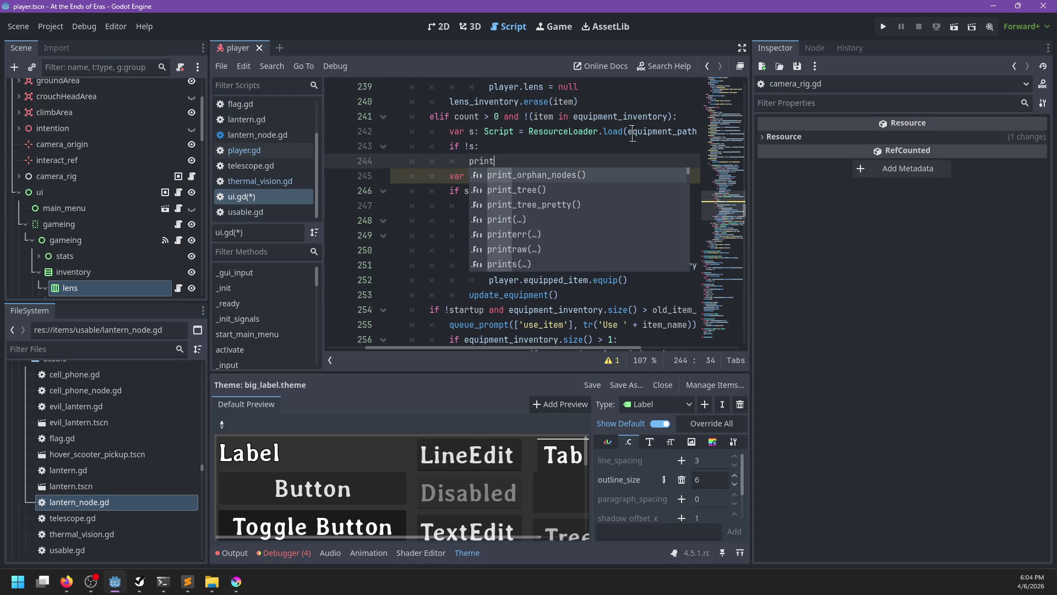
{"action": "type", "text": "ush"}
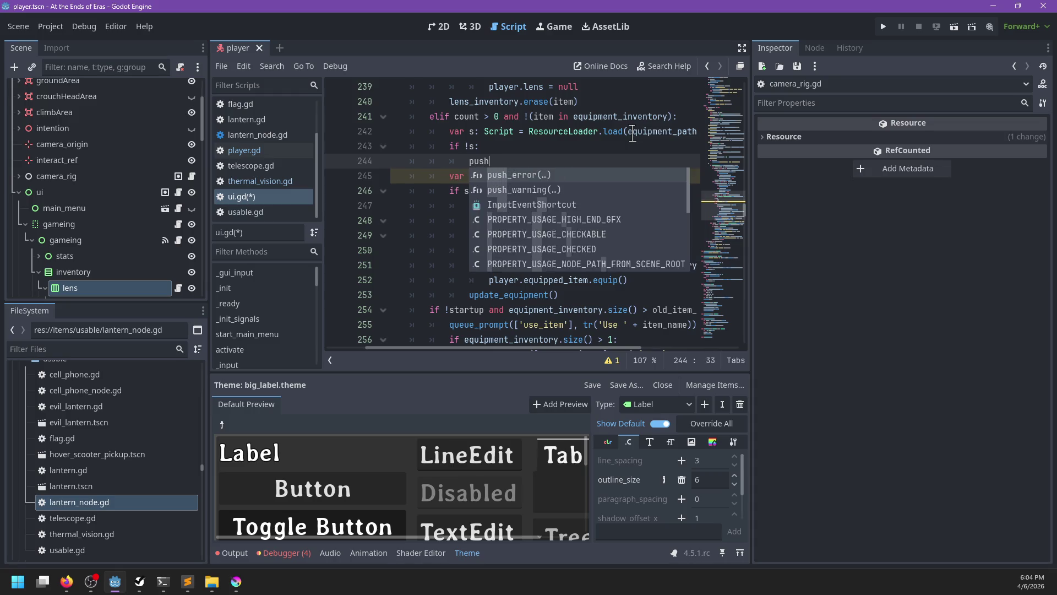
{"action": "key", "text": "Return"}
{"action": "type", "text": "'No such "}
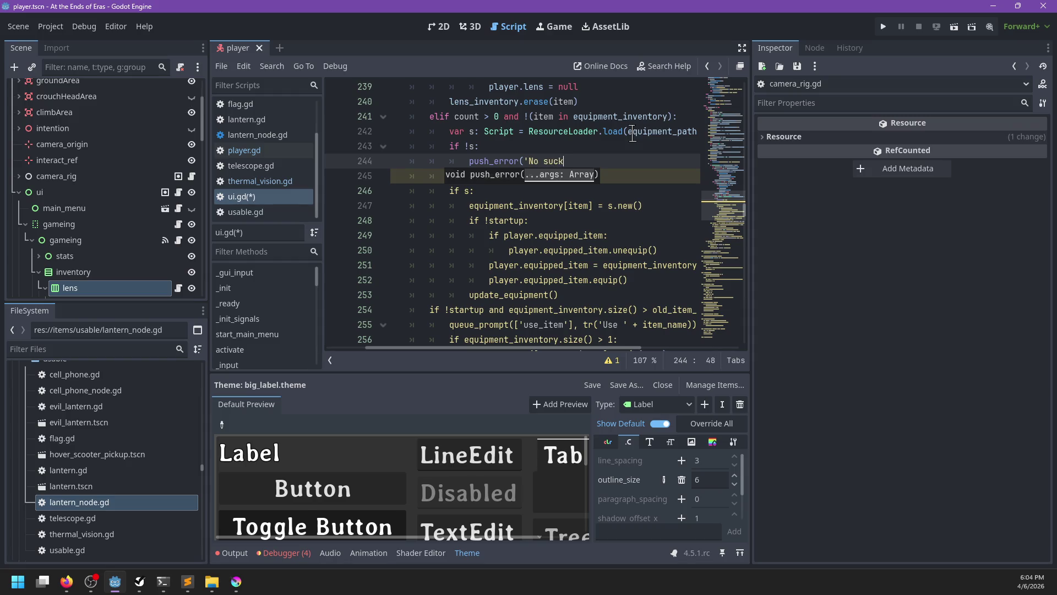
{"action": "type", "text": "equipement: %"}
{"action": "type", "text": "s (sear"}
{"action": "type", "text": "ched %s)' %"}
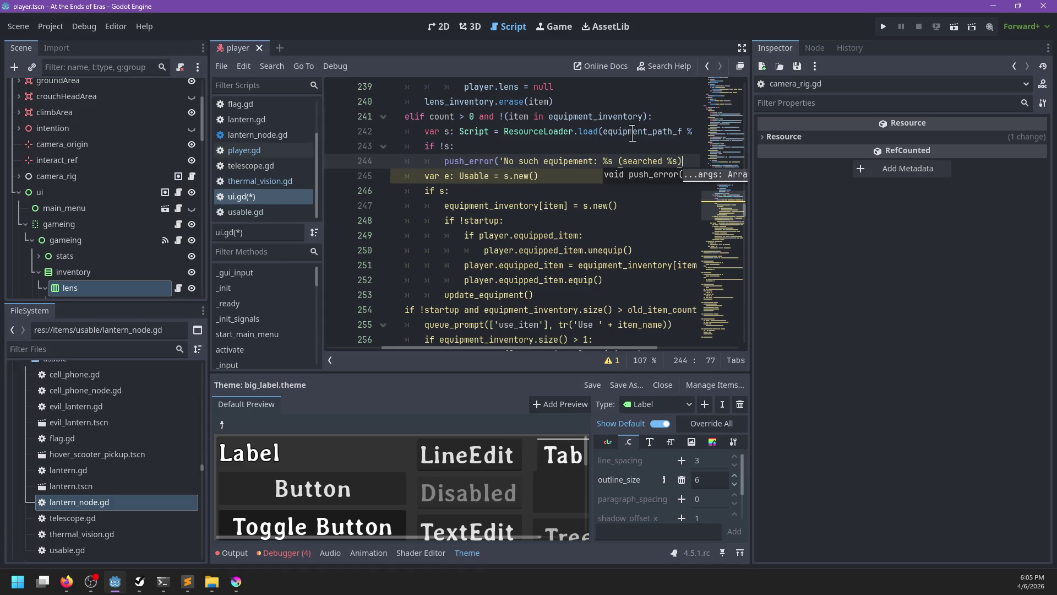
{"action": "type", "text": " ["}
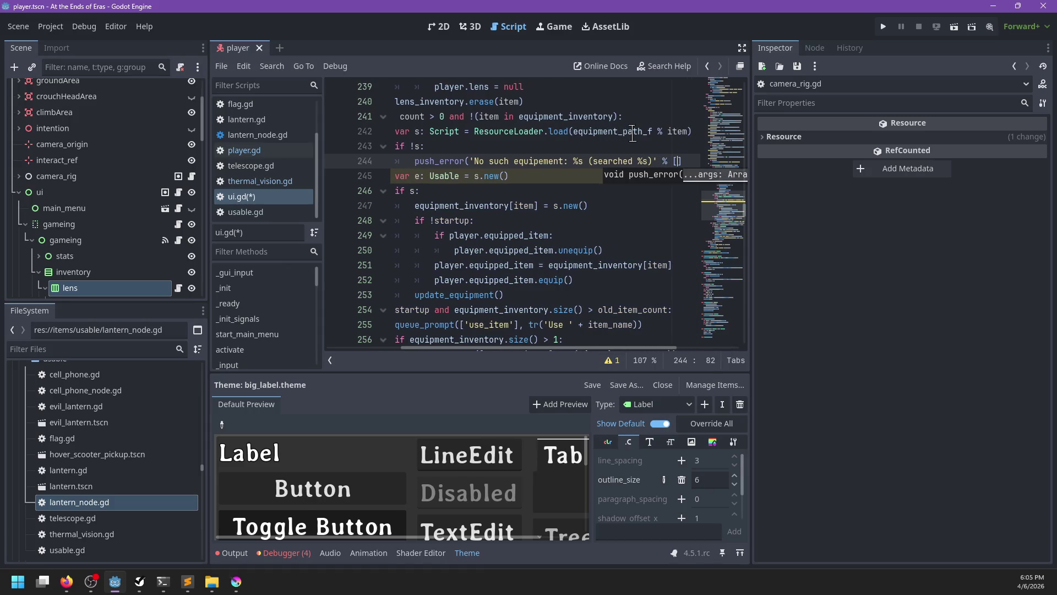
{"action": "type", "text": "item, equi"}
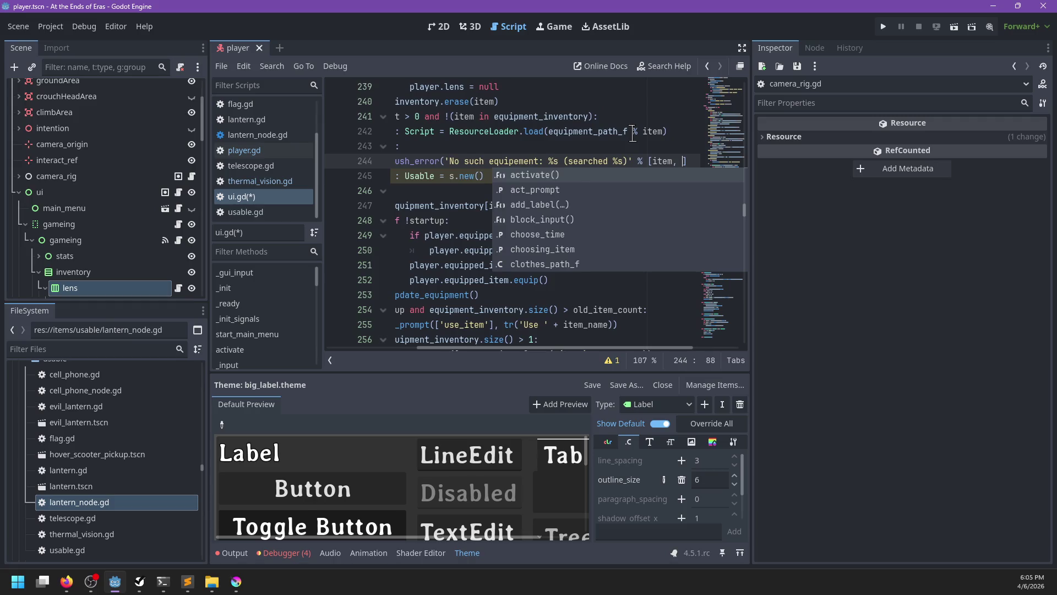
{"action": "type", "text": "pemn"}
{"action": "key", "text": "ctrl+BackSpace"}
Move the load() path into a new var file := variable and call load(file)
{"action": "left_click_drag", "start_coordinate": [626, 131], "coordinate": [508, 131]}
{"action": "key", "text": "BackSpace"}
{"action": "left_click", "coordinate": [595, 117]}
{"action": "key", "text": "Return"}
{"action": "type", "text": "var file :"}
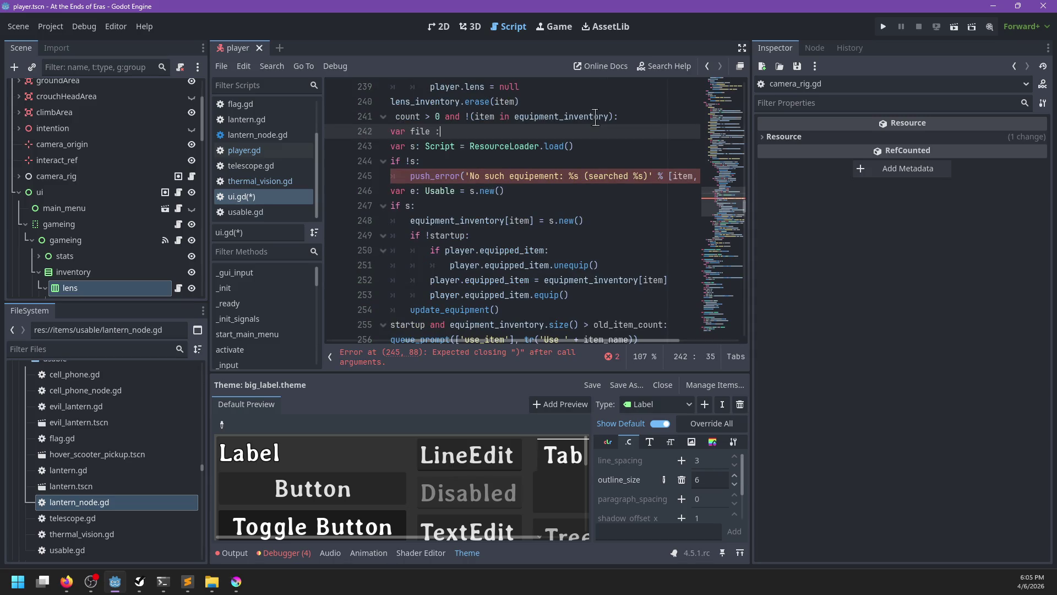
{"action": "type", "text": "="}
{"action": "key", "text": "ctrl+v"}
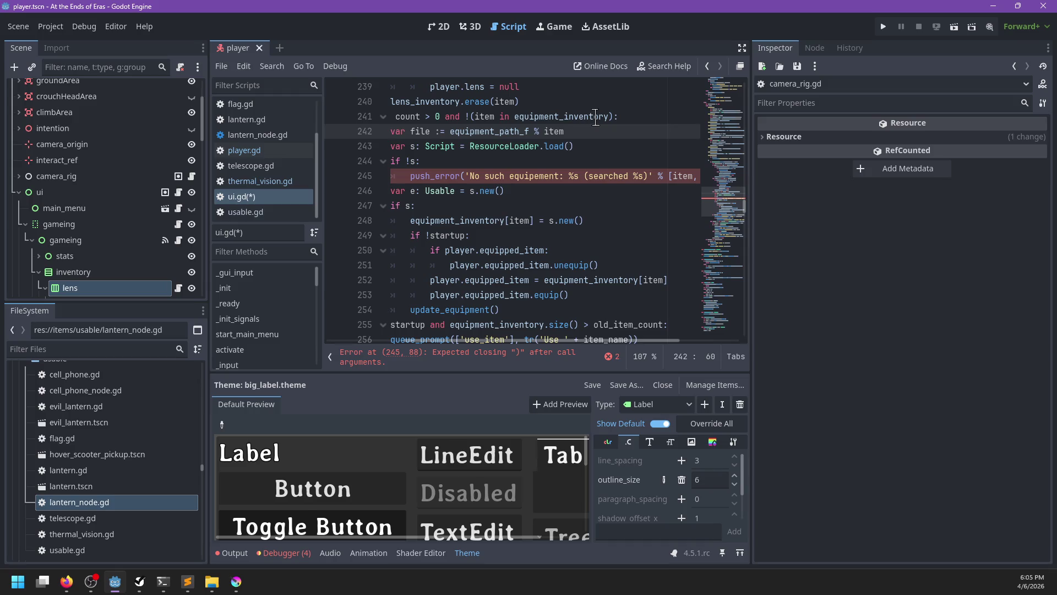
{"action": "key", "text": "Down"}
{"action": "key", "text": "Right"}
{"action": "type", "text": "file"}
Complete the push_error argument list as [item, file]
{"action": "scroll", "coordinate": [596, 124], "scroll_direction": "right", "scroll_amount": 3}
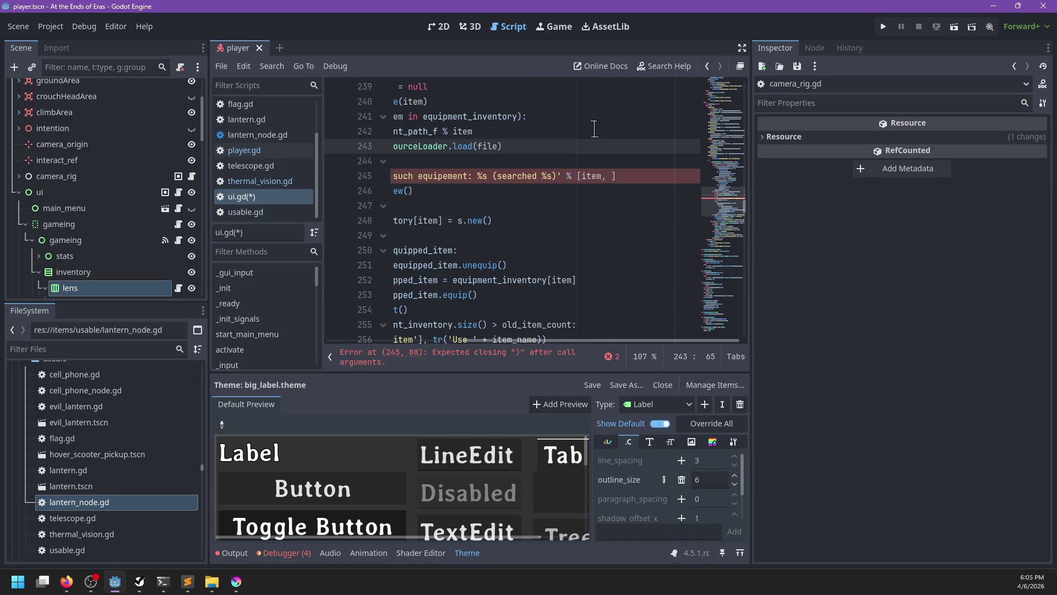
{"action": "left_click", "coordinate": [611, 176]}
{"action": "type", "text": "ile]_)"}
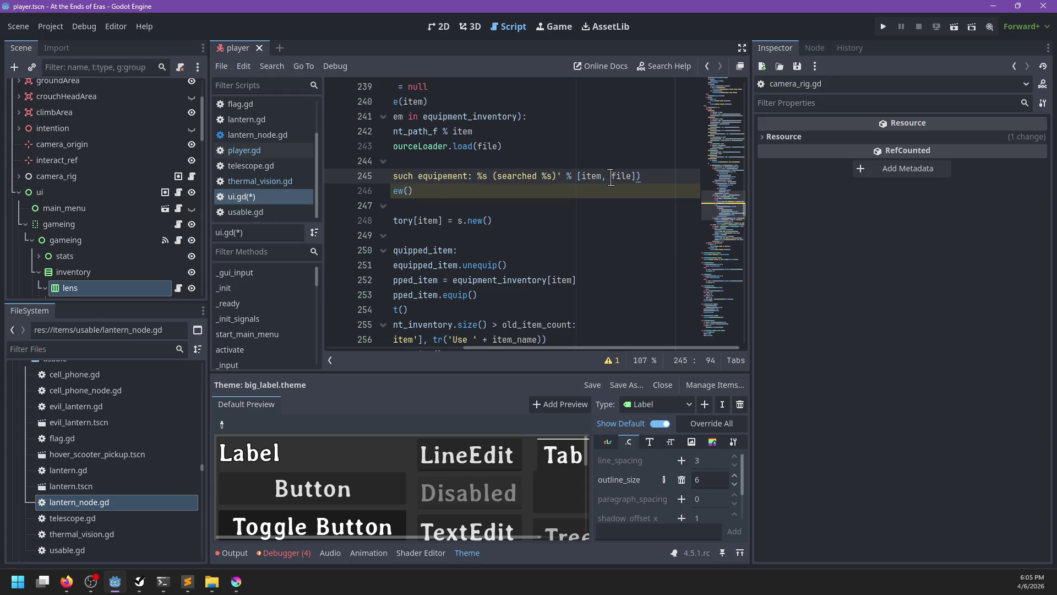
{"action": "scroll", "coordinate": [595, 185], "scroll_direction": "left", "scroll_amount": 5}
{"action": "scroll", "coordinate": [587, 194], "scroll_direction": "down", "scroll_amount": 1}
{"action": "scroll", "coordinate": [586, 194], "scroll_direction": "down", "scroll_amount": 4}
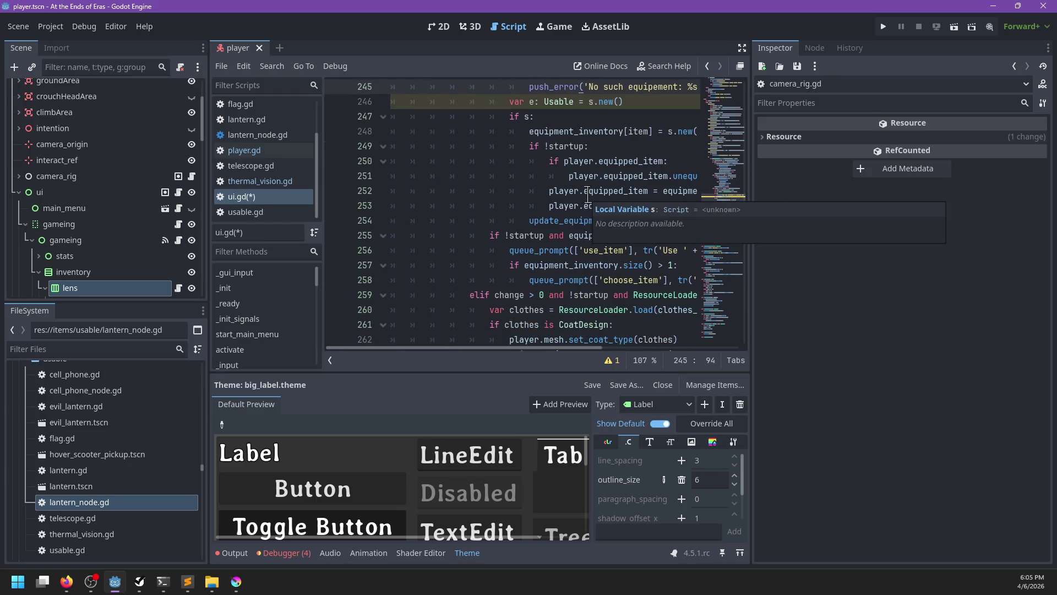
{"action": "scroll", "coordinate": [588, 196], "scroll_direction": "up", "scroll_amount": 5}
{"action": "scroll", "coordinate": [588, 195], "scroll_direction": "down", "scroll_amount": 4}
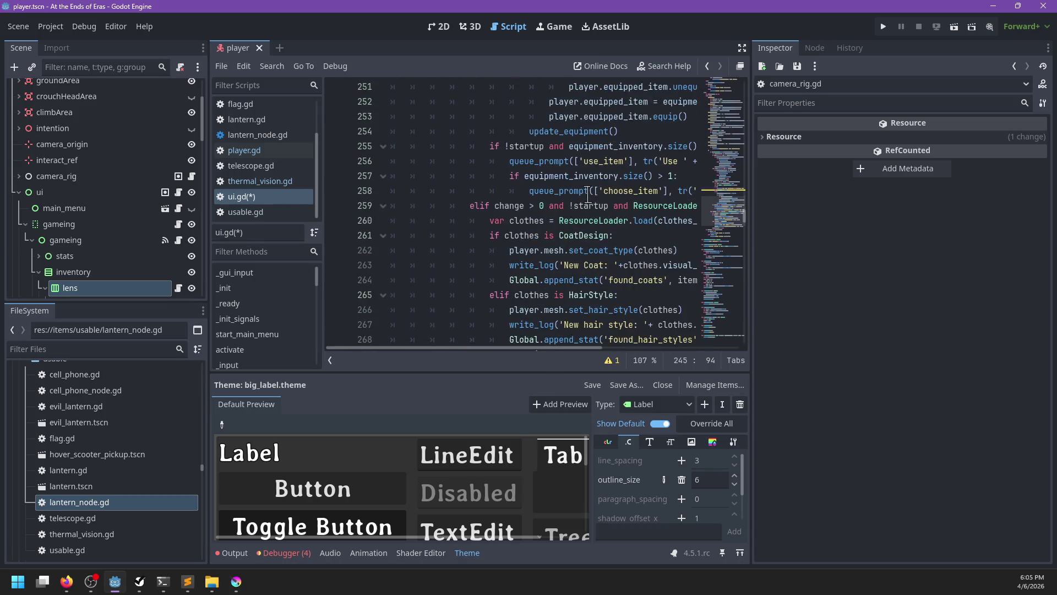
{"action": "scroll", "coordinate": [588, 195], "scroll_direction": "up", "scroll_amount": 5}
Return after the error report and remove the redundant if s wrapper by dedenting its block
{"action": "key", "text": "Return"}
{"action": "type", "text": "return"}
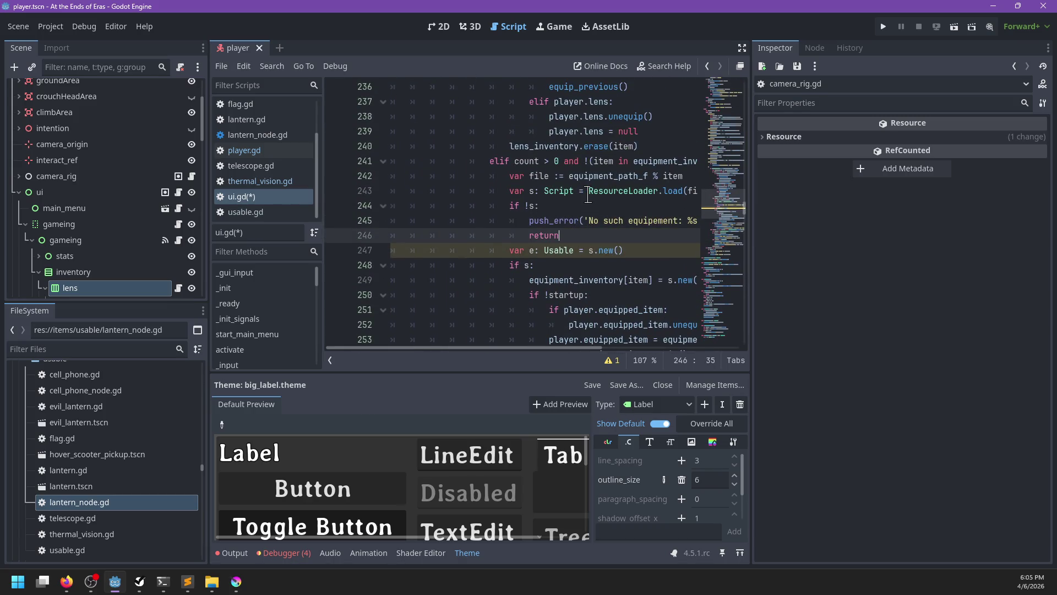
{"action": "scroll", "coordinate": [594, 243], "scroll_direction": "down", "scroll_amount": 2}
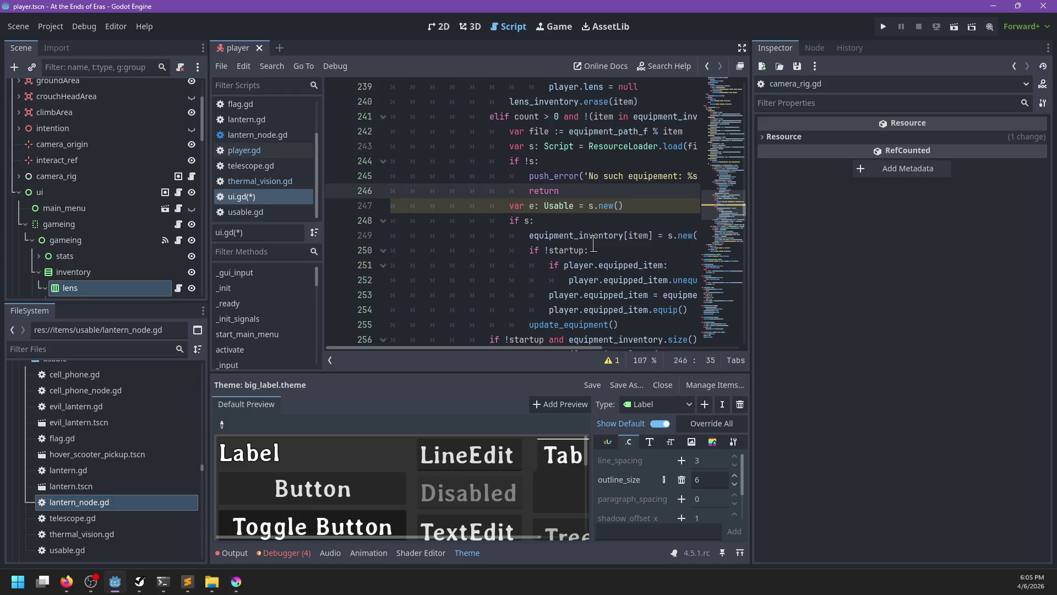
{"action": "left_click", "coordinate": [612, 161]}
{"action": "scroll", "coordinate": [611, 161], "scroll_direction": "right", "scroll_amount": 2}
{"action": "scroll", "coordinate": [611, 160], "scroll_direction": "left", "scroll_amount": 2}
{"action": "mouse_move", "coordinate": [529, 190]}
{"action": "left_mouse_down"}
{"action": "mouse_move", "coordinate": [551, 254]}
{"action": "mouse_move", "coordinate": [572, 272]}
{"action": "left_mouse_up"}
{"action": "key", "text": "shift+Tab"}
{"action": "left_click_drag", "start_coordinate": [628, 176], "coordinate": [627, 161]}
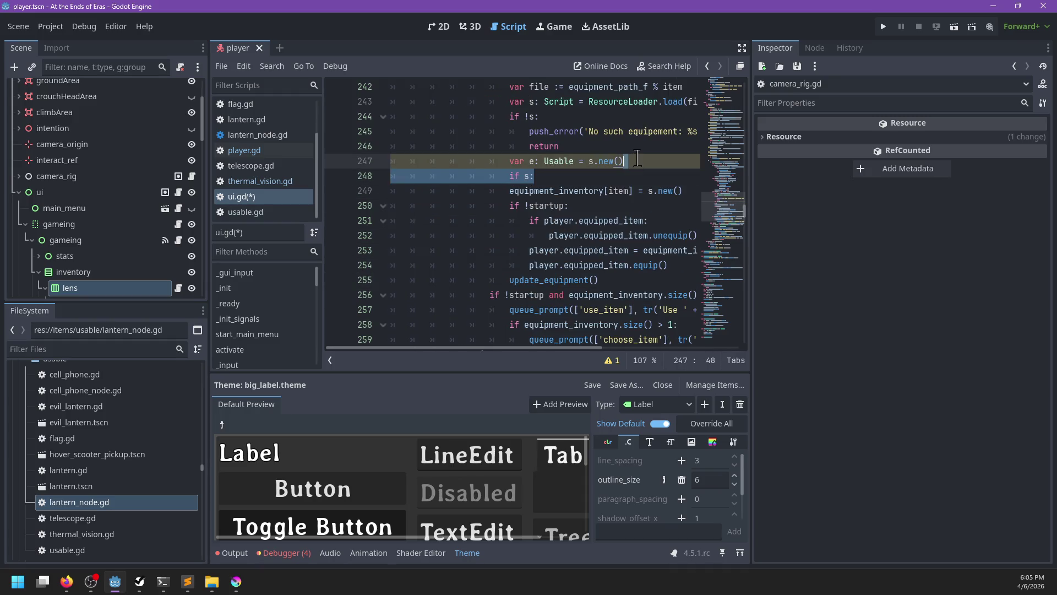
{"action": "key", "text": "BackSpace"}
{"action": "scroll", "coordinate": [633, 160], "scroll_direction": "left", "scroll_amount": 2}
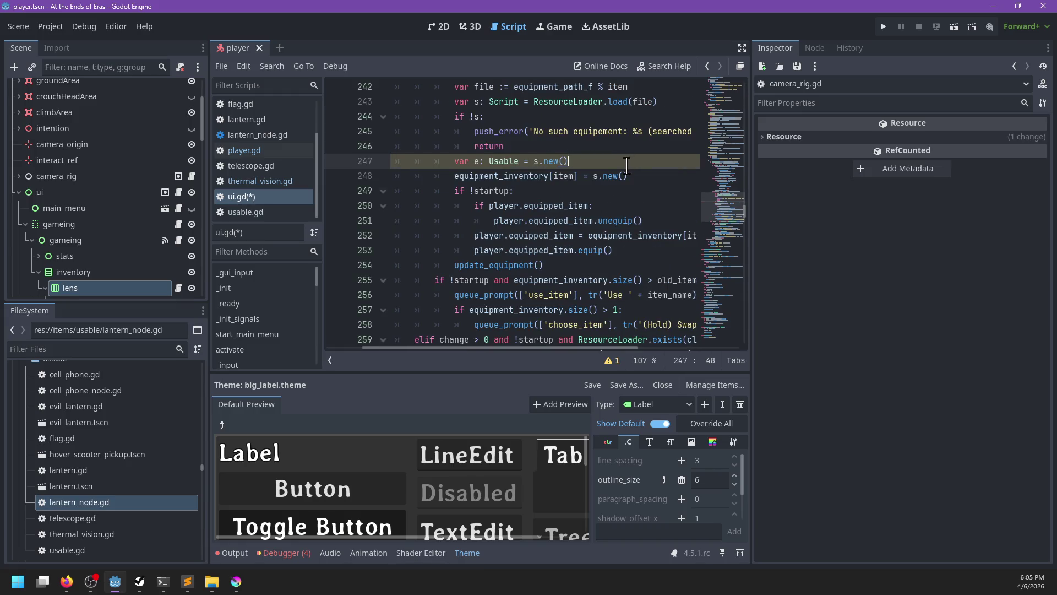
{"action": "scroll", "coordinate": [626, 165], "scroll_direction": "up", "scroll_amount": 1}
{"action": "scroll", "coordinate": [626, 167], "scroll_direction": "right", "scroll_amount": 4}
{"action": "scroll", "coordinate": [626, 167], "scroll_direction": "left", "scroll_amount": 4}
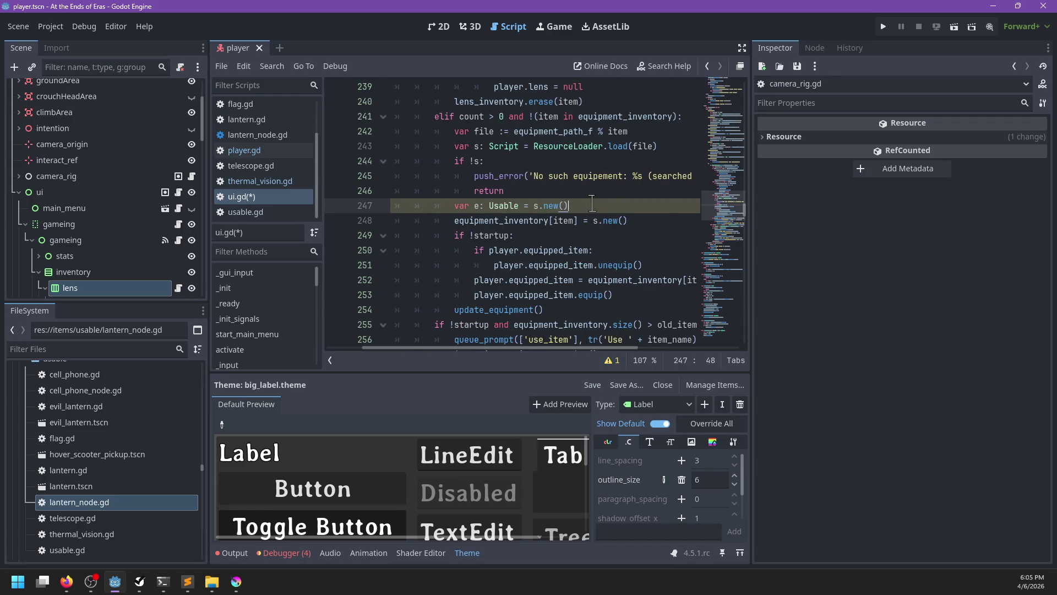
Add an if e is lens branch that stores the lens in lens_inventory[item]
{"action": "key", "text": "Return"}
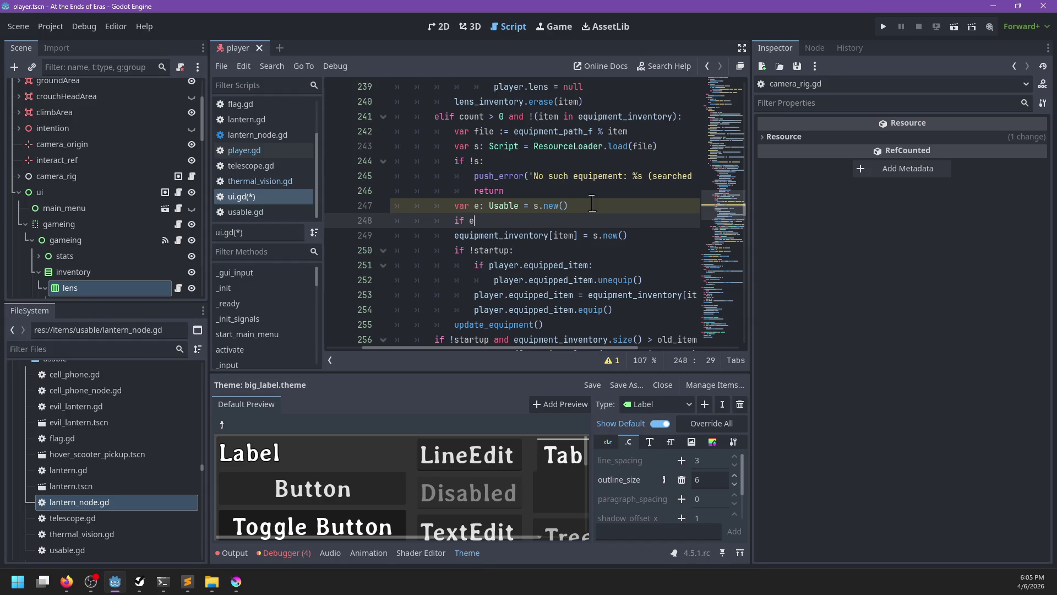
{"action": "type", "text": "is"}
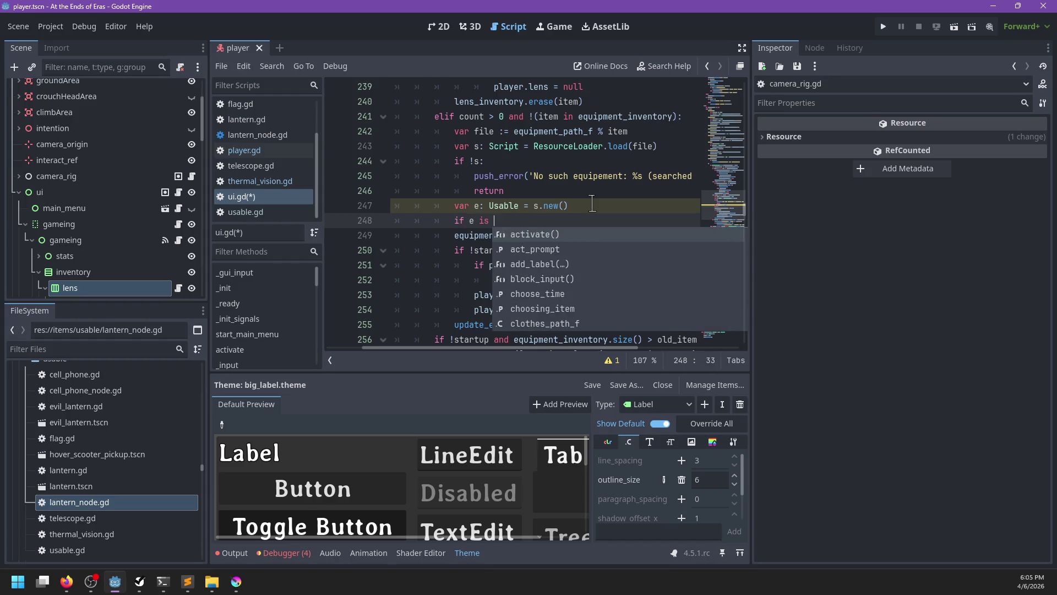
{"action": "key", "text": "Escape"}
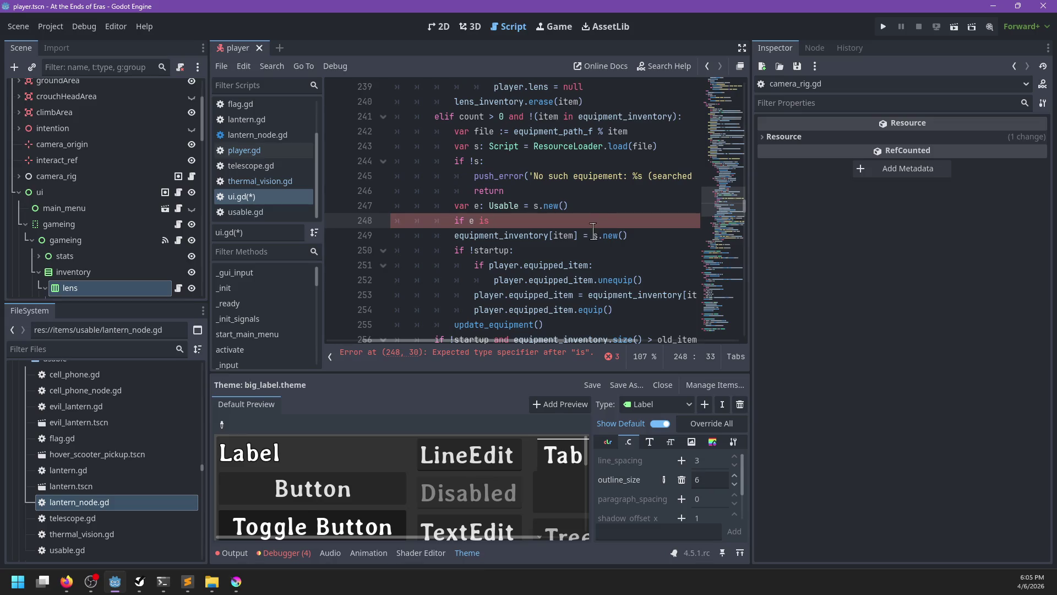
{"action": "left_click_drag", "start_coordinate": [593, 235], "coordinate": [639, 235]}
{"action": "type", "text": "e"}
{"action": "left_click", "coordinate": [542, 220]}
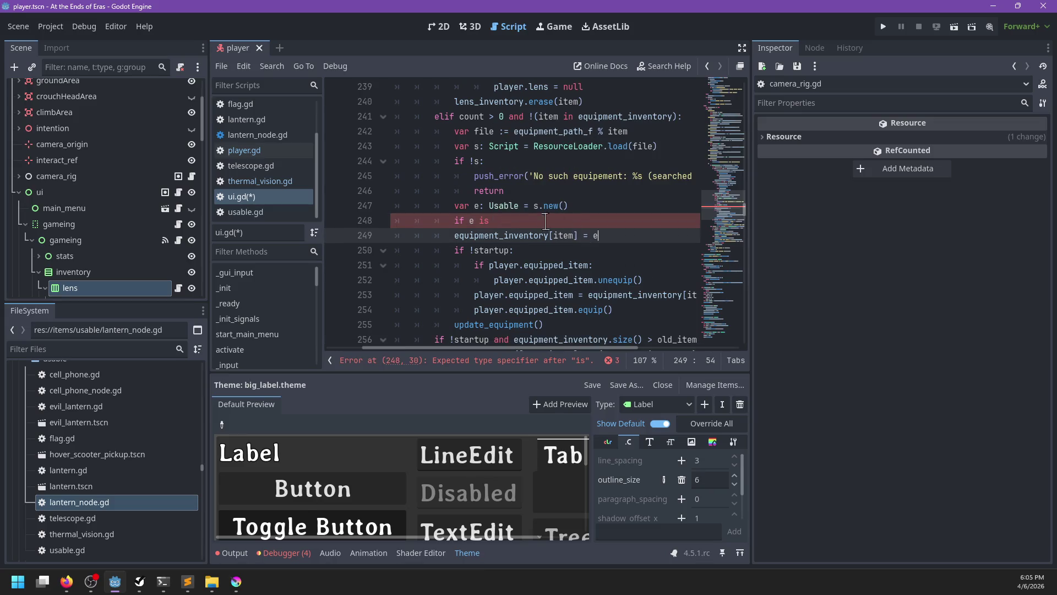
{"action": "type", "text": ".lens:"}
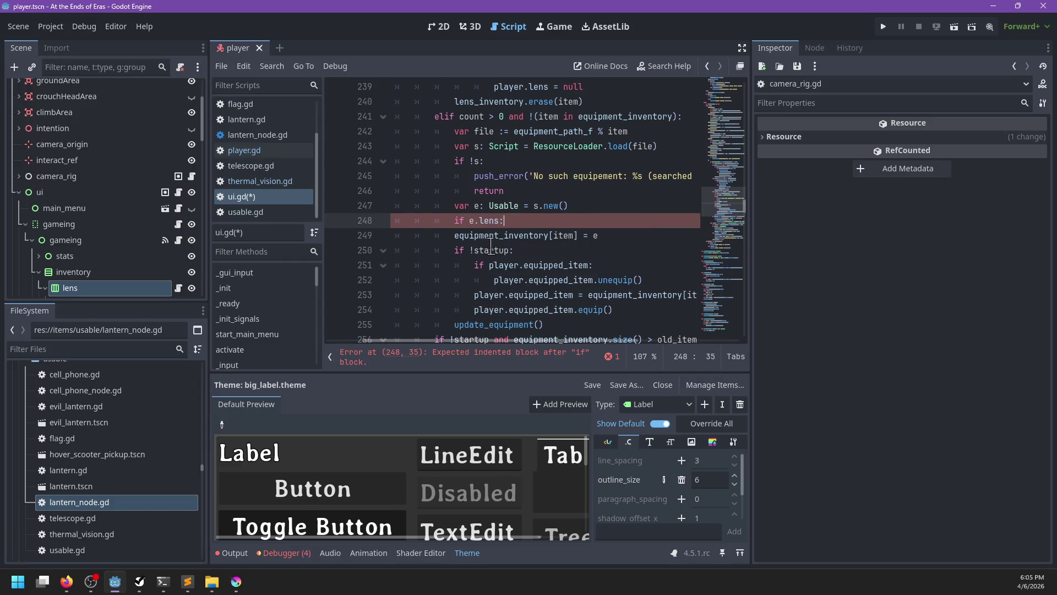
{"action": "key", "text": "Return"}
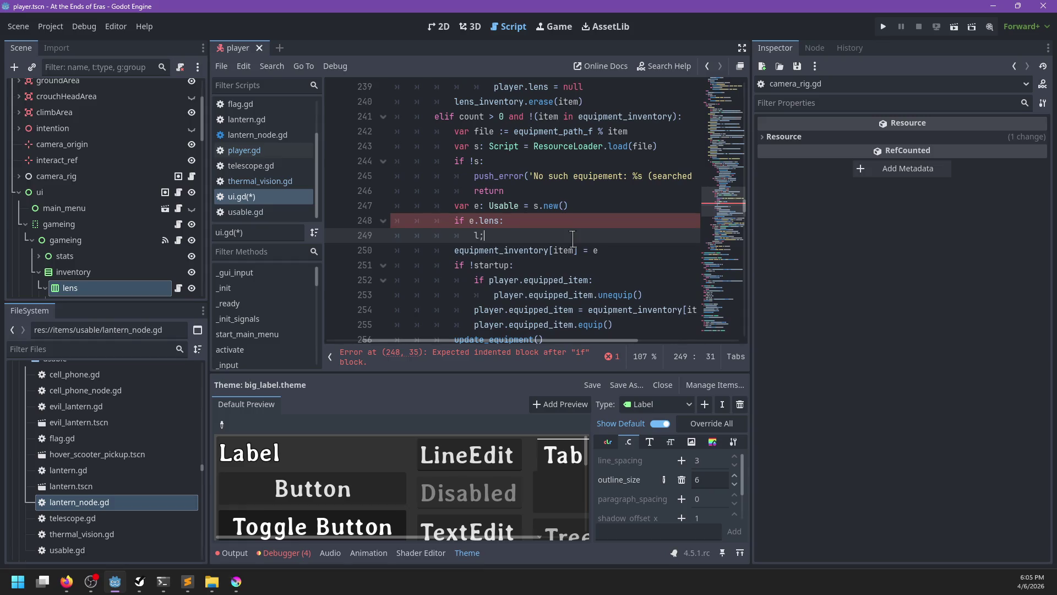
{"action": "key", "text": "BackSpace"}
{"action": "type", "text": "ens_inventory."}
{"action": "key", "text": "BackSpace"}
{"action": "type", "text": "tem] = e"}
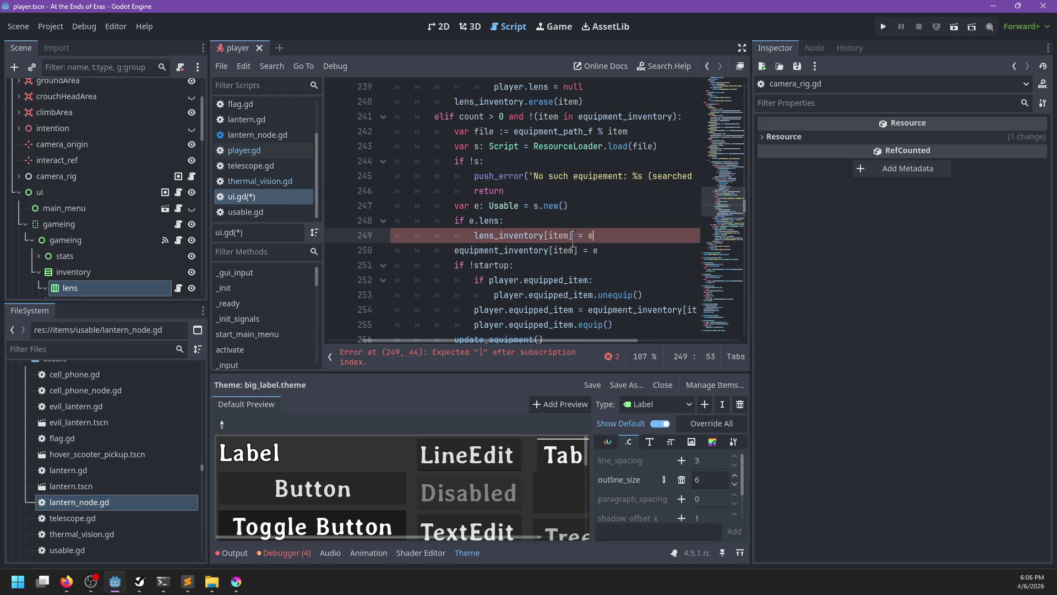
Add an if !startup check and paste a copy of the equip block under it
{"action": "key", "text": "Return"}
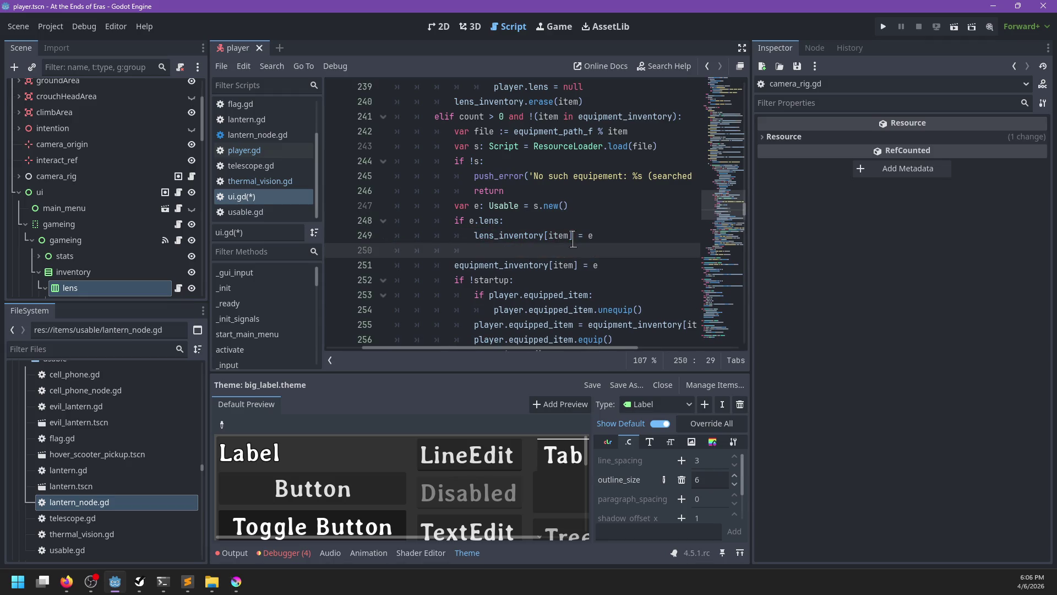
{"action": "type", "text": "if !startup:"}
{"action": "key", "text": "Return"}
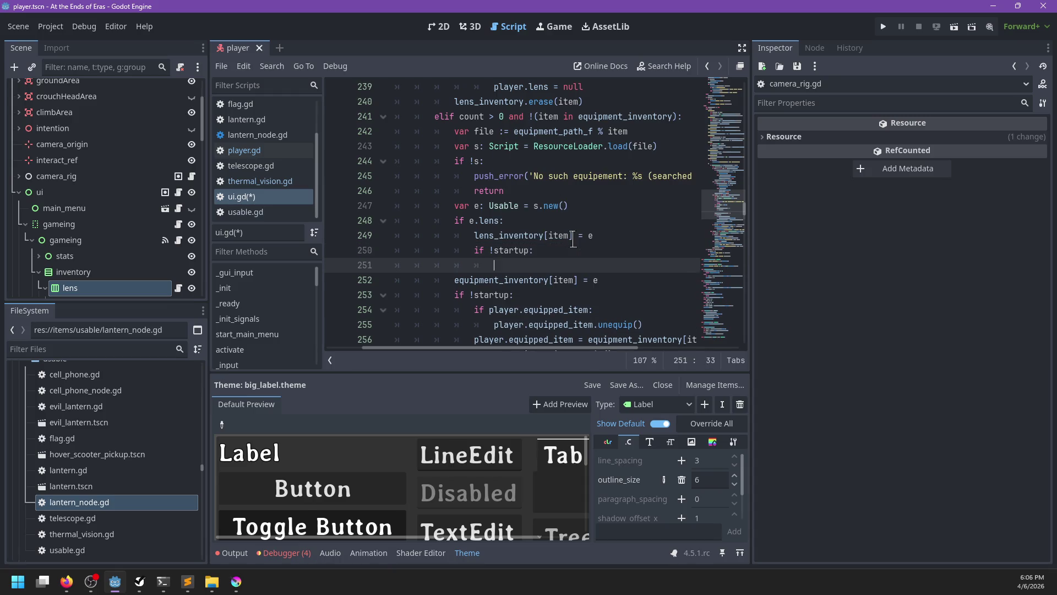
{"action": "scroll", "coordinate": [556, 243], "scroll_direction": "down", "scroll_amount": 2}
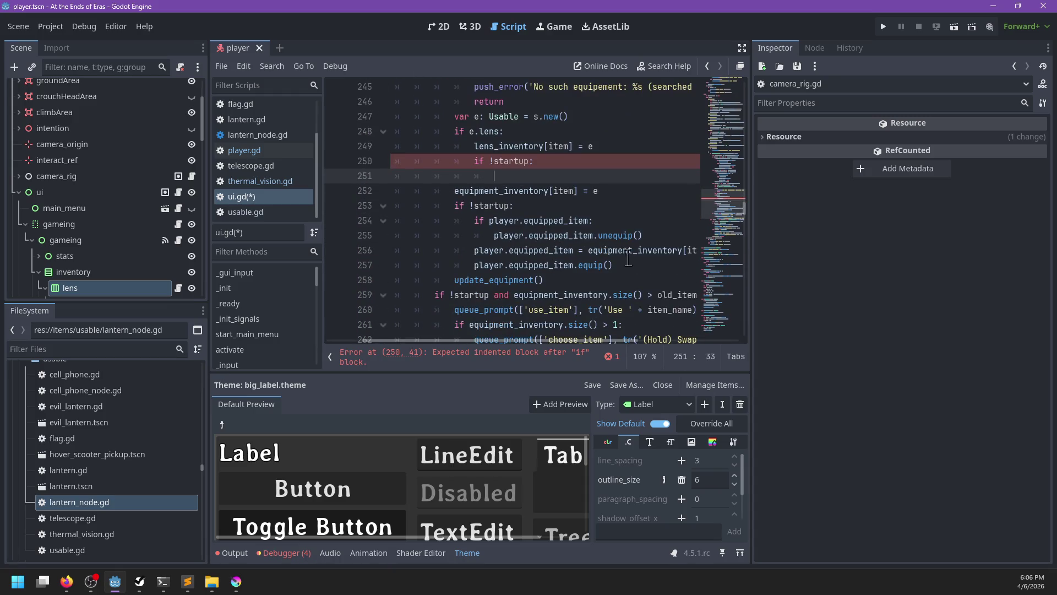
{"action": "left_click_drag", "start_coordinate": [628, 265], "coordinate": [631, 203]}
{"action": "key", "text": "ctrl+c"}
{"action": "left_click", "coordinate": [581, 165]}
{"action": "key", "text": "ctrl+v"}
Indent the pasted block and rename its equipped_item references to lens
{"action": "left_click_drag", "start_coordinate": [474, 175], "coordinate": [485, 223]}
{"action": "key", "text": "Tab"}
{"action": "double_click", "coordinate": [582, 176]}
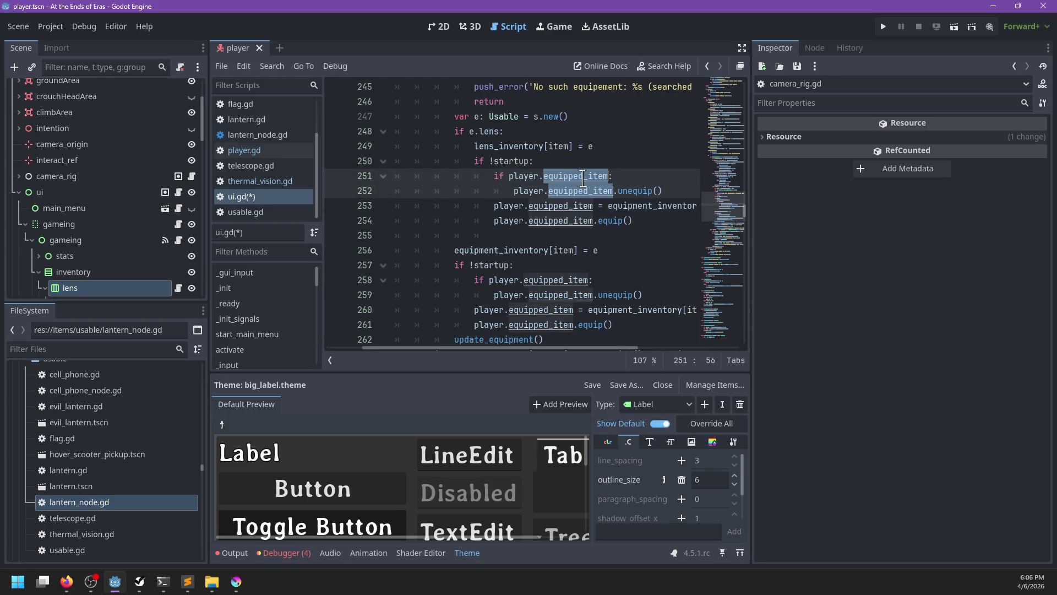
{"action": "key", "text": "ctrl+d"}
{"action": "key", "text": "ctrl+d"}
{"action": "key", "text": "ctrl+d"}
{"action": "type", "text": "lens"}
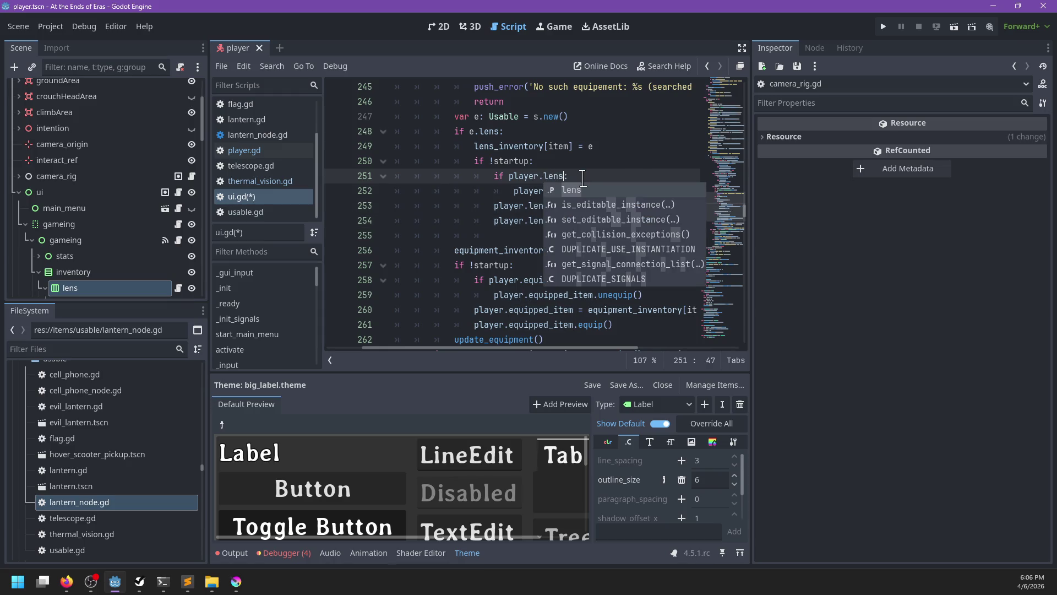
{"action": "key", "text": "Escape"}
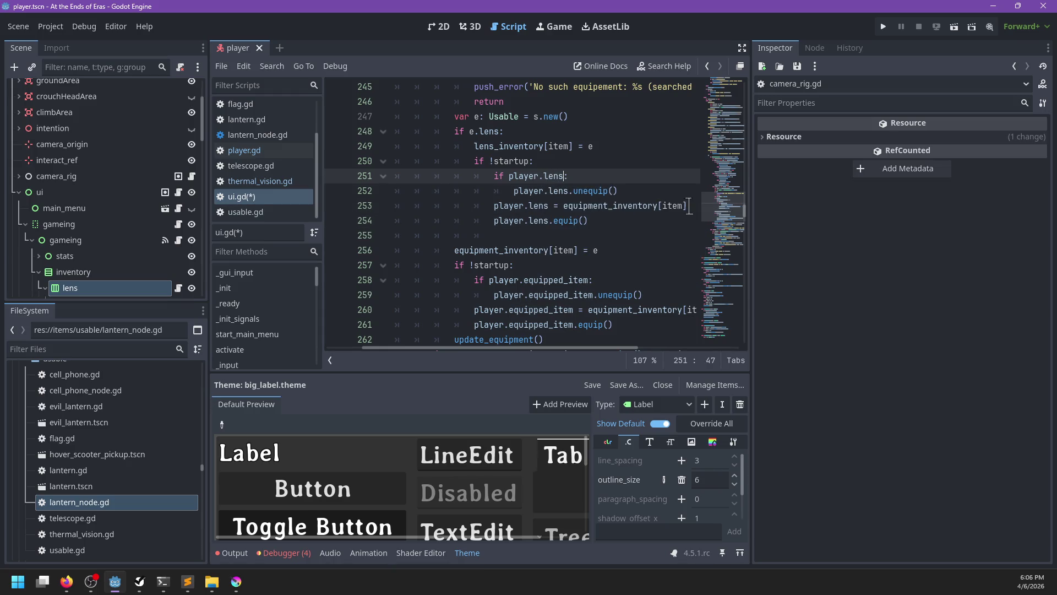
{"action": "left_click_drag", "start_coordinate": [684, 206], "coordinate": [561, 211]}
{"action": "type", "text": "s = s"}
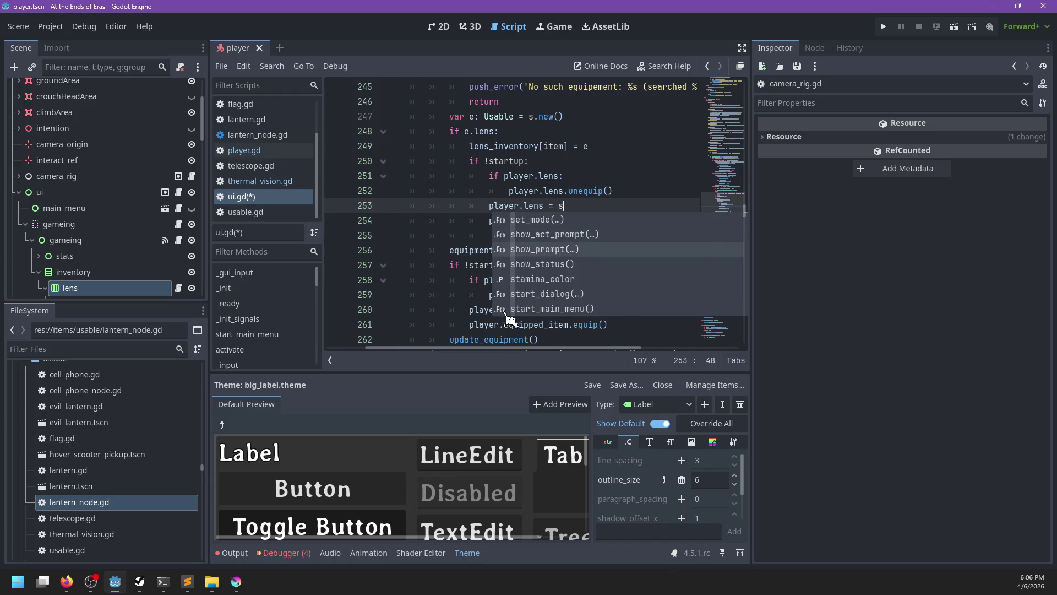
Make the lens and equipped_item assignments use e
{"action": "scroll", "coordinate": [528, 310], "scroll_direction": "right", "scroll_amount": 3}
{"action": "left_click", "coordinate": [528, 310]}
{"action": "scroll", "coordinate": [528, 310], "scroll_direction": "right", "scroll_amount": 2}
{"action": "left_click_drag", "start_coordinate": [557, 310], "coordinate": [434, 310]}
{"action": "type", "text": "s"}
{"action": "scroll", "coordinate": [490, 304], "scroll_direction": "left", "scroll_amount": 5}
{"action": "key", "text": "BackSpace"}
{"action": "type", "text": "e"}
{"action": "left_click", "coordinate": [623, 206]}
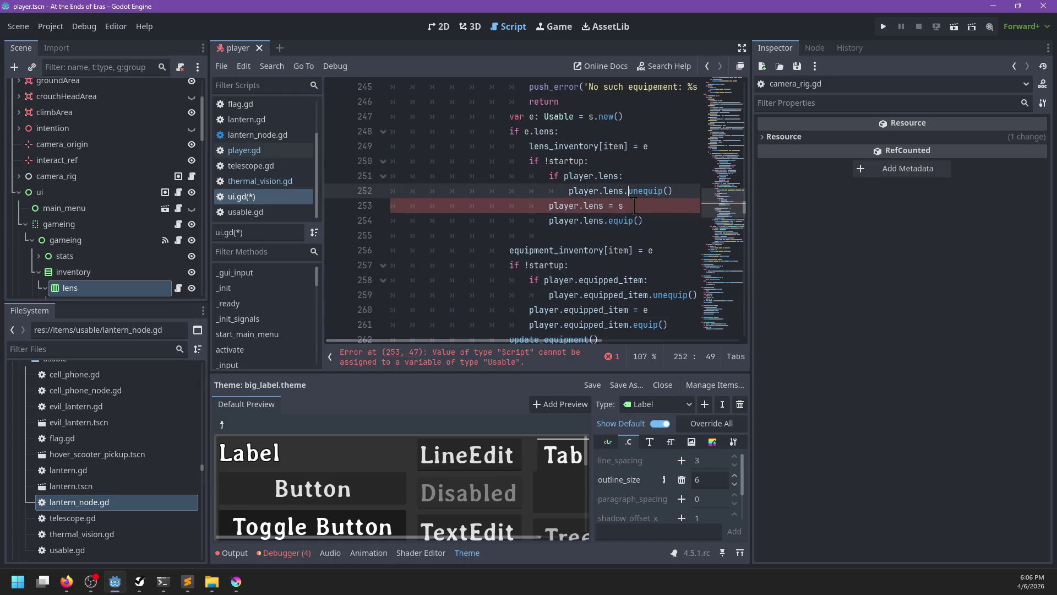
{"action": "key", "text": "BackSpace"}
{"action": "type", "text": "e"}
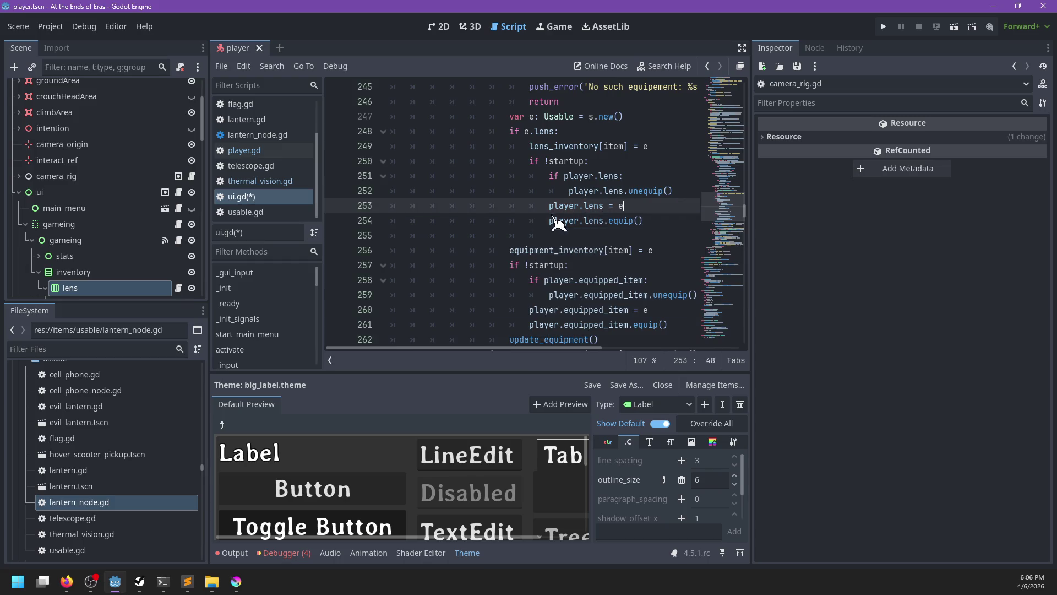
Put the general equipment lines under an else: branch and save ui.gd
{"action": "left_click", "coordinate": [565, 235]}
{"action": "type", "text": "se:"}
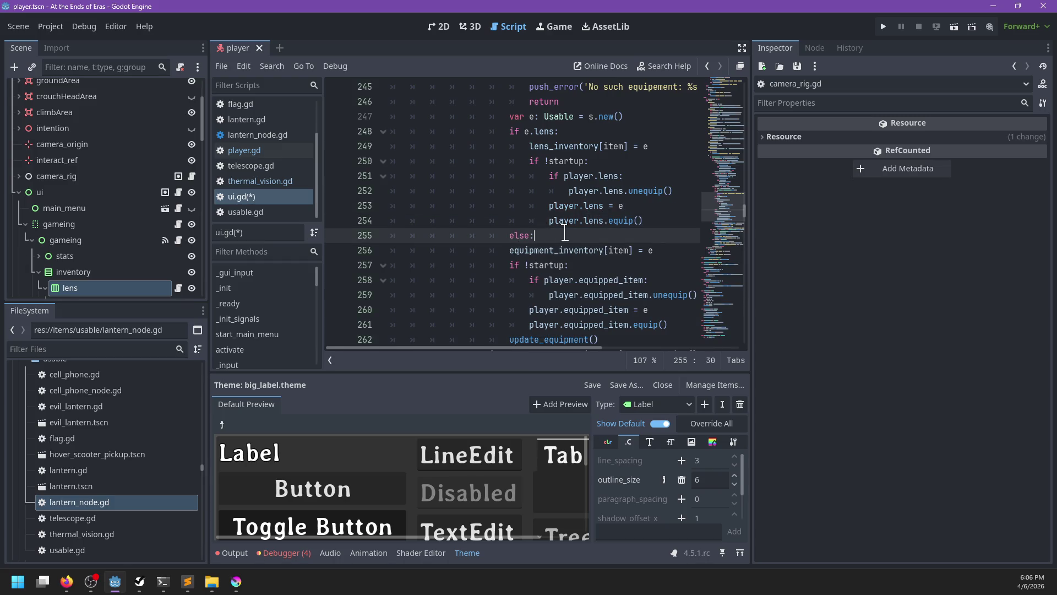
{"action": "scroll", "coordinate": [564, 232], "scroll_direction": "down", "scroll_amount": 1}
{"action": "left_click_drag", "start_coordinate": [509, 205], "coordinate": [563, 281]}
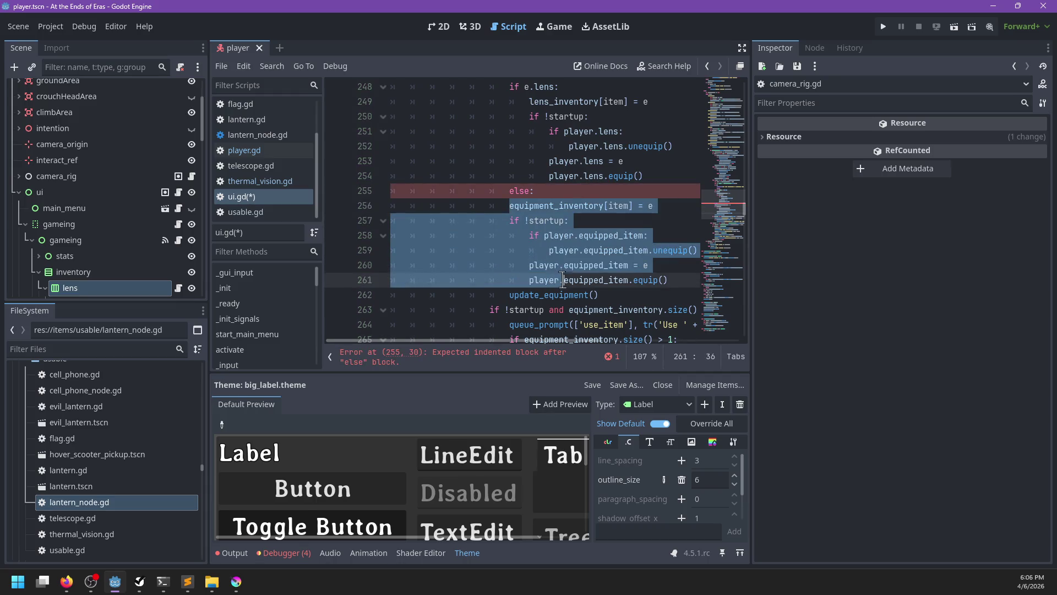
{"action": "key", "text": "Tab"}
{"action": "key", "text": "ctrl+s"}
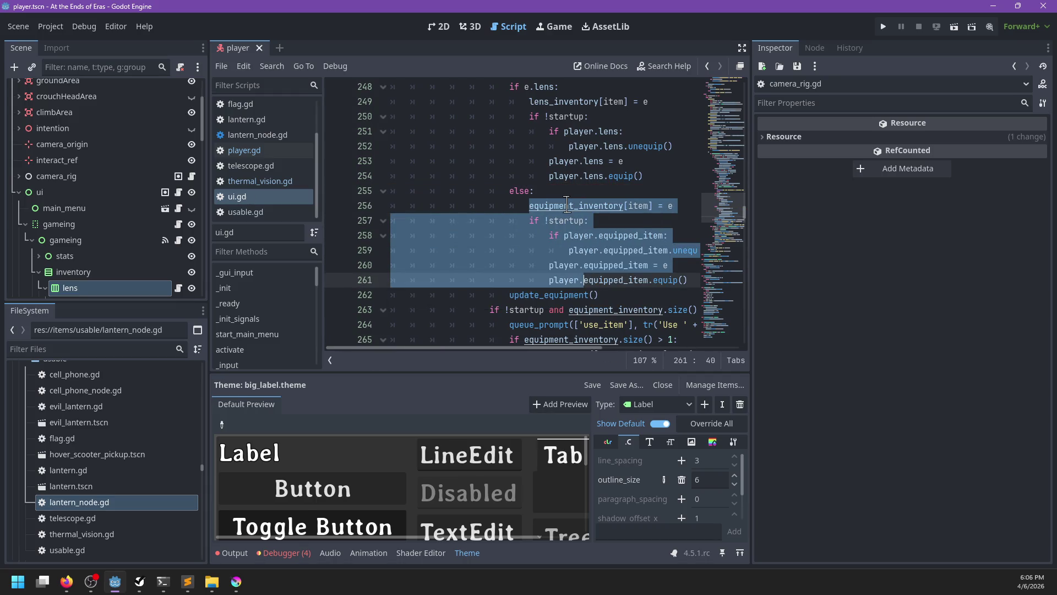
{"action": "left_click", "coordinate": [545, 297], "text": "ctrl"}
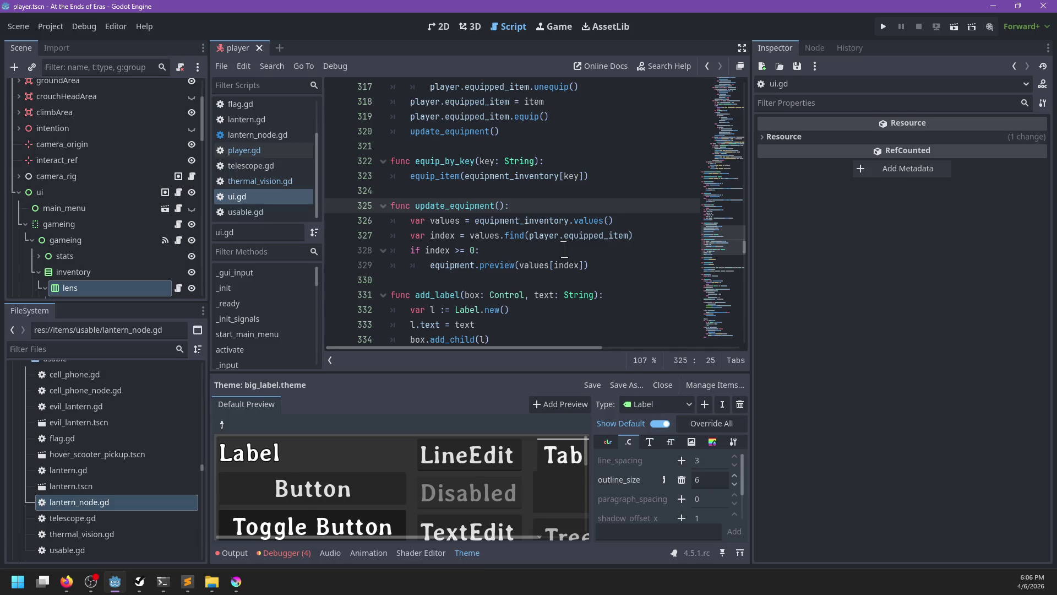
Check where values is used in update_equipment and remove the extra blank lines
{"action": "double_click", "coordinate": [457, 220]}
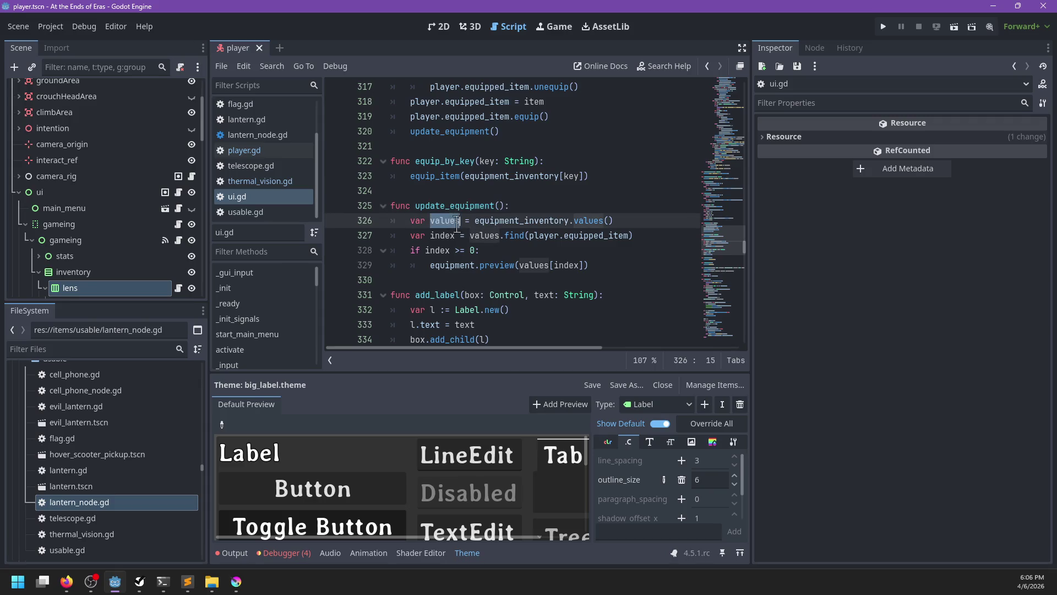
{"action": "left_click", "coordinate": [611, 258]}
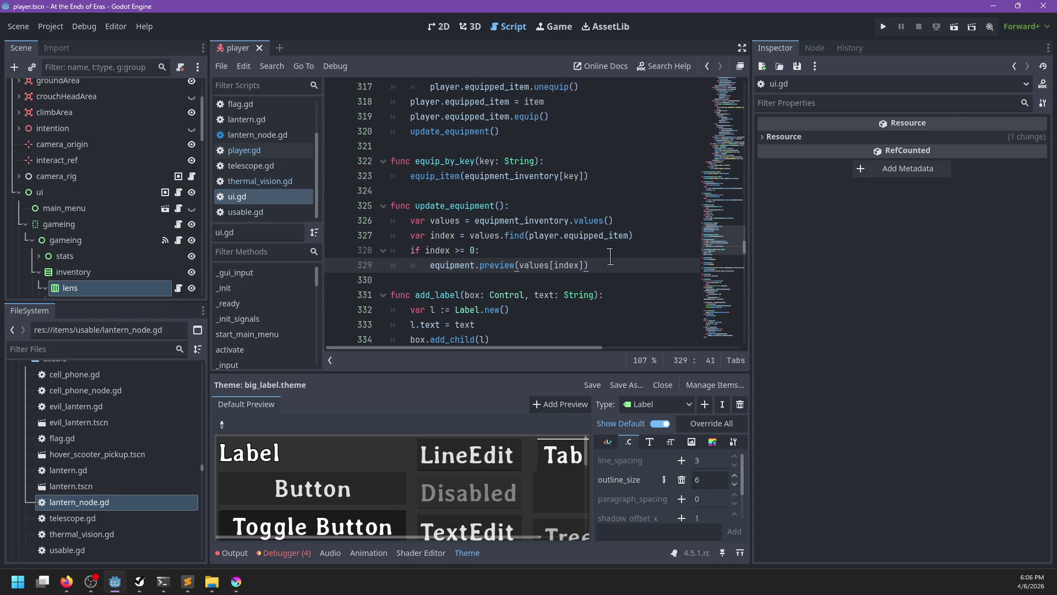
{"action": "key", "text": "Return"}
{"action": "key", "text": "Return"}
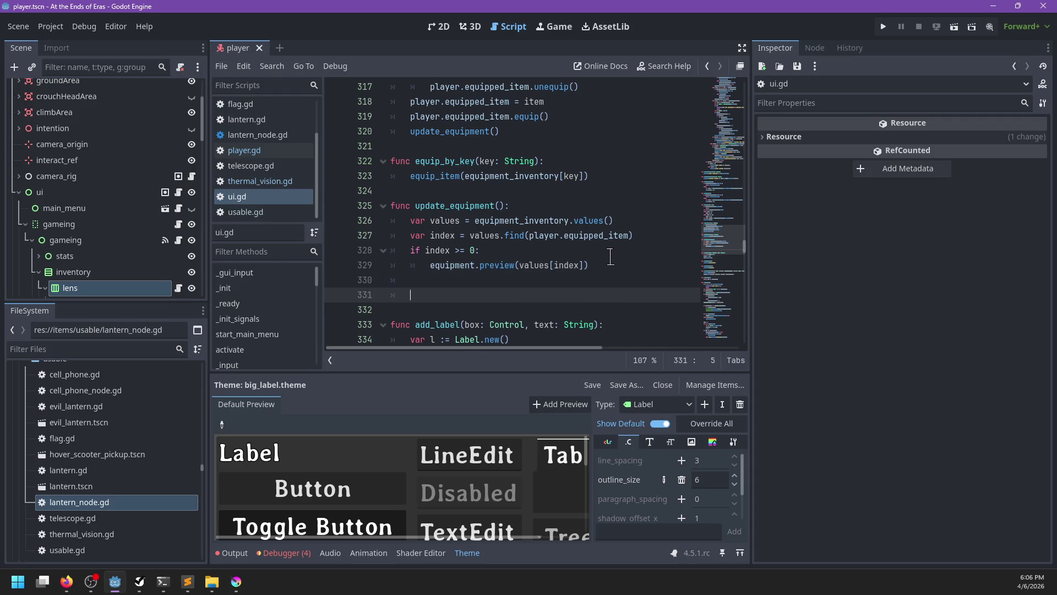
{"action": "key", "text": "BackSpace"}
{"action": "key", "text": "BackSpace"}
{"action": "key", "text": "BackSpace"}
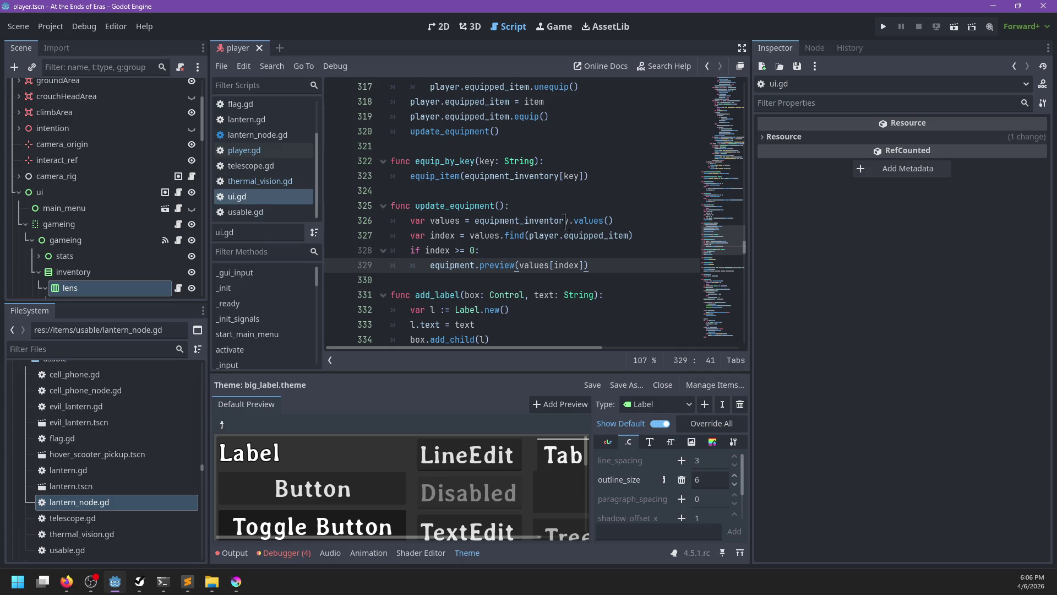
{"action": "left_click", "coordinate": [630, 219]}
{"action": "left_click_drag", "start_coordinate": [512, 212], "coordinate": [461, 219]}
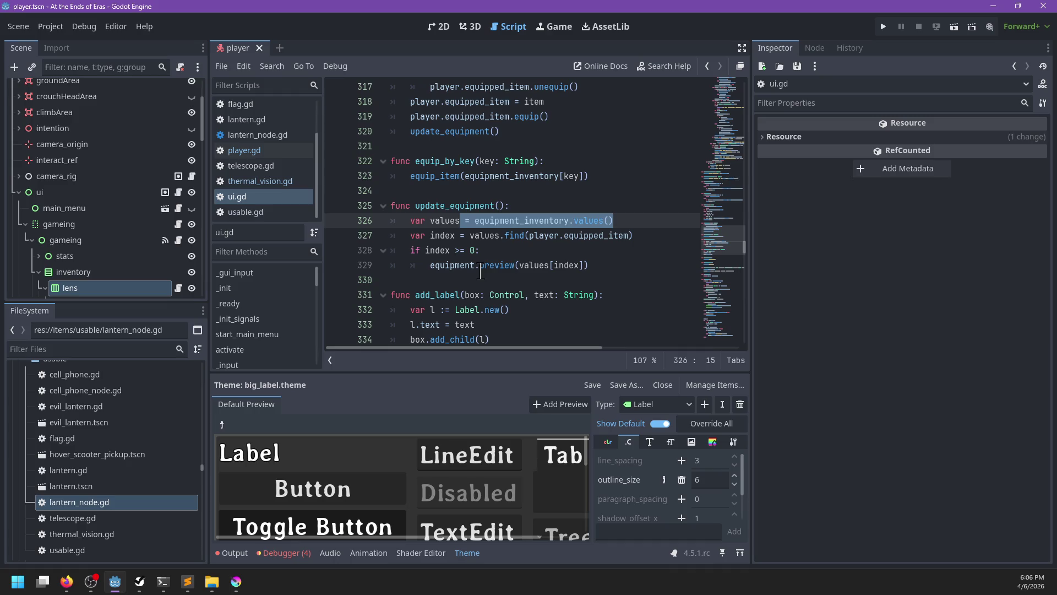
Replace the values[index] preview argument with equipment_inventory[player.equipped_item]
{"action": "left_click", "coordinate": [555, 265]}
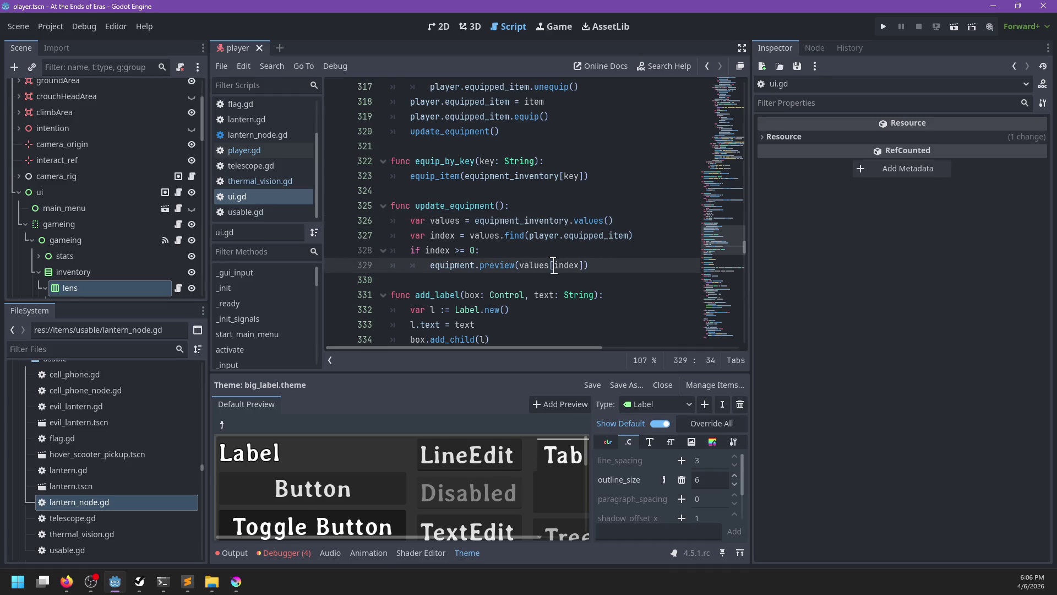
{"action": "mouse_move", "coordinate": [554, 265]}
{"action": "double_click", "coordinate": [573, 264]}
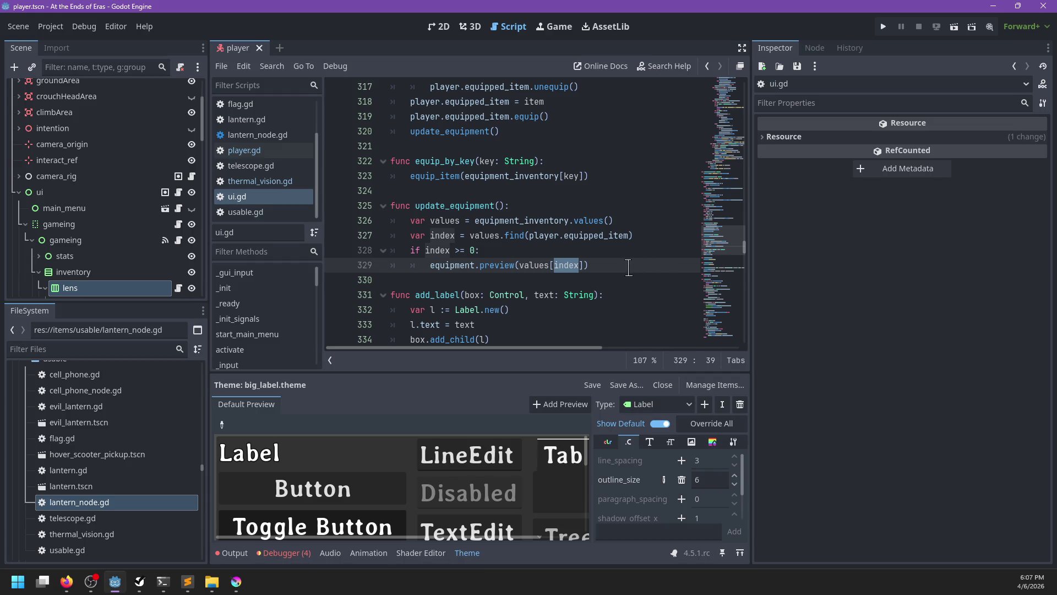
{"action": "key", "text": "Right"}
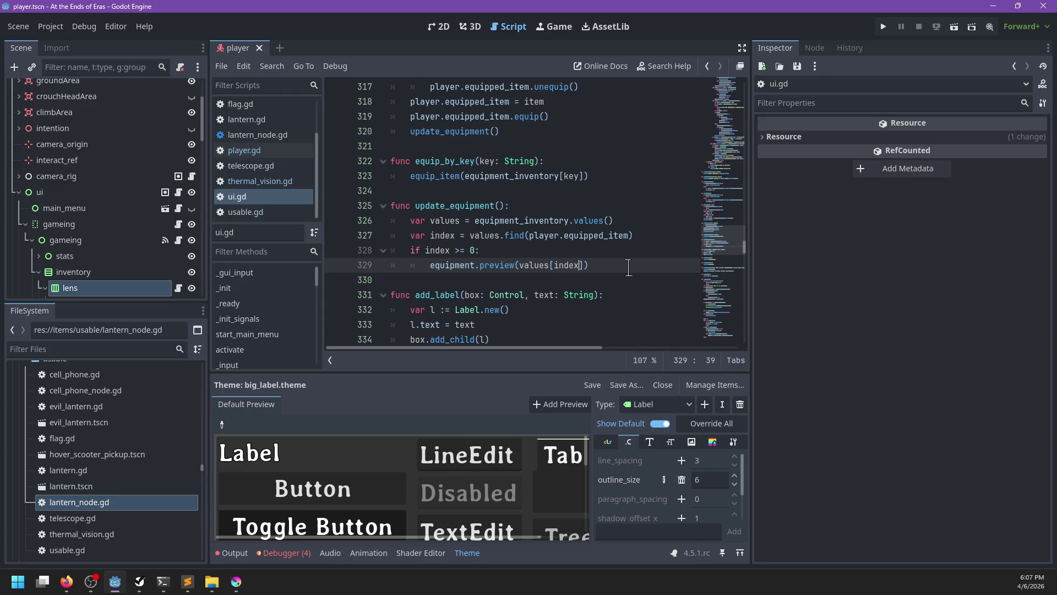
{"action": "key", "text": "ctrl+shift+Left"}
{"action": "key", "text": "ctrl+shift+Left"}
{"action": "key", "text": "ctrl+shift+Left"}
{"action": "key", "text": "BackSpace"}
{"action": "type", "text": "eqip"}
{"action": "type", "text": "e"}
{"action": "key", "text": "Down"}
{"action": "key", "text": "Return"}
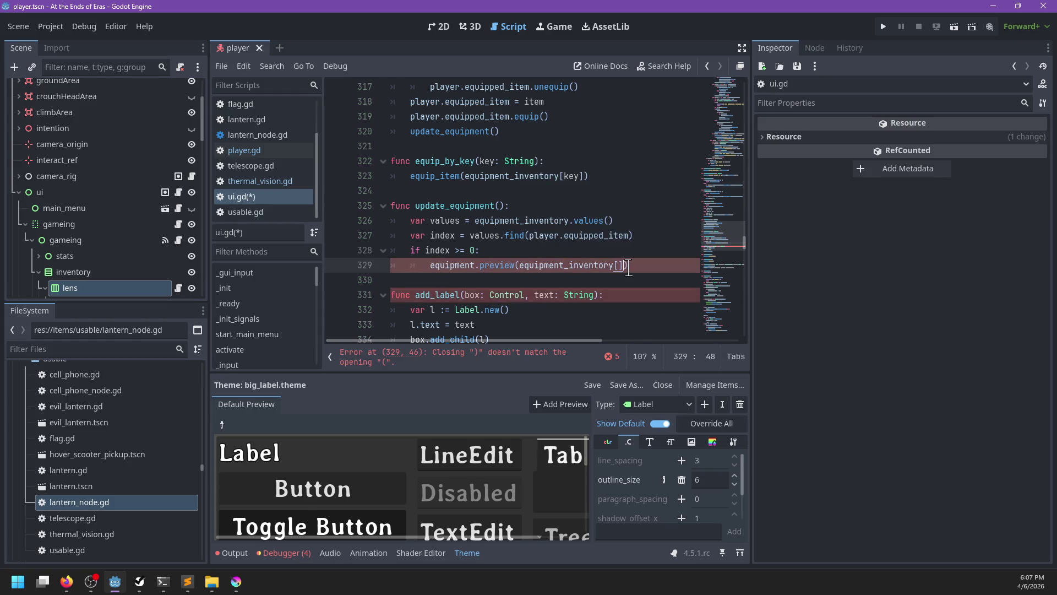
{"action": "type", "text": "player.equi"}
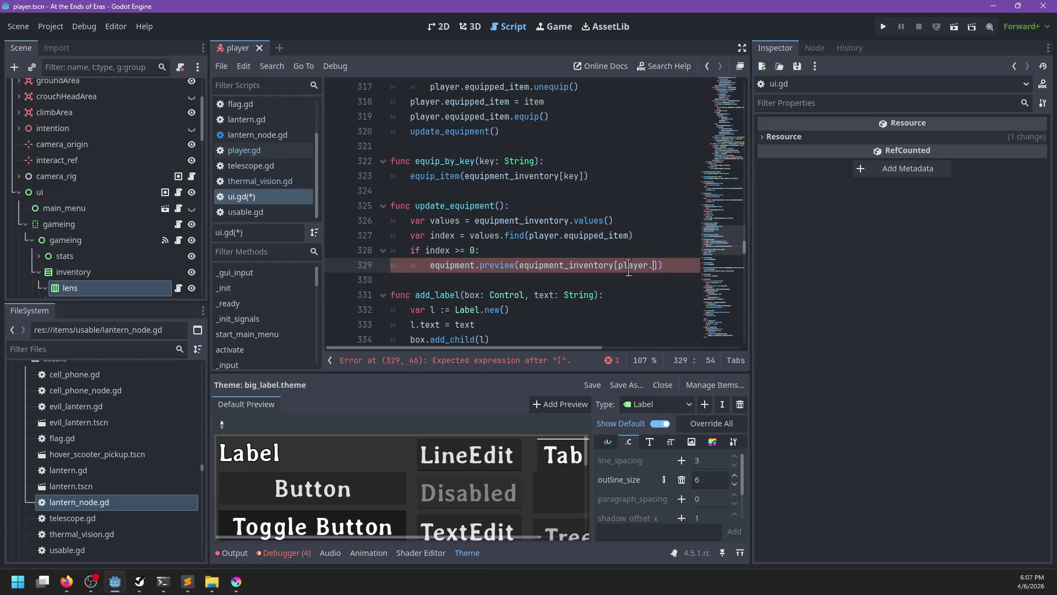
{"action": "key", "text": "Return"}
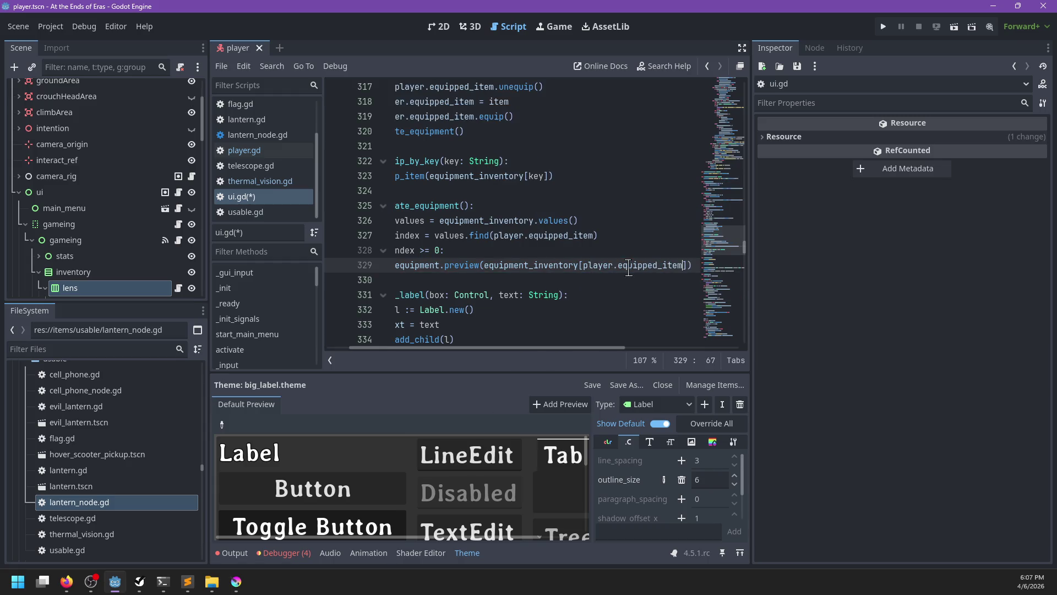
Reduce the preview argument to player.equipped_item alone
{"action": "key", "text": "ctrl+shift+Left"}
{"action": "key", "text": "ctrl+shift+Left"}
{"action": "key", "text": "ctrl+shift+Left"}
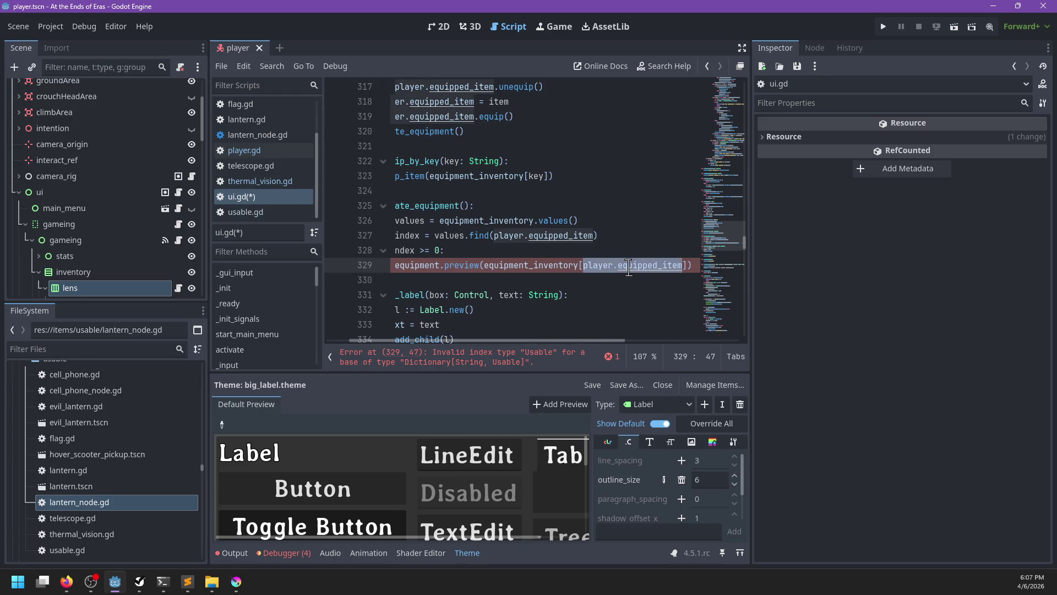
{"action": "key", "text": "ctrl+x"}
{"action": "key", "text": "BackSpace"}
{"action": "key", "text": "ctrl+BackSpace"}
{"action": "key", "text": "ctrl+v"}
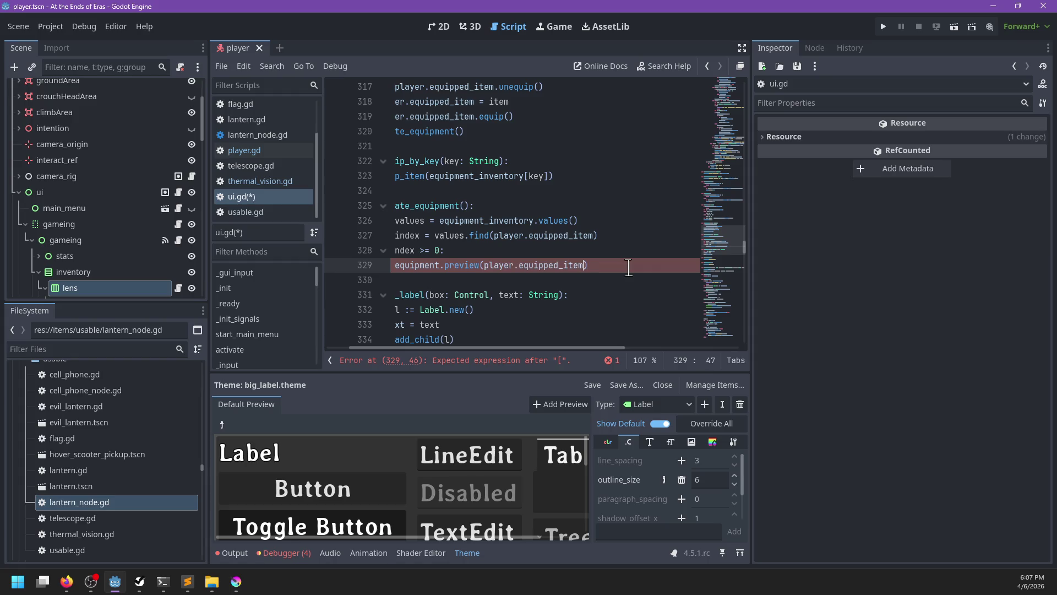
{"action": "scroll", "coordinate": [625, 265], "scroll_direction": "left", "scroll_amount": 2}
{"action": "left_click", "coordinate": [427, 268]}
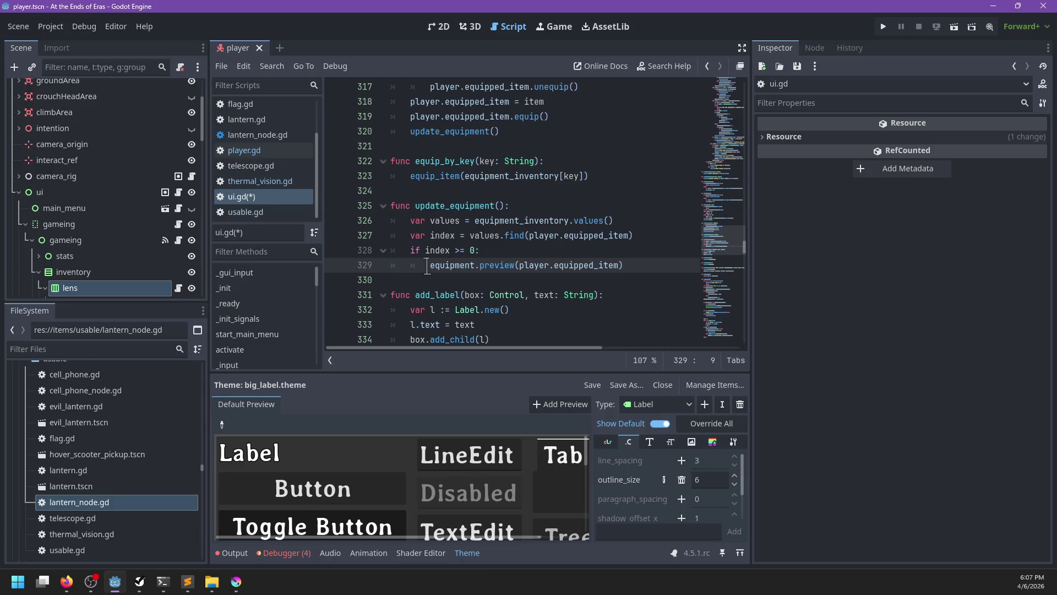
{"action": "mouse_move", "coordinate": [426, 267]}
{"action": "left_mouse_down"}
{"action": "mouse_move", "coordinate": [473, 236]}
{"action": "mouse_move", "coordinate": [417, 221]}
{"action": "left_mouse_up"}
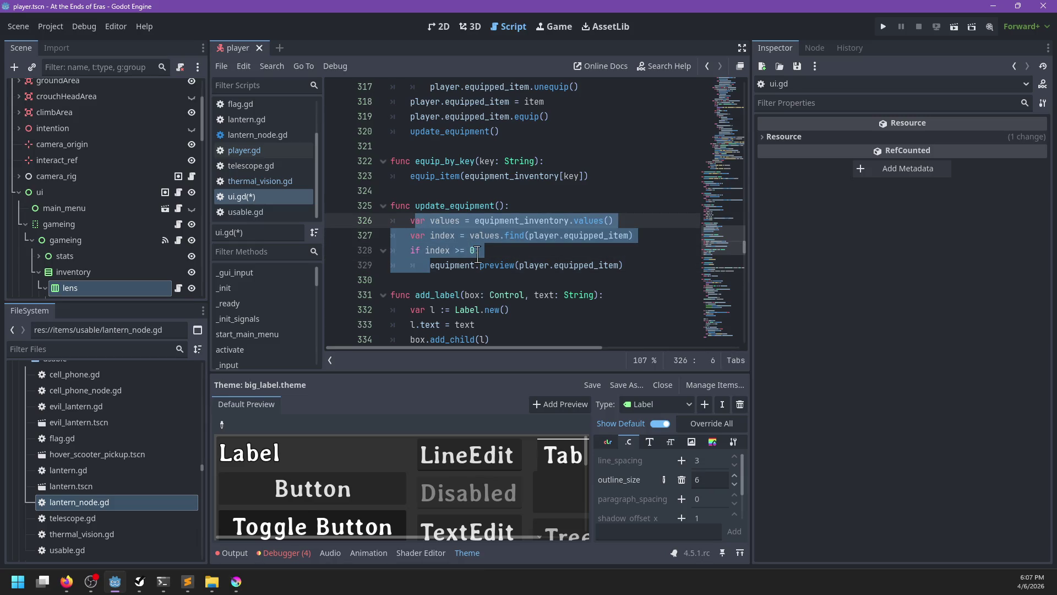
{"action": "key", "text": "ctrl+z"}
{"action": "key", "text": "ctrl+z"}
{"action": "key", "text": "ctrl+z"}
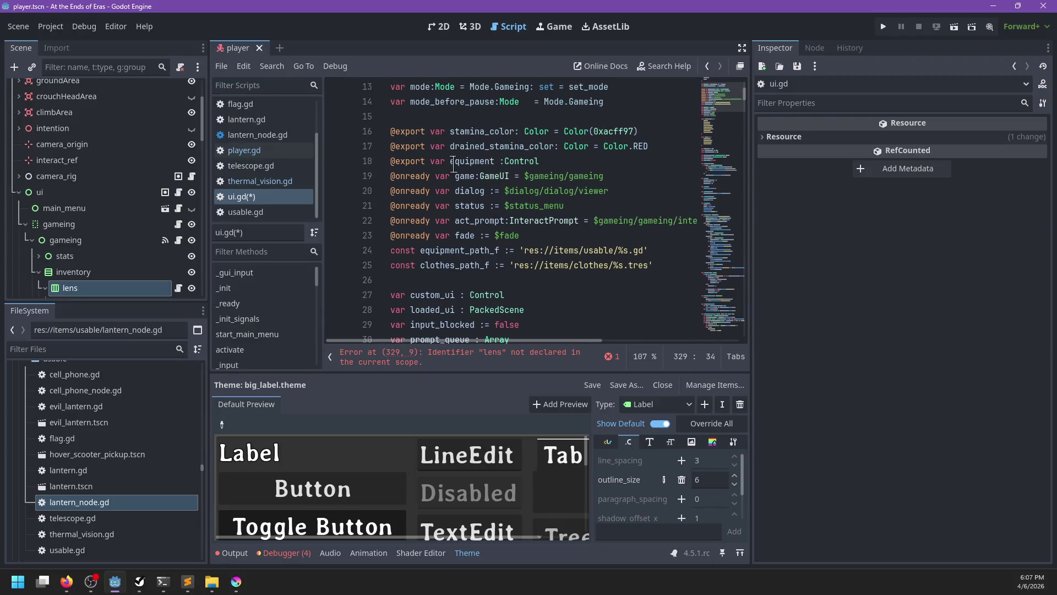
Rename the duplicated exported variable to lens and save ui.gd
{"action": "double_click", "coordinate": [473, 176]}
{"action": "type", "text": "lens"}
{"action": "key", "text": "ctrl+s"}
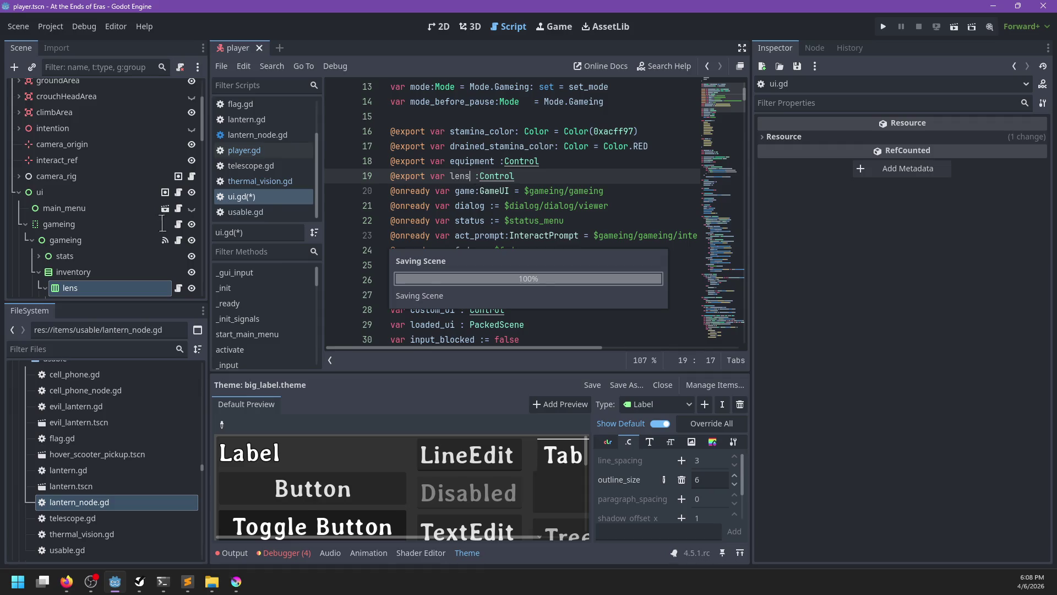
{"action": "scroll", "coordinate": [144, 242], "scroll_direction": "down", "scroll_amount": 2}
{"action": "scroll", "coordinate": [113, 242], "scroll_direction": "down", "scroll_amount": 2}
Add class_name EquipmentUI to the lens node's equipment.gd script and save
{"action": "left_click", "coordinate": [110, 180]}
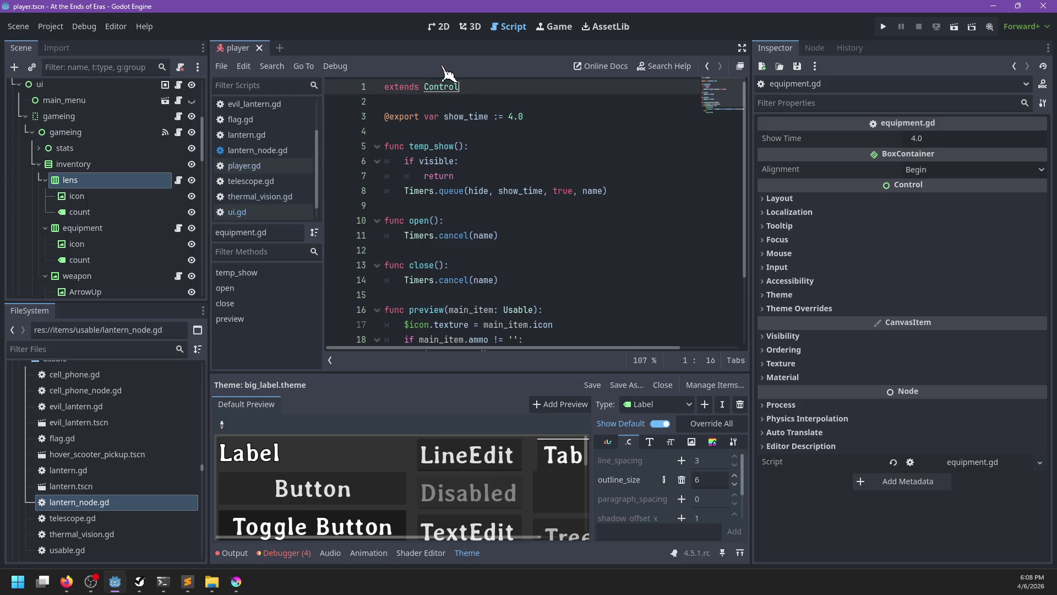
{"action": "key", "text": "Up"}
{"action": "type", "text": "v"}
{"action": "type", "text": "lass_nam"}
{"action": "key", "text": "BackSpace"}
{"action": "key", "text": "BackSpace"}
{"action": "type", "text": "E"}
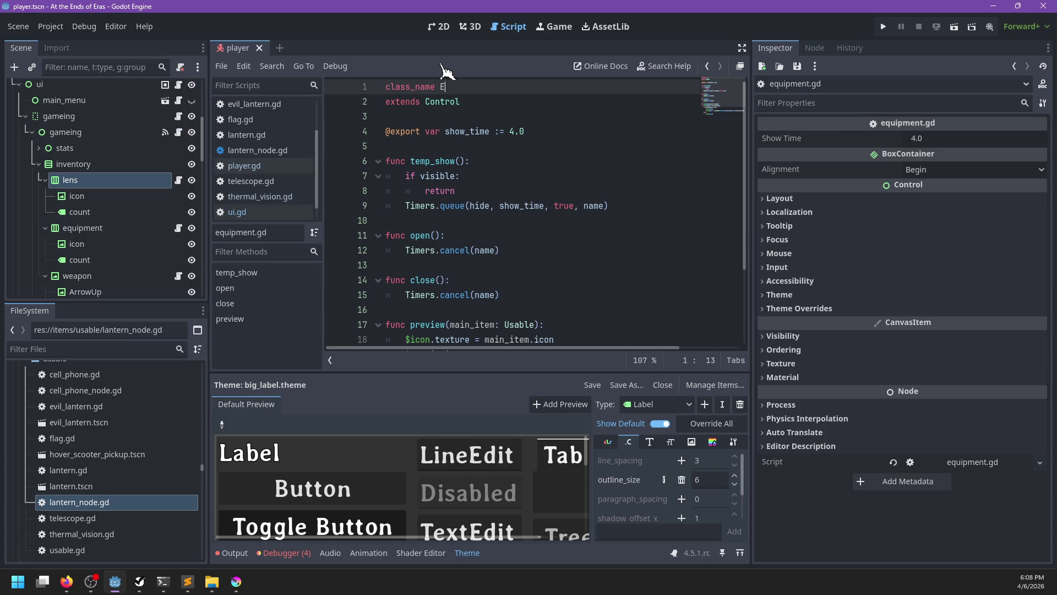
{"action": "type", "text": "quipmentUI"}
{"action": "key", "text": "ctrl+s"}
Retype the equipment and lens exports on lines 18–19 from Control to EquipmentUI
{"action": "left_click", "coordinate": [177, 132]}
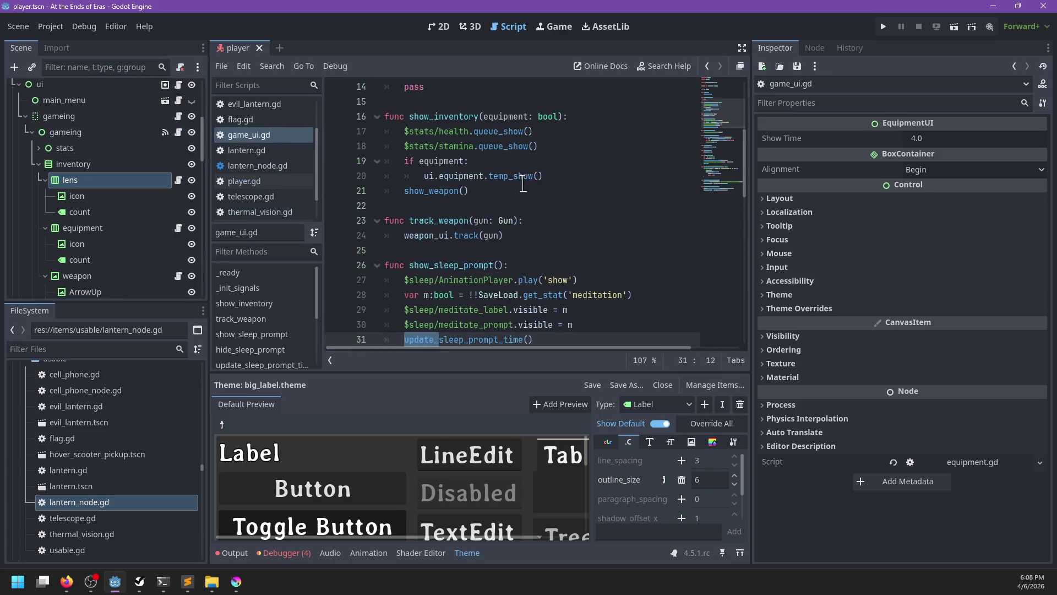
{"action": "scroll", "coordinate": [523, 183], "scroll_direction": "up", "scroll_amount": 5}
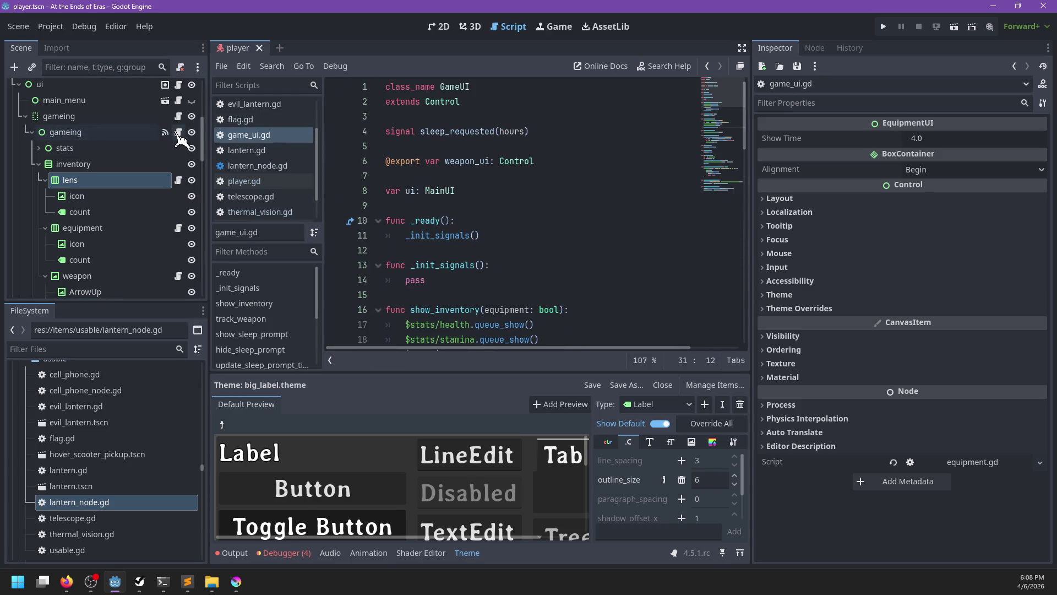
{"action": "left_click", "coordinate": [177, 84]}
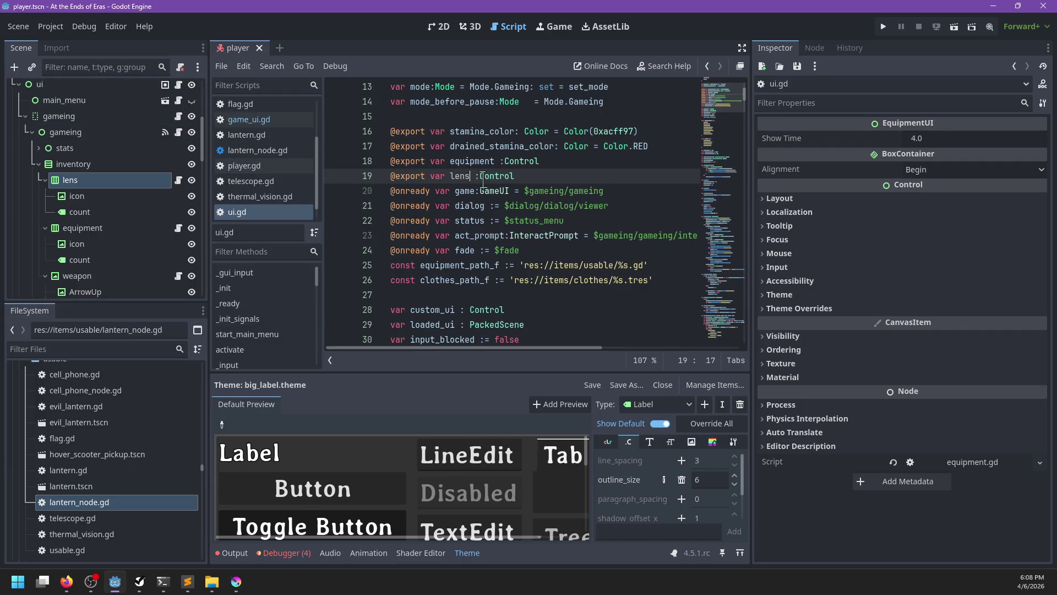
{"action": "double_click", "coordinate": [507, 176]}
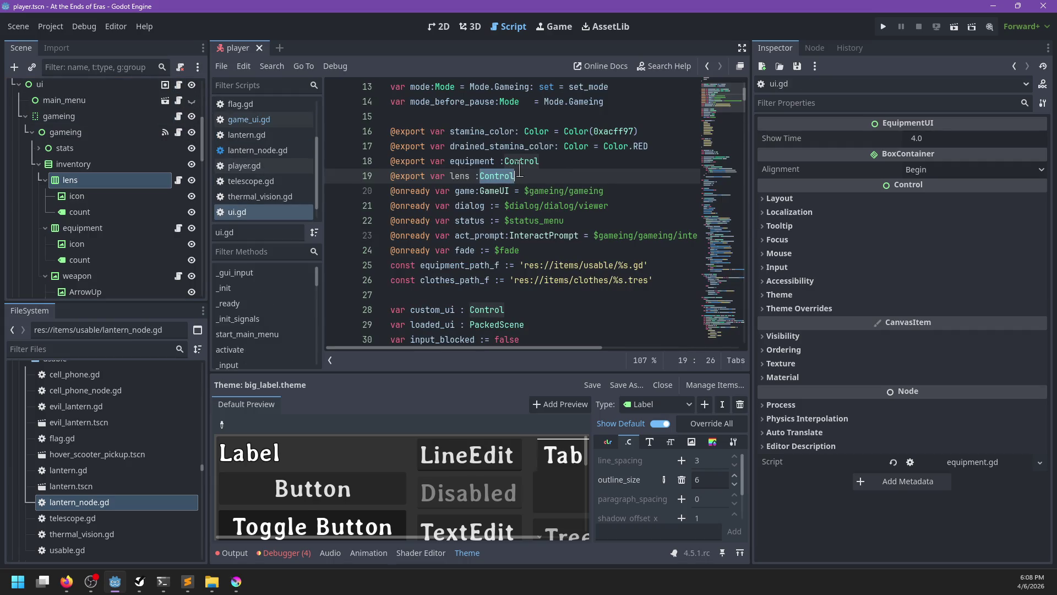
{"action": "double_click", "coordinate": [521, 160], "text": "alt"}
{"action": "type", "text": "EquipmentUI"}
{"action": "key", "text": "Escape"}
{"action": "key", "text": "Return"}
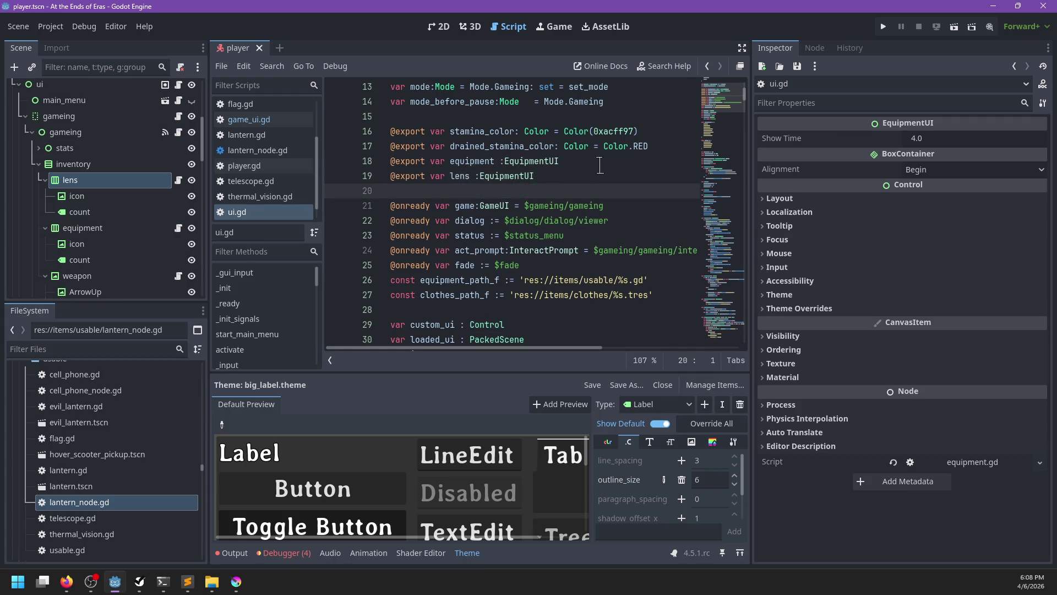
Assign the lens node to the ui node's Lens property and save the scene
{"action": "left_click", "coordinate": [70, 87]}
{"action": "mouse_move", "coordinate": [76, 182]}
{"action": "left_mouse_down"}
{"action": "mouse_move", "coordinate": [931, 204]}
{"action": "mouse_move", "coordinate": [936, 187]}
{"action": "left_mouse_up"}
{"action": "key", "text": "ctrl+s"}
{"action": "left_click_drag", "start_coordinate": [606, 190], "coordinate": [606, 161]}
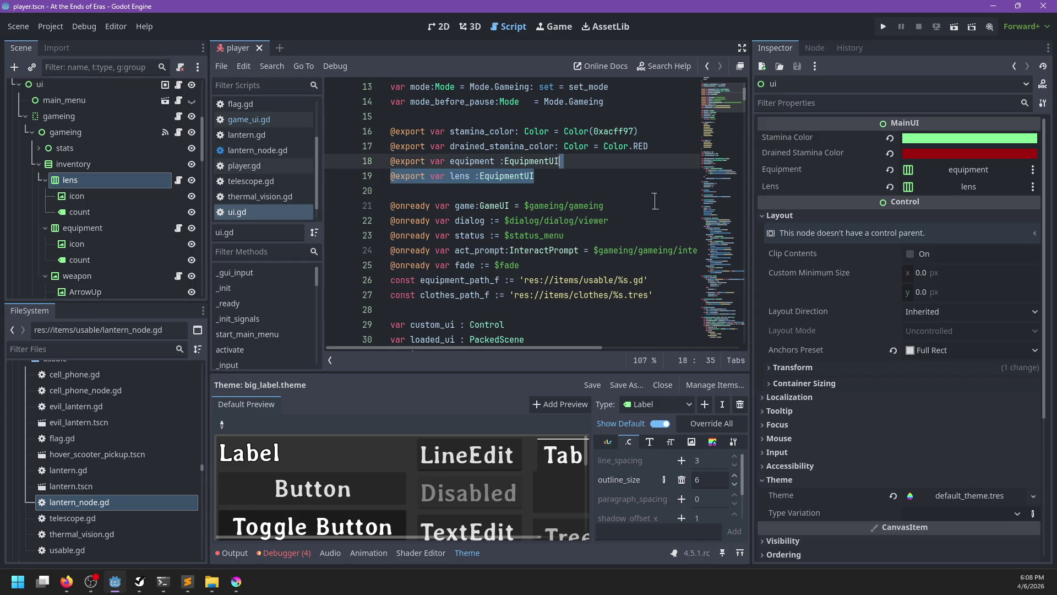
{"action": "left_click", "coordinate": [583, 181]}
{"action": "key", "text": "ctrl+f"}
{"action": "type", "text": ";"}
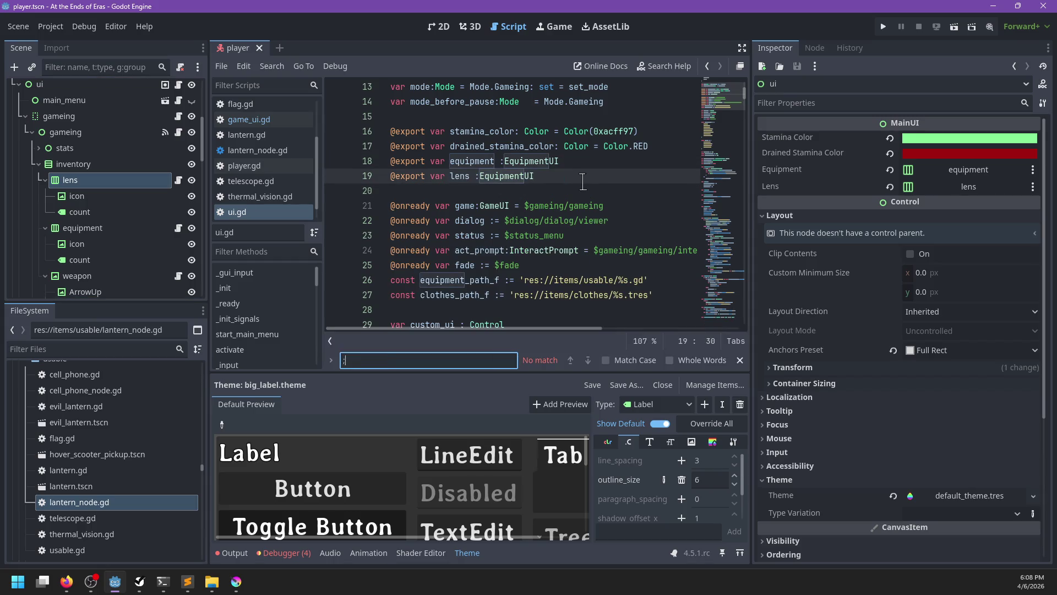
{"action": "key", "text": "BackSpace"}
{"action": "key", "text": "BackSpace"}
{"action": "key", "text": "BackSpace"}
{"action": "type", "text": "lens"}
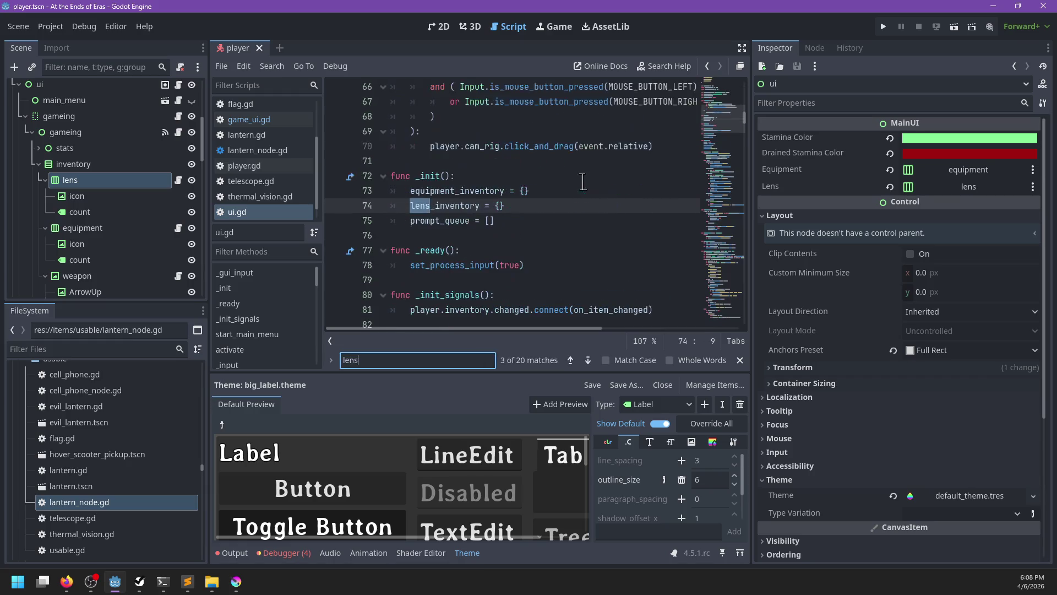
{"action": "key", "text": "Return"}
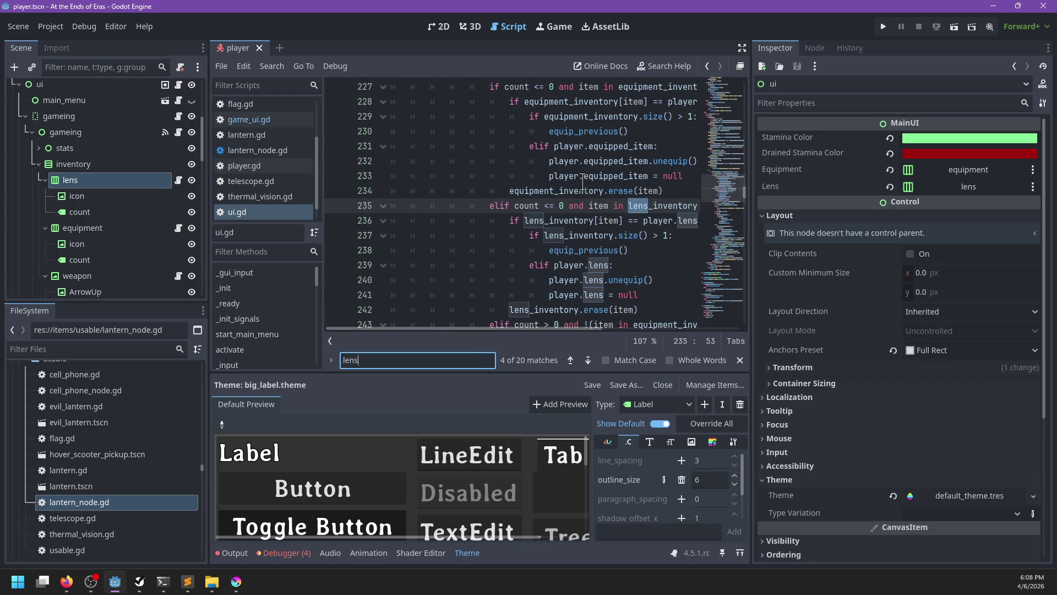
{"action": "scroll", "coordinate": [532, 225], "scroll_direction": "up", "scroll_amount": 5}
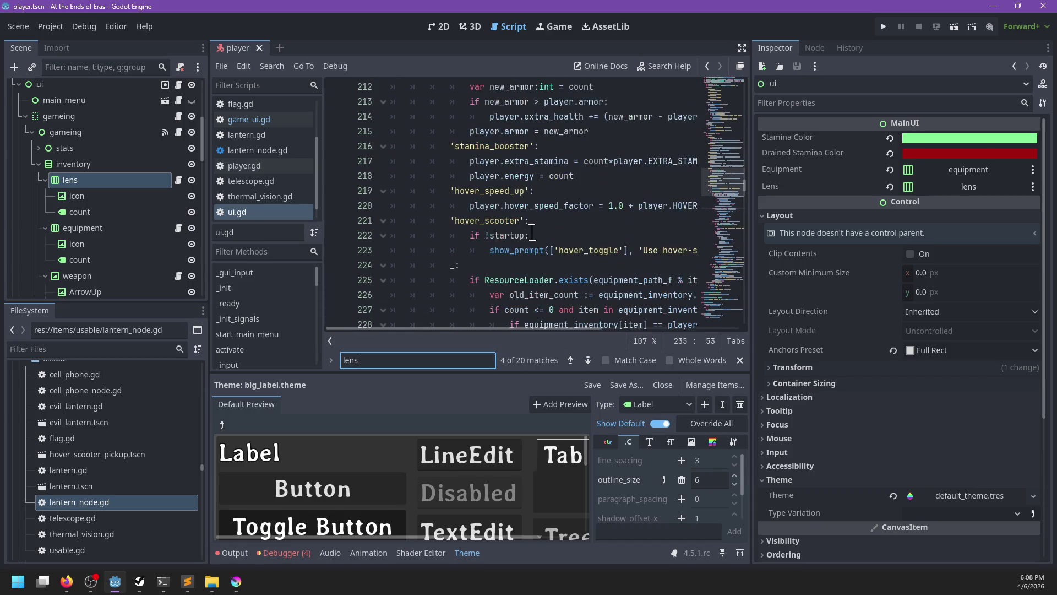
{"action": "scroll", "coordinate": [532, 231], "scroll_direction": "down", "scroll_amount": 3}
{"action": "scroll", "coordinate": [532, 231], "scroll_direction": "right", "scroll_amount": 2}
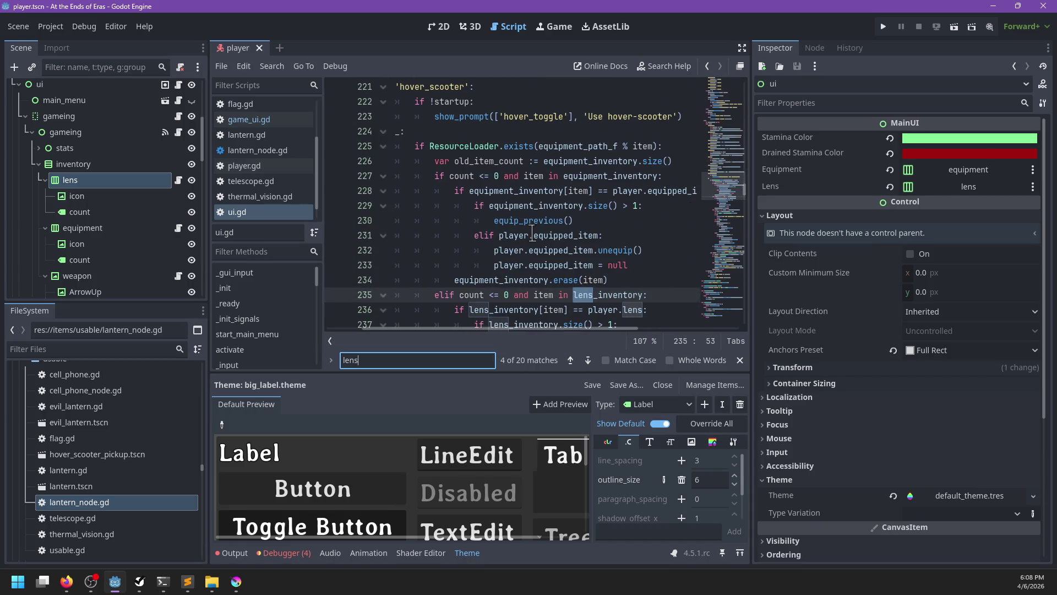
{"action": "left_click", "coordinate": [461, 147]}
{"action": "left_click", "coordinate": [435, 147]}
{"action": "type", "text": "!"}
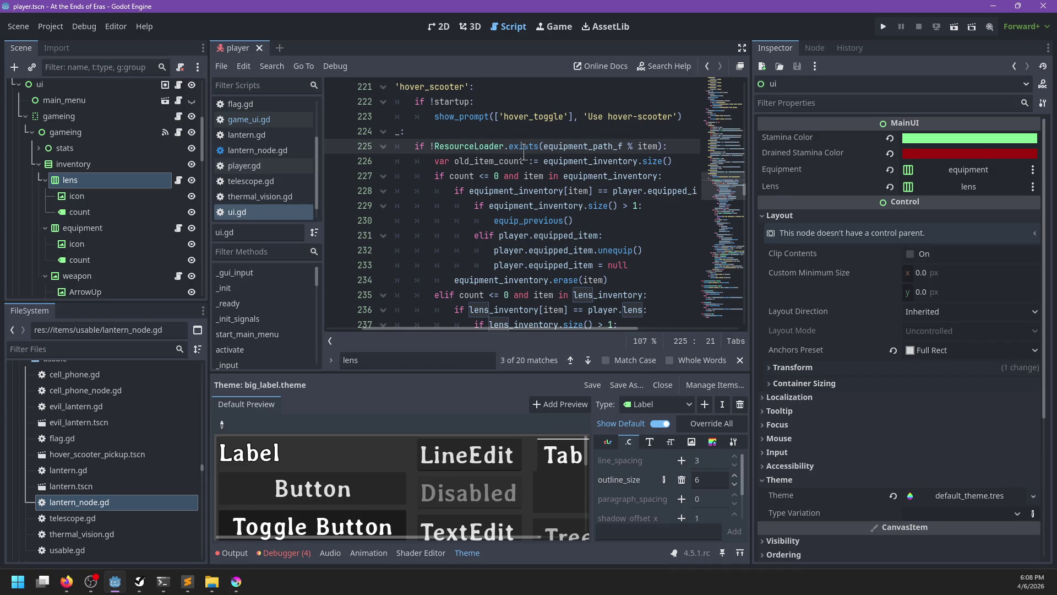
{"action": "key", "text": "ctrl+Return"}
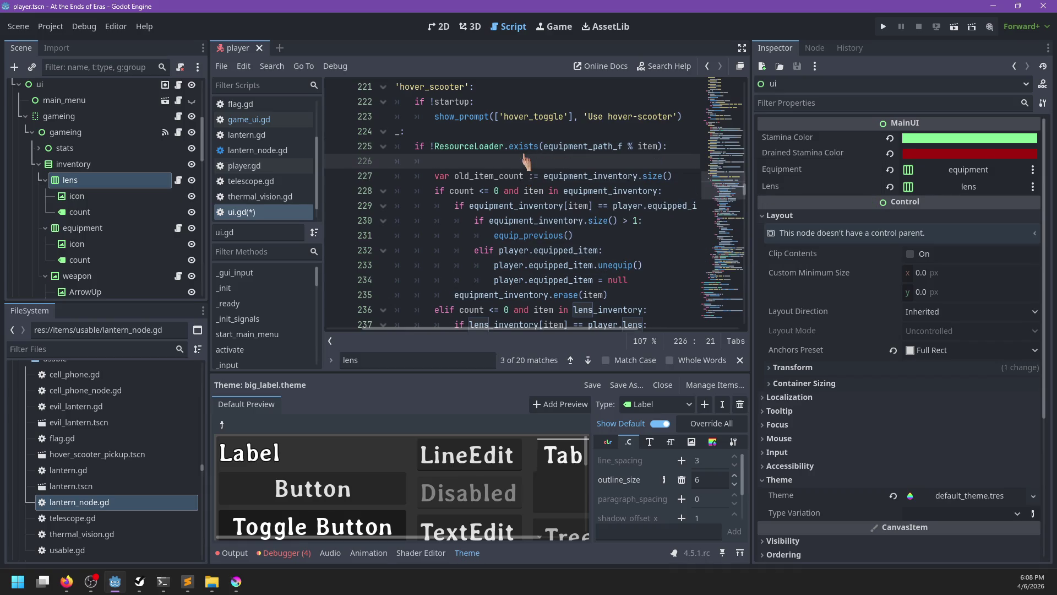
{"action": "key", "text": "ctrl+z"}
{"action": "key", "text": "ctrl+z"}
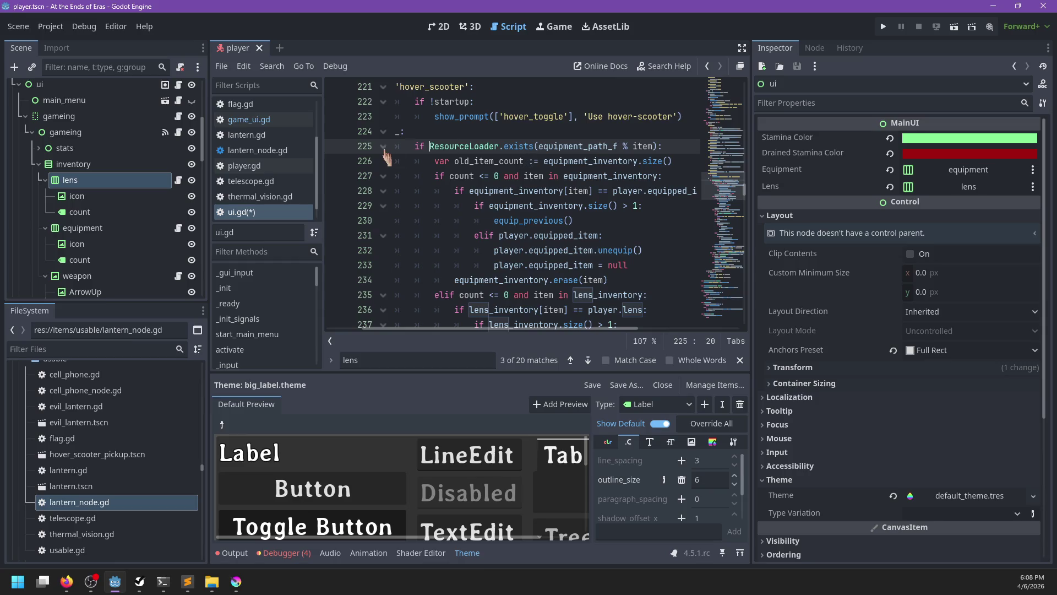
{"action": "left_click", "coordinate": [384, 146]}
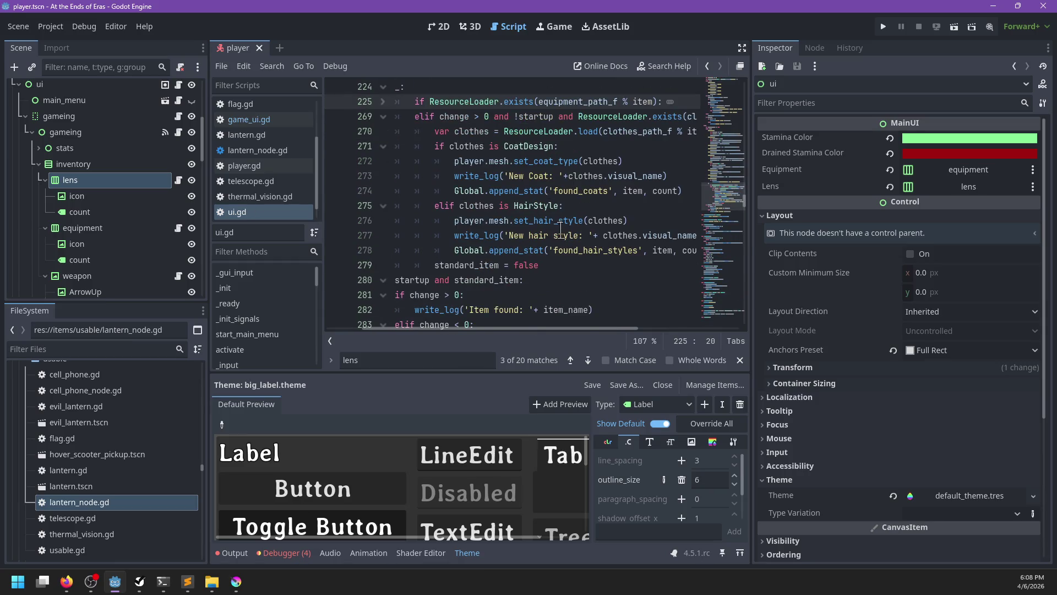
{"action": "scroll", "coordinate": [561, 230], "scroll_direction": "up", "scroll_amount": 1}
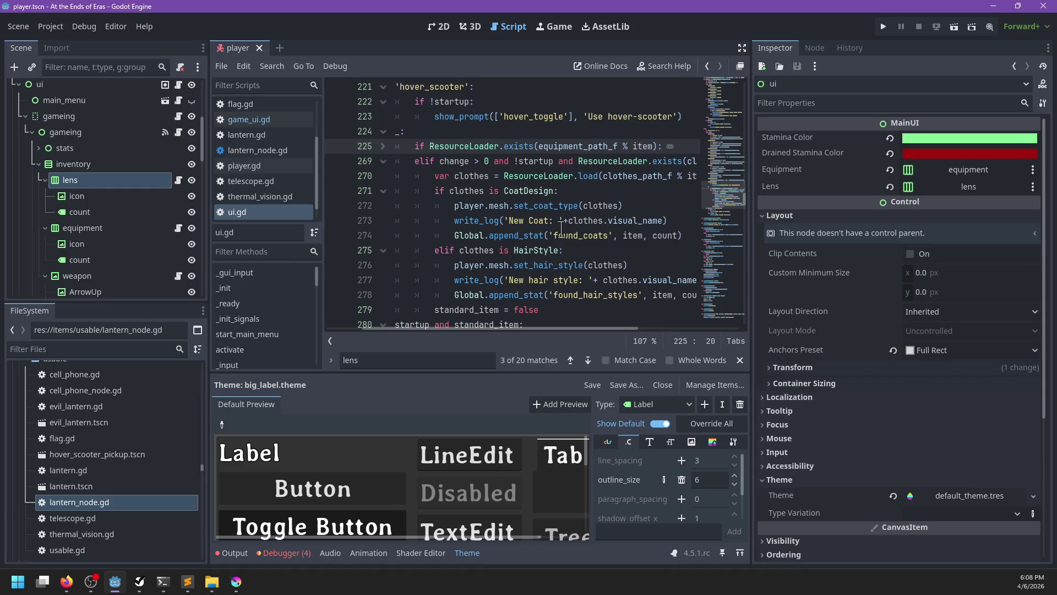
{"action": "left_click", "coordinate": [383, 146]}
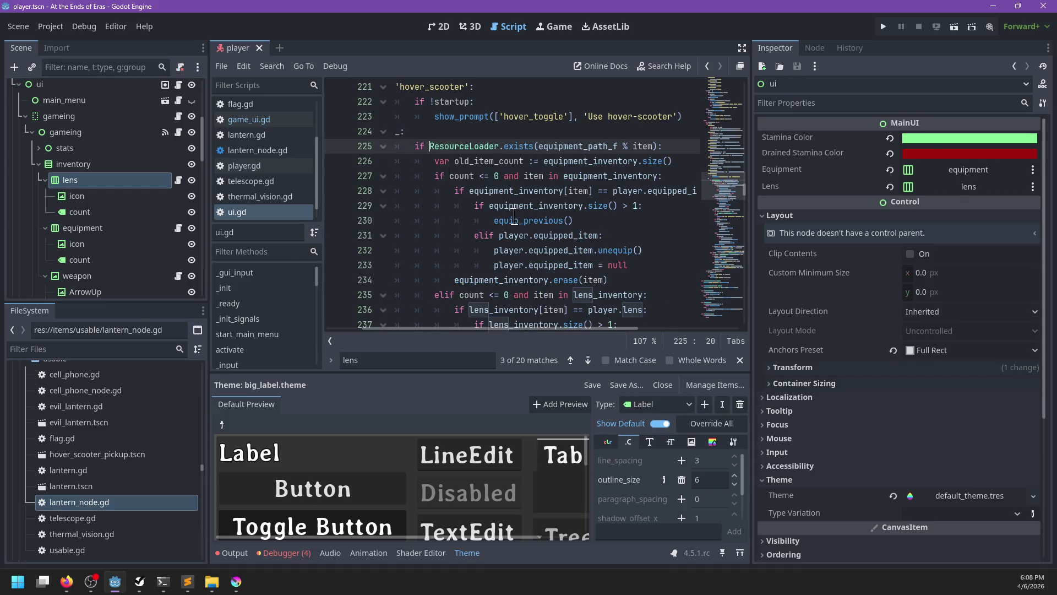
{"action": "scroll", "coordinate": [514, 215], "scroll_direction": "down", "scroll_amount": 13}
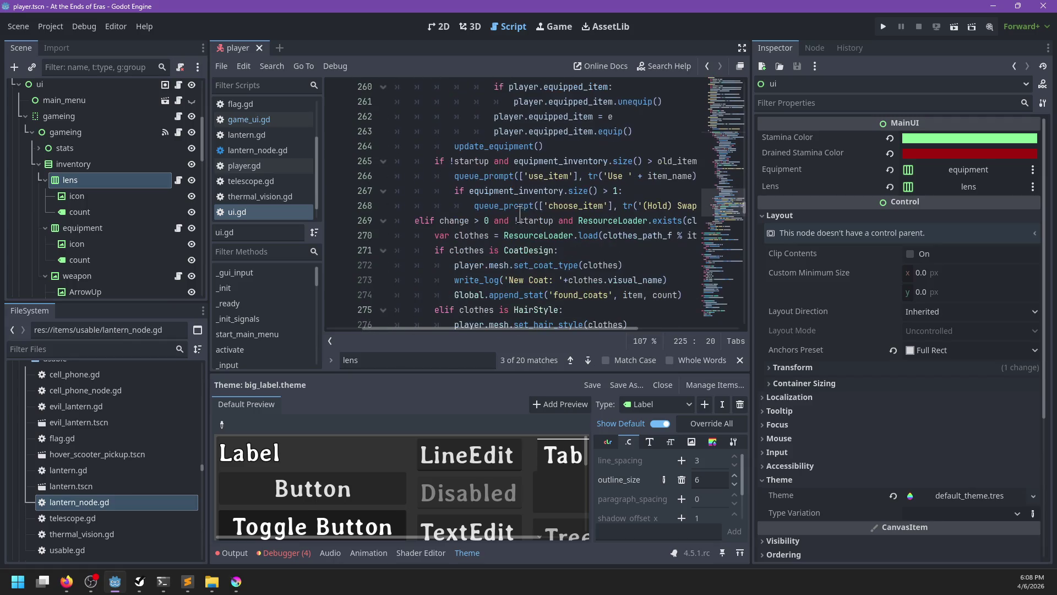
{"action": "mouse_move", "coordinate": [576, 156]}
{"action": "left_mouse_down"}
{"action": "mouse_move", "coordinate": [563, 145]}
{"action": "mouse_move", "coordinate": [549, 168]}
{"action": "mouse_move", "coordinate": [435, 161]}
{"action": "left_mouse_up"}
{"action": "key", "text": "BackSpace"}
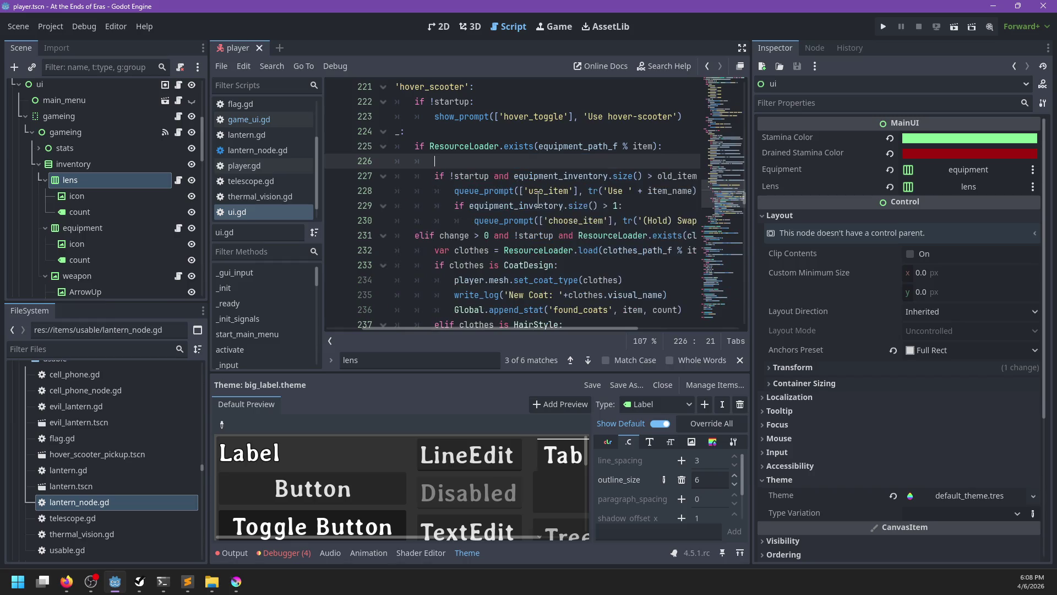
{"action": "key", "text": "ctrl+z"}
{"action": "scroll", "coordinate": [506, 204], "scroll_direction": "down", "scroll_amount": 12}
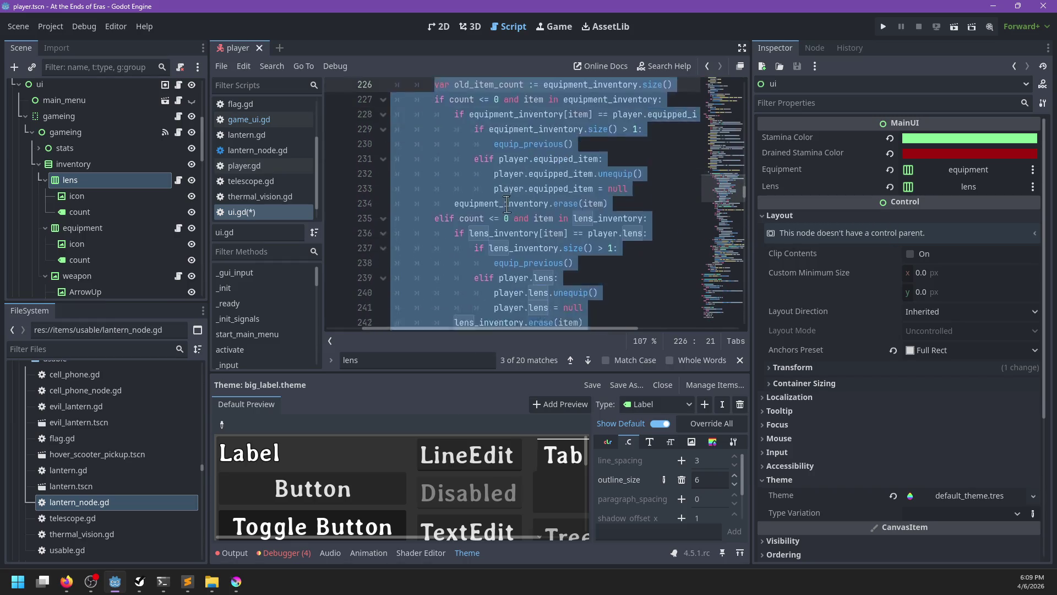
{"action": "scroll", "coordinate": [505, 205], "scroll_direction": "down", "scroll_amount": 2}
{"action": "scroll", "coordinate": [505, 204], "scroll_direction": "up", "scroll_amount": 1}
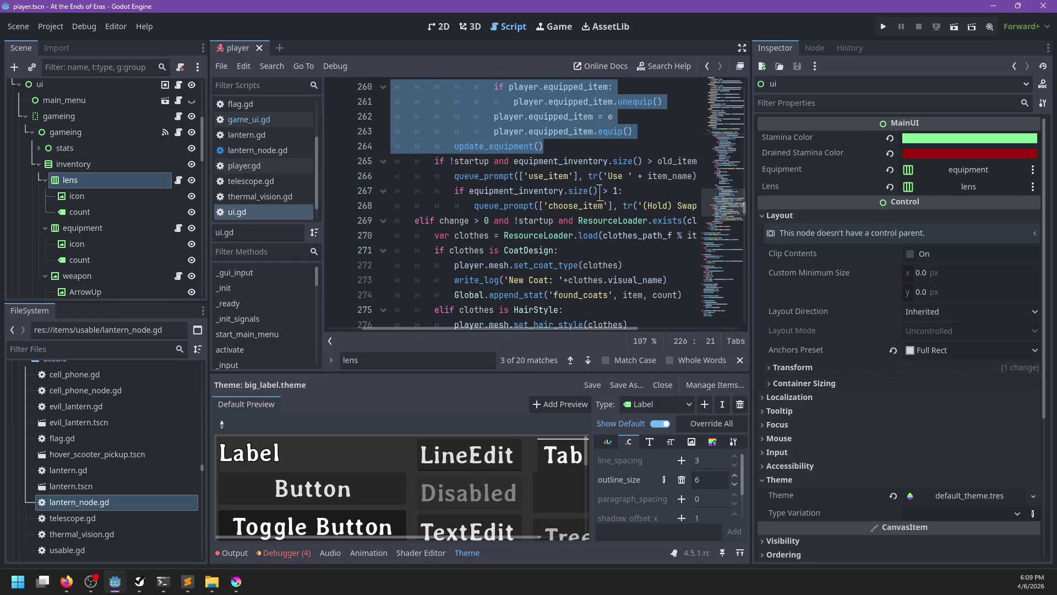
Cut the equipment-adding block out of line 226
{"action": "scroll", "coordinate": [550, 204], "scroll_direction": "right", "scroll_amount": 3}
{"action": "left_click", "coordinate": [632, 206]}
{"action": "mouse_move", "coordinate": [632, 205]}
{"action": "left_mouse_down"}
{"action": "mouse_move", "coordinate": [496, 116]}
{"action": "mouse_move", "coordinate": [432, 106]}
{"action": "mouse_move", "coordinate": [473, 154]}
{"action": "mouse_move", "coordinate": [496, 206]}
{"action": "mouse_move", "coordinate": [513, 213]}
{"action": "left_mouse_up"}
{"action": "scroll", "coordinate": [485, 176], "scroll_direction": "up", "scroll_amount": 1}
{"action": "key", "text": "Delete"}
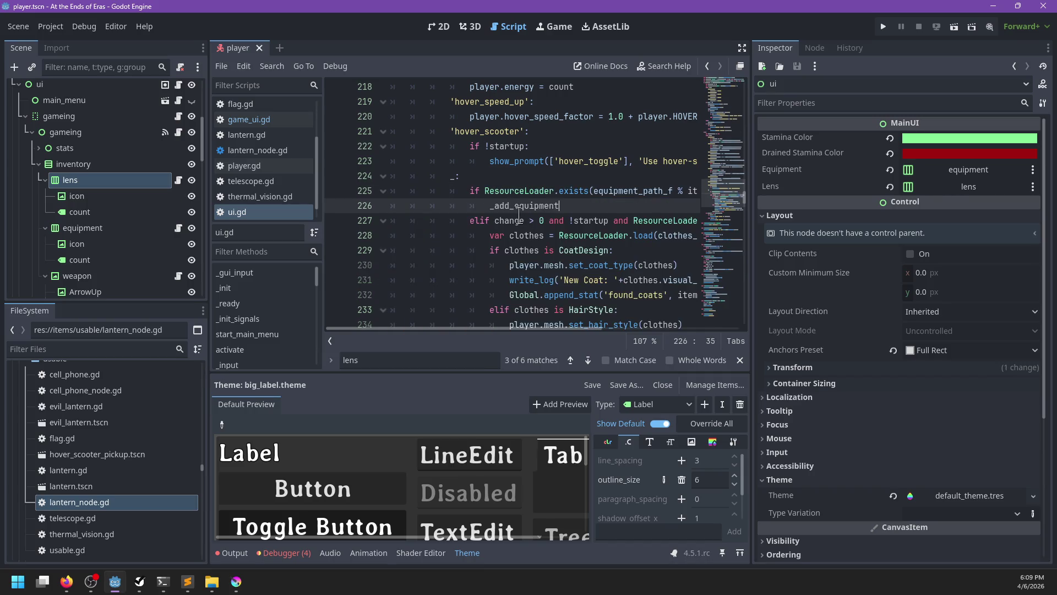
Paste the cut block into a new _add_equipment function above on_task_completed, dedented two levels
{"action": "scroll", "coordinate": [506, 213], "scroll_direction": "down", "scroll_amount": 6}
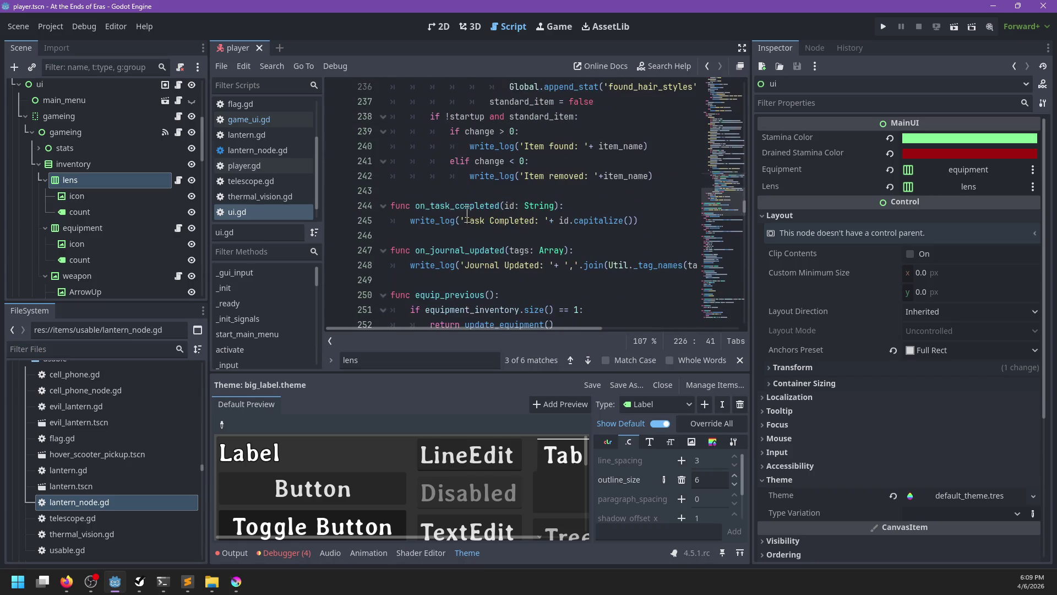
{"action": "left_click", "coordinate": [435, 199]}
{"action": "key", "text": "ctrl+shift+Return"}
{"action": "key", "text": "ctrl+shift+Return"}
{"action": "type", "text": "func _add_equipment(item"}
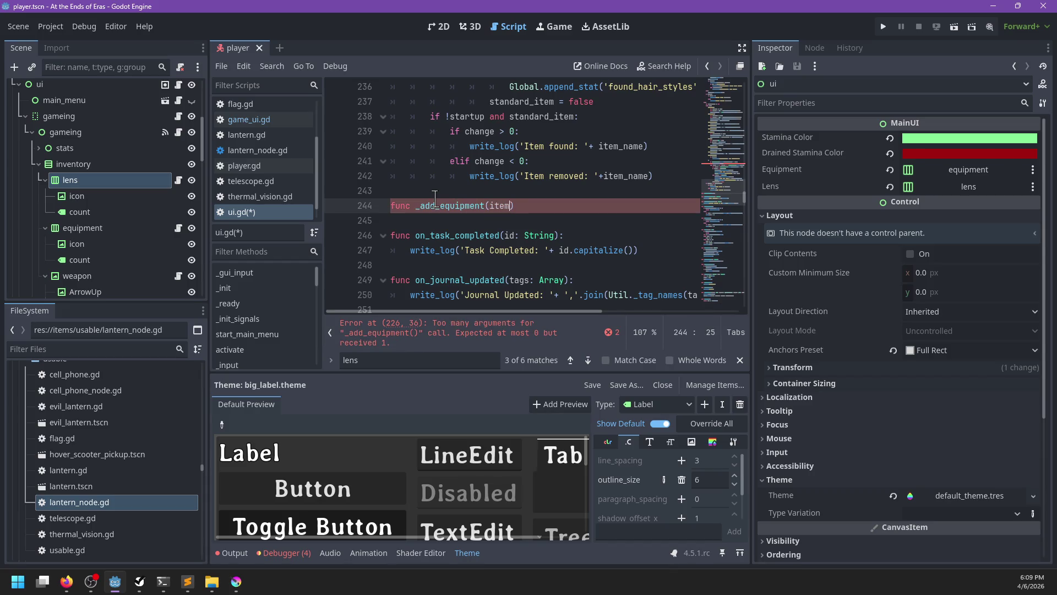
{"action": "type", "text": ":"}
{"action": "key", "text": "Return"}
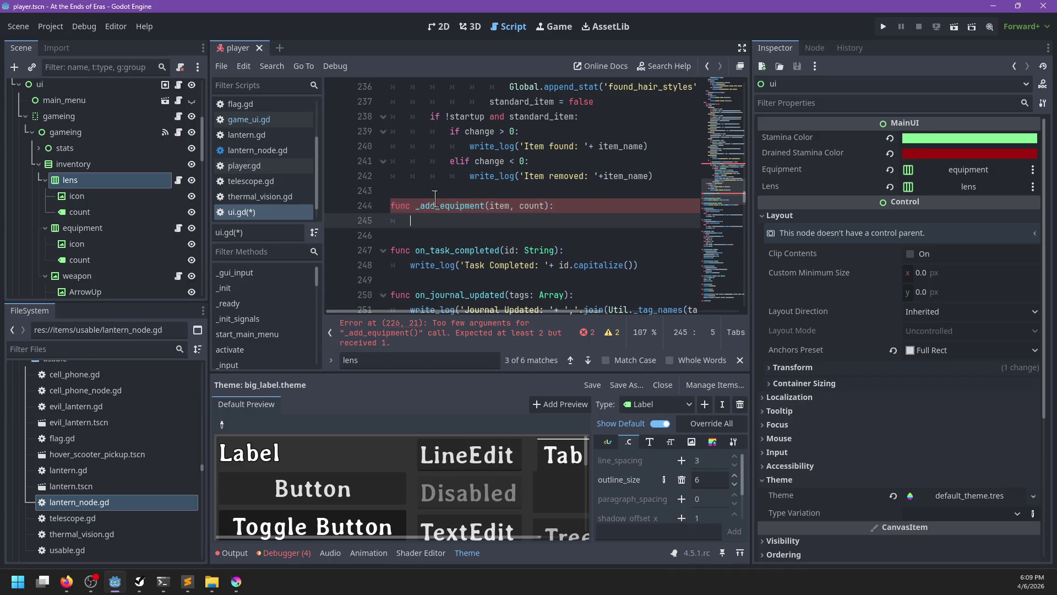
{"action": "key", "text": "ctrl+v"}
{"action": "scroll", "coordinate": [468, 252], "scroll_direction": "left", "scroll_amount": 3}
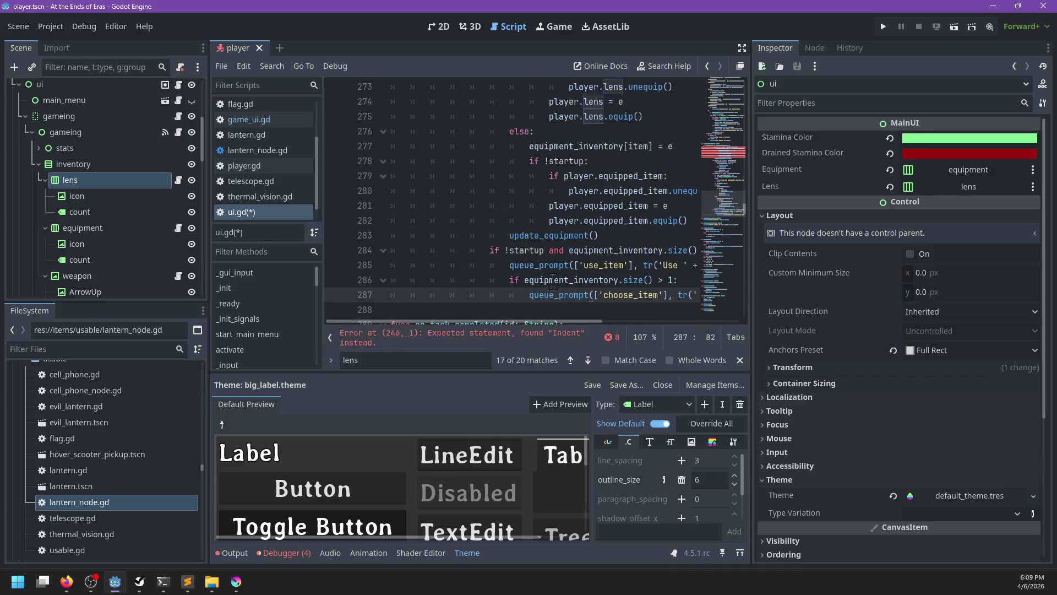
{"action": "scroll", "coordinate": [552, 292], "scroll_direction": "up", "scroll_amount": 10}
{"action": "left_click_drag", "start_coordinate": [553, 290], "coordinate": [516, 179]}
{"action": "key", "text": "shift+Tab"}
{"action": "key", "text": "shift+Tab"}
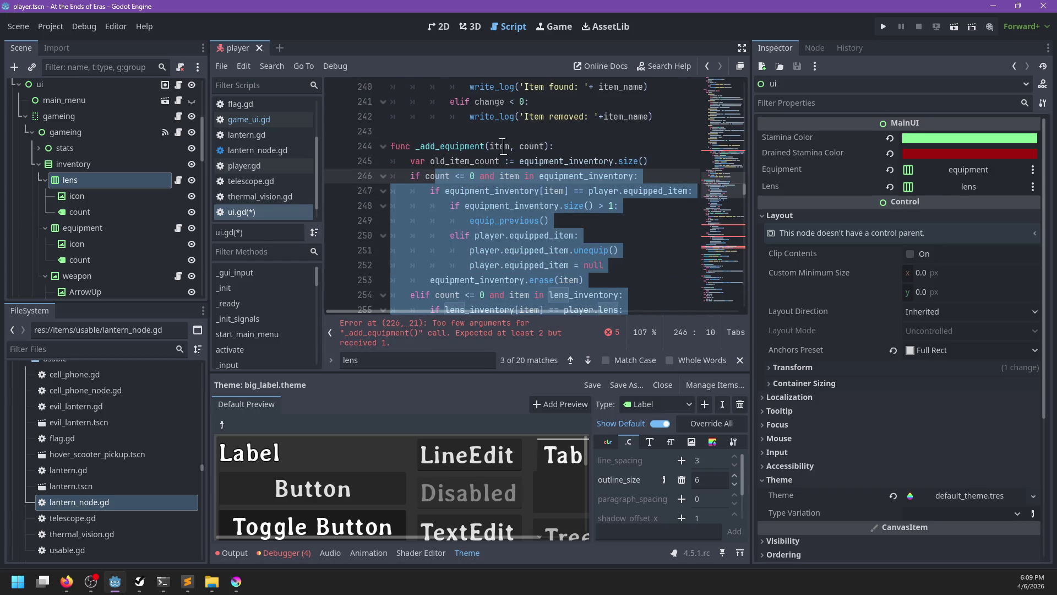
Type the item parameter as String and count as int, then edit the line 226 call
{"action": "double_click", "coordinate": [502, 146]}
{"action": "left_click", "coordinate": [506, 147]}
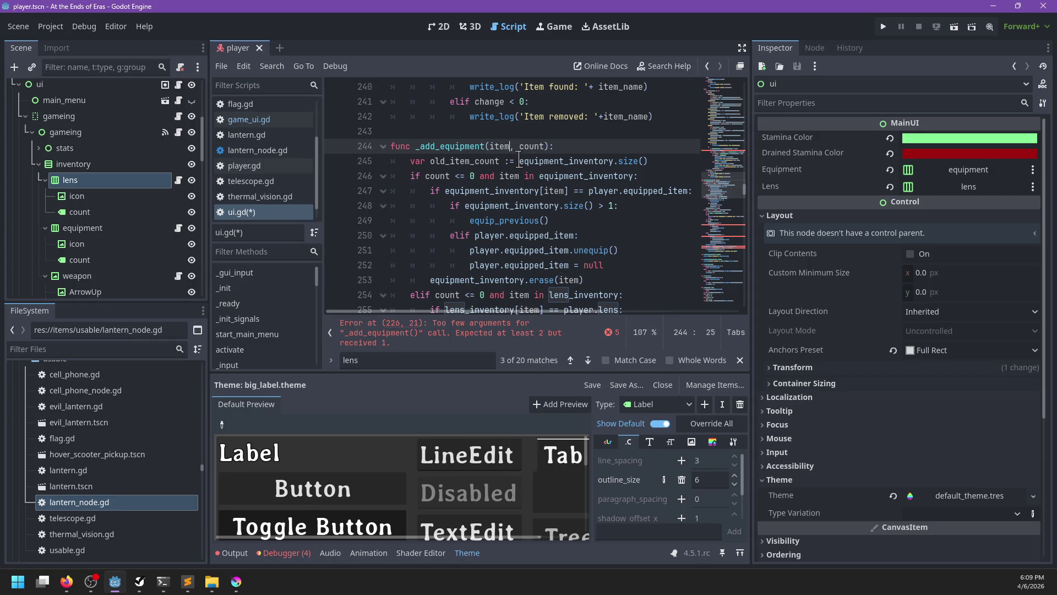
{"action": "type", "text": ": String"}
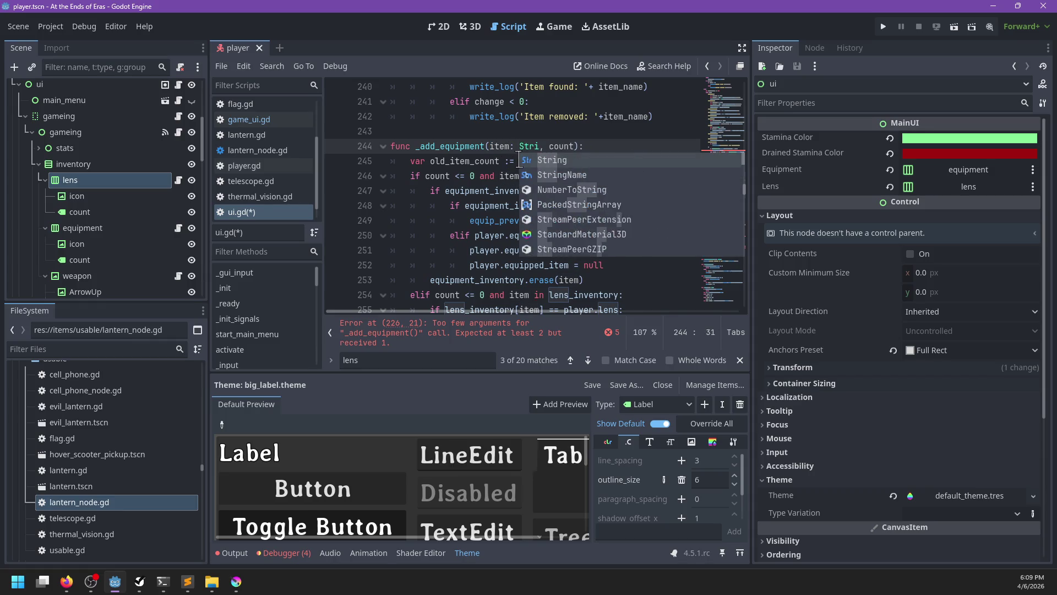
{"action": "key", "text": "Right"}
{"action": "key", "text": "Right"}
{"action": "key", "text": "Right"}
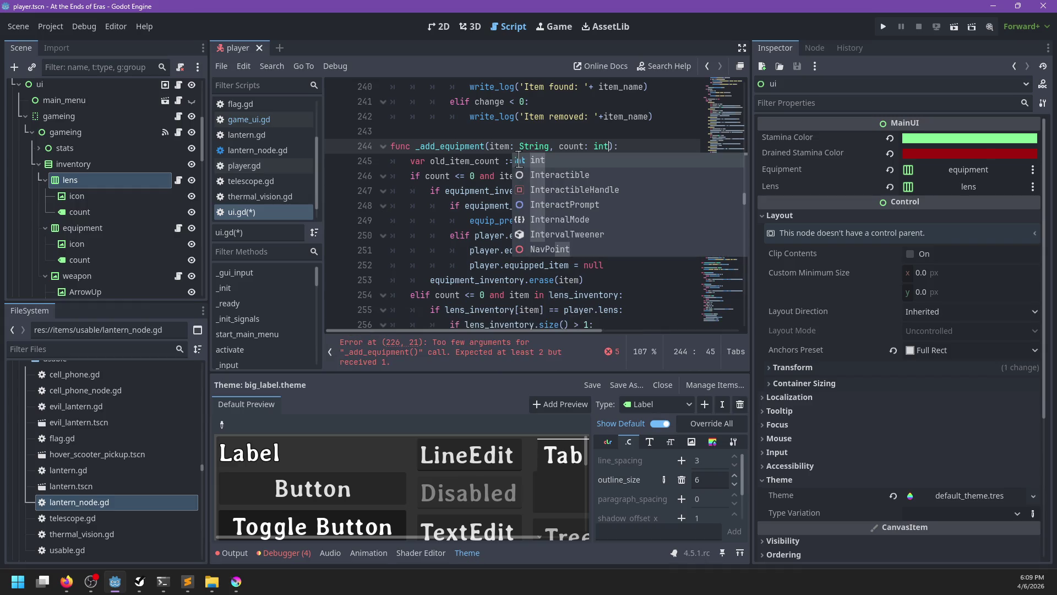
{"action": "scroll", "coordinate": [562, 200], "scroll_direction": "up", "scroll_amount": 10}
{"action": "scroll", "coordinate": [561, 200], "scroll_direction": "down", "scroll_amount": 2}
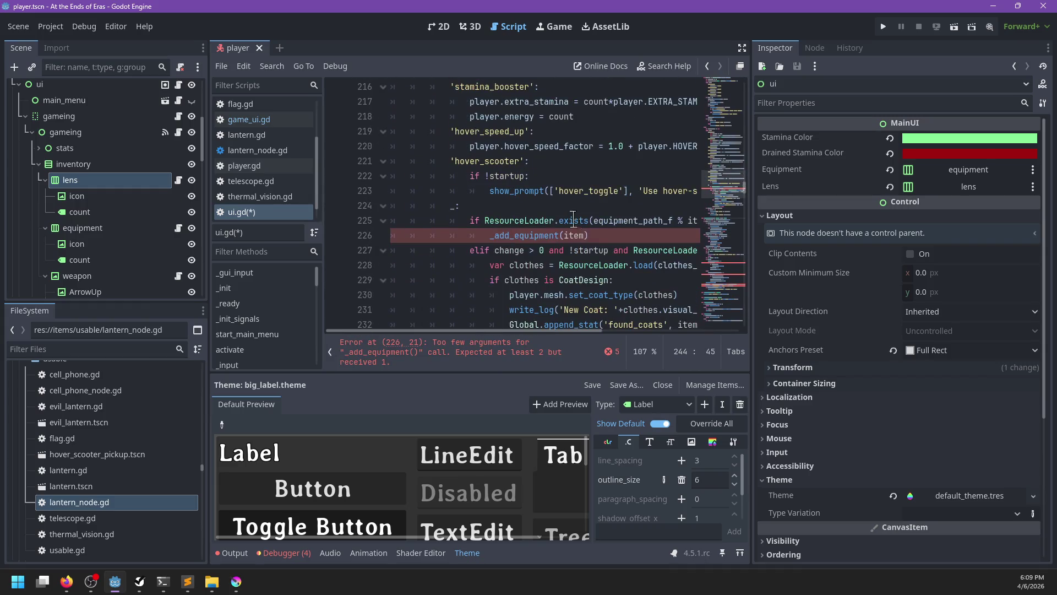
{"action": "left_click", "coordinate": [585, 236]}
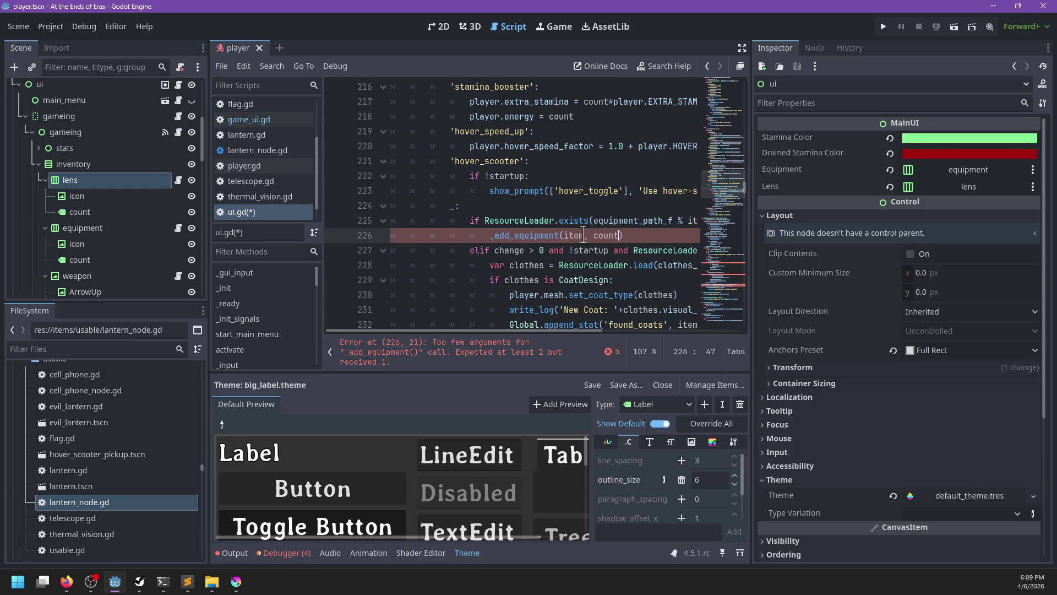
{"action": "scroll", "coordinate": [584, 235], "scroll_direction": "down", "scroll_amount": 9}
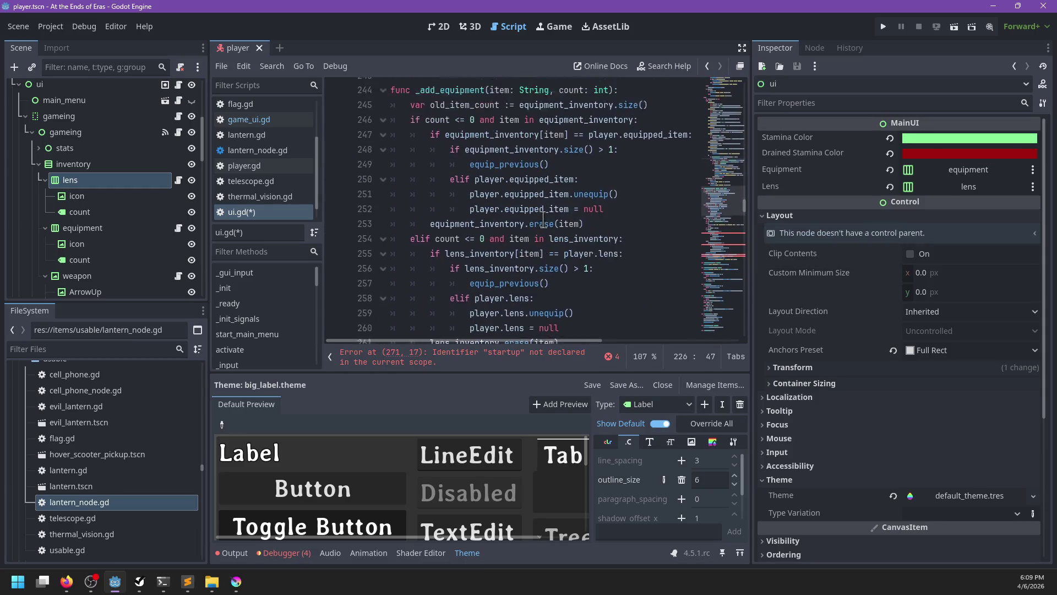
Pass startup as a third argument in the call and add a startup parameter to the signature
{"action": "scroll", "coordinate": [543, 221], "scroll_direction": "up", "scroll_amount": 7}
{"action": "type", "text": ", startup)"}
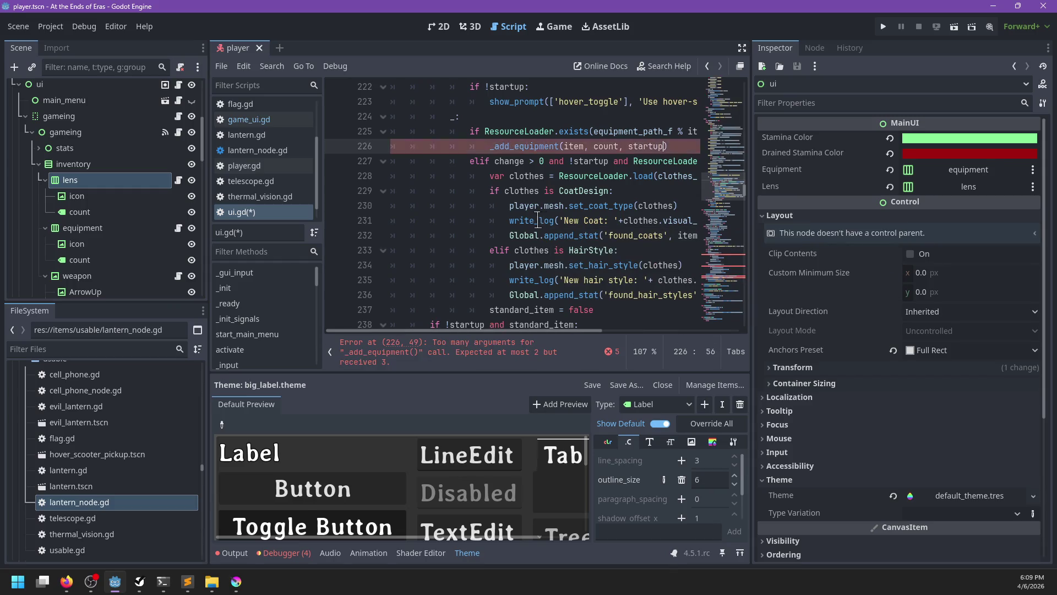
{"action": "scroll", "coordinate": [543, 193], "scroll_direction": "down", "scroll_amount": 6}
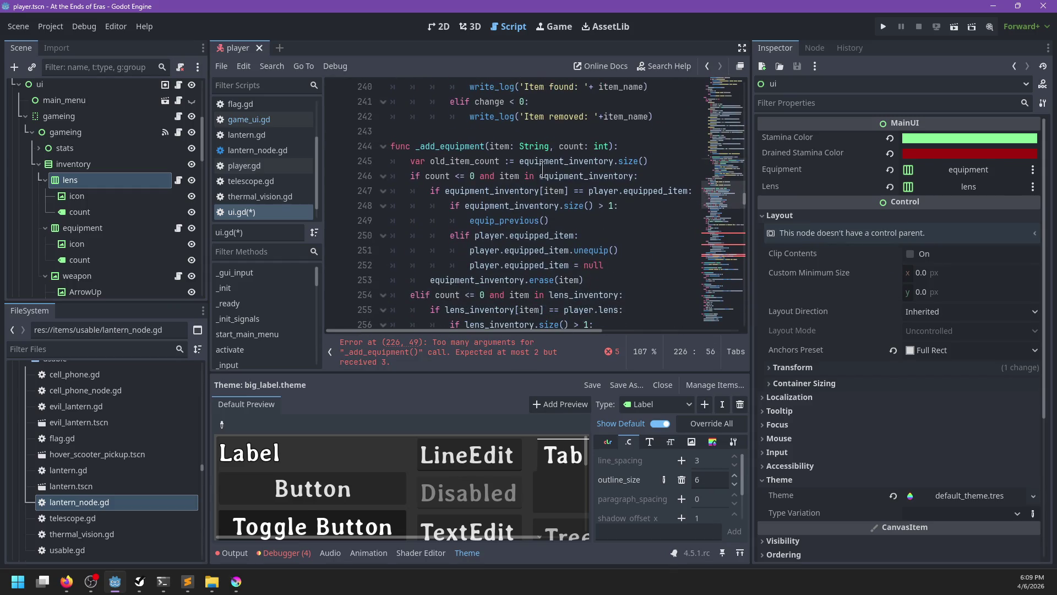
{"action": "left_click", "coordinate": [610, 146]}
{"action": "type", "text": ", startup: bool"}
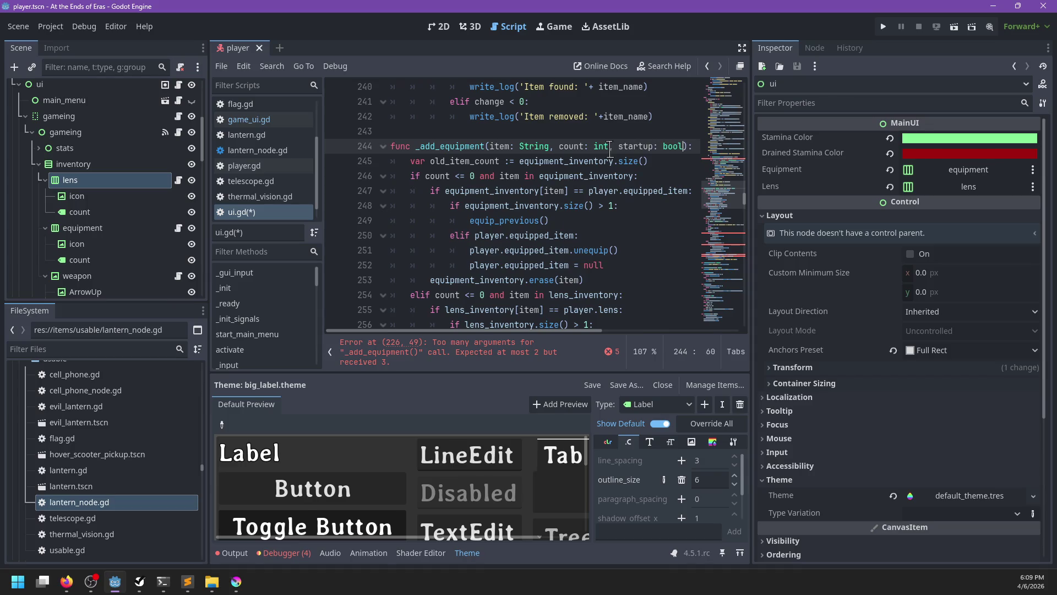
Review the prompt lines 285–287 and the equipment_inventory line 284
{"action": "scroll", "coordinate": [550, 182], "scroll_direction": "down", "scroll_amount": 10}
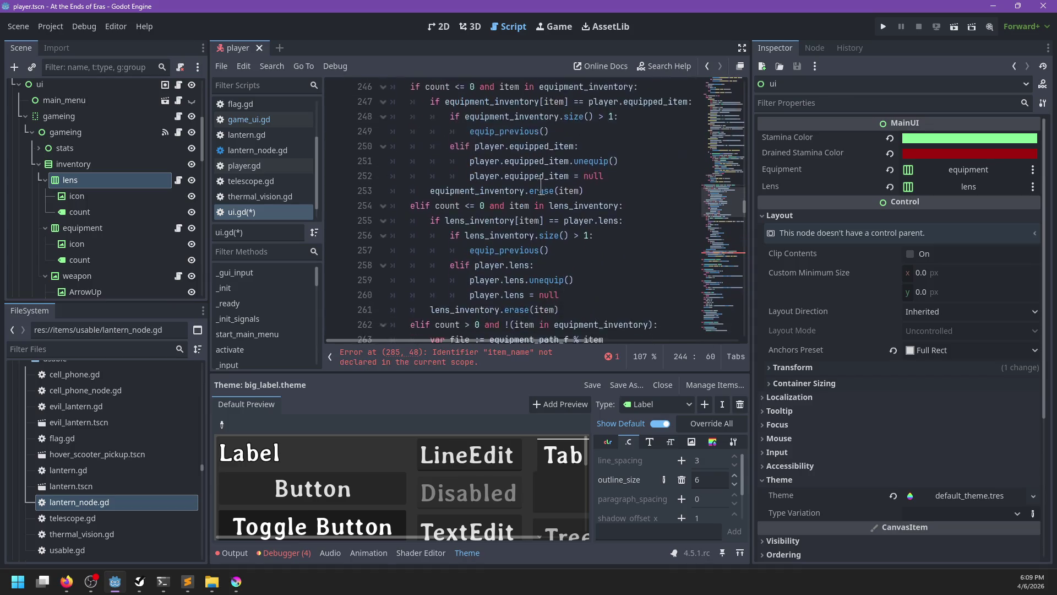
{"action": "scroll", "coordinate": [540, 188], "scroll_direction": "down", "scroll_amount": 3}
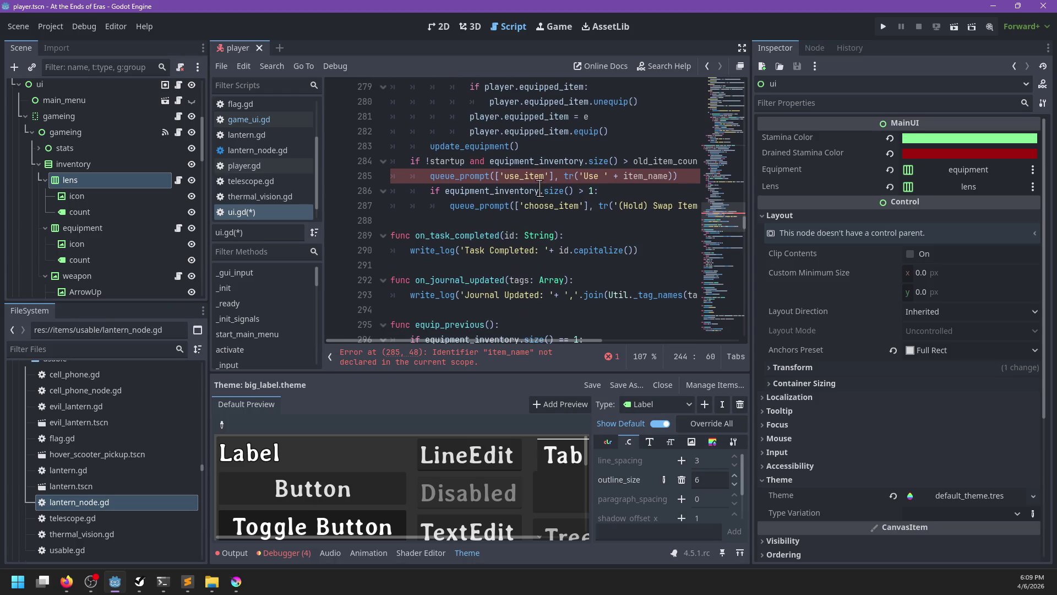
{"action": "mouse_move", "coordinate": [550, 219]}
{"action": "left_mouse_down"}
{"action": "mouse_move", "coordinate": [496, 208]}
{"action": "mouse_move", "coordinate": [418, 171]}
{"action": "mouse_move", "coordinate": [380, 169]}
{"action": "left_mouse_up"}
{"action": "double_click", "coordinate": [496, 161]}
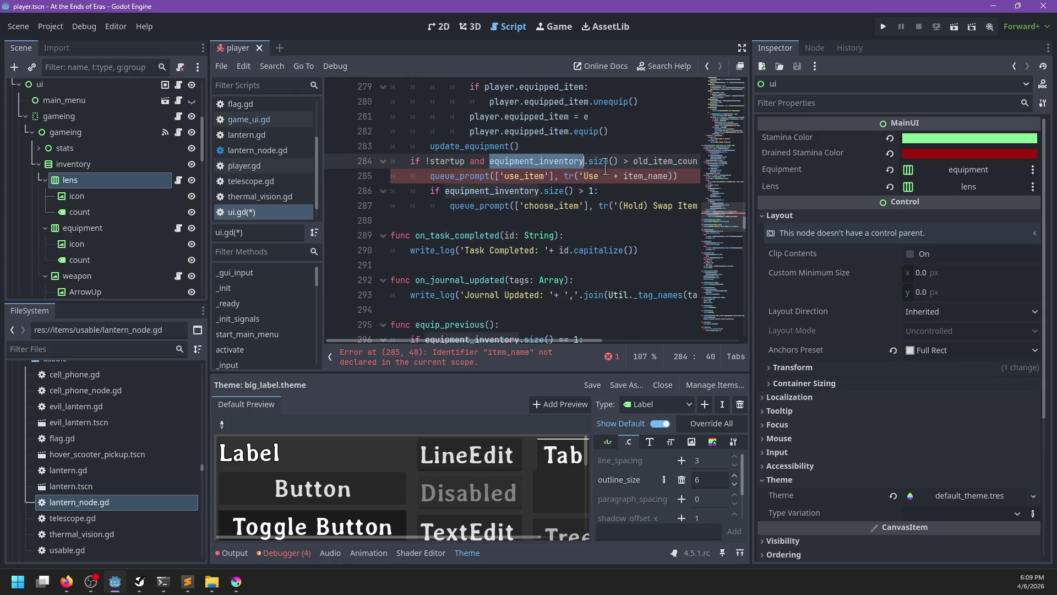
{"action": "scroll", "coordinate": [606, 166], "scroll_direction": "right", "scroll_amount": 2}
{"action": "left_click", "coordinate": [648, 161]}
{"action": "scroll", "coordinate": [663, 162], "scroll_direction": "left", "scroll_amount": 2}
{"action": "scroll", "coordinate": [664, 162], "scroll_direction": "right", "scroll_amount": 2}
{"action": "scroll", "coordinate": [664, 162], "scroll_direction": "left", "scroll_amount": 2}
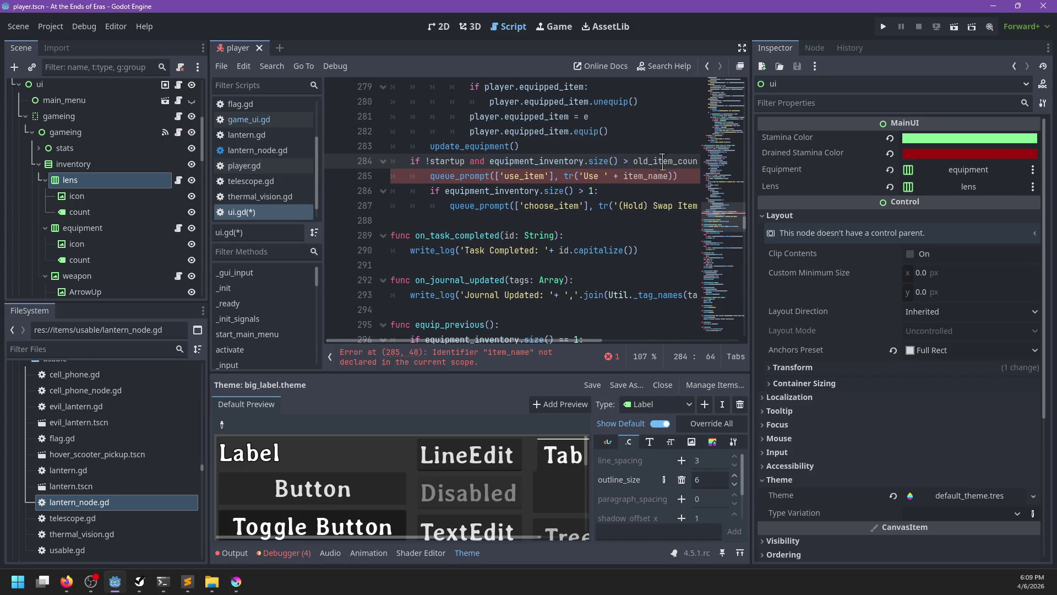
Replace item_name with item in the Use prompt and highlight every use of item
{"action": "double_click", "coordinate": [637, 176]}
{"action": "scroll", "coordinate": [637, 176], "scroll_direction": "up", "scroll_amount": 10}
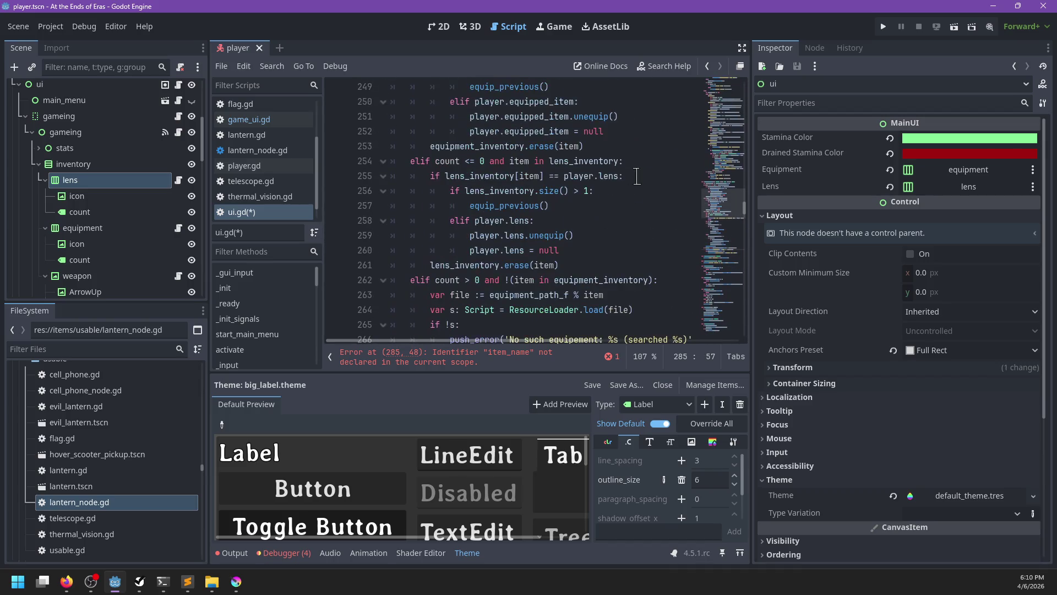
{"action": "scroll", "coordinate": [636, 176], "scroll_direction": "up", "scroll_amount": 5}
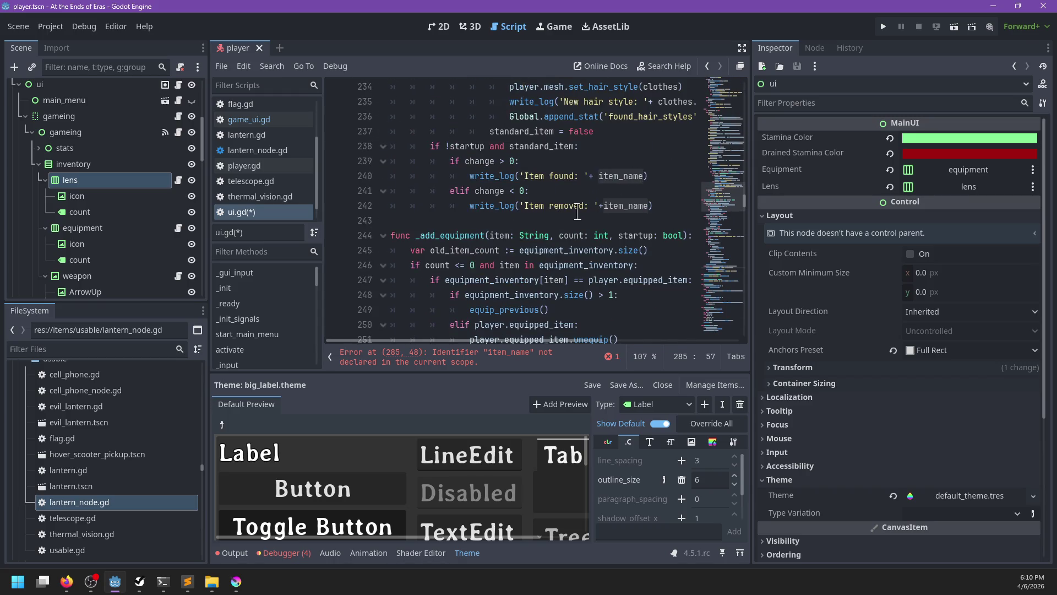
{"action": "type", "text": "item'], tr('Use ' + item))"}
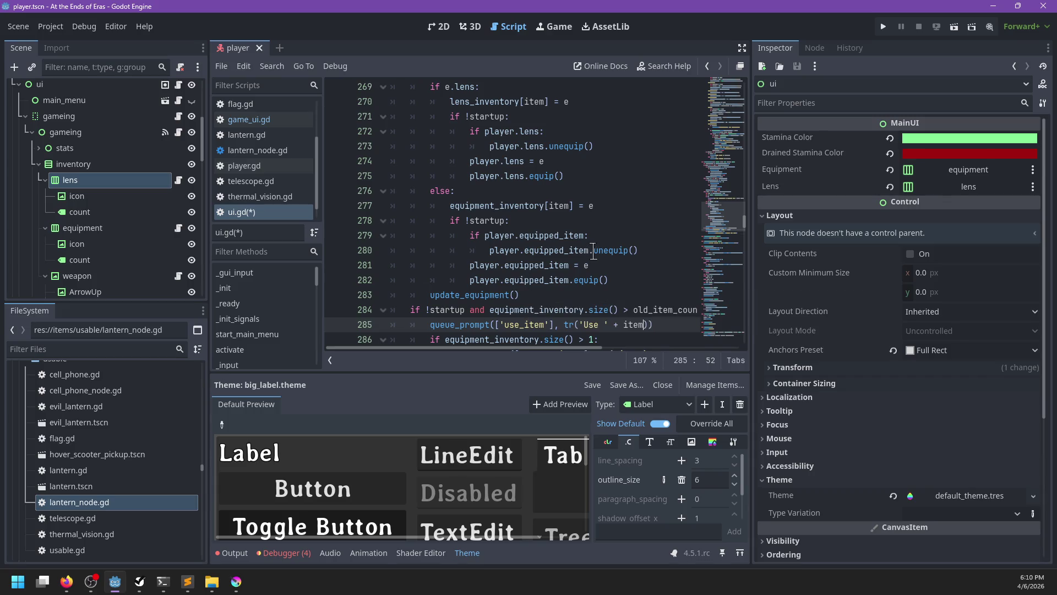
{"action": "double_click", "coordinate": [634, 325]}
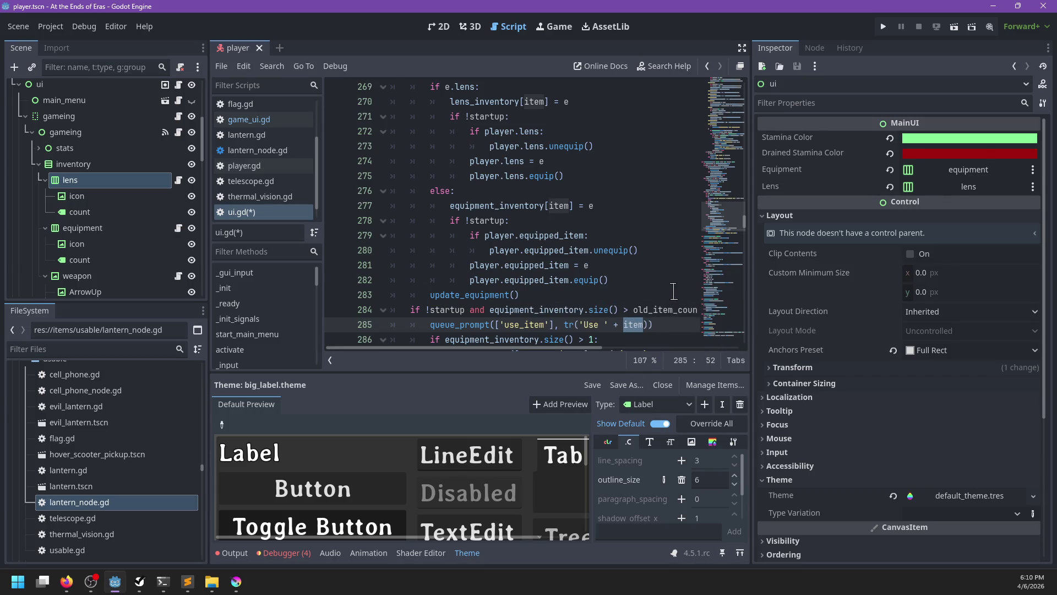
{"action": "scroll", "coordinate": [673, 291], "scroll_direction": "up", "scroll_amount": 10}
{"action": "scroll", "coordinate": [669, 303], "scroll_direction": "up", "scroll_amount": 15}
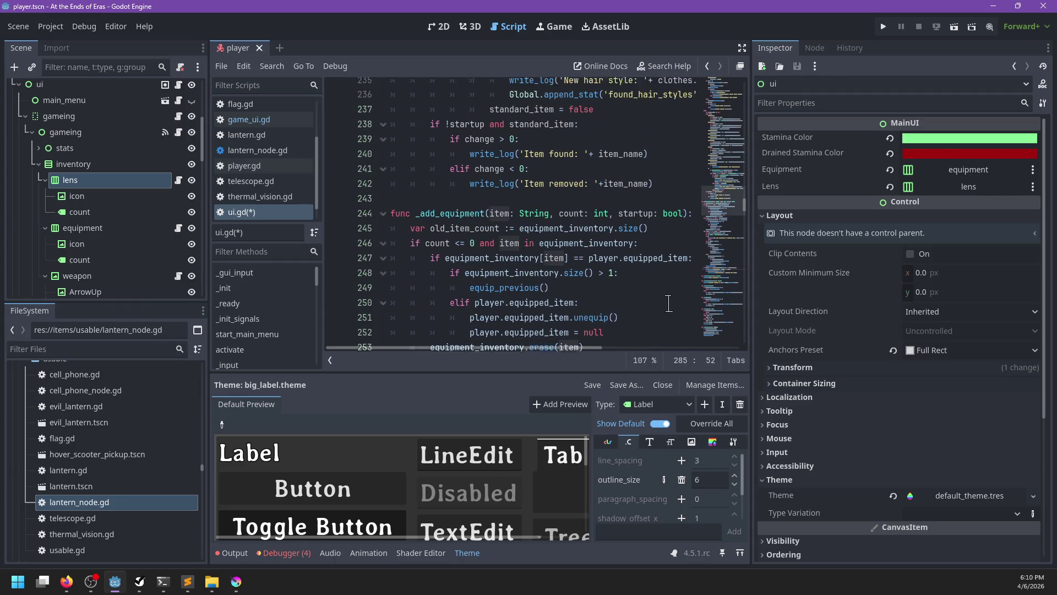
{"action": "scroll", "coordinate": [647, 298], "scroll_direction": "up", "scroll_amount": 3}
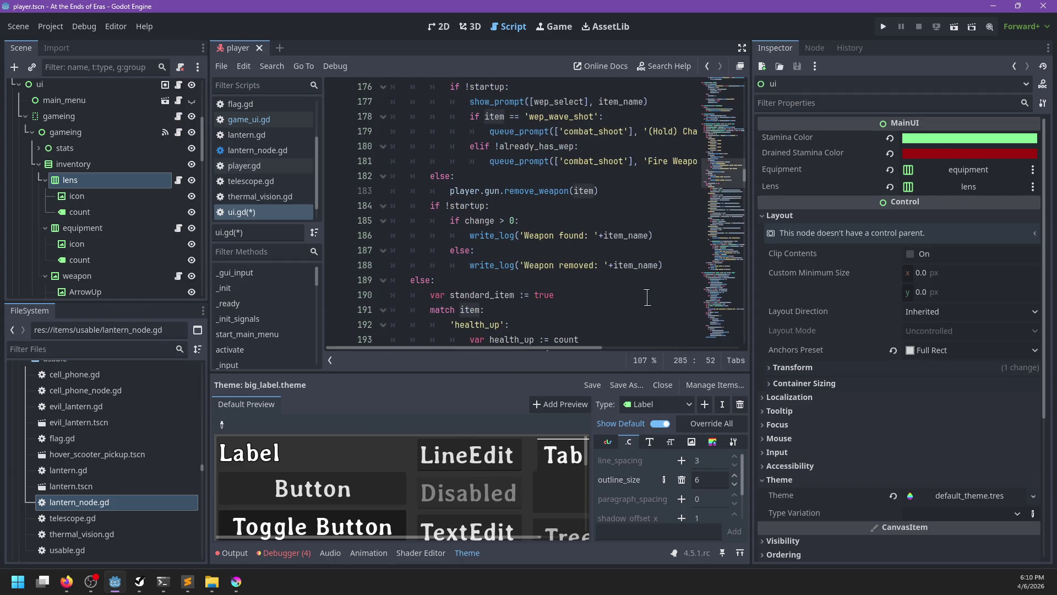
Inspect the desc declaration and item_type around lines 156–158
{"action": "scroll", "coordinate": [624, 291], "scroll_direction": "up", "scroll_amount": 9}
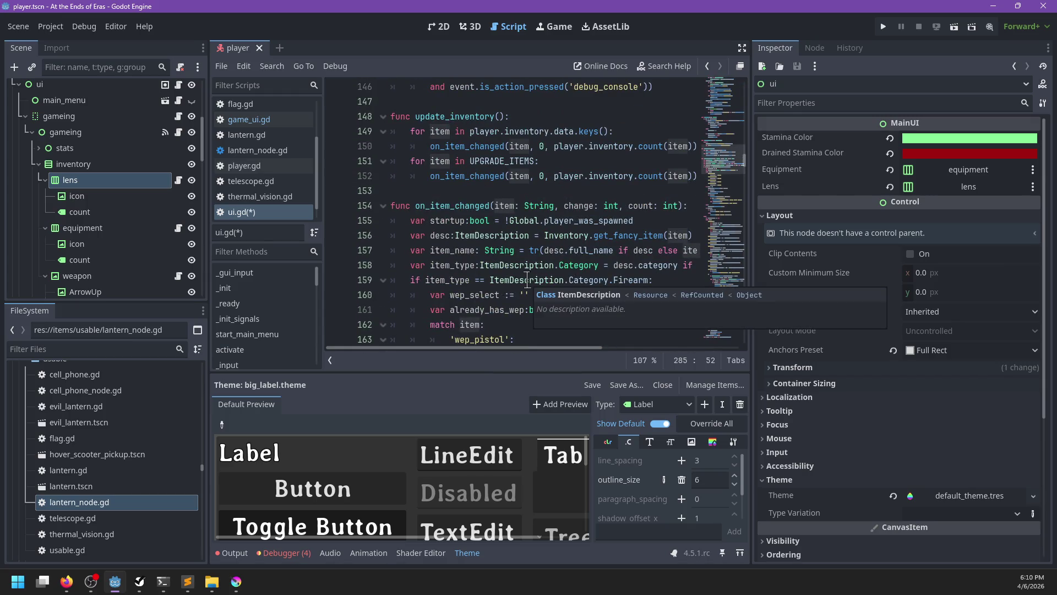
{"action": "scroll", "coordinate": [528, 280], "scroll_direction": "down", "scroll_amount": 1}
{"action": "double_click", "coordinate": [451, 220]}
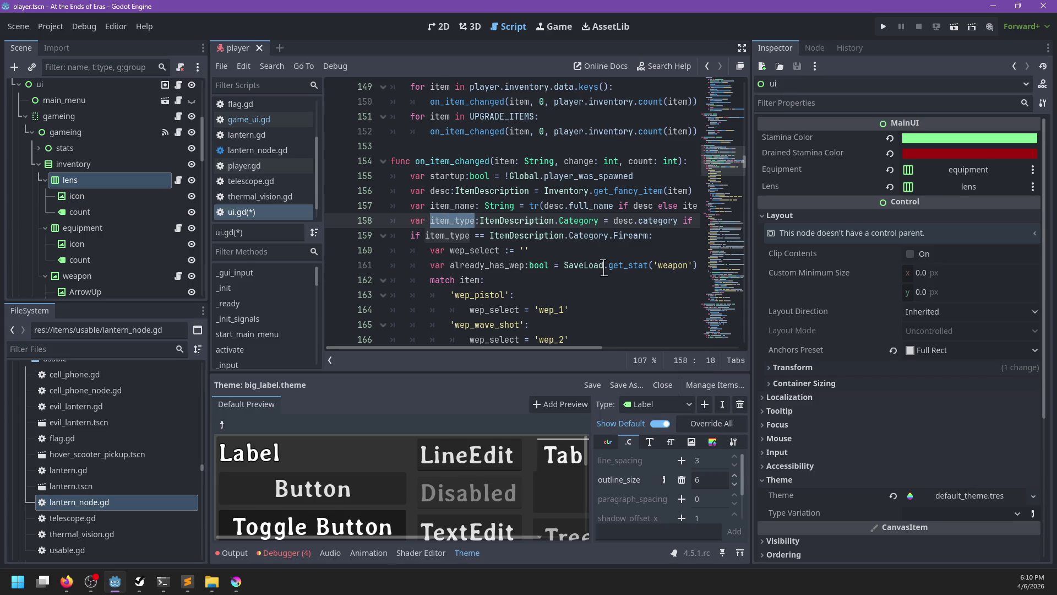
{"action": "left_click", "coordinate": [454, 206]}
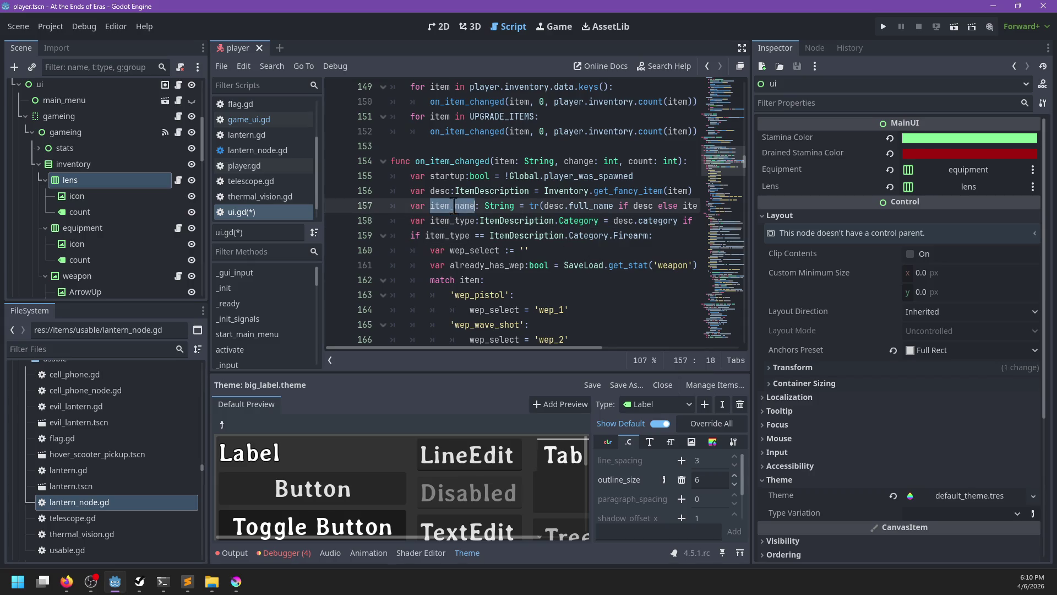
{"action": "left_click", "coordinate": [495, 191]}
{"action": "scroll", "coordinate": [555, 215], "scroll_direction": "right", "scroll_amount": 2}
{"action": "scroll", "coordinate": [555, 215], "scroll_direction": "left", "scroll_amount": 2}
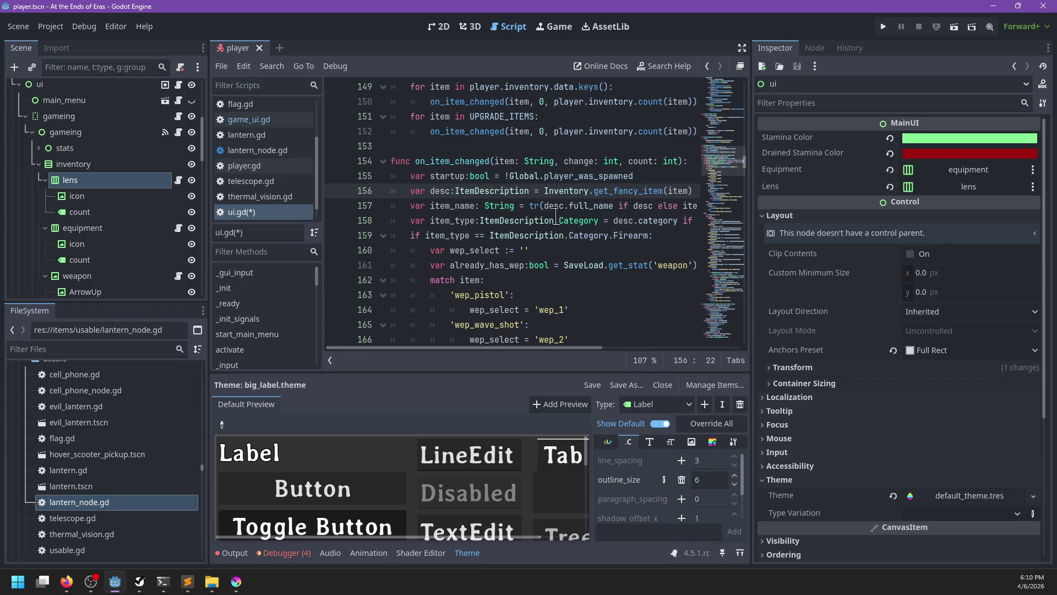
{"action": "left_click", "coordinate": [445, 192]}
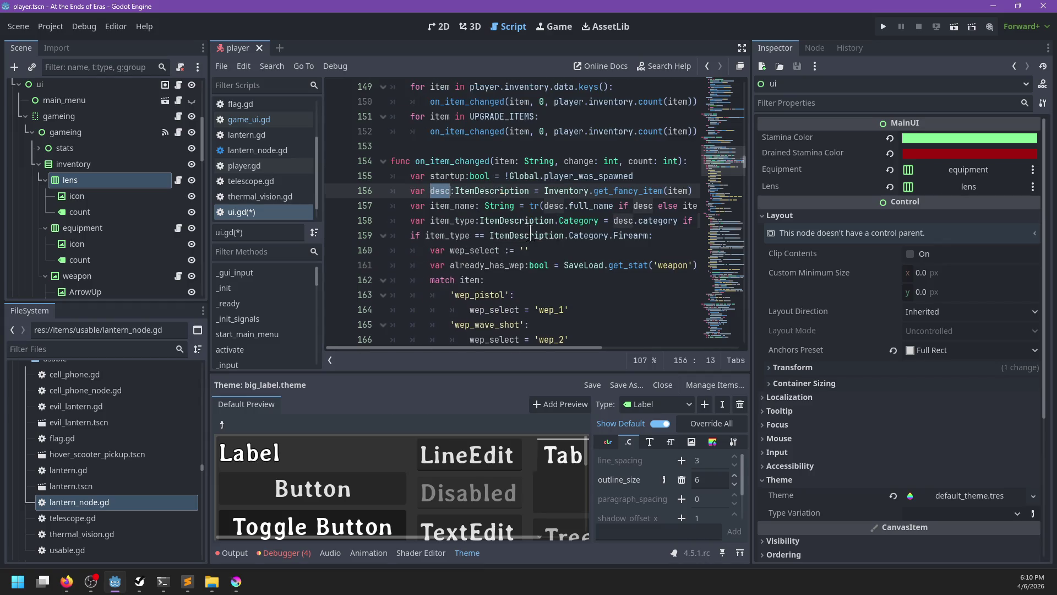
{"action": "scroll", "coordinate": [540, 246], "scroll_direction": "down", "scroll_amount": 7}
{"action": "scroll", "coordinate": [539, 246], "scroll_direction": "down", "scroll_amount": 20}
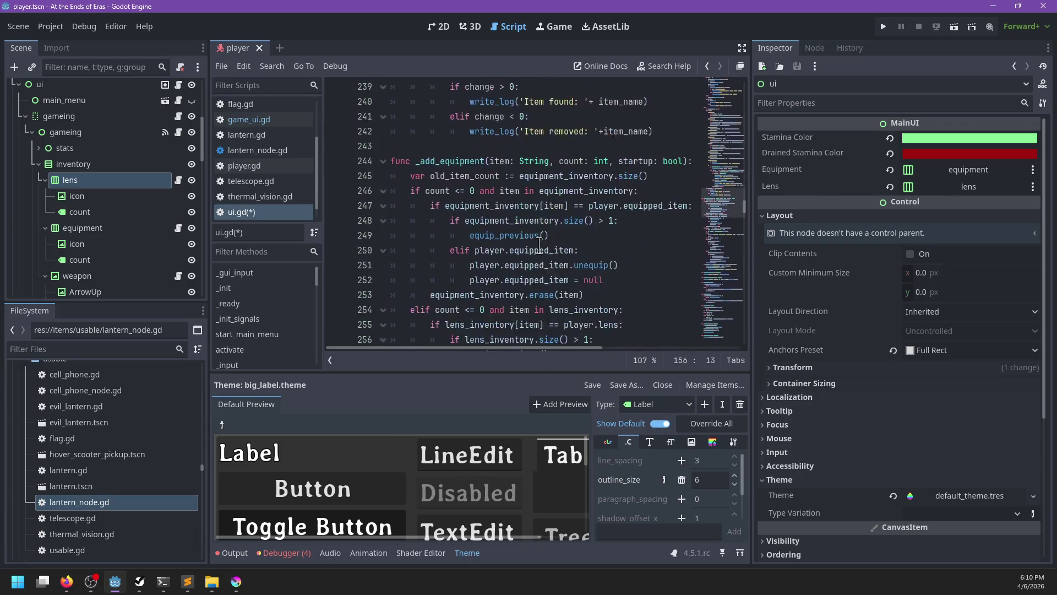
{"action": "scroll", "coordinate": [539, 246], "scroll_direction": "down", "scroll_amount": 20}
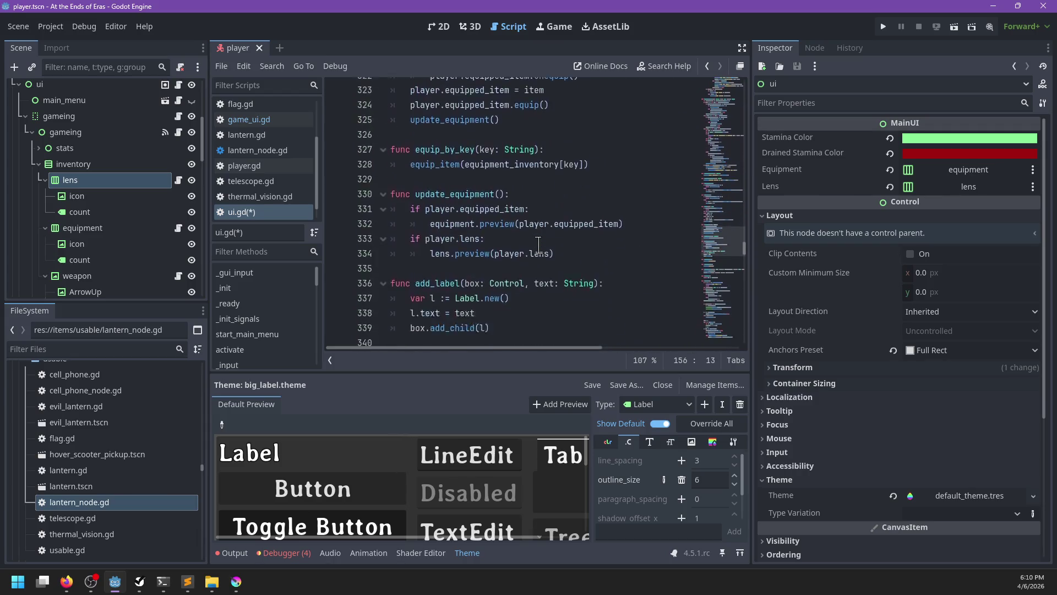
Search for itemDes and jump to the ItemDescription class definition
{"action": "key", "text": "ctrl+f"}
{"action": "type", "text": "itemDes"}
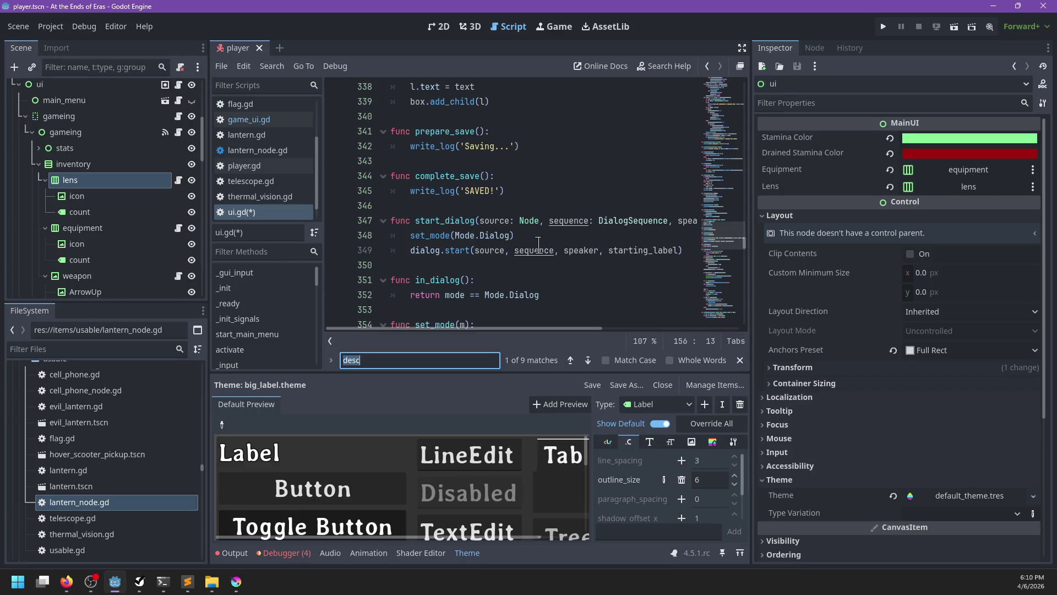
{"action": "key", "text": "Escape"}
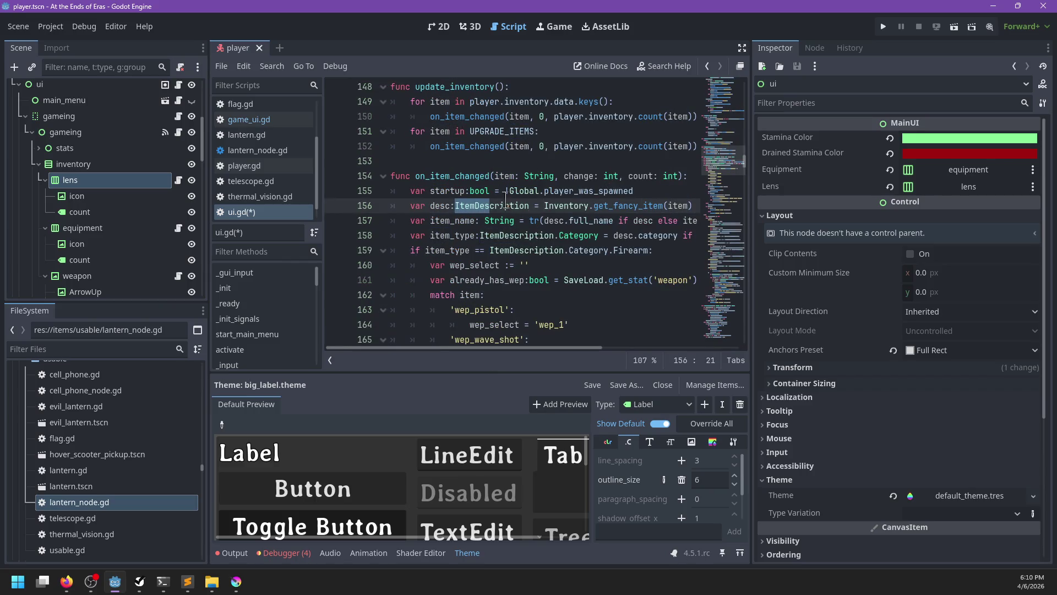
{"action": "left_click", "coordinate": [537, 237], "text": "ctrl"}
{"action": "scroll", "coordinate": [553, 194], "scroll_direction": "down", "scroll_amount": 2}
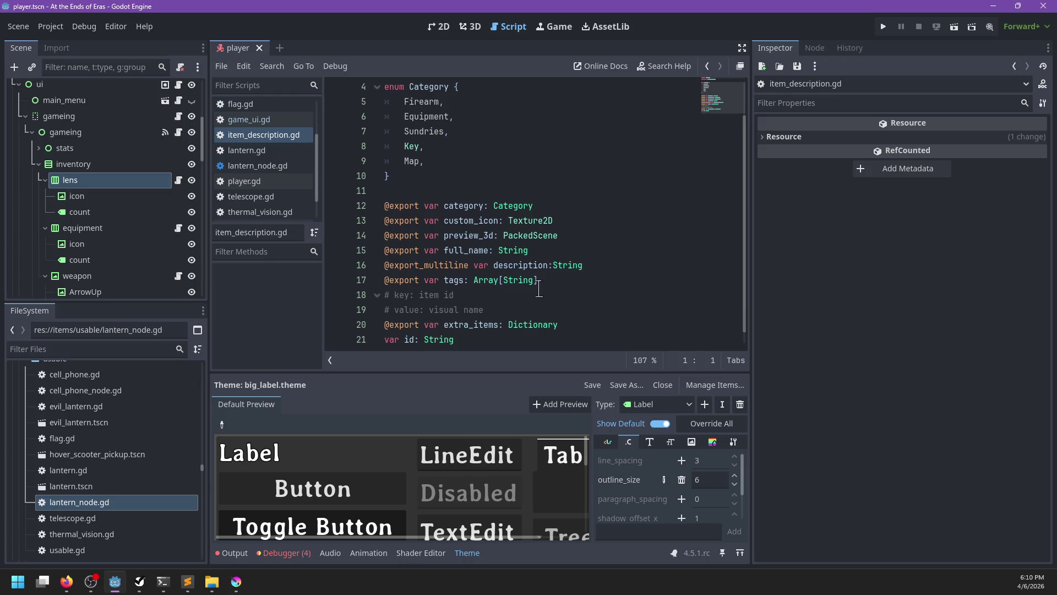
Browse game_ui.gd, player.gd and lantern_node.gd, then search ui.gd for item in on_item_changed
{"action": "left_click", "coordinate": [256, 120]}
{"action": "left_click", "coordinate": [263, 136]}
{"action": "left_click", "coordinate": [261, 182]}
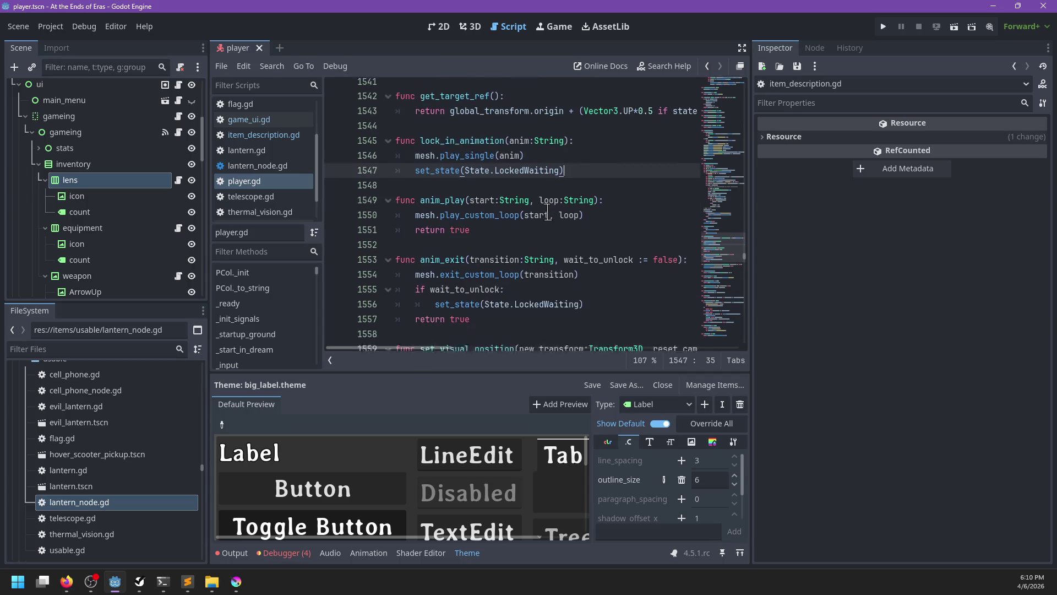
{"action": "left_click", "coordinate": [258, 165]}
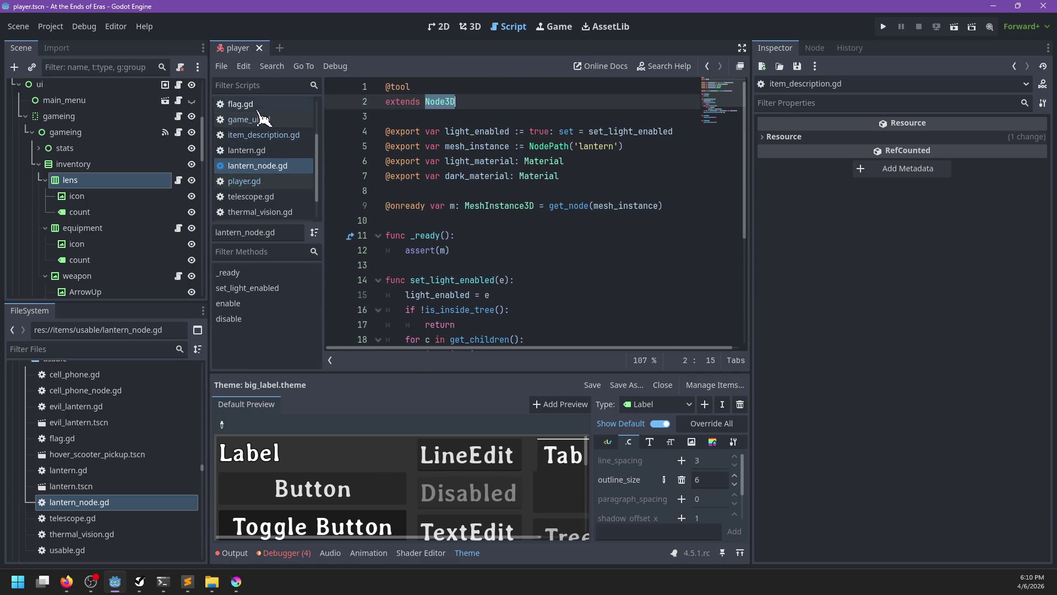
{"action": "scroll", "coordinate": [270, 176], "scroll_direction": "down", "scroll_amount": 2}
{"action": "left_click", "coordinate": [270, 194]}
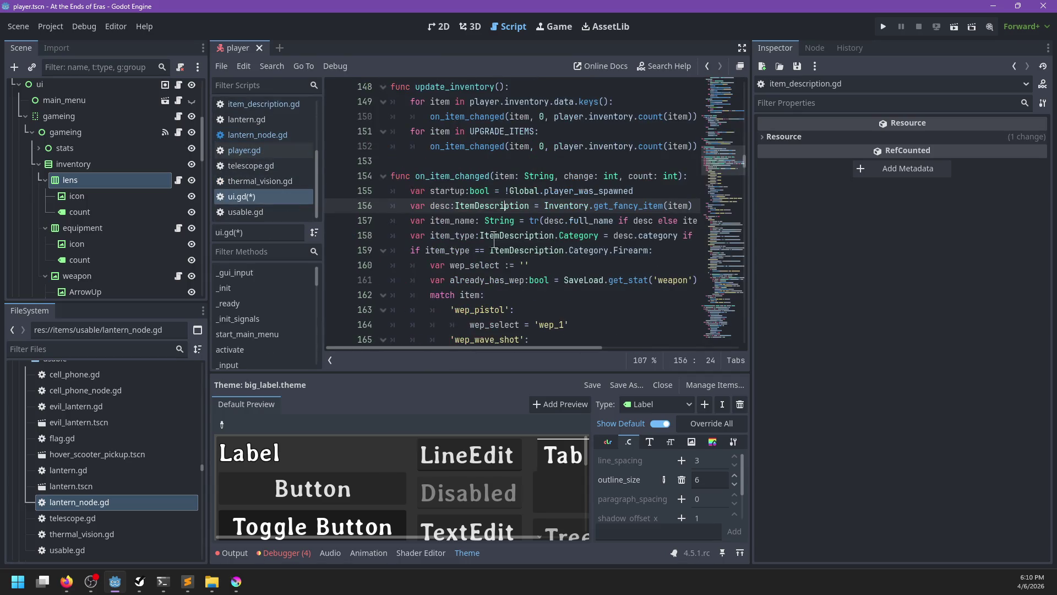
{"action": "double_click", "coordinate": [504, 176]}
{"action": "key", "text": "ctrl+f"}
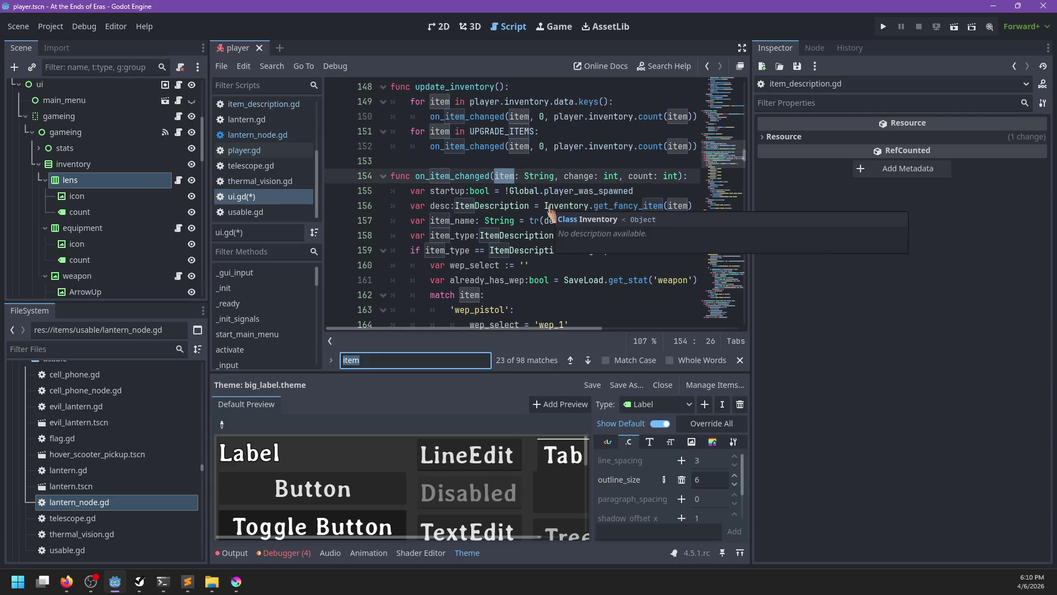
Find the _add_equipment call and change the item argument it passes
{"action": "type", "text": "_add"}
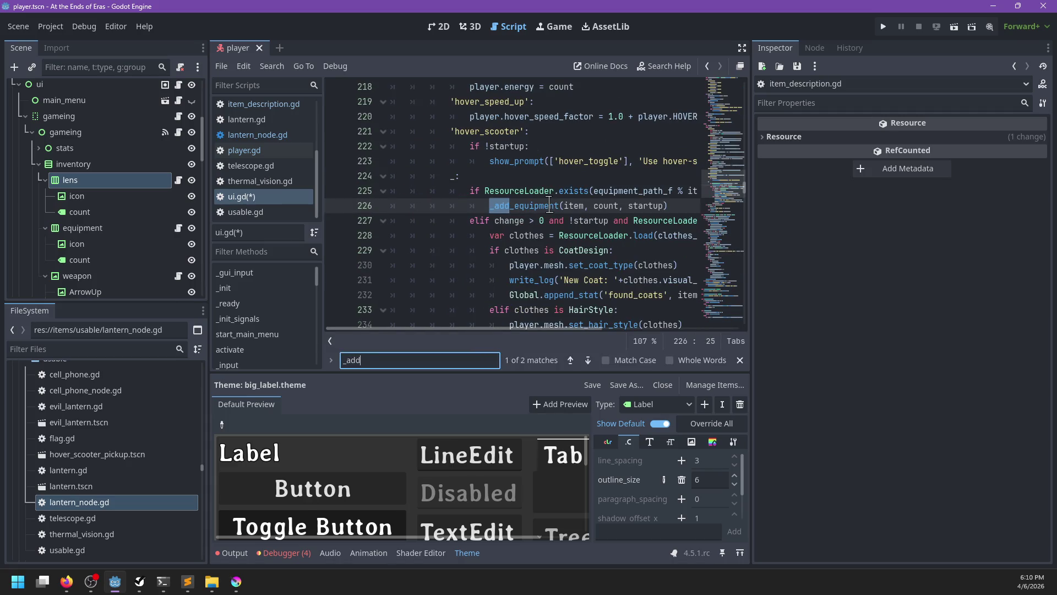
{"action": "key", "text": "Escape"}
{"action": "double_click", "coordinate": [545, 205]}
{"action": "key", "text": "Right"}
{"action": "key", "text": "ctrl+shift+Right"}
{"action": "type", "text": "dec"}
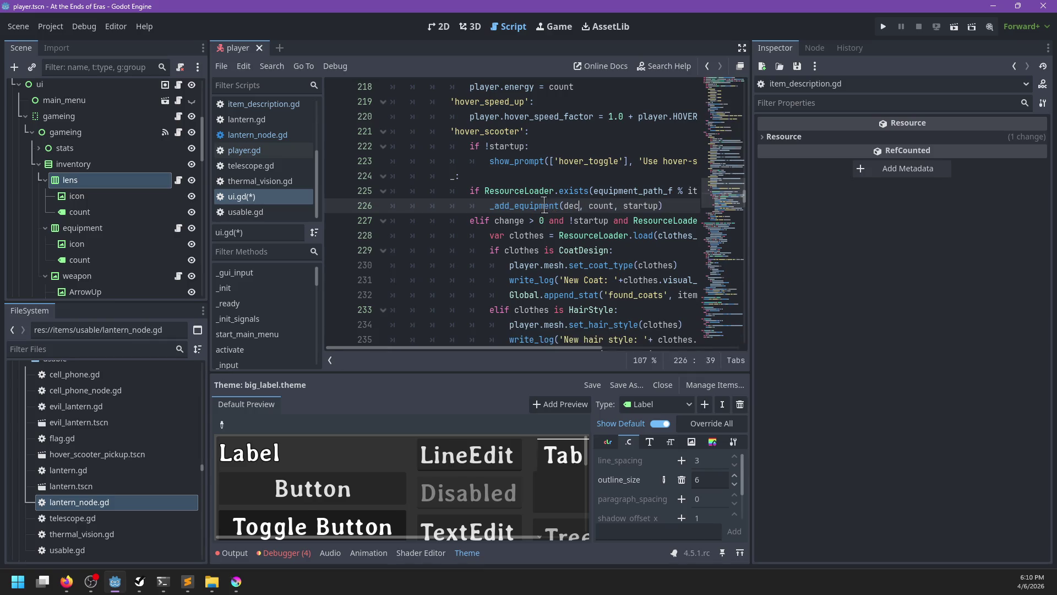
Change the item parameter type of _add_equipment from String to ItemDescription
{"action": "left_click", "coordinate": [543, 208], "text": "ctrl"}
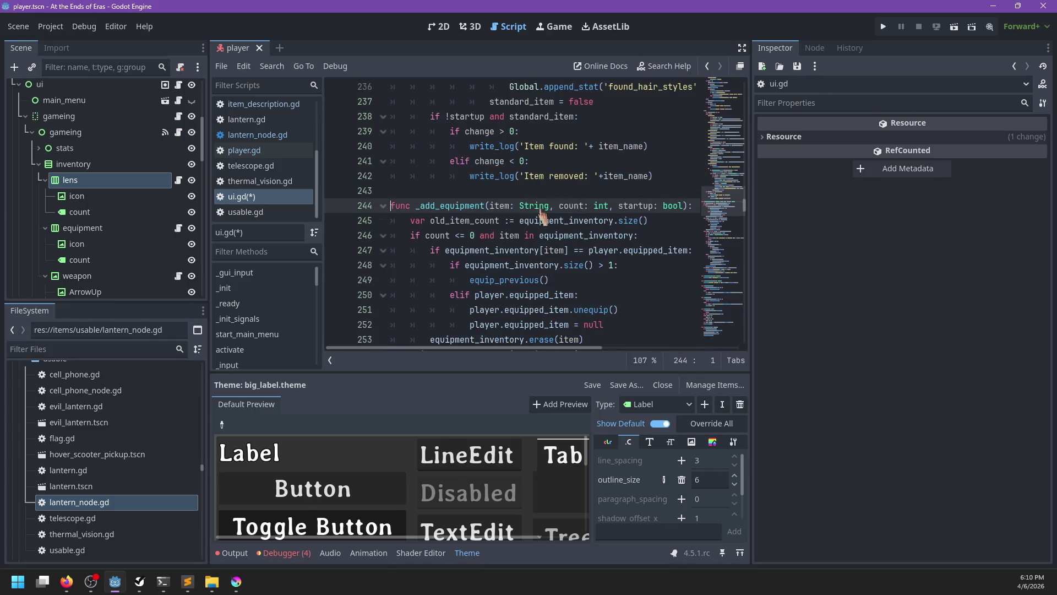
{"action": "double_click", "coordinate": [527, 206]}
{"action": "key", "text": "BackSpace"}
{"action": "type", "text": "Item"}
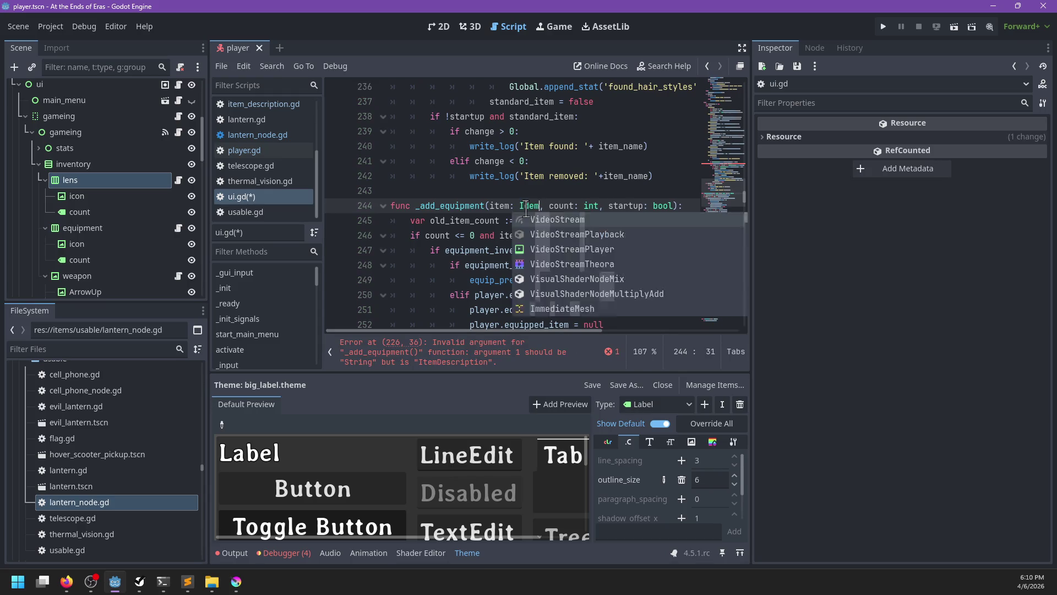
{"action": "type", "text": "Des"}
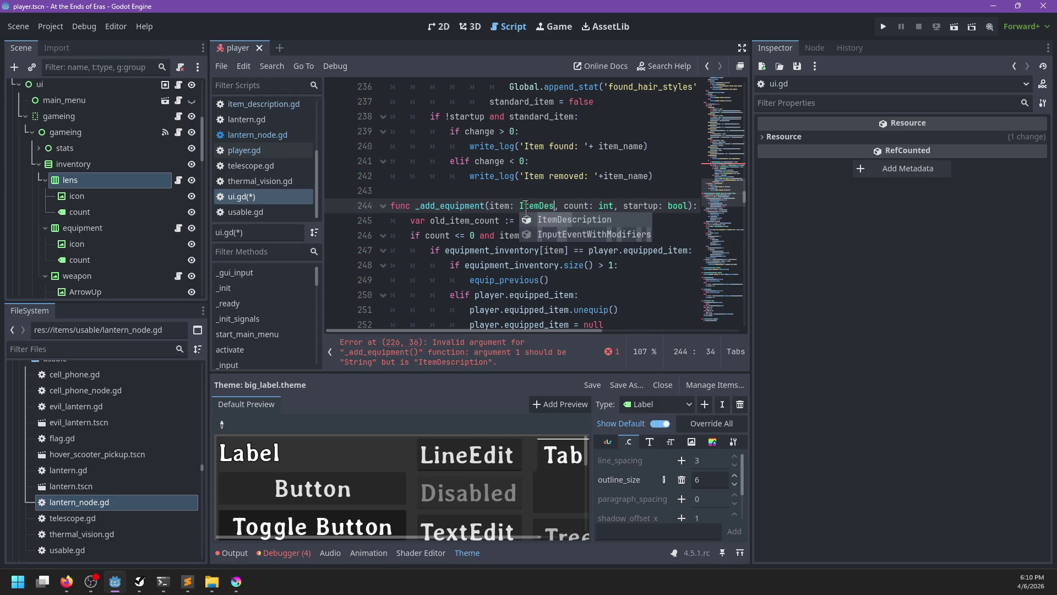
{"action": "key", "text": "Return"}
Append .id to item in the lookups on lines 247, 253 and 254
{"action": "scroll", "coordinate": [543, 219], "scroll_direction": "down", "scroll_amount": 2}
{"action": "left_click", "coordinate": [564, 161]}
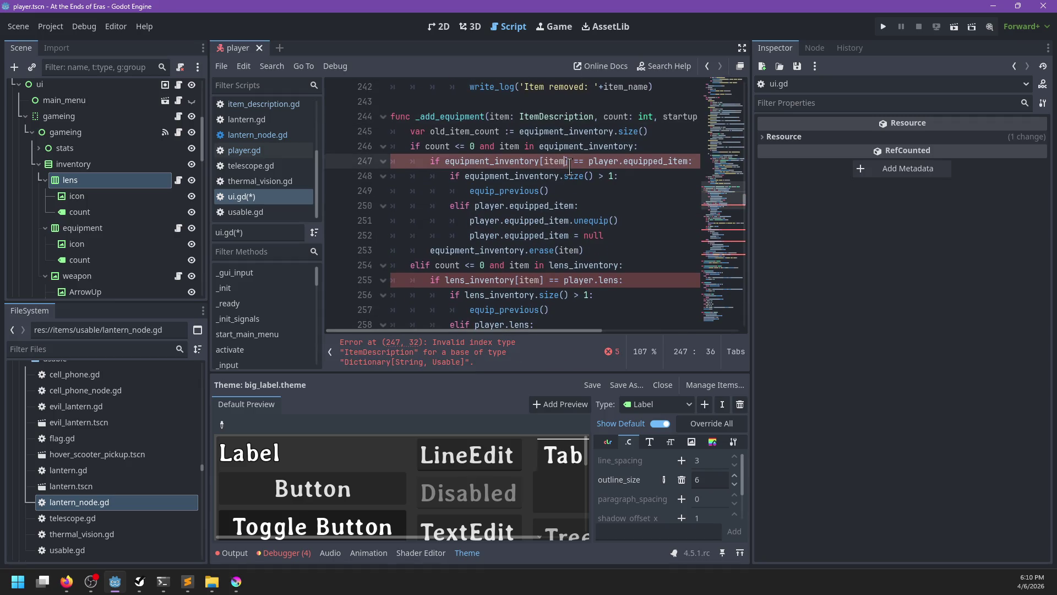
{"action": "key", "text": "ctrl+shift+Left"}
{"action": "key", "text": "Right"}
{"action": "type", "text": ".id"}
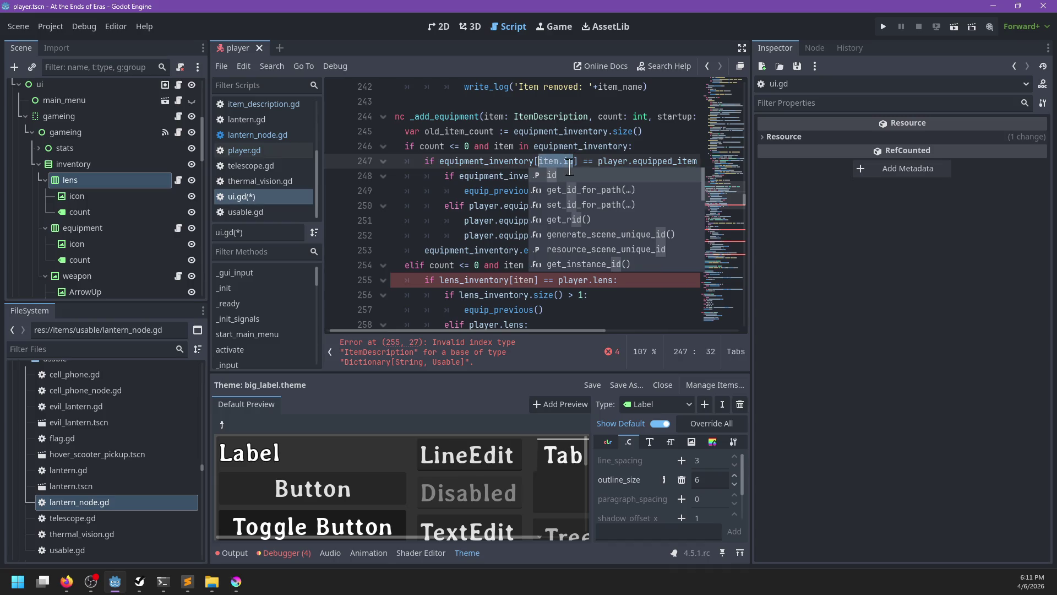
{"action": "key", "text": "Escape"}
{"action": "key", "text": "Down"}
{"action": "key", "text": "Down"}
{"action": "key", "text": "Down"}
{"action": "key", "text": "Home"}
{"action": "double_click", "coordinate": [565, 249]}
{"action": "key", "text": "Right"}
{"action": "type", "text": ".id"}
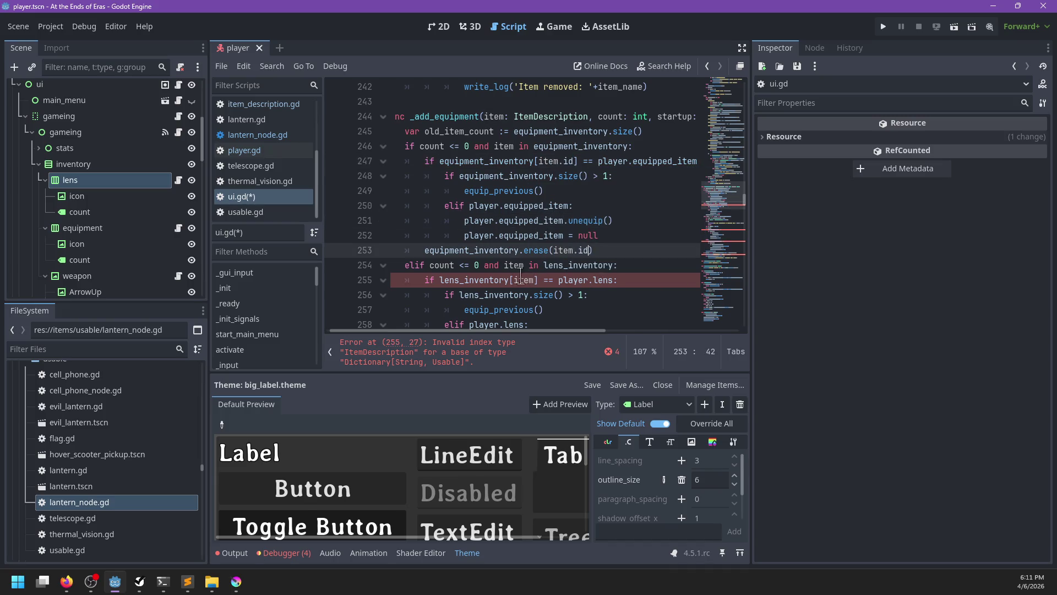
{"action": "left_click", "coordinate": [523, 266]}
{"action": "type", "text": ".id"}
Append .id to item on lines 255, 246, 261, 262 and 263
{"action": "double_click", "coordinate": [523, 280]}
{"action": "key", "text": "Right"}
{"action": "type", "text": ".id"}
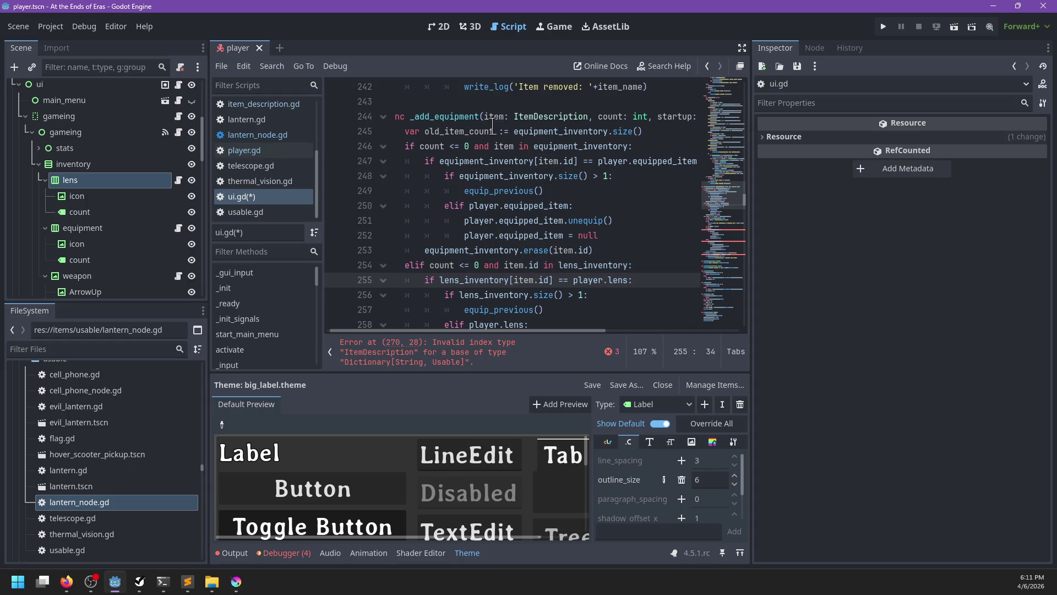
{"action": "double_click", "coordinate": [504, 146]}
{"action": "key", "text": "Right"}
{"action": "type", "text": ".id"}
{"action": "scroll", "coordinate": [518, 196], "scroll_direction": "down", "scroll_amount": 3}
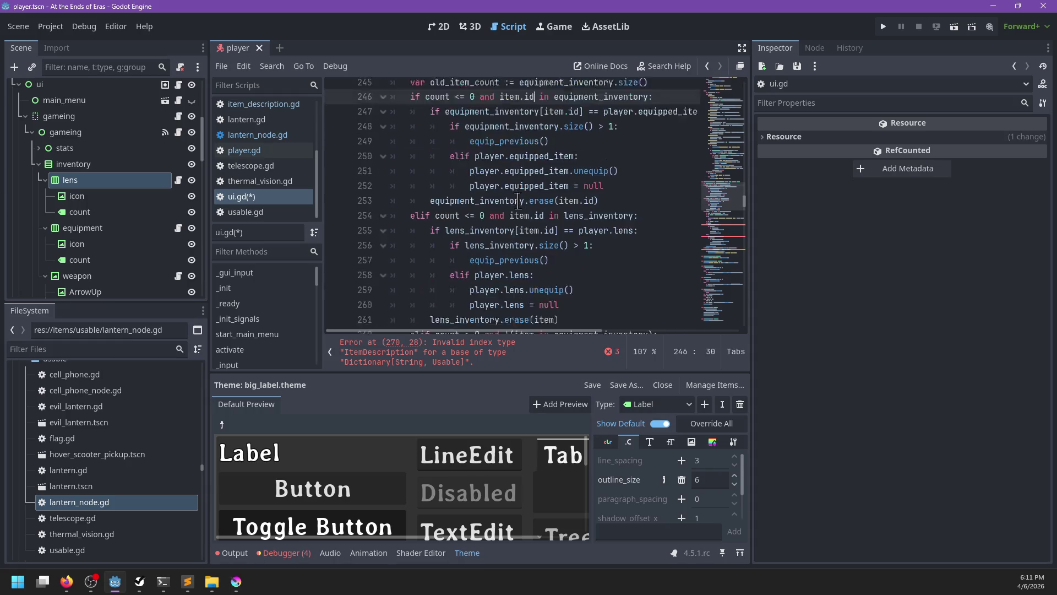
{"action": "double_click", "coordinate": [544, 236]}
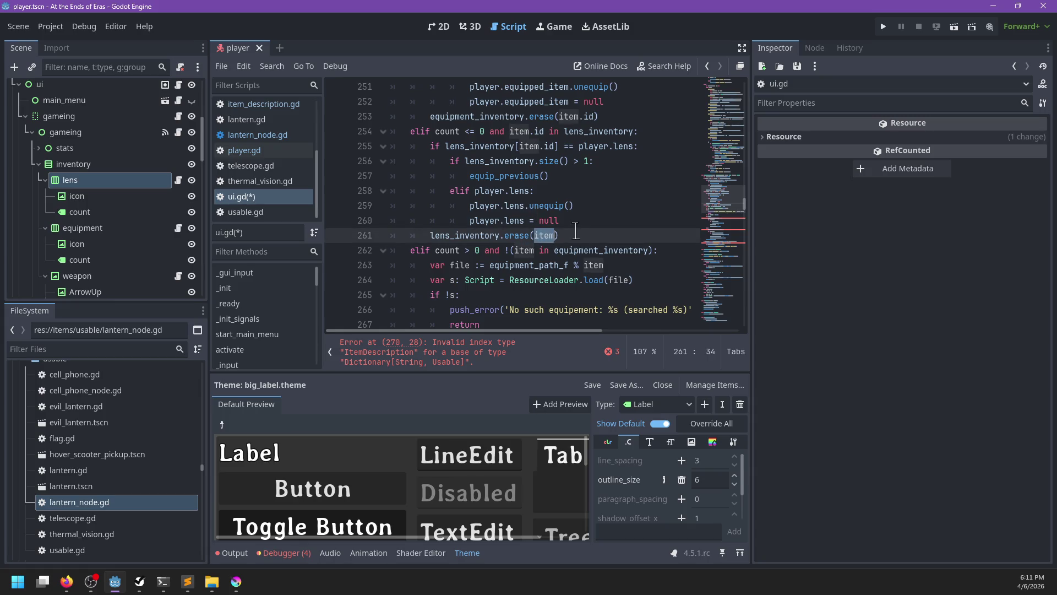
{"action": "key", "text": "Right"}
{"action": "type", "text": ".id"}
{"action": "double_click", "coordinate": [526, 250]}
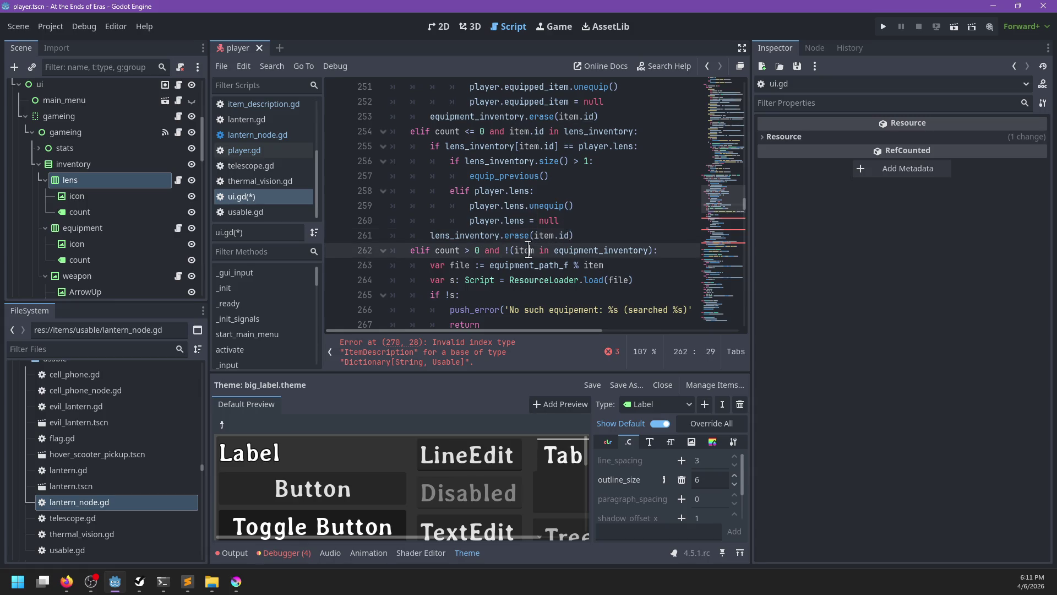
{"action": "key", "text": "ctrl+d"}
{"action": "key", "text": "Right"}
{"action": "type", "text": ".id"}
Key the lens_inventory and equipment_inventory entries on lines 270 and 277 by item.id
{"action": "scroll", "coordinate": [531, 249], "scroll_direction": "down", "scroll_amount": 1}
{"action": "scroll", "coordinate": [531, 249], "scroll_direction": "down", "scroll_amount": 2}
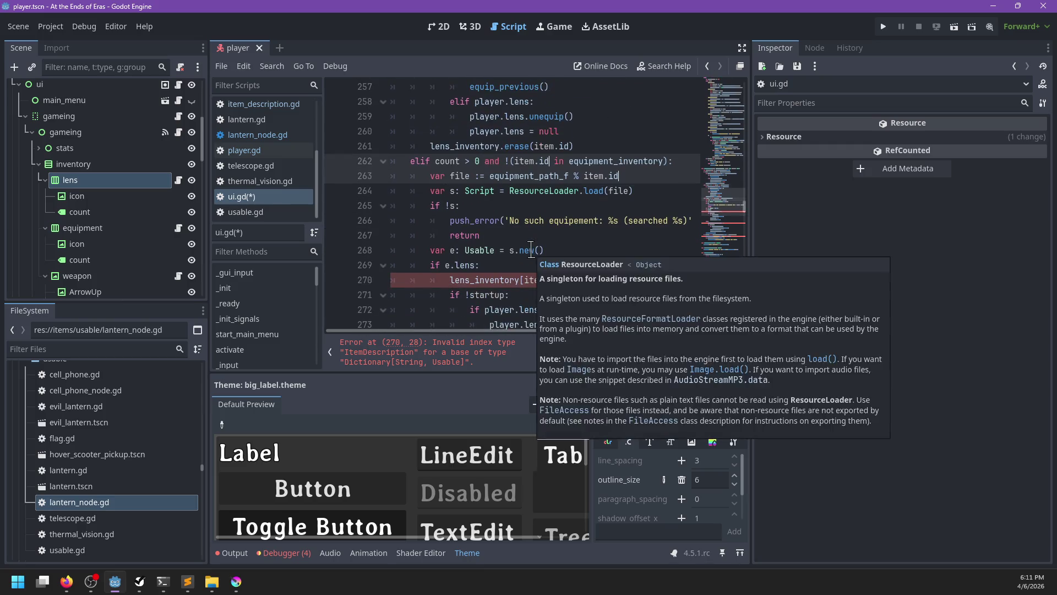
{"action": "double_click", "coordinate": [541, 237]}
{"action": "key", "text": "Right"}
{"action": "type", "text": ".id"}
{"action": "scroll", "coordinate": [542, 244], "scroll_direction": "down", "scroll_amount": 2}
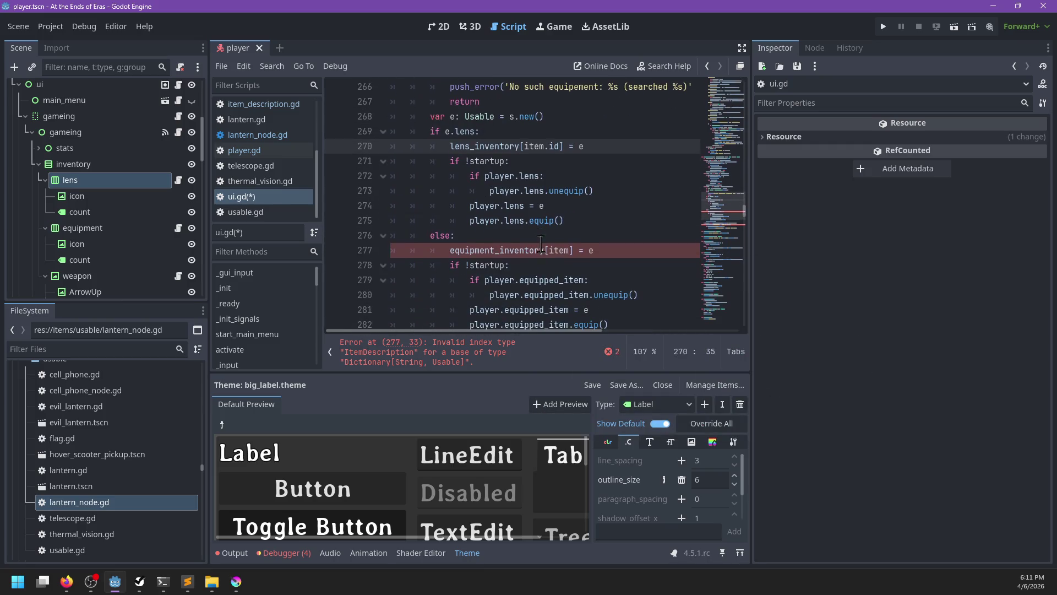
{"action": "double_click", "coordinate": [559, 250]}
{"action": "key", "text": "Right"}
{"action": "type", "text": ".id"}
Use item.full_name in the use prompt on line 285 and save ui.gd
{"action": "scroll", "coordinate": [567, 250], "scroll_direction": "down", "scroll_amount": 3}
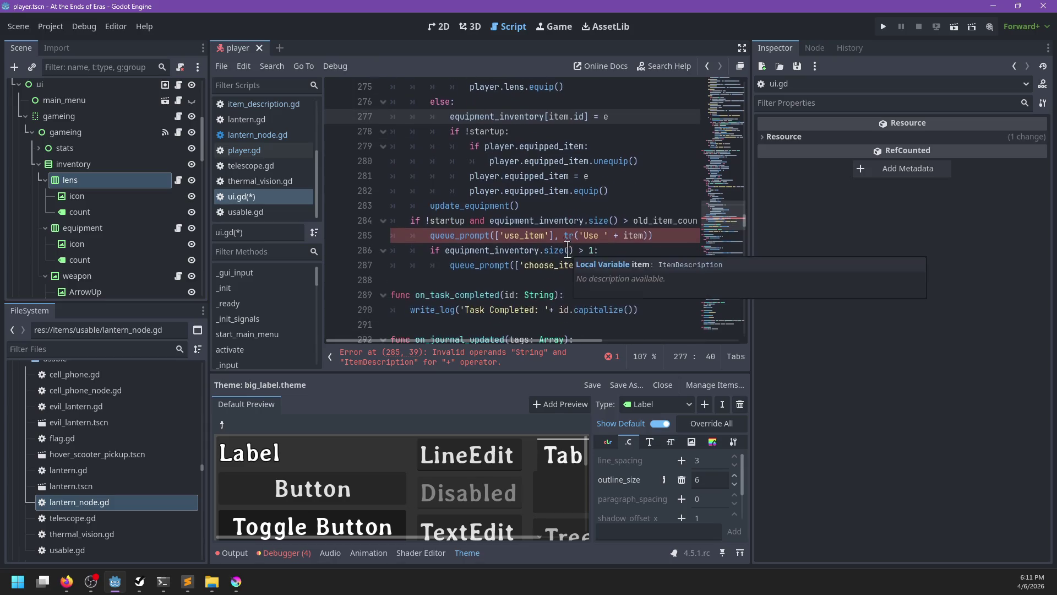
{"action": "double_click", "coordinate": [626, 235]}
{"action": "key", "text": "Right"}
{"action": "type", "text": ".i"}
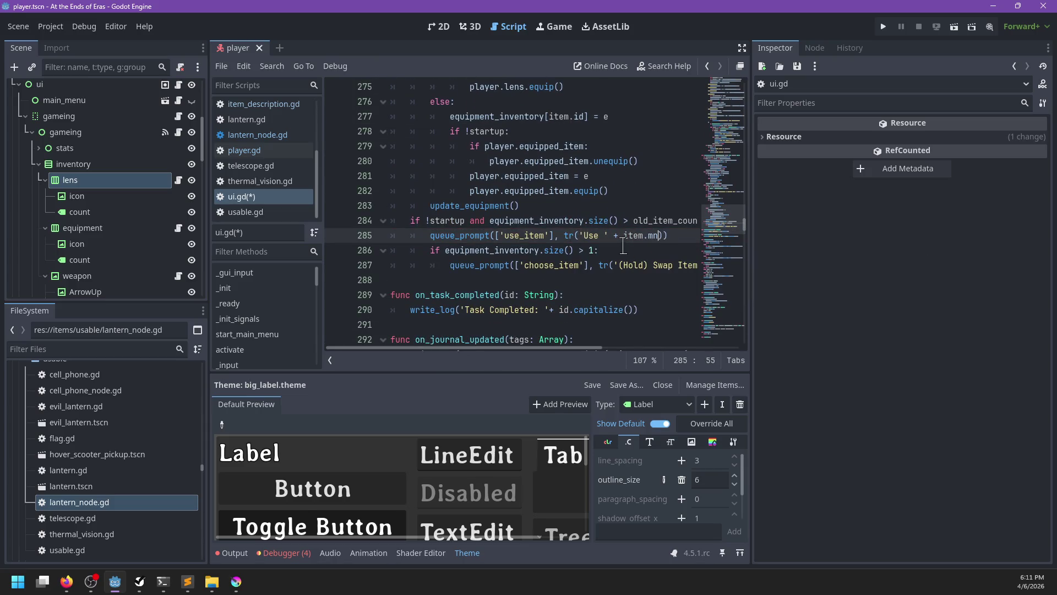
{"action": "key", "text": "BackSpace"}
{"action": "key", "text": "BackSpace"}
{"action": "type", "text": "na"}
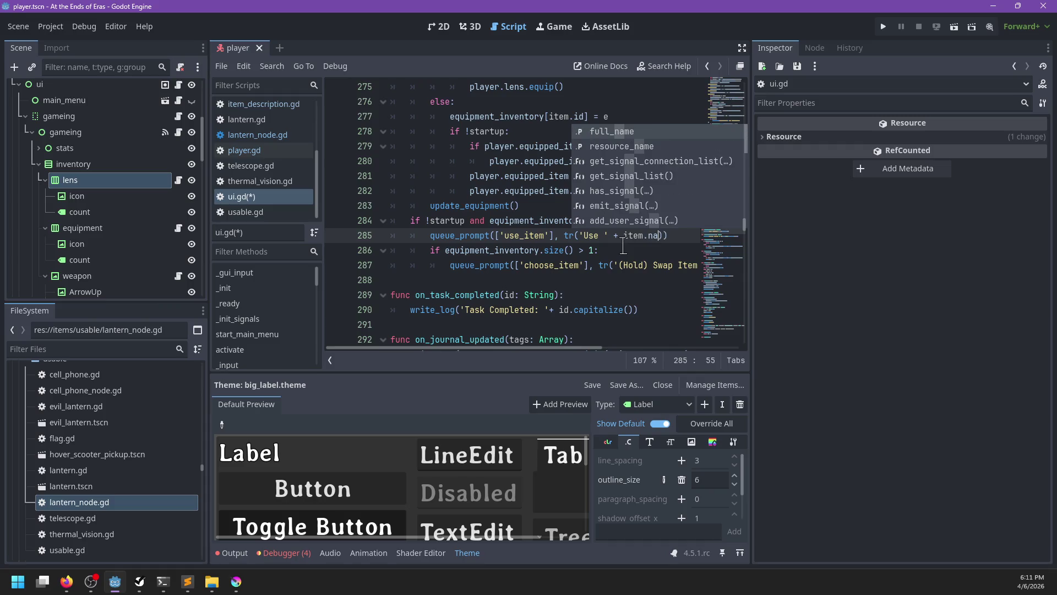
{"action": "key", "text": "Return"}
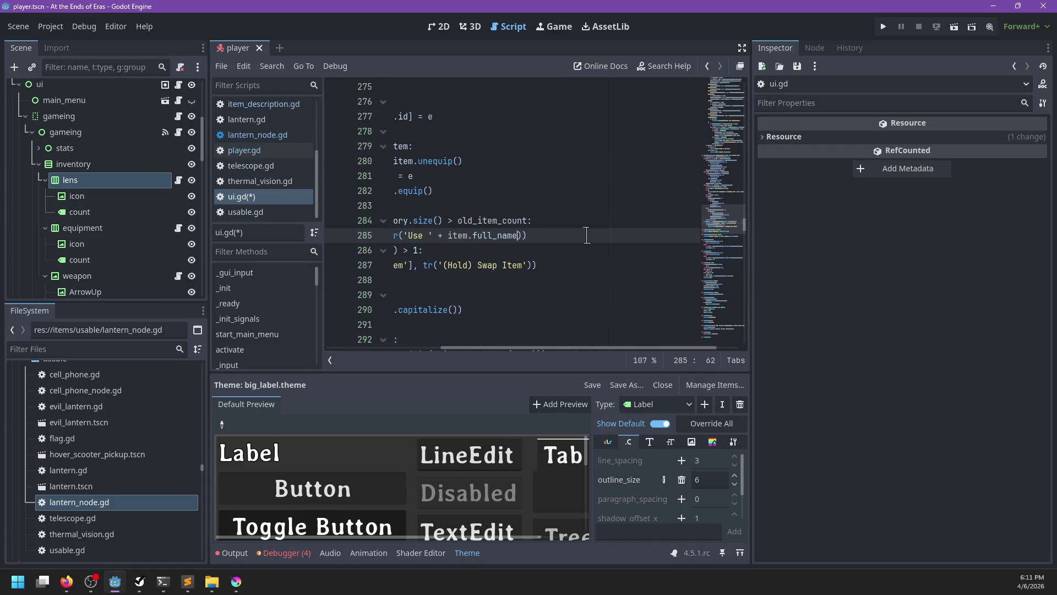
{"action": "key", "text": "ctrl+s"}
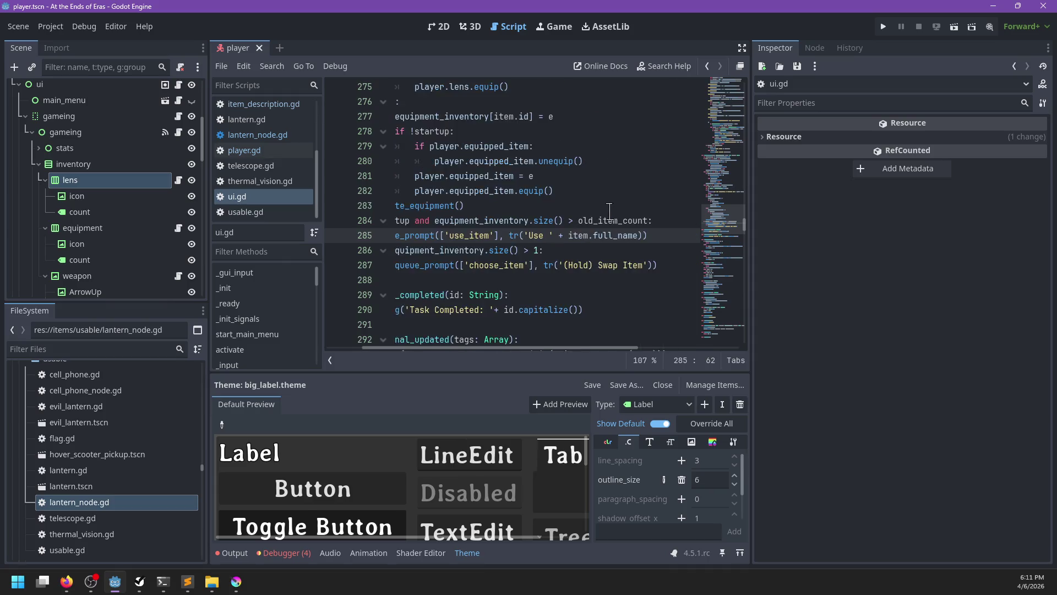
Delete the selected prompt lines, then undo the deletion and the latest change
{"action": "mouse_move", "coordinate": [607, 214]}
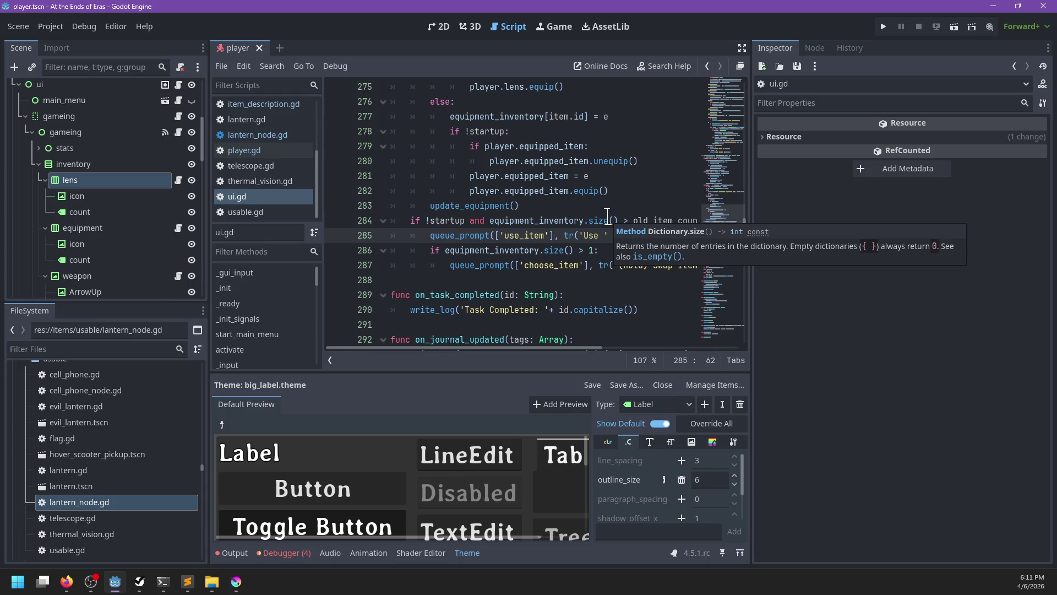
{"action": "left_click_drag", "start_coordinate": [675, 264], "coordinate": [634, 206]}
{"action": "key", "text": "Delete"}
{"action": "key", "text": "ctrl+z"}
{"action": "key", "text": "ctrl+z"}
{"action": "key", "text": "ctrl+z"}
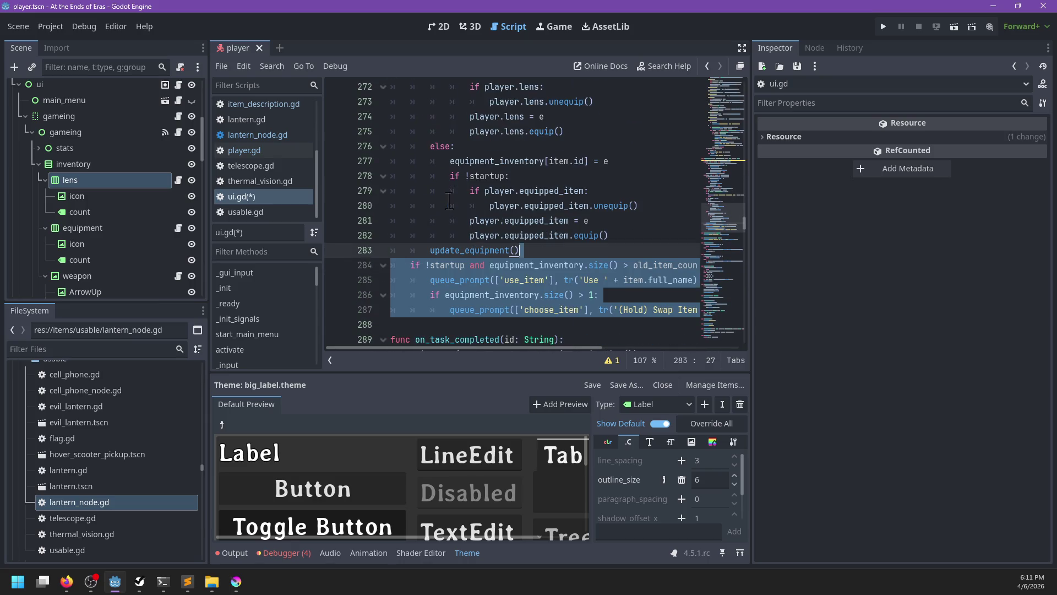
{"action": "key", "text": "ctrl+z"}
{"action": "scroll", "coordinate": [684, 205], "scroll_direction": "up", "scroll_amount": 12}
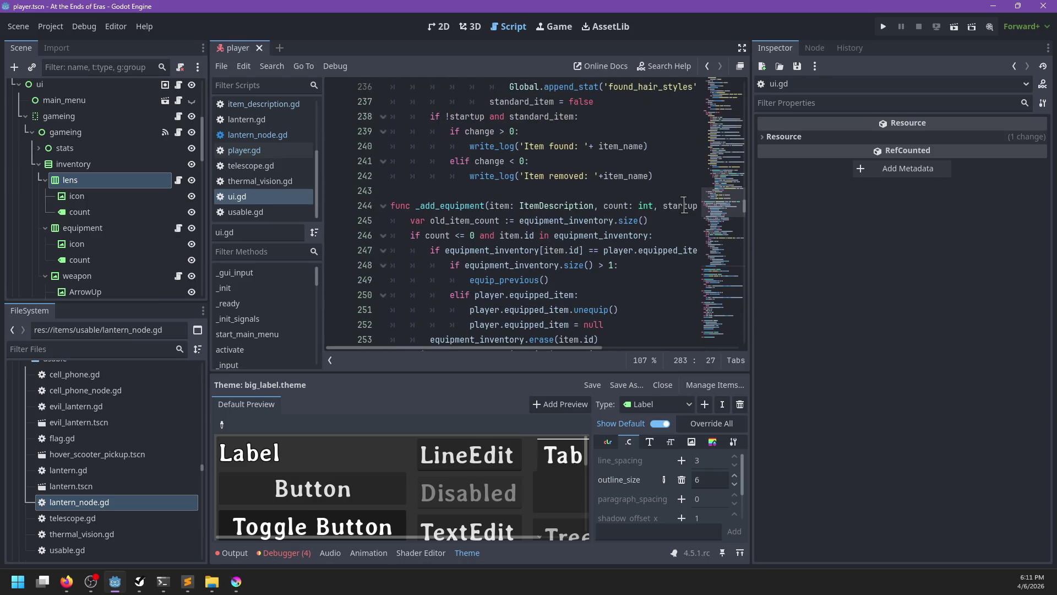
Delete the old_item_count line and the startup parameter from the _add_equipment signature
{"action": "left_click", "coordinate": [684, 205]}
{"action": "scroll", "coordinate": [595, 265], "scroll_direction": "right", "scroll_amount": 3}
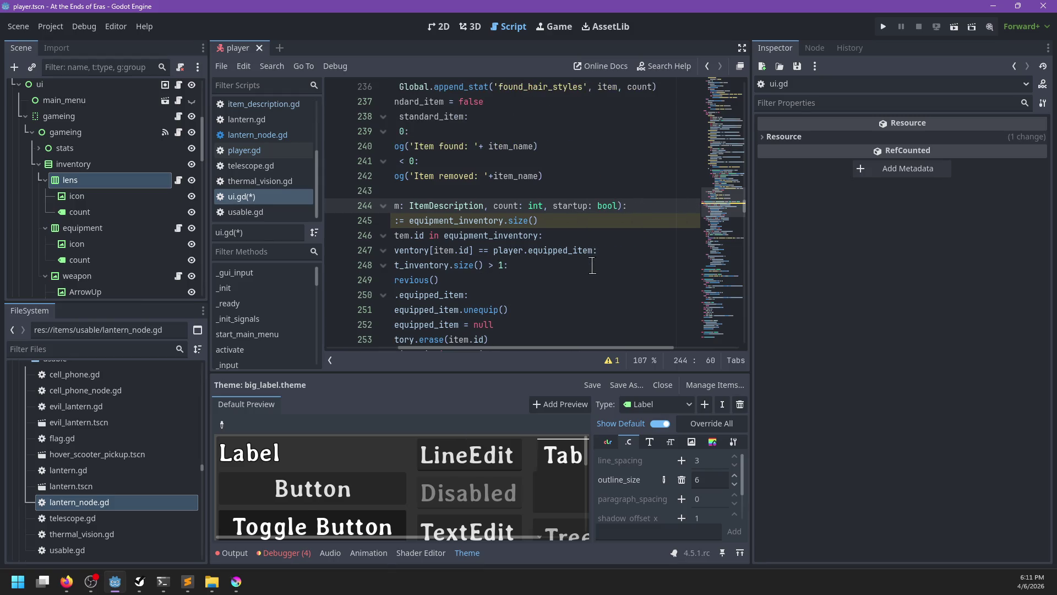
{"action": "key", "text": "Down"}
{"action": "key", "text": "shift+Home"}
{"action": "key", "text": "shift+Home"}
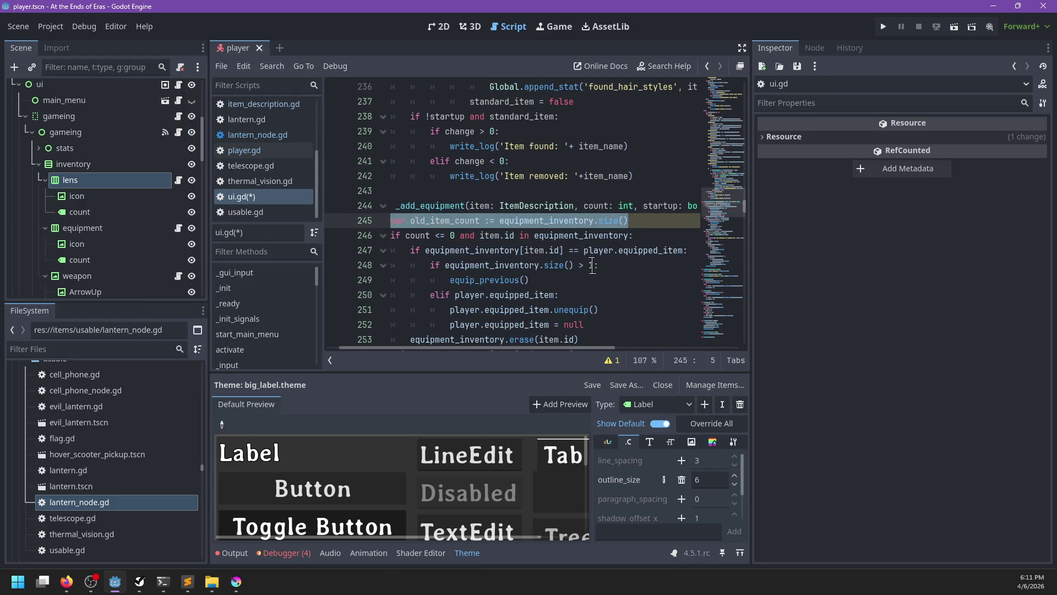
{"action": "key", "text": "BackSpace"}
{"action": "key", "text": "BackSpace"}
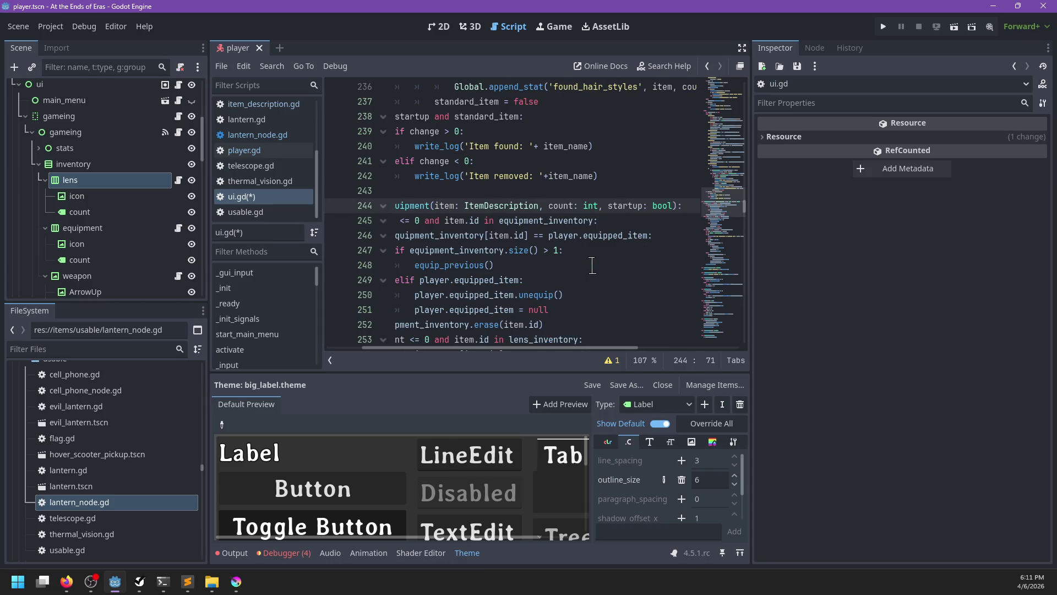
{"action": "key", "text": "ctrl+shift+Left"}
{"action": "key", "text": "ctrl+shift+Left"}
{"action": "key", "text": "ctrl+shift+Left"}
{"action": "key", "text": "BackSpace"}
Undo both deletions to restore the startup parameter and the old_item_count declaration
{"action": "scroll", "coordinate": [605, 270], "scroll_direction": "down", "scroll_amount": 8}
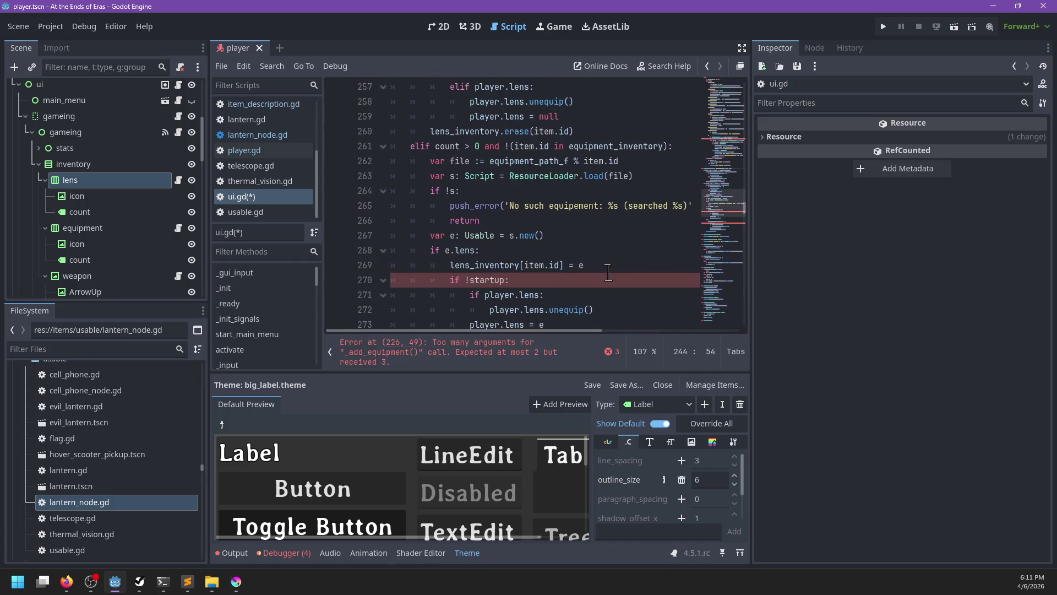
{"action": "scroll", "coordinate": [608, 274], "scroll_direction": "down", "scroll_amount": 2}
{"action": "scroll", "coordinate": [609, 278], "scroll_direction": "down", "scroll_amount": 1}
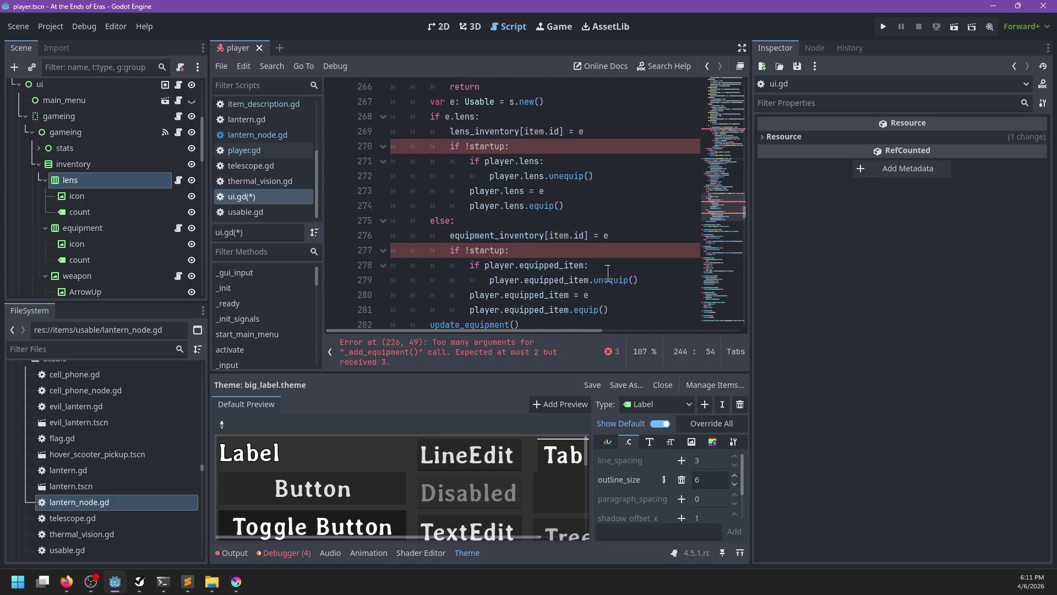
{"action": "key", "text": "ctrl+z"}
{"action": "key", "text": "ctrl+z"}
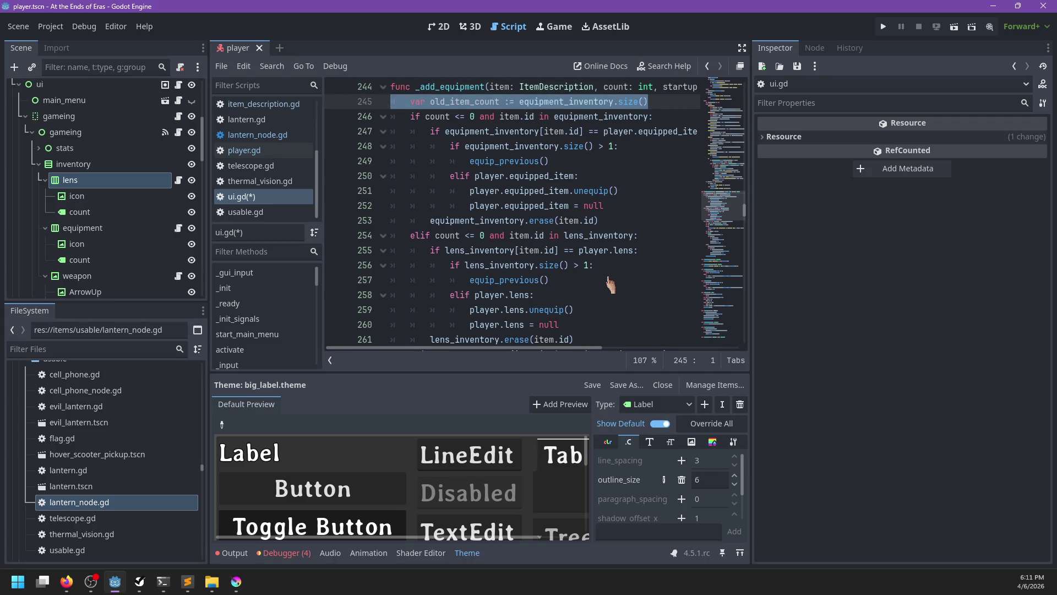
{"action": "key", "text": "ctrl+z"}
{"action": "key", "text": "ctrl+z"}
{"action": "left_click", "coordinate": [556, 250]}
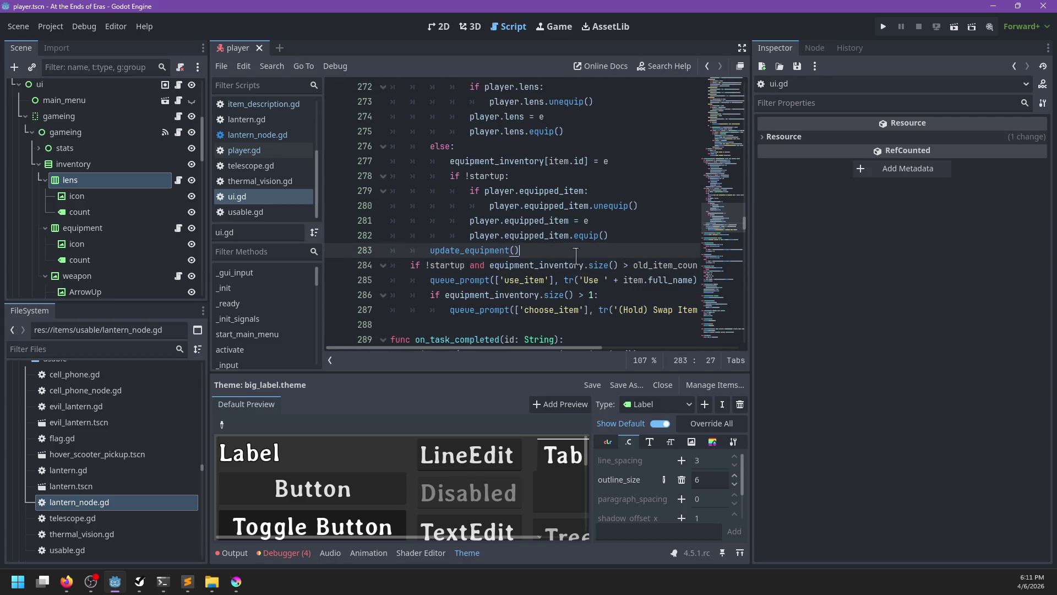
{"action": "scroll", "coordinate": [576, 256], "scroll_direction": "up", "scroll_amount": 20}
{"action": "scroll", "coordinate": [573, 256], "scroll_direction": "up", "scroll_amount": 20}
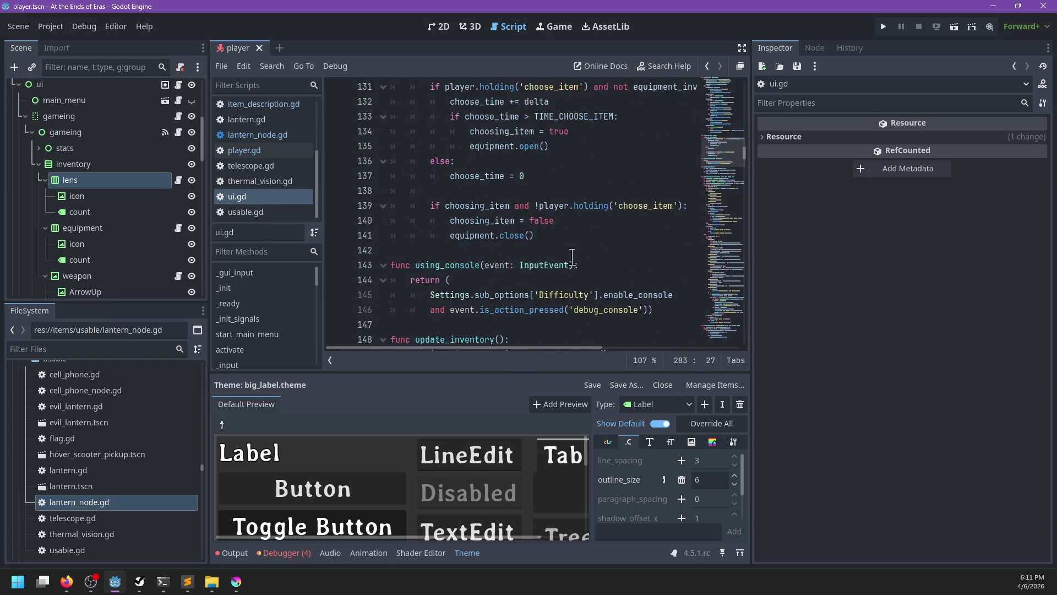
{"action": "scroll", "coordinate": [573, 257], "scroll_direction": "down", "scroll_amount": 6}
{"action": "scroll", "coordinate": [572, 256], "scroll_direction": "down", "scroll_amount": 4}
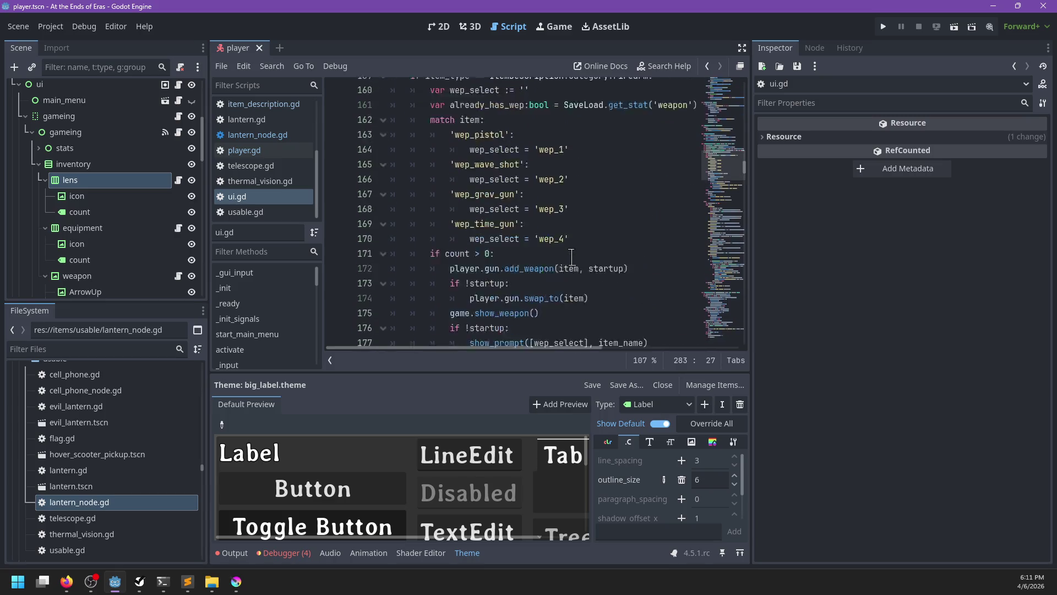
{"action": "scroll", "coordinate": [572, 256], "scroll_direction": "up", "scroll_amount": 4}
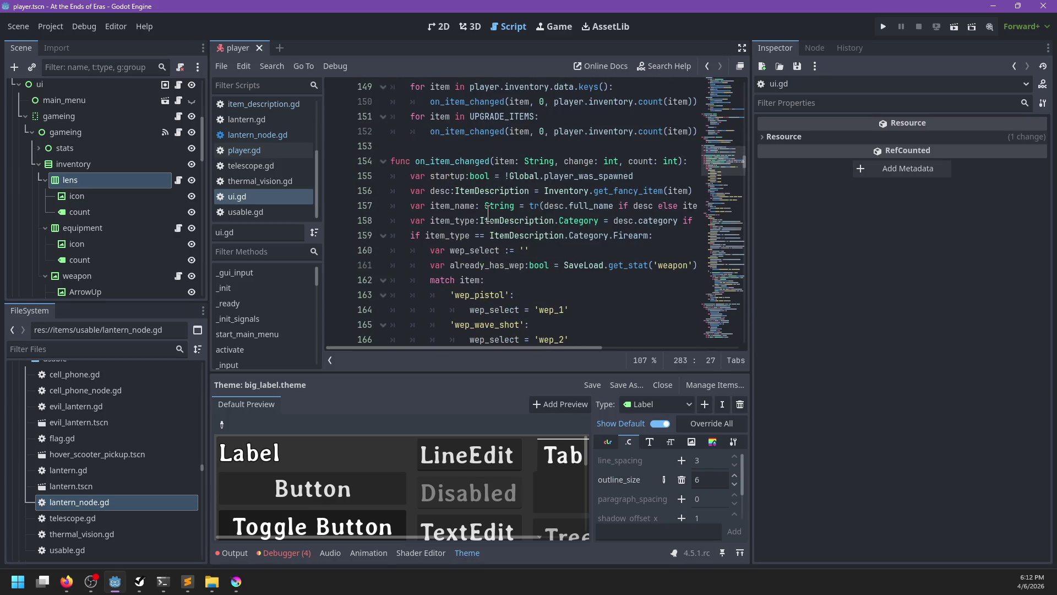
Start a find-bar search for the old item count variable
{"action": "key", "text": "ctrl+f"}
{"action": "type", "text": "olds"}
{"action": "key", "text": "BackSpace"}
{"action": "key", "text": "BackSpace"}
{"action": "key", "text": "BackSpace"}
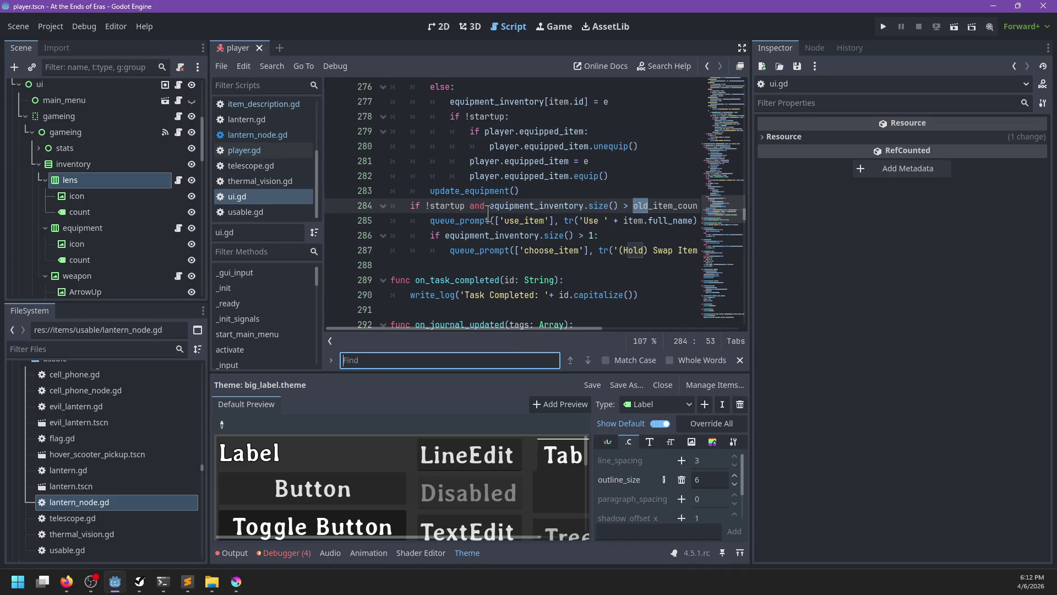
Replace the old_item_count size comparison in the prompt condition with new_items
{"action": "type", "text": "_item_count"}
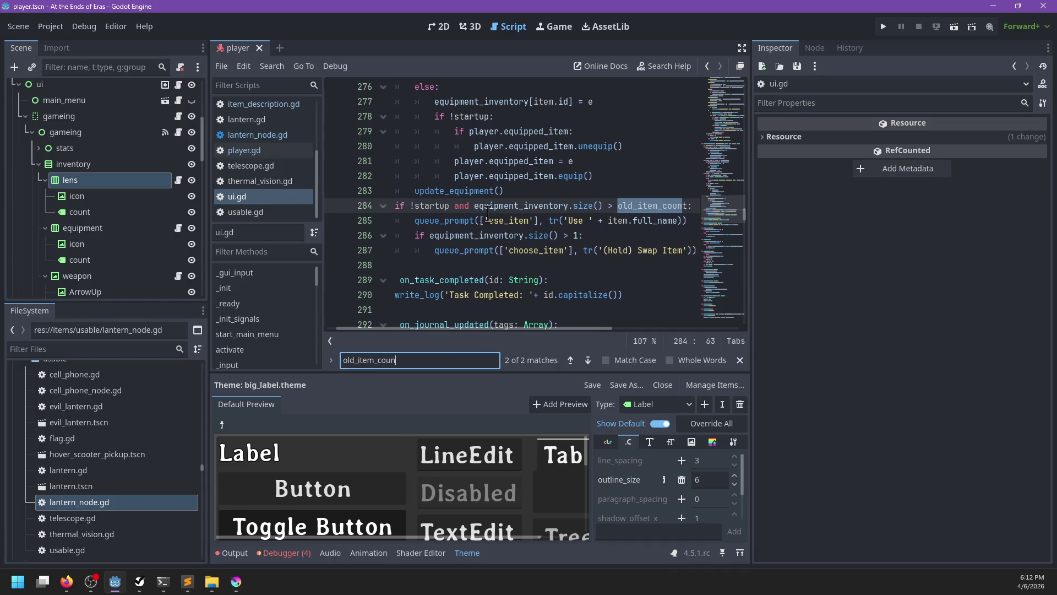
{"action": "key", "text": "Escape"}
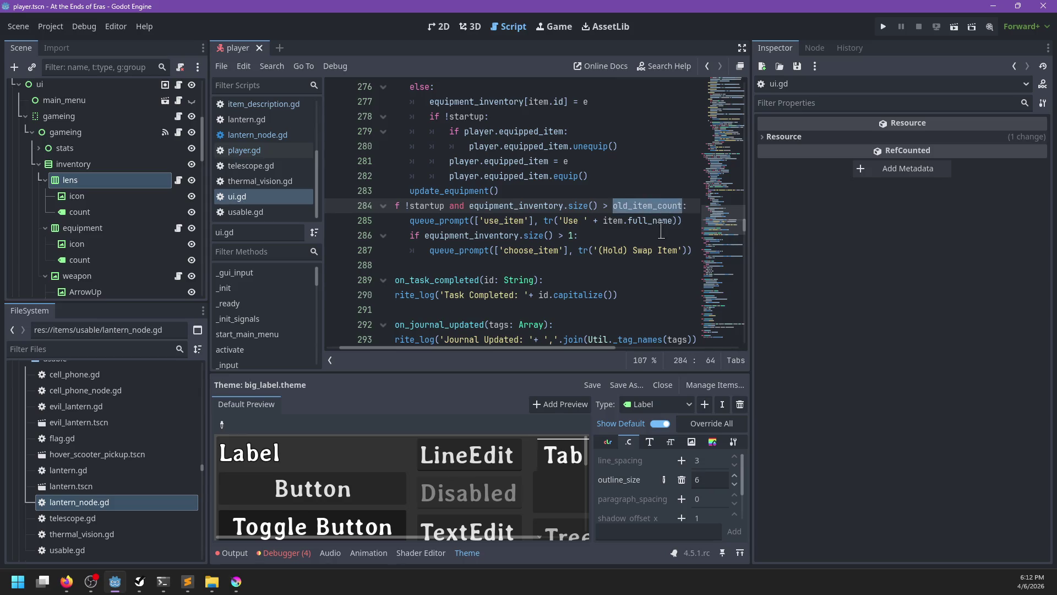
{"action": "key", "text": "BackSpace"}
{"action": "key", "text": "ctrl+BackSpace"}
{"action": "key", "text": "ctrl+BackSpace"}
{"action": "key", "text": "ctrl+BackSpace"}
{"action": "key", "text": "BackSpace"}
{"action": "type", "text": "changed"}
{"action": "type", "text": "_items:"}
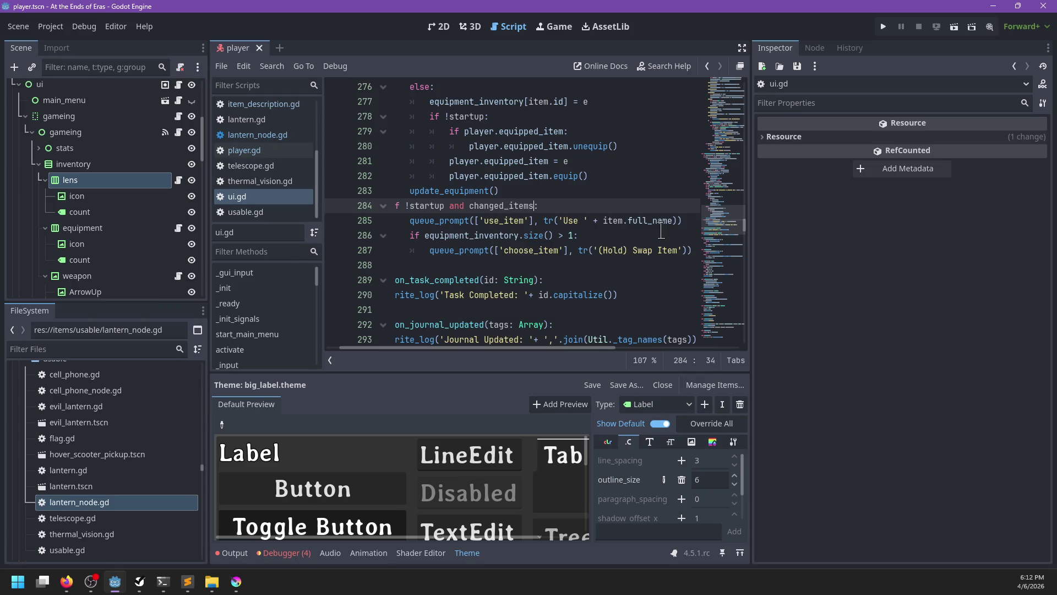
{"action": "key", "text": "ctrl+BackSpace"}
{"action": "type", "text": "items"}
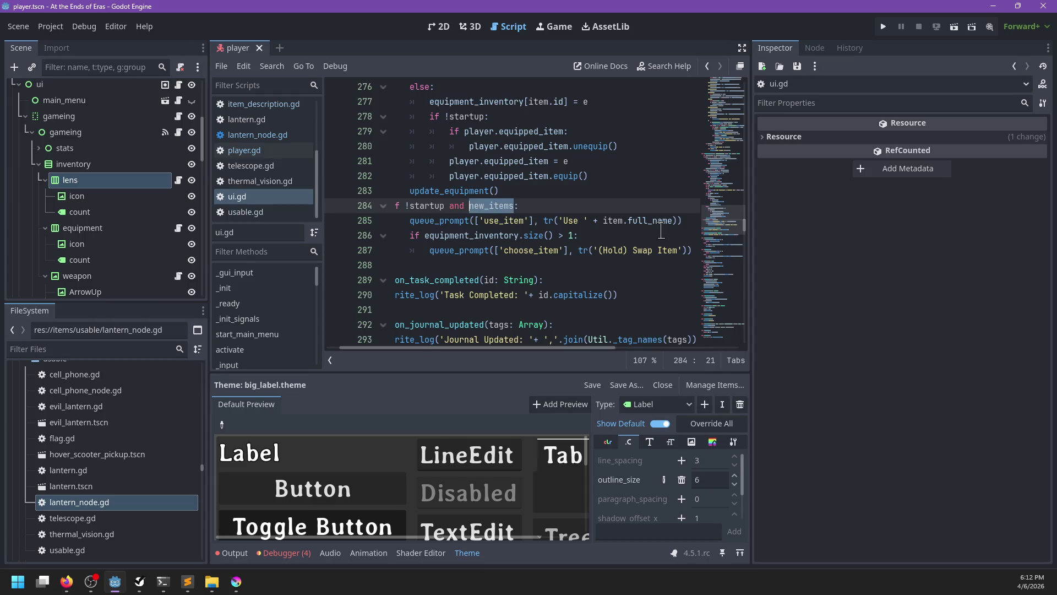
Declare the flag as new_items := false, replacing the selected declaration text
{"action": "left_click", "coordinate": [419, 356]}
{"action": "scroll", "coordinate": [521, 187], "scroll_direction": "up", "scroll_amount": 10}
{"action": "scroll", "coordinate": [521, 187], "scroll_direction": "up", "scroll_amount": 4}
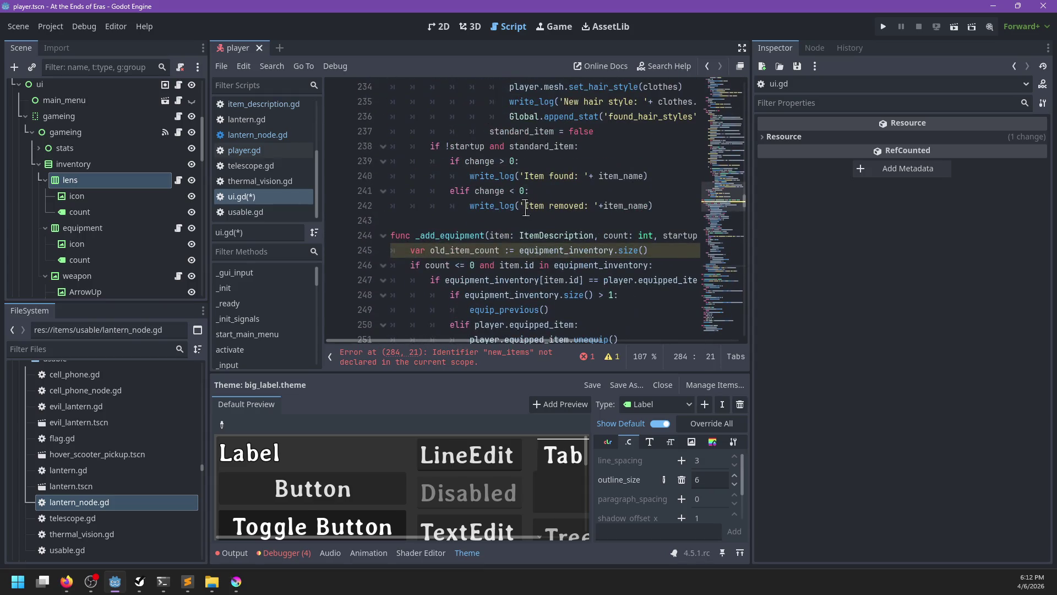
{"action": "left_click_drag", "start_coordinate": [649, 250], "coordinate": [432, 252]}
{"action": "type", "text": "new_items "}
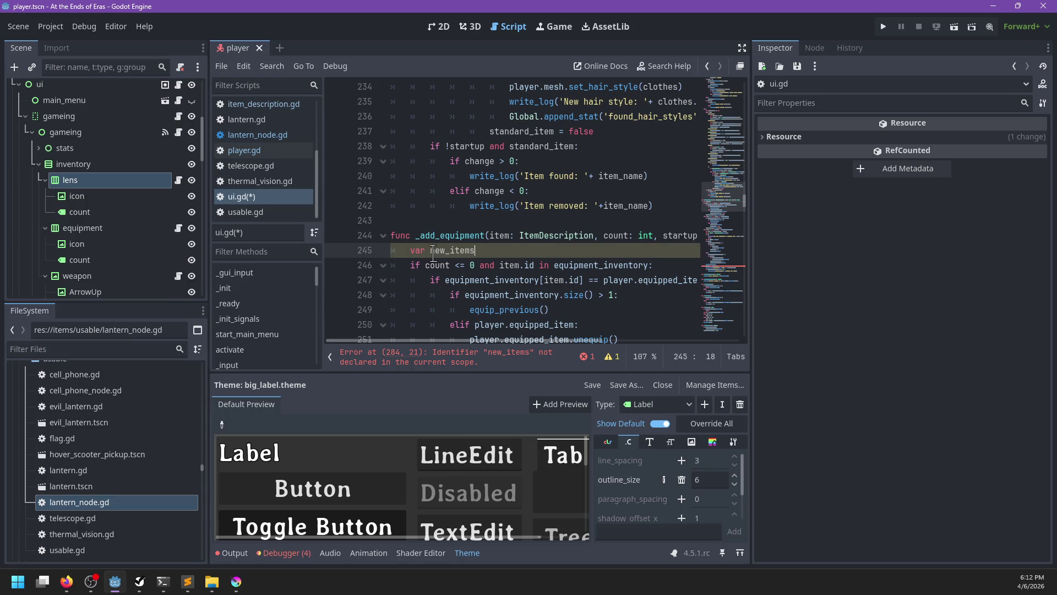
{"action": "type", "text": ":= false"}
Add a 'changed = true' line after the lens equip call
{"action": "scroll", "coordinate": [538, 209], "scroll_direction": "down", "scroll_amount": 3}
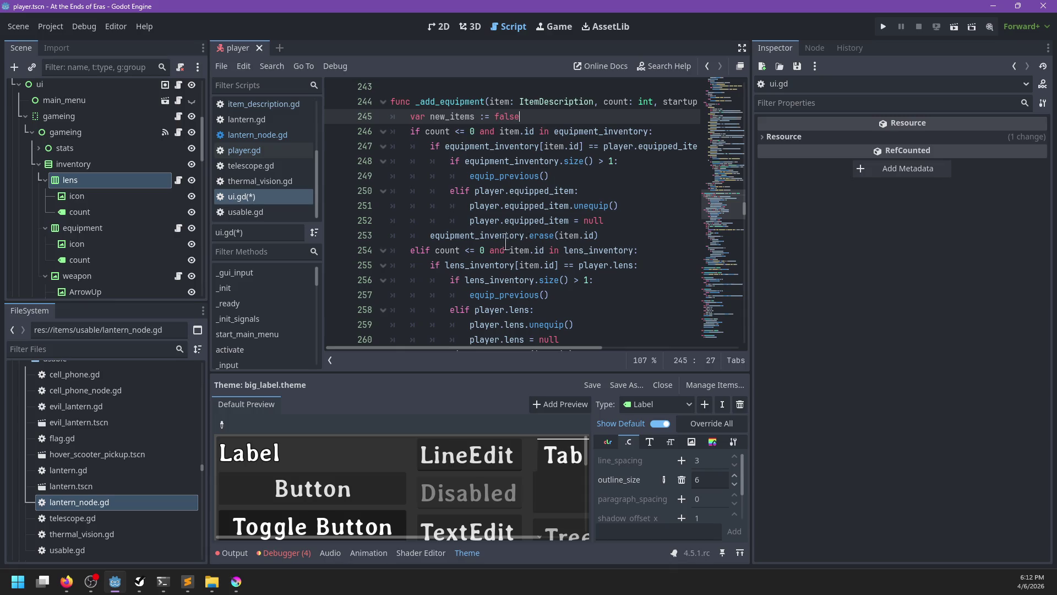
{"action": "scroll", "coordinate": [557, 242], "scroll_direction": "down", "scroll_amount": 1}
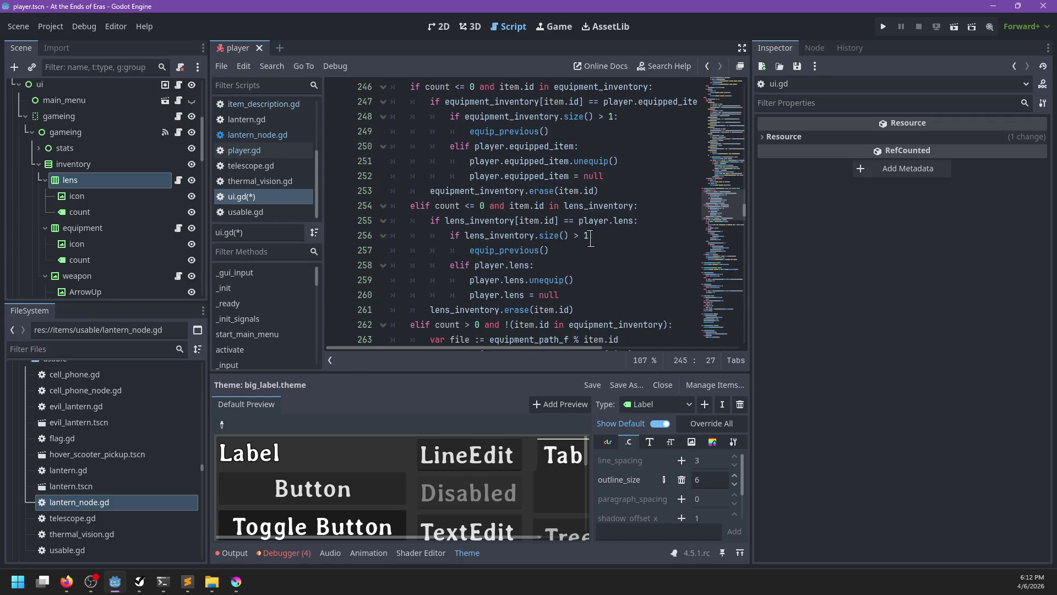
{"action": "scroll", "coordinate": [591, 240], "scroll_direction": "down", "scroll_amount": 2}
{"action": "scroll", "coordinate": [603, 220], "scroll_direction": "down", "scroll_amount": 1}
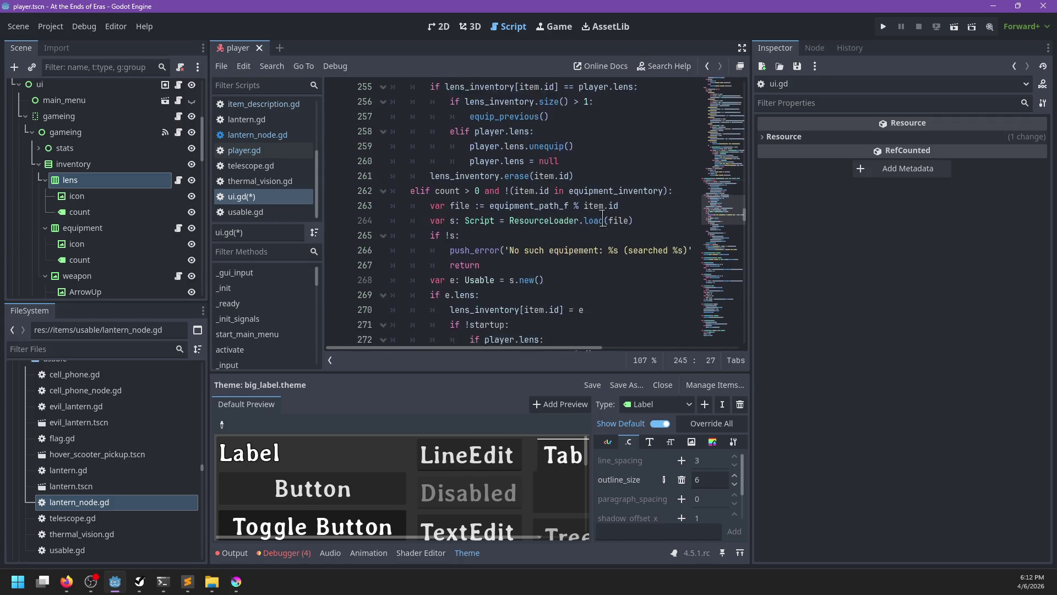
{"action": "scroll", "coordinate": [603, 220], "scroll_direction": "down", "scroll_amount": 4}
{"action": "left_click", "coordinate": [585, 206]}
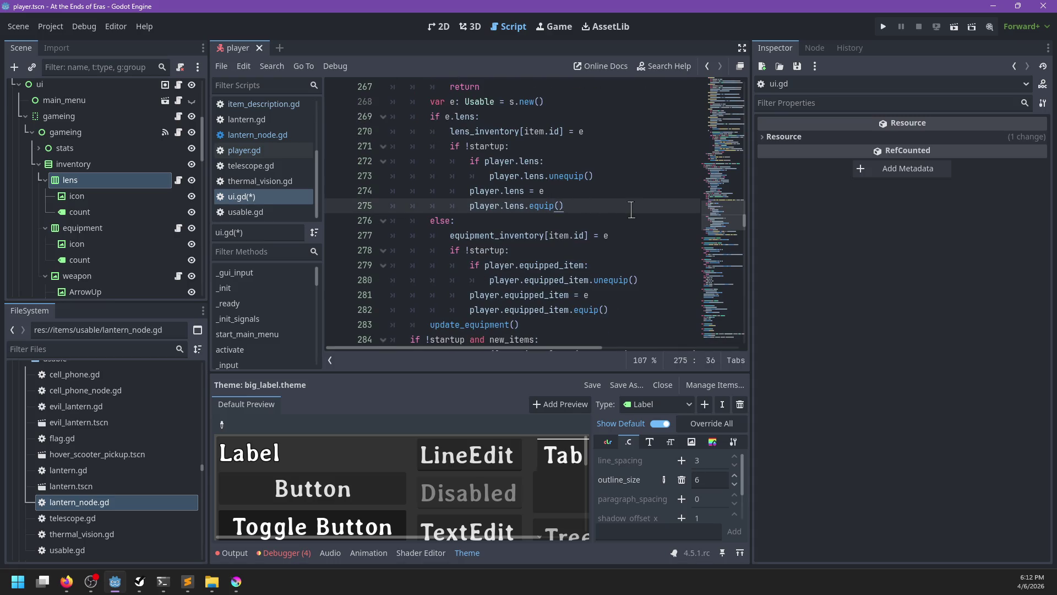
{"action": "key", "text": "Return"}
{"action": "type", "text": "changed = true"}
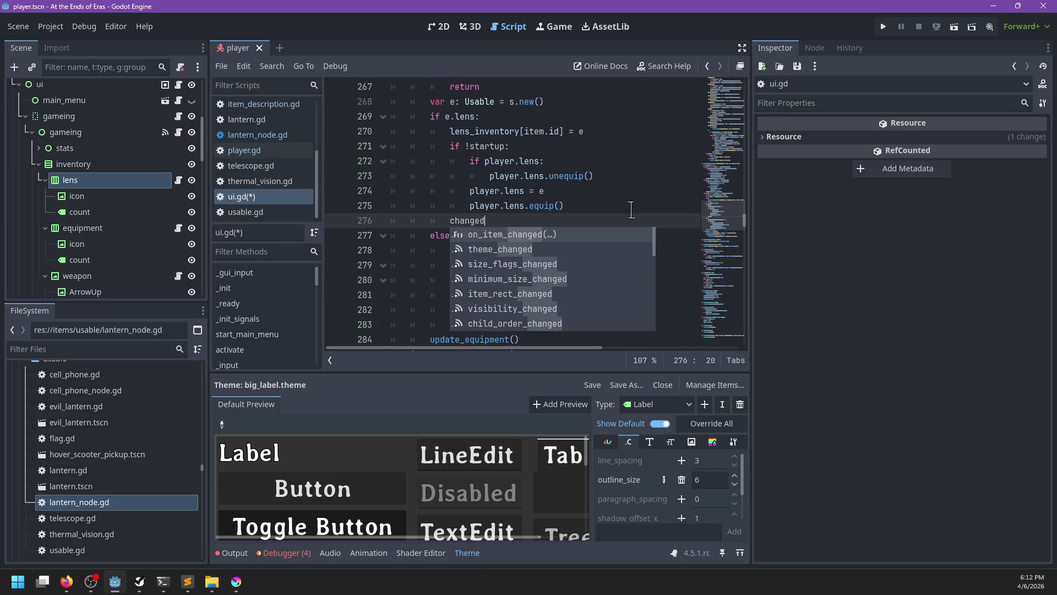
Rename changed to new_items on line 276 and select the new_items = true statement
{"action": "scroll", "coordinate": [628, 212], "scroll_direction": "down", "scroll_amount": 1}
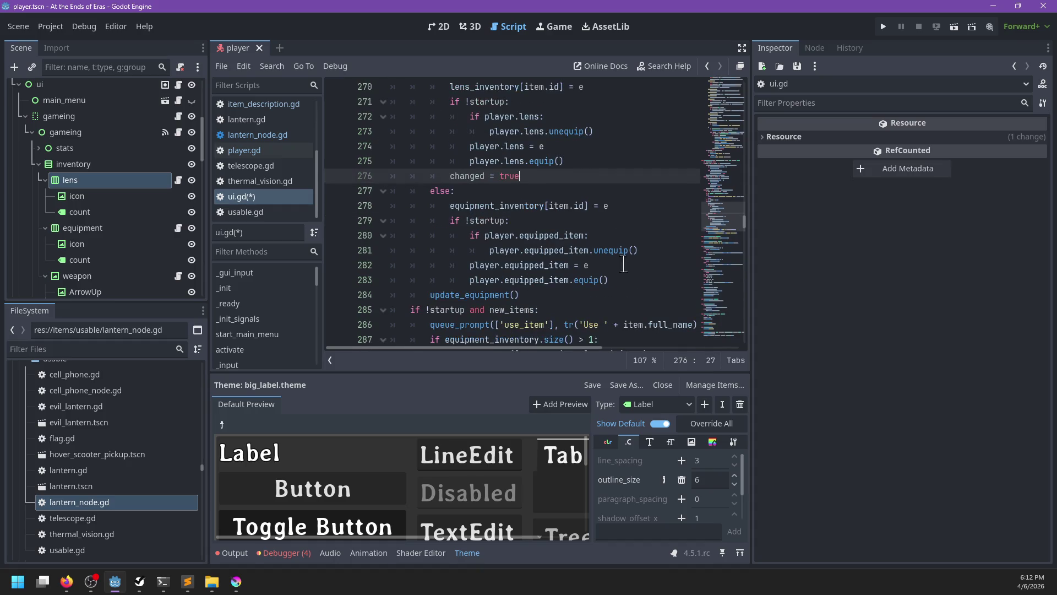
{"action": "left_click", "coordinate": [629, 281]}
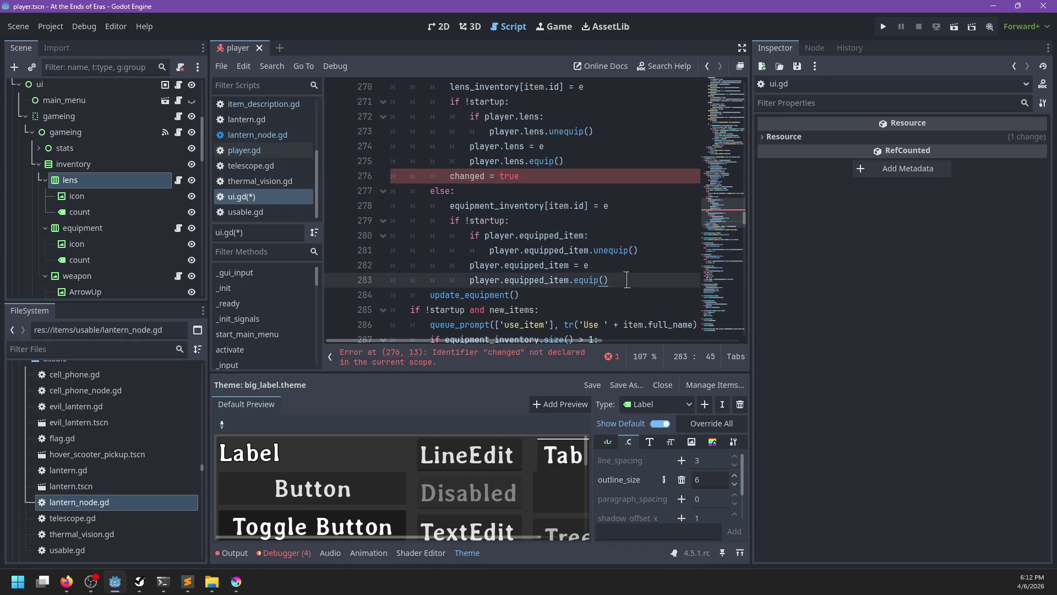
{"action": "scroll", "coordinate": [485, 198], "scroll_direction": "up", "scroll_amount": 10}
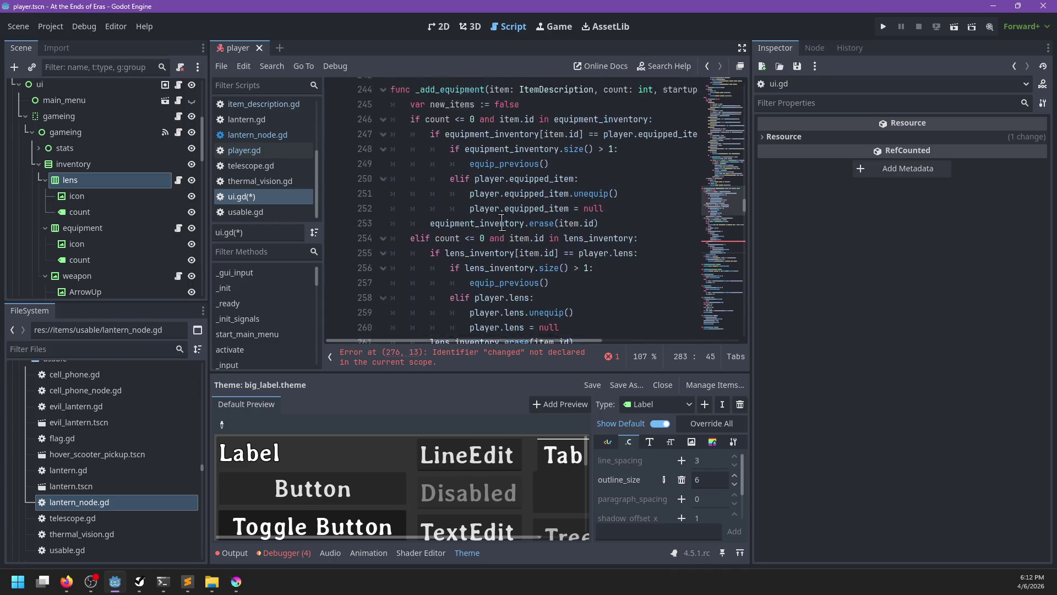
{"action": "scroll", "coordinate": [502, 225], "scroll_direction": "down", "scroll_amount": 5}
{"action": "scroll", "coordinate": [502, 225], "scroll_direction": "down", "scroll_amount": 7}
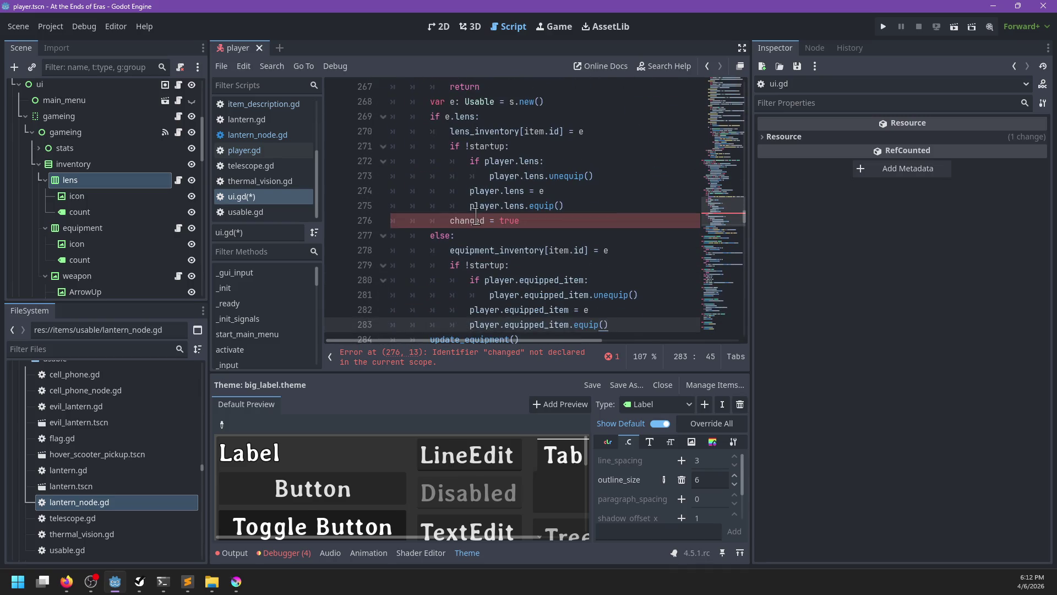
{"action": "double_click", "coordinate": [476, 220]}
{"action": "type", "text": "new_items"}
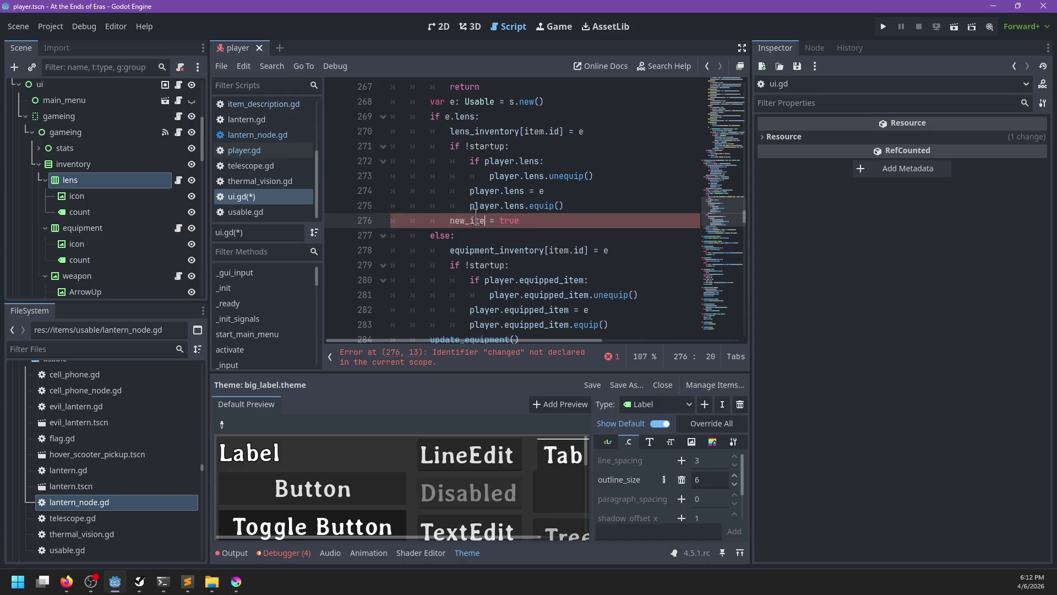
{"action": "key", "text": "End"}
{"action": "key", "text": "shift+Home"}
{"action": "key", "text": "ctrl+c"}
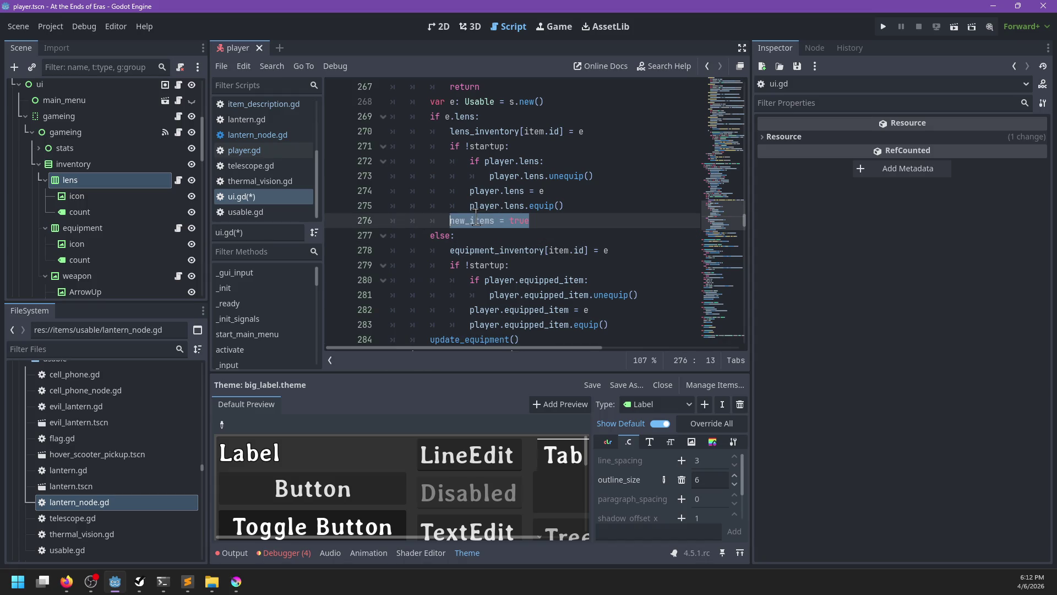
Paste new_items = true into the equipment branch, save ui.gd and run the game
{"action": "scroll", "coordinate": [545, 237], "scroll_direction": "down", "scroll_amount": 1}
{"action": "left_click", "coordinate": [618, 280]}
{"action": "key", "text": "Return"}
{"action": "key", "text": "BackSpace"}
{"action": "key", "text": "ctrl+v"}
{"action": "scroll", "coordinate": [603, 265], "scroll_direction": "down", "scroll_amount": 3}
{"action": "key", "text": "ctrl+s"}
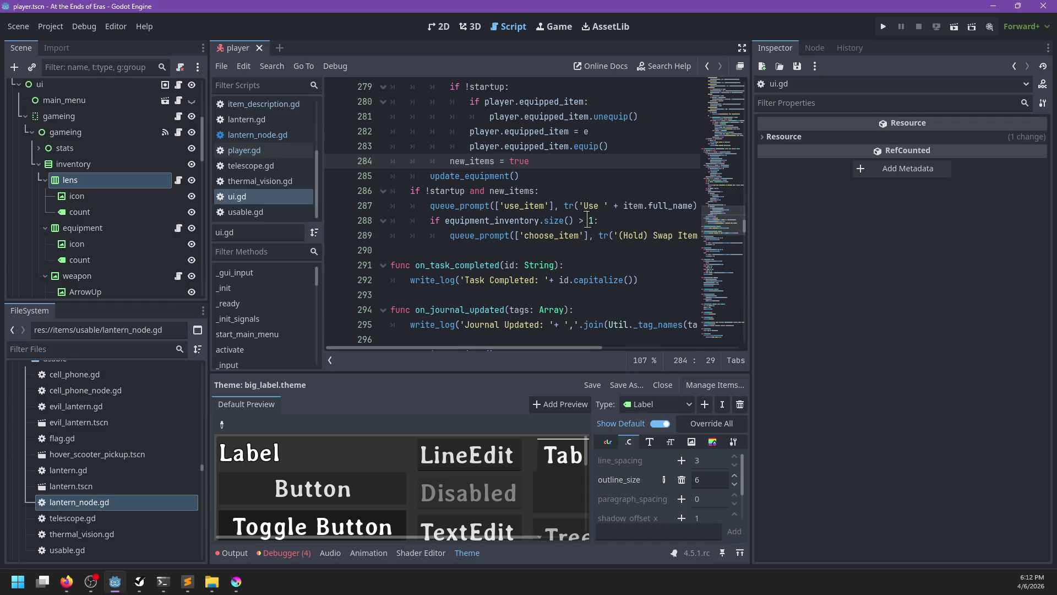
{"action": "key", "text": "F5"}
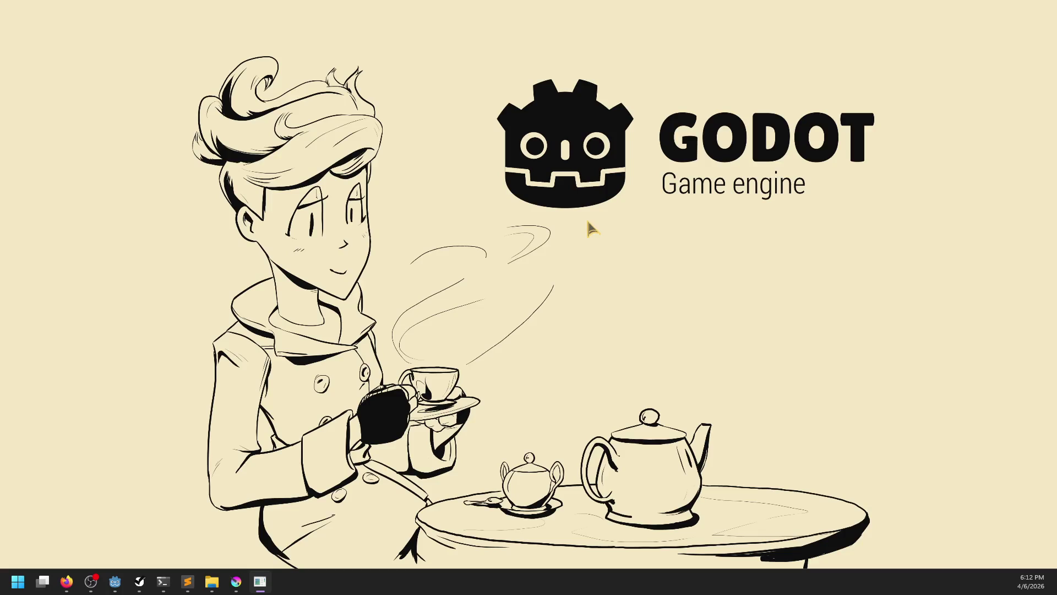
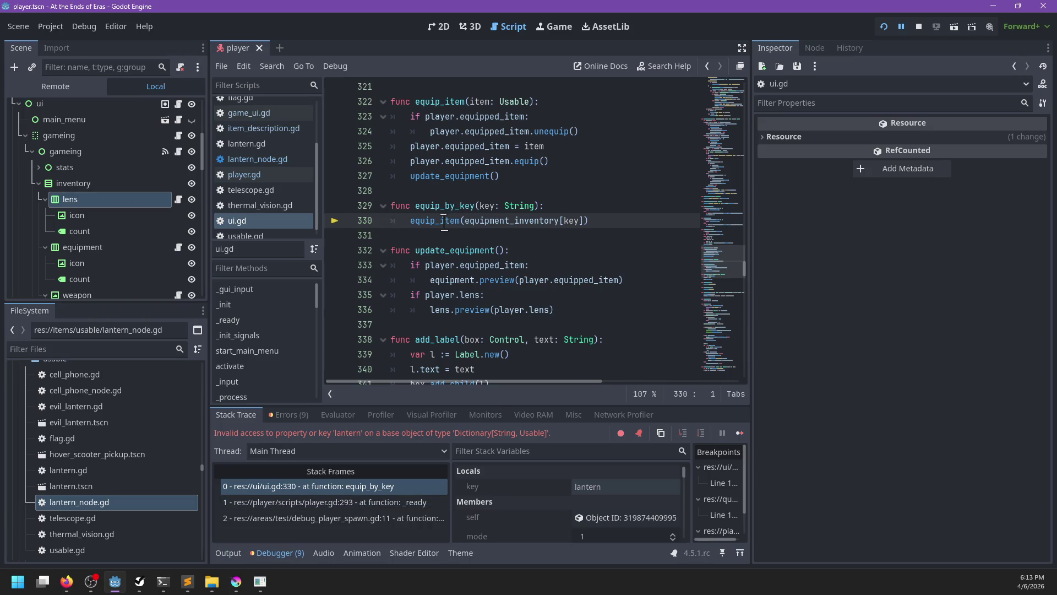
Add an 'if key not in equipment_inventory:' check at the top of equip_by_key
{"action": "mouse_move", "coordinate": [444, 226]}
{"action": "mouse_move", "coordinate": [527, 220]}
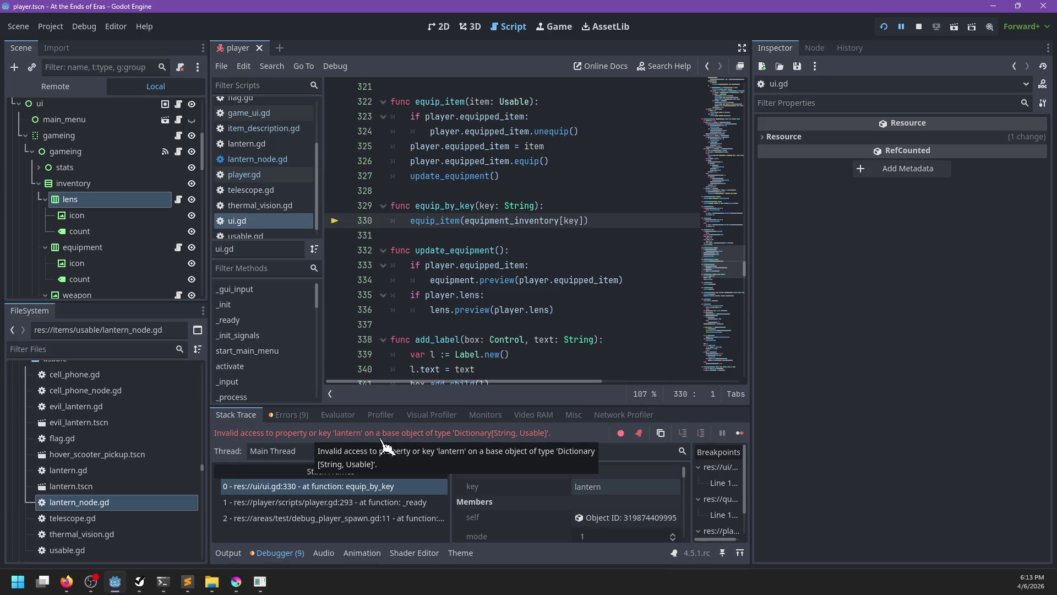
{"action": "left_click", "coordinate": [578, 199]}
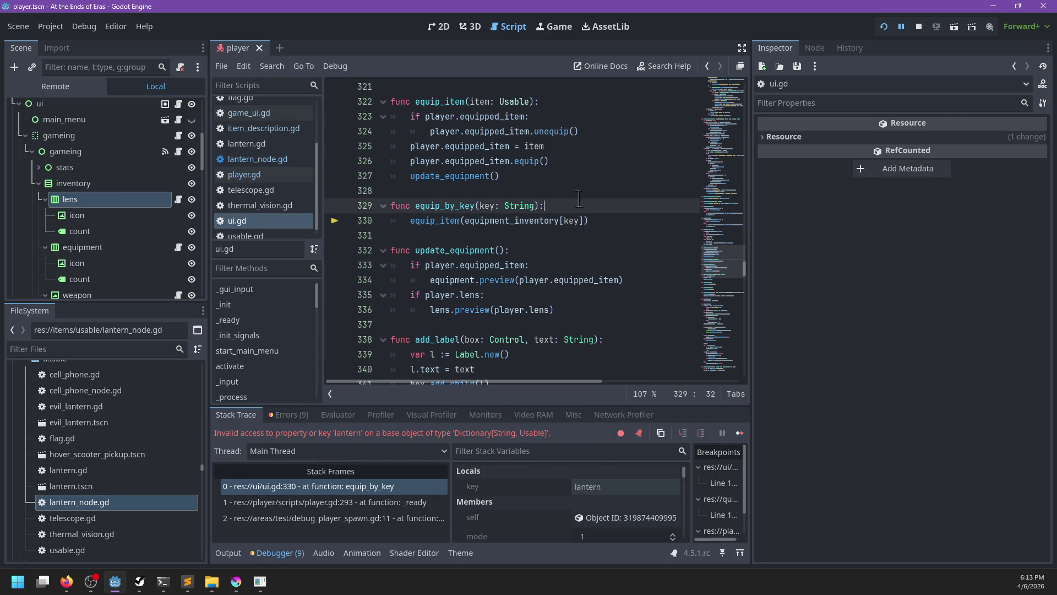
{"action": "key", "text": "Return"}
{"action": "type", "text": "if k"}
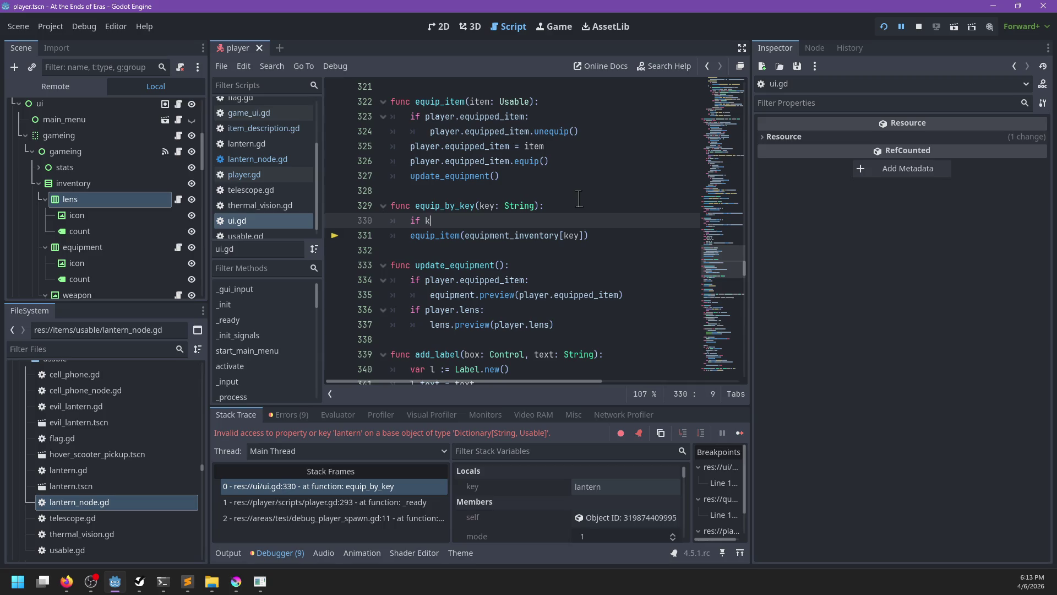
{"action": "type", "text": "ey not in "}
{"action": "type", "text": "equi"}
{"action": "key", "text": "Return"}
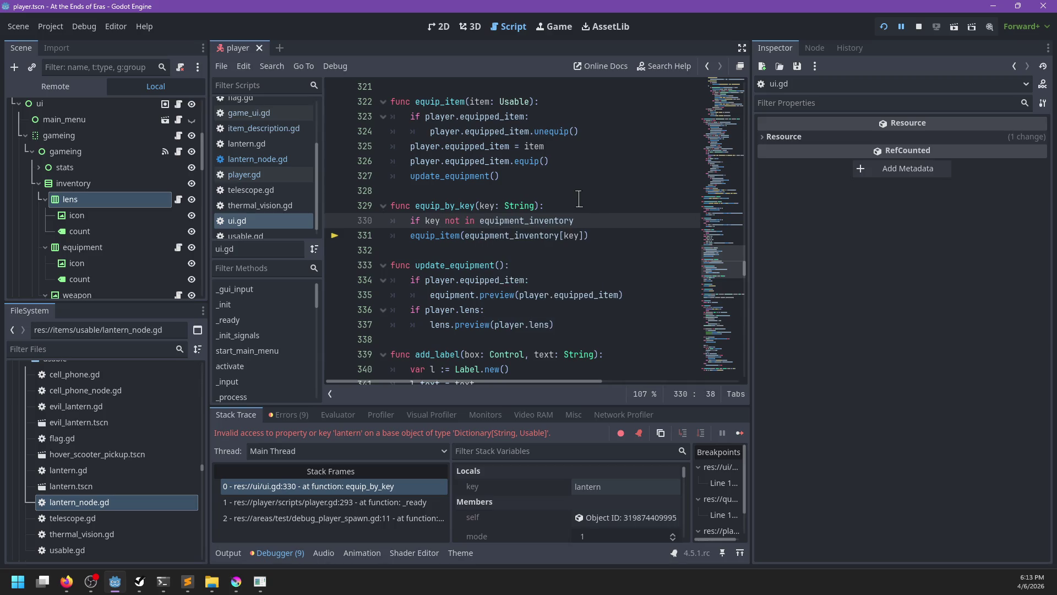
{"action": "type", "text": ":"}
{"action": "key", "text": "Return"}
Make the check push a 'No item' error and return, then save and rerun with F5
{"action": "type", "text": "or('"}
{"action": "type", "text": "tem"}
{"action": "type", "text": "'\\"}
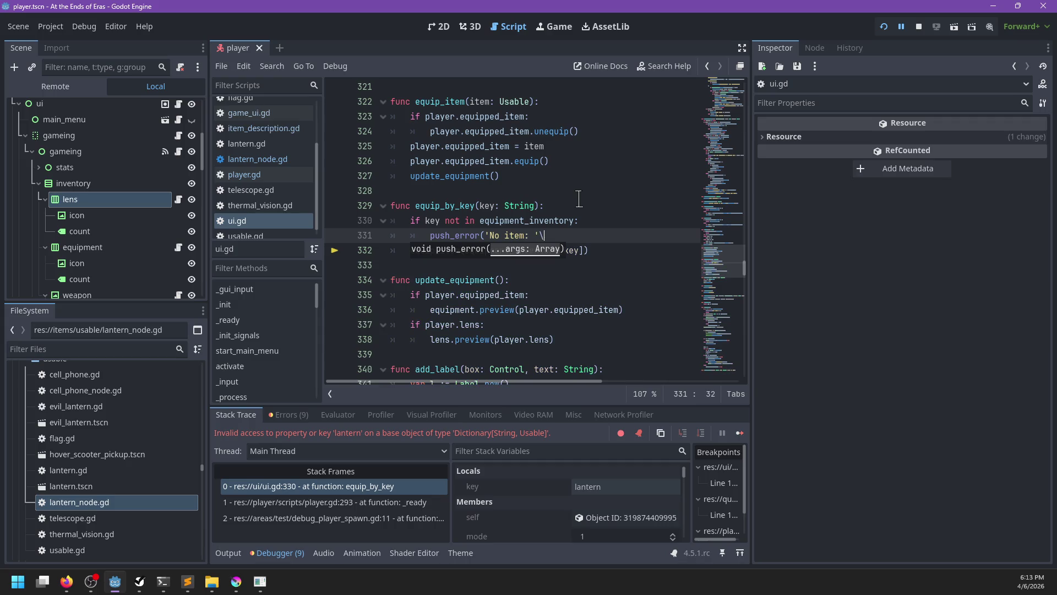
{"action": "type", "text": "y)"}
{"action": "key", "text": "Return"}
{"action": "type", "text": "returnb"}
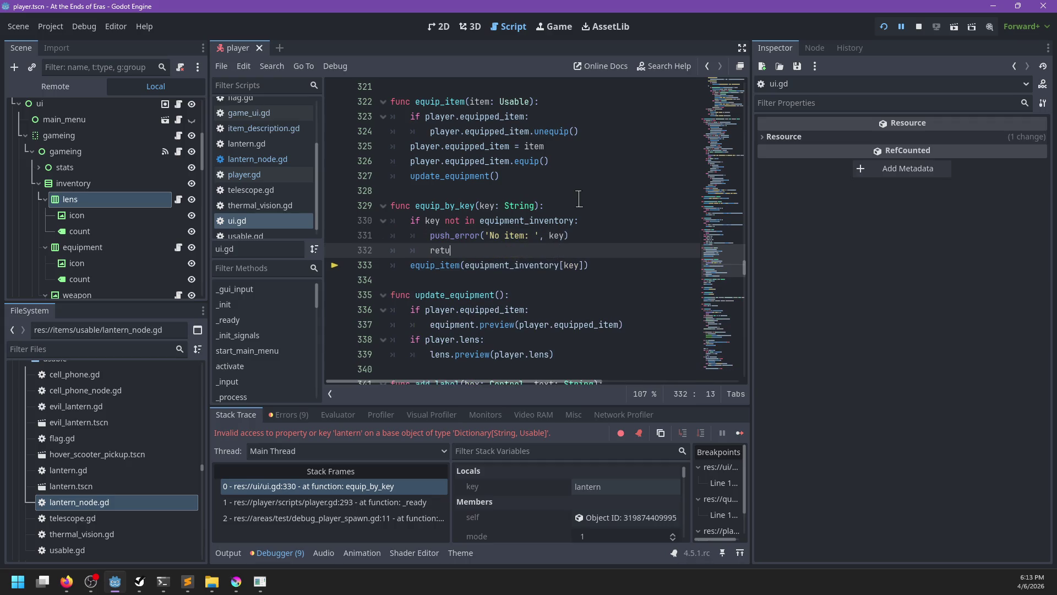
{"action": "key", "text": "BackSpace"}
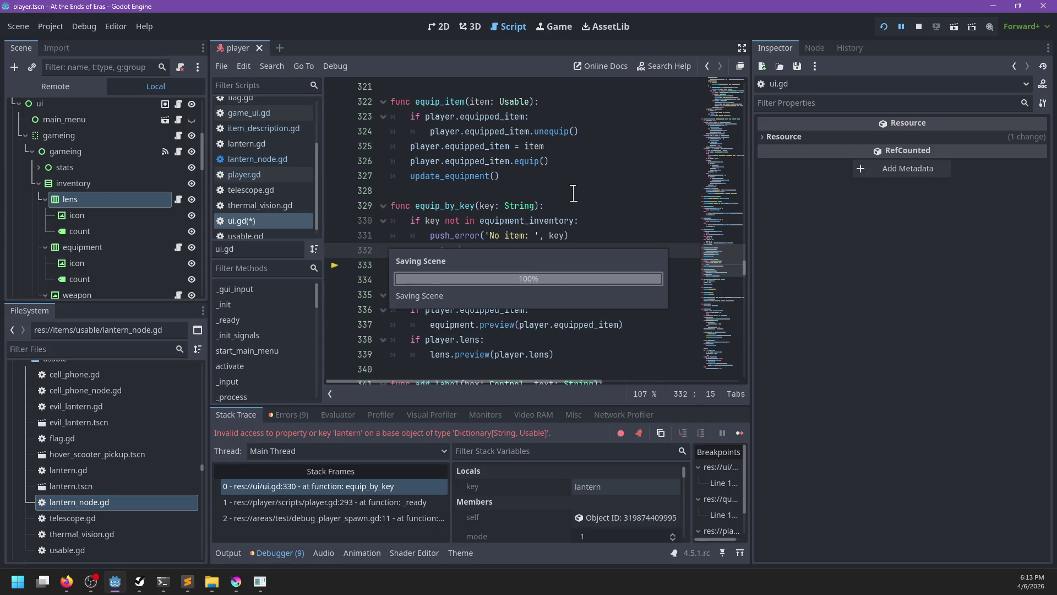
{"action": "key", "text": "F5"}
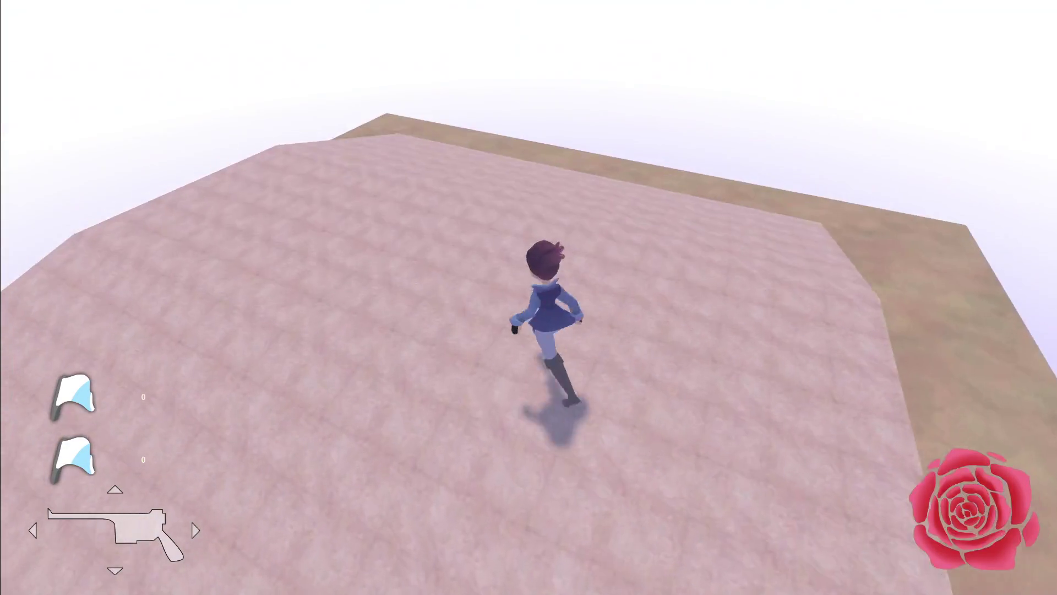
Pause the running game and switch back to the ui.gd script in the editor
{"action": "key", "text": "Escape"}
{"action": "key", "text": "alt+Tab"}
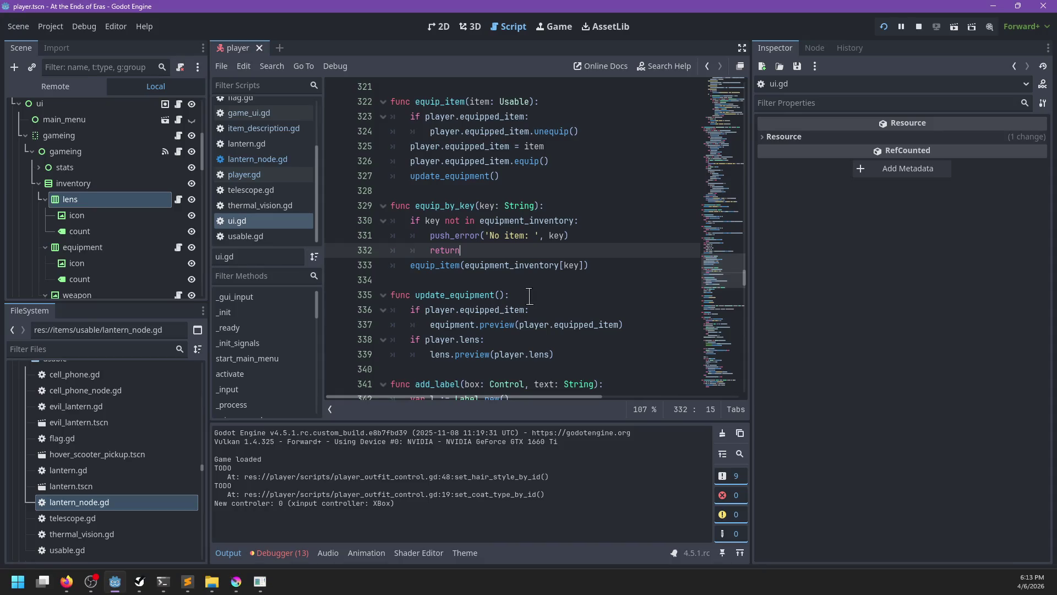
{"action": "scroll", "coordinate": [492, 250], "scroll_direction": "down", "scroll_amount": 3}
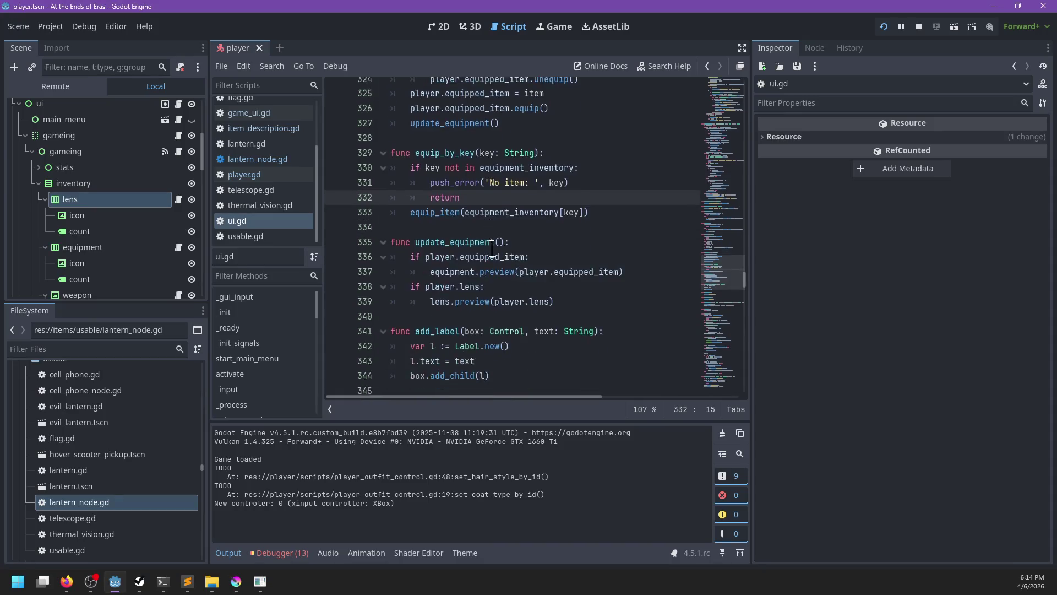
{"action": "mouse_move", "coordinate": [492, 250]}
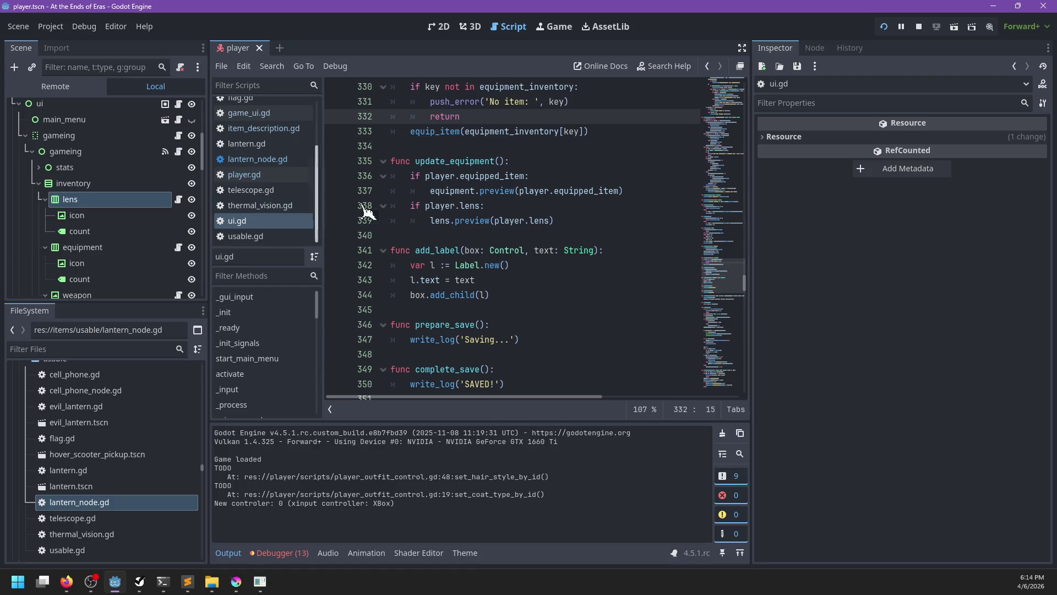
{"action": "scroll", "coordinate": [511, 184], "scroll_direction": "up", "scroll_amount": 3}
Select the equip_by_key function name, then bring up the Debugger panel
{"action": "double_click", "coordinate": [440, 203]}
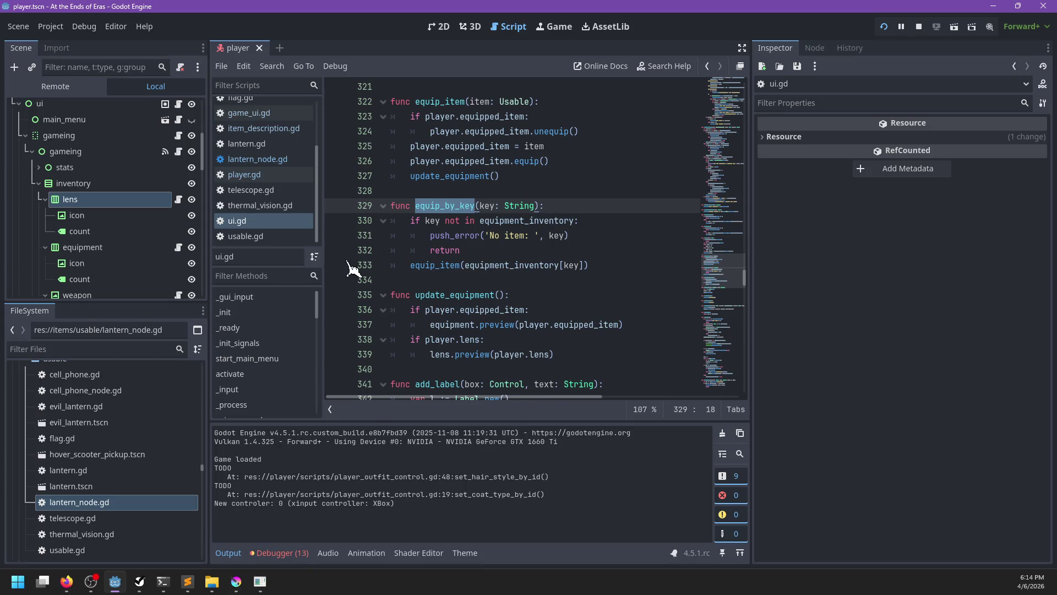
{"action": "scroll", "coordinate": [533, 243], "scroll_direction": "up", "scroll_amount": 4}
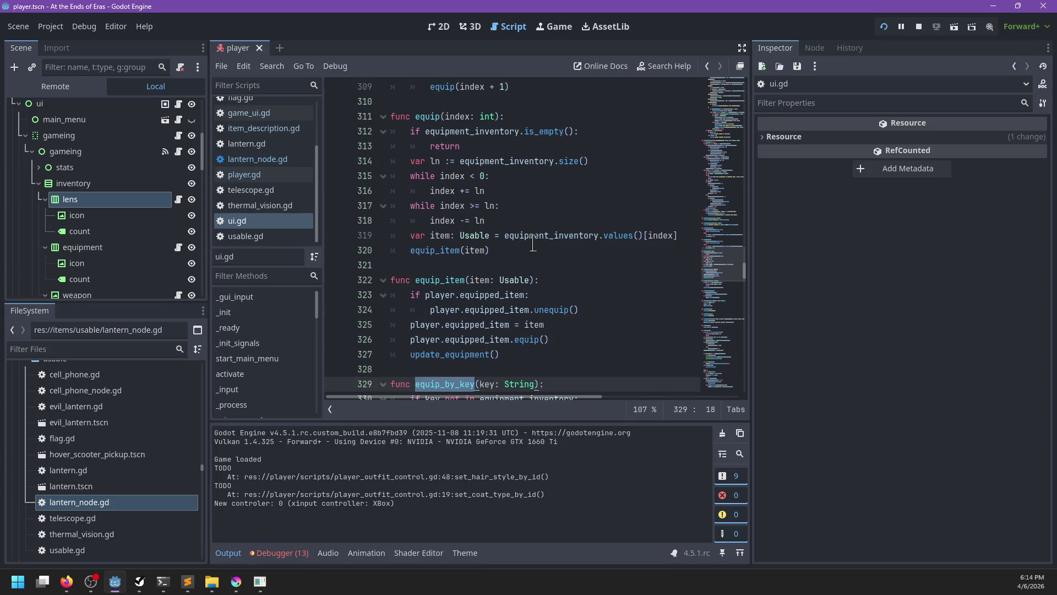
{"action": "scroll", "coordinate": [533, 242], "scroll_direction": "down", "scroll_amount": 4}
{"action": "scroll", "coordinate": [434, 385], "scroll_direction": "down", "scroll_amount": 14}
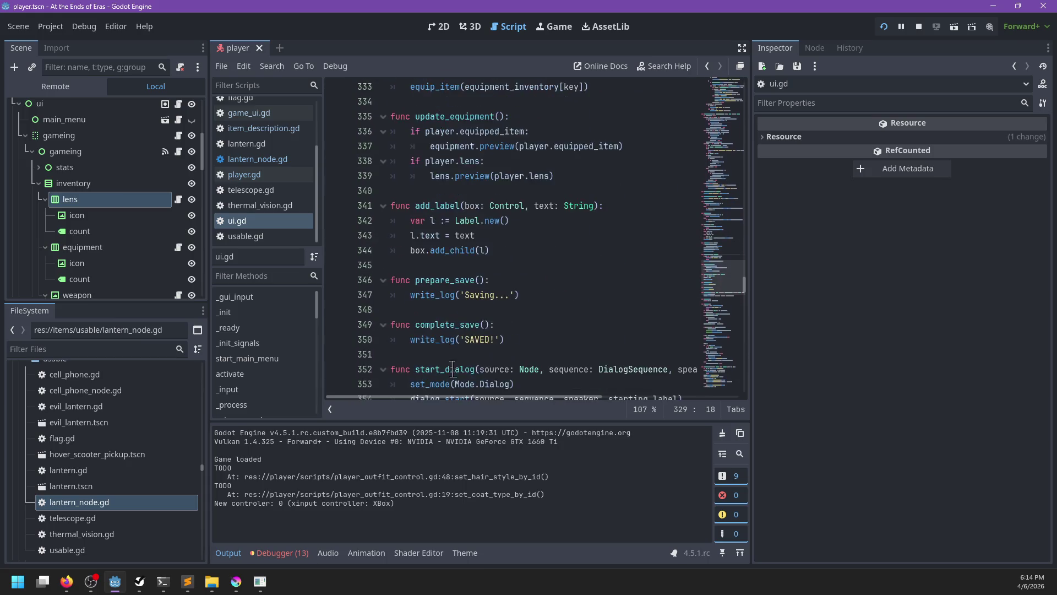
{"action": "left_click", "coordinate": [292, 554]}
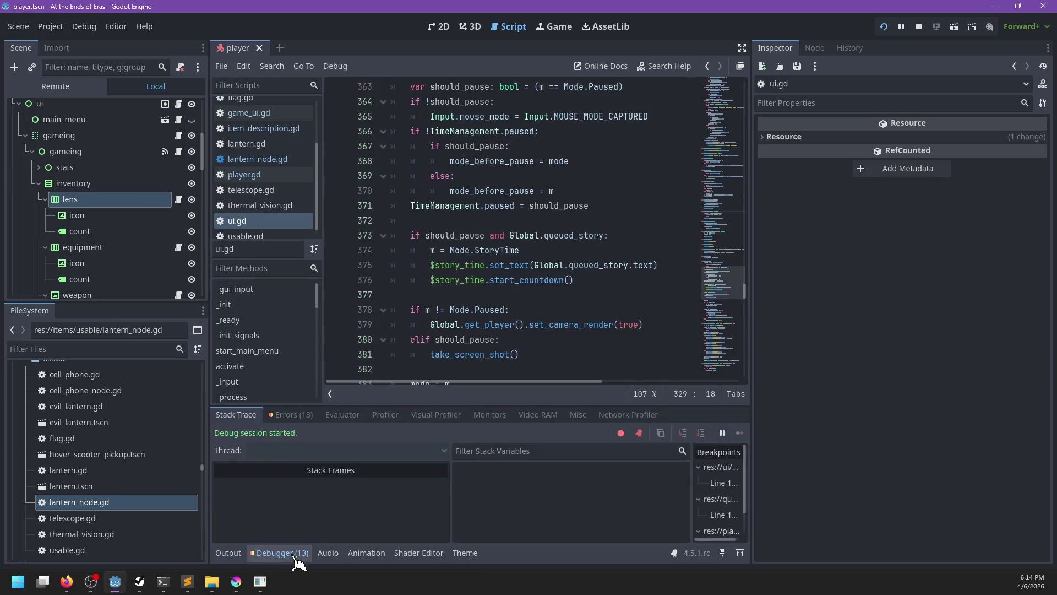
List the 13 debugger errors and jump to the ui.gd line 264 load error
{"action": "left_click", "coordinate": [303, 416]}
{"action": "scroll", "coordinate": [405, 483], "scroll_direction": "down", "scroll_amount": 2}
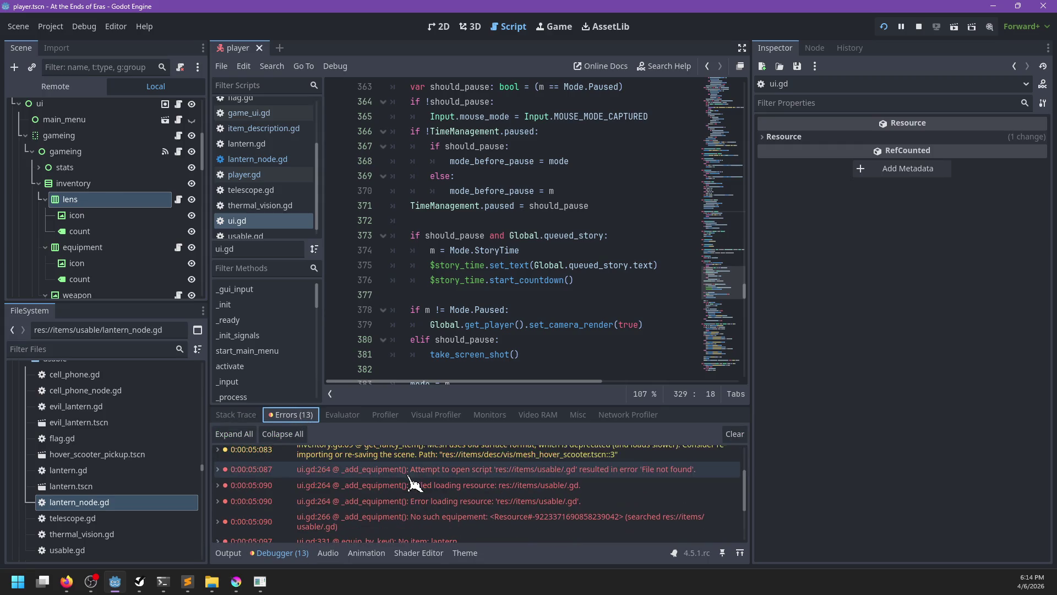
{"action": "left_click", "coordinate": [412, 480]}
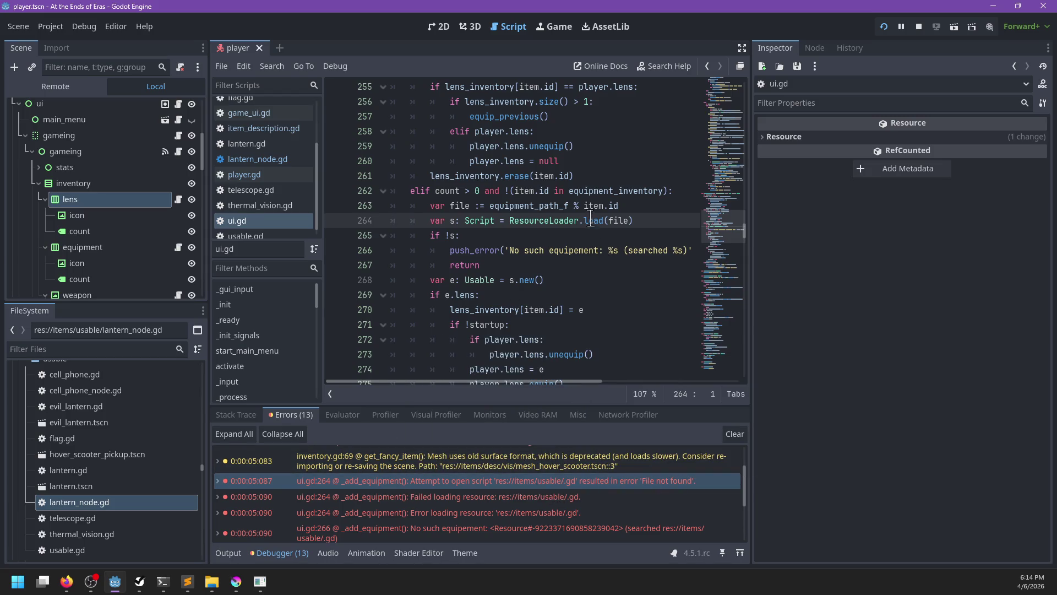
{"action": "left_click", "coordinate": [601, 206]}
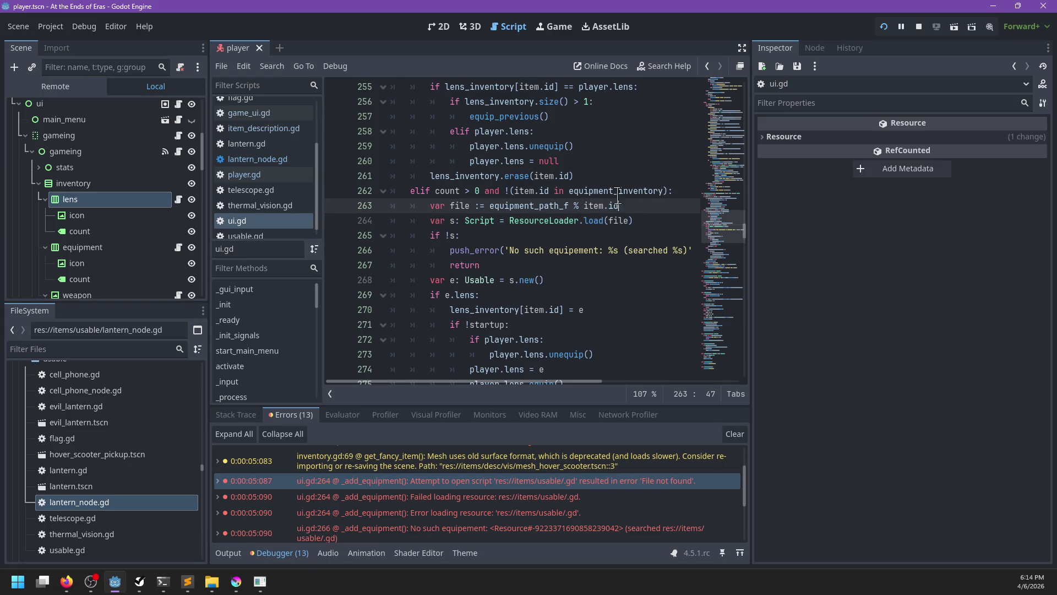
{"action": "scroll", "coordinate": [631, 187], "scroll_direction": "up", "scroll_amount": 20}
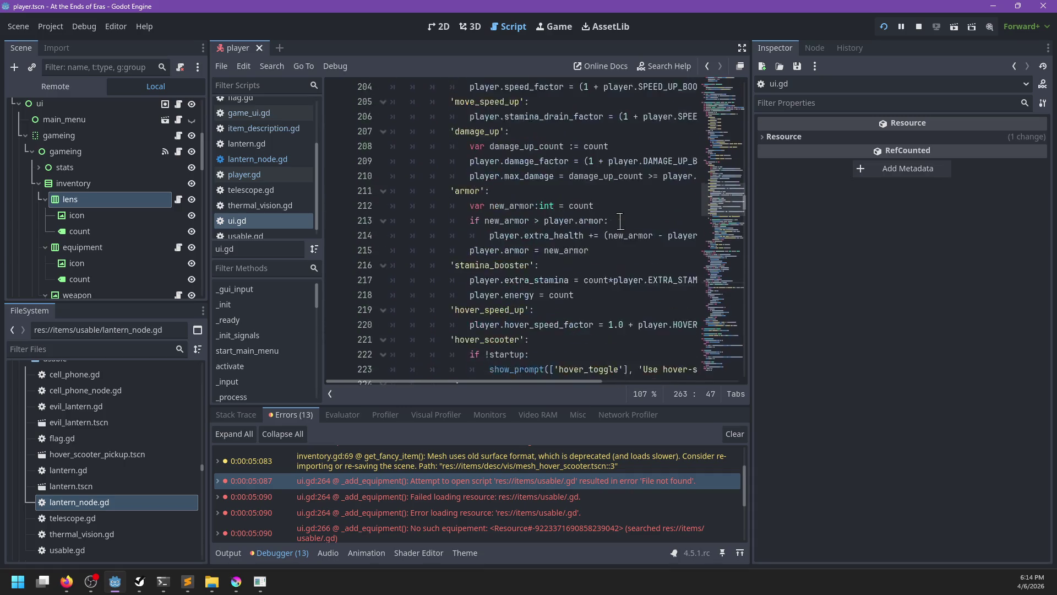
{"action": "scroll", "coordinate": [620, 221], "scroll_direction": "up", "scroll_amount": 12}
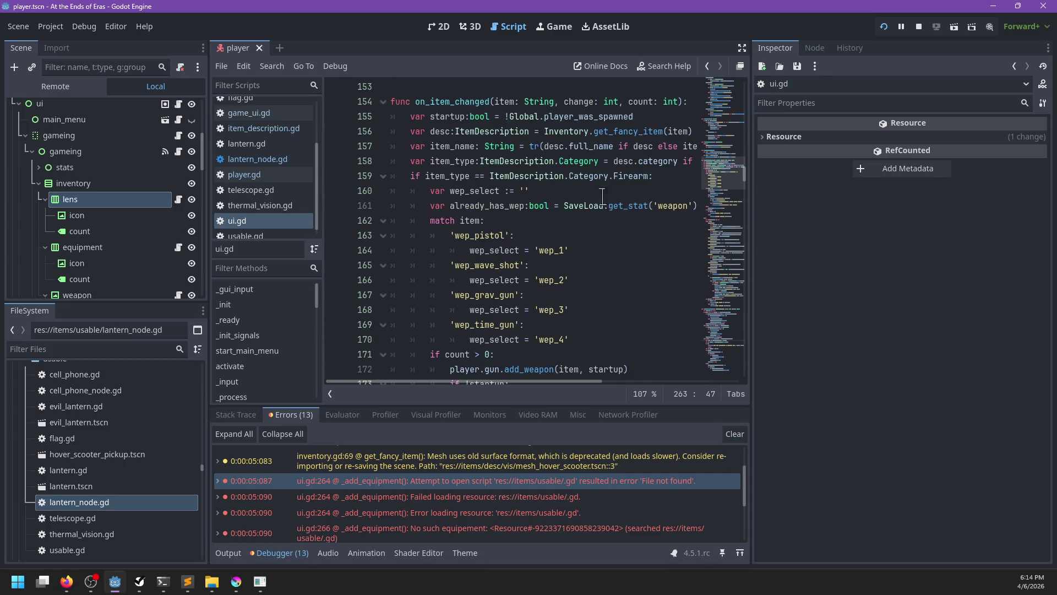
Add 'if desc and !desc.id: desc.id = item' after the desc lookup in on_item_changed, then save
{"action": "left_click", "coordinate": [540, 162]}
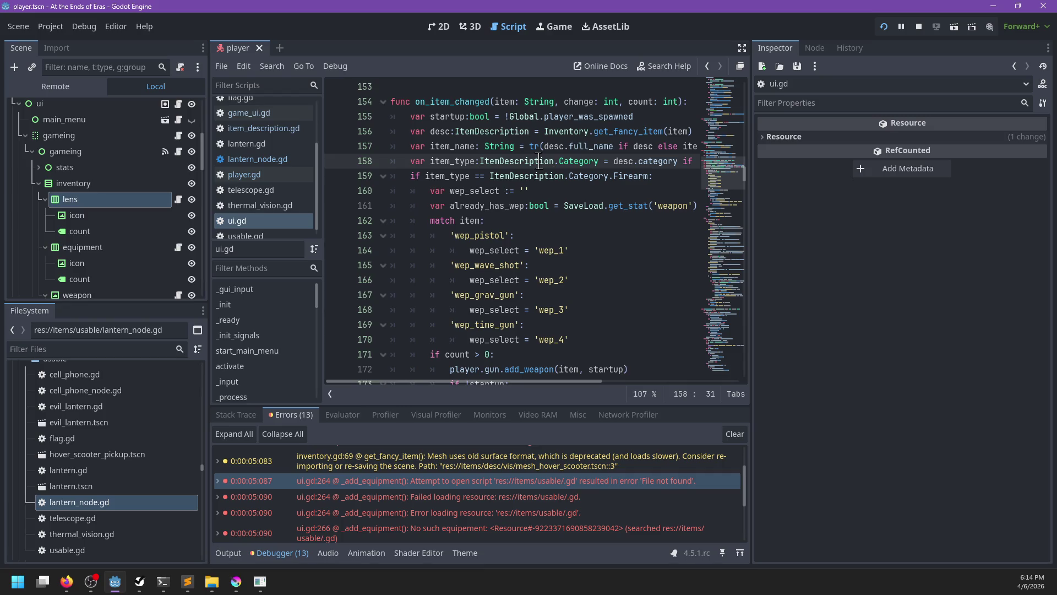
{"action": "key", "text": "Up"}
{"action": "key", "text": "Up"}
{"action": "key", "text": "End"}
{"action": "key", "text": "Return"}
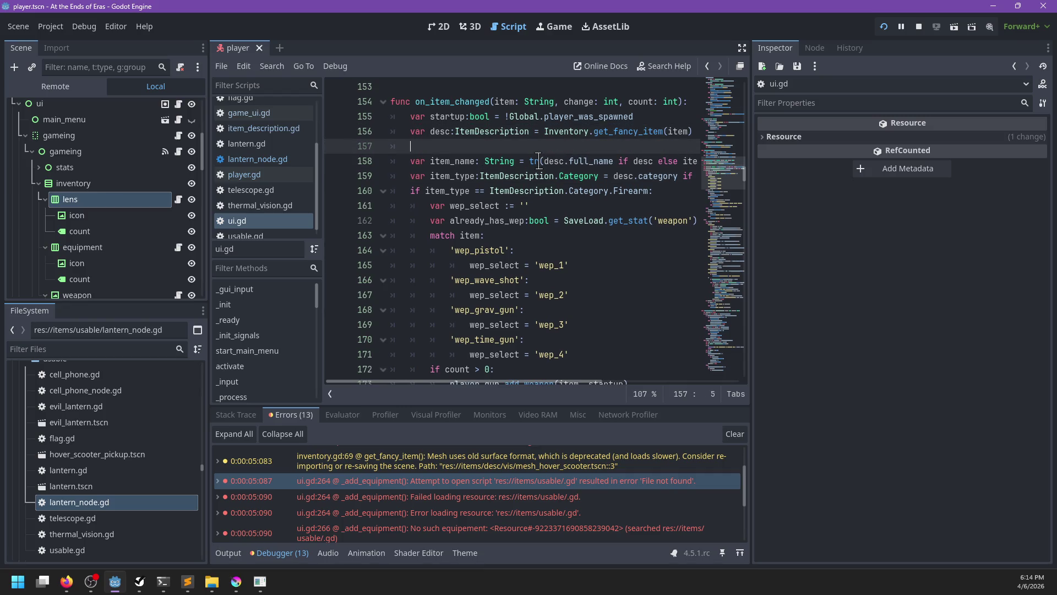
{"action": "type", "text": "desc a"}
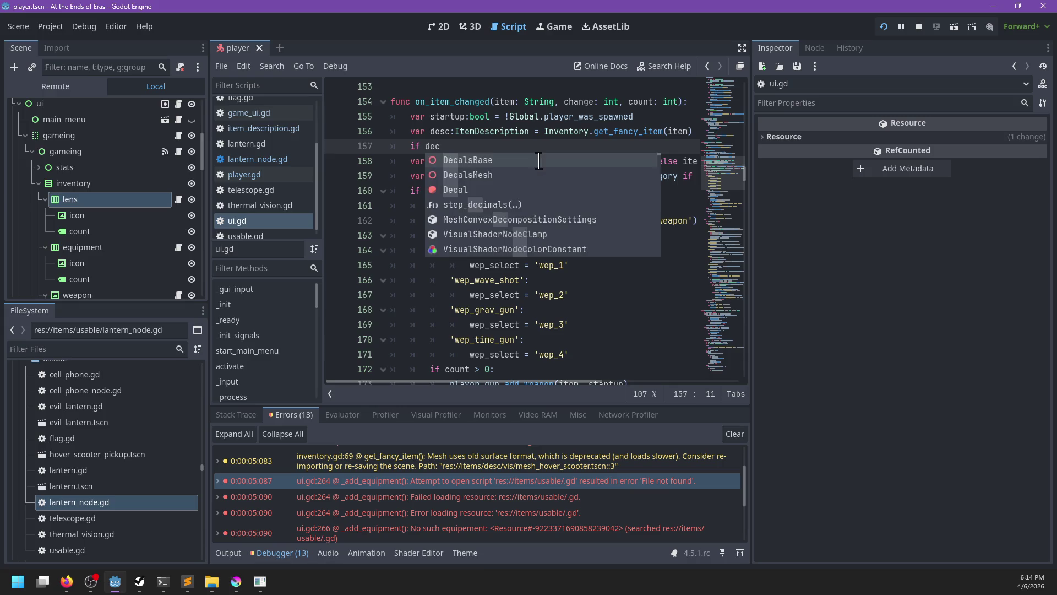
{"action": "key", "text": "BackSpace"}
{"action": "key", "text": "BackSpace"}
{"action": "key", "text": "BackSpace"}
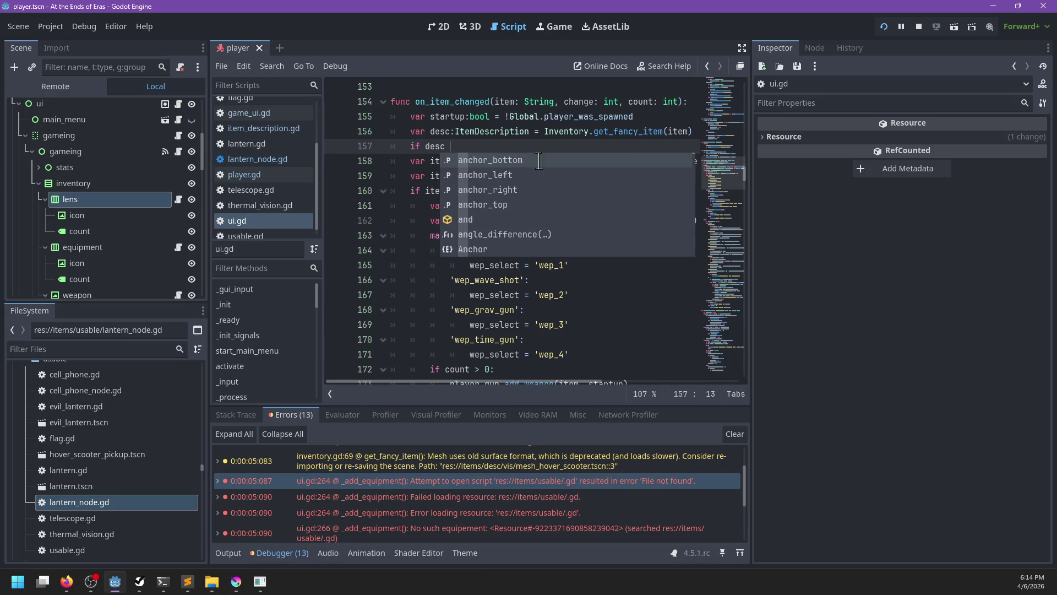
{"action": "type", "text": "desc and !d"}
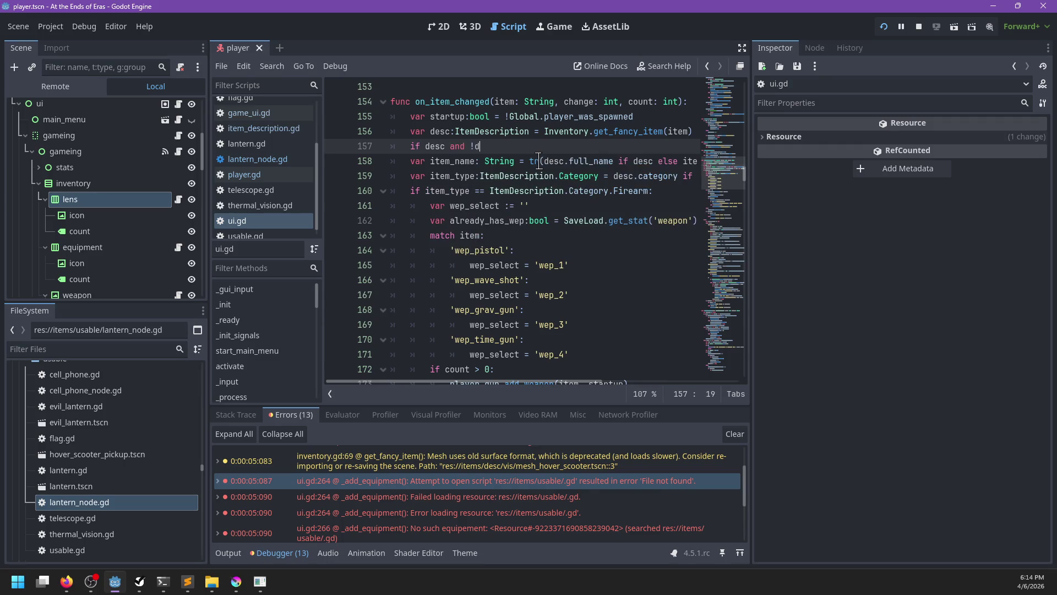
{"action": "type", "text": "esc.id:"}
{"action": "key", "text": "Return"}
{"action": "type", "text": "s"}
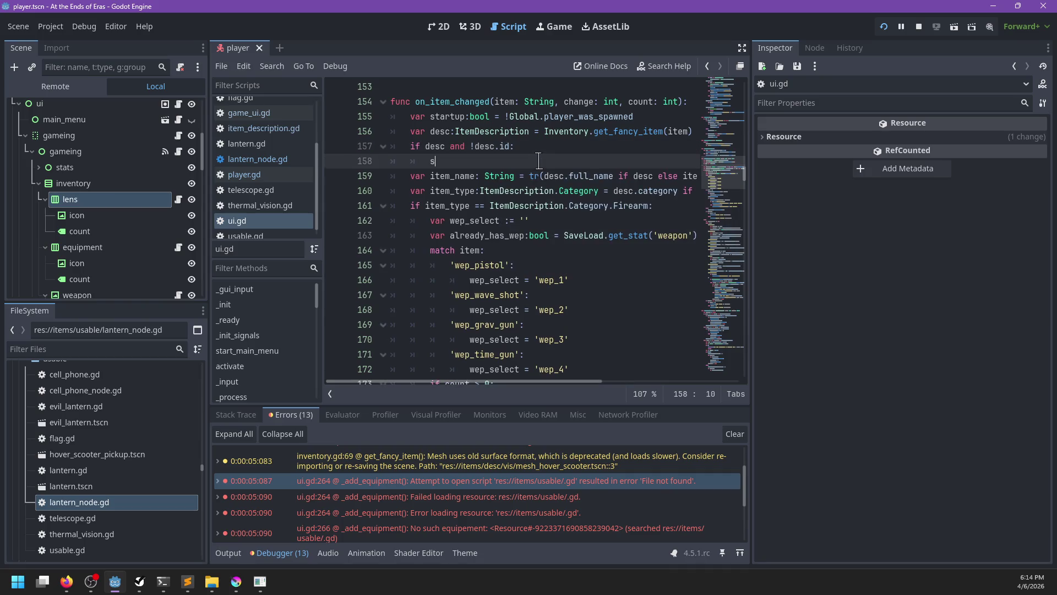
{"action": "type", "text": "sc.id = "}
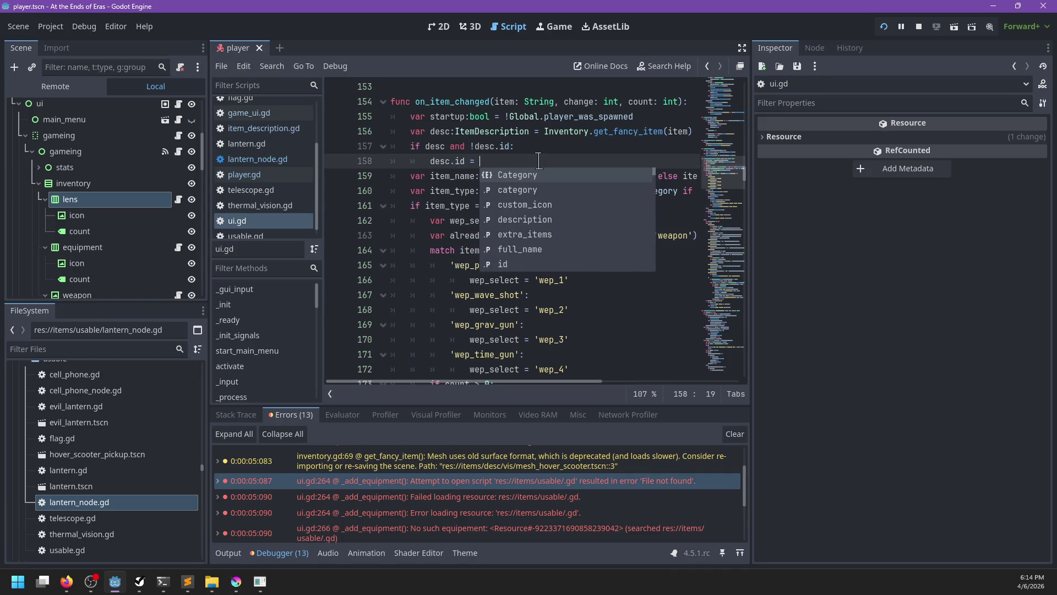
{"action": "type", "text": "item"}
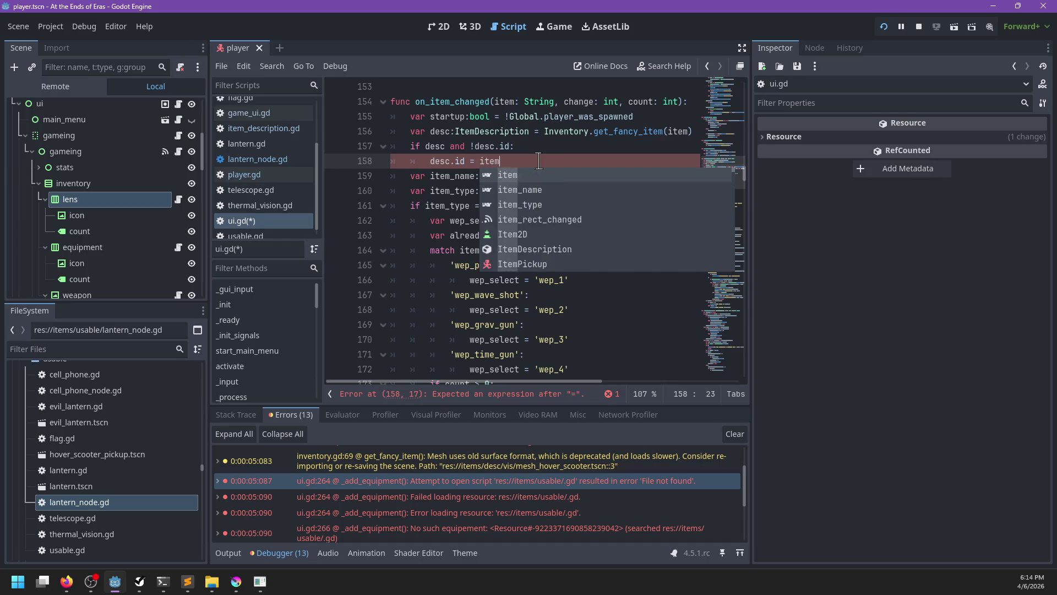
{"action": "key", "text": "ctrl+s"}
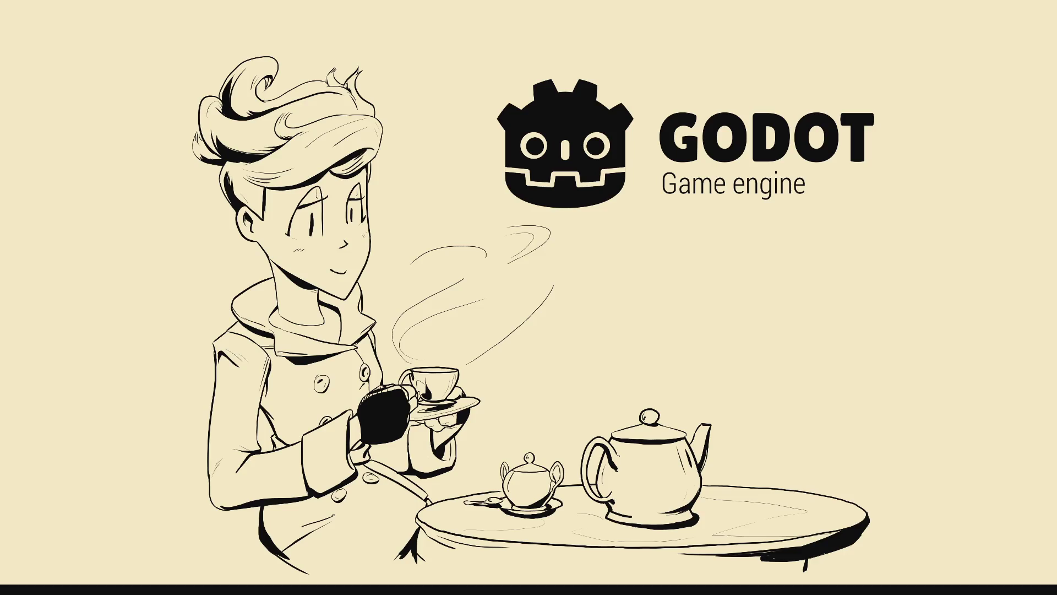
Start playing and give the player a Spyglass with player.add_item in the debug console
{"action": "key", "text": "Return"}
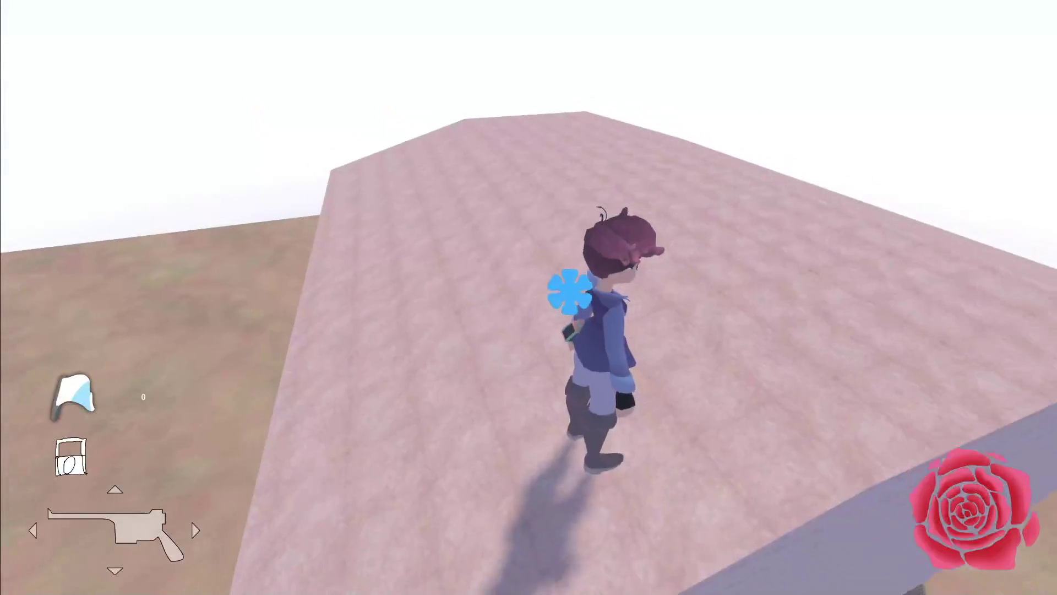
{"action": "key", "text": "w"}
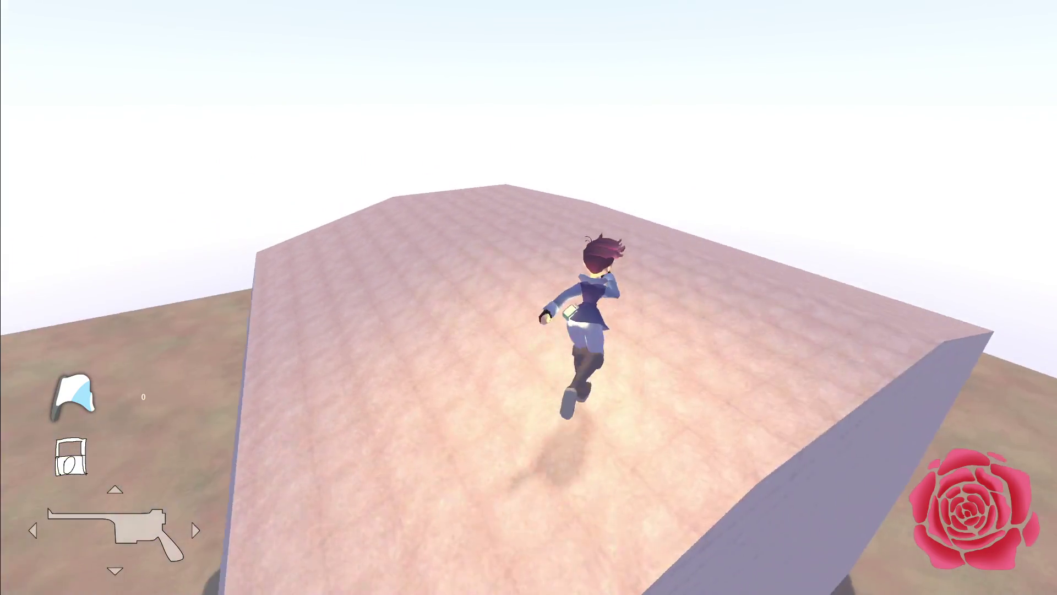
{"action": "key", "text": "grave"}
{"action": "type", "text": "player.a"}
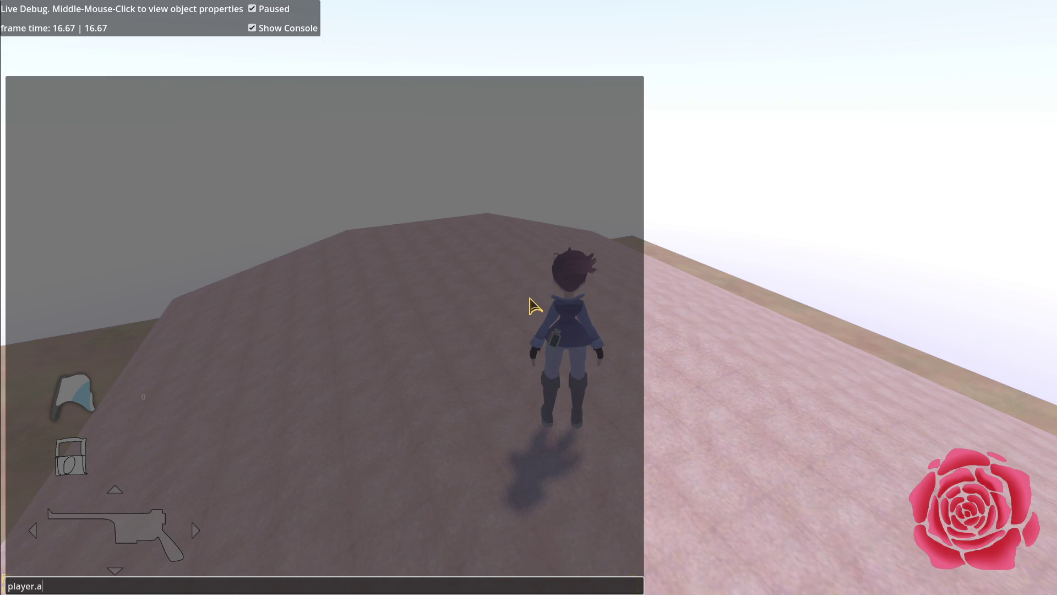
{"action": "type", "text": "d_i"}
{"action": "type", "text": "tem("}
{"action": "key", "text": "Return"}
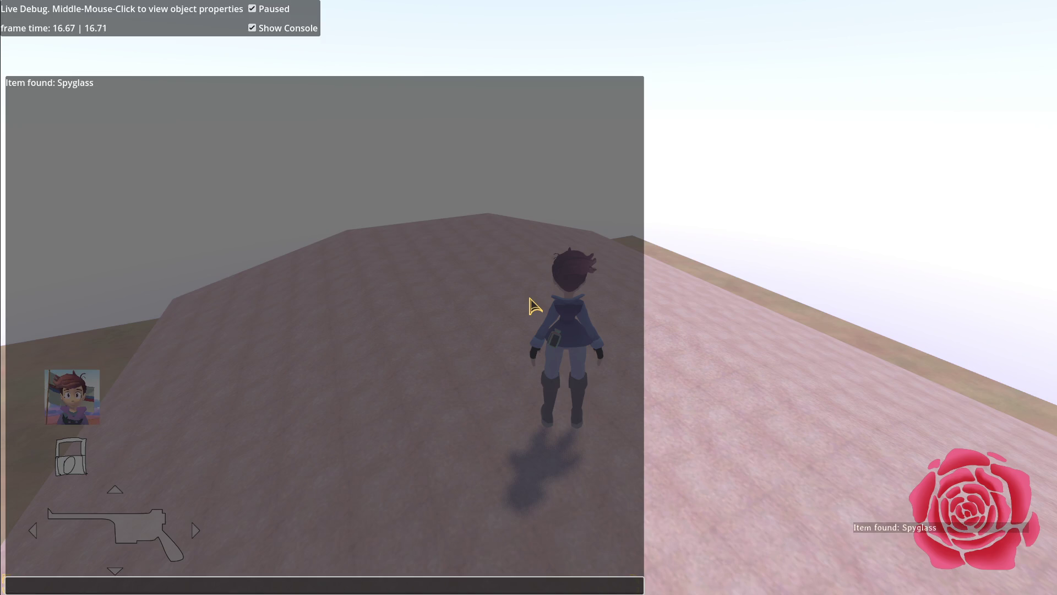
{"action": "key", "text": "grave"}
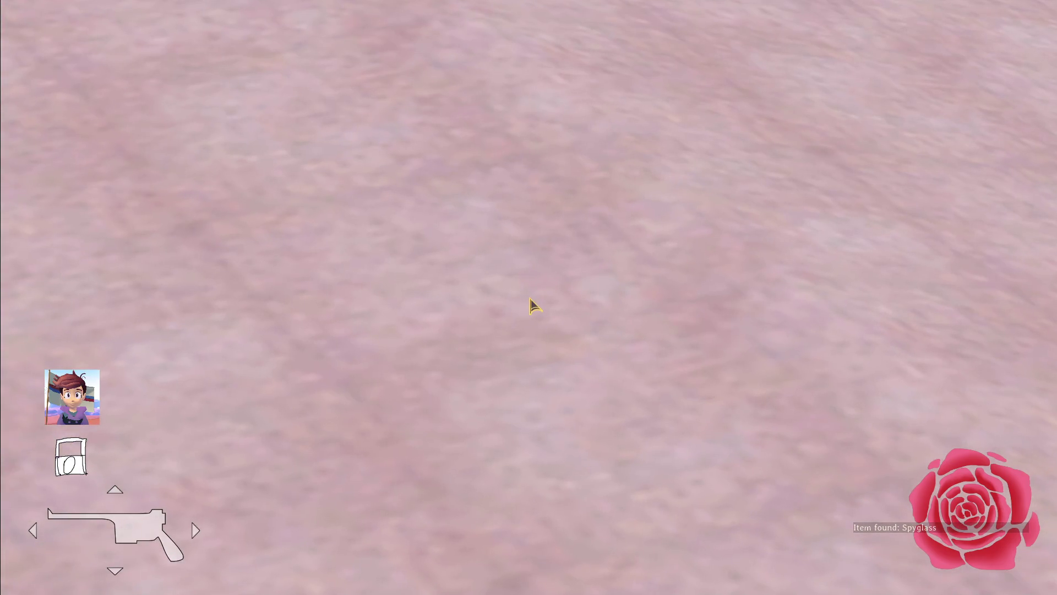
Quit the game and return to the script editor
{"action": "key", "text": "Escape"}
{"action": "key", "text": "Escape"}
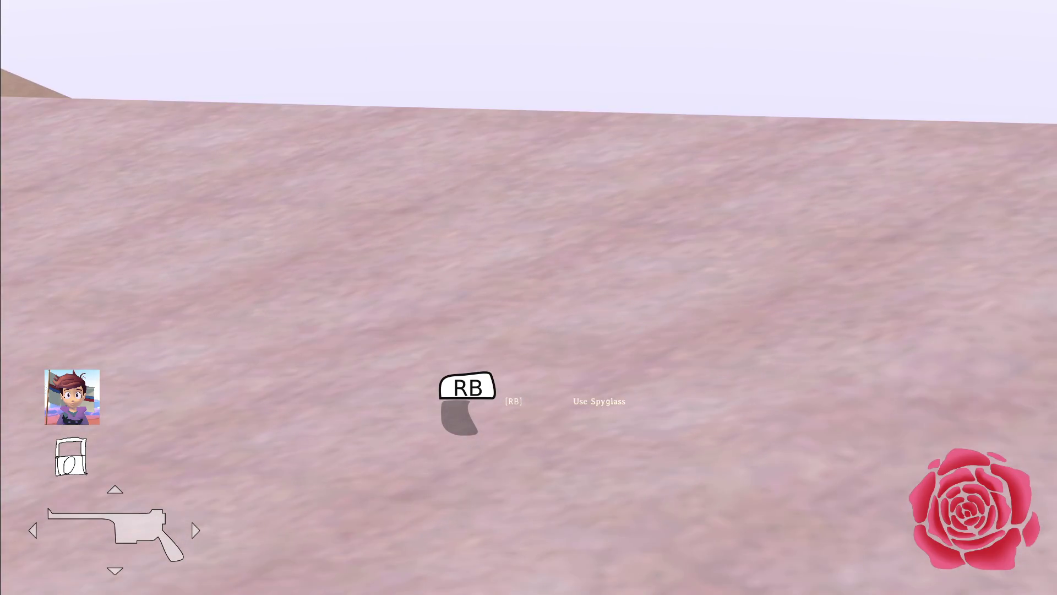
{"action": "key", "text": "Escape"}
{"action": "key", "text": "alt+Tab"}
{"action": "scroll", "coordinate": [553, 298], "scroll_direction": "down", "scroll_amount": 20}
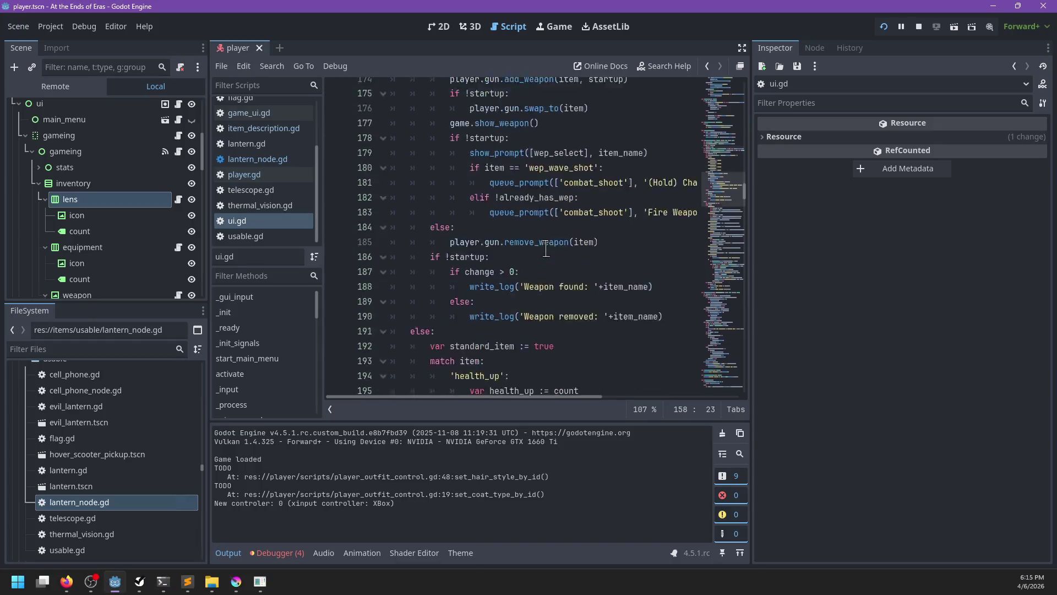
Search ui.gd for 'use_' to reach the use_item prompt code
{"action": "scroll", "coordinate": [553, 243], "scroll_direction": "down", "scroll_amount": 8}
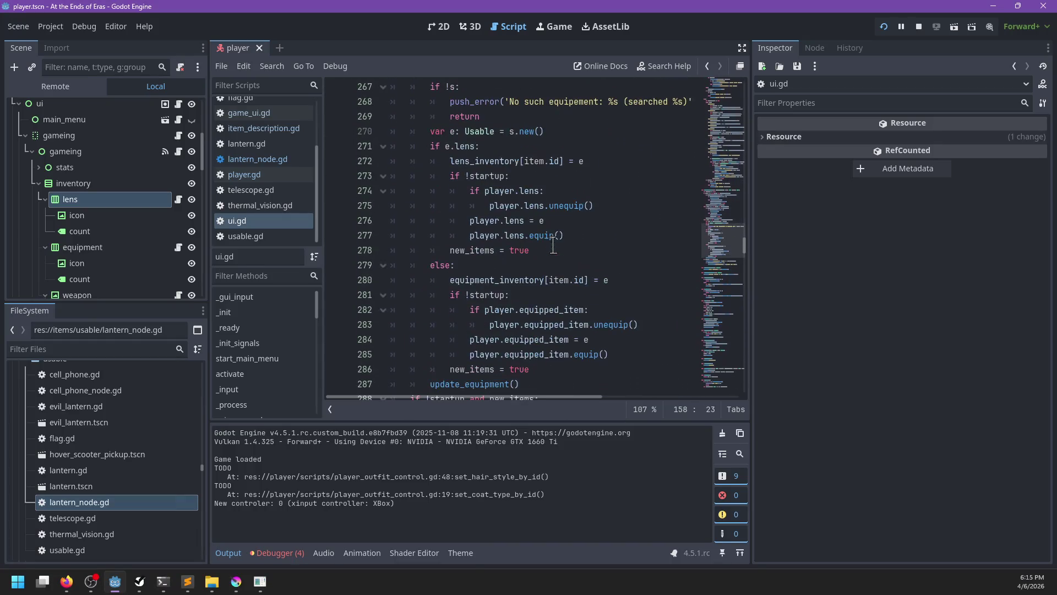
{"action": "left_click", "coordinate": [560, 249]}
{"action": "key", "text": "ctrl+f"}
{"action": "type", "text": "use_"}
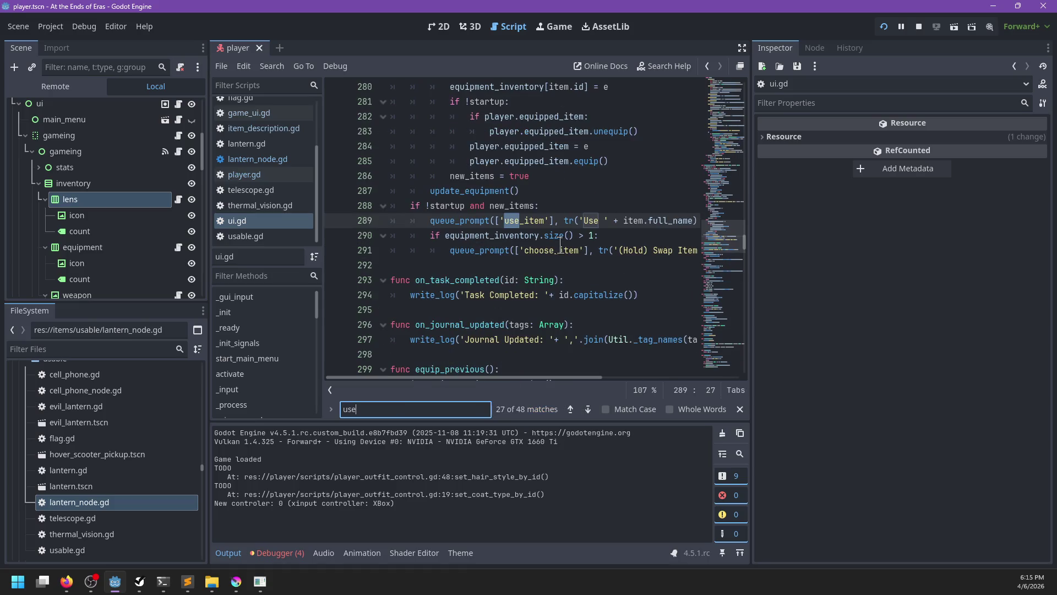
{"action": "key", "text": "Escape"}
Rewrite the prompt action as 'combat_aim_toggle' if e.lens else the original
{"action": "type", "text": "' if"}
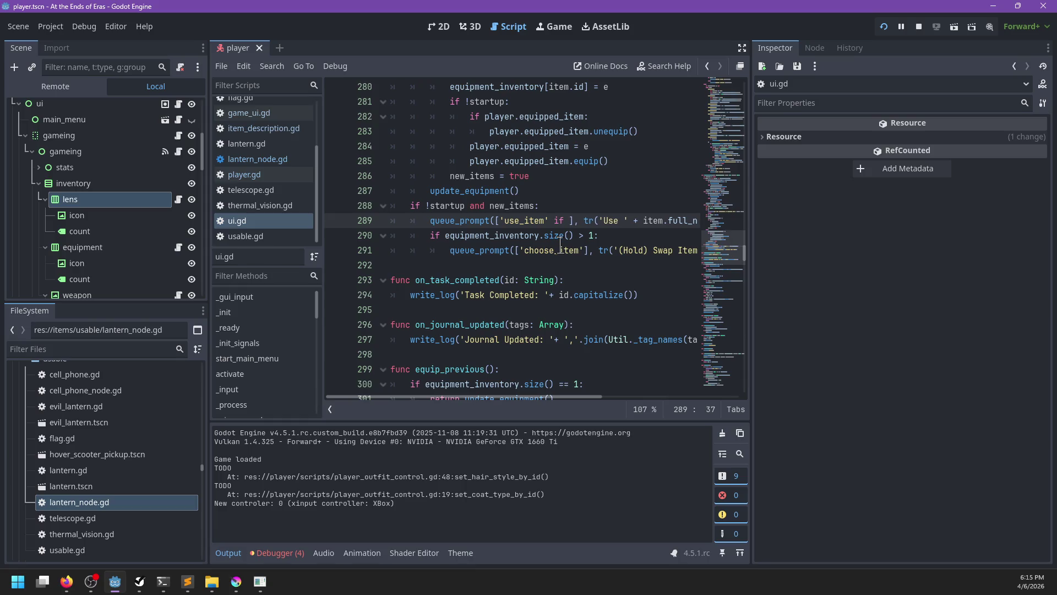
{"action": "key", "text": "BackSpace"}
{"action": "key", "text": "BackSpace"}
{"action": "key", "text": "BackSpace"}
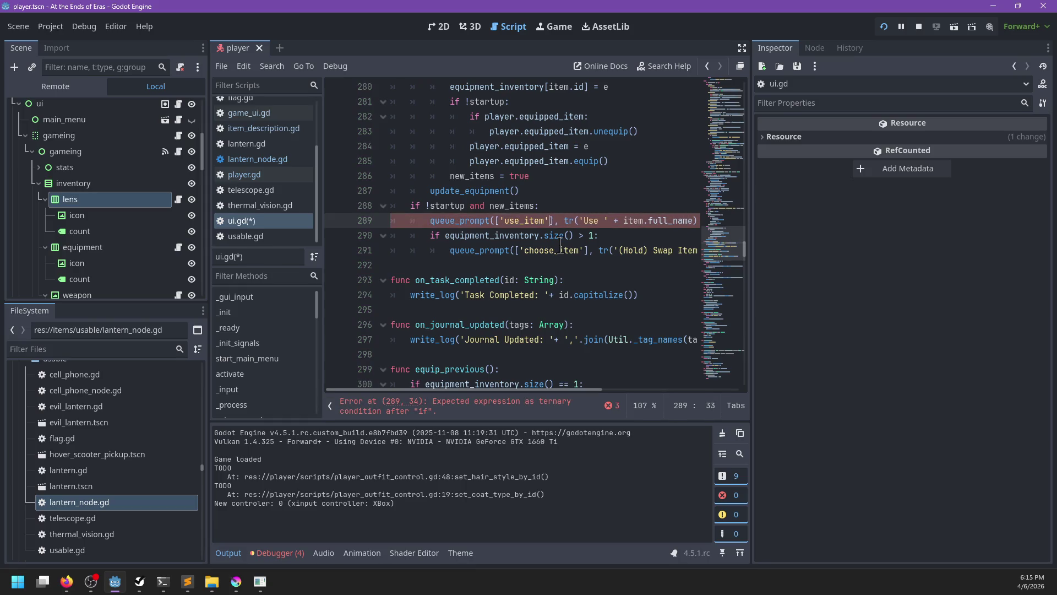
{"action": "key", "text": "Left"}
{"action": "key", "text": "Left"}
{"action": "key", "text": "Left"}
{"action": "type", "text": "'cai"}
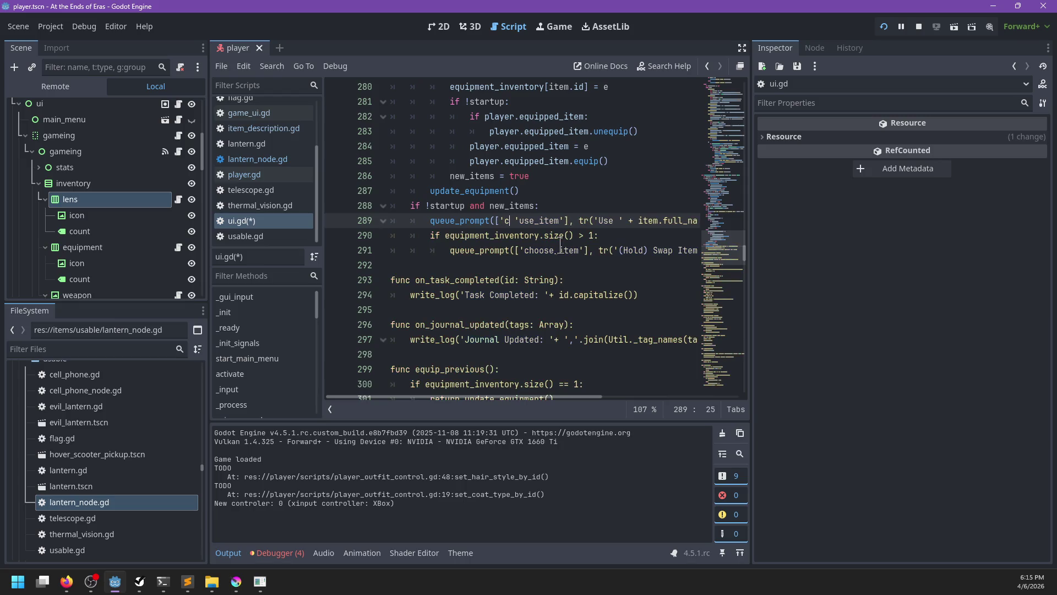
{"action": "key", "text": "BackSpace"}
{"action": "type", "text": "m_aim_t"}
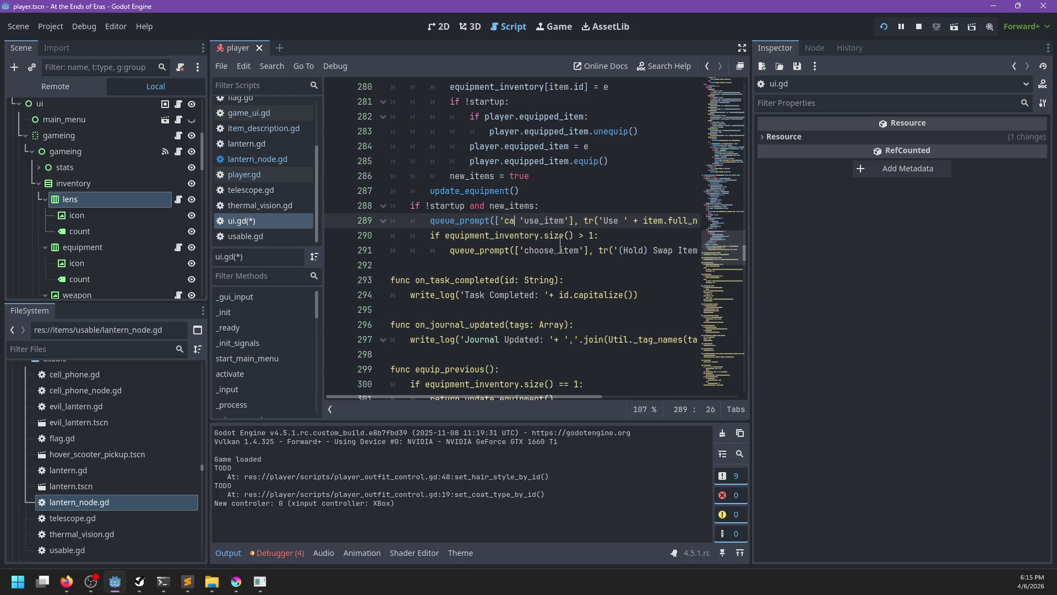
{"action": "type", "text": "oggle'"}
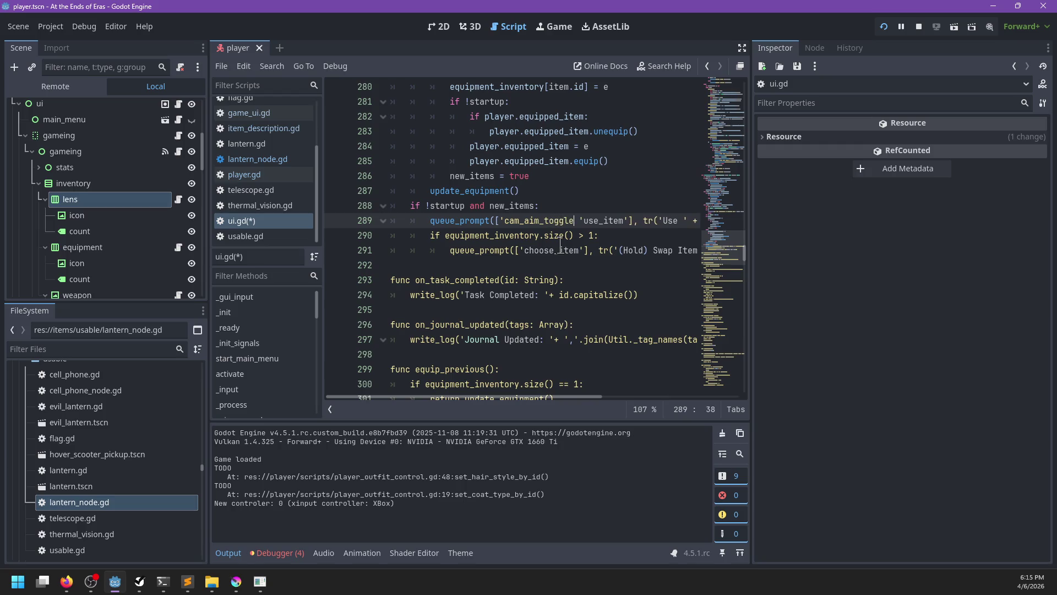
{"action": "key", "text": "BackSpace"}
{"action": "key", "text": "BackSpace"}
{"action": "type", "text": "ombat"}
{"action": "type", "text": " if "}
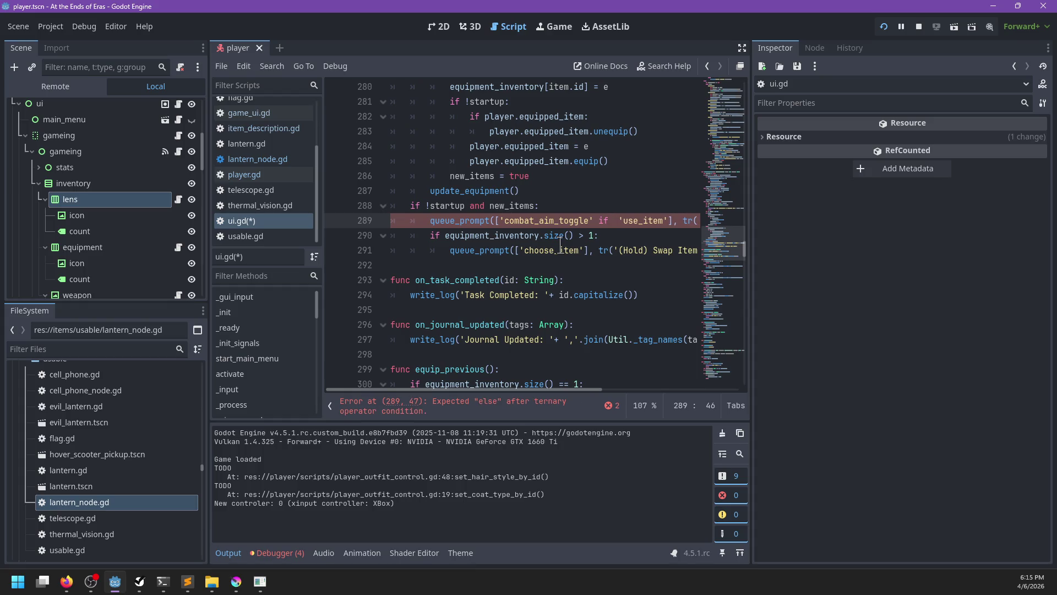
{"action": "type", "text": "e."}
{"action": "type", "text": "lens el"}
{"action": "type", "text": "se"}
Remove the conditional tail after 'combat_aim_toggle' in the prompt line
{"action": "scroll", "coordinate": [546, 248], "scroll_direction": "right", "scroll_amount": 3}
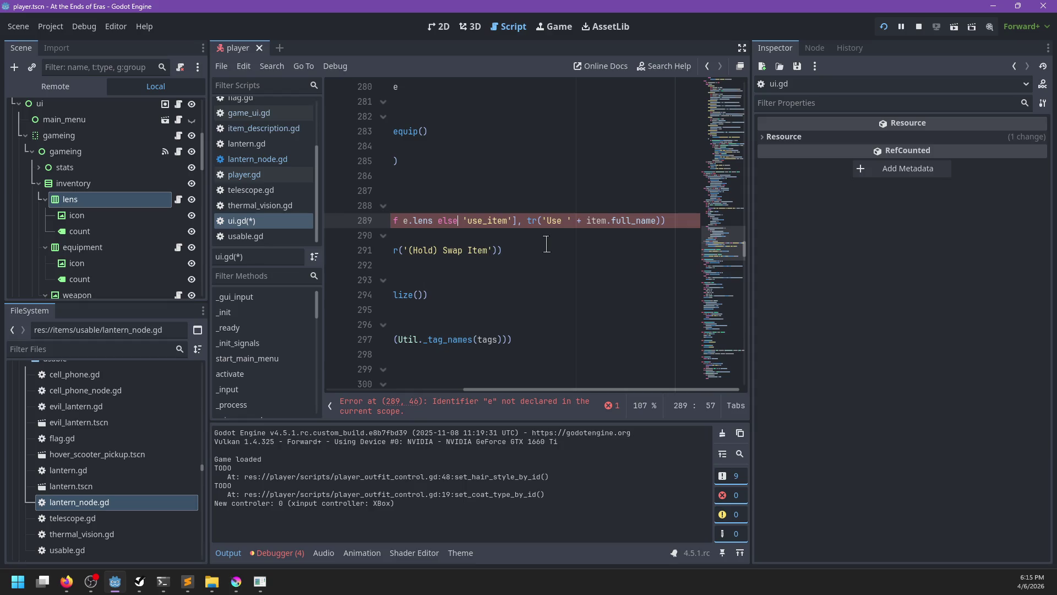
{"action": "scroll", "coordinate": [546, 248], "scroll_direction": "left", "scroll_amount": 3}
{"action": "scroll", "coordinate": [546, 248], "scroll_direction": "up", "scroll_amount": 6}
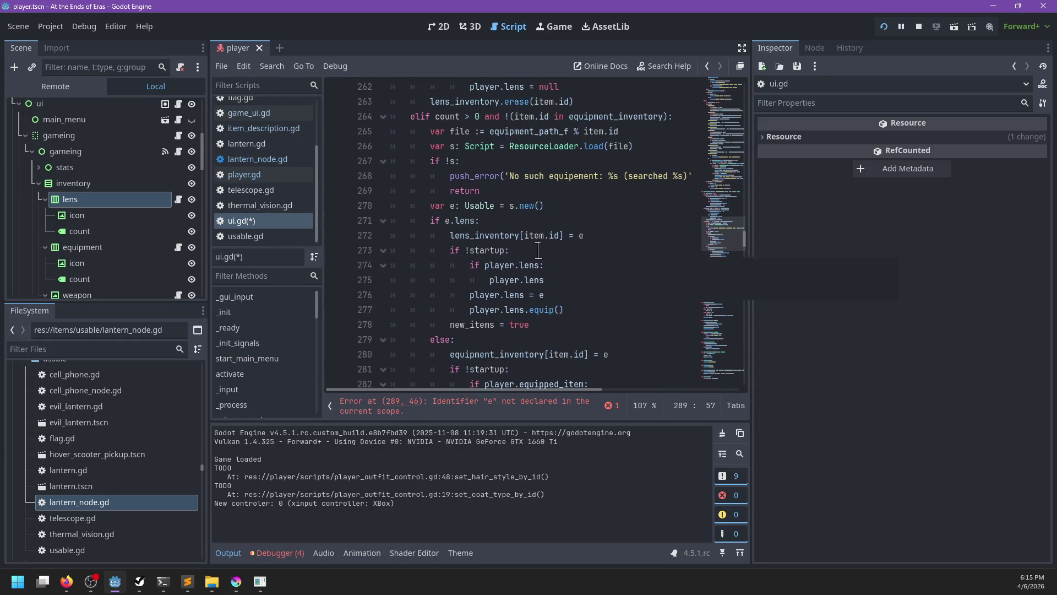
{"action": "scroll", "coordinate": [493, 215], "scroll_direction": "down", "scroll_amount": 5}
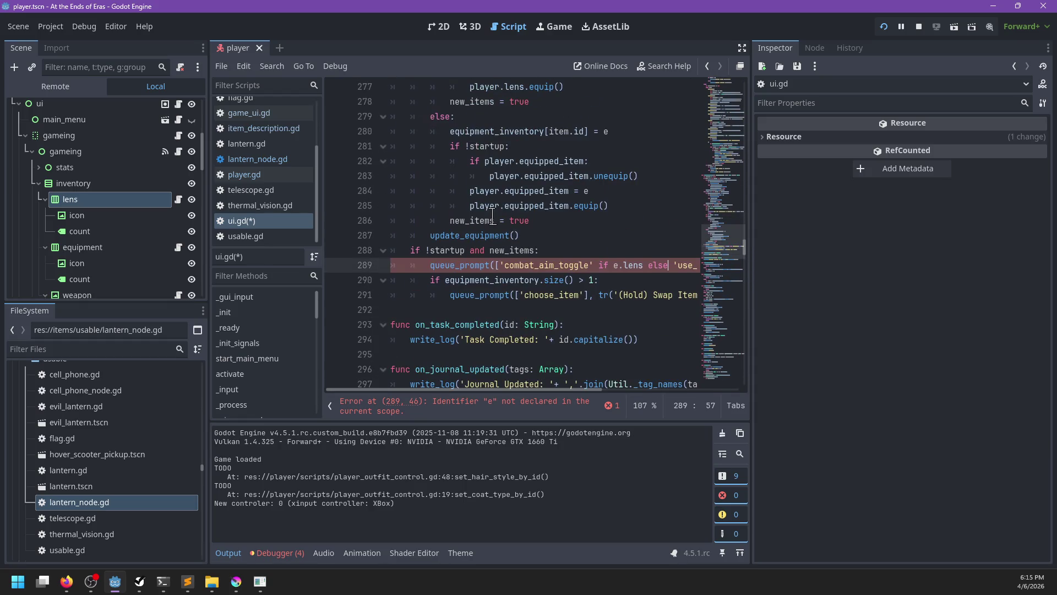
{"action": "mouse_move", "coordinate": [593, 265]}
{"action": "left_mouse_down"}
{"action": "mouse_move", "coordinate": [676, 266]}
{"action": "mouse_move", "coordinate": [531, 265]}
{"action": "left_mouse_up"}
{"action": "scroll", "coordinate": [531, 267], "scroll_direction": "left", "scroll_amount": 4}
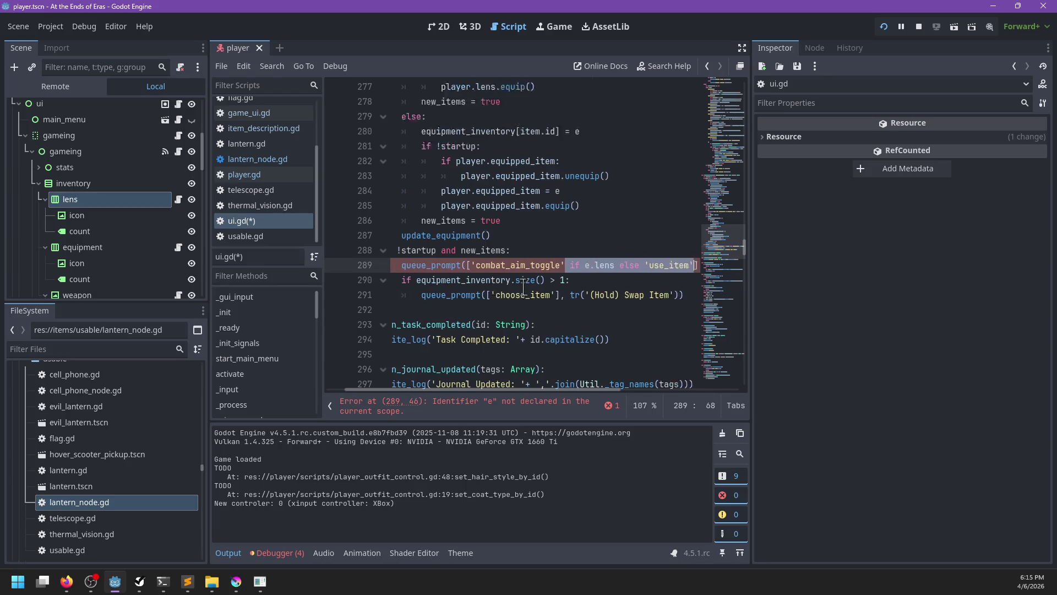
{"action": "key", "text": "BackSpace"}
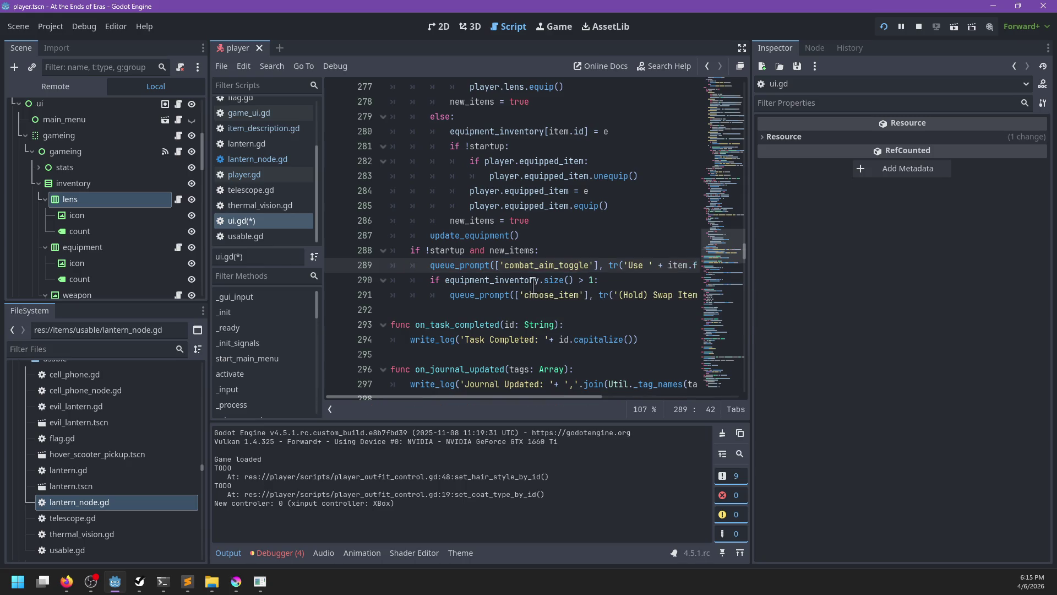
Delete the whole prompt line 289, leaving only the choose_item swap prompt
{"action": "scroll", "coordinate": [539, 283], "scroll_direction": "right", "scroll_amount": 3}
{"action": "scroll", "coordinate": [537, 289], "scroll_direction": "left", "scroll_amount": 3}
{"action": "scroll", "coordinate": [536, 289], "scroll_direction": "right", "scroll_amount": 2}
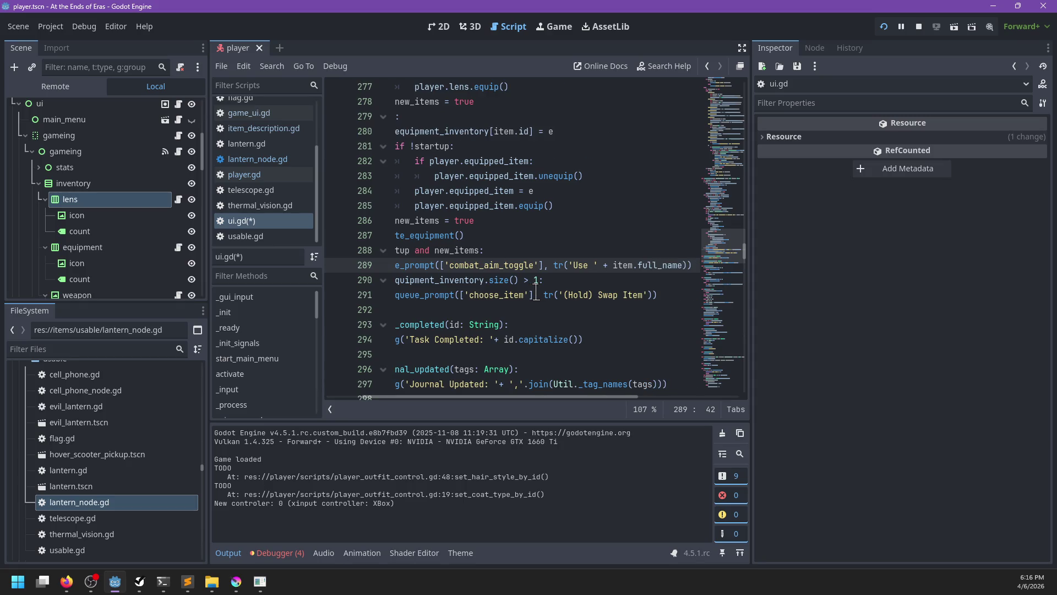
{"action": "left_click_drag", "start_coordinate": [695, 269], "coordinate": [370, 274]}
{"action": "key", "text": "BackSpace"}
{"action": "key", "text": "BackSpace"}
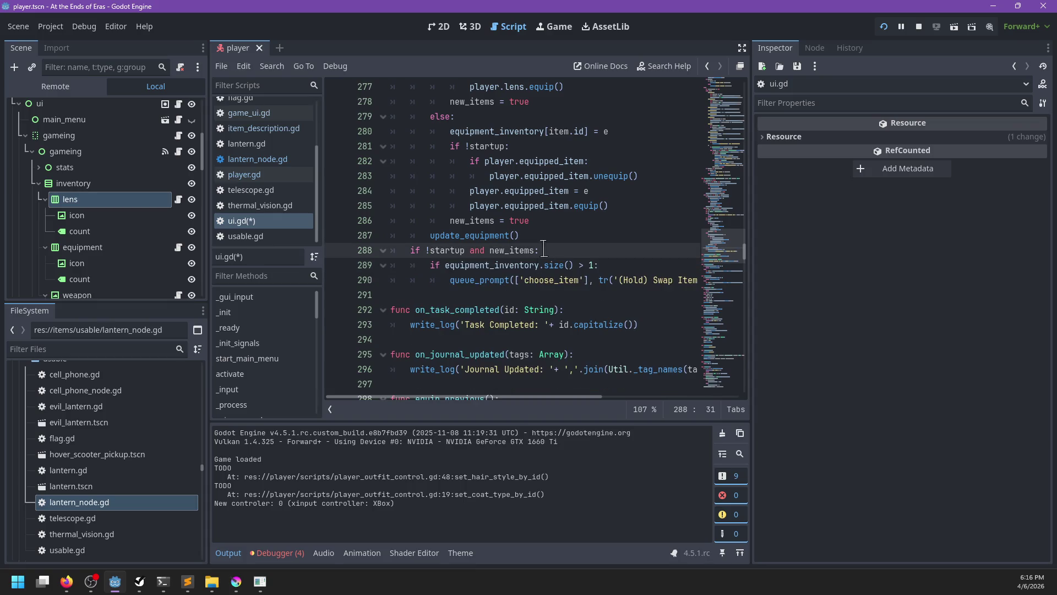
{"action": "scroll", "coordinate": [533, 248], "scroll_direction": "up", "scroll_amount": 4}
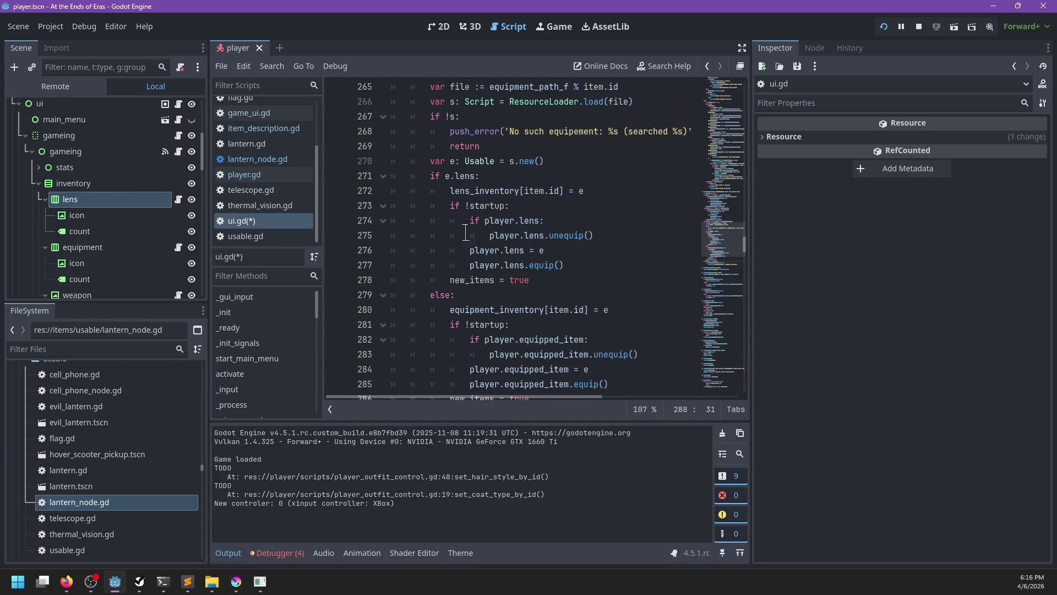
{"action": "left_click", "coordinate": [594, 267]}
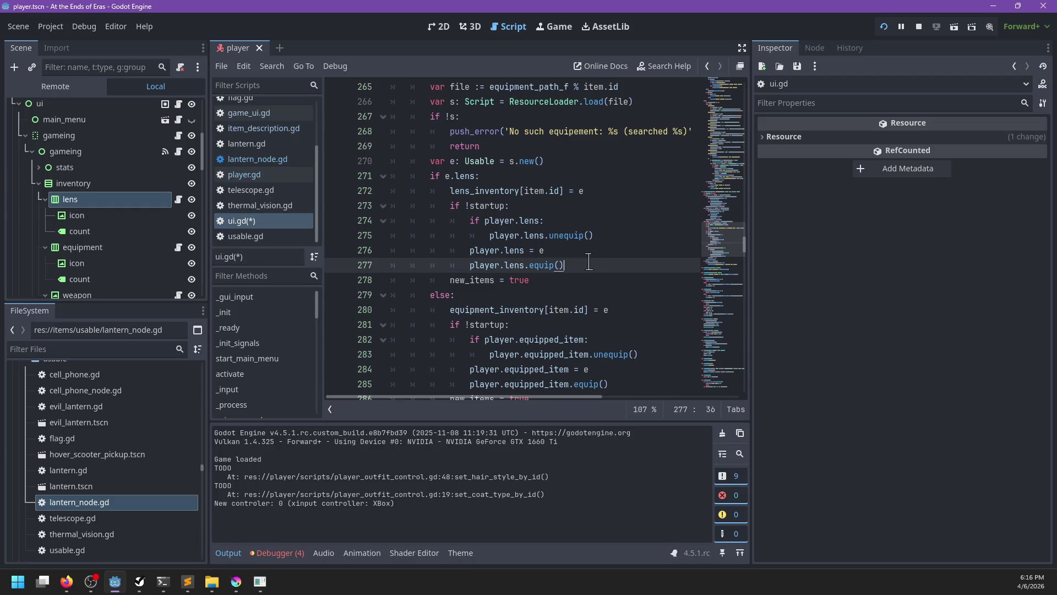
Experiment with pasting the combat_aim_toggle prompt at line 274, undoing and redoing the edits
{"action": "left_click", "coordinate": [470, 206]}
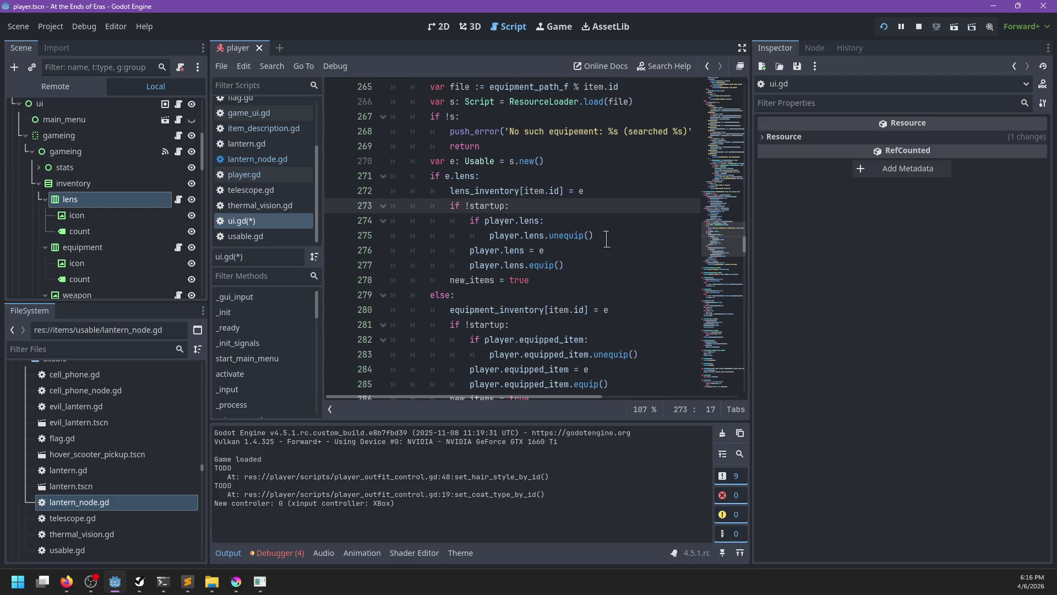
{"action": "key", "text": "BackSpace"}
{"action": "key", "text": "Return"}
{"action": "type", "text": "else:"}
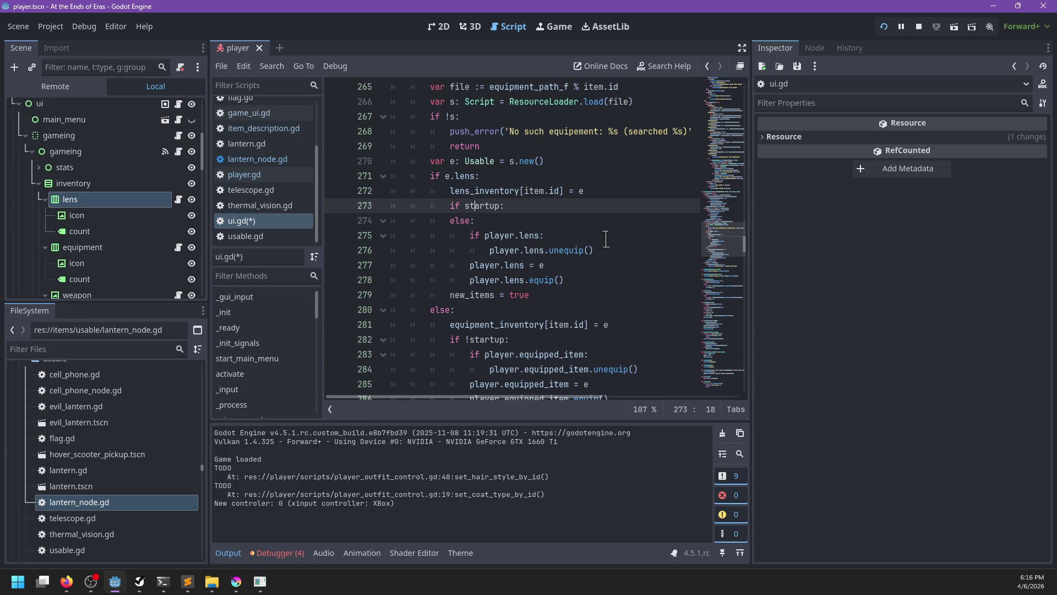
{"action": "type", "text": "queue_prompt(['combat_aim_toggle'], tr('Use ' + item.full_name))"}
{"action": "scroll", "coordinate": [583, 247], "scroll_direction": "left", "scroll_amount": 3}
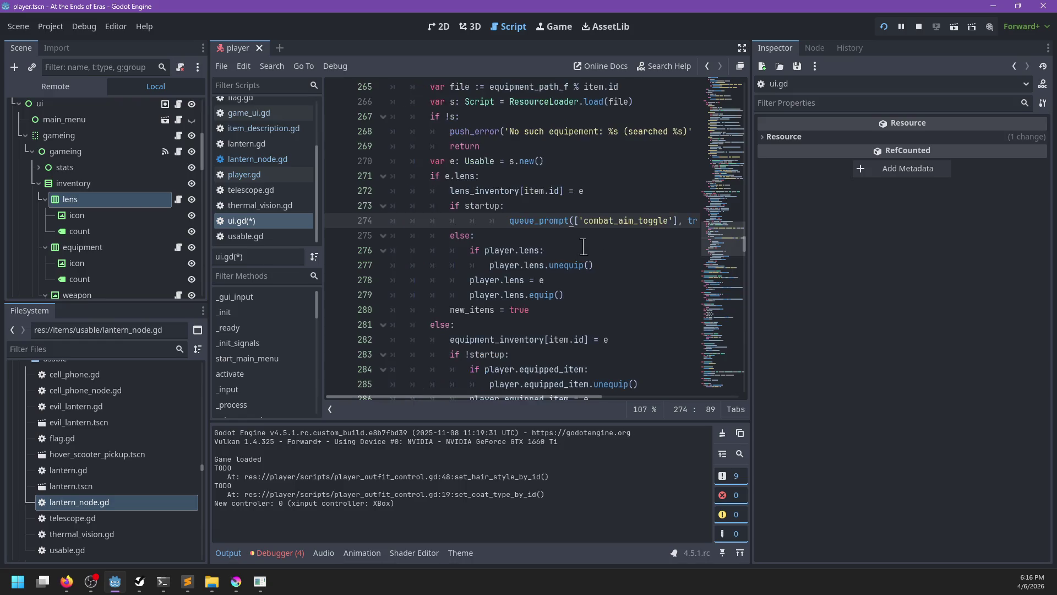
{"action": "key", "text": "ctrl+z"}
{"action": "key", "text": "ctrl+z"}
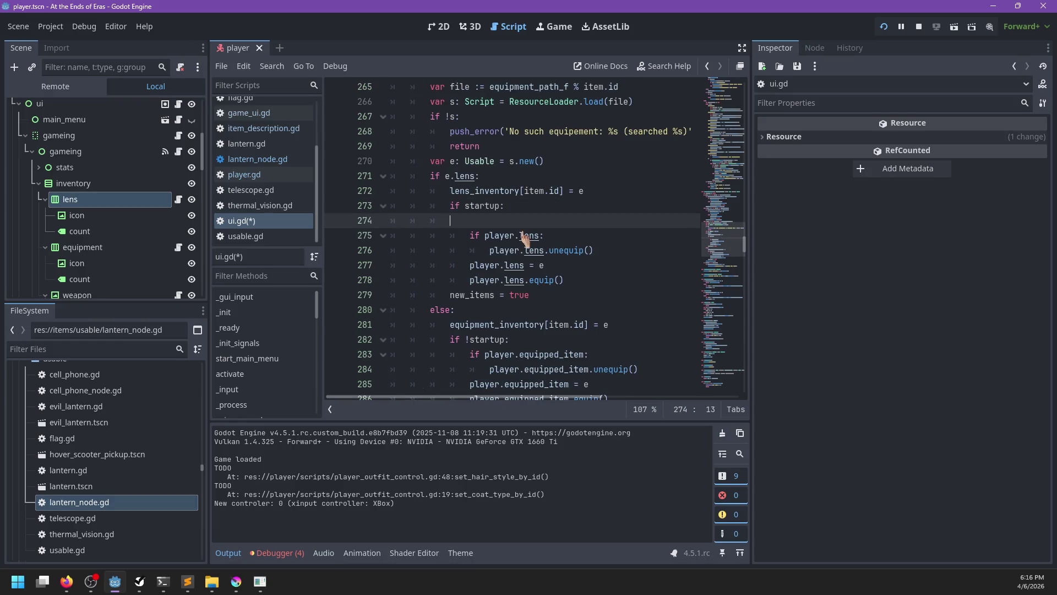
{"action": "key", "text": "ctrl+z"}
{"action": "key", "text": "ctrl+z"}
{"action": "key", "text": "ctrl+z"}
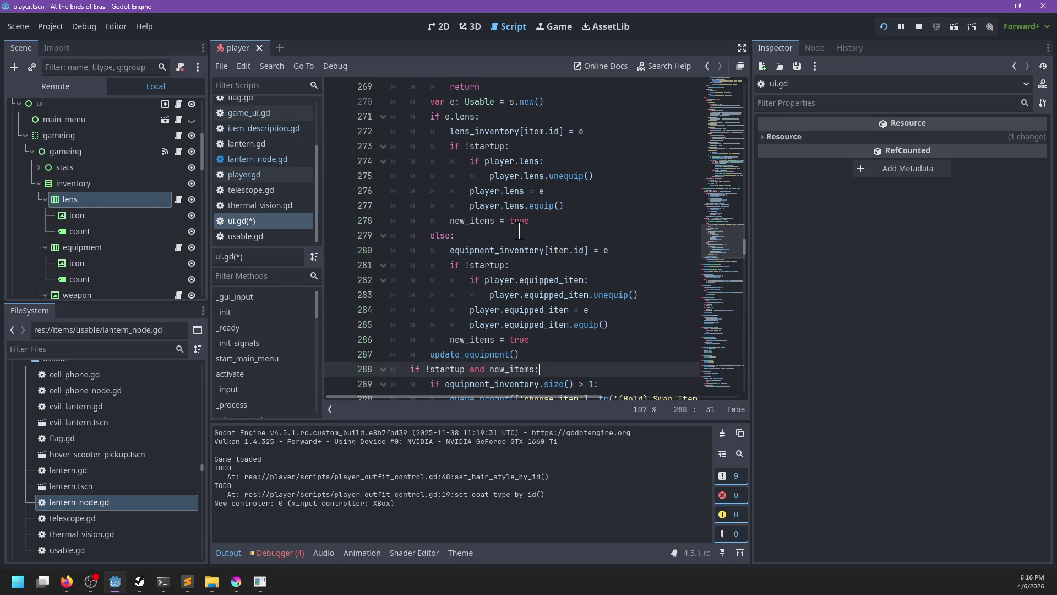
{"action": "key", "text": "ctrl+shift+z"}
{"action": "key", "text": "ctrl+shift+z"}
{"action": "key", "text": "ctrl+shift+z"}
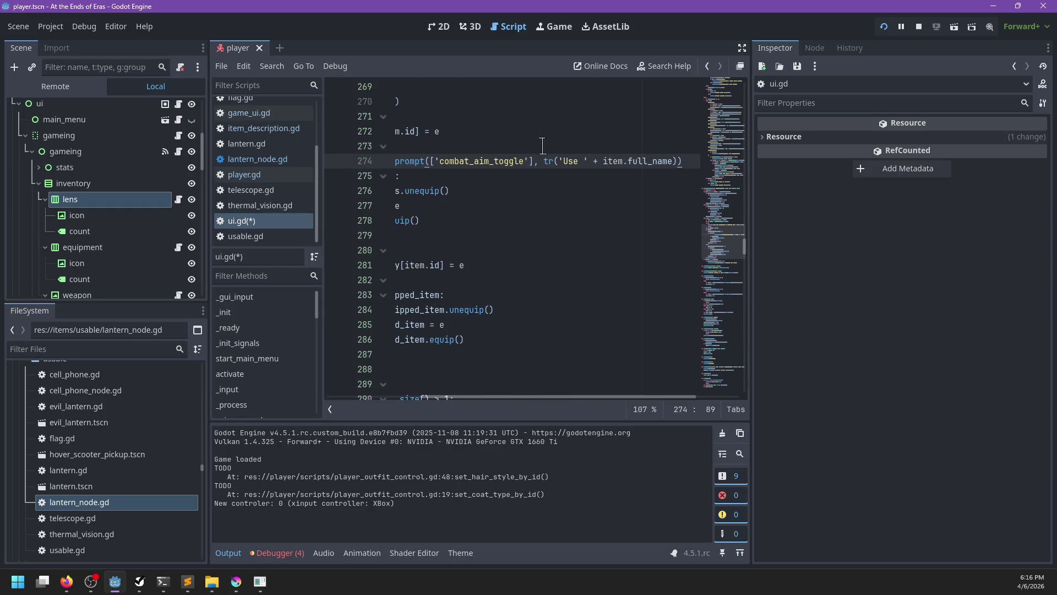
Copy the whole combat_aim_toggle prompt line at line 274
{"action": "key", "text": "Home"}
{"action": "key", "text": "End"}
{"action": "key", "text": "Home"}
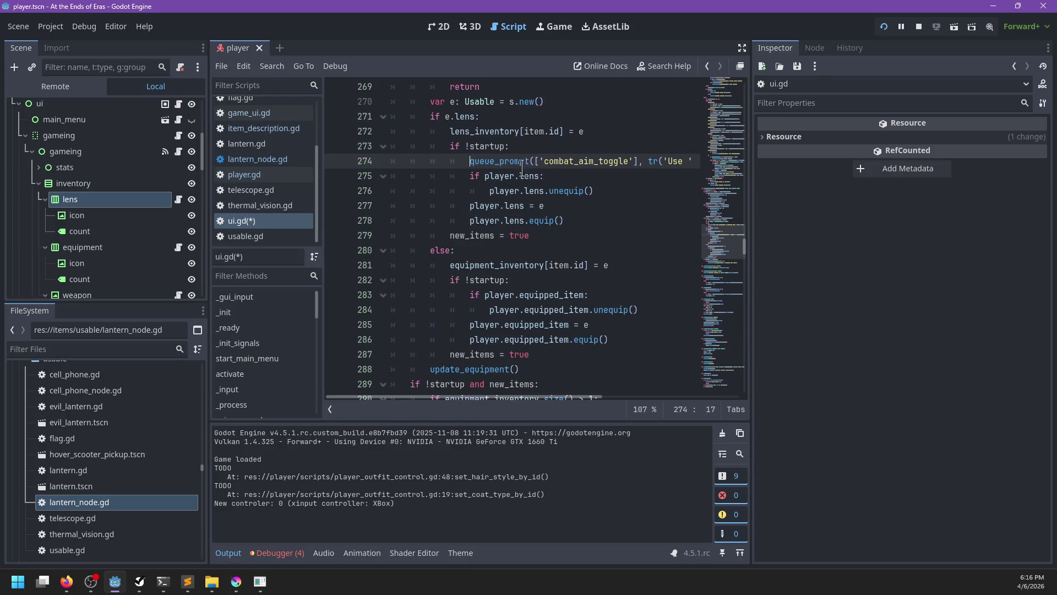
{"action": "scroll", "coordinate": [565, 165], "scroll_direction": "right", "scroll_amount": 2}
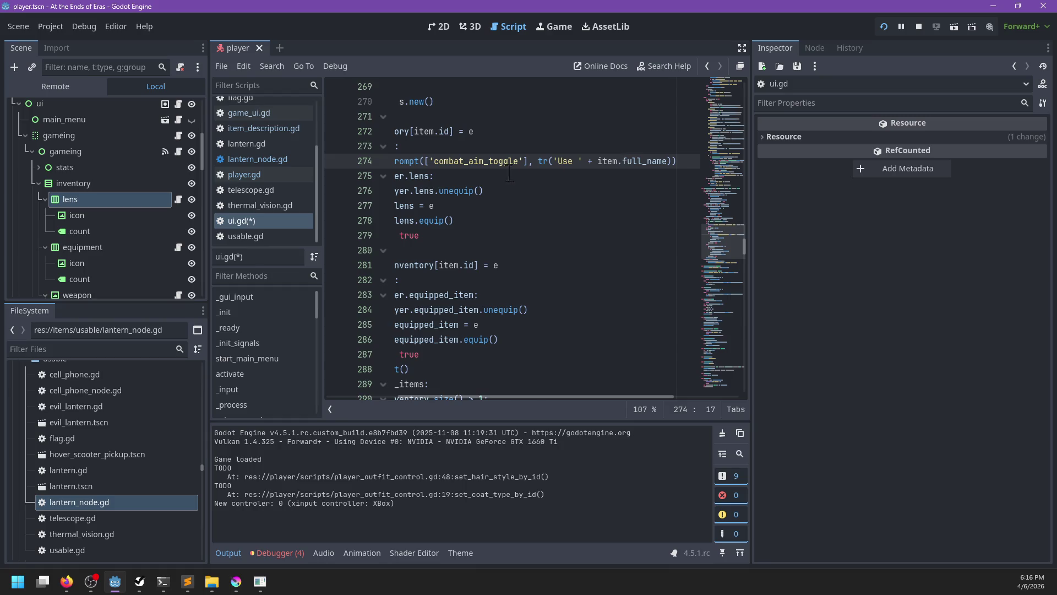
{"action": "scroll", "coordinate": [509, 173], "scroll_direction": "left", "scroll_amount": 2}
{"action": "triple_click", "coordinate": [490, 165]}
{"action": "scroll", "coordinate": [513, 198], "scroll_direction": "down", "scroll_amount": 1}
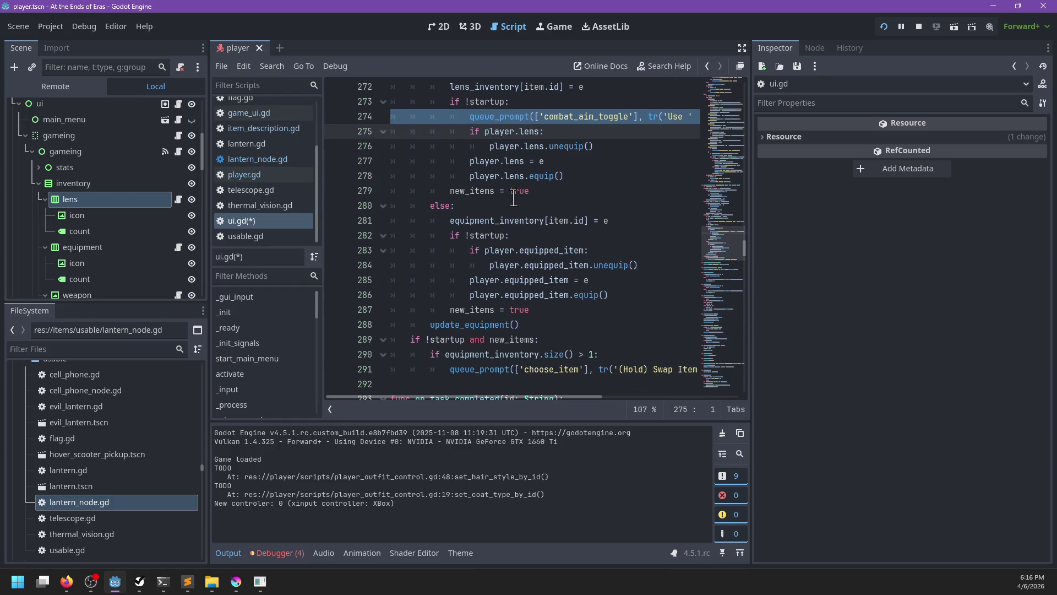
{"action": "key", "text": "ctrl+c"}
Paste the prompt under the equipment branch's startup check and fix its indentation
{"action": "left_click", "coordinate": [549, 235]}
{"action": "key", "text": "Return"}
{"action": "key", "text": "ctrl+v"}
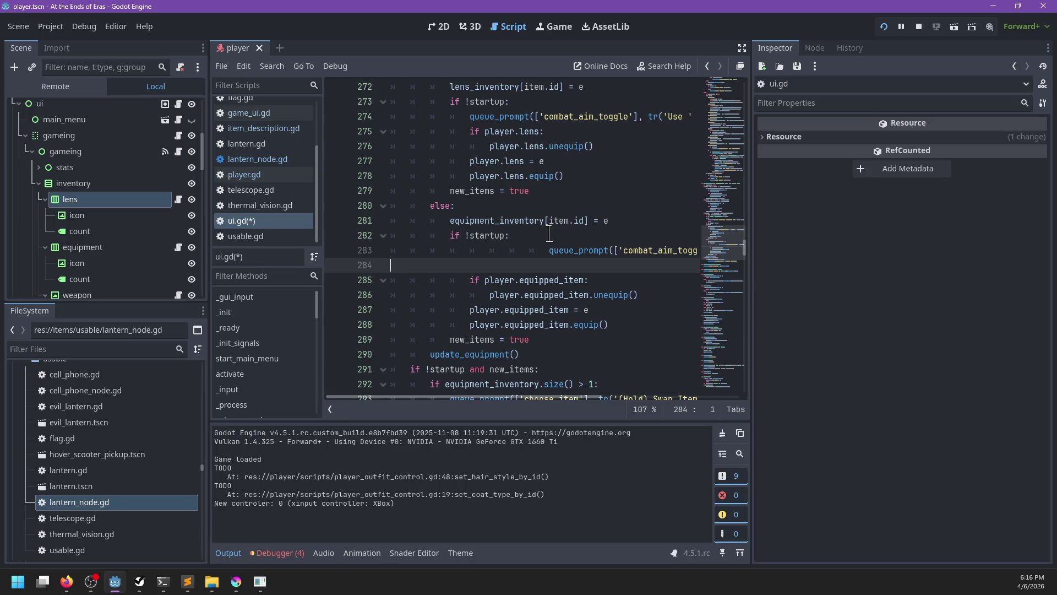
{"action": "left_click", "coordinate": [544, 250]}
{"action": "key", "text": "BackSpace"}
{"action": "key", "text": "BackSpace"}
{"action": "key", "text": "BackSpace"}
Rename the pasted action to 'use_item', save ui.gd, and run the game
{"action": "double_click", "coordinate": [567, 252]}
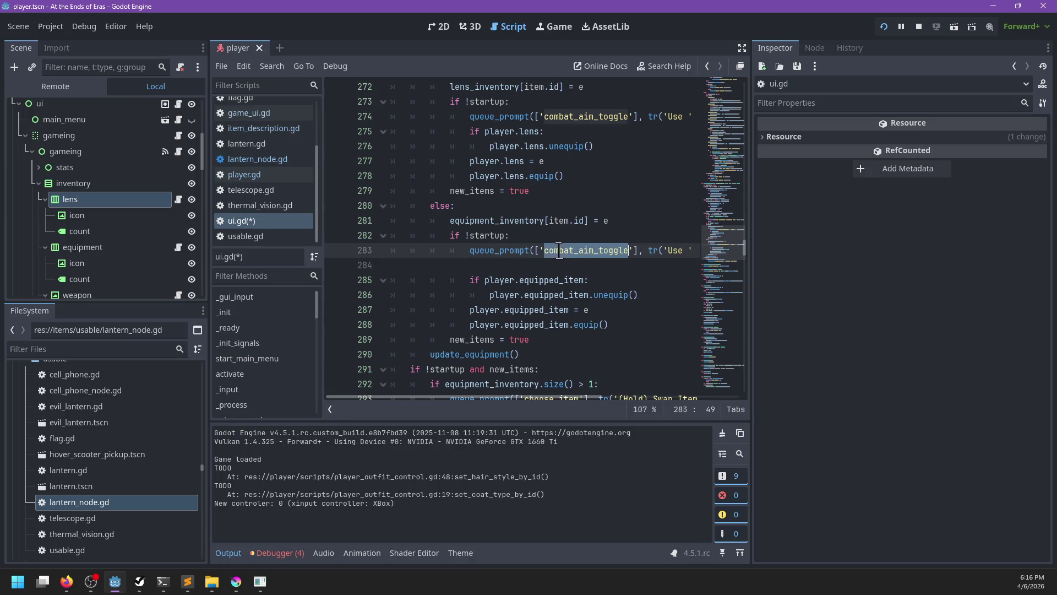
{"action": "scroll", "coordinate": [567, 257], "scroll_direction": "down", "scroll_amount": 3}
{"action": "type", "text": "use_item"}
{"action": "key", "text": "Down"}
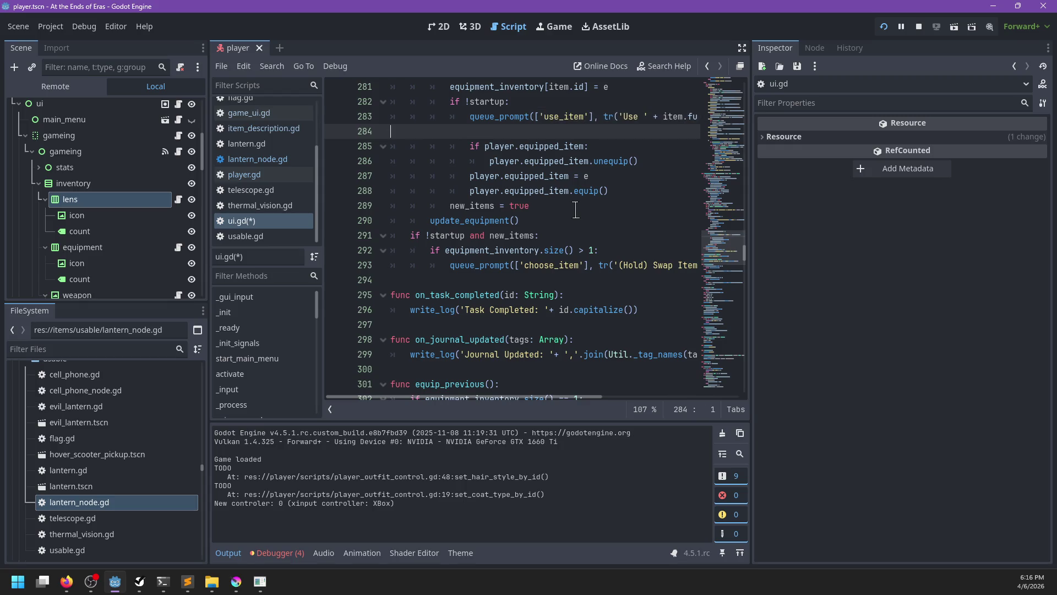
{"action": "key", "text": "BackSpace"}
{"action": "key", "text": "ctrl+s"}
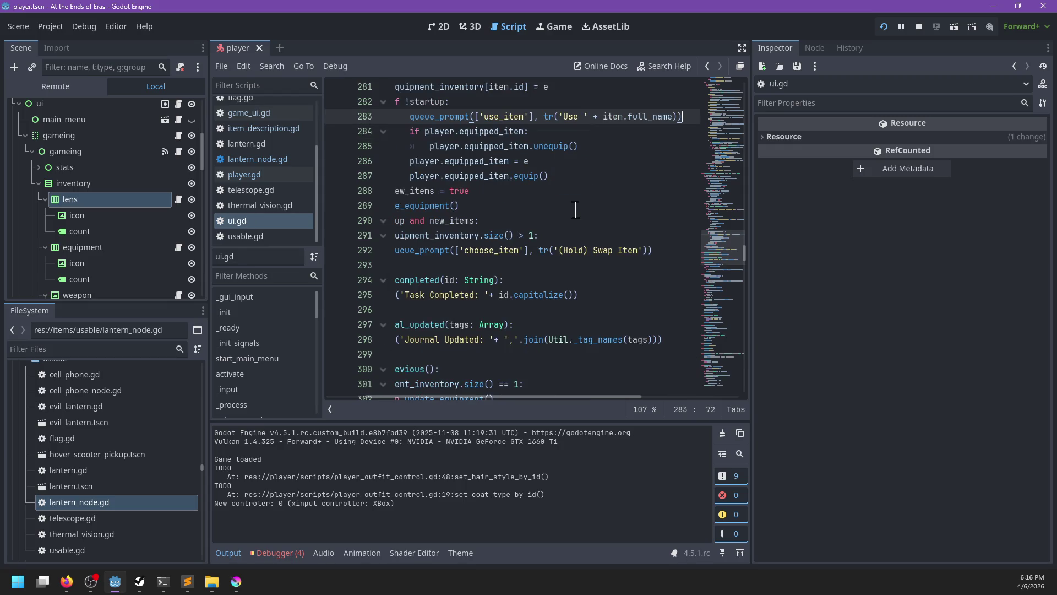
{"action": "key", "text": "F5"}
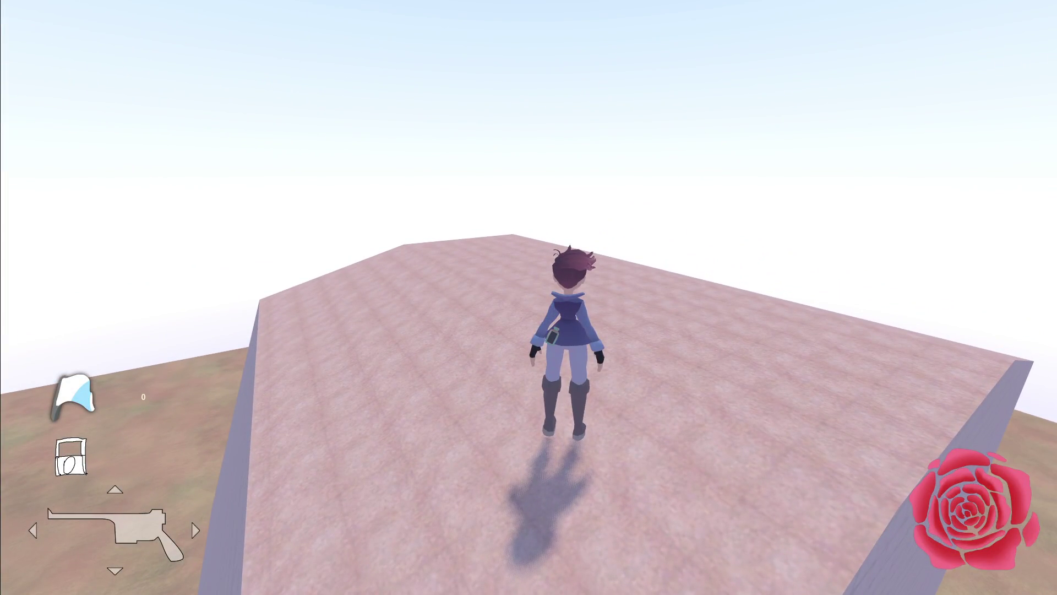
Give the player the telescope with player.add_item('telescope') in the debug console
{"action": "key", "text": "grave"}
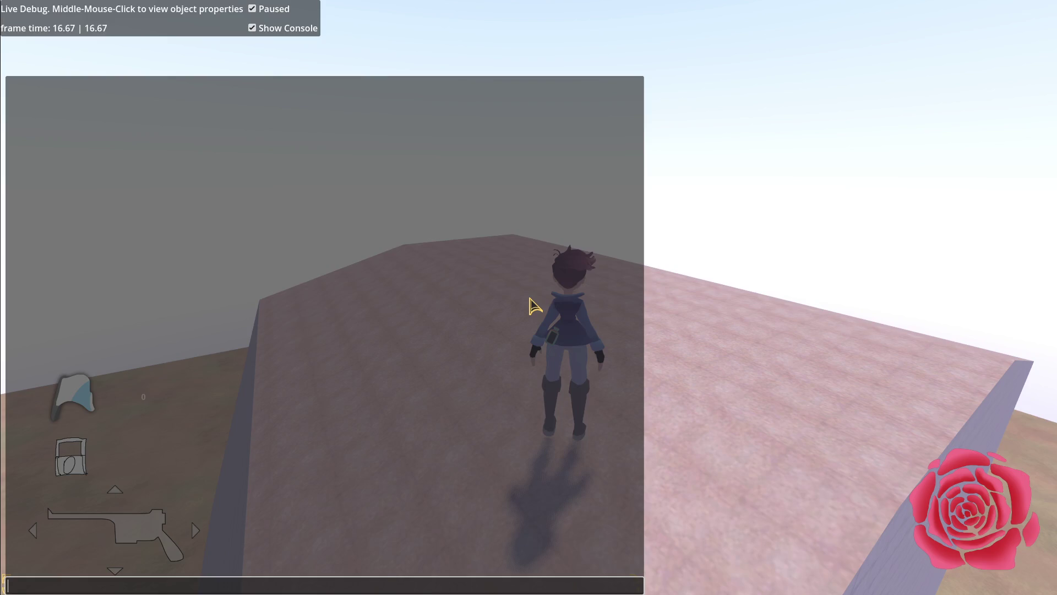
{"action": "type", "text": "player.add_item('telescope'_"}
{"action": "key", "text": "ctrl+BackSpace"}
{"action": "key", "text": "Return"}
{"action": "key", "text": "Up"}
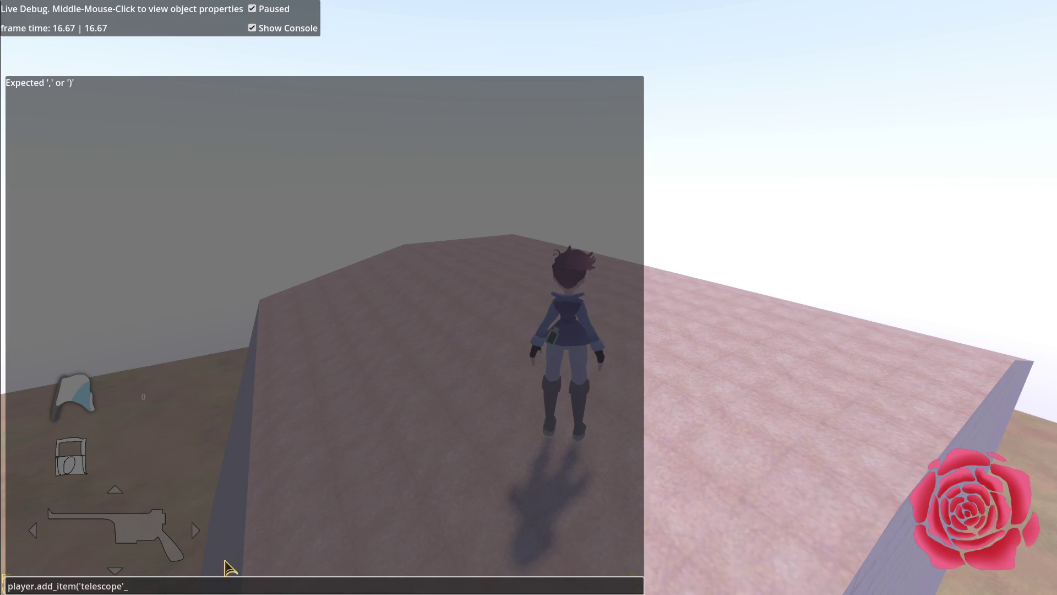
{"action": "key", "text": "Return"}
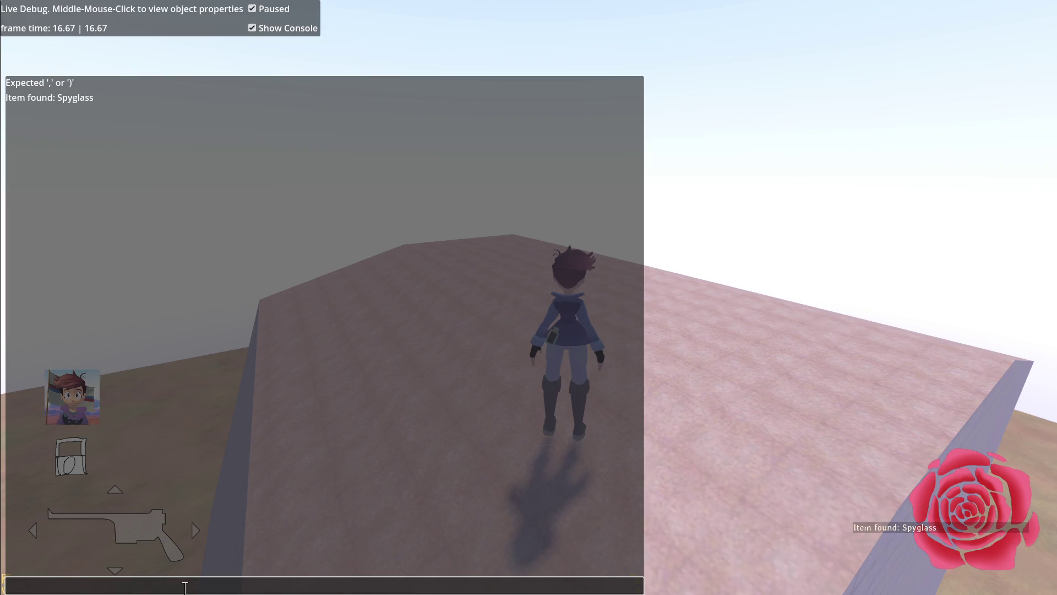
{"action": "key", "text": "Escape"}
{"action": "key", "text": "Escape"}
{"action": "key", "text": "Escape"}
Walk the character around to see the 'Use Spyglass' prompt, then return to the editor
{"action": "key", "text": "w"}
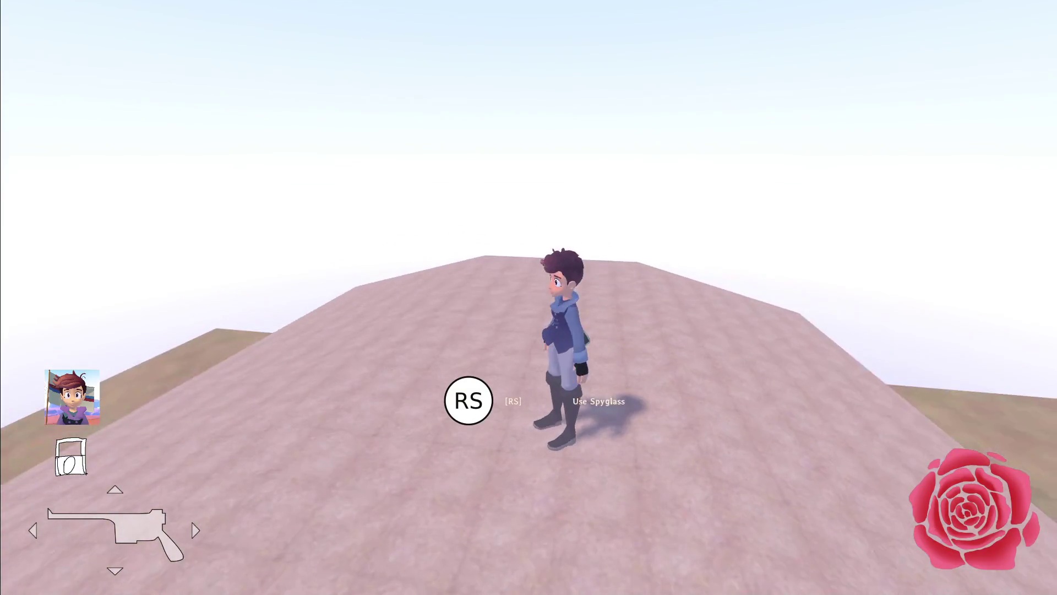
{"action": "key", "text": "a"}
{"action": "key", "text": "w"}
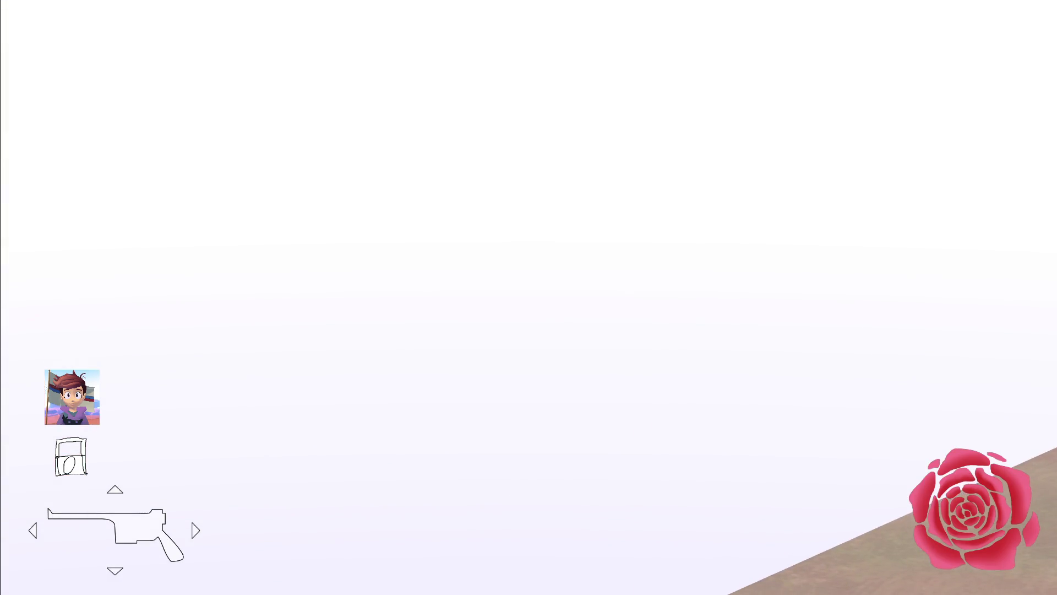
{"action": "key", "text": "alt+Tab"}
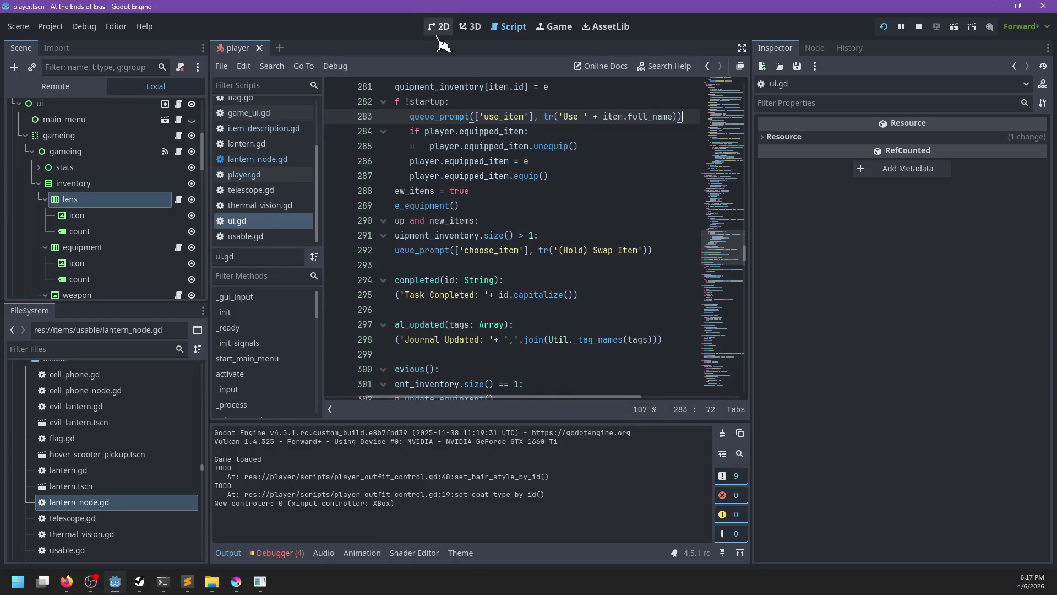
Open player.gd and search for 'use_zoo' then 'rai', landing on should_raise_camera
{"action": "left_click", "coordinate": [288, 177]}
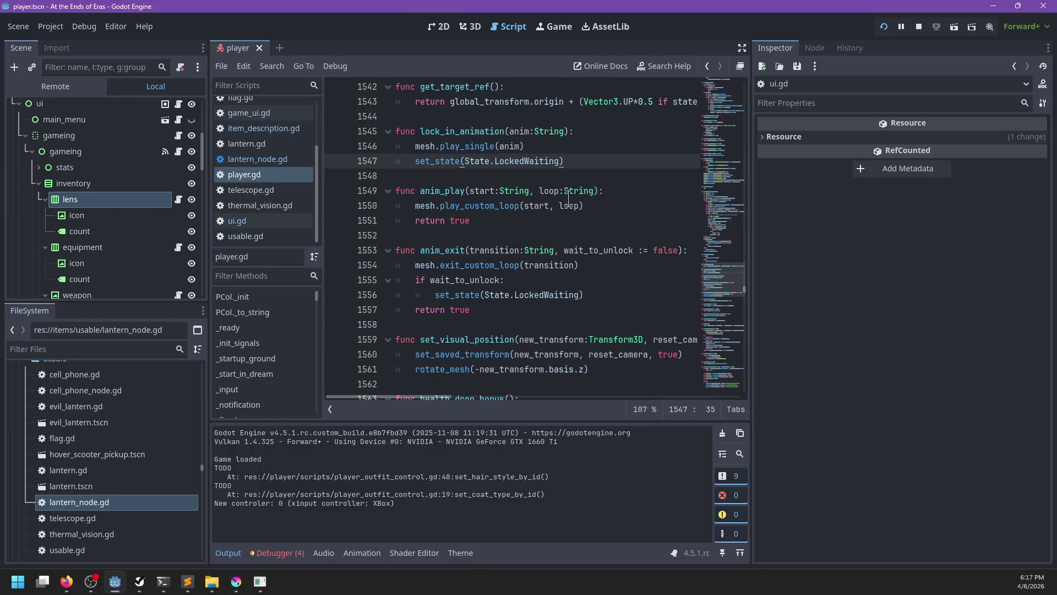
{"action": "scroll", "coordinate": [283, 187], "scroll_direction": "up", "scroll_amount": 3}
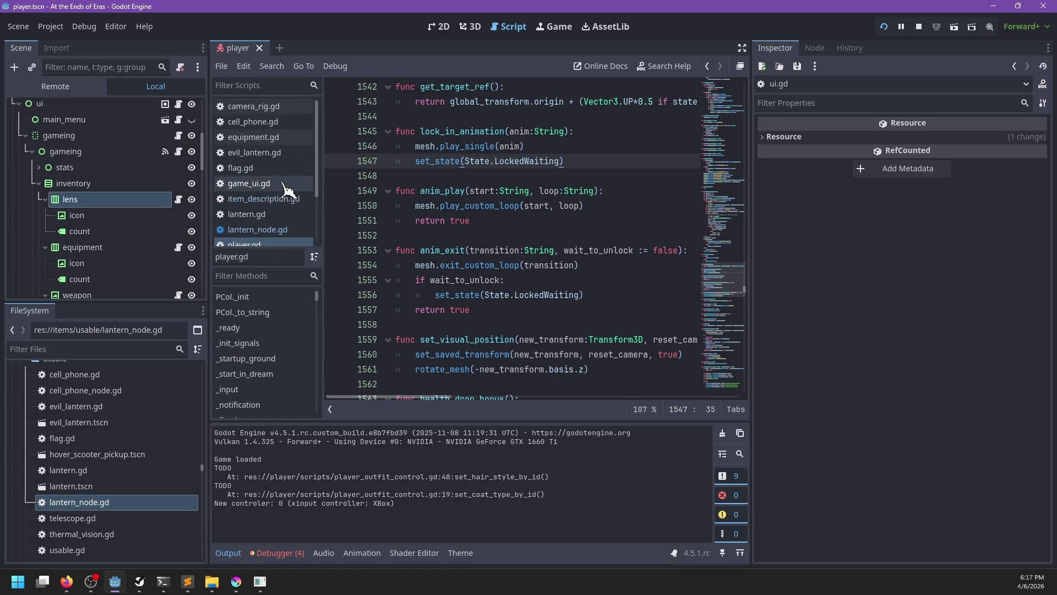
{"action": "scroll", "coordinate": [288, 190], "scroll_direction": "down", "scroll_amount": 3}
{"action": "left_click", "coordinate": [567, 218]}
{"action": "key", "text": "ctrl+f"}
{"action": "type", "text": "use_"}
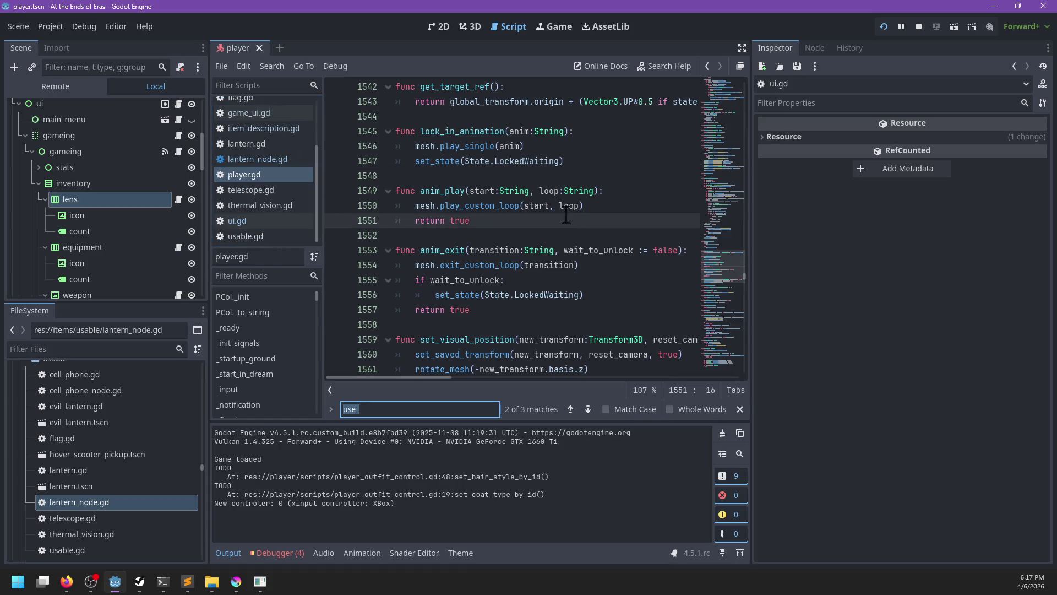
{"action": "type", "text": "zoo"}
{"action": "key", "text": "BackSpace"}
{"action": "key", "text": "BackSpace"}
{"action": "key", "text": "BackSpace"}
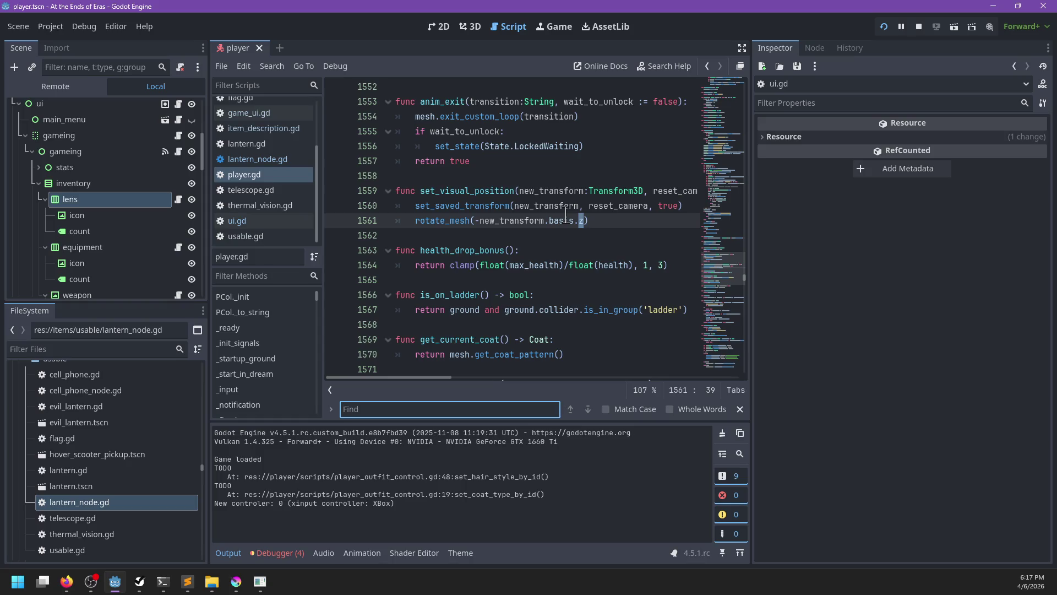
{"action": "type", "text": "rai"}
{"action": "key", "text": "Escape"}
Search player.gd for 'aimtoggle', reaching the hover_toggle check at line 1598
{"action": "scroll", "coordinate": [253, 193], "scroll_direction": "up", "scroll_amount": 3}
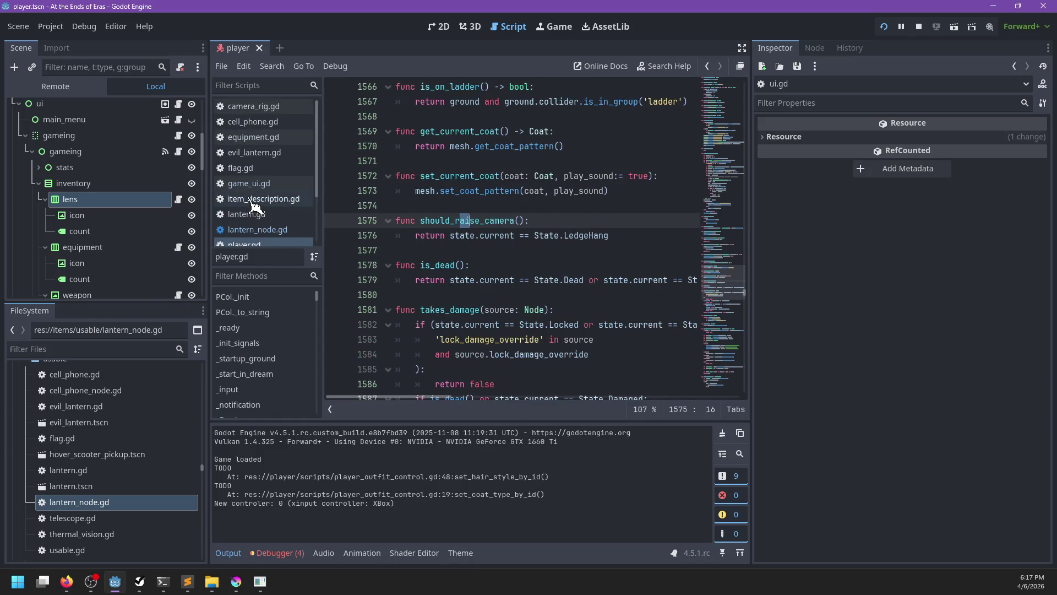
{"action": "scroll", "coordinate": [265, 209], "scroll_direction": "down", "scroll_amount": 3}
{"action": "left_click", "coordinate": [237, 220]}
{"action": "left_click", "coordinate": [244, 175]}
{"action": "left_click", "coordinate": [502, 205]}
{"action": "key", "text": "ctrl+f"}
{"action": "type", "text": "aimtoggle"}
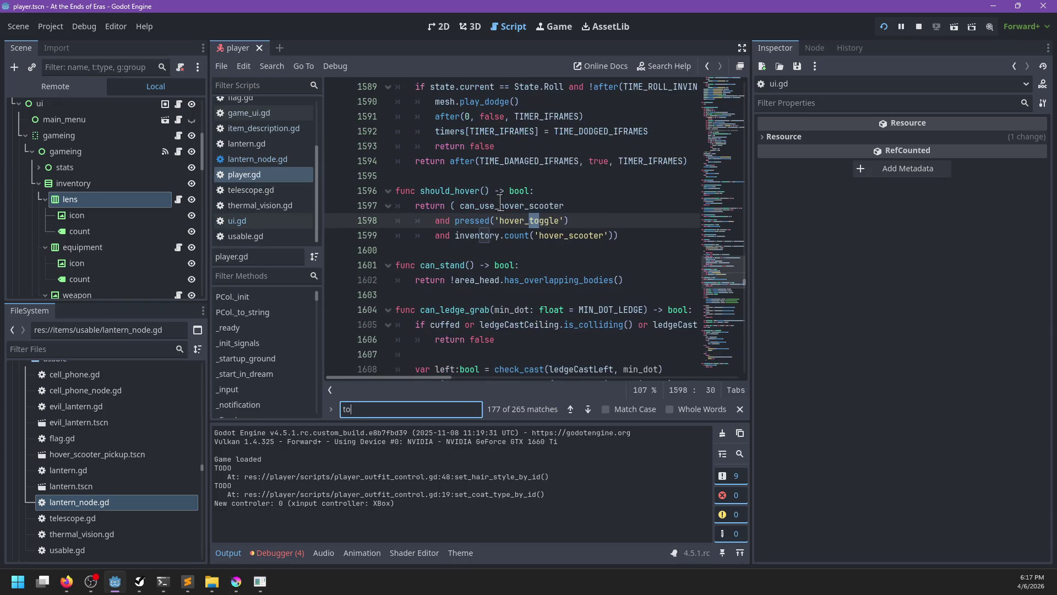
{"action": "key", "text": "Escape"}
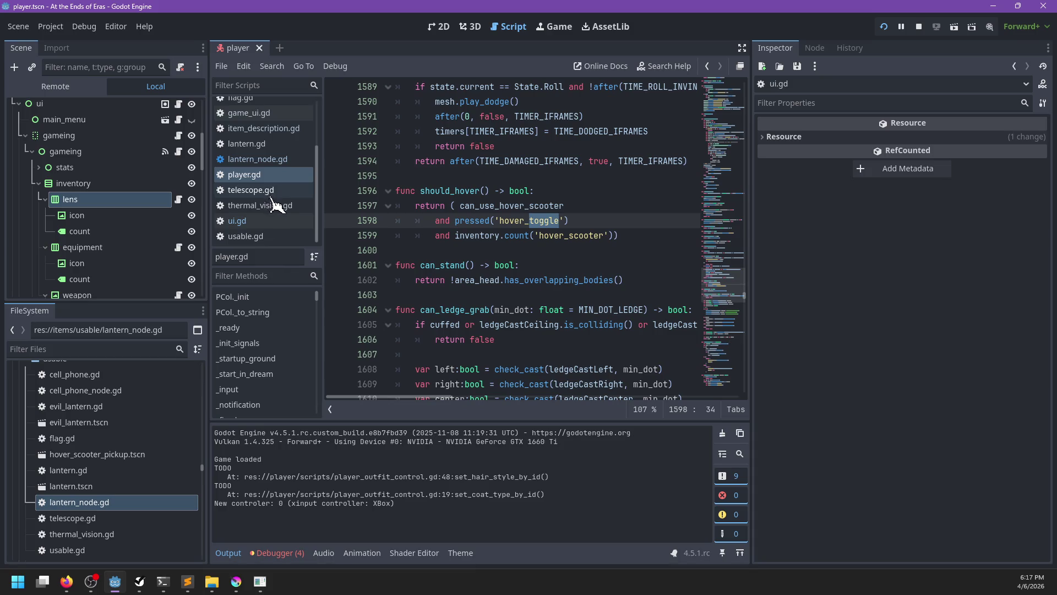
Glance at lantern_node.gd, return to player.gd, then open camera_rig.gd
{"action": "scroll", "coordinate": [280, 234], "scroll_direction": "up", "scroll_amount": 3}
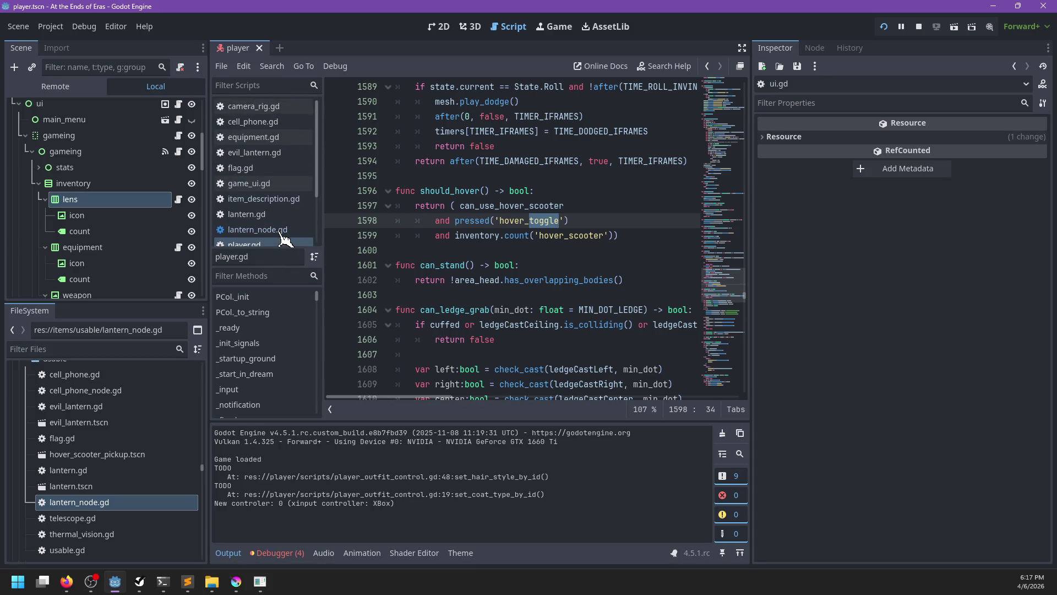
{"action": "scroll", "coordinate": [283, 239], "scroll_direction": "down", "scroll_amount": 3}
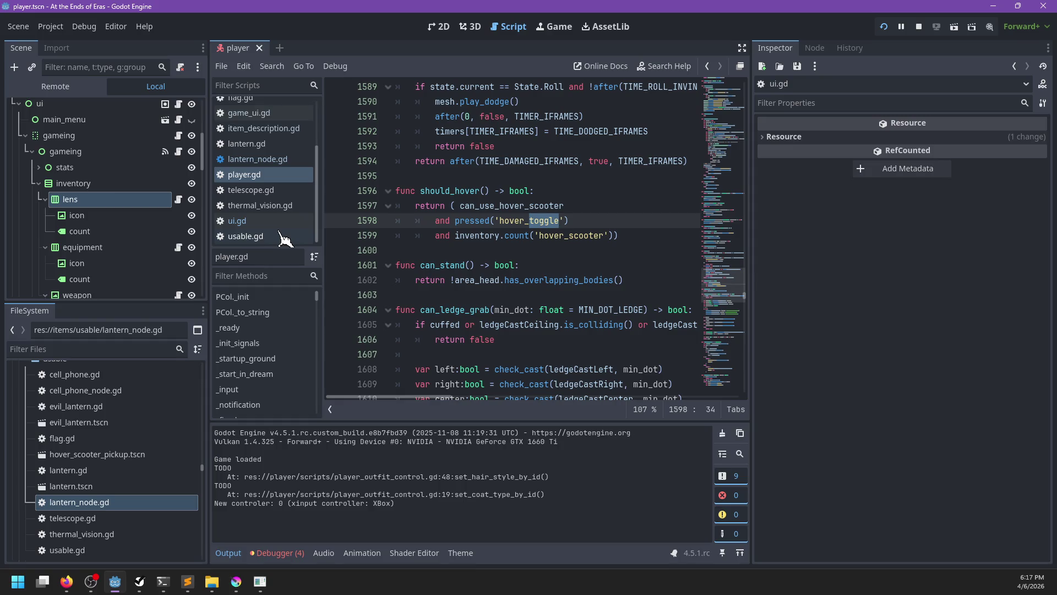
{"action": "left_click", "coordinate": [270, 159]}
{"action": "left_click", "coordinate": [271, 174]}
{"action": "scroll", "coordinate": [270, 132], "scroll_direction": "up", "scroll_amount": 3}
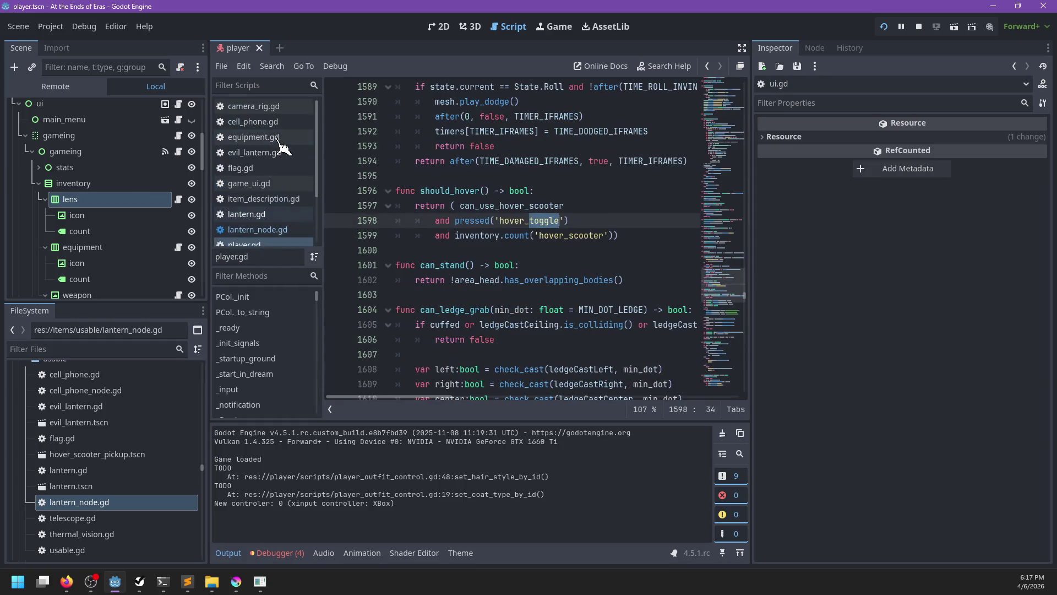
{"action": "left_click", "coordinate": [267, 107]}
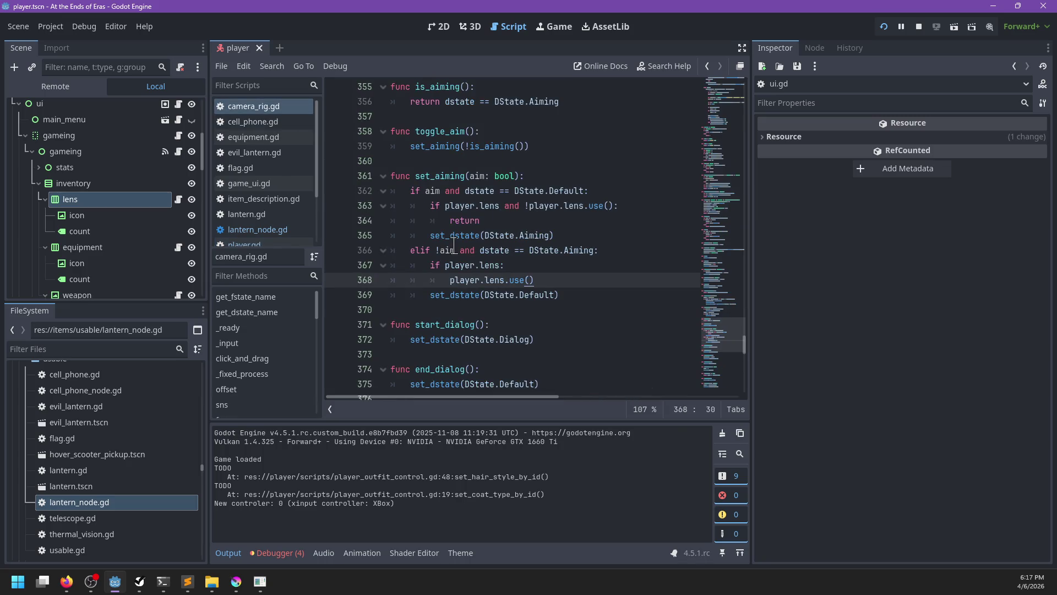
Extend line 366 of set_aiming to exit when dstate is DState.Zoomed too, then run the game
{"action": "left_click", "coordinate": [591, 250]}
{"action": "left_click", "coordinate": [478, 250]}
{"action": "type", "text": "("}
{"action": "key", "text": "End"}
{"action": "key", "text": "Left"}
{"action": "type", "text": "ds"}
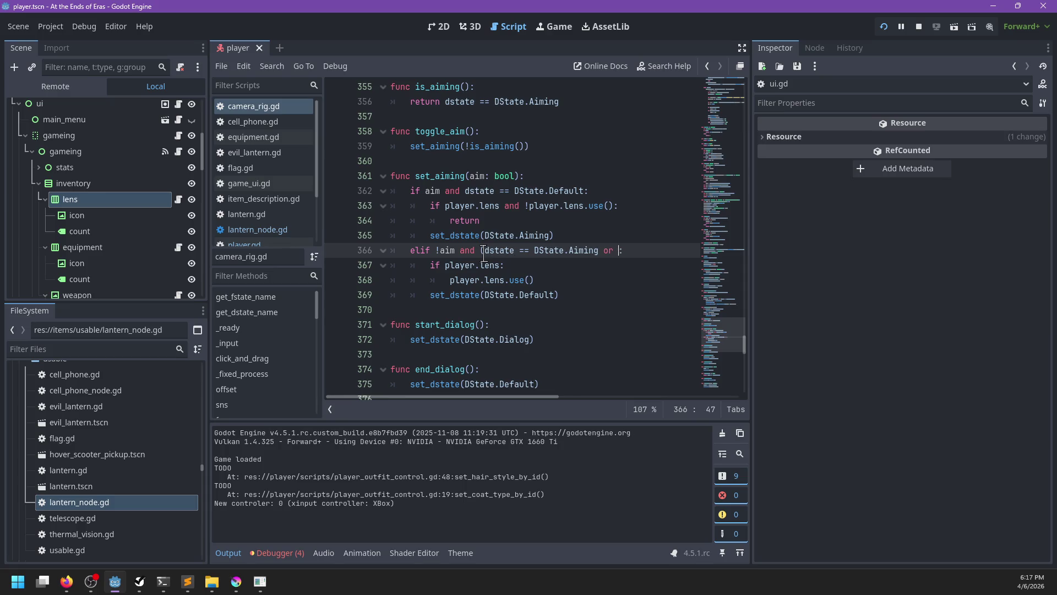
{"action": "type", "text": "tate == D"}
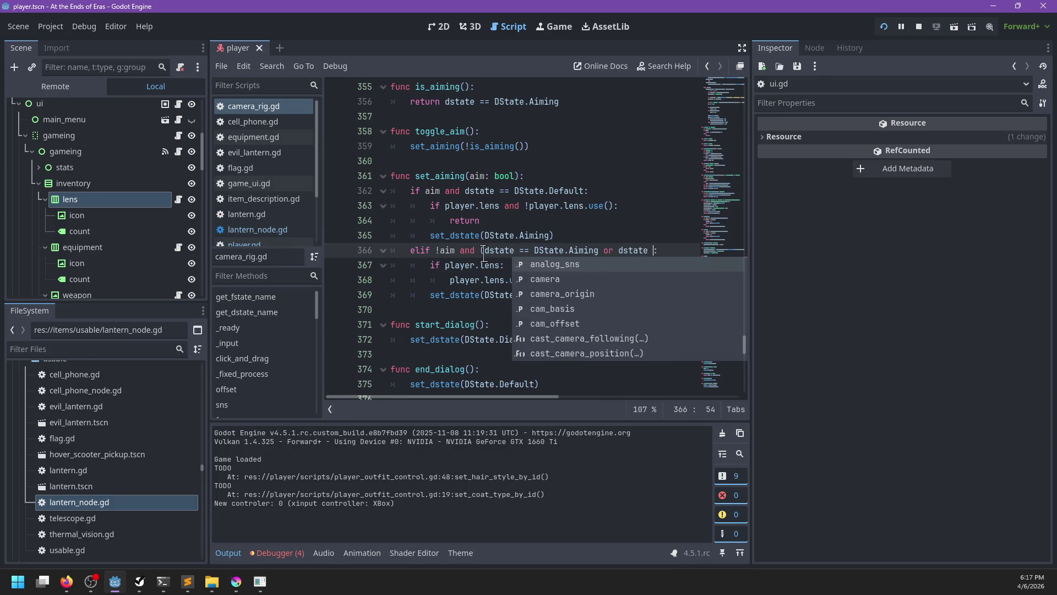
{"action": "type", "text": "State.Zoome"}
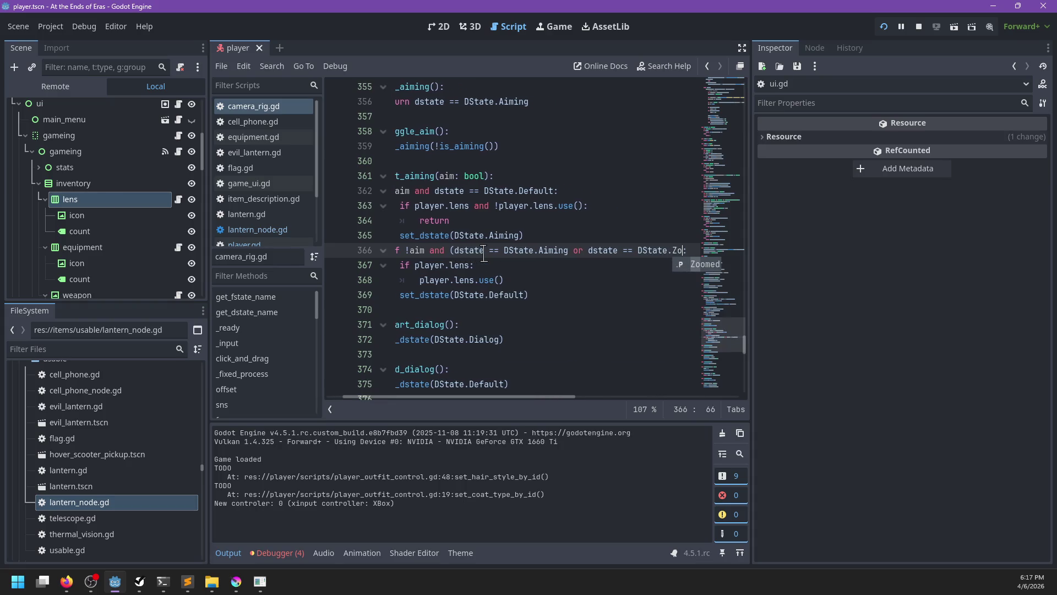
{"action": "type", "text": "d)"}
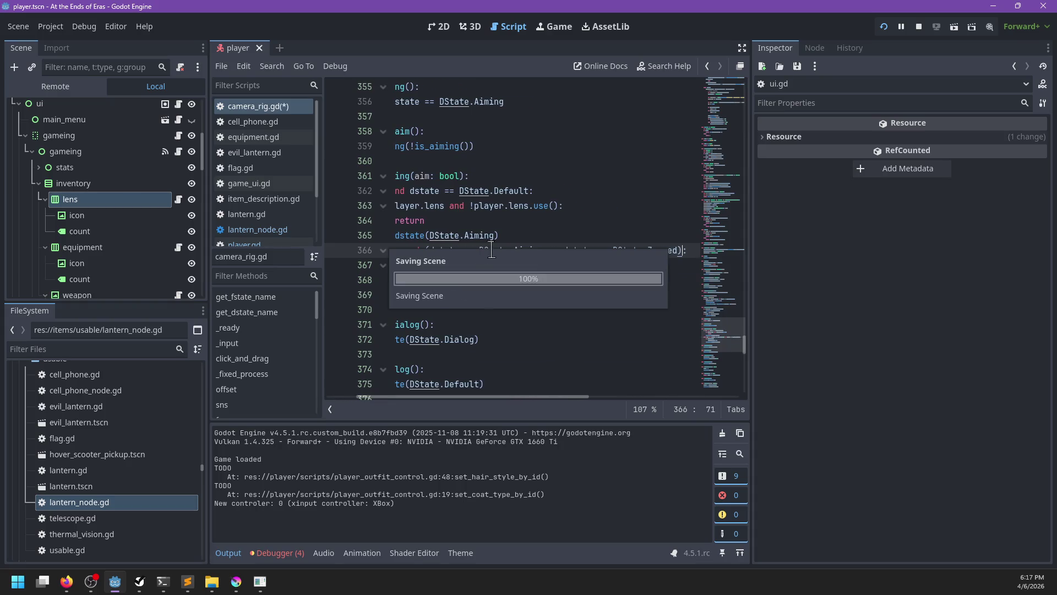
{"action": "left_click", "coordinate": [530, 237]}
{"action": "key", "text": "F5"}
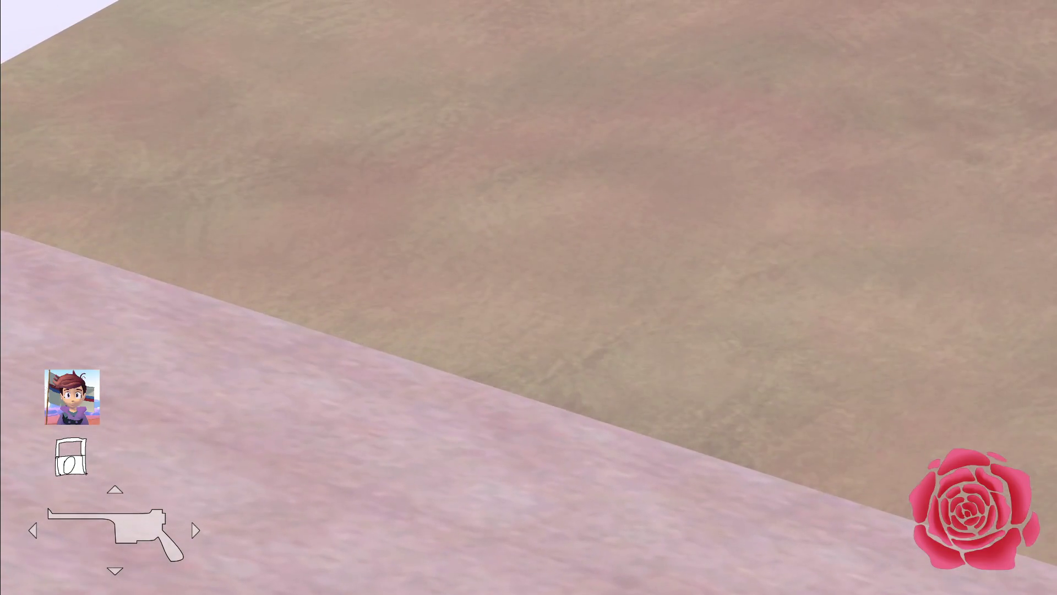
Stop the running game with F8 after testing aiming, returning to camera_rig.gd
{"action": "key", "text": "F8"}
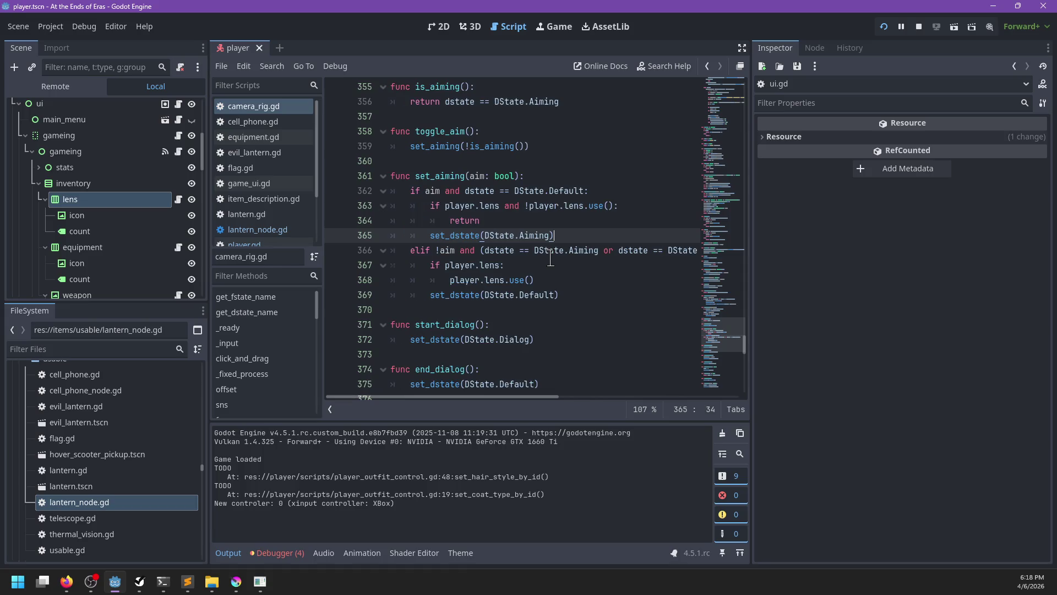
Undo the Zoomed condition on line 366 and save camera_rig.gd
{"action": "left_click", "coordinate": [455, 252]}
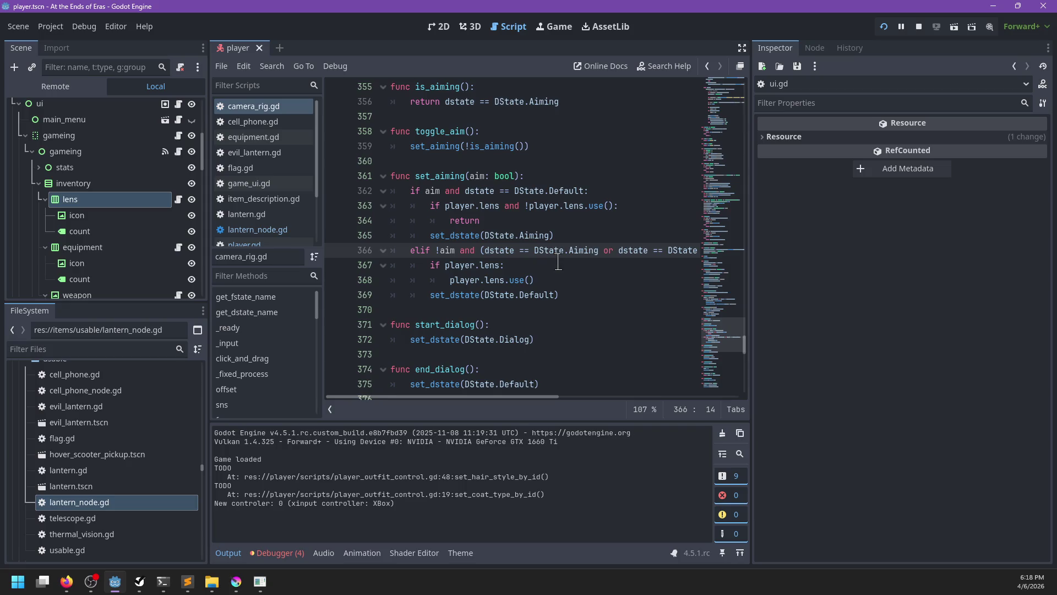
{"action": "key", "text": "ctrl+z"}
{"action": "key", "text": "ctrl+z"}
{"action": "key", "text": "ctrl+z"}
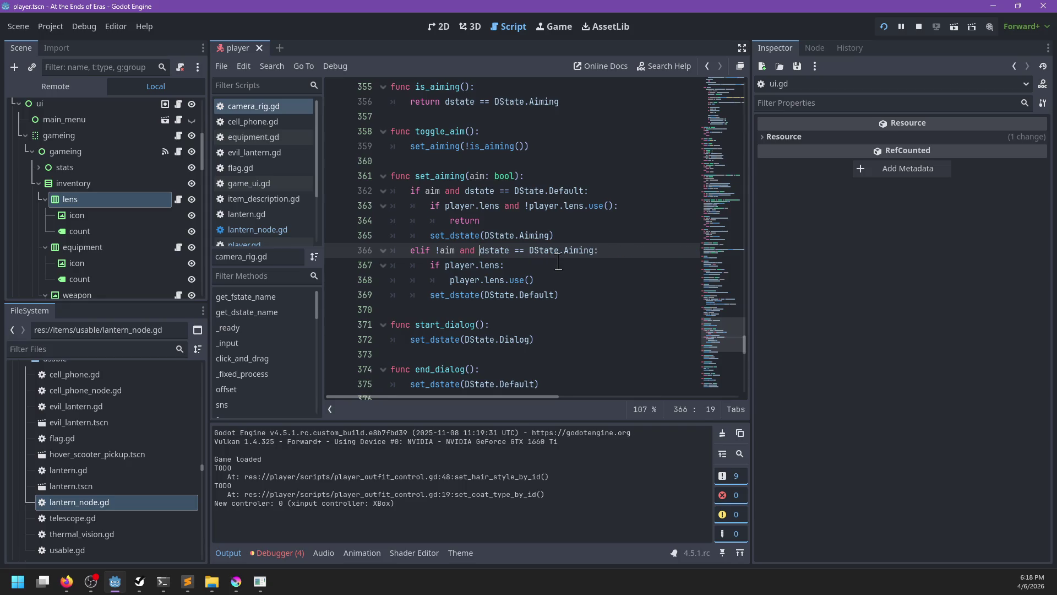
{"action": "key", "text": "ctrl+s"}
Make is_aiming also return true when dstate == DState.Zoomed
{"action": "double_click", "coordinate": [441, 176]}
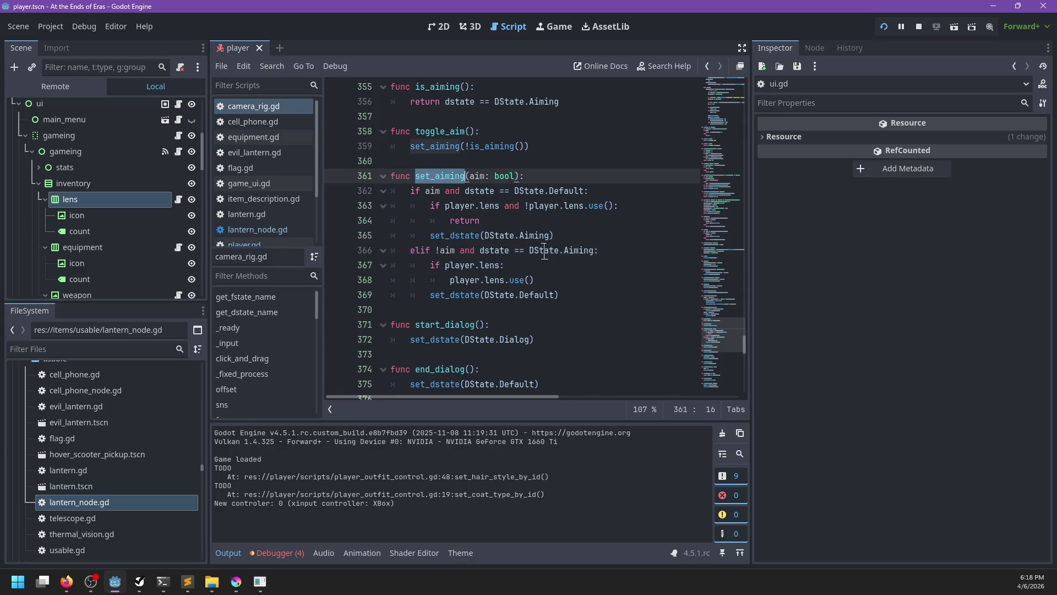
{"action": "scroll", "coordinate": [544, 250], "scroll_direction": "up", "scroll_amount": 2}
{"action": "left_click", "coordinate": [493, 244], "text": "ctrl"}
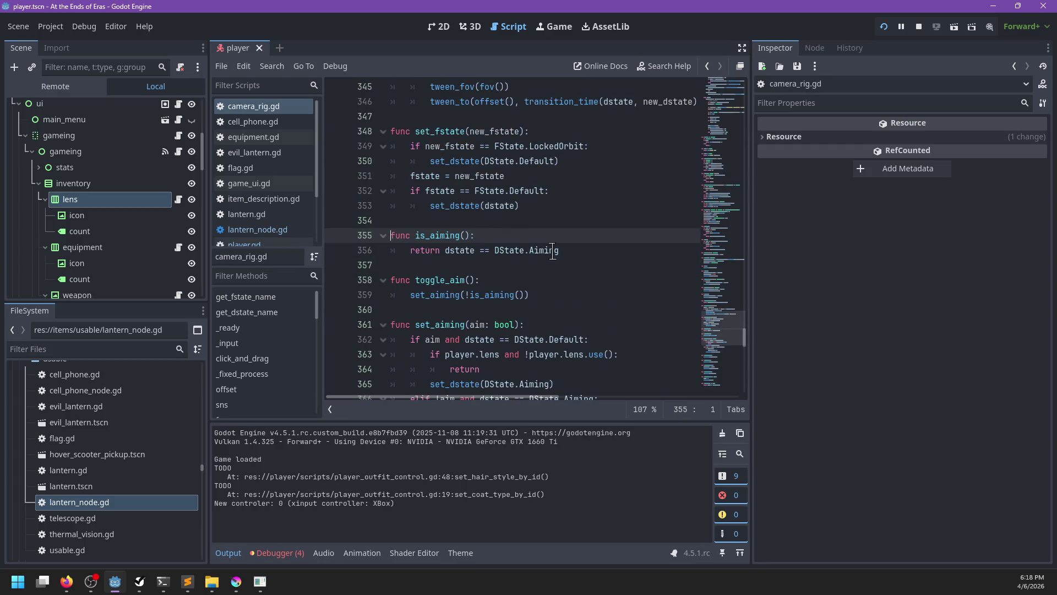
{"action": "left_click", "coordinate": [580, 251]}
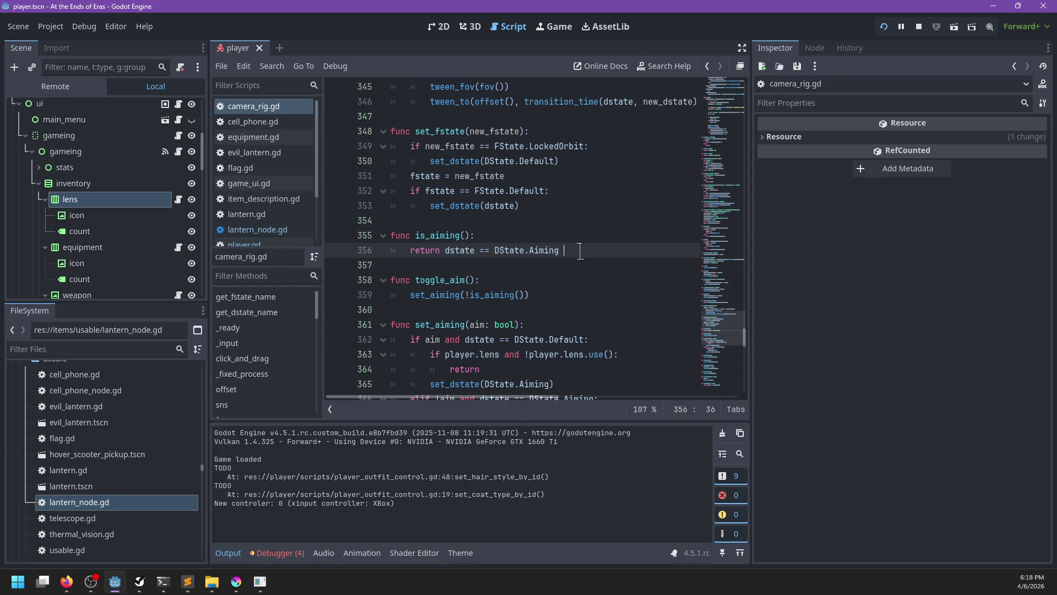
{"action": "type", "text": "dstate == "}
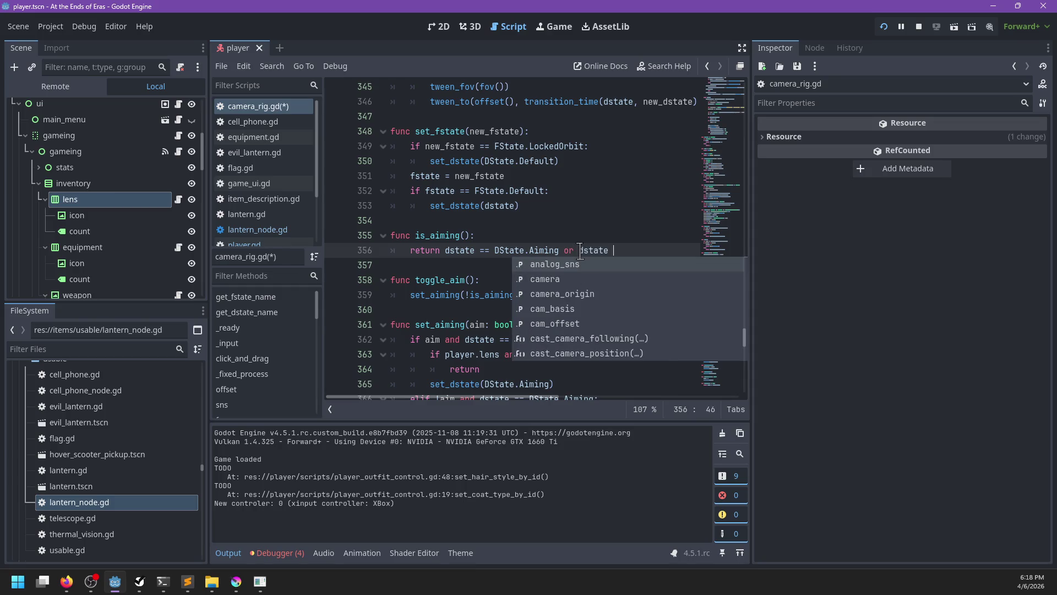
{"action": "type", "text": "DState."}
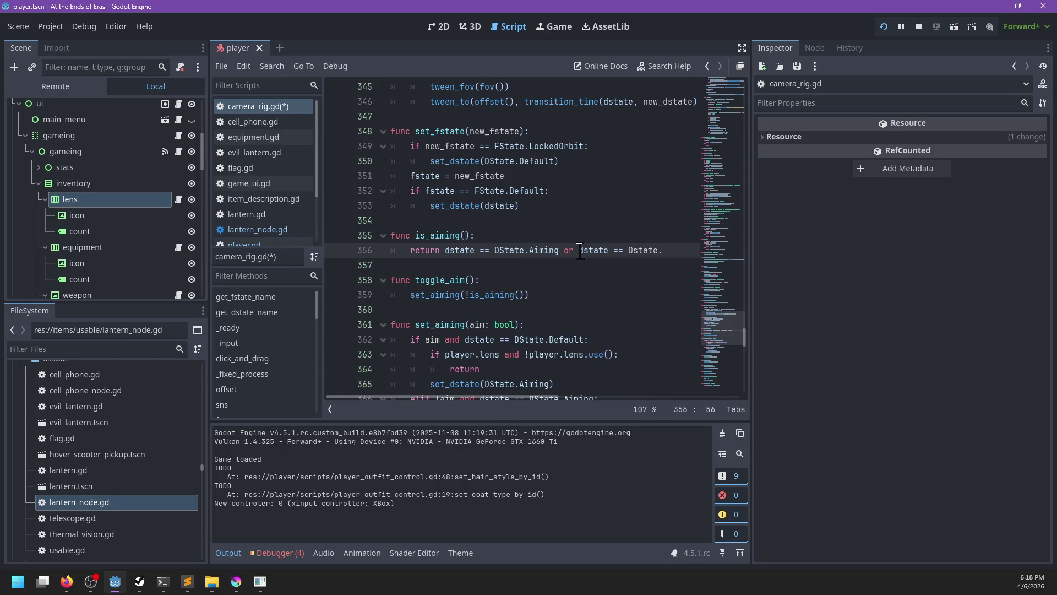
{"action": "type", "text": "Zoo"}
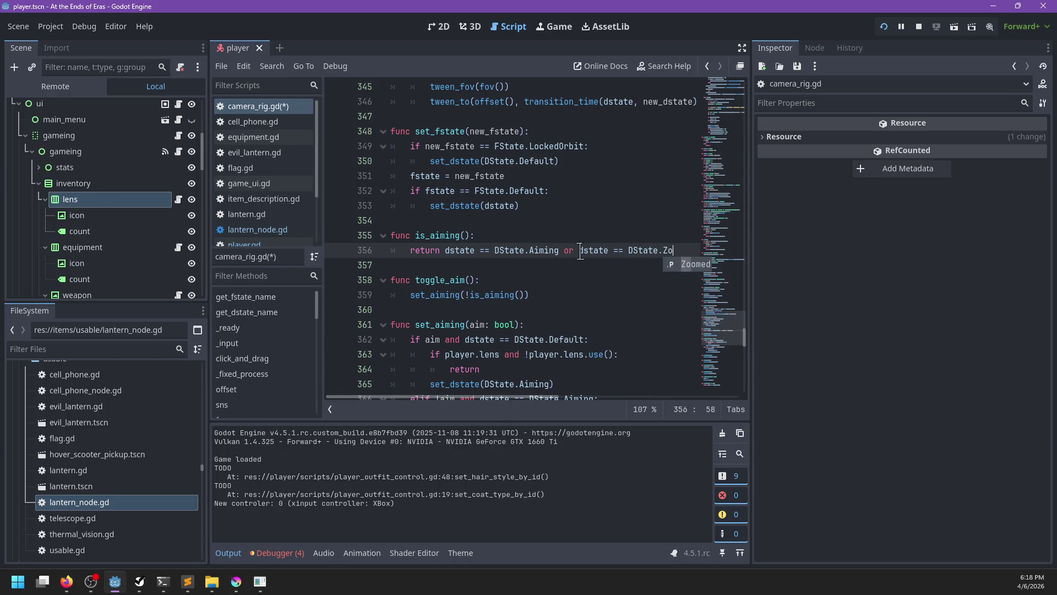
{"action": "key", "text": "Return"}
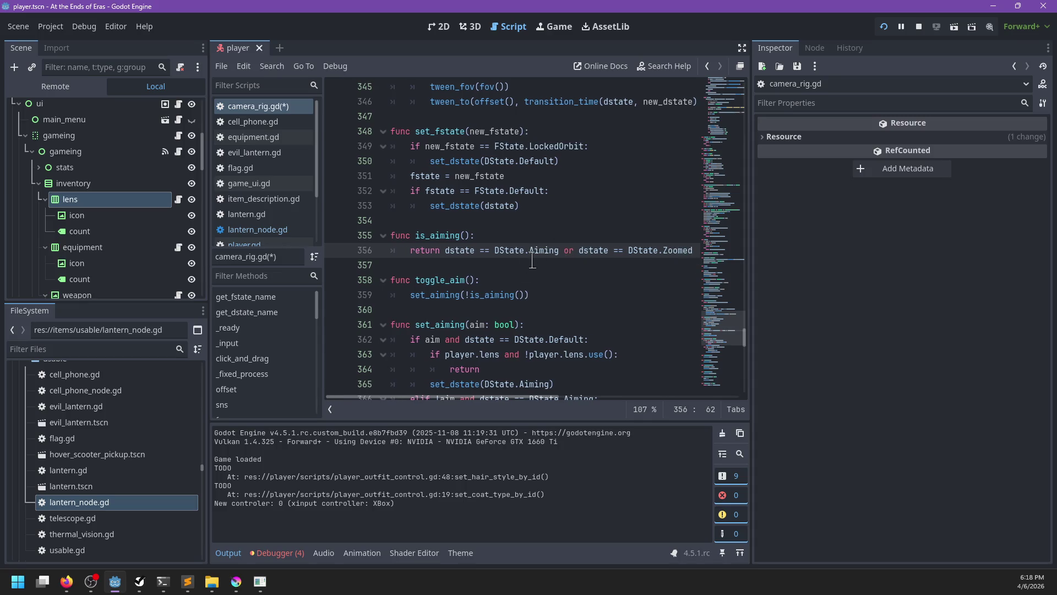
Add 'var was_aim := is_aiming()' to set_aiming and replace its state checks with !was_aim and was_aim
{"action": "scroll", "coordinate": [557, 249], "scroll_direction": "down", "scroll_amount": 2}
{"action": "left_click", "coordinate": [564, 235]}
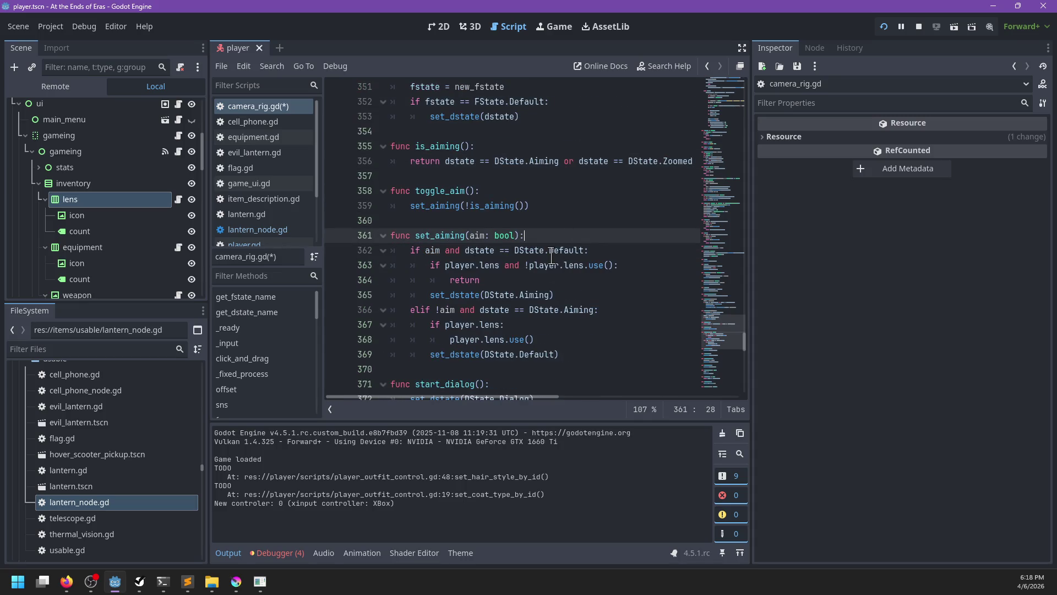
{"action": "key", "text": "Return"}
{"action": "type", "text": "var was_aim"}
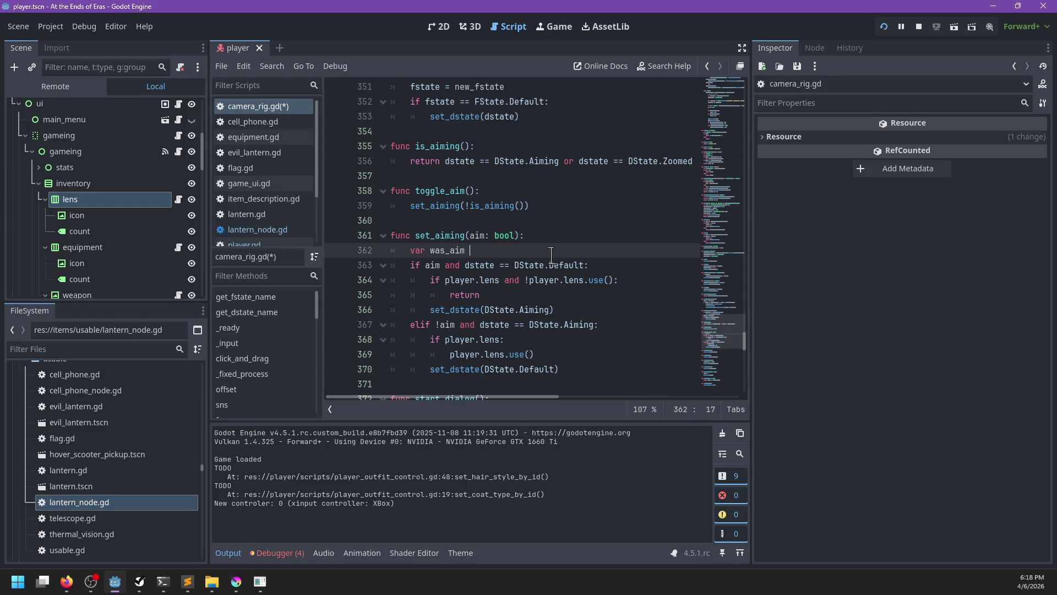
{"action": "type", "text": "ing()"}
{"action": "double_click", "coordinate": [451, 251]}
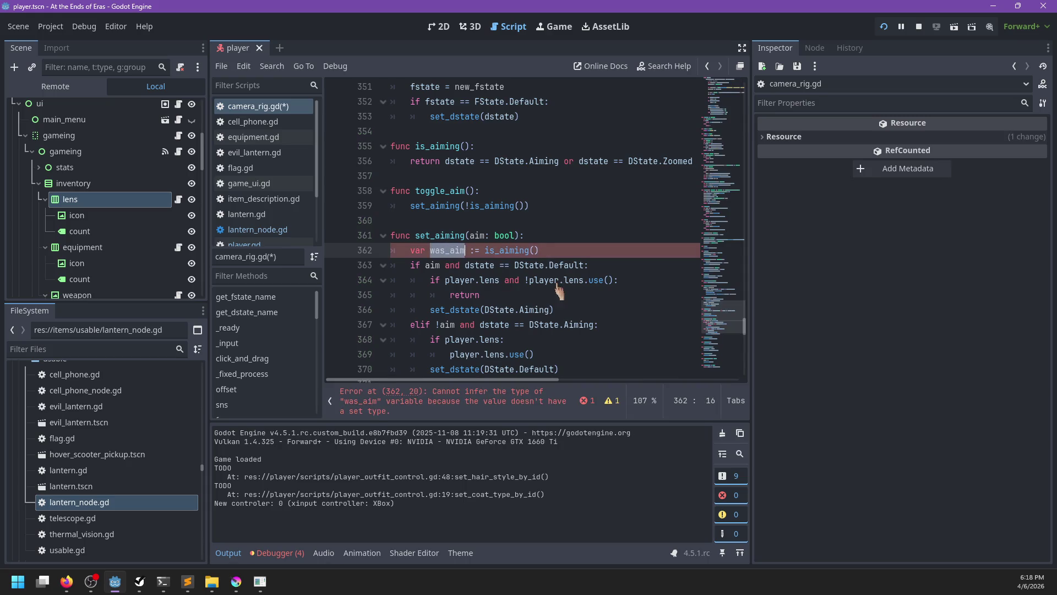
{"action": "key", "text": "ctrl+c"}
{"action": "left_click_drag", "start_coordinate": [584, 264], "coordinate": [465, 264]}
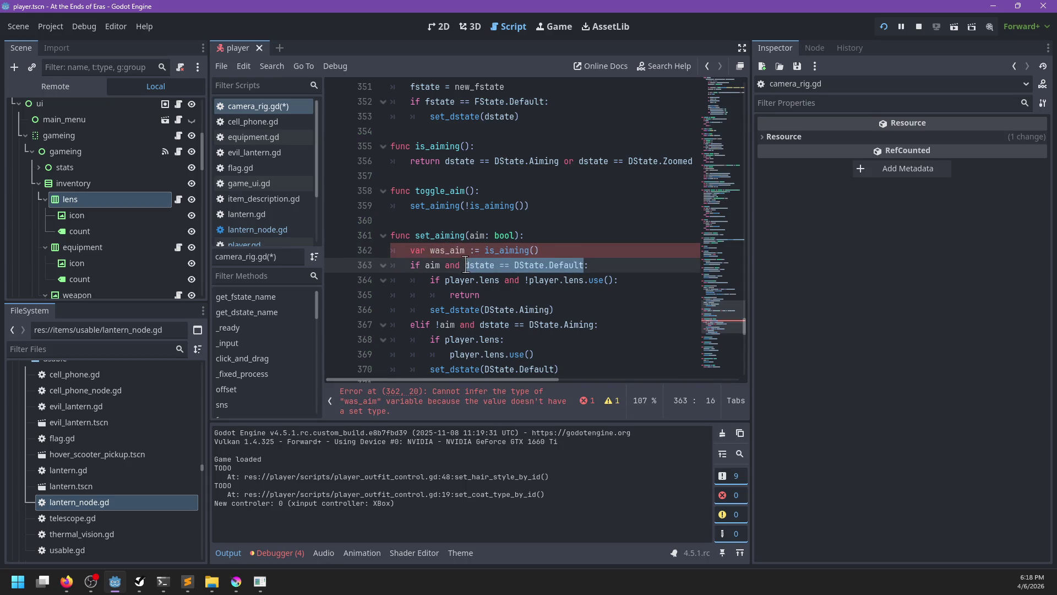
{"action": "key", "text": "ctrl+v"}
{"action": "left_click", "coordinate": [464, 265]}
{"action": "type", "text": "~"}
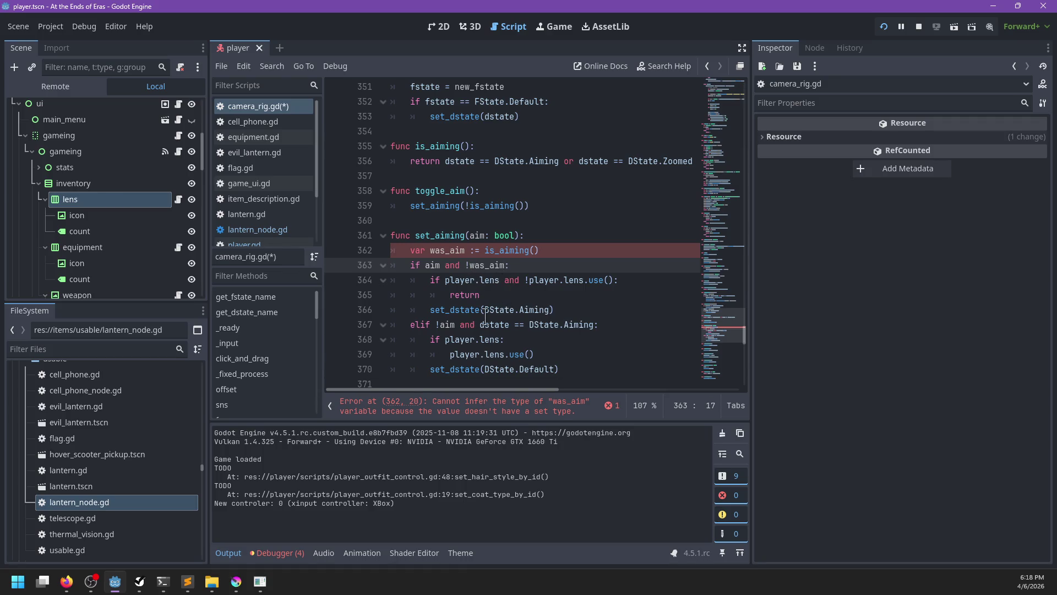
{"action": "left_click_drag", "start_coordinate": [479, 325], "coordinate": [593, 325]}
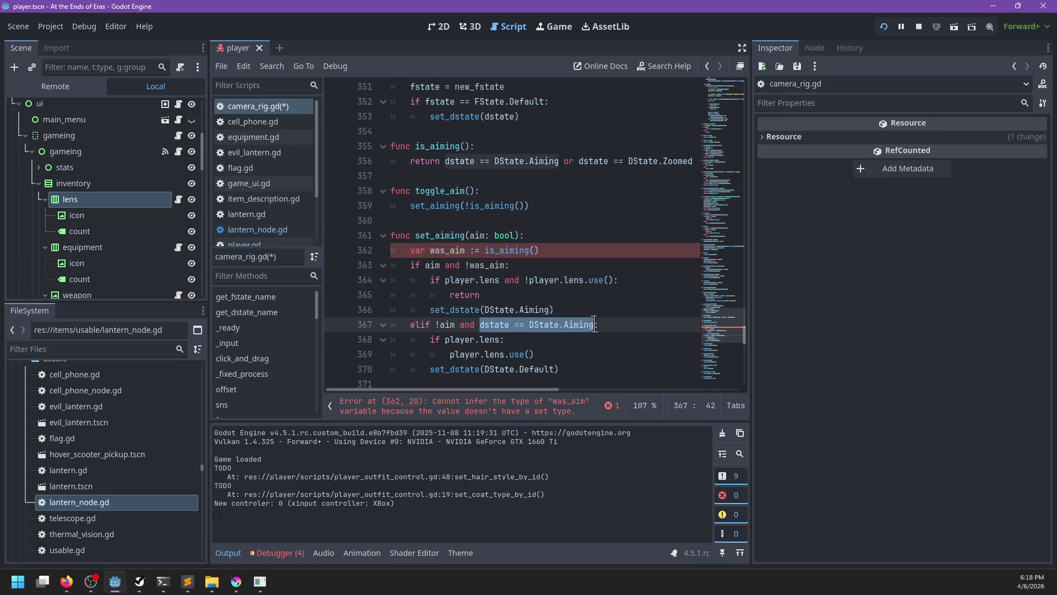
{"action": "key", "text": "ctrl+v"}
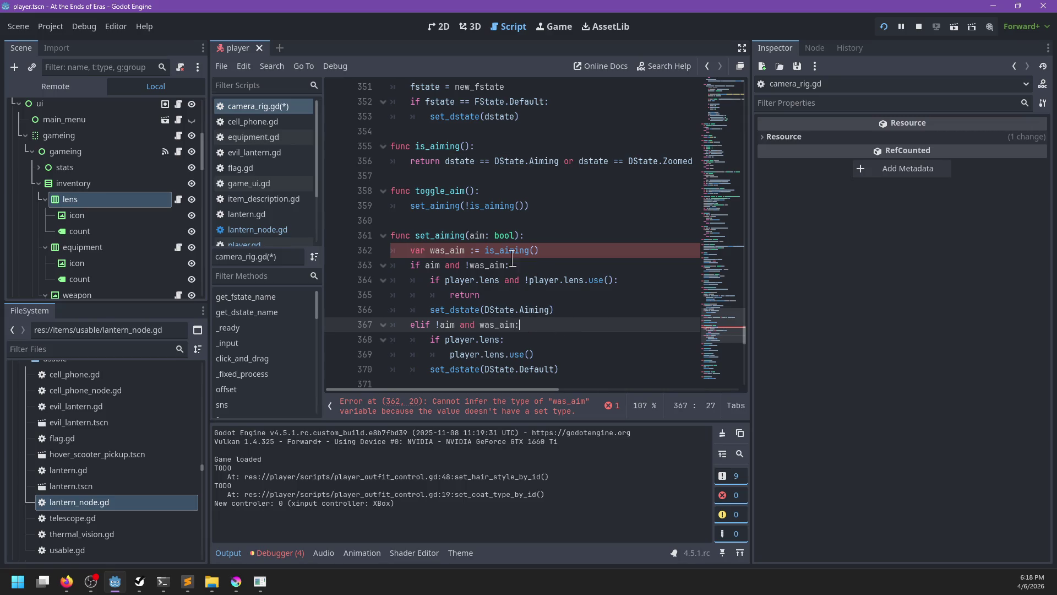
Give is_aiming a '-> bool' return type and launch the game
{"action": "left_click", "coordinate": [492, 205], "text": "ctrl"}
{"action": "type", "text": "-> bool"}
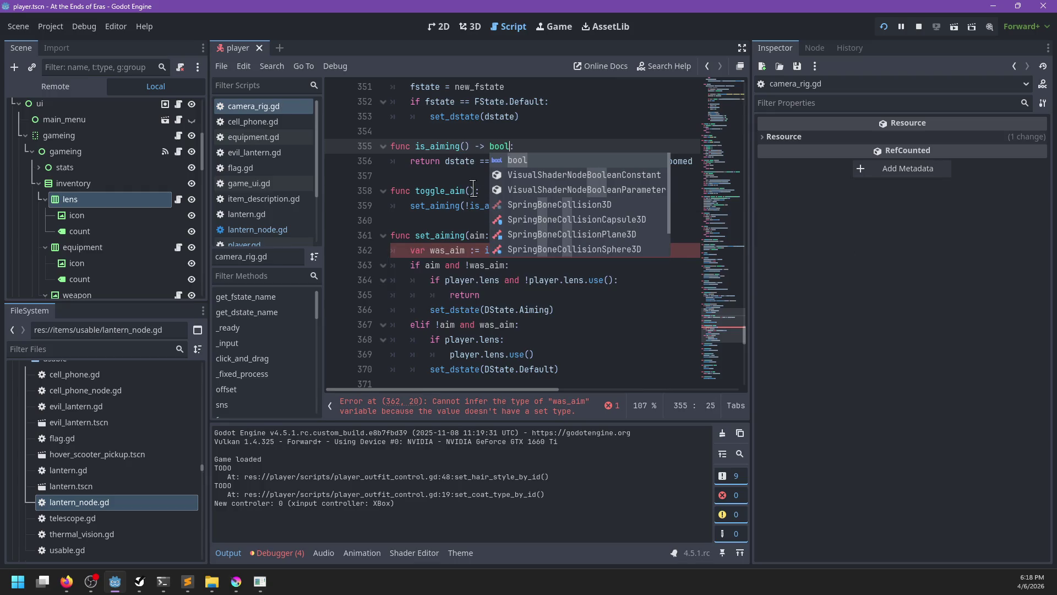
{"action": "left_click", "coordinate": [476, 191]}
{"action": "key", "text": "F5"}
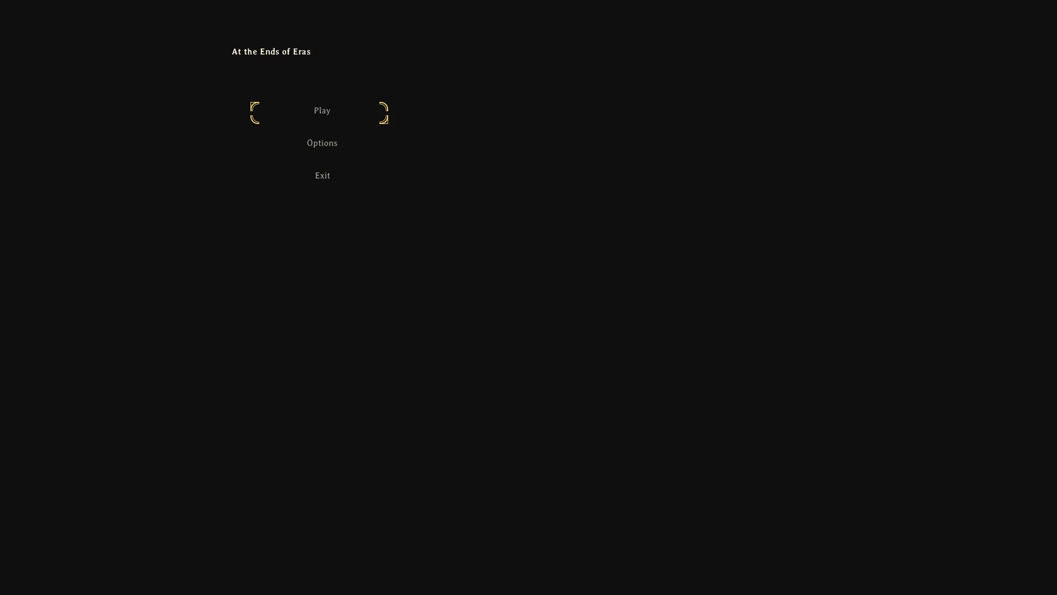
Start playing and run player.find_item('telescope') in the live debug console
{"action": "key", "text": "Return"}
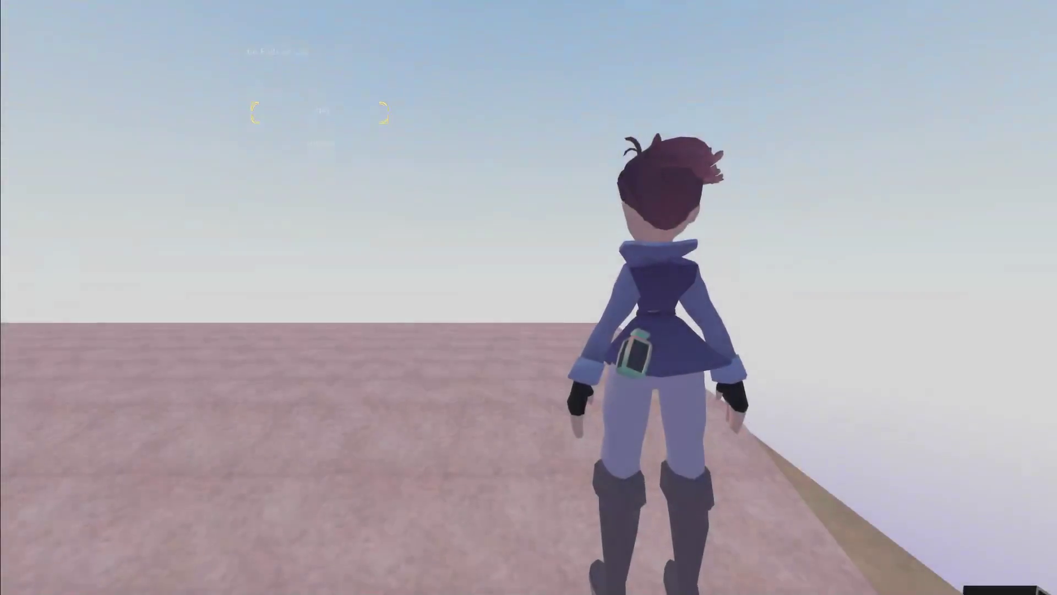
{"action": "key", "text": "grave"}
{"action": "type", "text": "playe"}
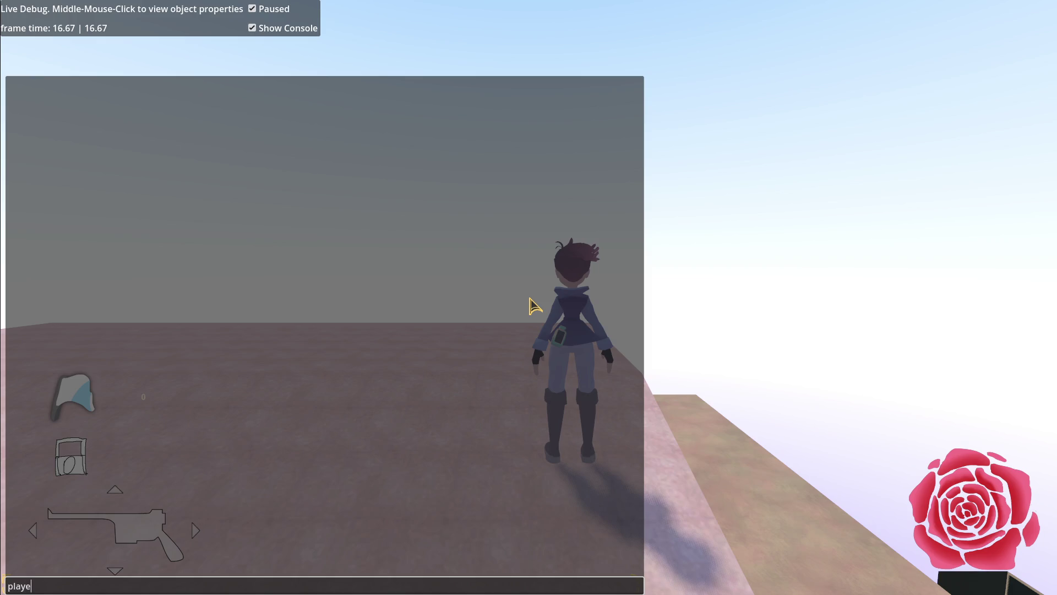
{"action": "type", "text": "r.find_item("}
{"action": "key", "text": "BackSpace"}
{"action": "type", "text": "ope'_"}
{"action": "key", "text": "Return"}
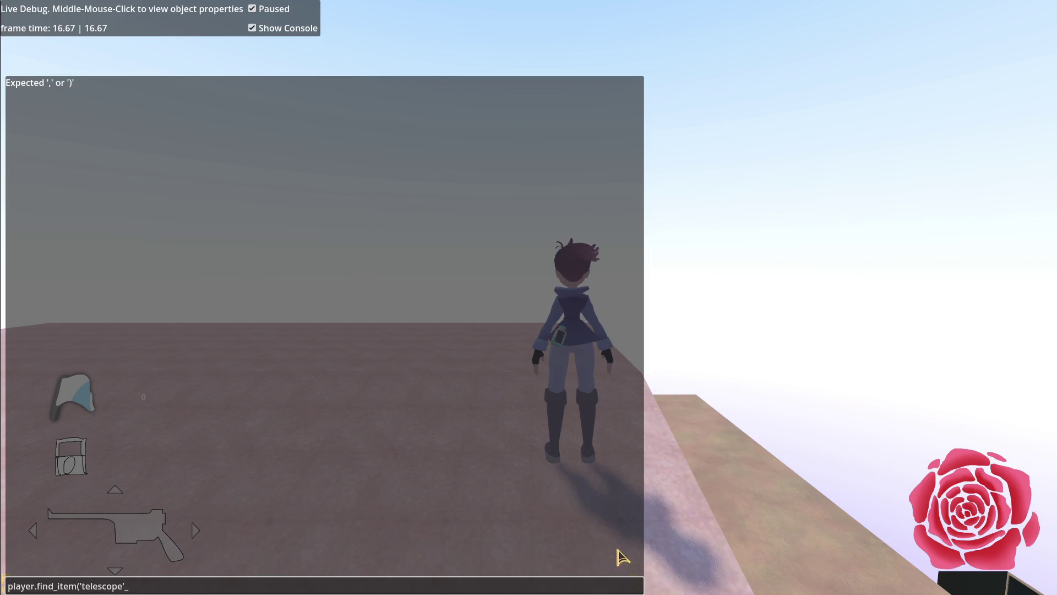
{"action": "type", "text": ")"}
{"action": "key", "text": "Return"}
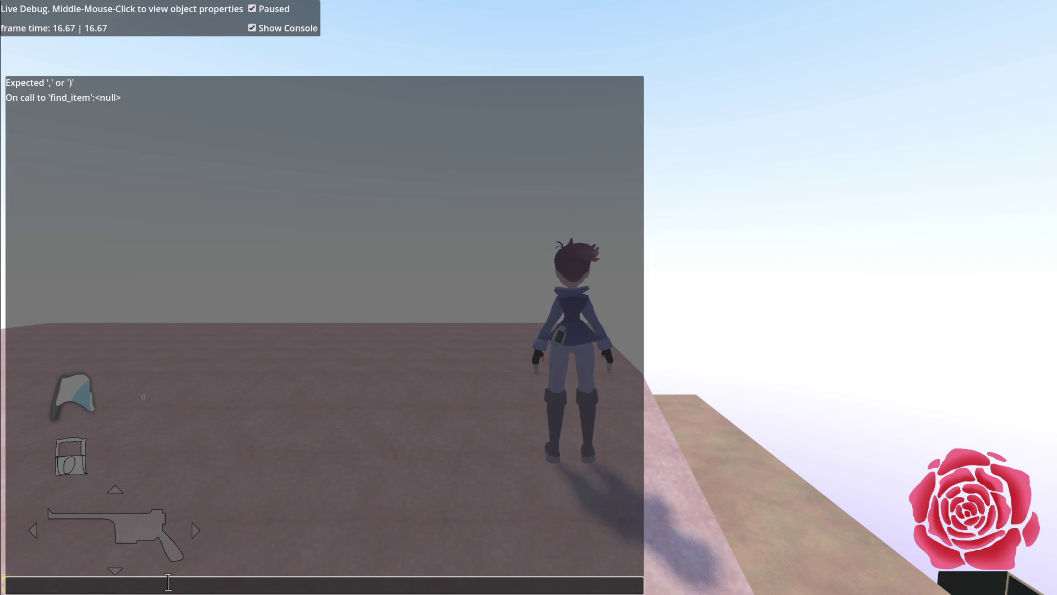
{"action": "key", "text": "Escape"}
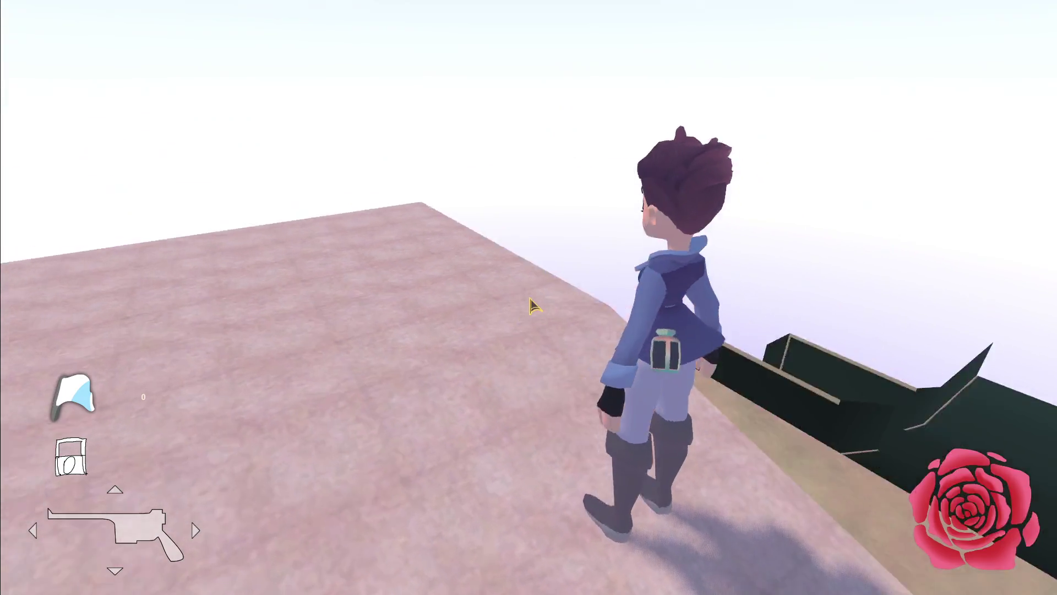
Rerun the telescope command to get the Spyglass, then run toward the dark structure
{"action": "key", "text": "Escape"}
{"action": "key", "text": "Escape"}
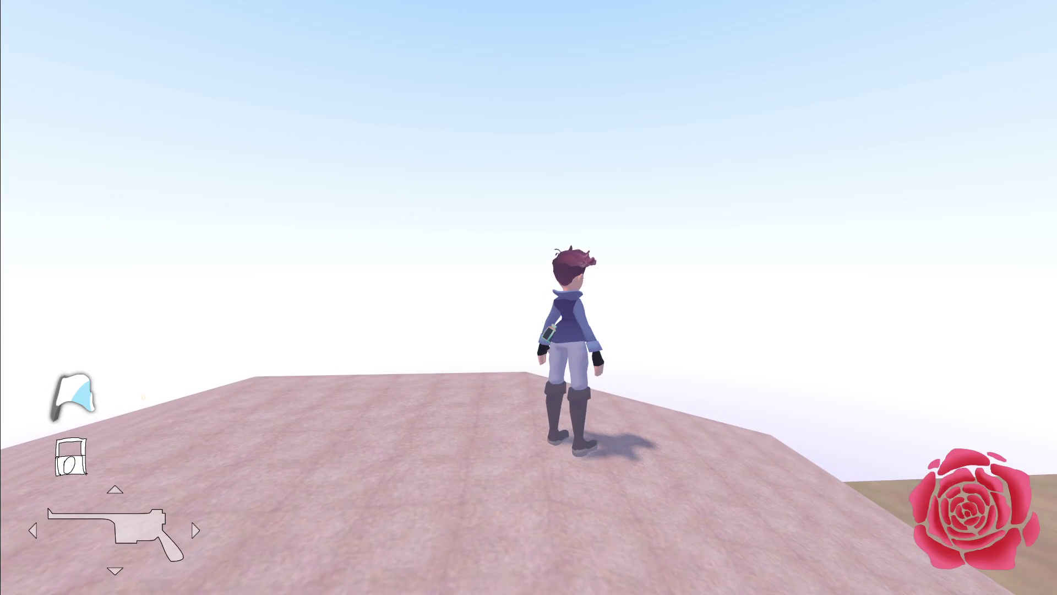
{"action": "key", "text": "grave"}
{"action": "key", "text": "Up"}
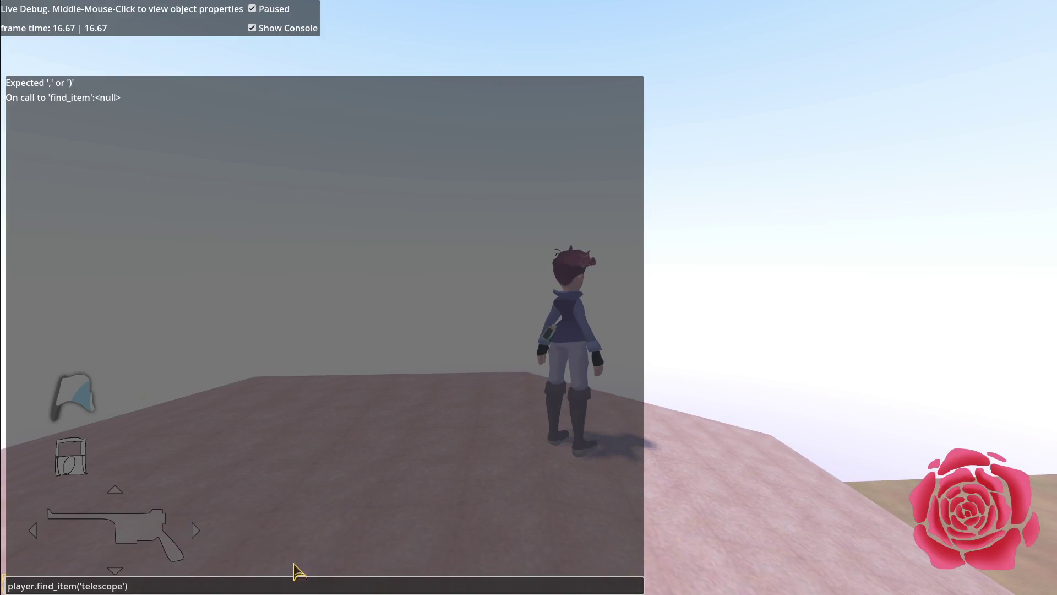
{"action": "key", "text": "Return"}
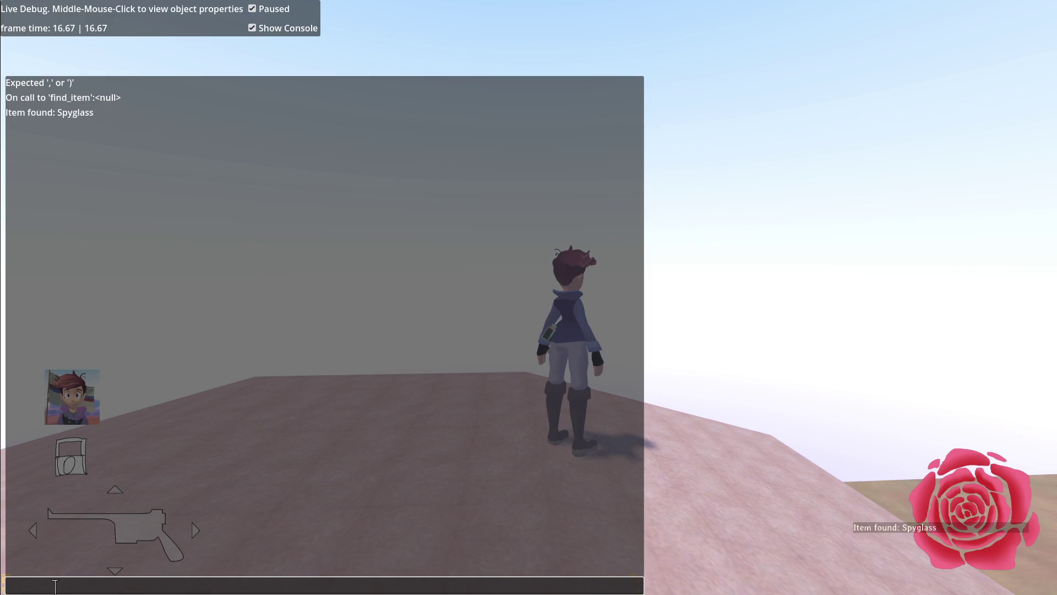
{"action": "key", "text": "grave"}
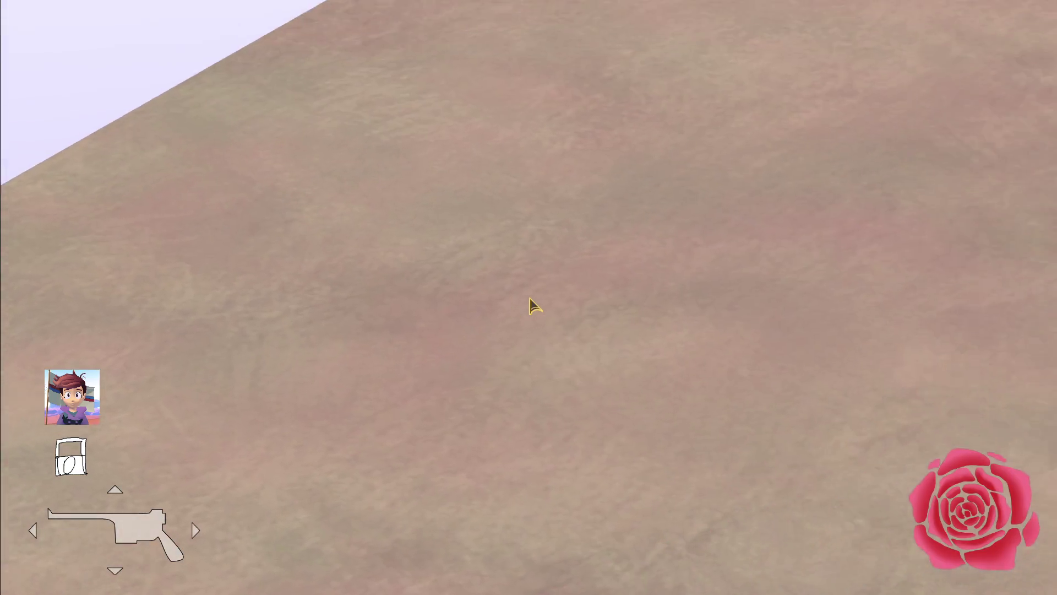
{"action": "key", "text": "w"}
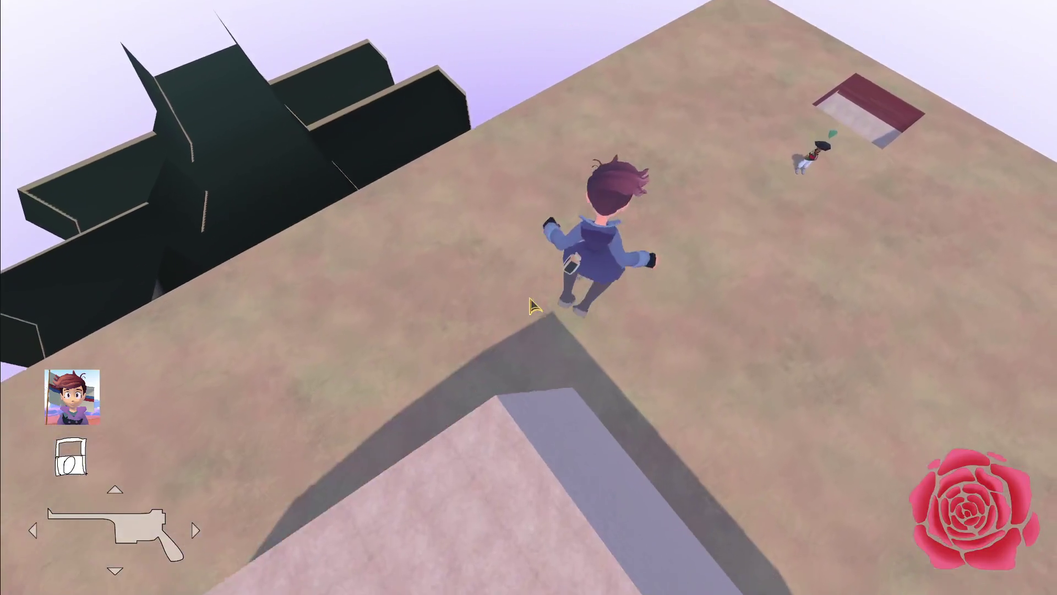
{"action": "key", "text": "w"}
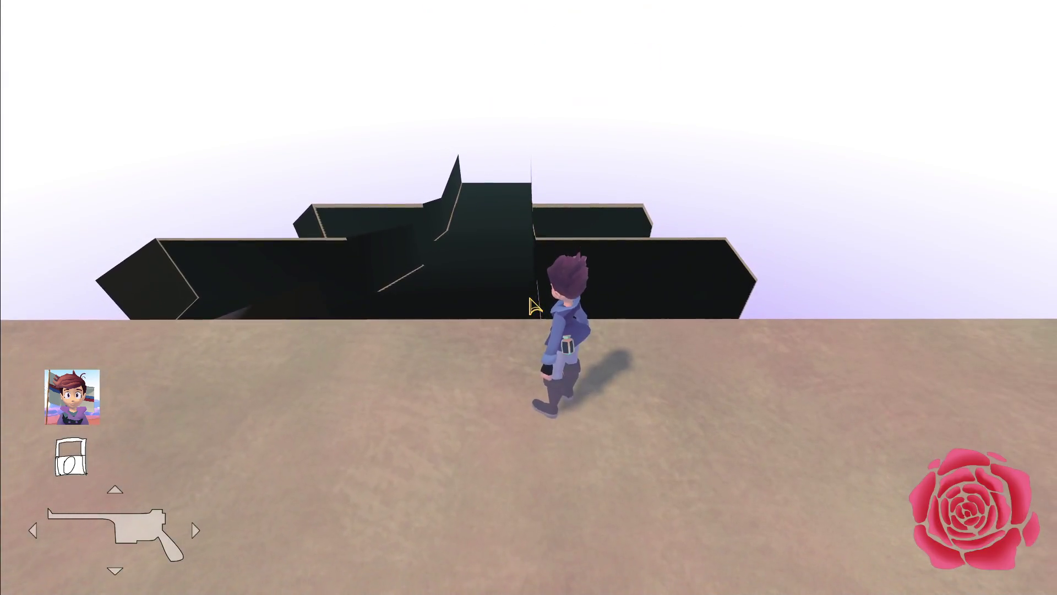
Run player.add_item('thermal_vision'), which breaks into the debugger at ui.gd line 264
{"action": "key", "text": "grave"}
{"action": "key", "text": "Up"}
{"action": "double_click", "coordinate": [110, 586]}
{"action": "type", "text": "thermal_vision"}
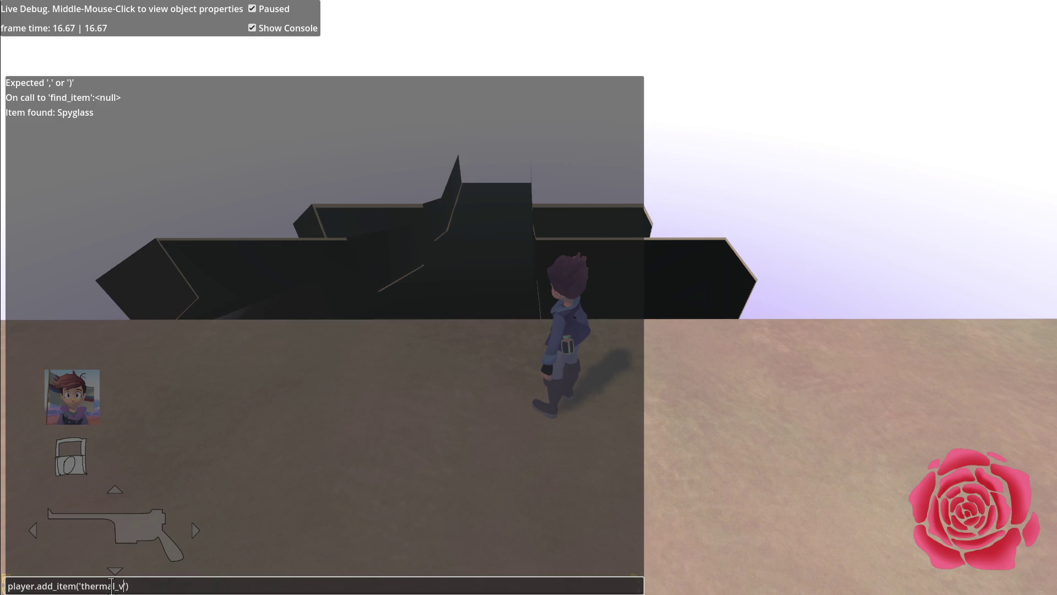
{"action": "key", "text": "Return"}
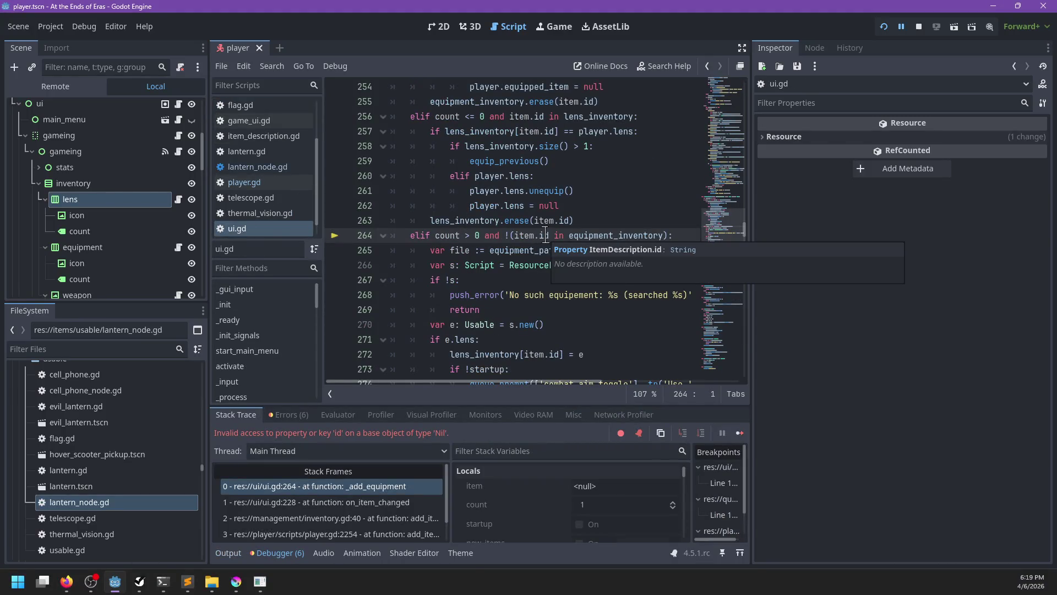
Rewrite the item.id check on ui.gd line 264 as a 'not … in' condition and save
{"action": "left_click", "coordinate": [518, 236]}
{"action": "key", "text": "BackSpace"}
{"action": "key", "text": "BackSpace"}
{"action": "key", "text": "ctrl+Right"}
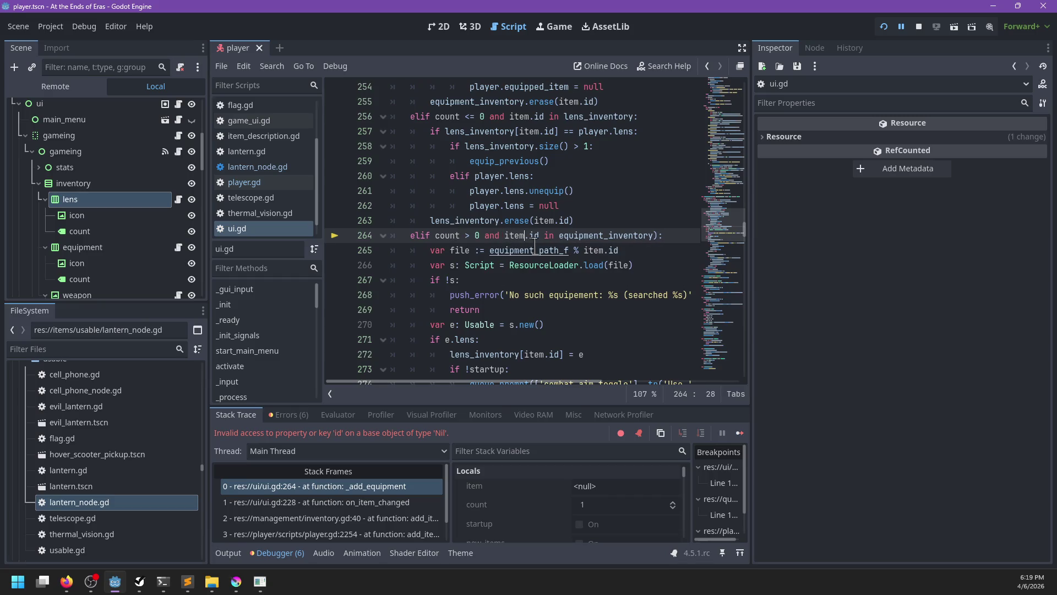
{"action": "type", "text": "not"}
{"action": "key", "text": "ctrl+Right"}
{"action": "key", "text": "Left"}
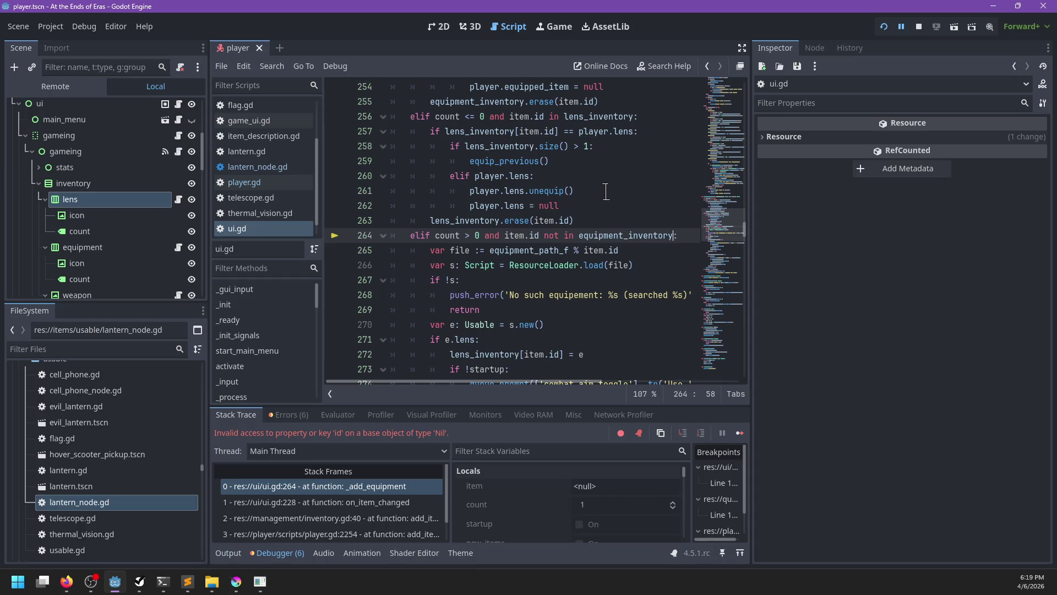
{"action": "key", "text": "ctrl+s"}
Review the lens_inventory check and lens-removal code in _add_equipment, lines 246–264
{"action": "left_click", "coordinate": [448, 117]}
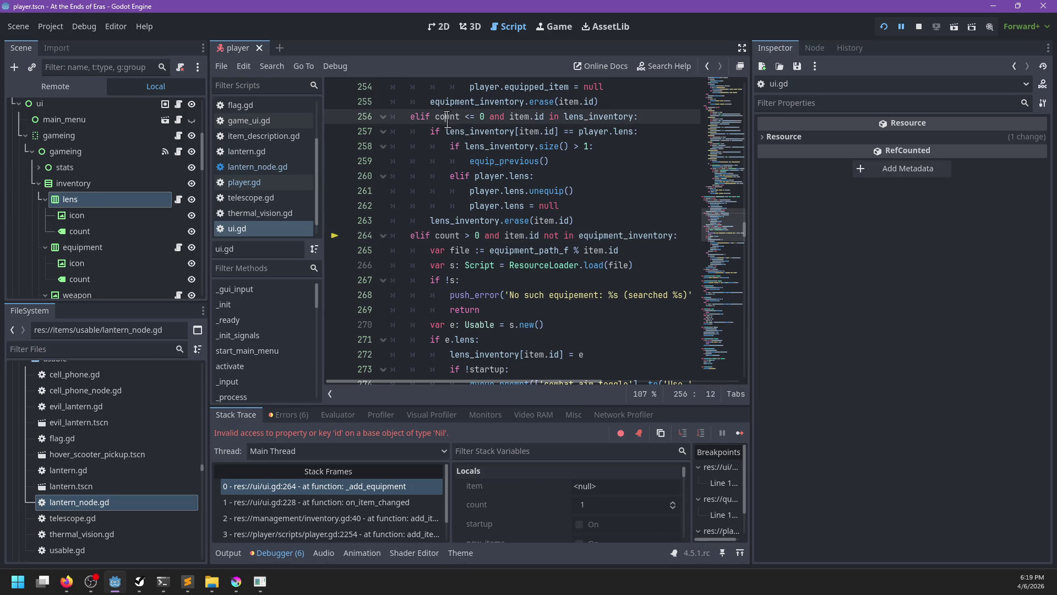
{"action": "left_click", "coordinate": [421, 235]}
{"action": "scroll", "coordinate": [580, 229], "scroll_direction": "down", "scroll_amount": 2}
{"action": "scroll", "coordinate": [579, 228], "scroll_direction": "down", "scroll_amount": 1}
{"action": "scroll", "coordinate": [580, 229], "scroll_direction": "up", "scroll_amount": 4}
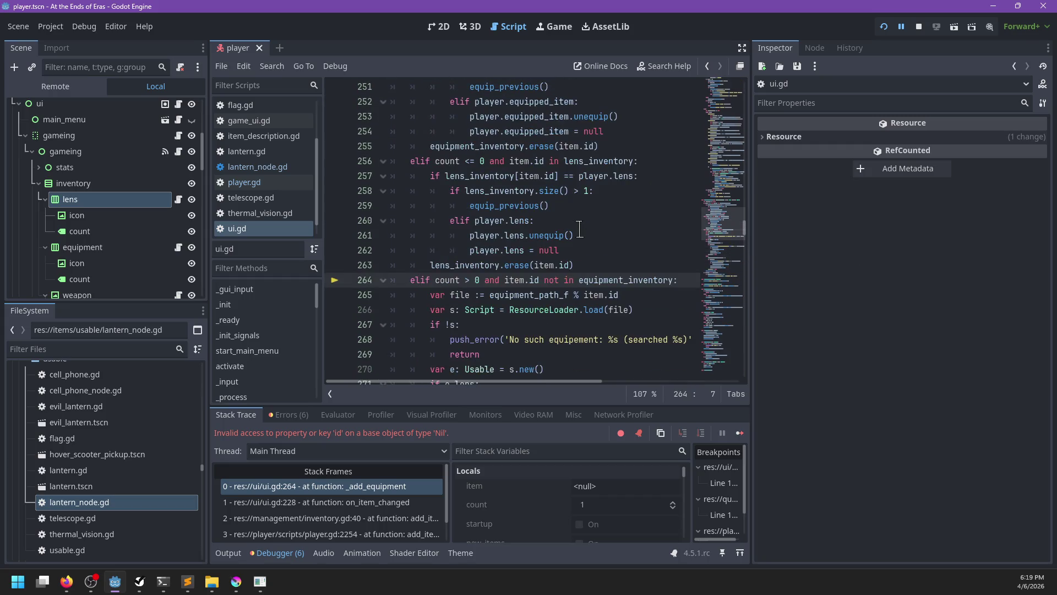
{"action": "left_click", "coordinate": [614, 206]}
{"action": "scroll", "coordinate": [614, 206], "scroll_direction": "up", "scroll_amount": 3}
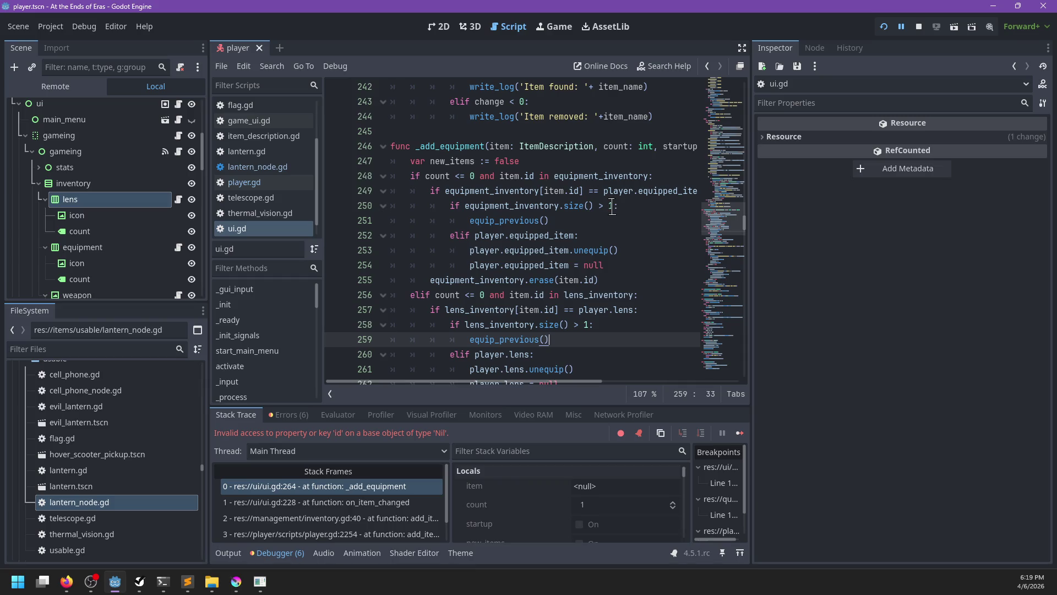
{"action": "scroll", "coordinate": [612, 207], "scroll_direction": "down", "scroll_amount": 3}
{"action": "scroll", "coordinate": [612, 207], "scroll_direction": "up", "scroll_amount": 2}
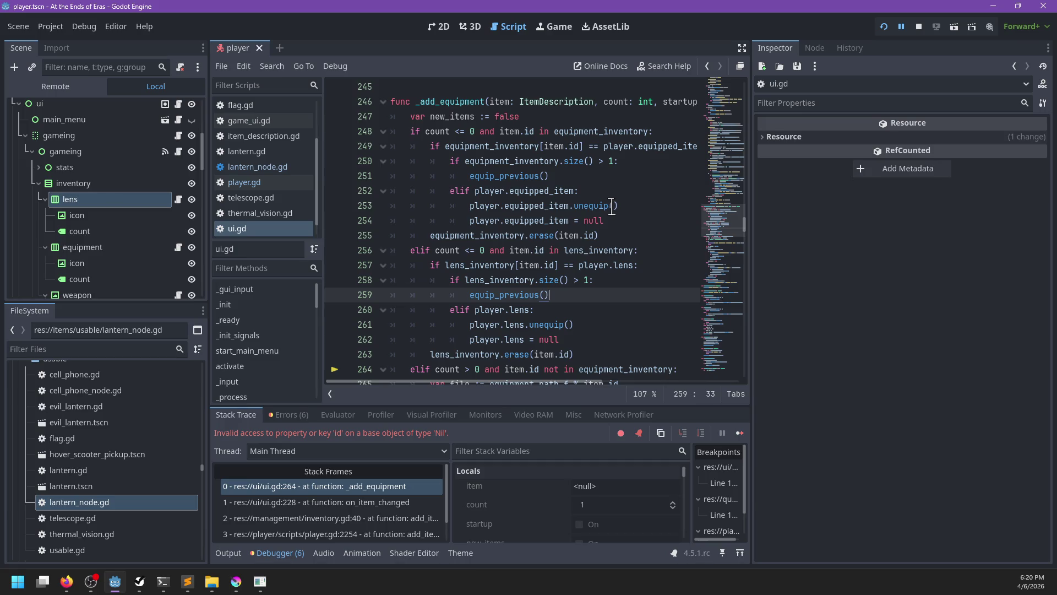
Stop the crashed game session and relaunch the project
{"action": "left_click", "coordinate": [919, 26]}
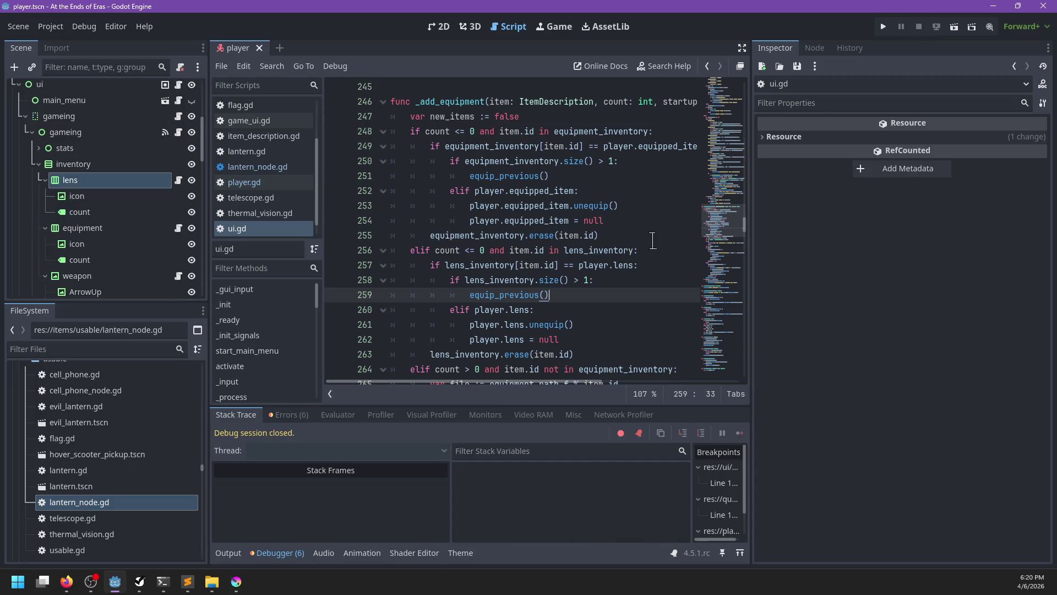
{"action": "left_click", "coordinate": [655, 250]}
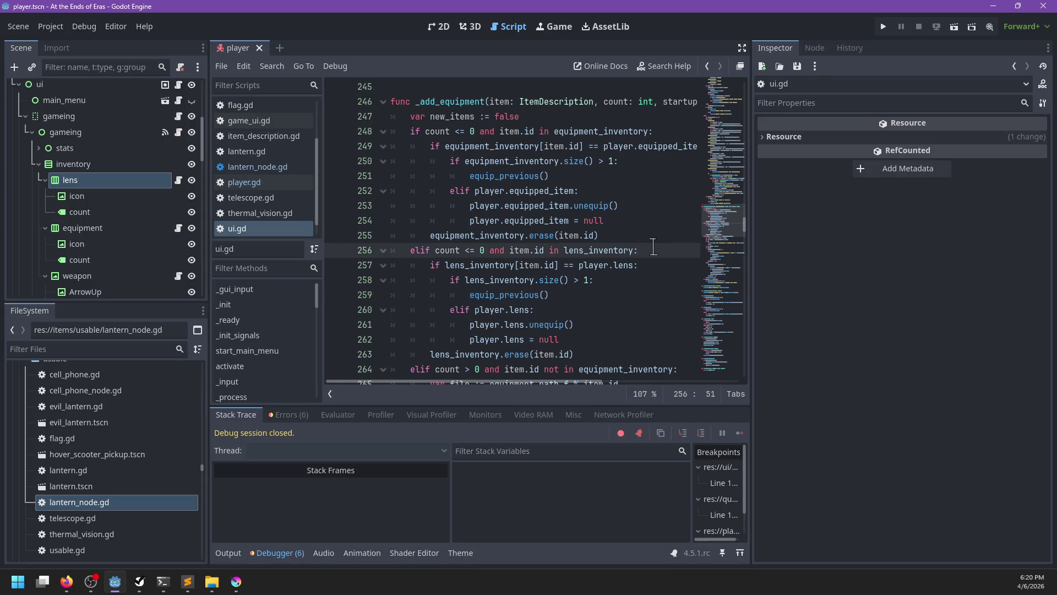
{"action": "key", "text": "F5"}
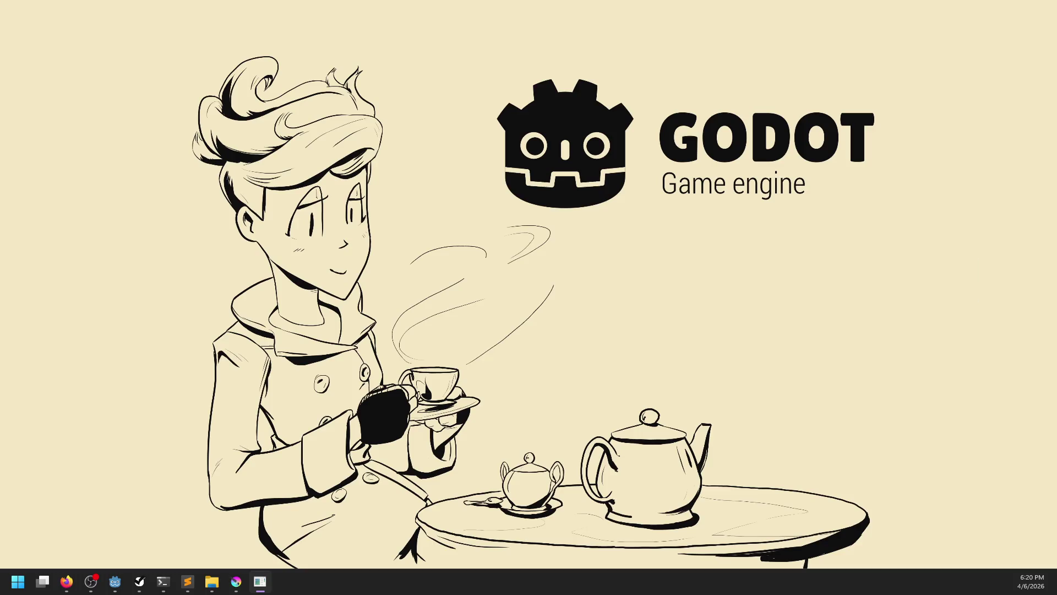
Start playing and give the player the Spyglass through the in-game command console
{"action": "key", "text": "Return"}
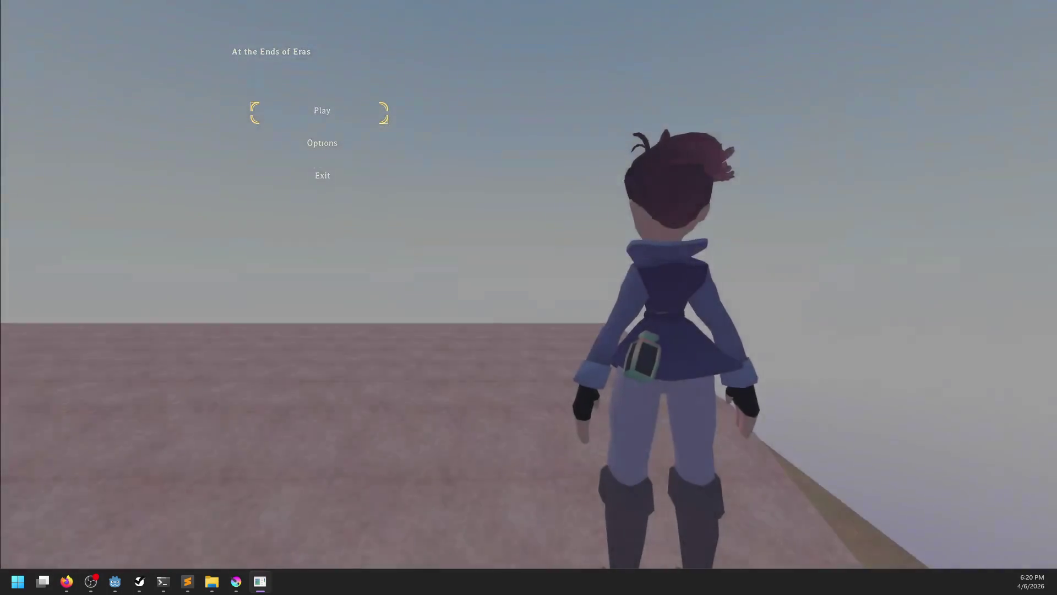
{"action": "key", "text": "F3"}
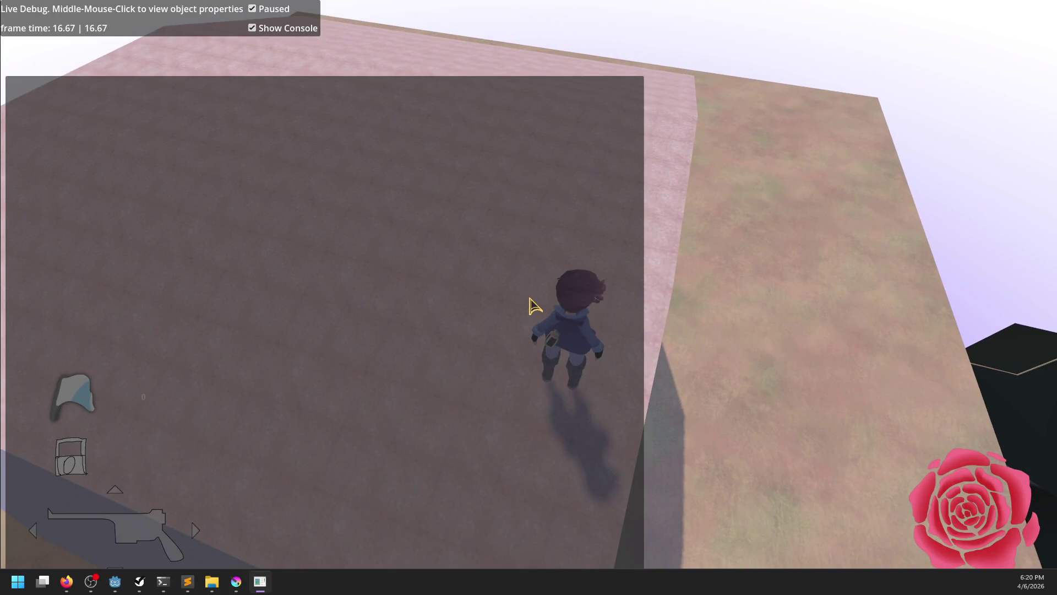
{"action": "key", "text": "F11"}
{"action": "type", "text": "player.add_"}
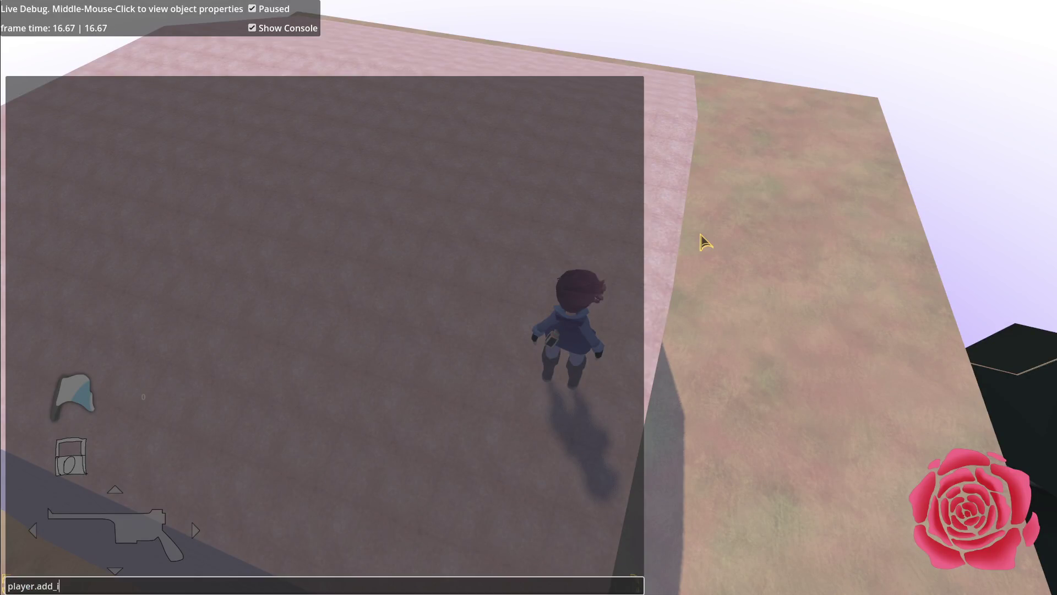
{"action": "type", "text": "tem("}
{"action": "key", "text": "Return"}
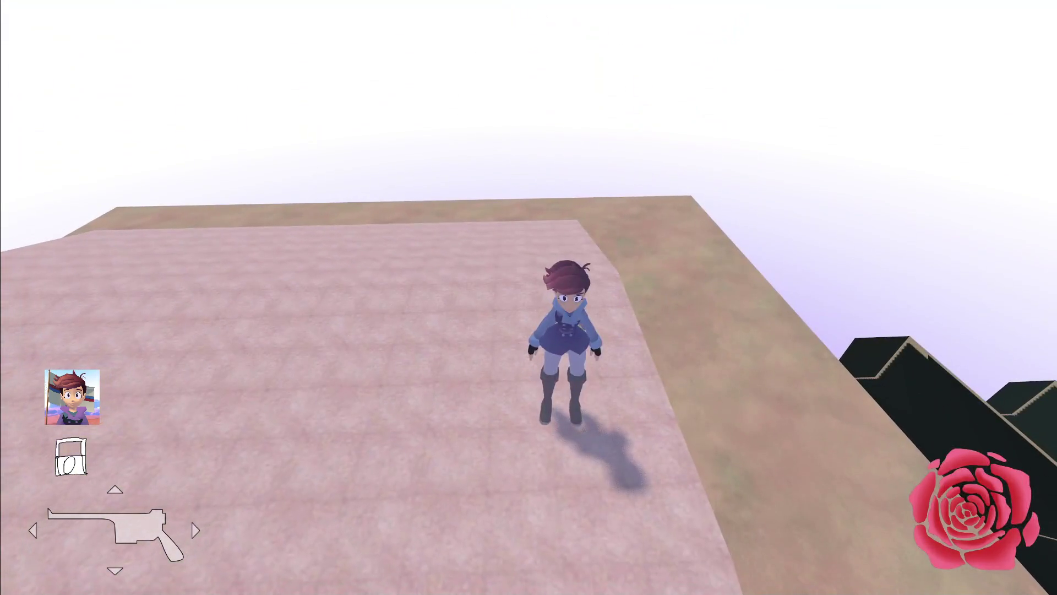
Run another player.add_item command, reproducing the break at ui.gd:264
{"action": "key", "text": "grave"}
{"action": "type", "text": "player."}
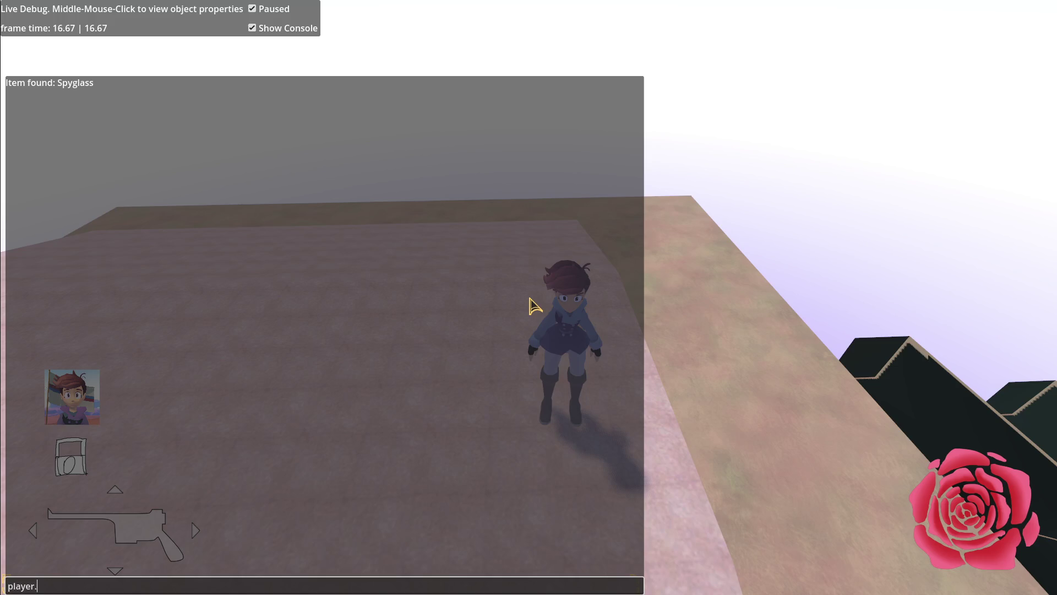
{"action": "type", "text": "add_item('thermal_vision"}
{"action": "key", "text": "Return"}
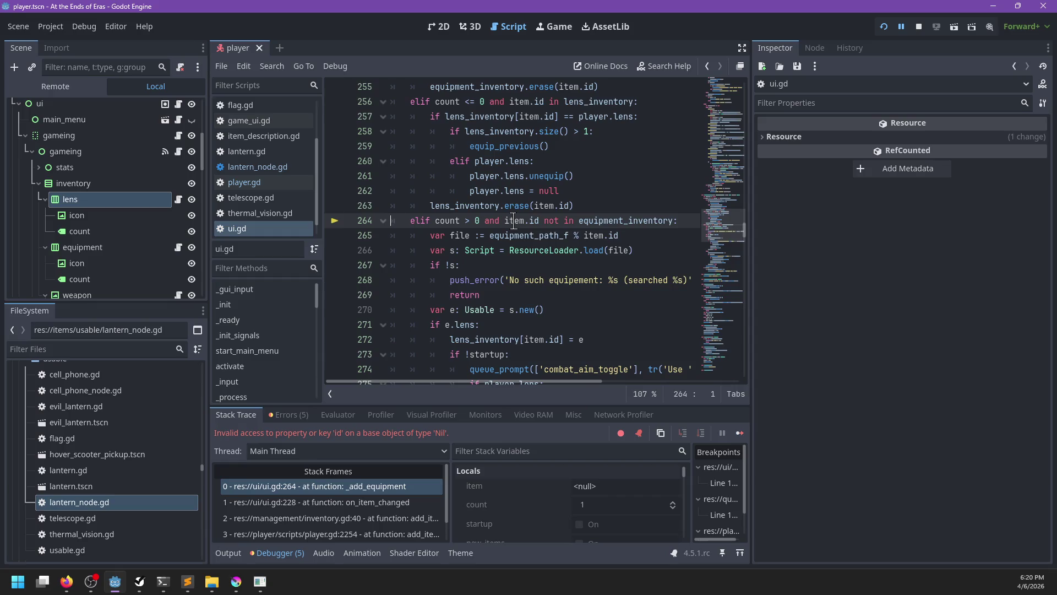
Filter the FileSystem dock by 'telescope' and open telescope.gd
{"action": "scroll", "coordinate": [512, 223], "scroll_direction": "up", "scroll_amount": 4}
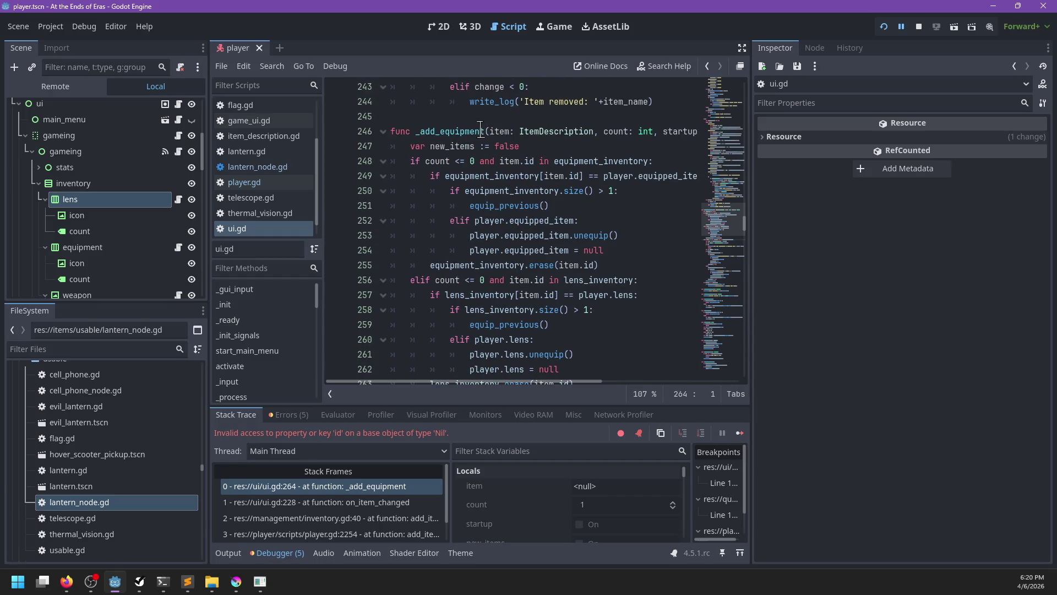
{"action": "left_click", "coordinate": [111, 347]}
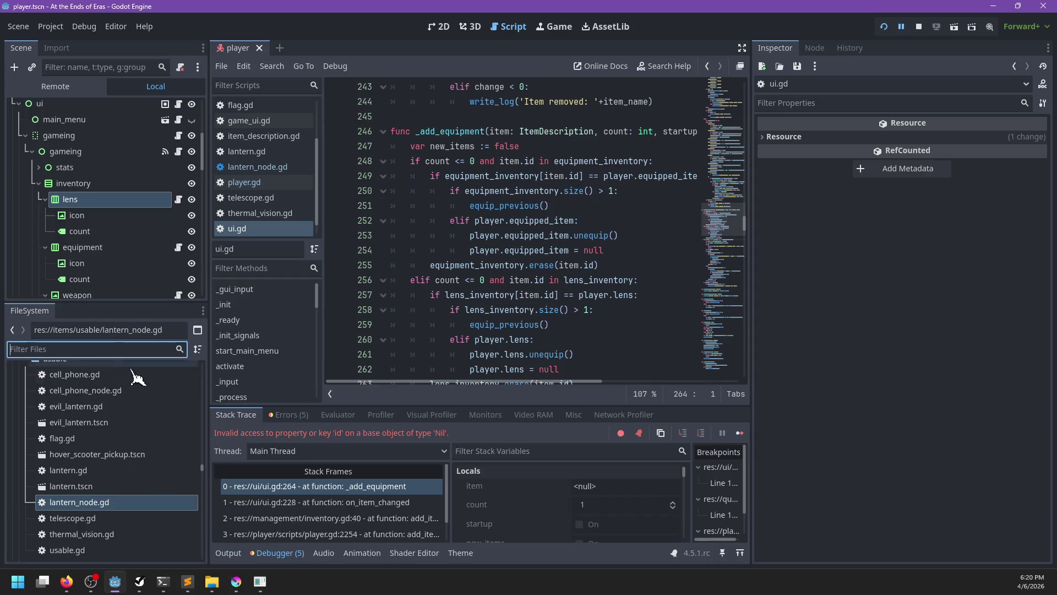
{"action": "type", "text": "thermal"}
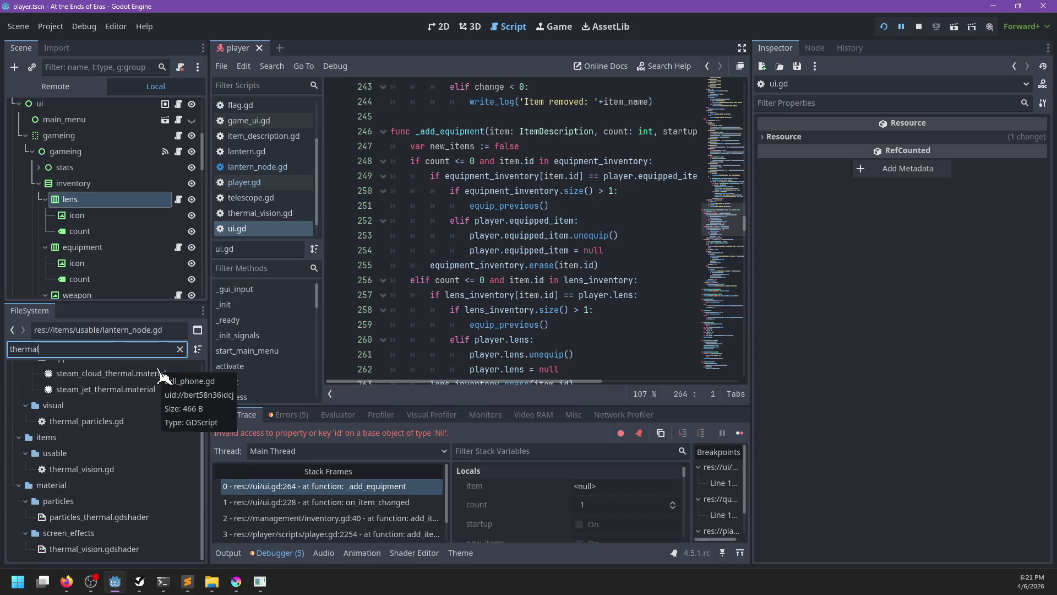
{"action": "scroll", "coordinate": [161, 431], "scroll_direction": "up", "scroll_amount": 2}
{"action": "key", "text": "ctrl+a"}
{"action": "key", "text": "BackSpace"}
{"action": "type", "text": "telescope"}
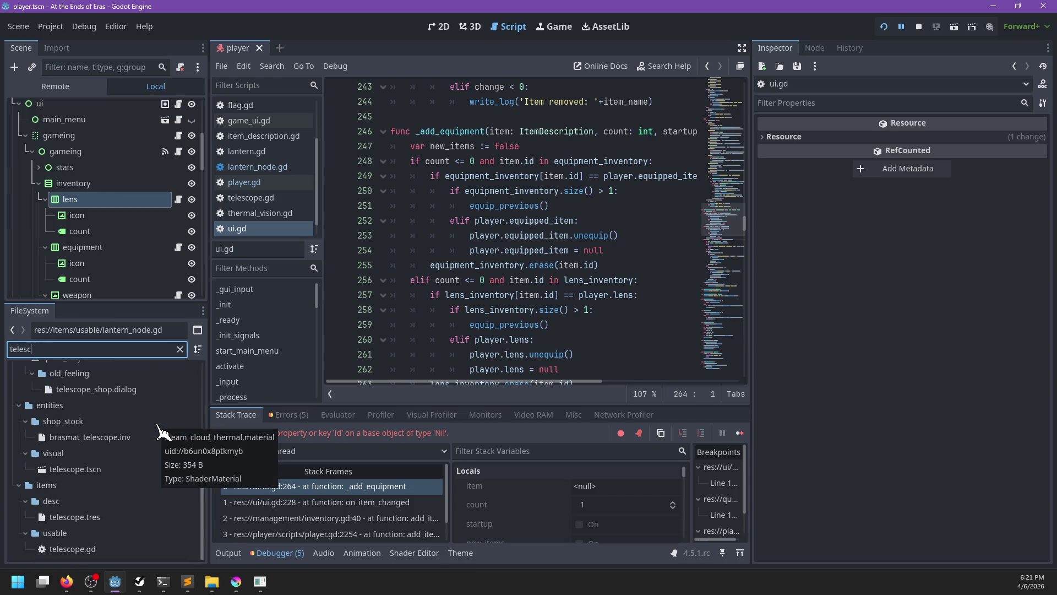
{"action": "double_click", "coordinate": [80, 549]}
View telescope.tres in the Inspector as the Equipment item Spyglass, then filter files by 'item'
{"action": "scroll", "coordinate": [71, 441], "scroll_direction": "up", "scroll_amount": 3}
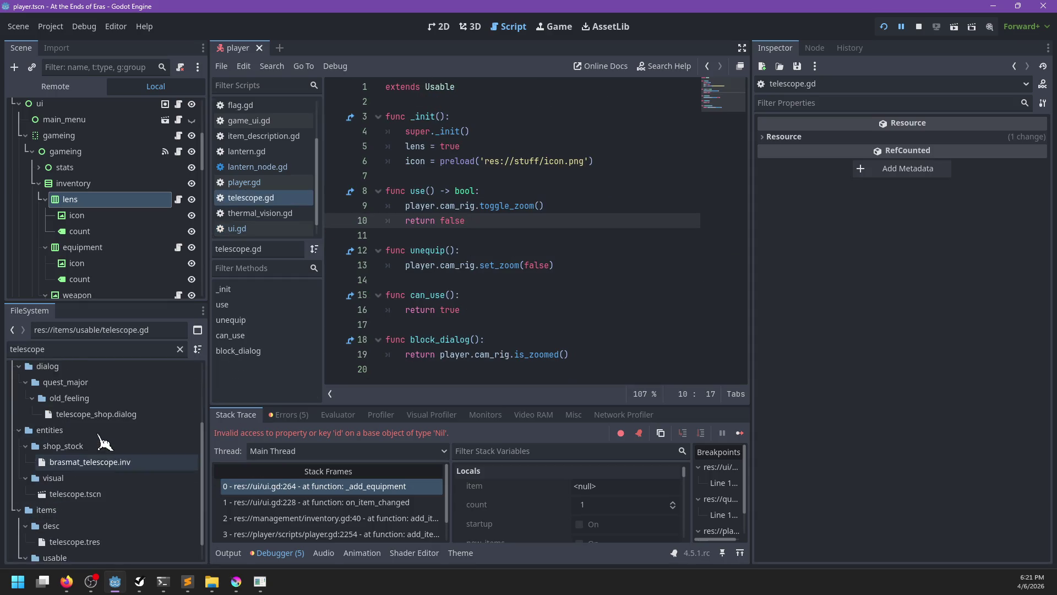
{"action": "scroll", "coordinate": [83, 435], "scroll_direction": "down", "scroll_amount": 3}
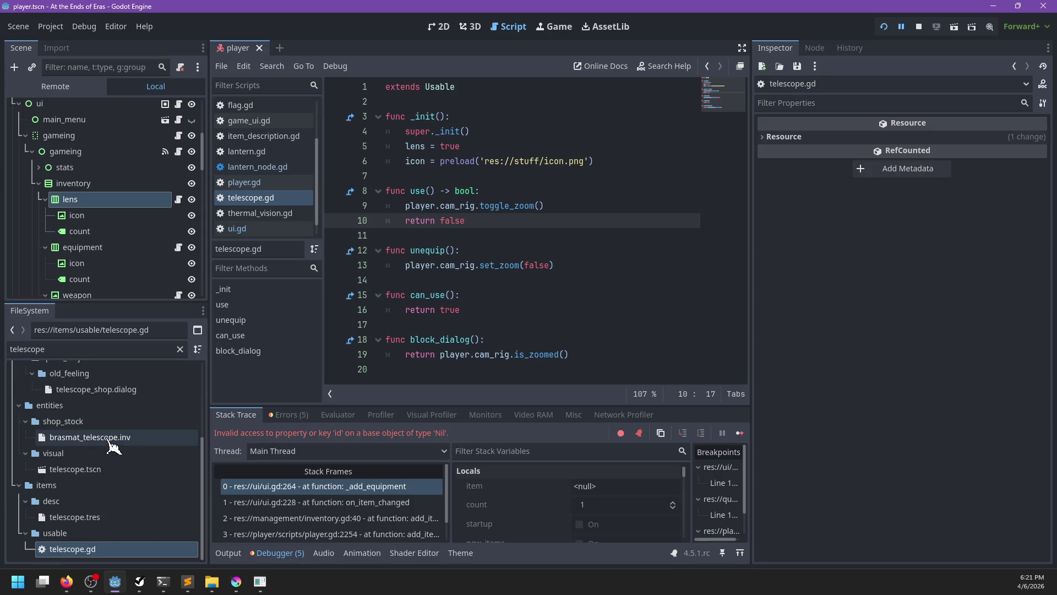
{"action": "left_click", "coordinate": [88, 517]}
{"action": "double_click", "coordinate": [138, 351]}
{"action": "type", "text": "item"}
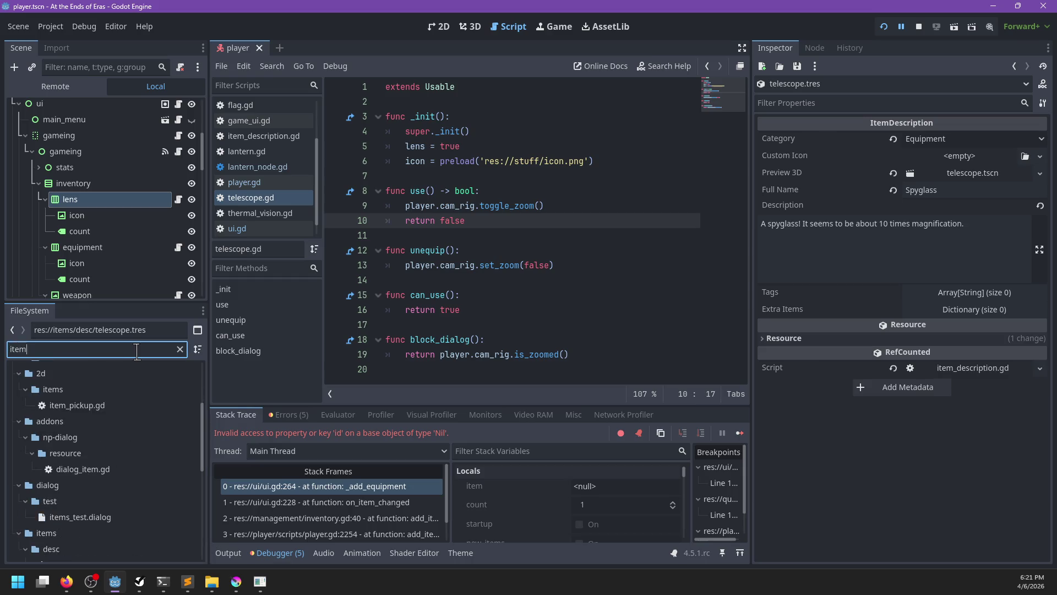
{"action": "scroll", "coordinate": [147, 484], "scroll_direction": "down", "scroll_amount": 3}
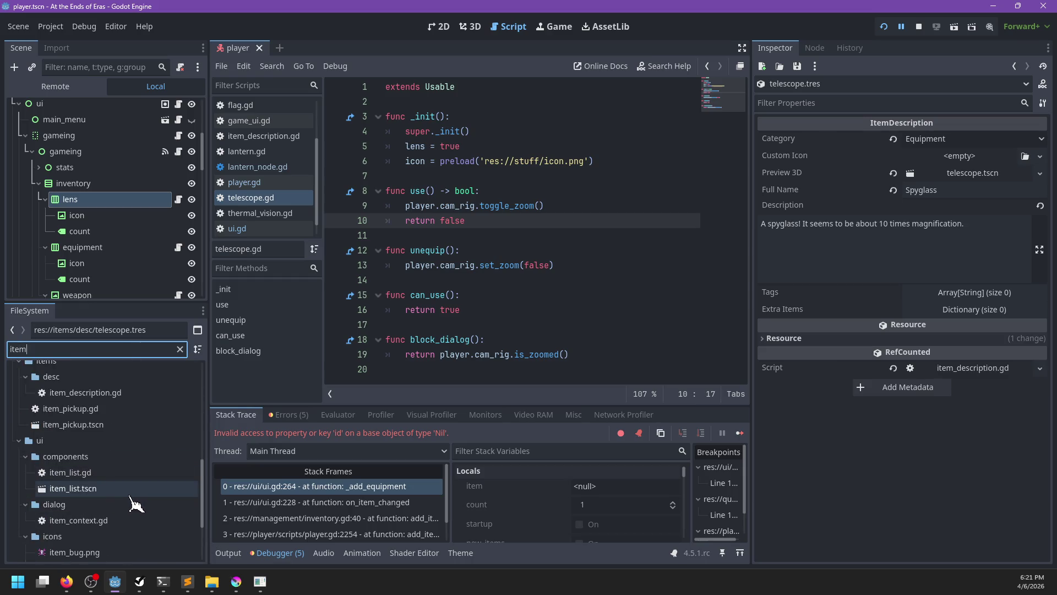
{"action": "scroll", "coordinate": [126, 457], "scroll_direction": "down", "scroll_amount": 3}
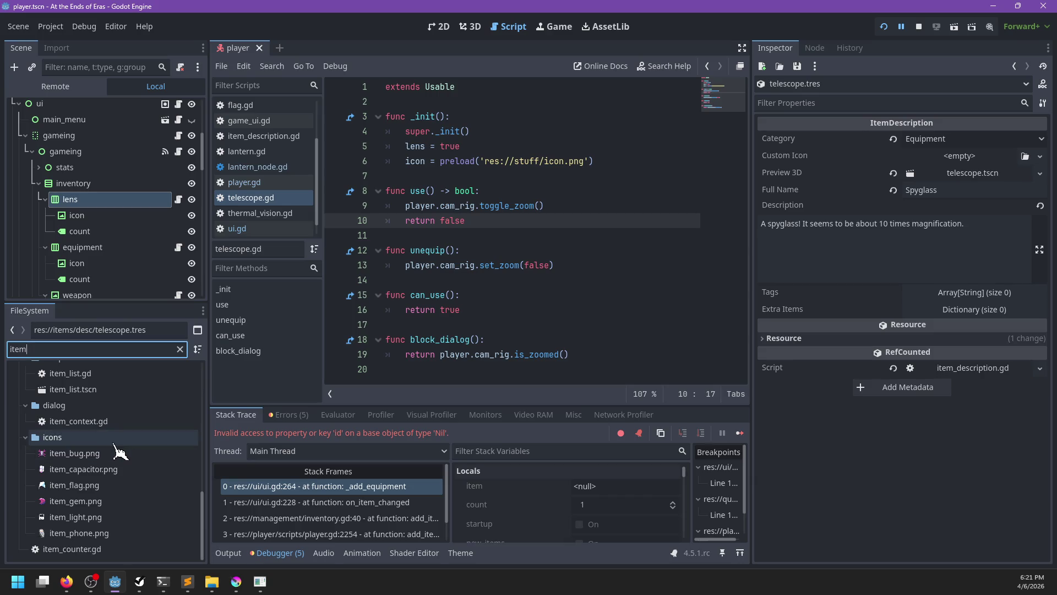
{"action": "scroll", "coordinate": [128, 446], "scroll_direction": "up", "scroll_amount": 2}
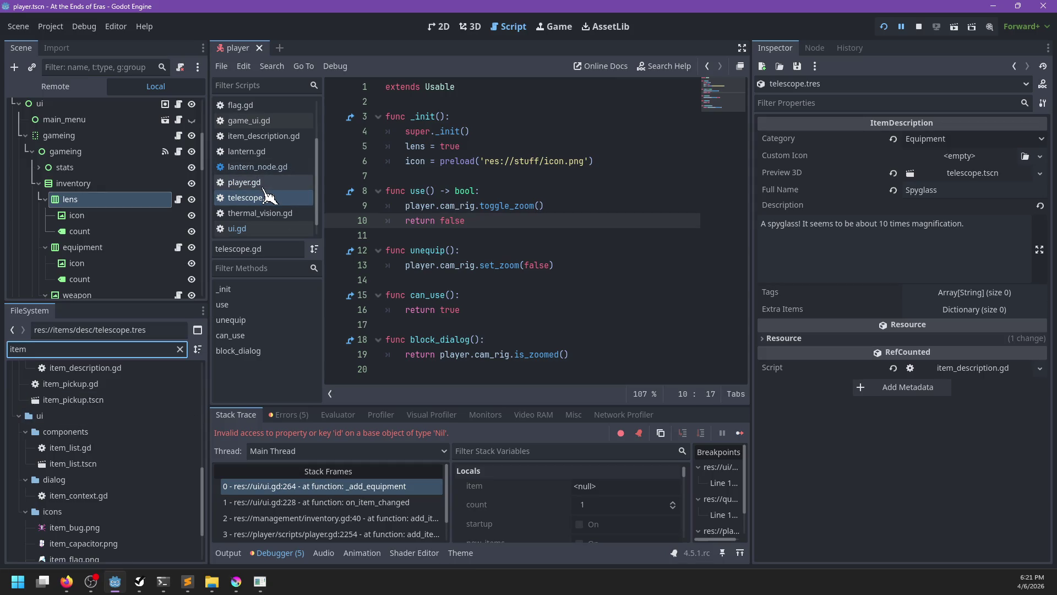
Back in ui.gd, search for '_add_equip' to locate the _add_equipment call
{"action": "left_click", "coordinate": [242, 228]}
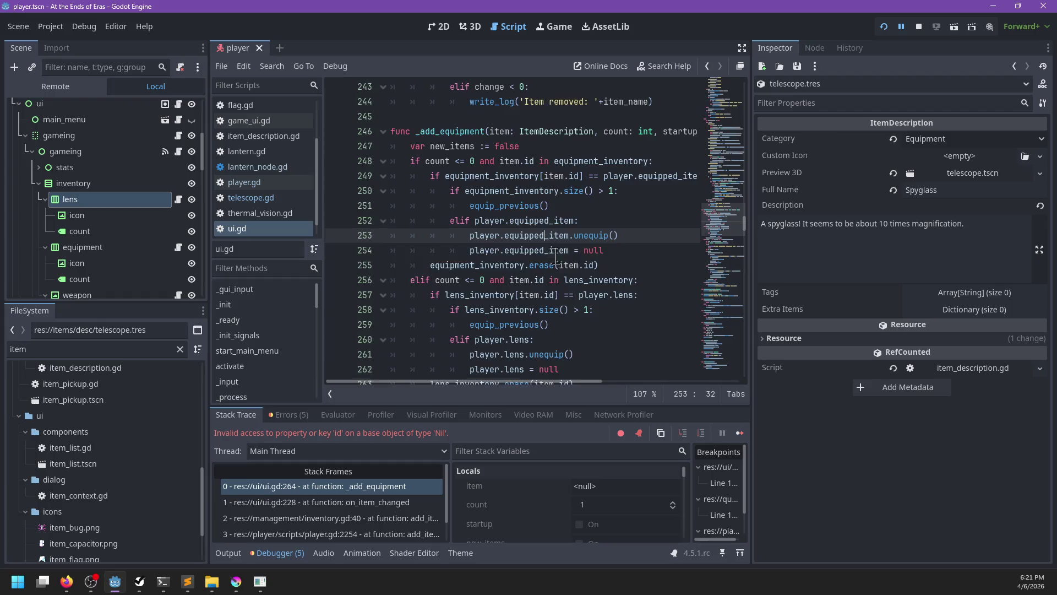
{"action": "left_click", "coordinate": [444, 313]}
{"action": "key", "text": "ctrl+f"}
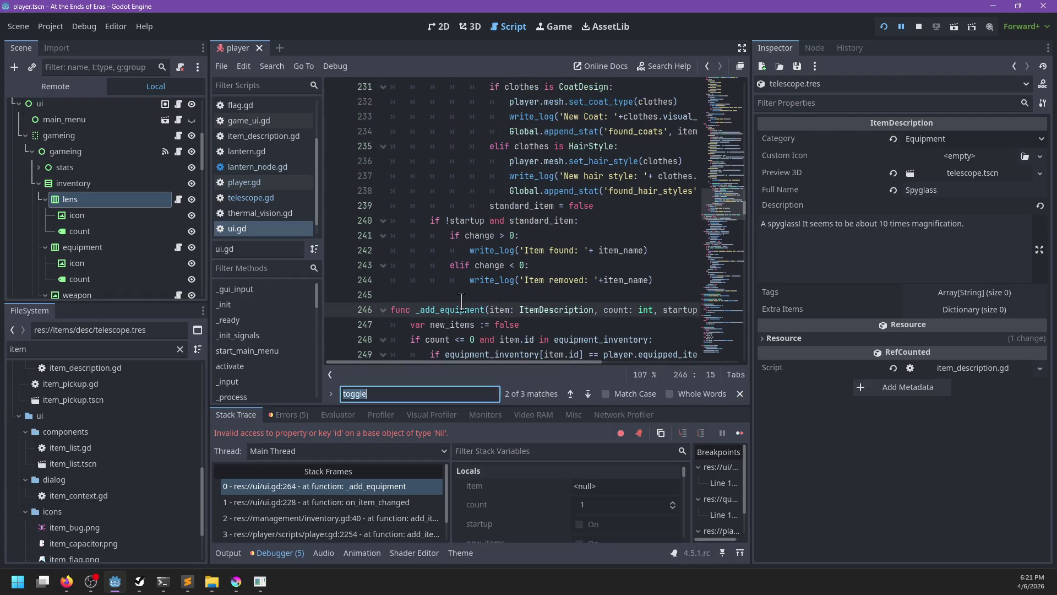
{"action": "type", "text": "_add_equip"}
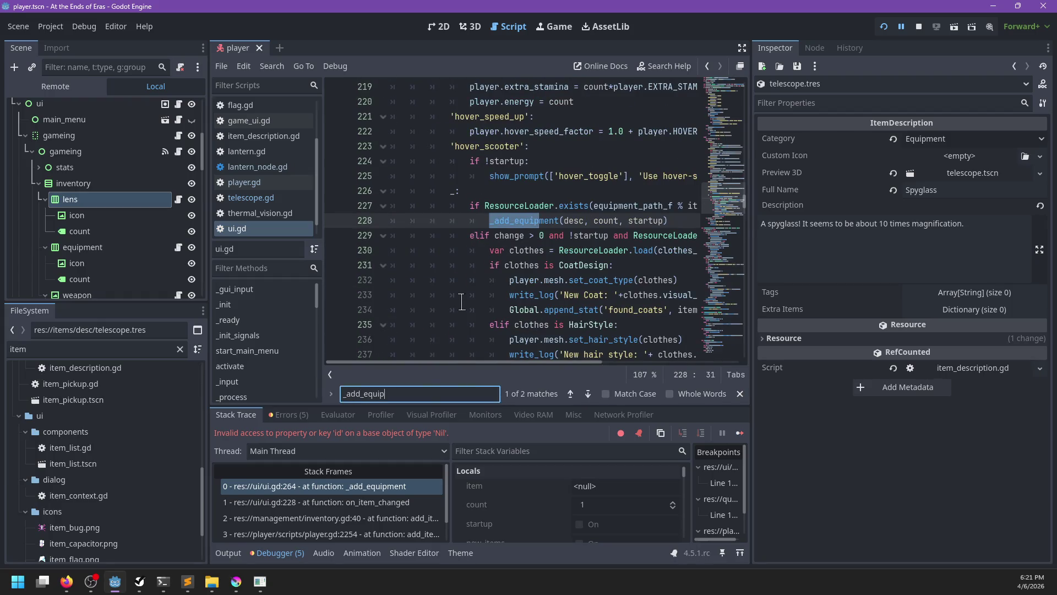
{"action": "key", "text": "Escape"}
Change line 227's condition to 'desc and desc.category == ItemDescription.Category.Equipment' and save
{"action": "scroll", "coordinate": [526, 261], "scroll_direction": "right", "scroll_amount": 3}
{"action": "mouse_move", "coordinate": [604, 206]}
{"action": "left_mouse_down"}
{"action": "mouse_move", "coordinate": [402, 206]}
{"action": "mouse_move", "coordinate": [484, 207]}
{"action": "left_mouse_up"}
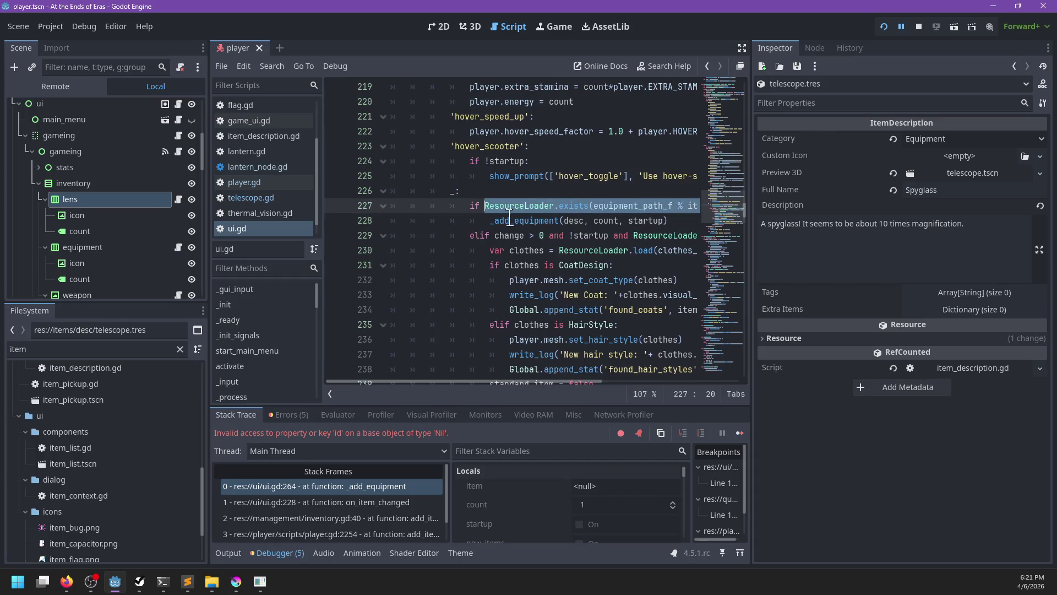
{"action": "type", "text": "desc"}
{"action": "type", "text": " and desc"}
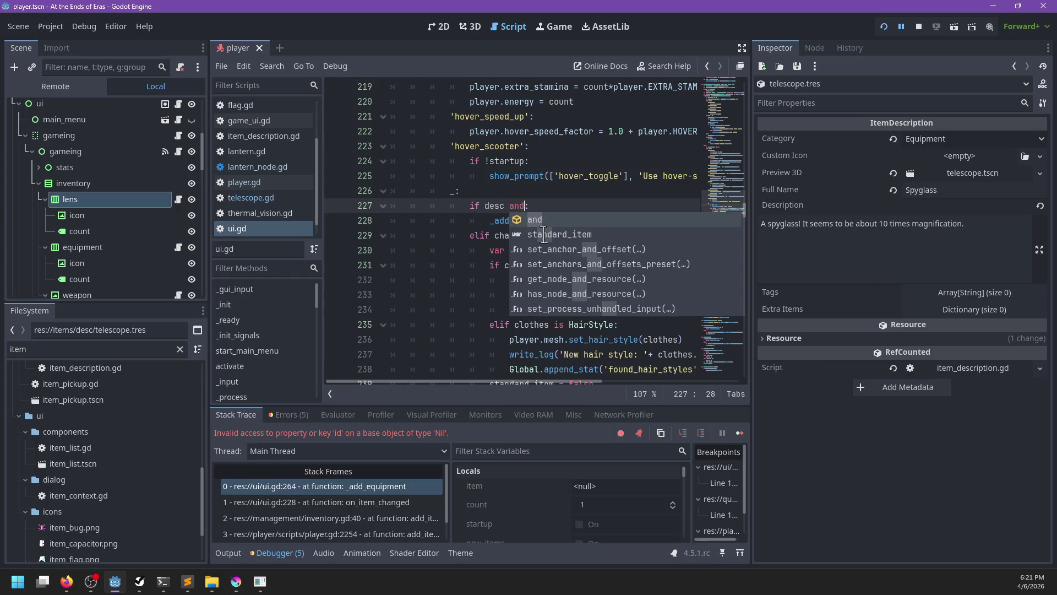
{"action": "type", "text": ".type"}
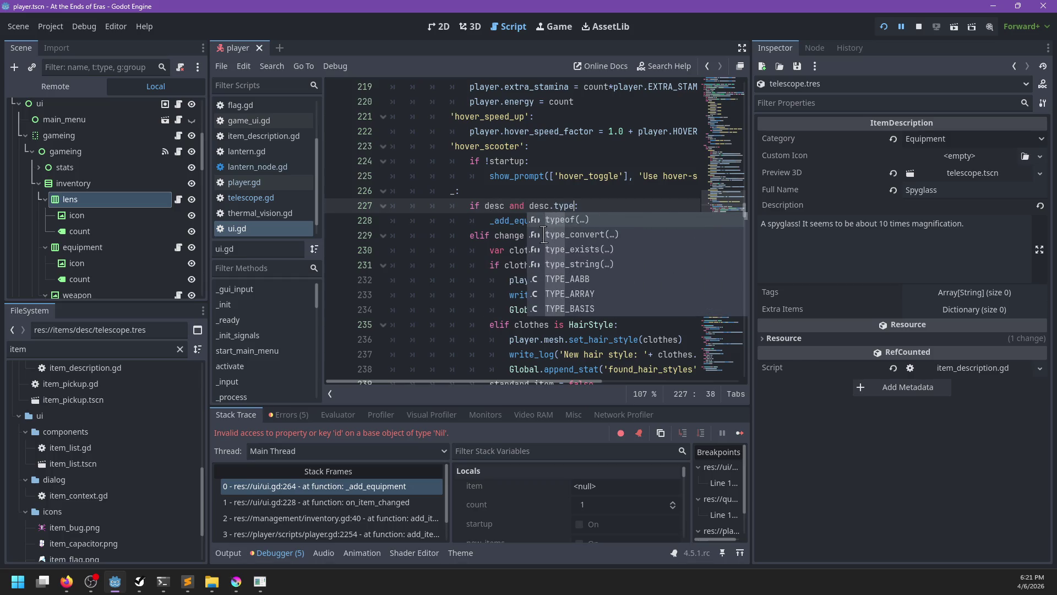
{"action": "key", "text": "BackSpace"}
{"action": "key", "text": "BackSpace"}
{"action": "key", "text": "BackSpace"}
{"action": "type", "text": "item"}
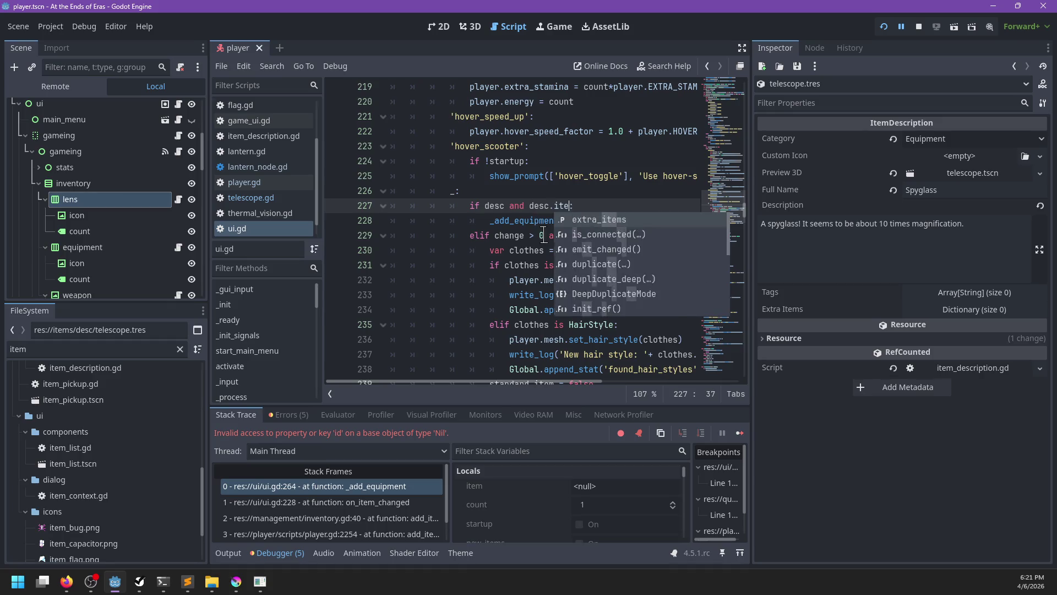
{"action": "key", "text": "BackSpace"}
{"action": "key", "text": "BackSpace"}
{"action": "key", "text": "BackSpace"}
{"action": "type", "text": "category == "}
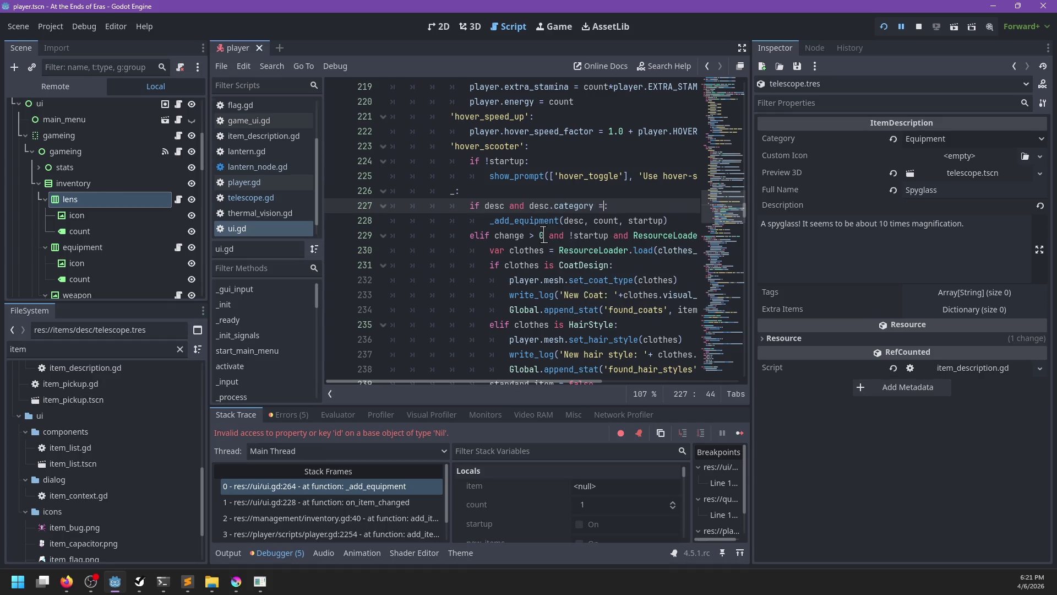
{"action": "type", "text": "ItemDescription."}
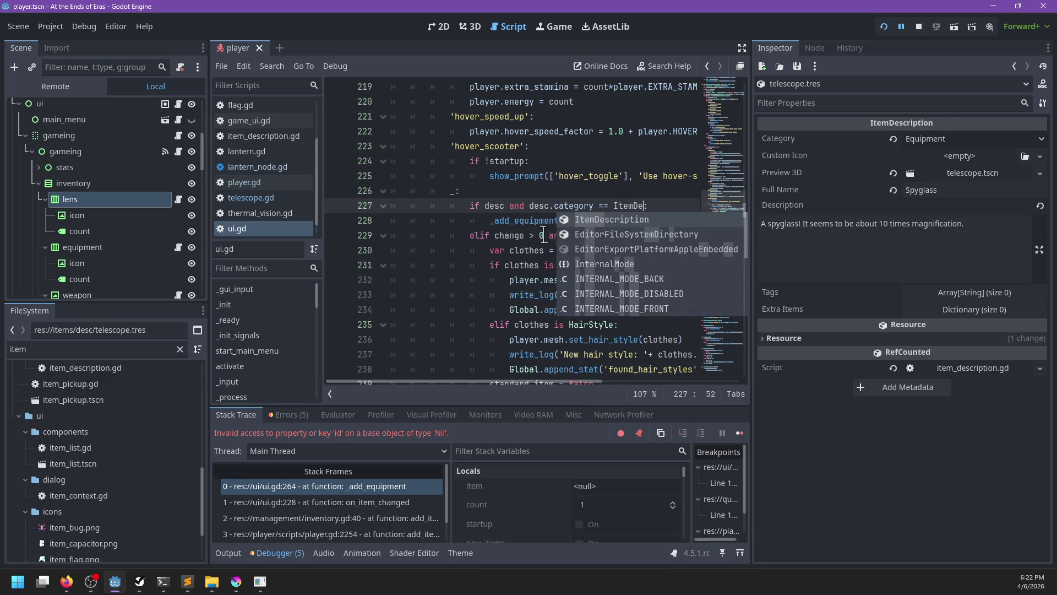
{"action": "type", "text": "Category."}
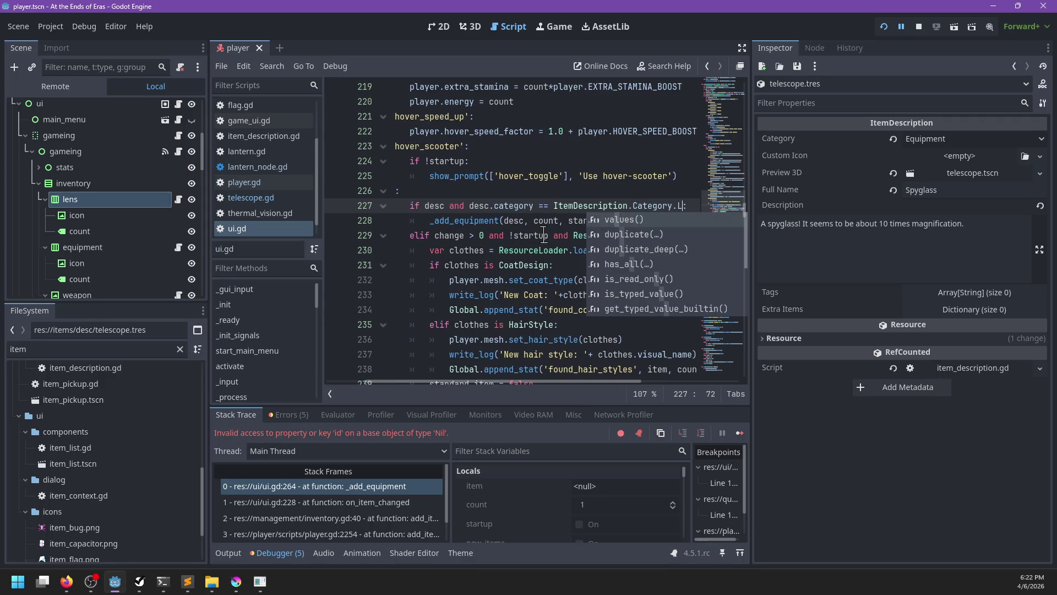
{"action": "type", "text": "E"}
{"action": "key", "text": "Return"}
{"action": "key", "text": "ctrl+s"}
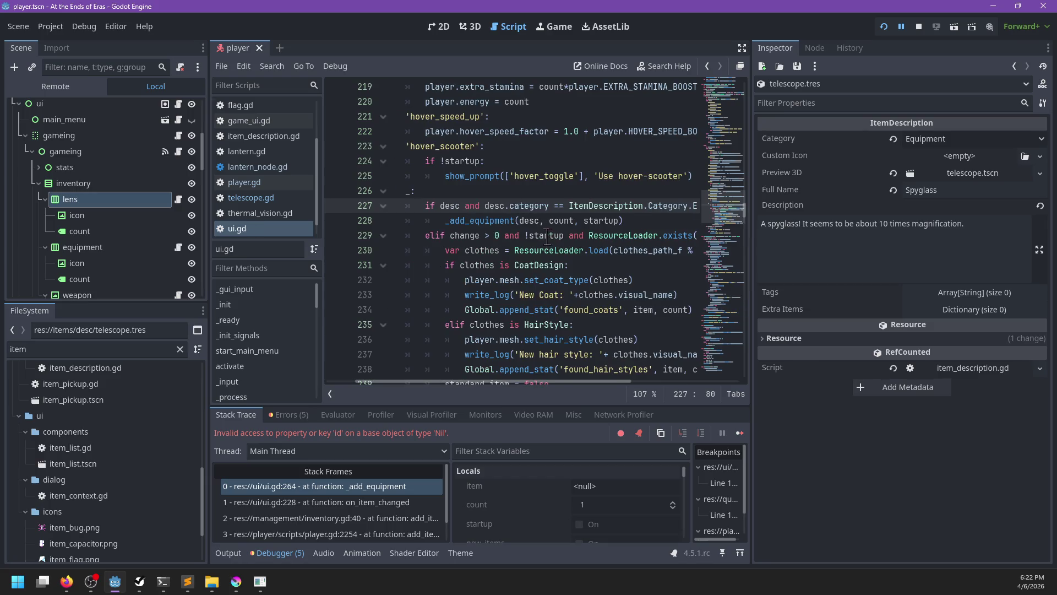
{"action": "scroll", "coordinate": [113, 493], "scroll_direction": "down", "scroll_amount": 2}
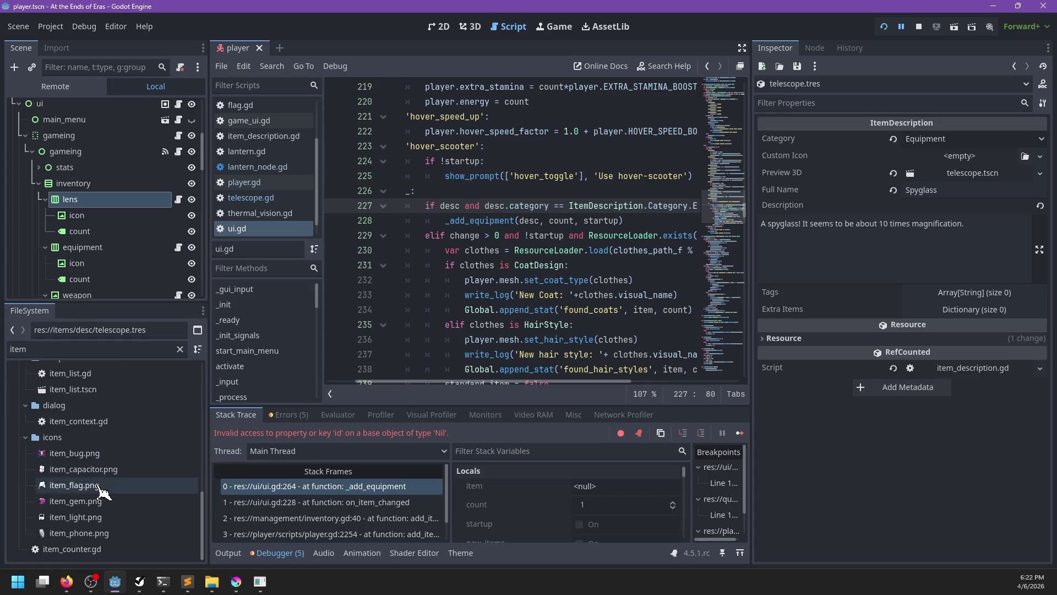
{"action": "scroll", "coordinate": [124, 463], "scroll_direction": "up", "scroll_amount": 3}
{"action": "scroll", "coordinate": [138, 440], "scroll_direction": "up", "scroll_amount": 3}
{"action": "left_click", "coordinate": [149, 345]}
Find telescope.tres via the 'teles' filter and duplicate it as thermal_vision.tres in res://items/desc
{"action": "type", "text": "teles"}
{"action": "left_click", "coordinate": [75, 518]}
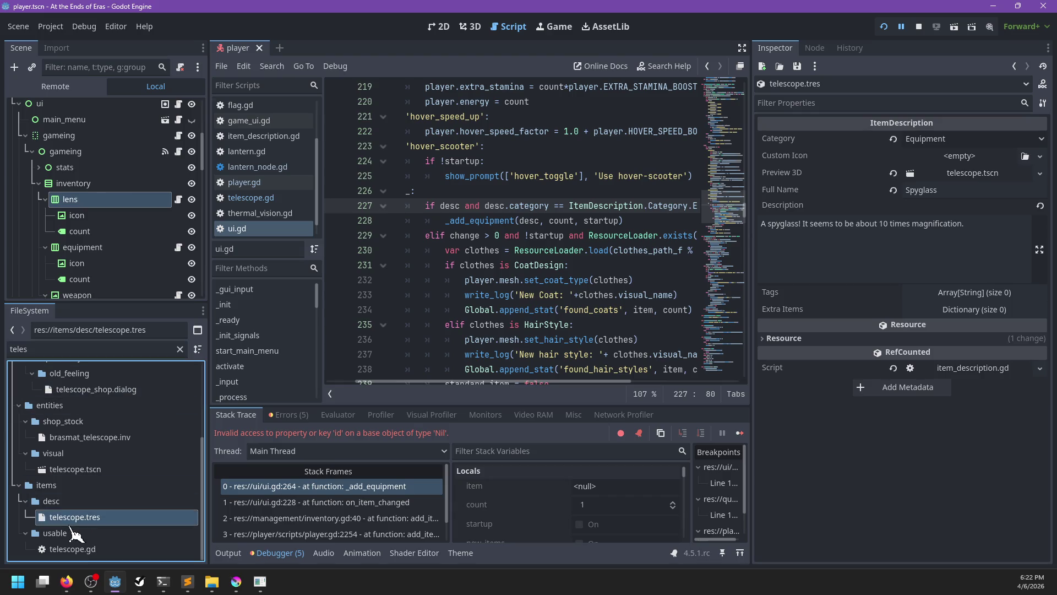
{"action": "left_click", "coordinate": [180, 350]}
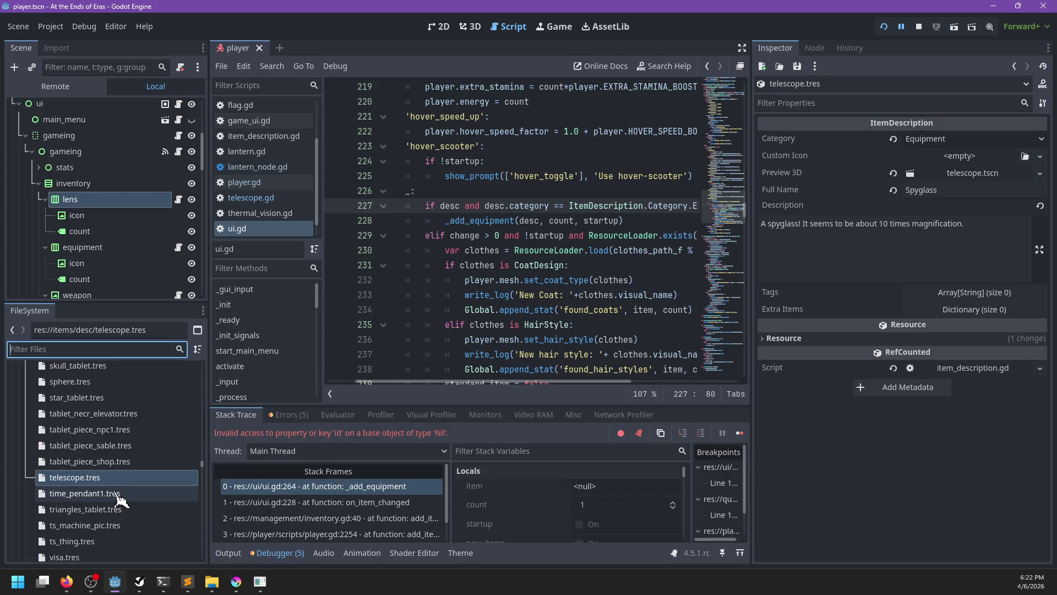
{"action": "right_click", "coordinate": [76, 487]}
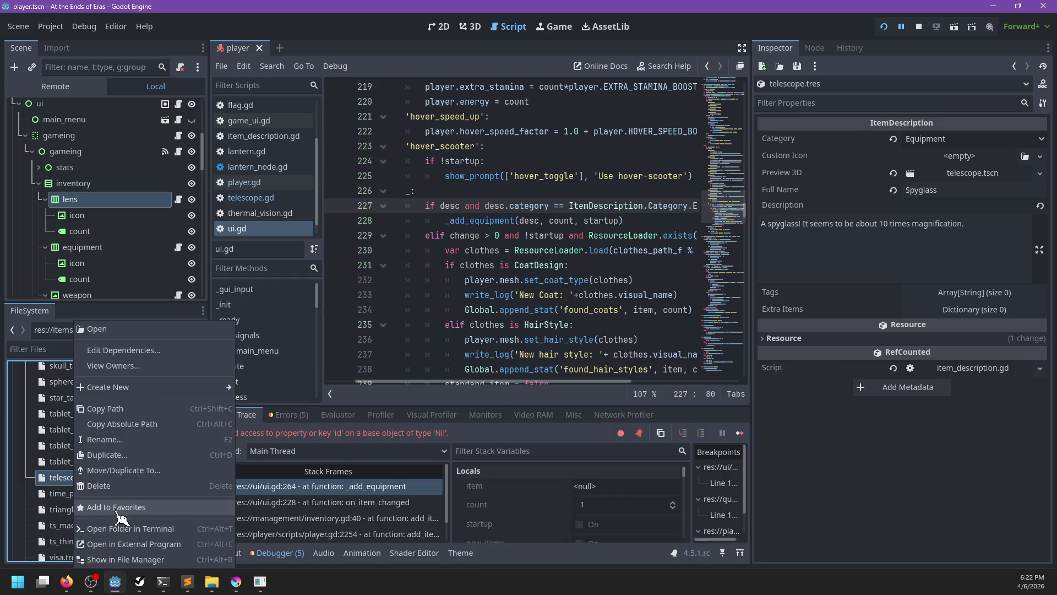
{"action": "left_click", "coordinate": [115, 465]}
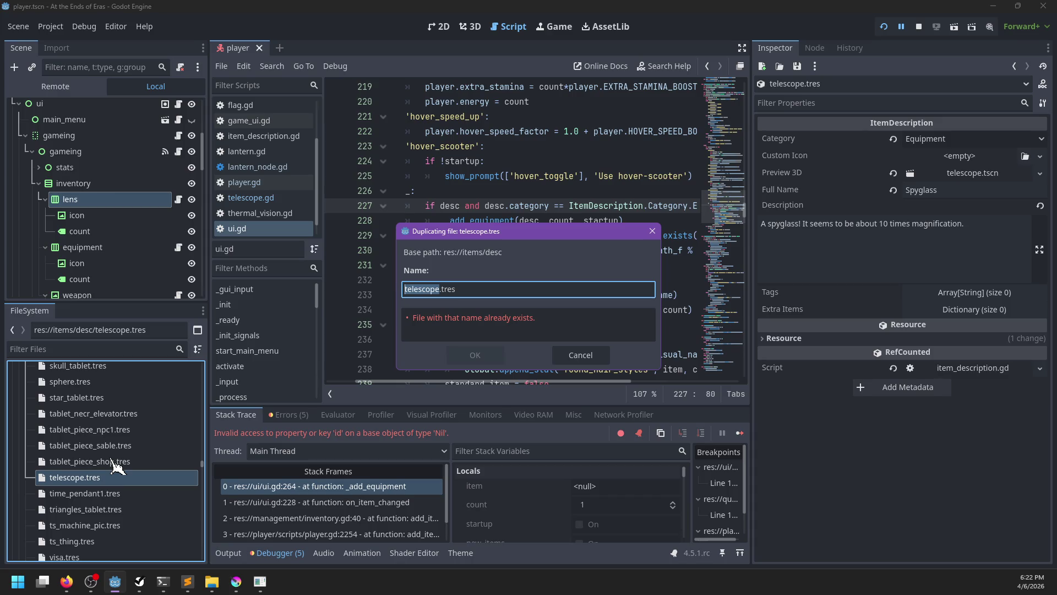
{"action": "type", "text": "thermal_vision"}
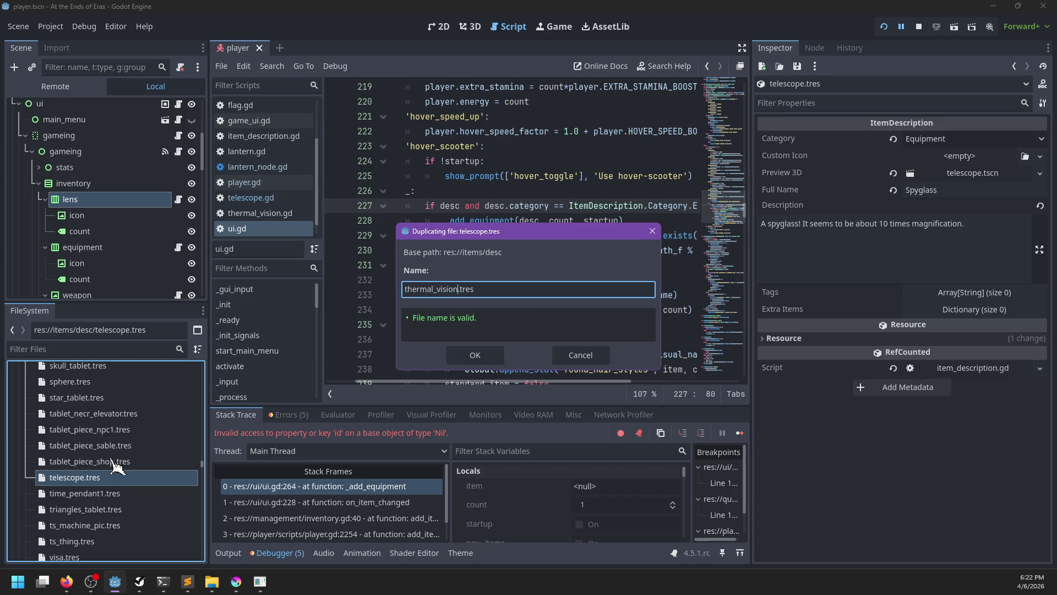
{"action": "key", "text": "Return"}
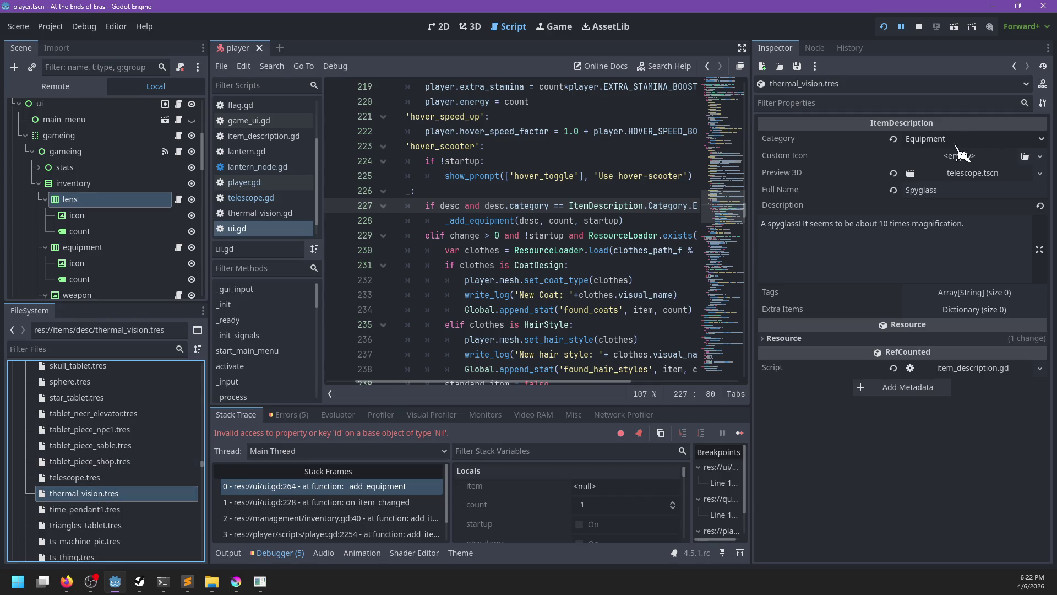
Set the item's Full Name to Thermal Goggles and revert its Preview 3D
{"action": "double_click", "coordinate": [957, 190]}
{"action": "type", "text": "Thermal Goggles"}
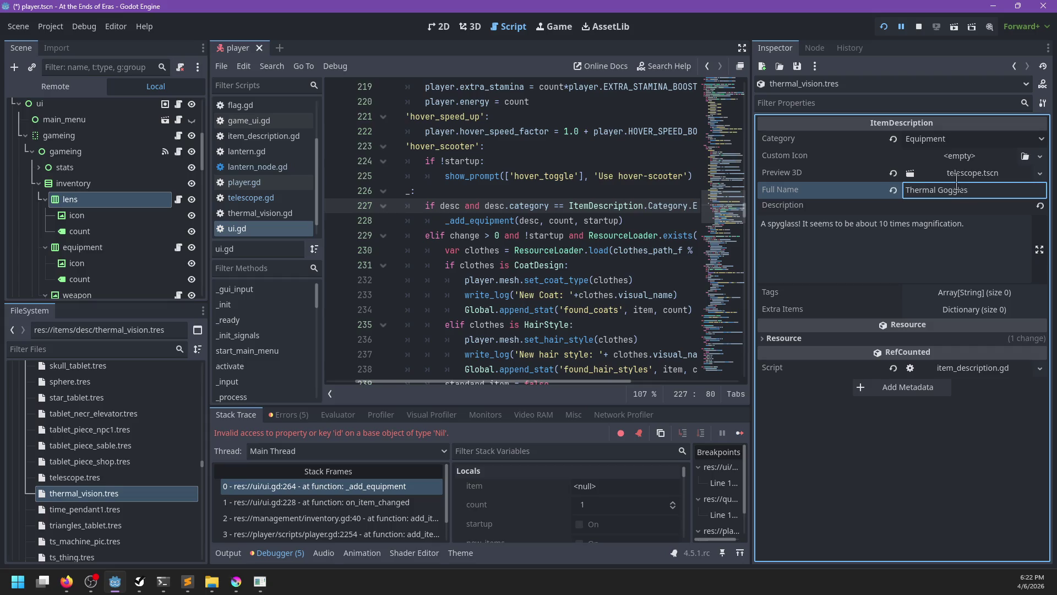
{"action": "left_click", "coordinate": [893, 173]}
Replace the spyglass description with one about thermal goggles for seeing in the dark, save, and run
{"action": "triple_click", "coordinate": [848, 232]}
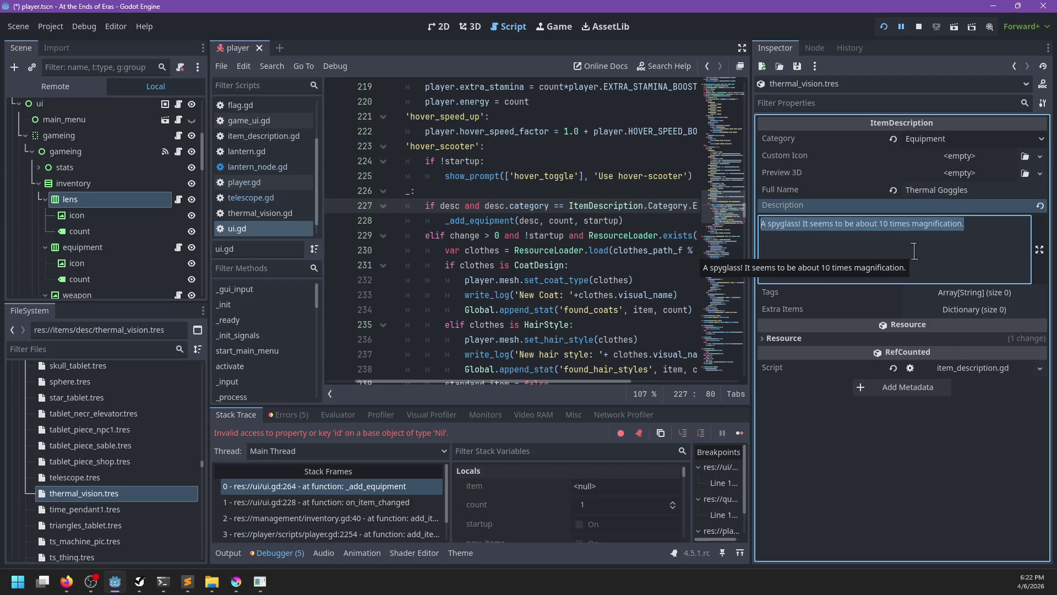
{"action": "key", "text": "BackSpace"}
{"action": "type", "text": "Thermal goggles, letting me see in the dark to some degree"}
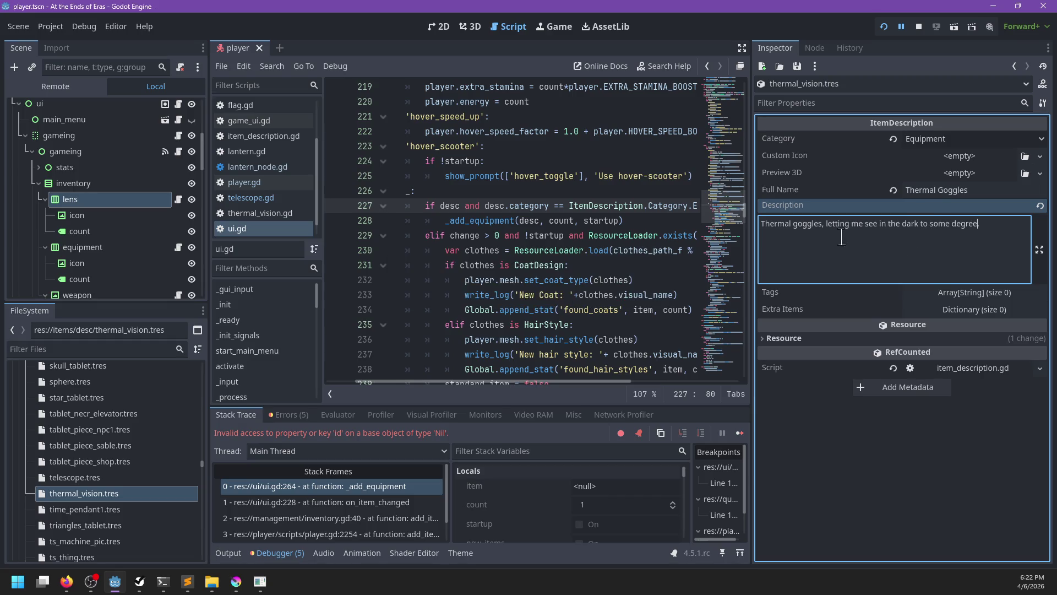
{"action": "double_click", "coordinate": [832, 225]}
{"action": "type", "text": "allowing"}
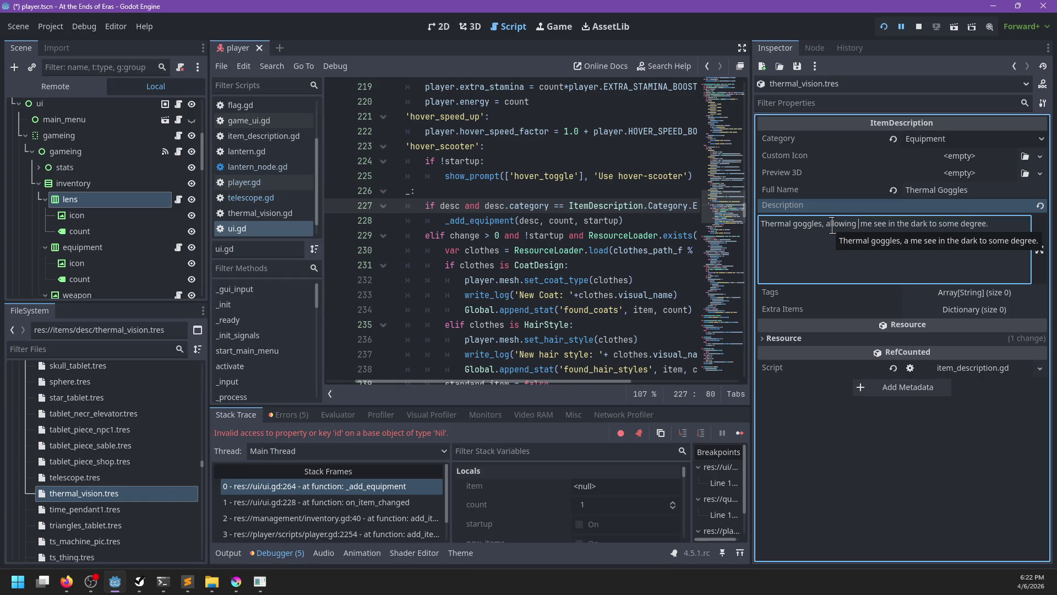
{"action": "key", "text": "BackSpace"}
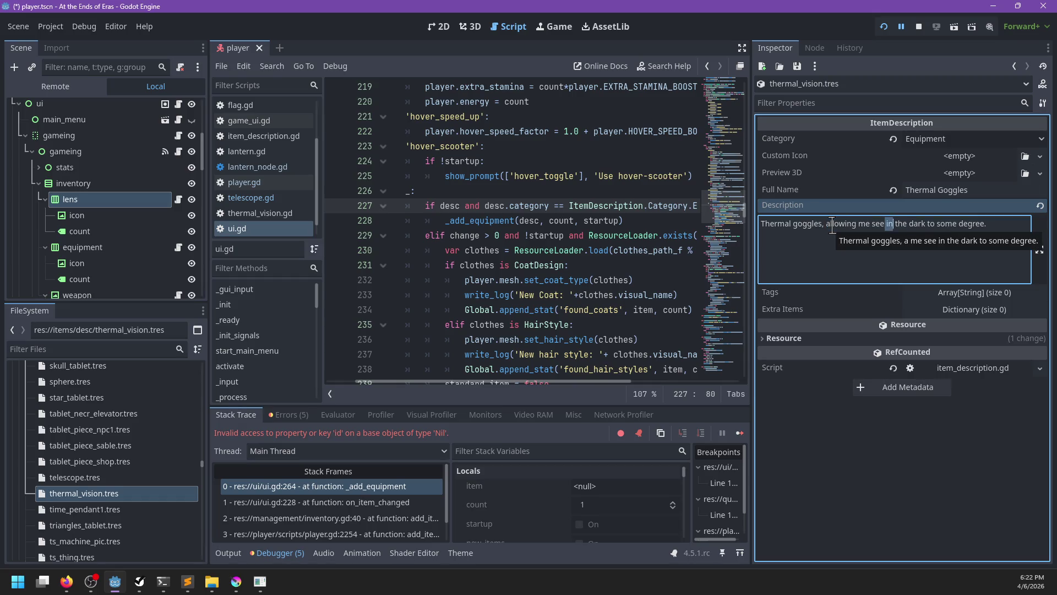
{"action": "key", "text": "ctrl+shift+Right"}
{"action": "key", "text": "ctrl+shift+Right"}
{"action": "key", "text": "ctrl+shift+Right"}
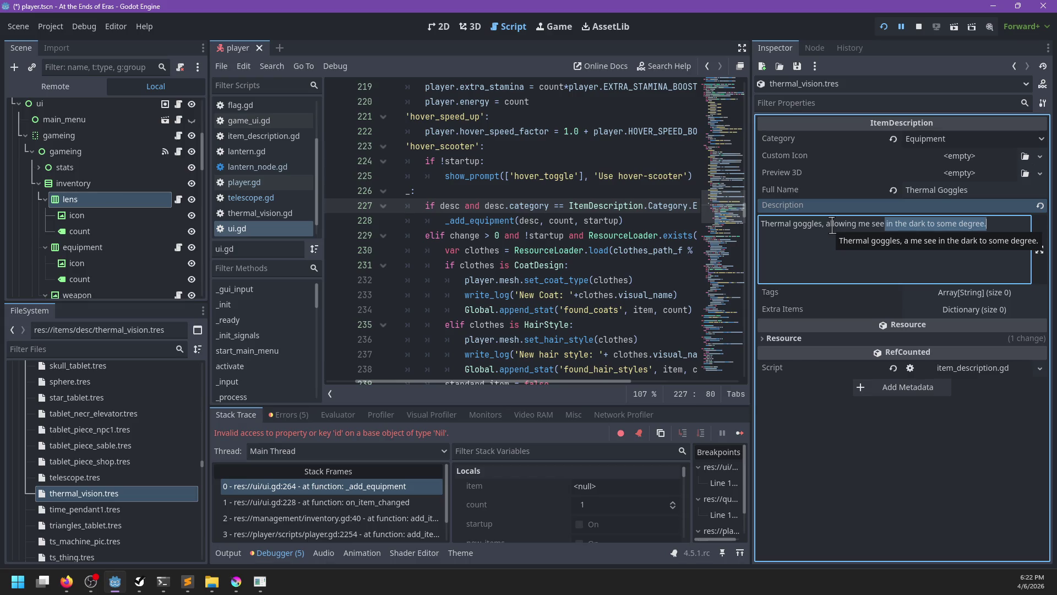
{"action": "key", "text": "Right"}
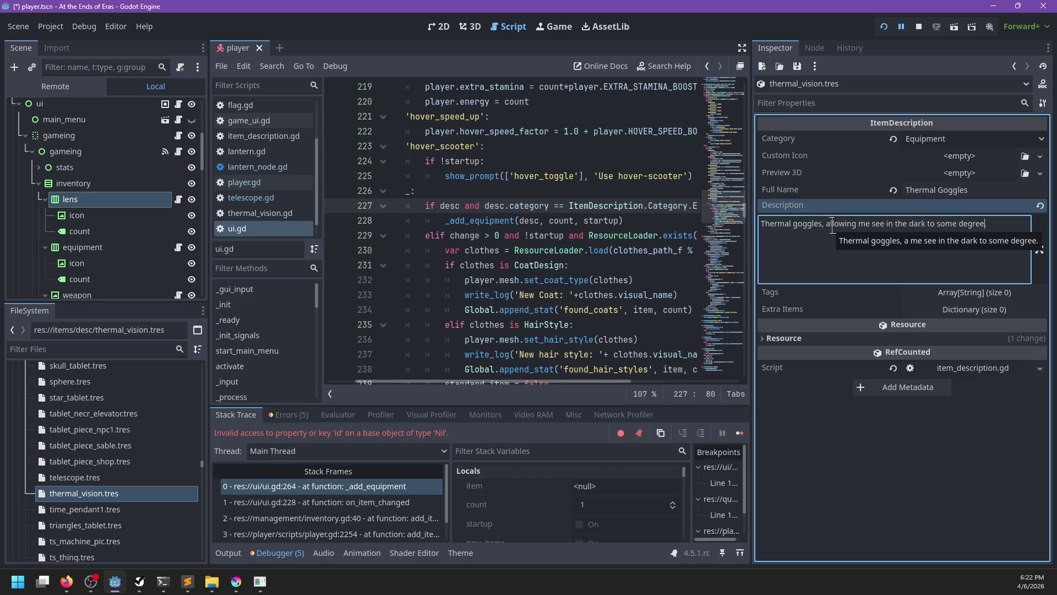
{"action": "key", "text": "ctrl+s"}
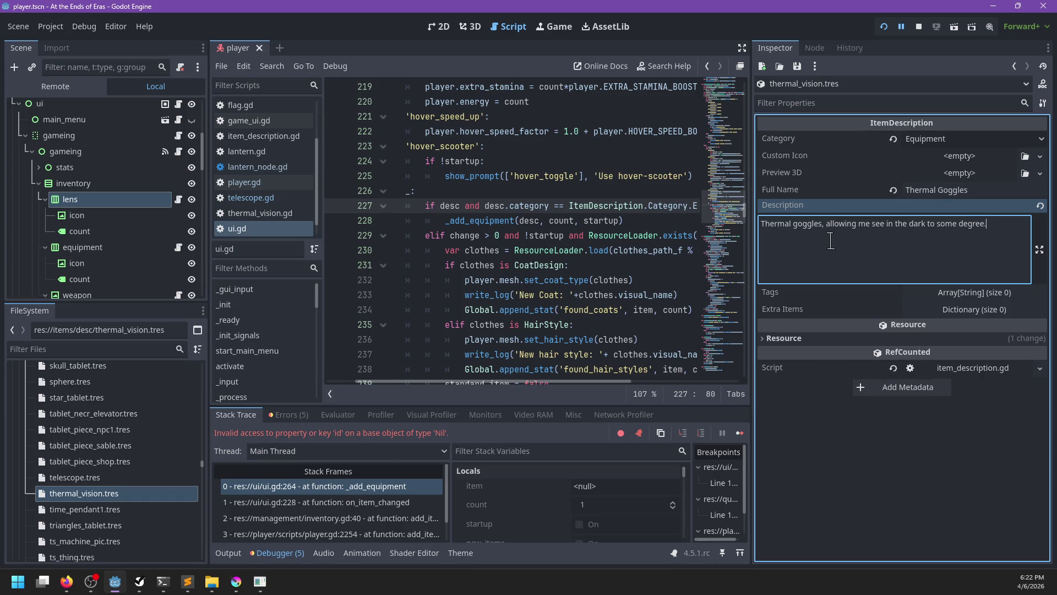
{"action": "key", "text": "F5"}
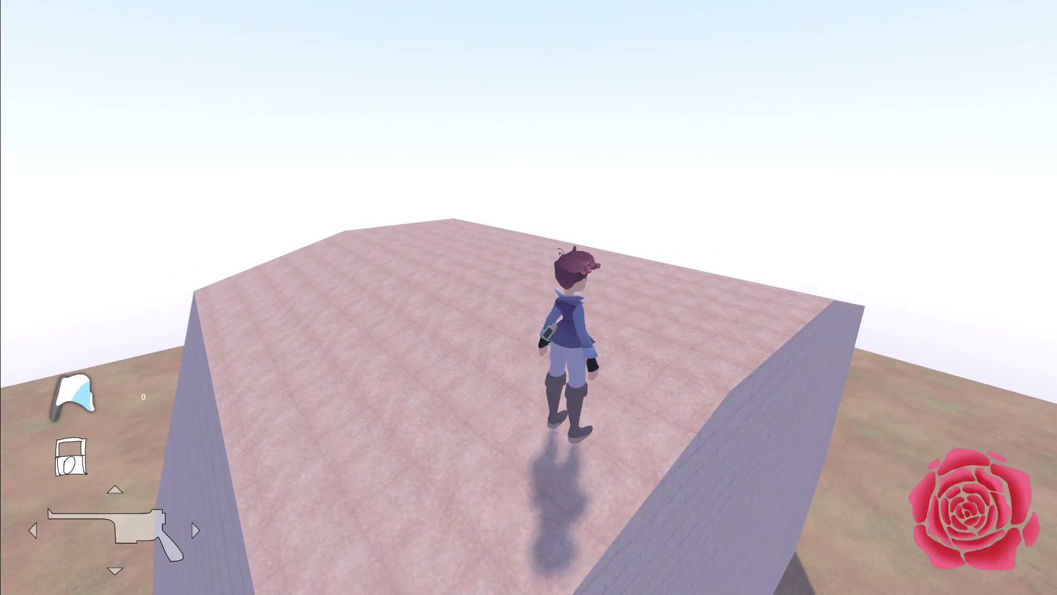
Give the player the Spyglass by running player.add_item('telescope') in the debug console
{"action": "type", "text": "player.find_item_from('telescope"}
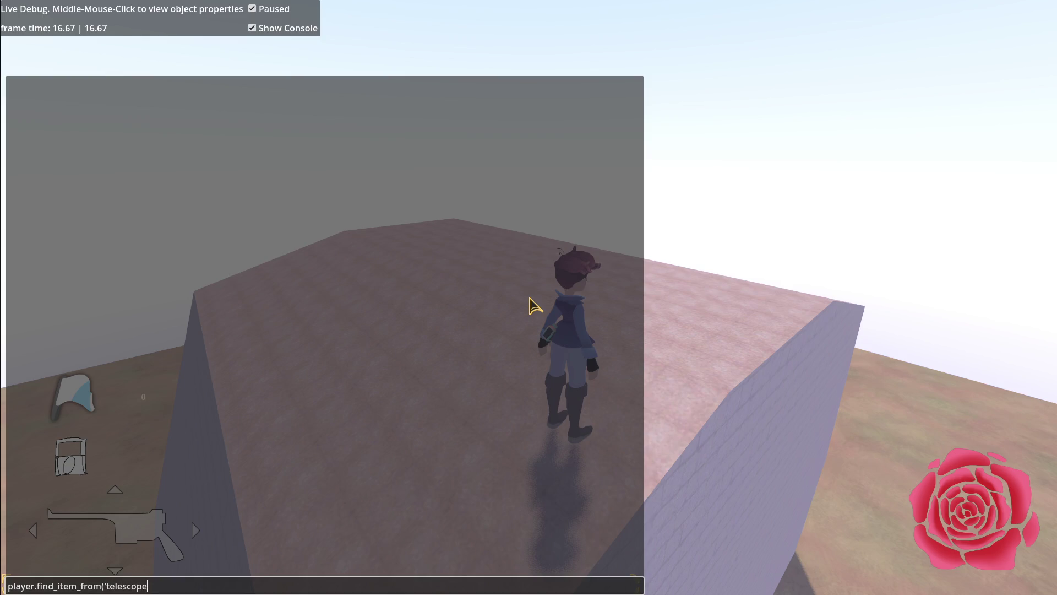
{"action": "key", "text": "Return"}
{"action": "key", "text": "Escape"}
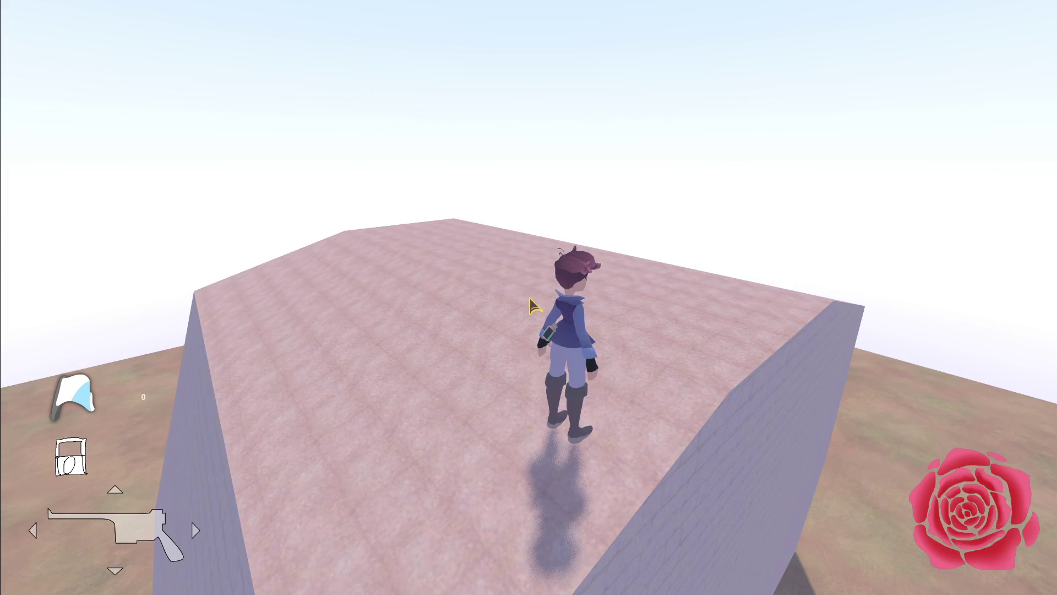
{"action": "key", "text": "grave"}
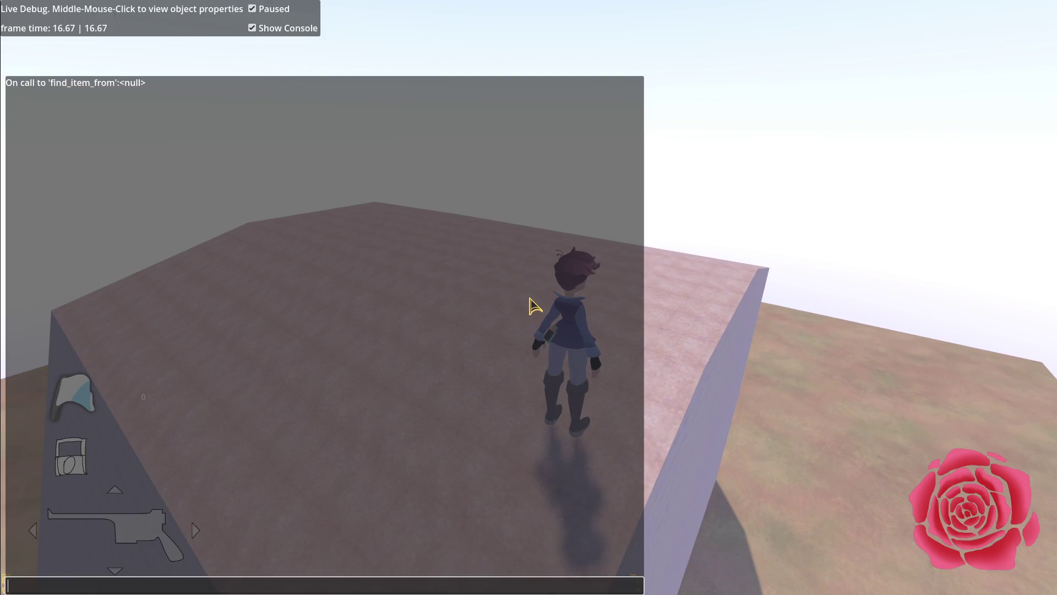
{"action": "key", "text": "Up"}
{"action": "double_click", "coordinate": [59, 585]}
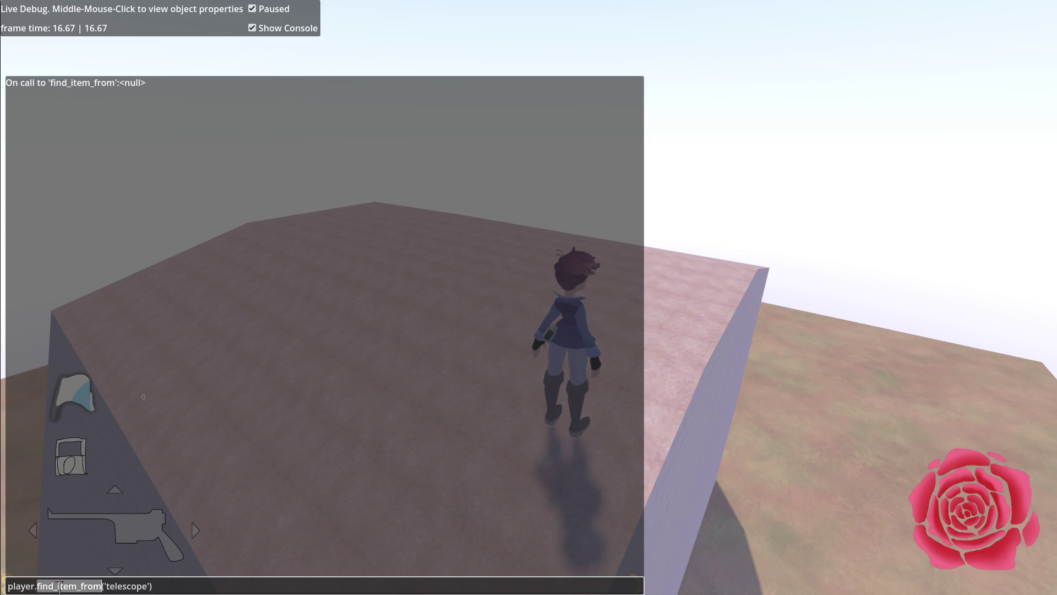
{"action": "type", "text": "add_item"}
{"action": "key", "text": "Return"}
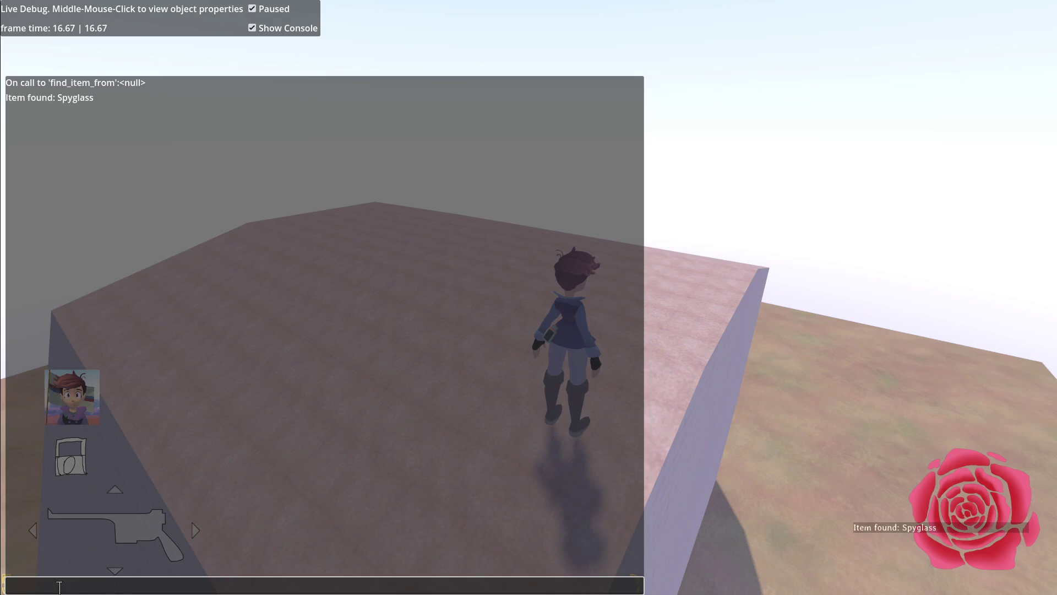
{"action": "key", "text": "grave"}
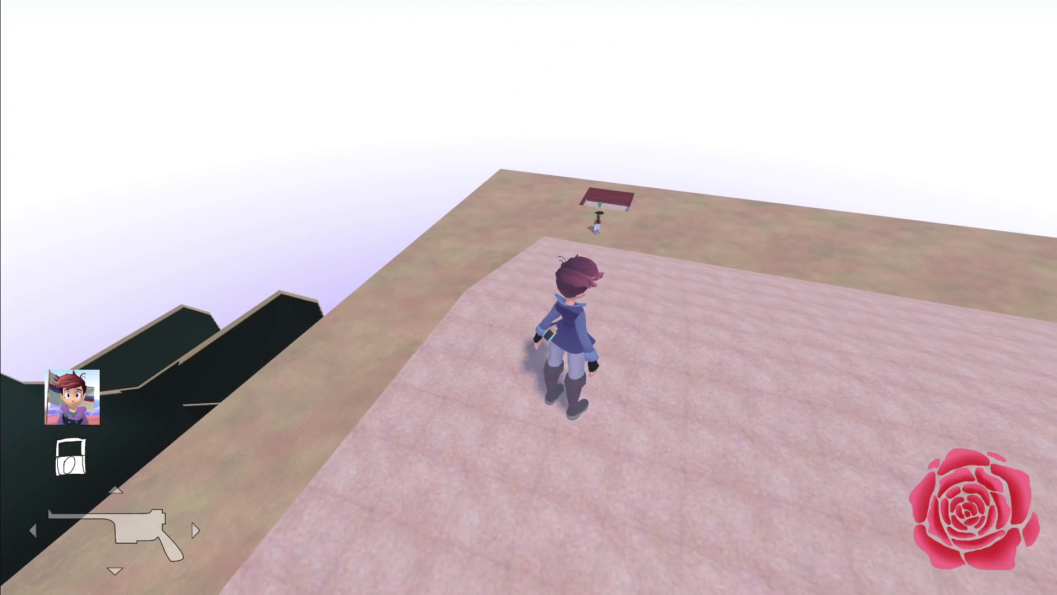
Give the player the Thermal Goggles with player.add_item('thermal_vision') and resume play
{"action": "key", "text": "grave"}
{"action": "type", "text": "player.find"}
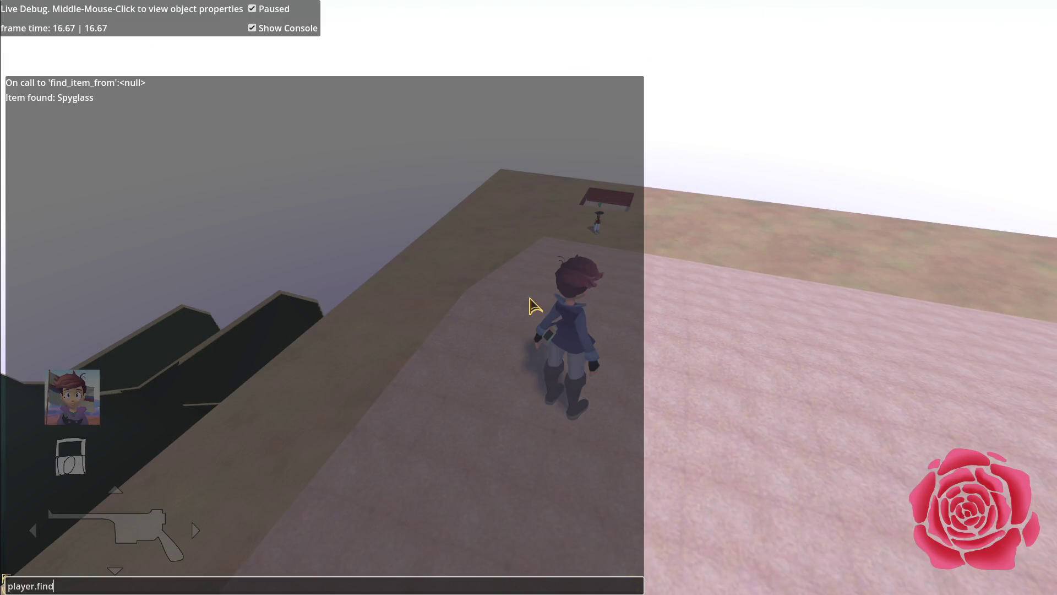
{"action": "type", "text": "_item_from("}
{"action": "key", "text": "ctrl+BackSpace"}
{"action": "type", "text": "a"}
{"action": "key", "text": "ctrl+a"}
{"action": "key", "text": "BackSpace"}
{"action": "type", "text": "player.add_item('telescope')"}
{"action": "key", "text": "ctrl+shift+Left"}
{"action": "type", "text": "the"}
{"action": "key", "text": "Return"}
{"action": "key", "text": "Escape"}
{"action": "key", "text": "Escape"}
{"action": "key", "text": "Escape"}
Run the character toward the blue wall and distant figure with thermal view on
{"action": "key", "text": "g"}
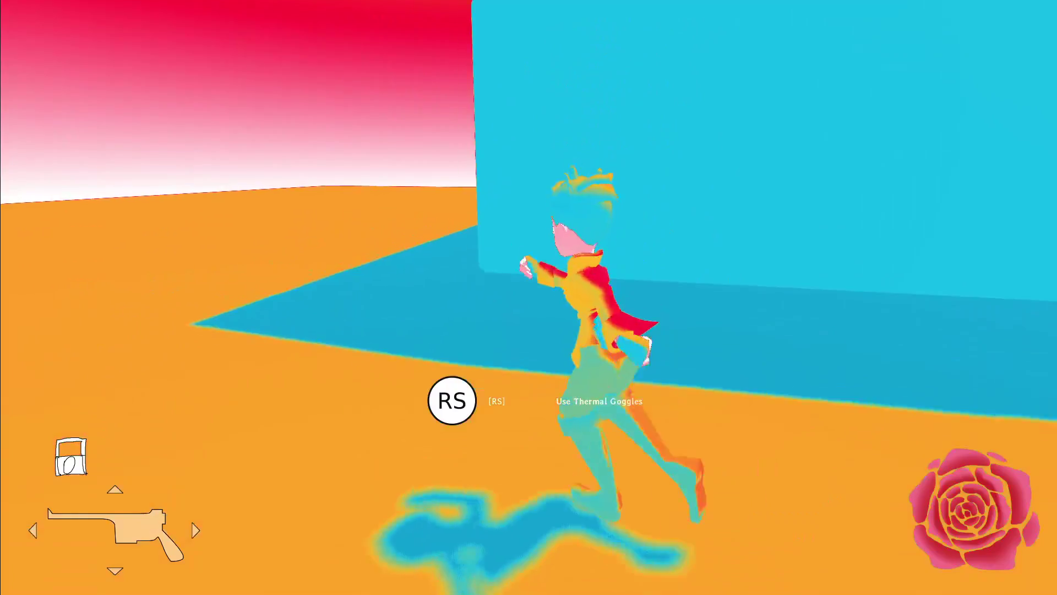
{"action": "key", "text": "g"}
{"action": "key", "text": "g"}
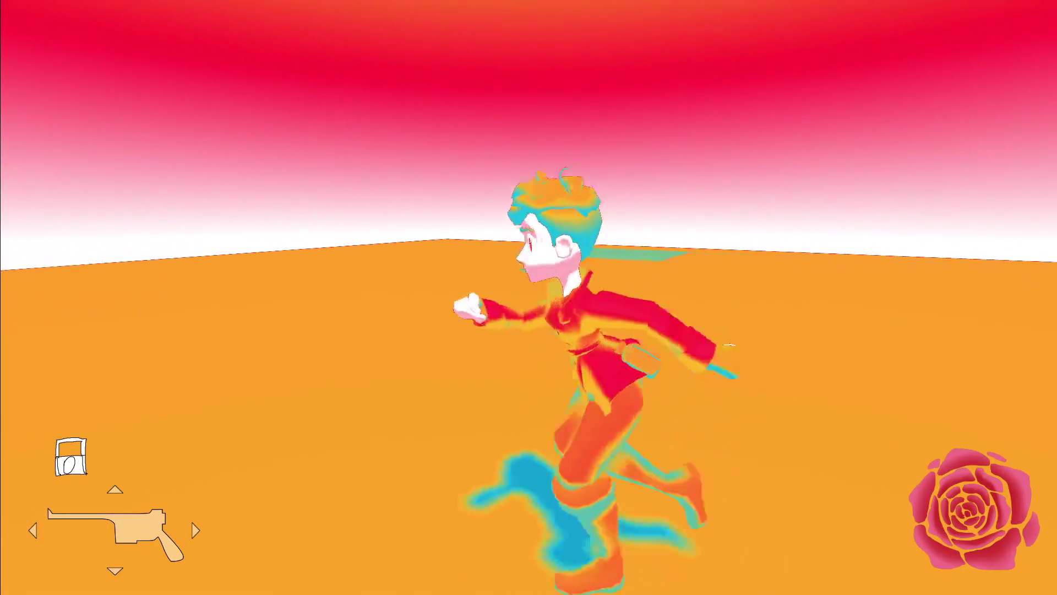
{"action": "key", "text": "s"}
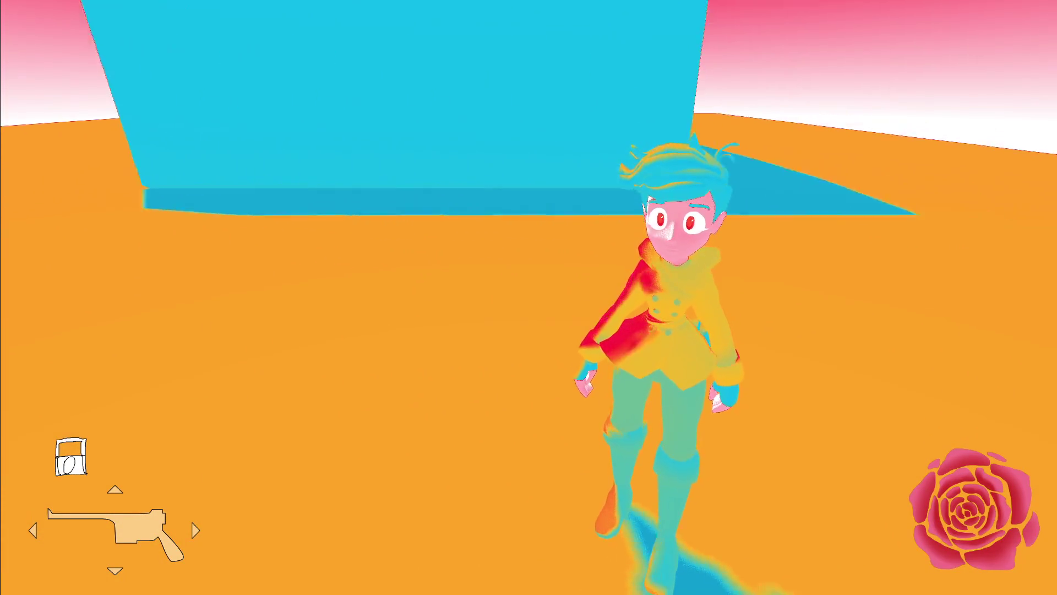
{"action": "key", "text": "g"}
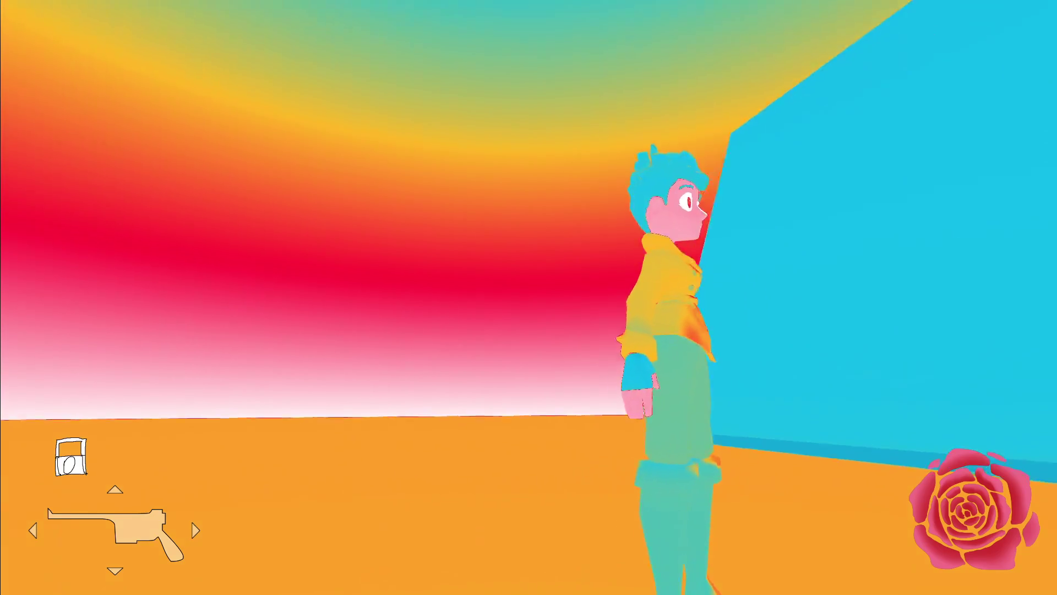
{"action": "key", "text": "w"}
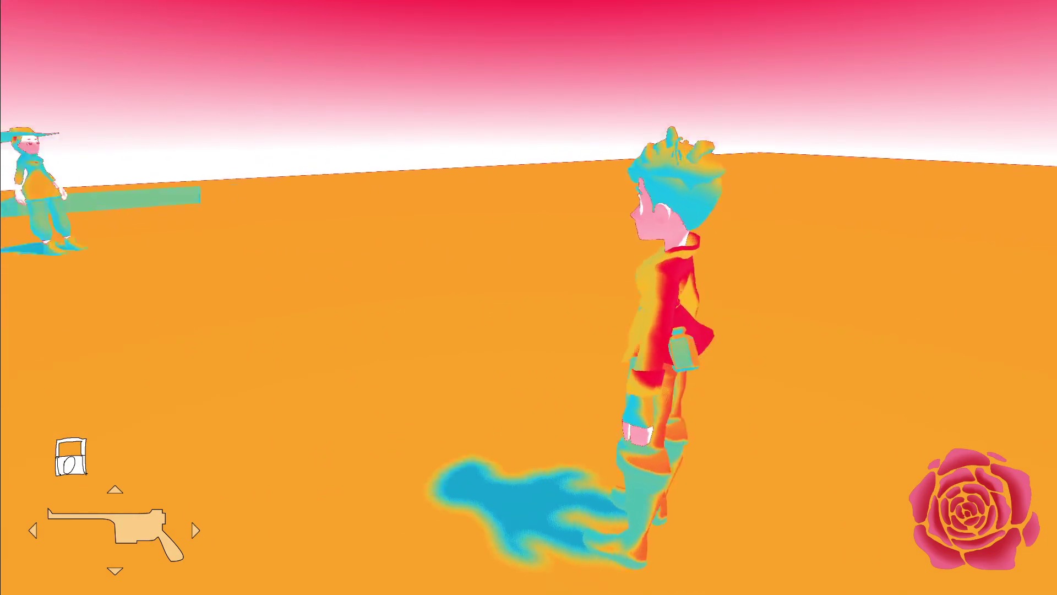
{"action": "key", "text": "s"}
Pause the game, return to the editor and filter the FileSystem dock for 'skin'
{"action": "key", "text": "Escape"}
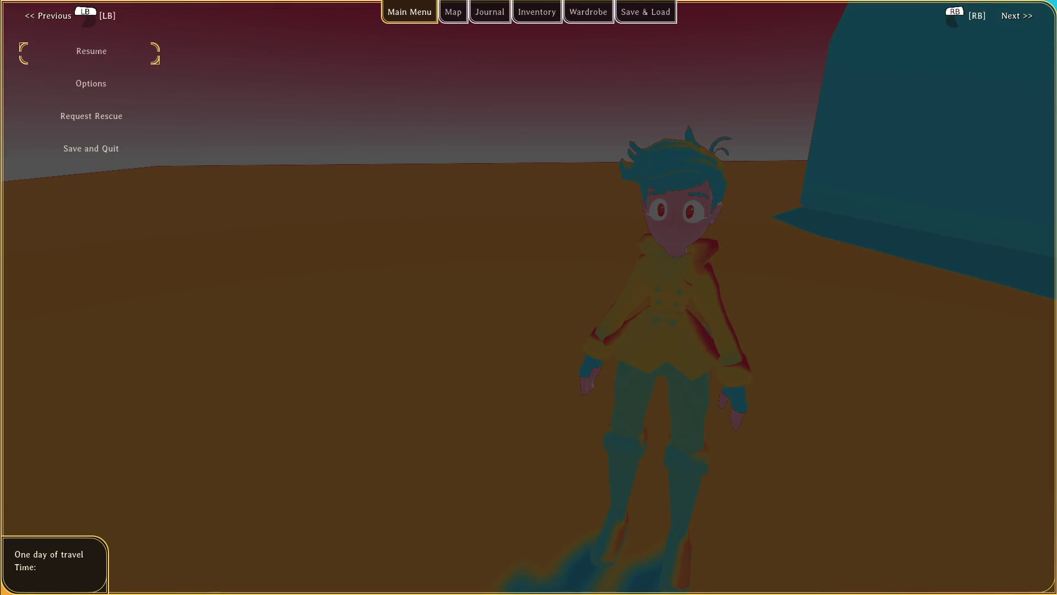
{"action": "key", "text": "alt+Tab"}
{"action": "left_click", "coordinate": [141, 351]}
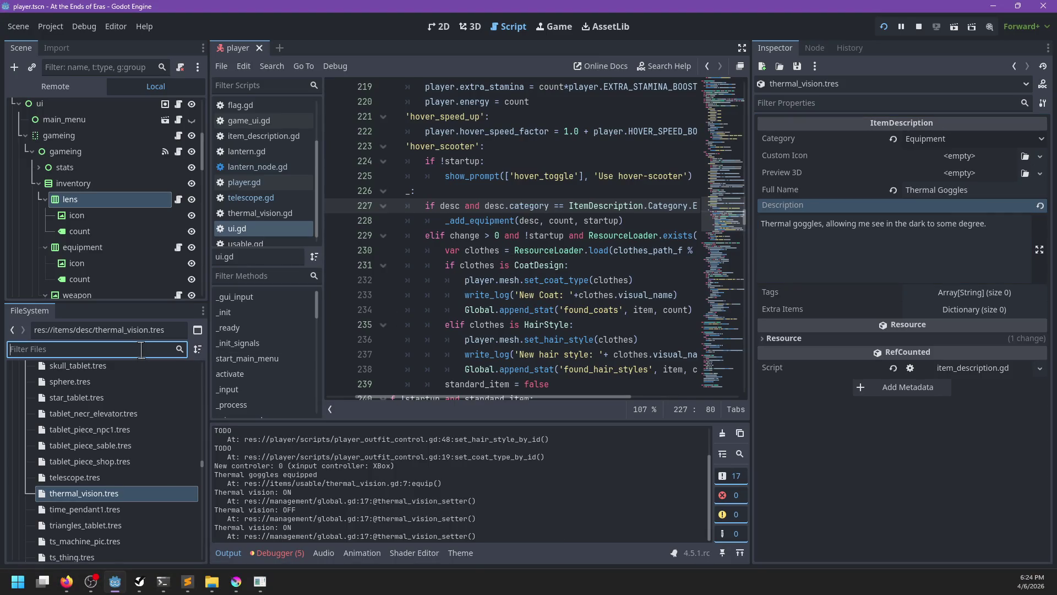
{"action": "type", "text": "skin"}
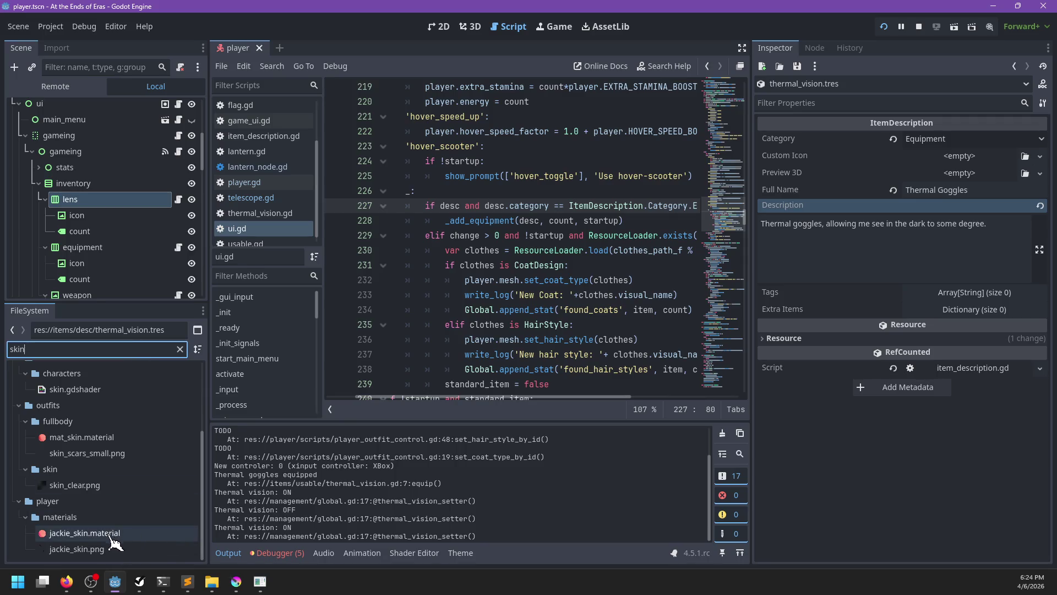
Open skin.gdshader from the FileSystem dock and scroll through its code
{"action": "left_click", "coordinate": [99, 389]}
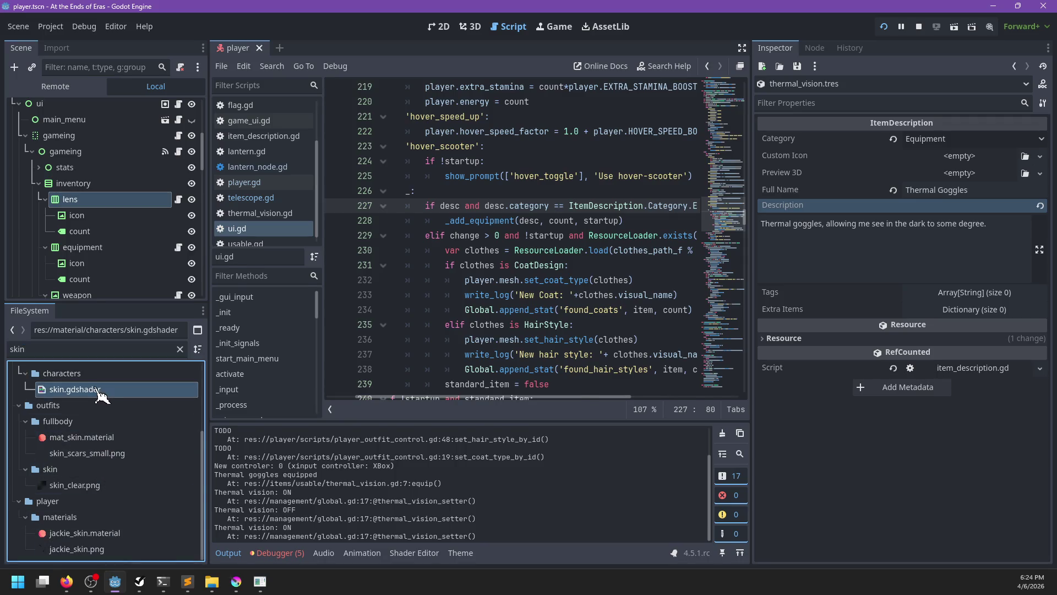
{"action": "double_click", "coordinate": [100, 389]}
{"action": "scroll", "coordinate": [422, 485], "scroll_direction": "up", "scroll_amount": 6}
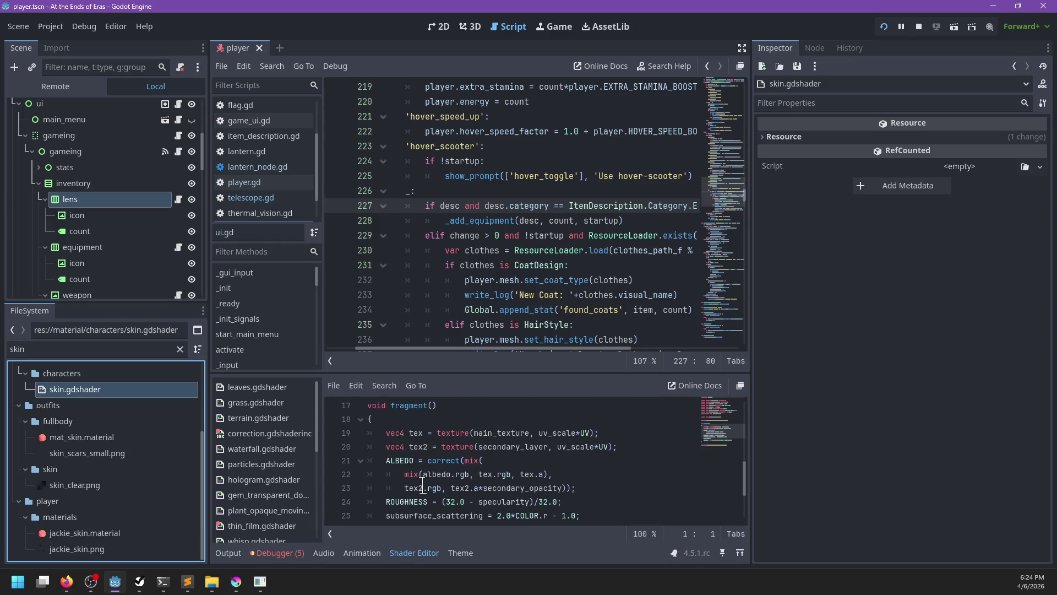
{"action": "scroll", "coordinate": [449, 480], "scroll_direction": "down", "scroll_amount": 1}
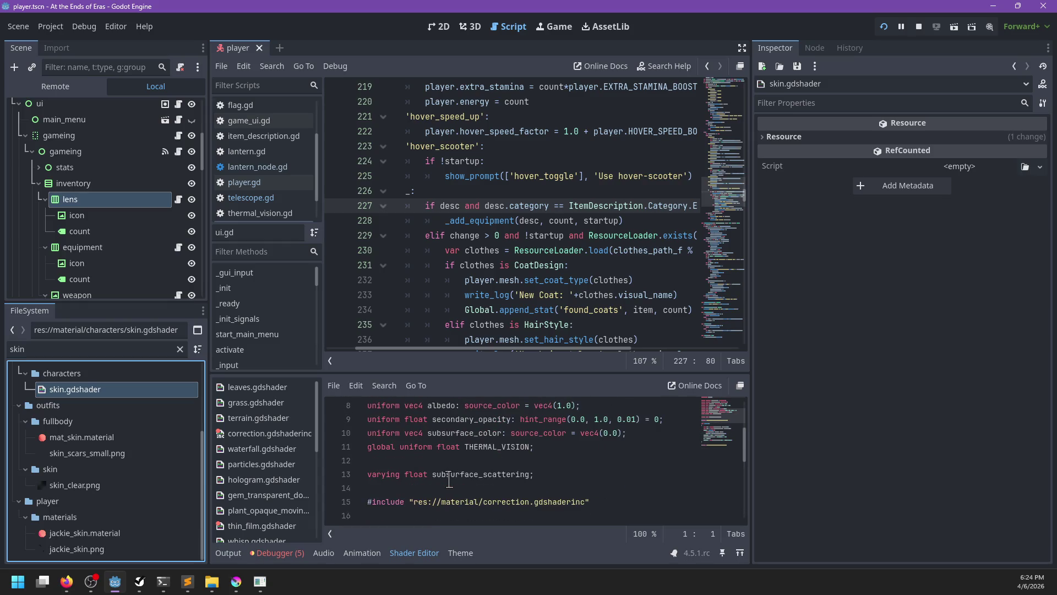
{"action": "scroll", "coordinate": [449, 480], "scroll_direction": "down", "scroll_amount": 2}
{"action": "scroll", "coordinate": [463, 478], "scroll_direction": "up", "scroll_amount": 1}
{"action": "scroll", "coordinate": [475, 477], "scroll_direction": "down", "scroll_amount": 2}
{"action": "scroll", "coordinate": [475, 476], "scroll_direction": "down", "scroll_amount": 2}
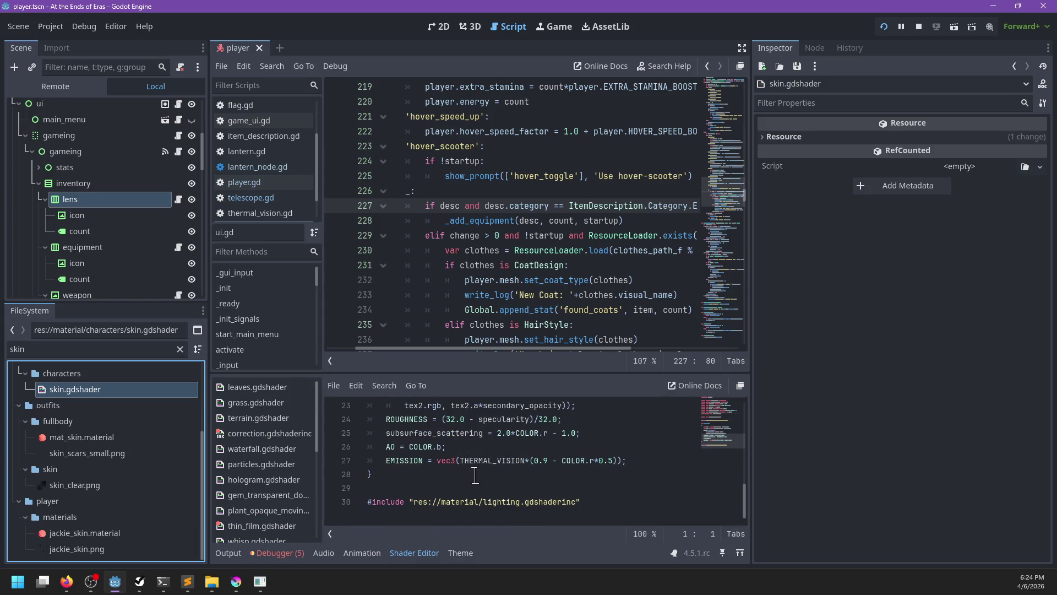
{"action": "scroll", "coordinate": [475, 475], "scroll_direction": "up", "scroll_amount": 1}
{"action": "scroll", "coordinate": [476, 476], "scroll_direction": "up", "scroll_amount": 4}
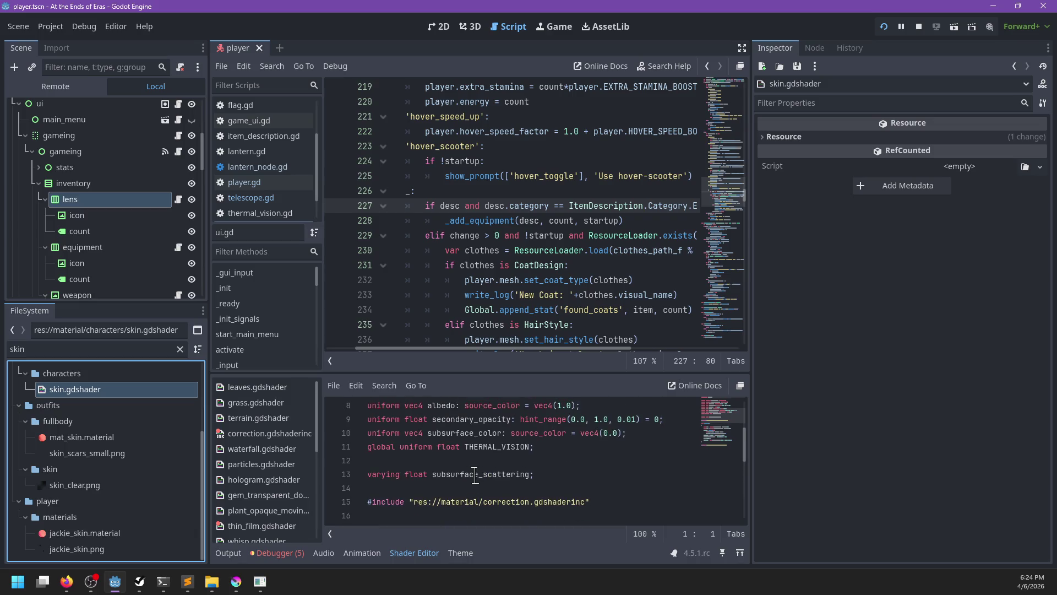
Close all other open shaders so only skin.gdshader remains in the list
{"action": "left_click", "coordinate": [111, 344]}
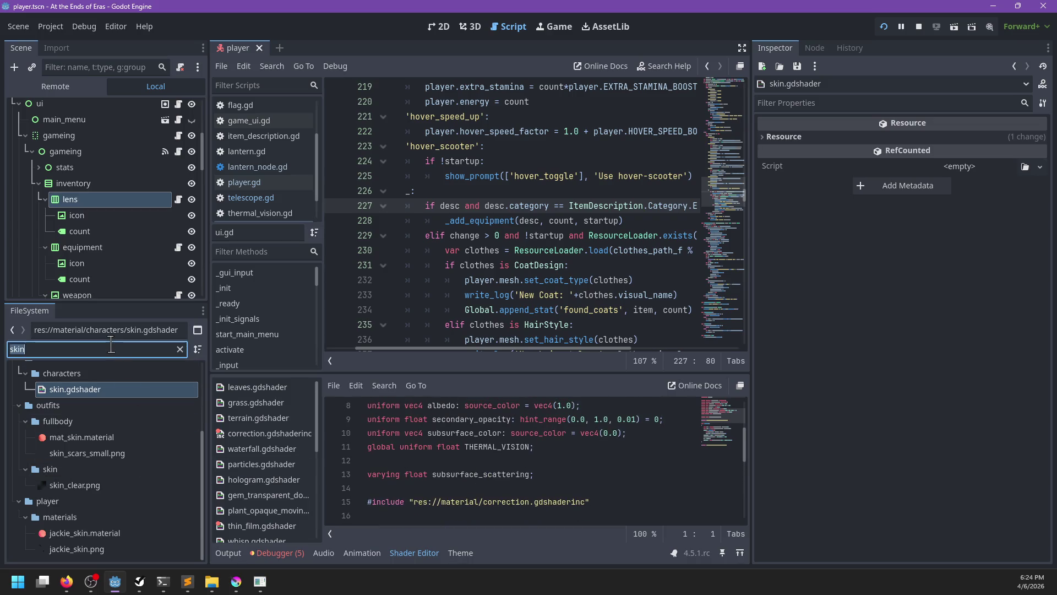
{"action": "scroll", "coordinate": [290, 441], "scroll_direction": "down", "scroll_amount": 6}
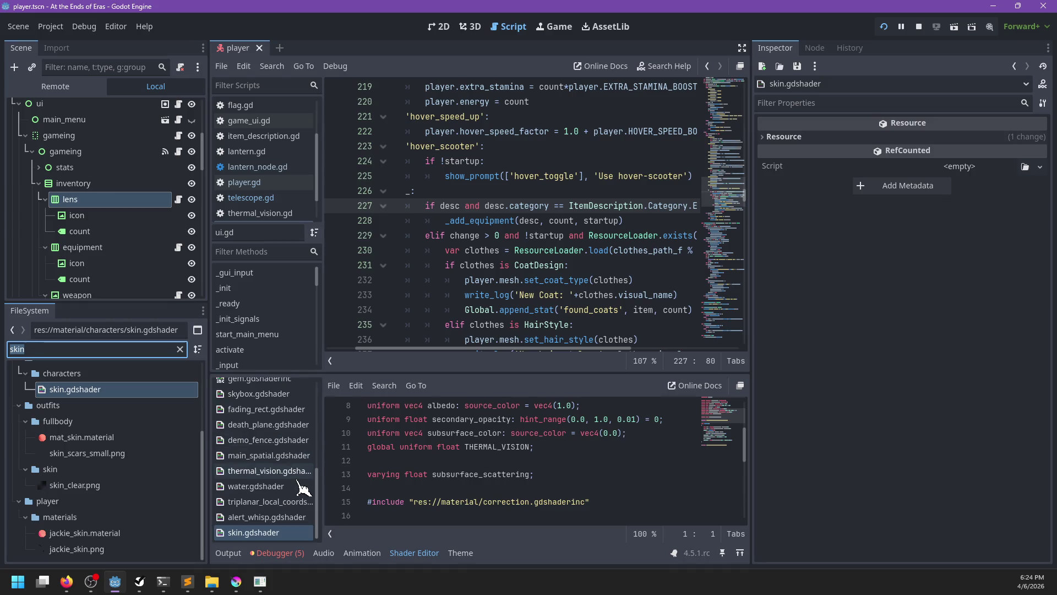
{"action": "right_click", "coordinate": [256, 532]}
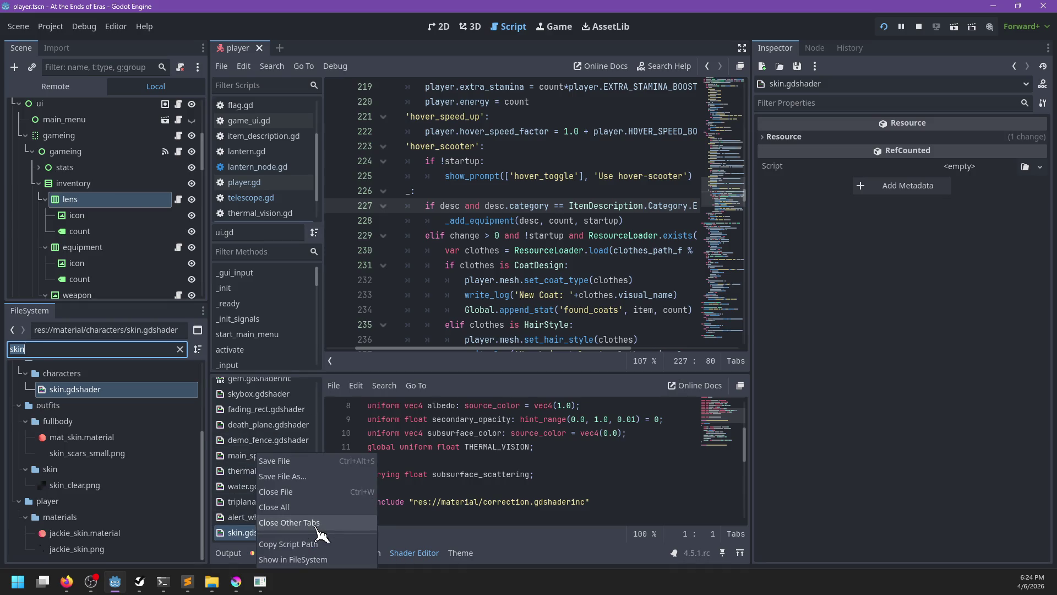
{"action": "left_click", "coordinate": [324, 511]}
Filter for 'correc', open correction.gdshaderinc and inspect its color code
{"action": "type", "text": "correc"}
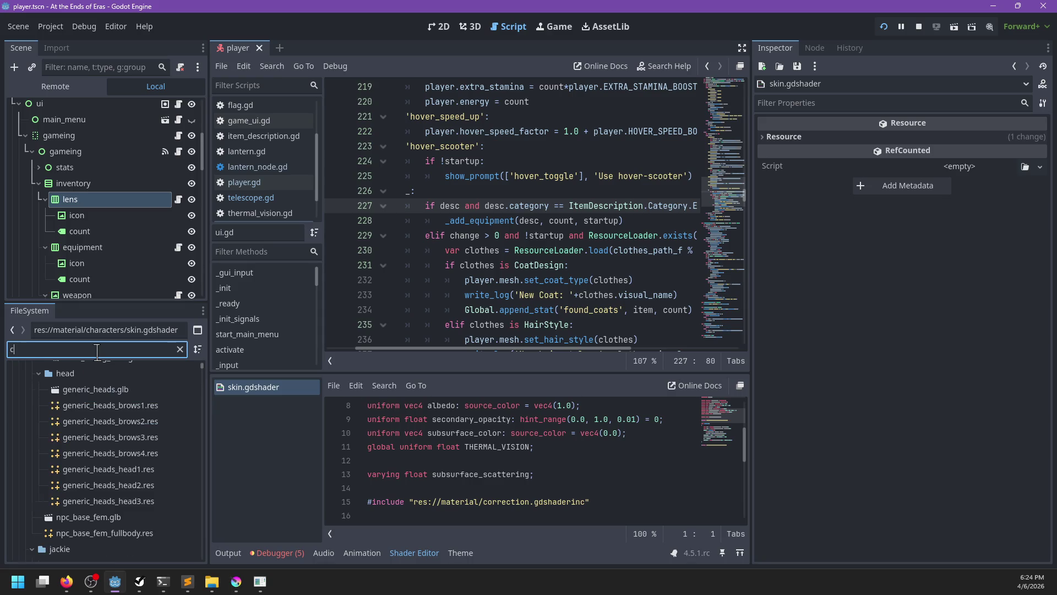
{"action": "double_click", "coordinate": [113, 419]}
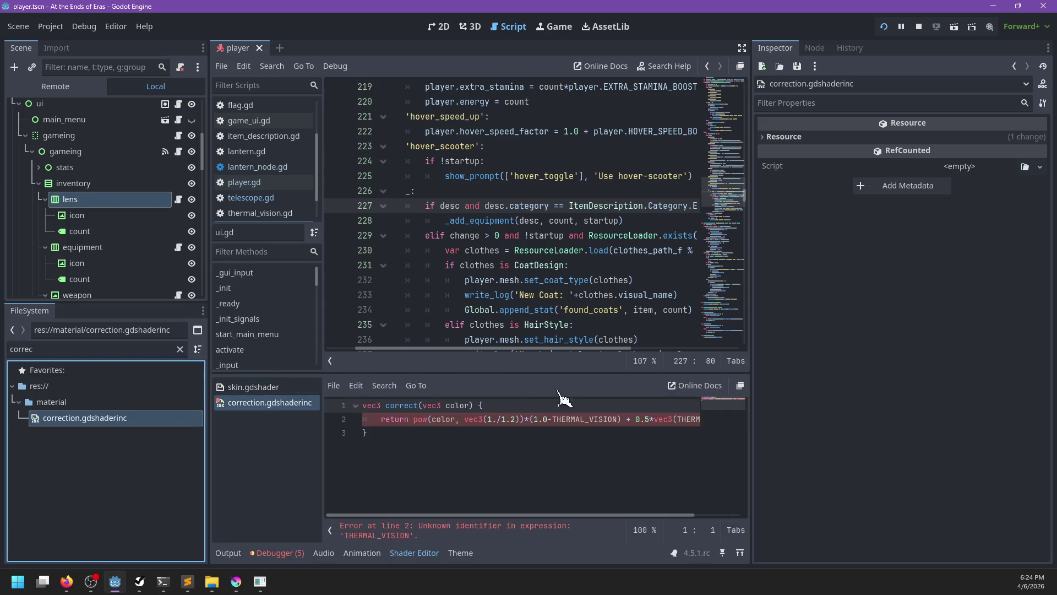
{"action": "scroll", "coordinate": [534, 421], "scroll_direction": "right", "scroll_amount": 3}
{"action": "scroll", "coordinate": [487, 419], "scroll_direction": "left", "scroll_amount": 2}
{"action": "double_click", "coordinate": [449, 420]}
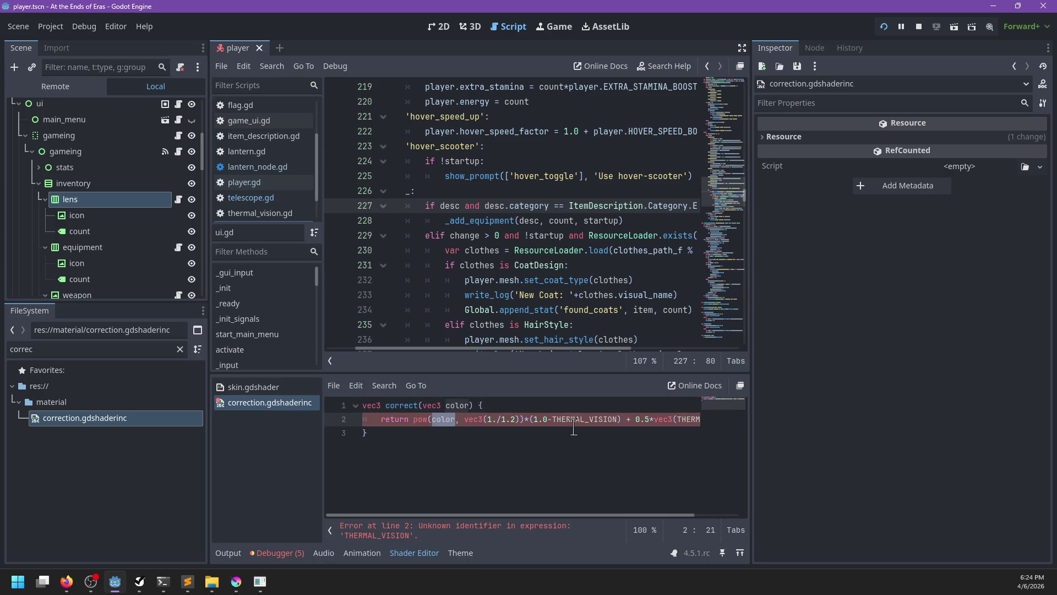
{"action": "scroll", "coordinate": [574, 428], "scroll_direction": "right", "scroll_amount": 2}
{"action": "scroll", "coordinate": [574, 428], "scroll_direction": "left", "scroll_amount": 2}
{"action": "scroll", "coordinate": [485, 421], "scroll_direction": "right", "scroll_amount": 2}
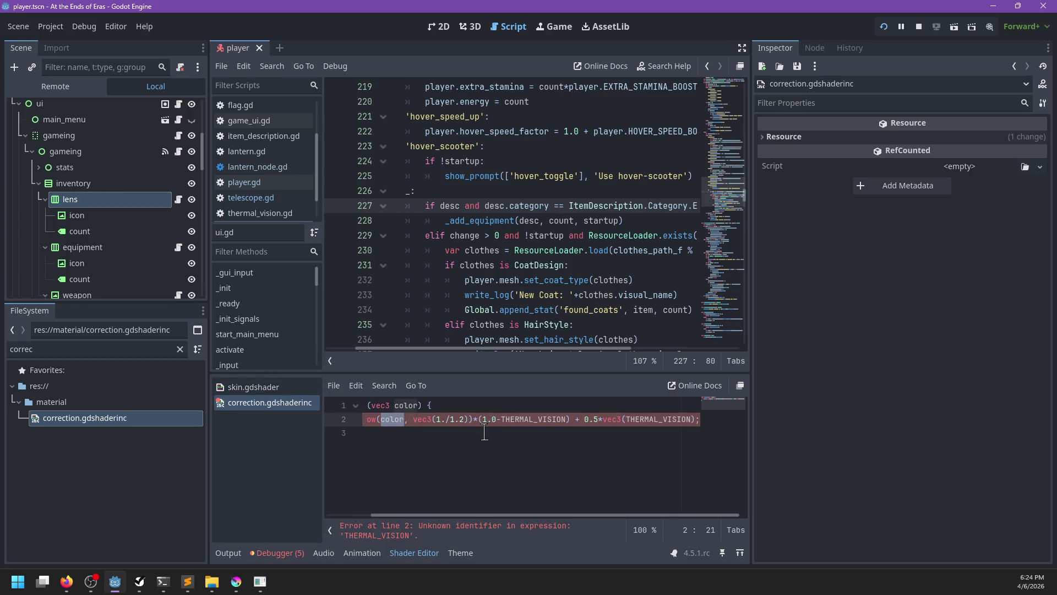
{"action": "scroll", "coordinate": [484, 431], "scroll_direction": "left", "scroll_amount": 2}
Compare skin.gdshader with the include, select THERMAL_VISION in the emission line, and save
{"action": "left_click", "coordinate": [253, 387]}
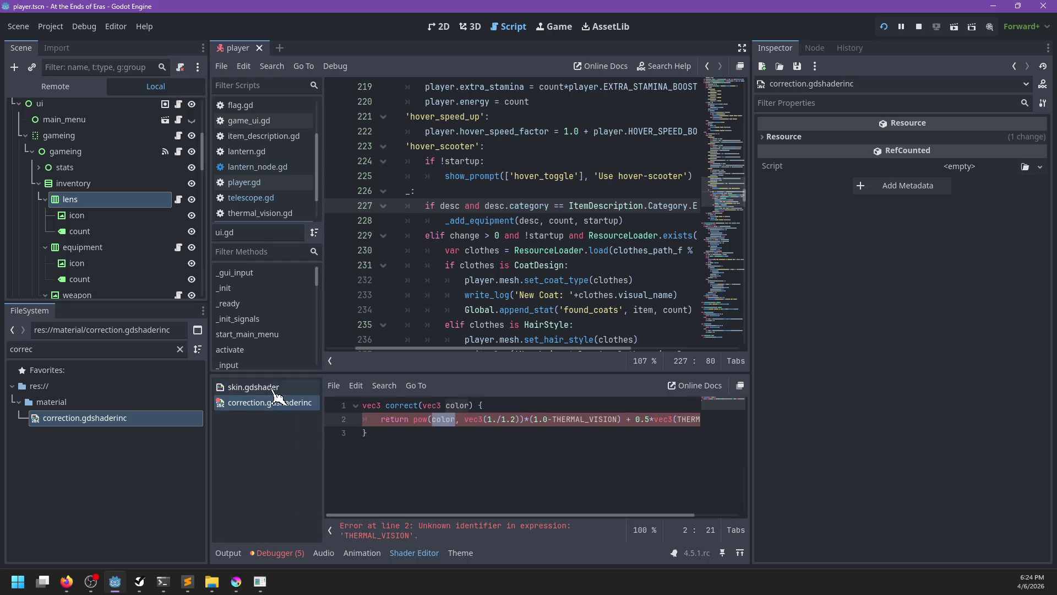
{"action": "scroll", "coordinate": [463, 479], "scroll_direction": "down", "scroll_amount": 6}
{"action": "scroll", "coordinate": [462, 484], "scroll_direction": "up", "scroll_amount": 3}
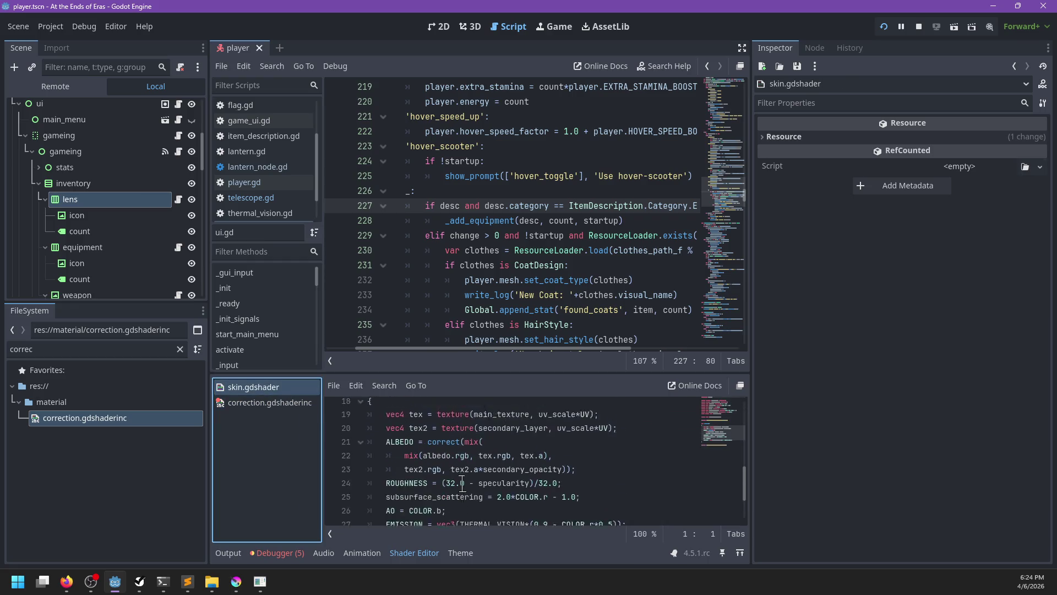
{"action": "scroll", "coordinate": [461, 480], "scroll_direction": "down", "scroll_amount": 2}
{"action": "left_click", "coordinate": [457, 475]}
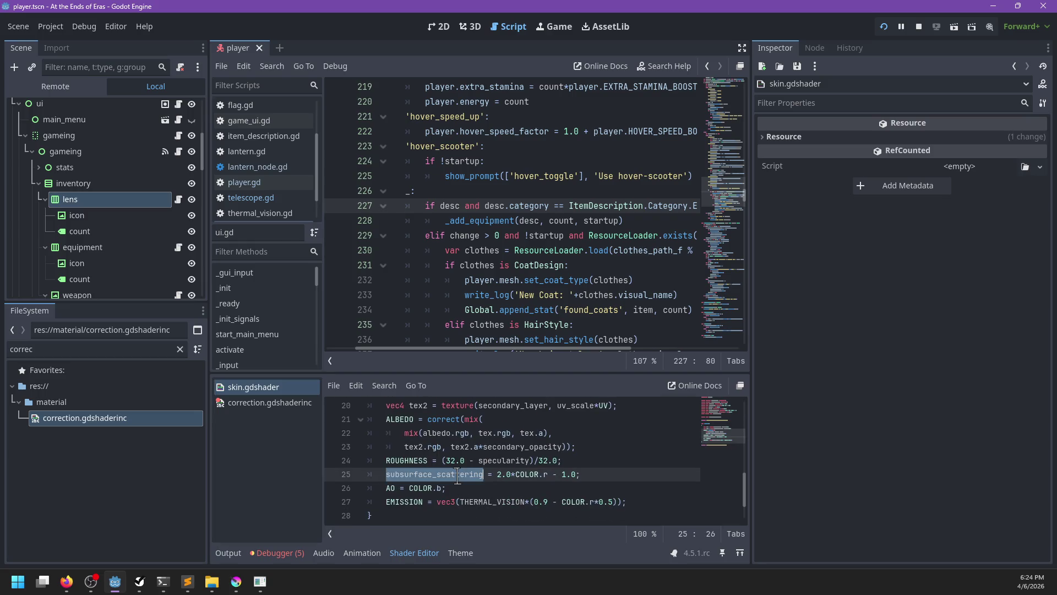
{"action": "left_click", "coordinate": [306, 402]}
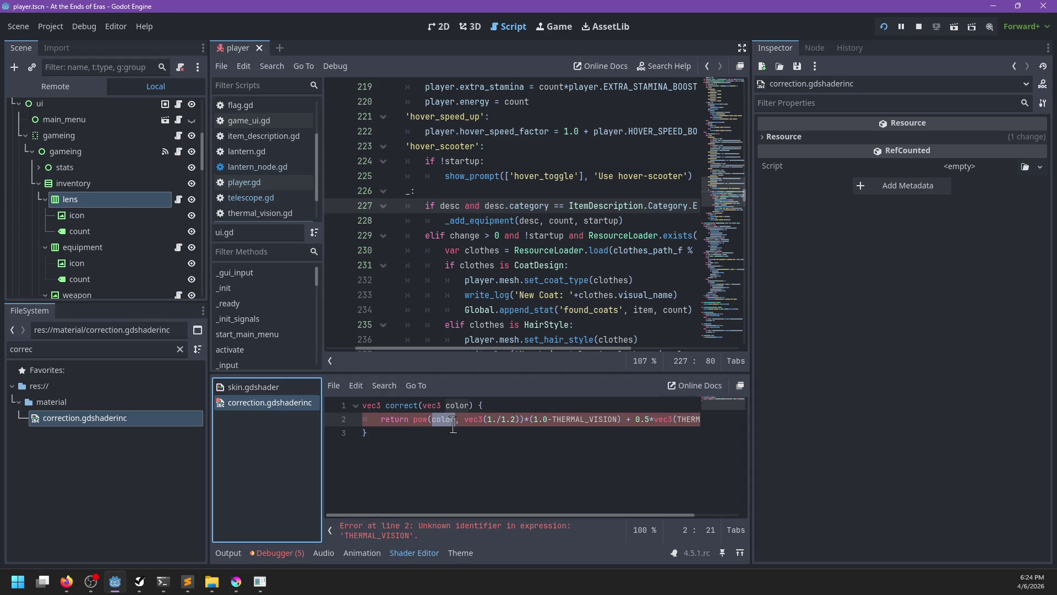
{"action": "scroll", "coordinate": [452, 426], "scroll_direction": "right", "scroll_amount": 2}
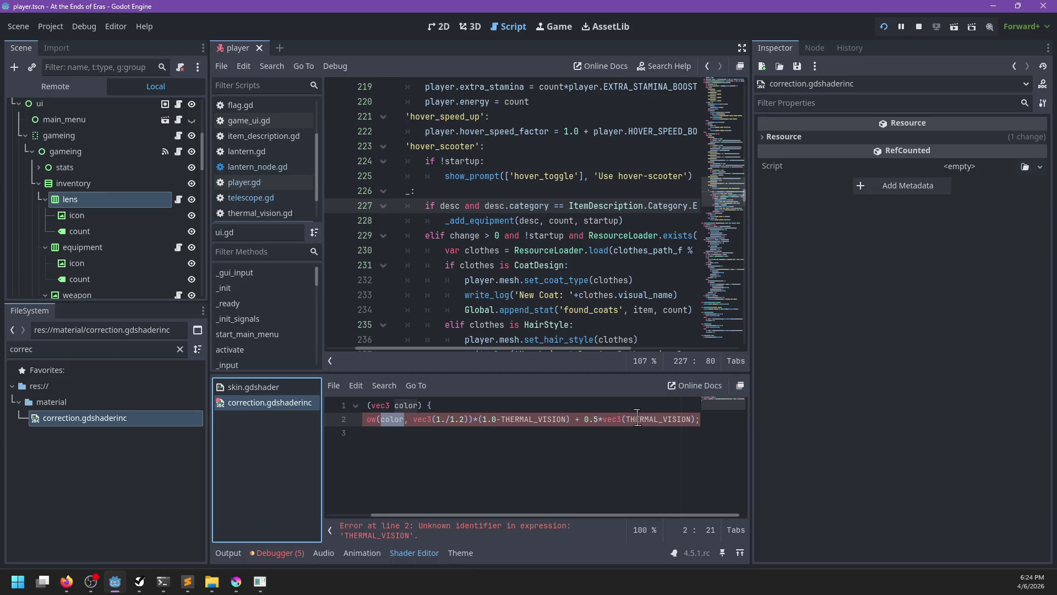
{"action": "scroll", "coordinate": [637, 417], "scroll_direction": "left", "scroll_amount": 3}
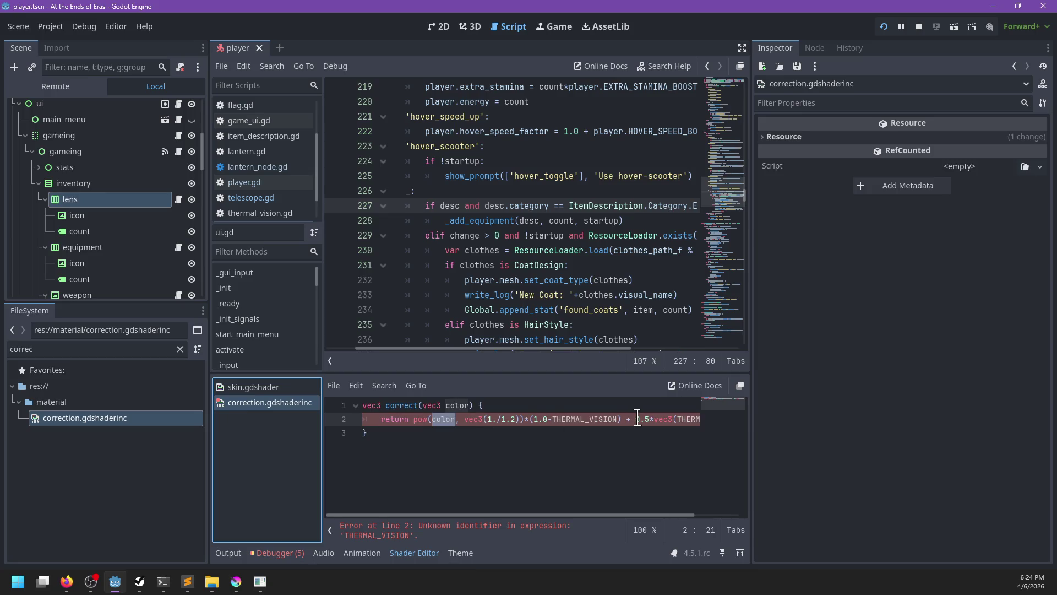
{"action": "left_click", "coordinate": [286, 390]}
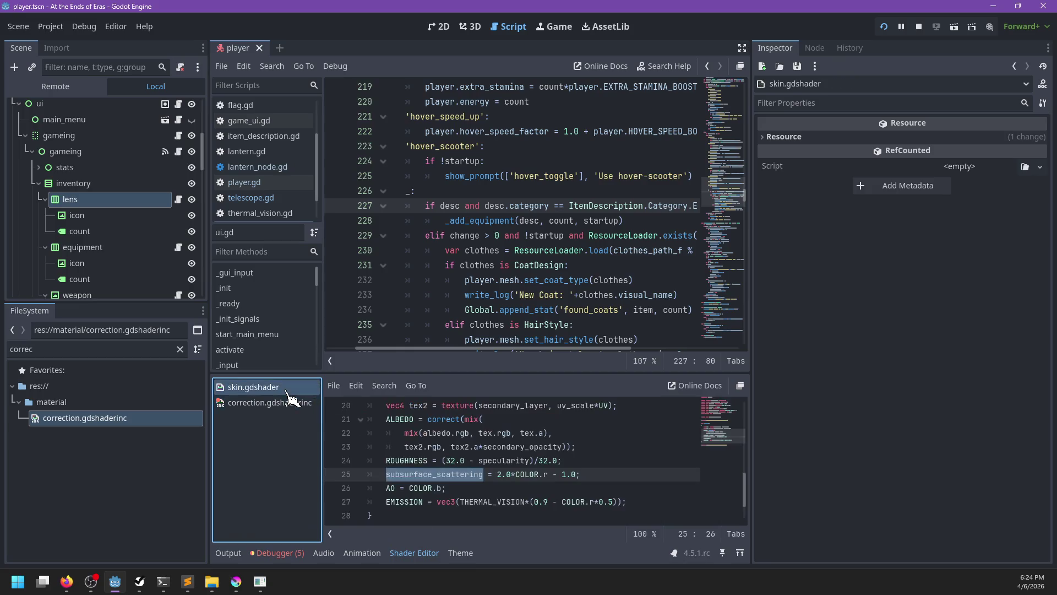
{"action": "double_click", "coordinate": [464, 500]}
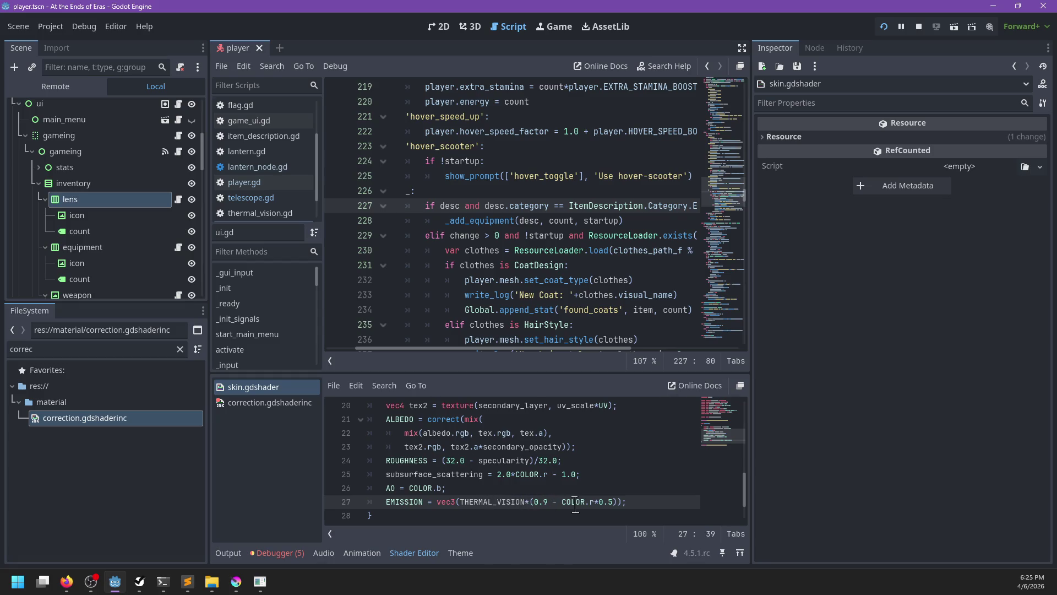
{"action": "key", "text": "ctrl+s"}
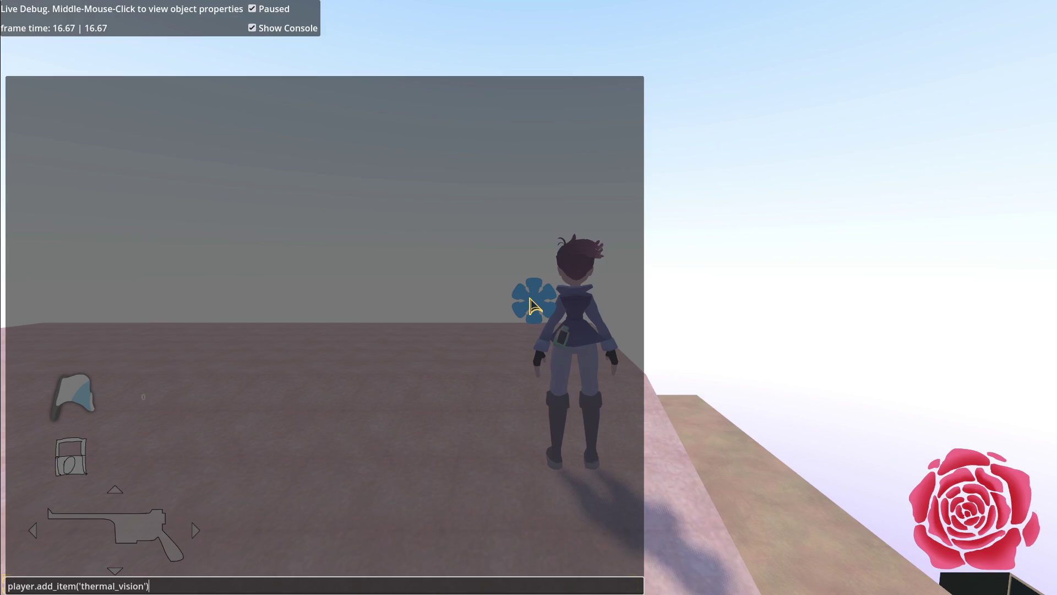
Equip the thermal goggles via player.add_item('thermal_vision'), test briefly, then return to the editor
{"action": "key", "text": "Return"}
{"action": "key", "text": "Escape"}
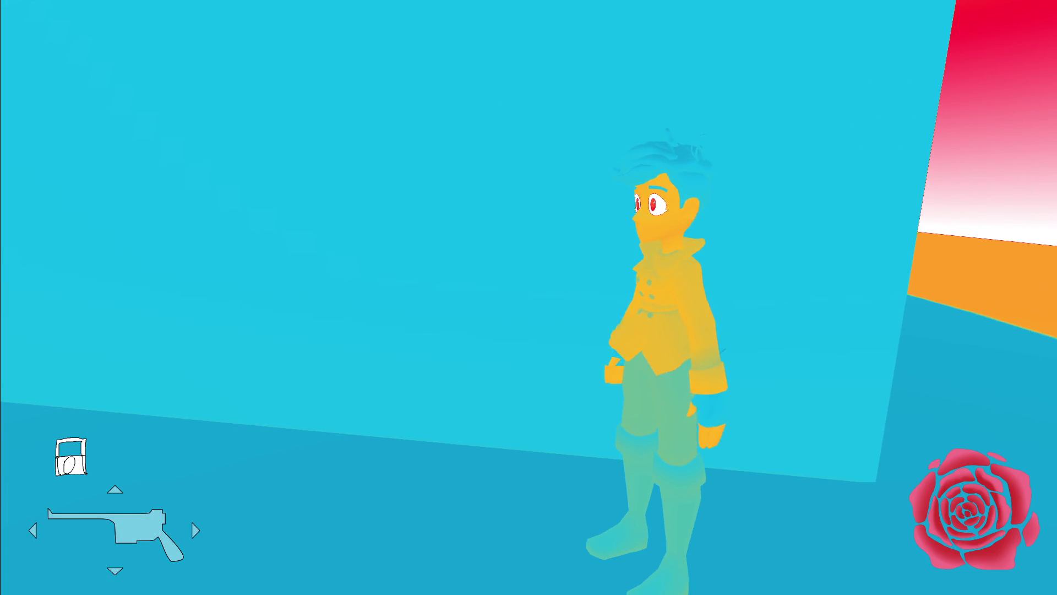
{"action": "key", "text": "Escape"}
{"action": "key", "text": "alt+Tab"}
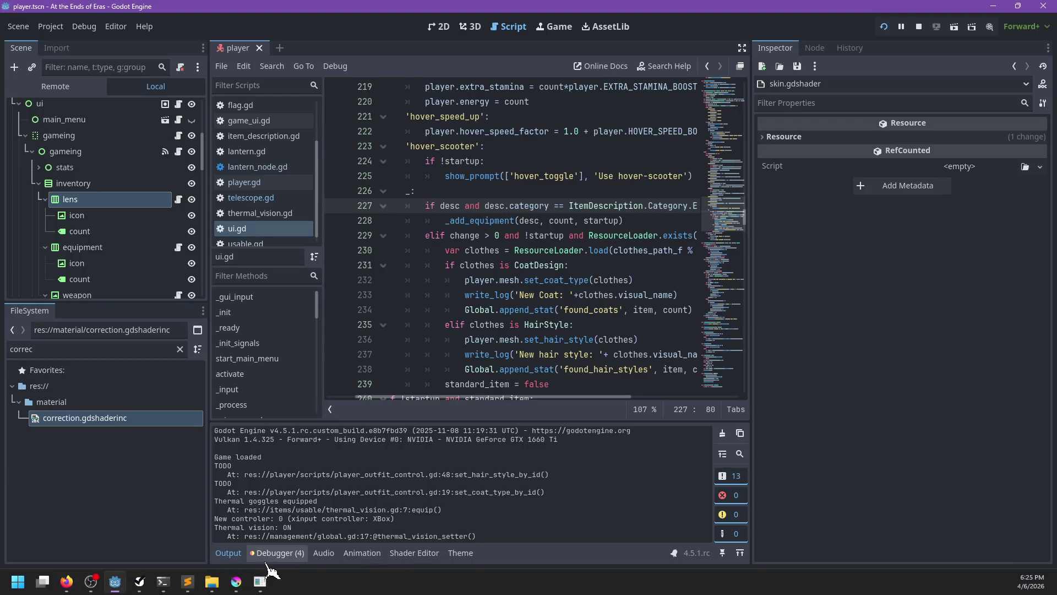
Save the skin.gdshader emission change to COLOR.r*1.5 and relaunch the game
{"action": "left_click", "coordinate": [270, 557]}
{"action": "double_click", "coordinate": [116, 420]}
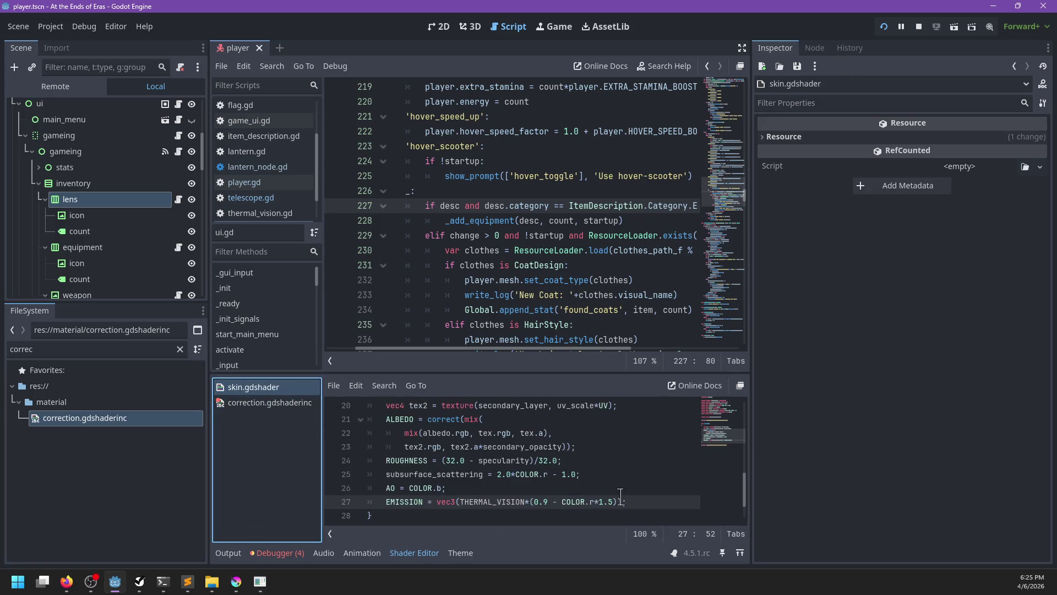
{"action": "key", "text": "ctrl+s"}
{"action": "key", "text": "F5"}
Run the character around the orange floor and down the cyan-walled corridor into open ground
{"action": "key", "text": "s"}
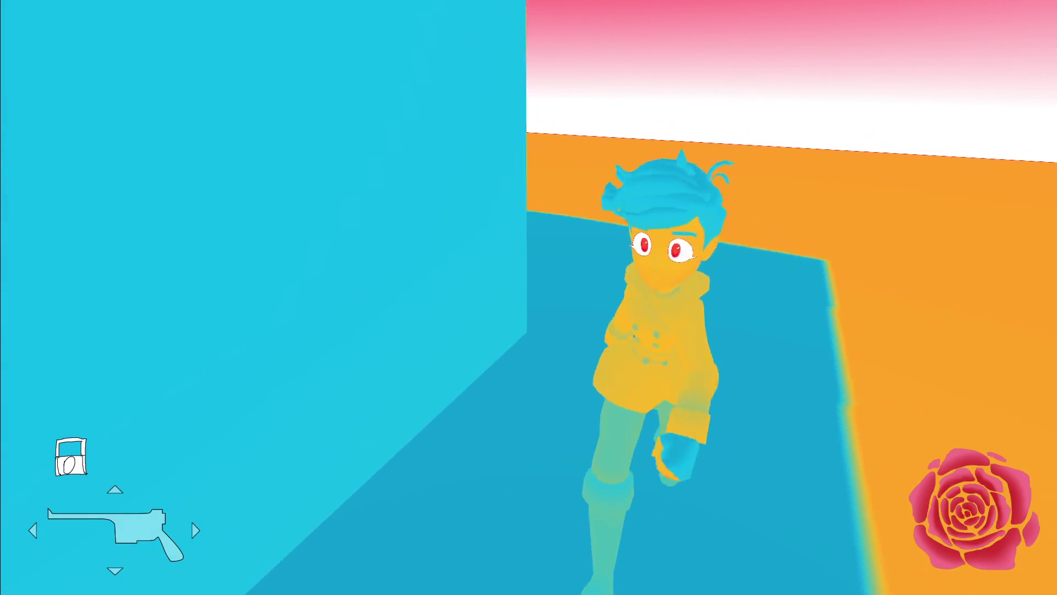
{"action": "key", "text": "Escape"}
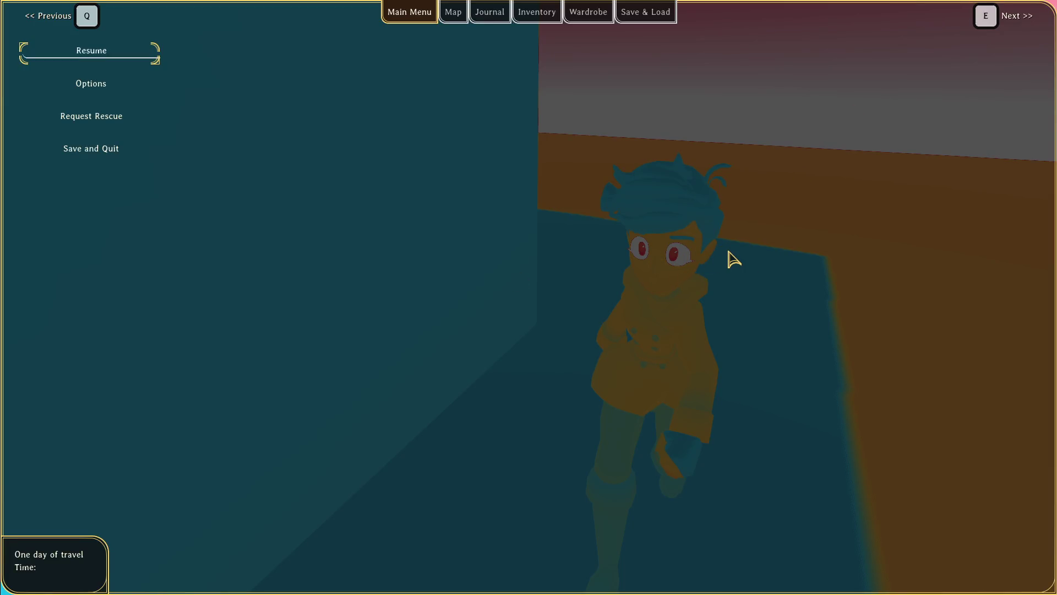
{"action": "key", "text": "Escape"}
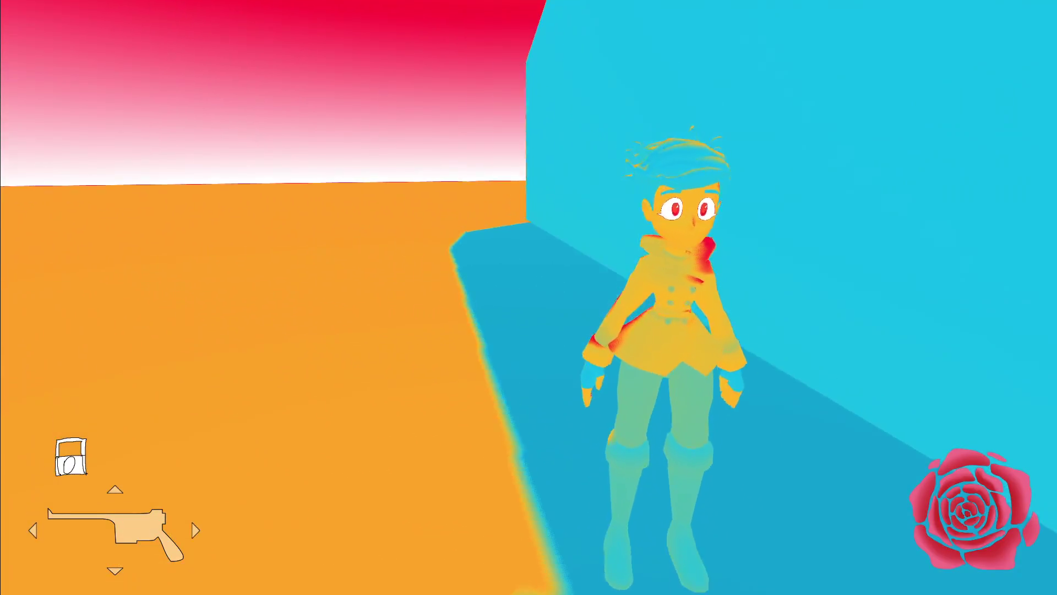
{"action": "key", "text": "w"}
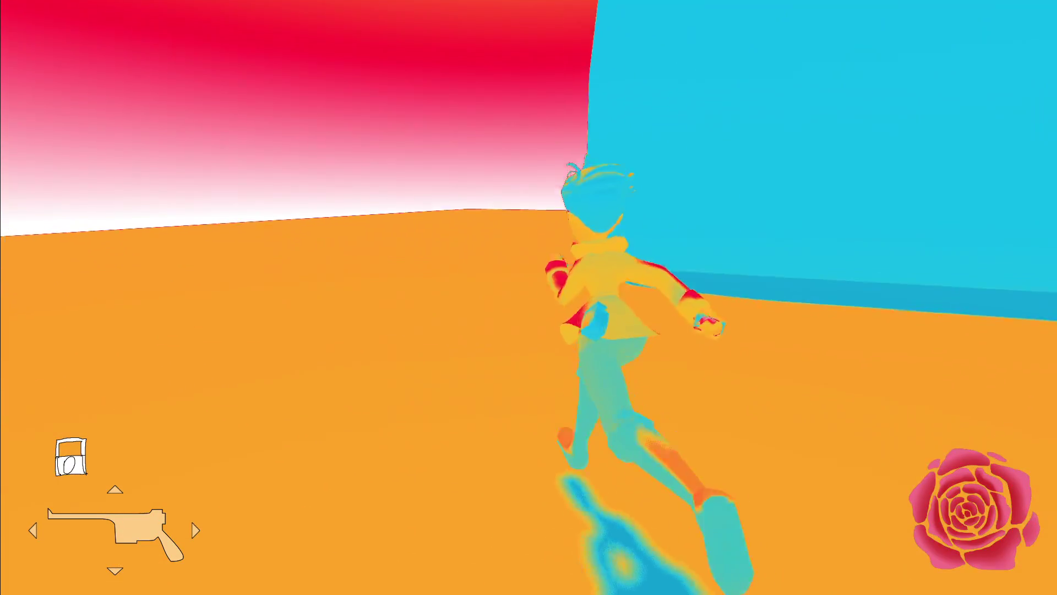
{"action": "key", "text": "s"}
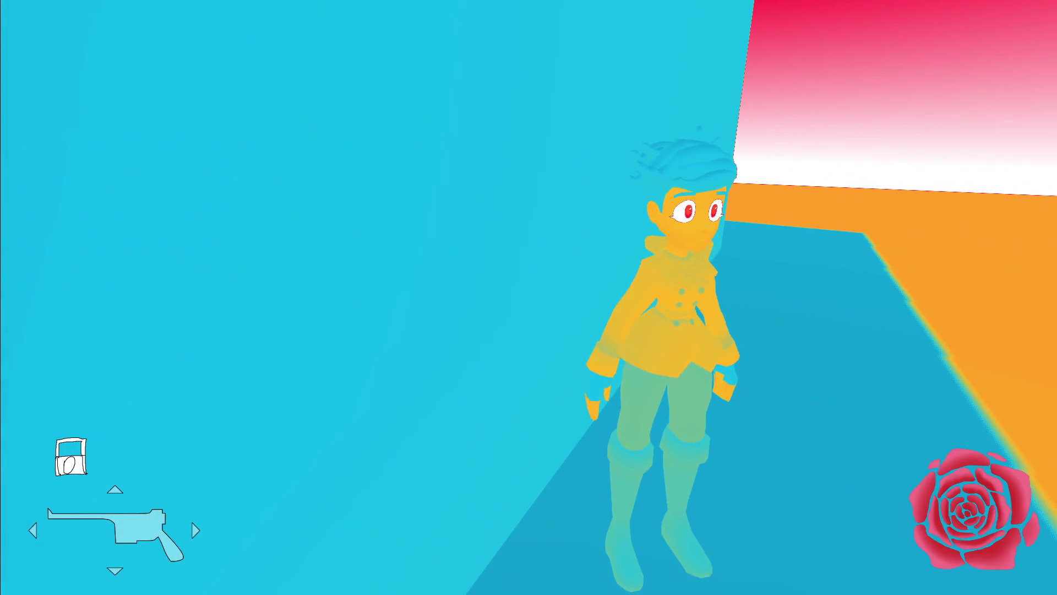
{"action": "key", "text": "s"}
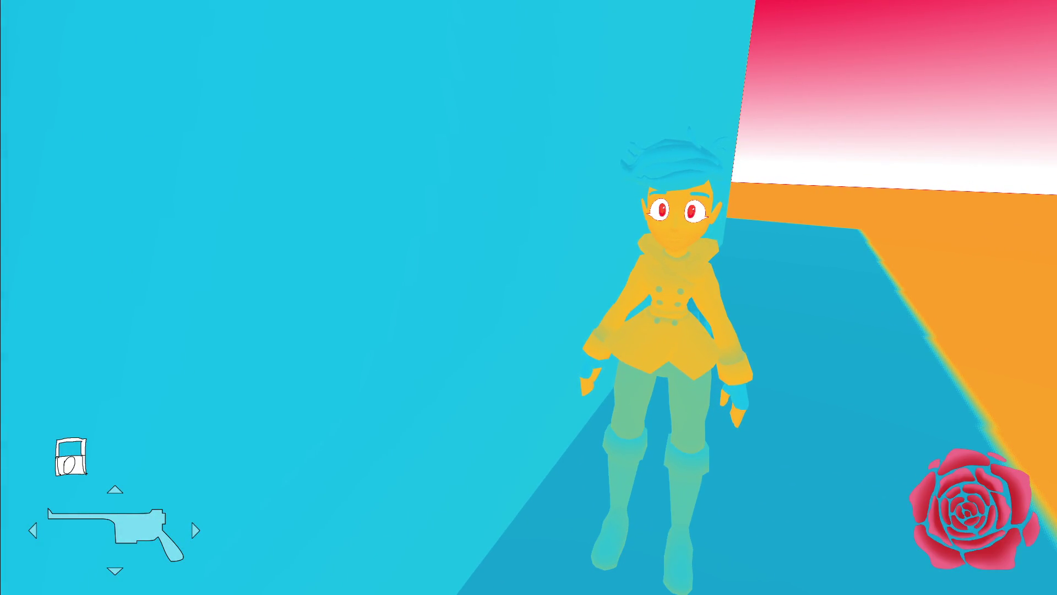
{"action": "key", "text": "w"}
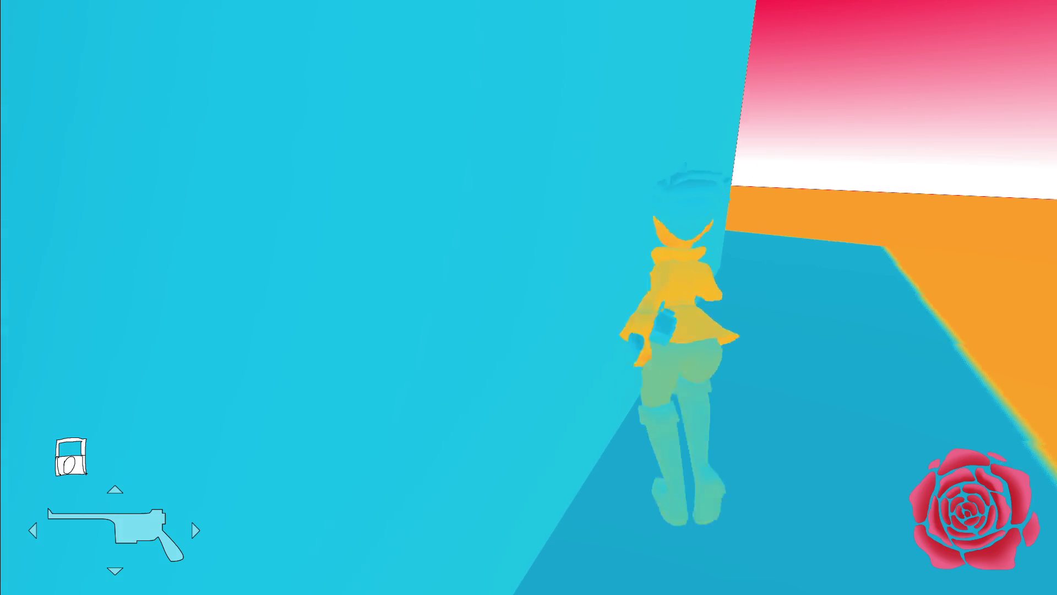
{"action": "key", "text": "d"}
{"action": "key", "text": "s"}
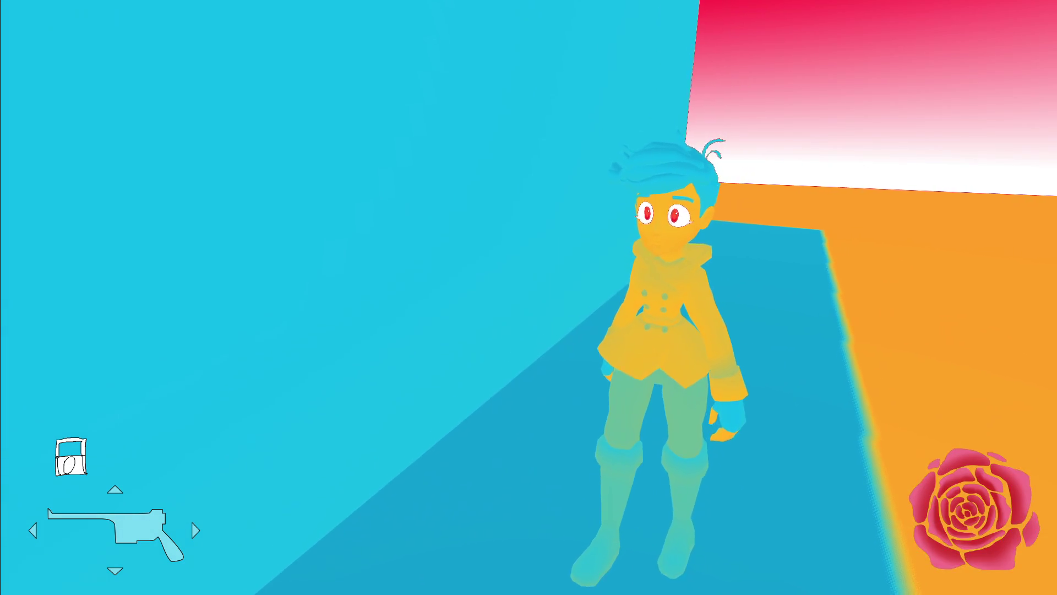
{"action": "key", "text": "s"}
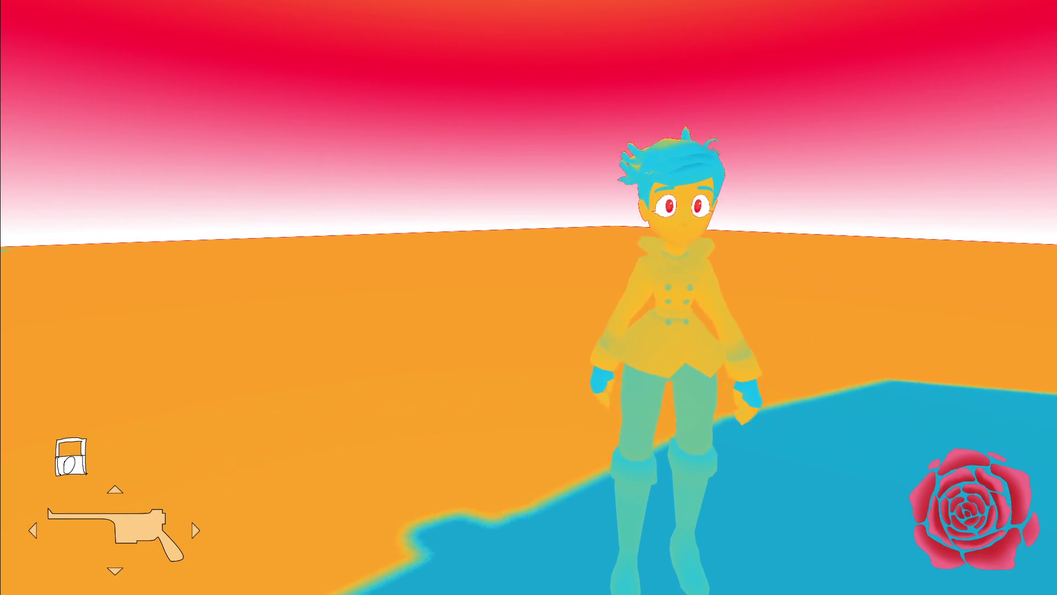
{"action": "key", "text": "d"}
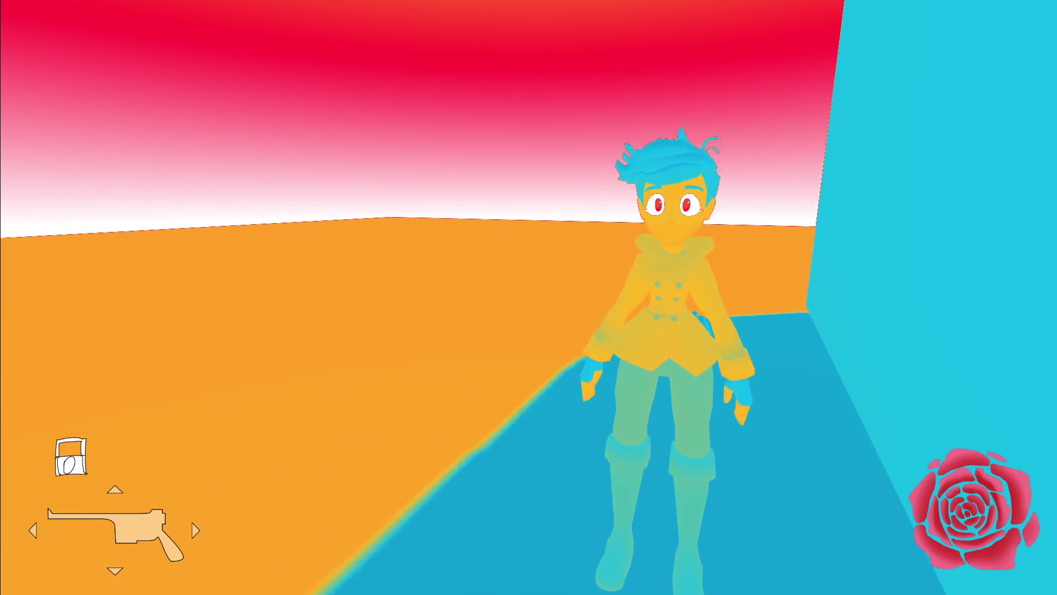
{"action": "key", "text": "w"}
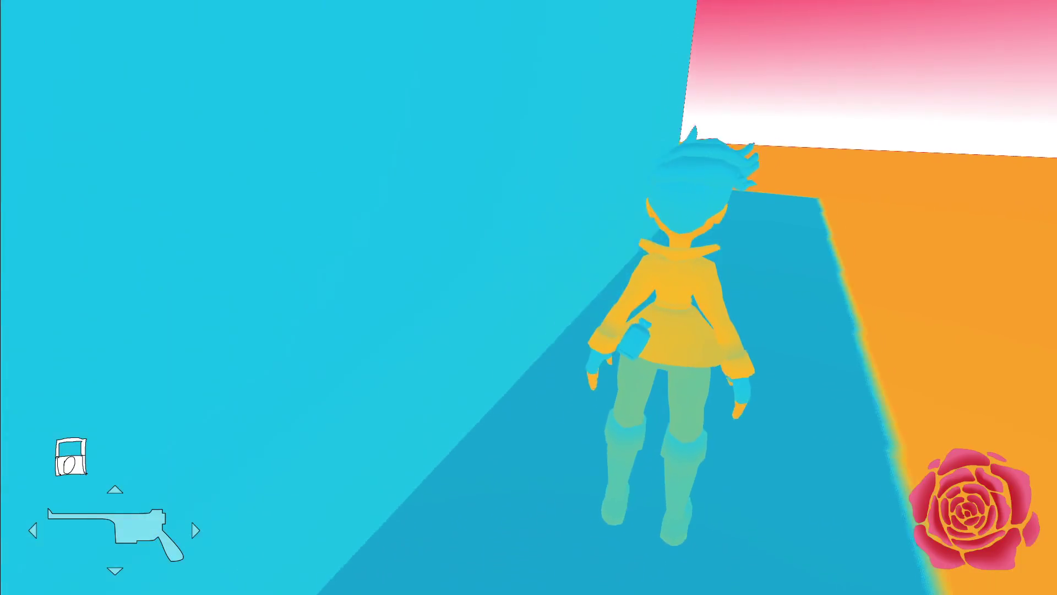
{"action": "key", "text": "w"}
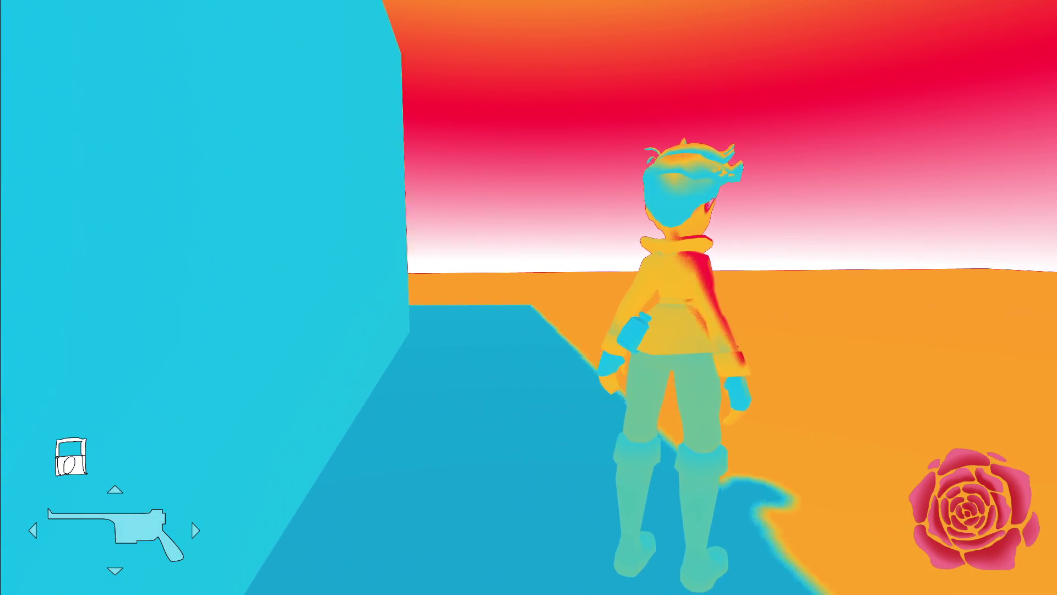
Run through the pit's dark corridor and lit doorway into the larger dark room
{"action": "key", "text": "w"}
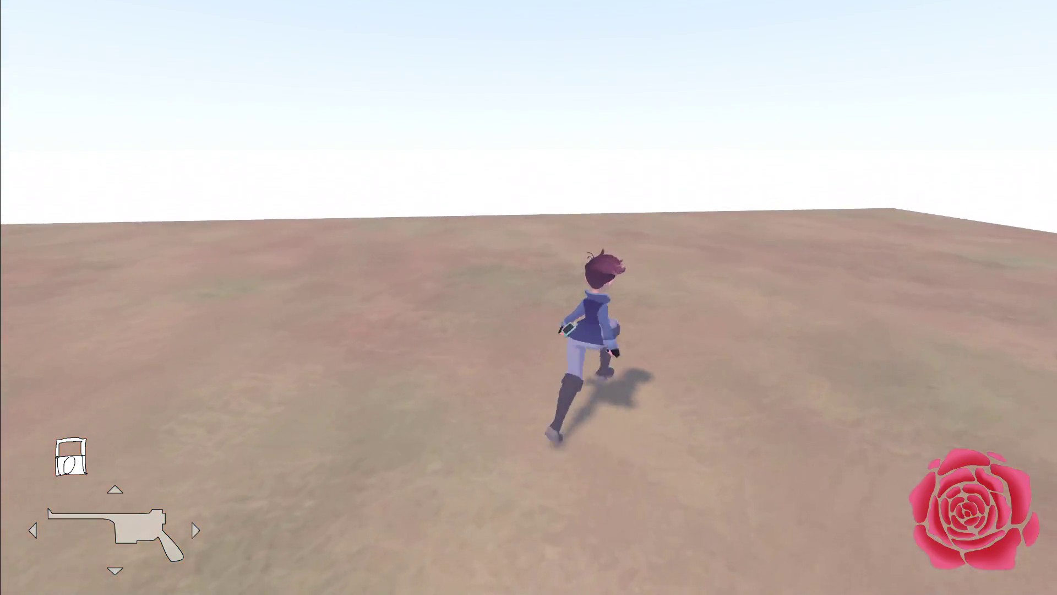
{"action": "key", "text": "w"}
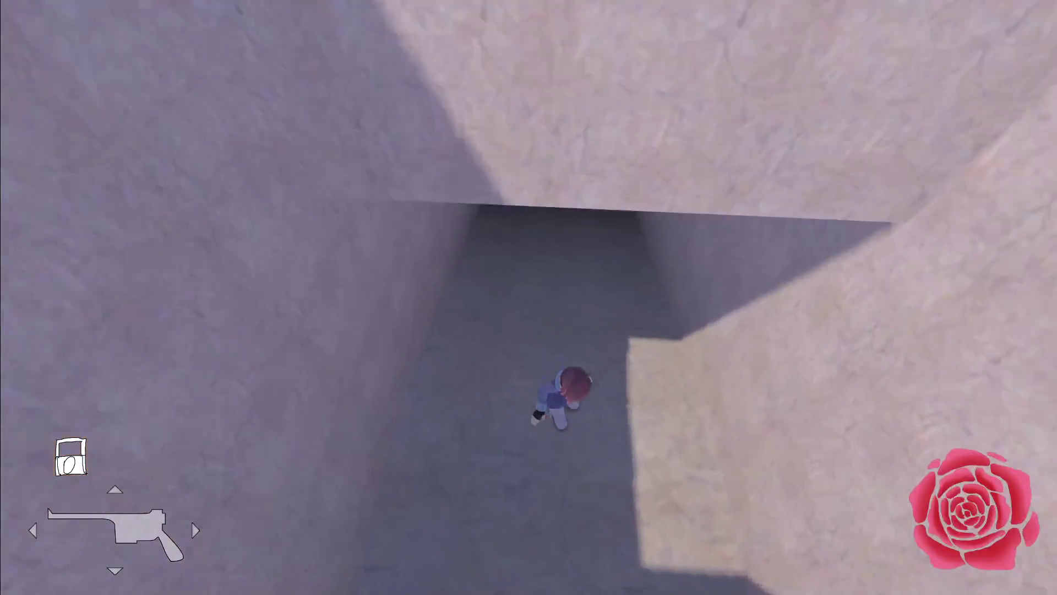
{"action": "key", "text": "w"}
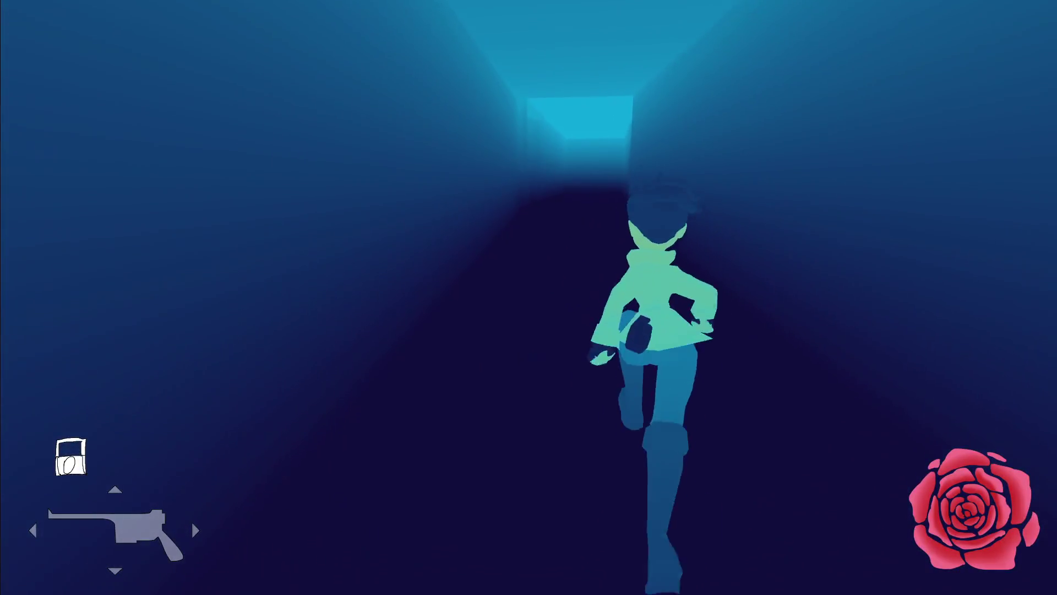
{"action": "key", "text": "w"}
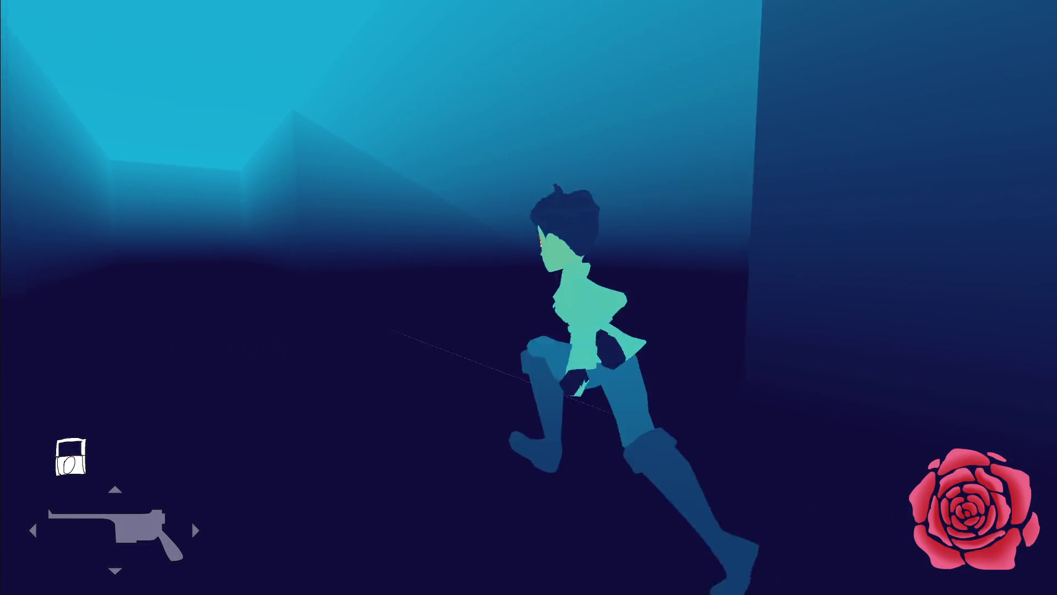
{"action": "key", "text": "w"}
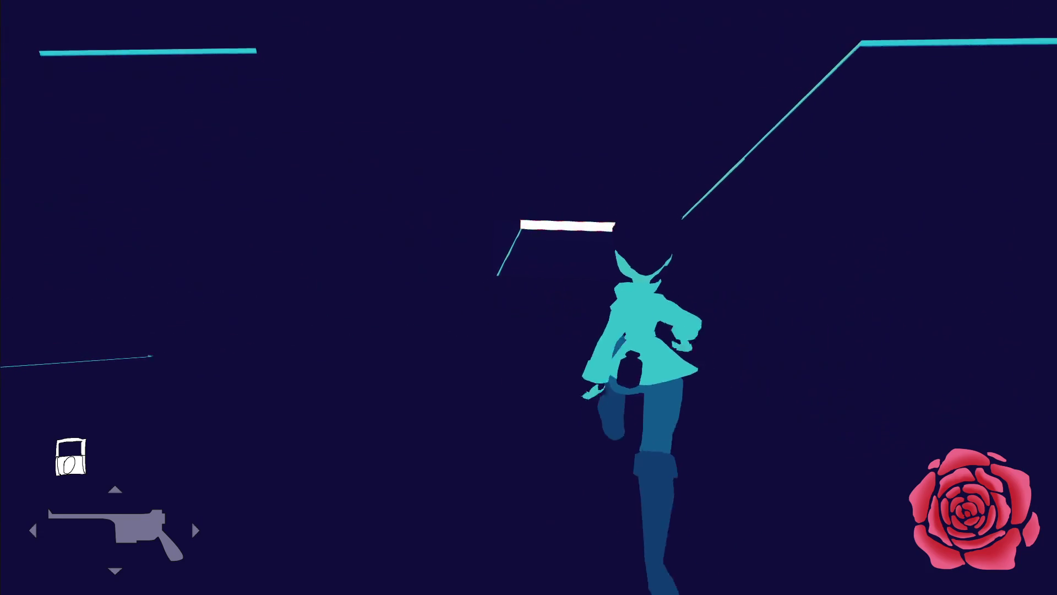
{"action": "key", "text": "w"}
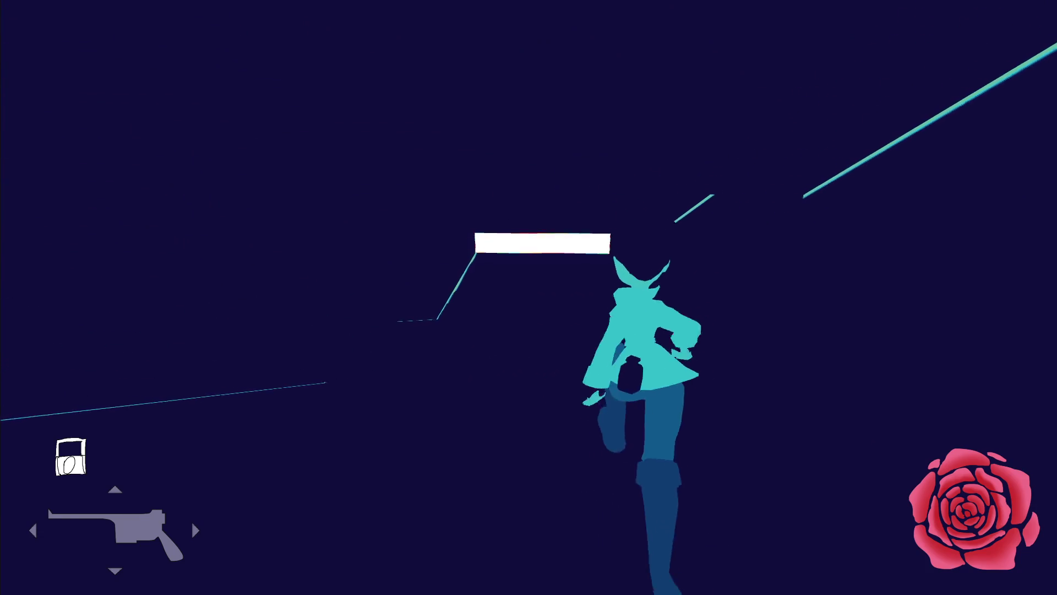
{"action": "key", "text": "w"}
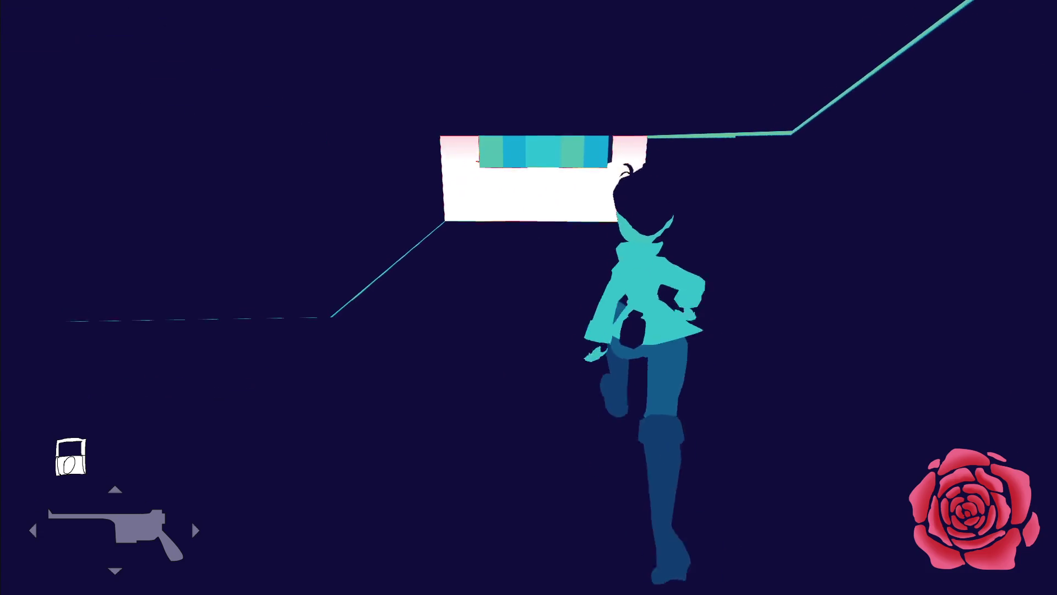
{"action": "key", "text": "w"}
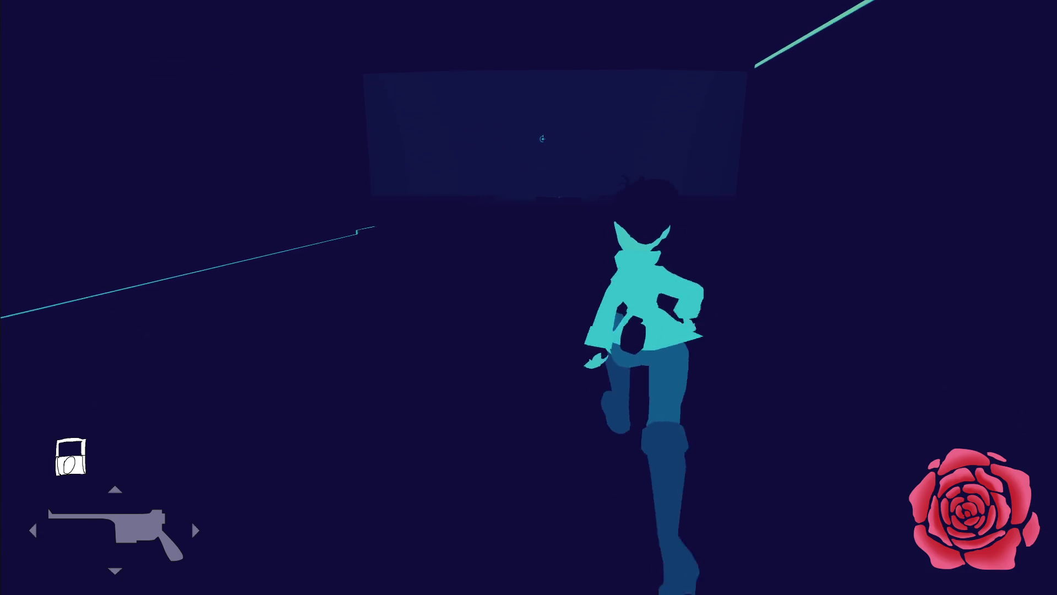
{"action": "key", "text": "w"}
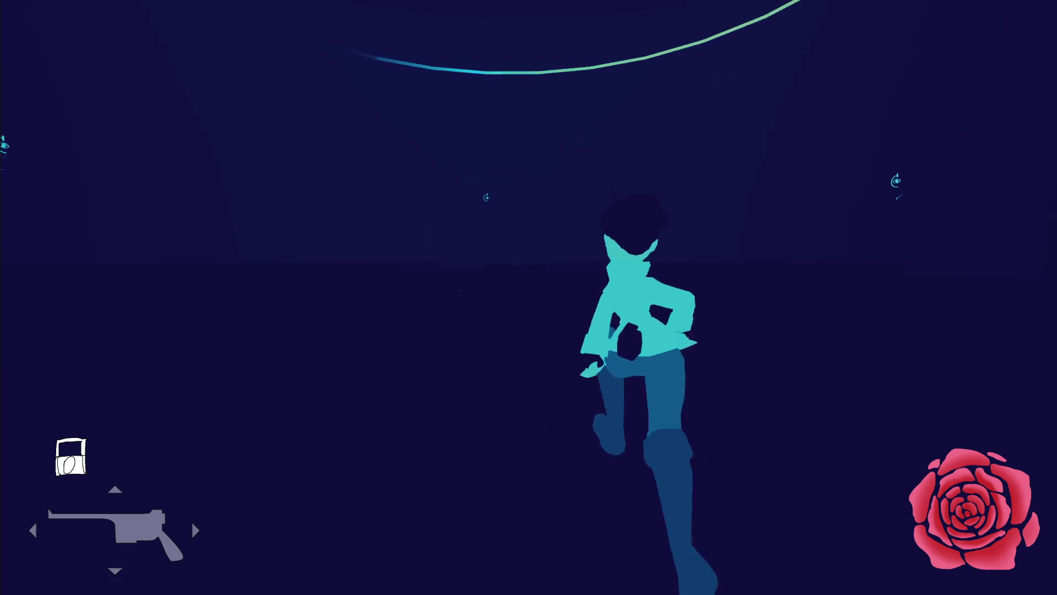
Toggle thermal vision on and off in the dark room and near the triangular portal
{"action": "key", "text": "w"}
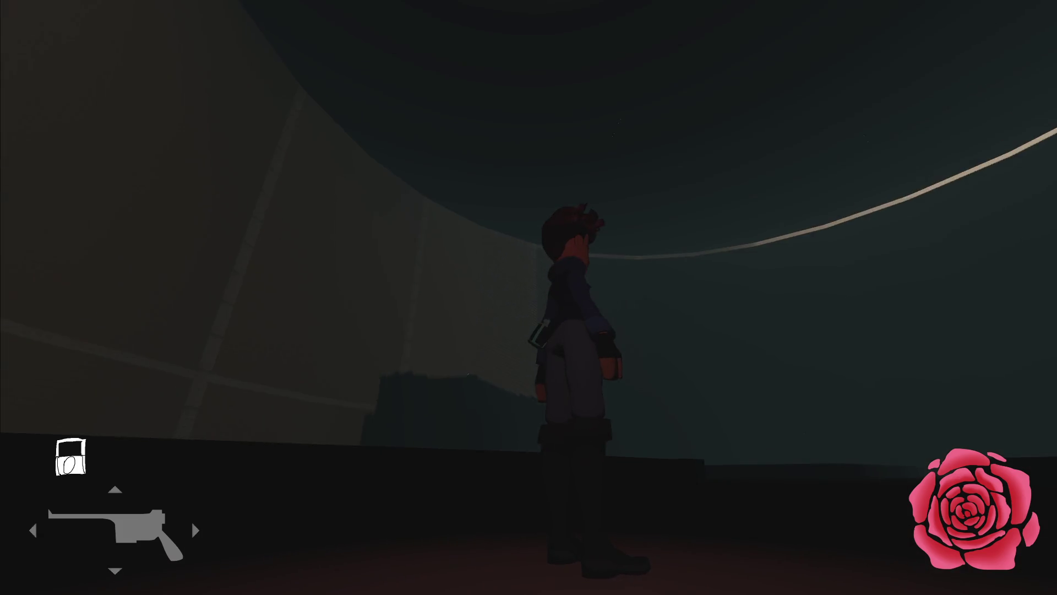
{"action": "key", "text": "q"}
{"action": "key", "text": "d"}
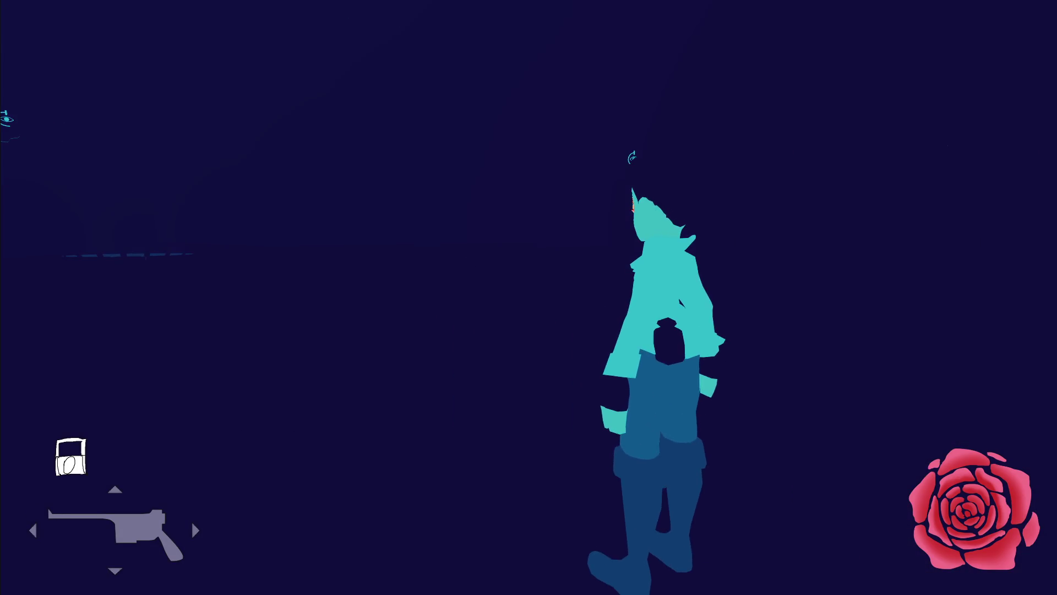
{"action": "key", "text": "d"}
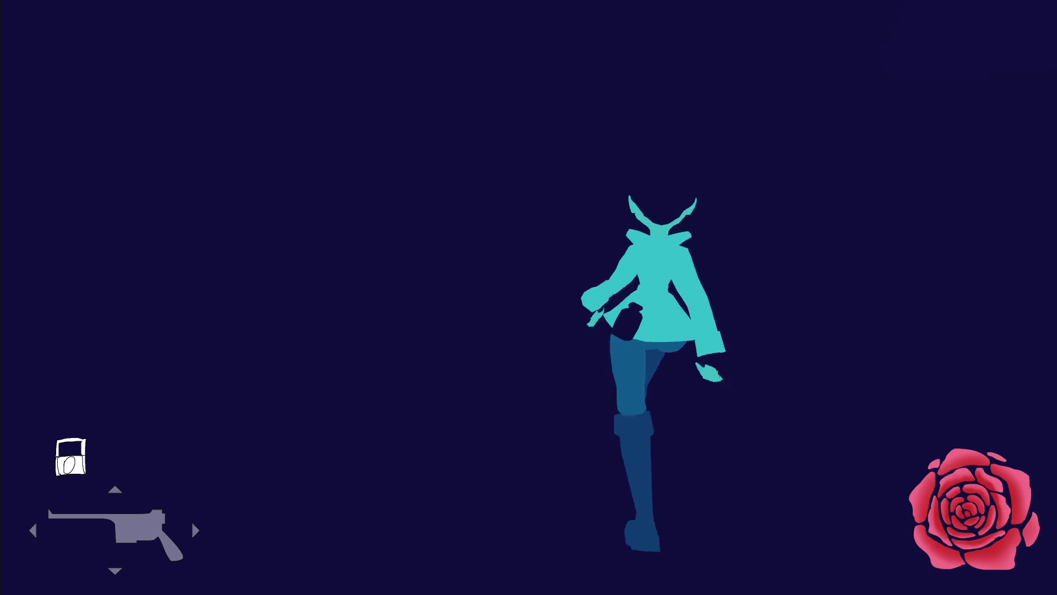
{"action": "key", "text": "q"}
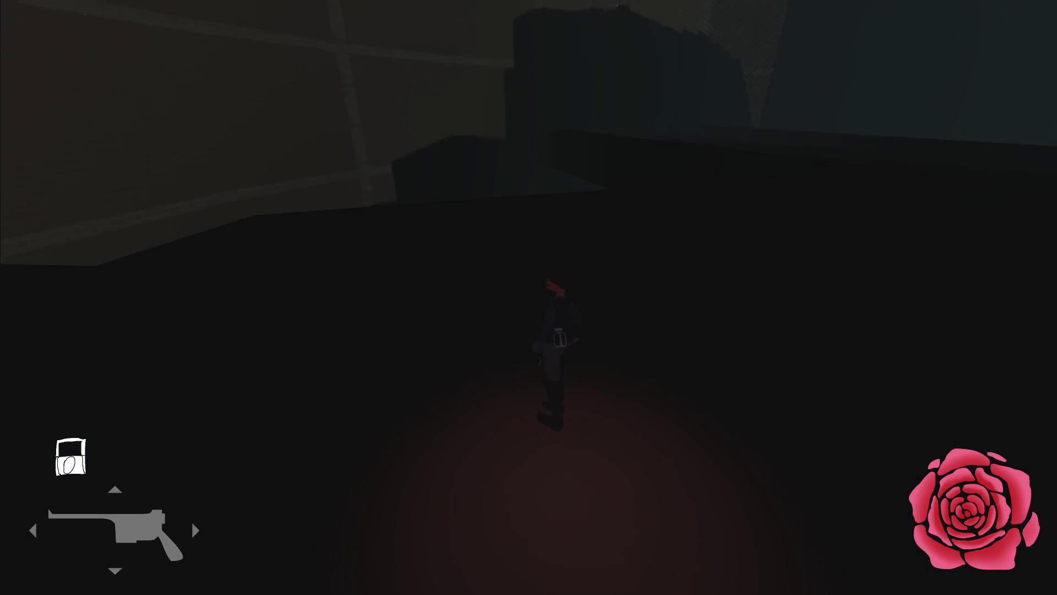
{"action": "key", "text": "q"}
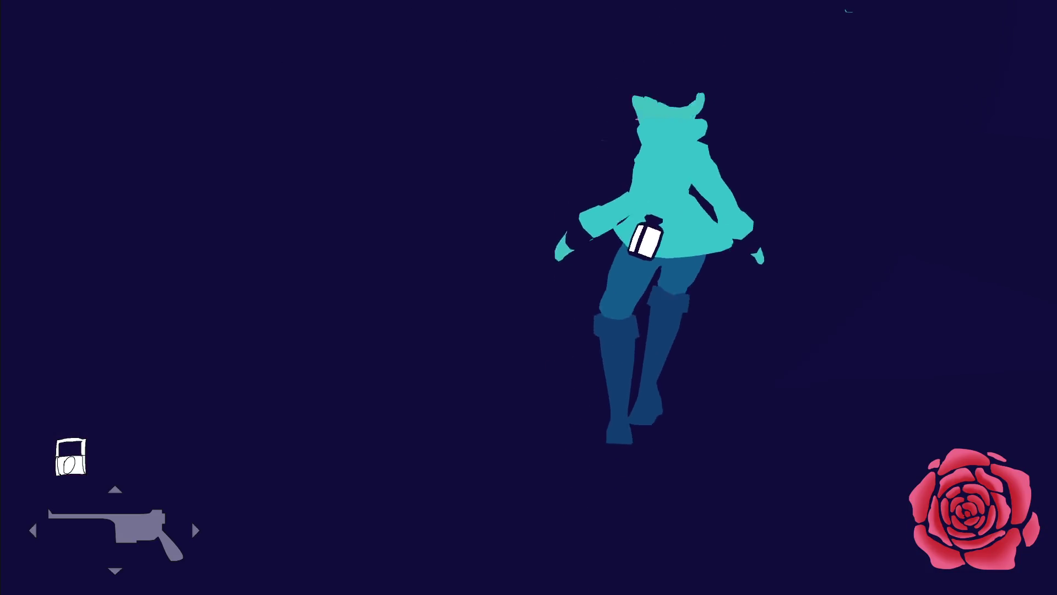
{"action": "key", "text": "q"}
{"action": "key", "text": "q"}
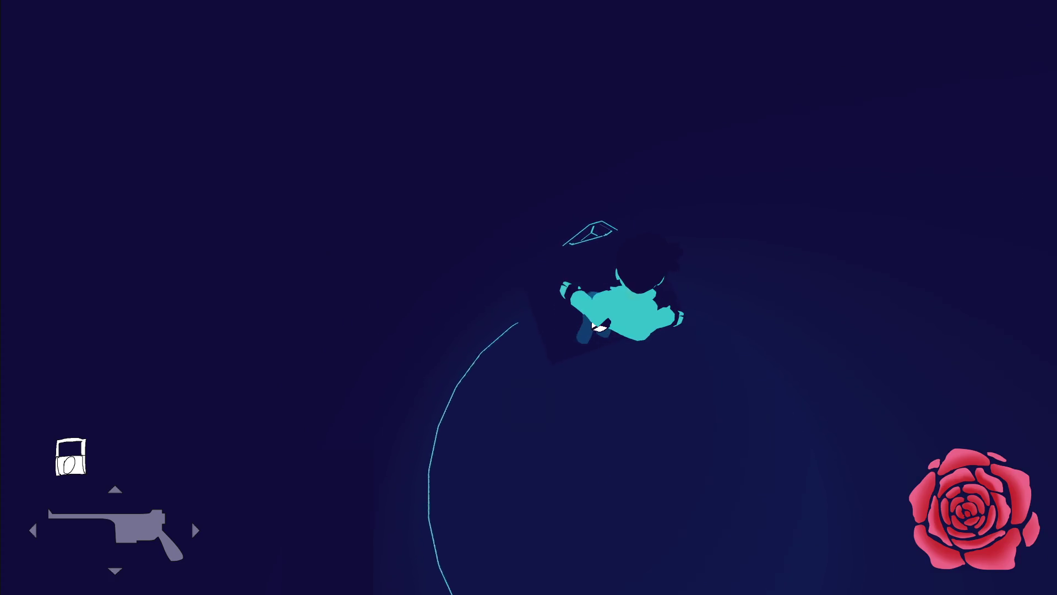
{"action": "key", "text": "w"}
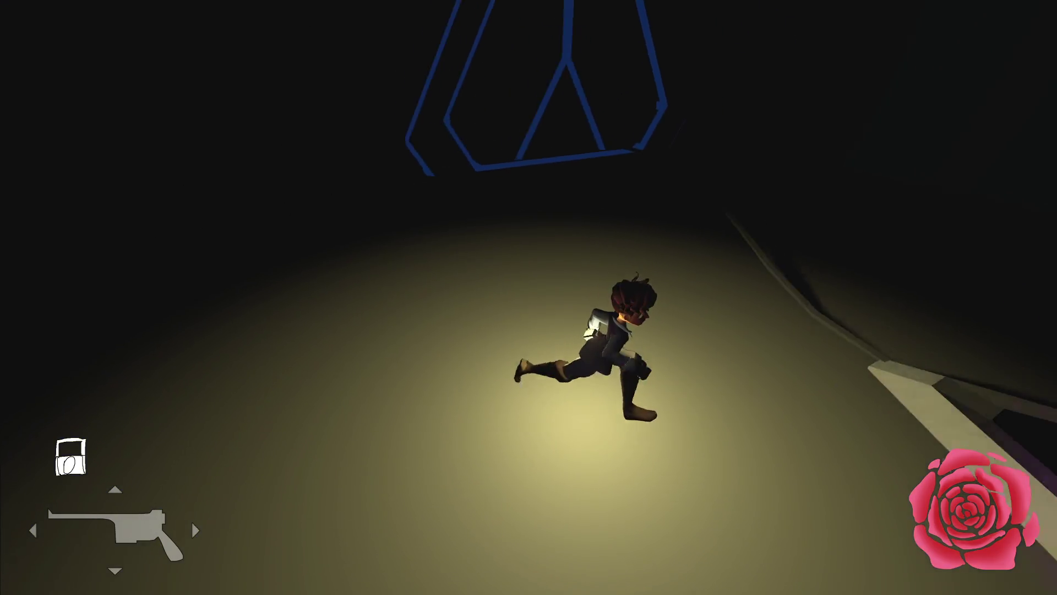
{"action": "key", "text": "q"}
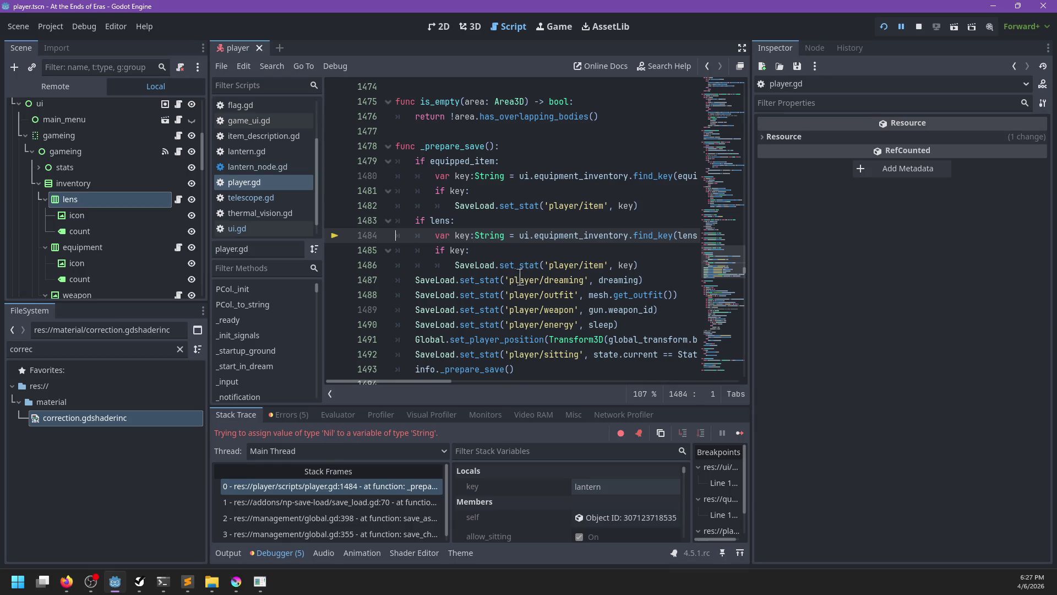
Replace equipment_inventory with lens_inventory on player.gd line 1484, save, and return to the editor
{"action": "mouse_move", "coordinate": [441, 221]}
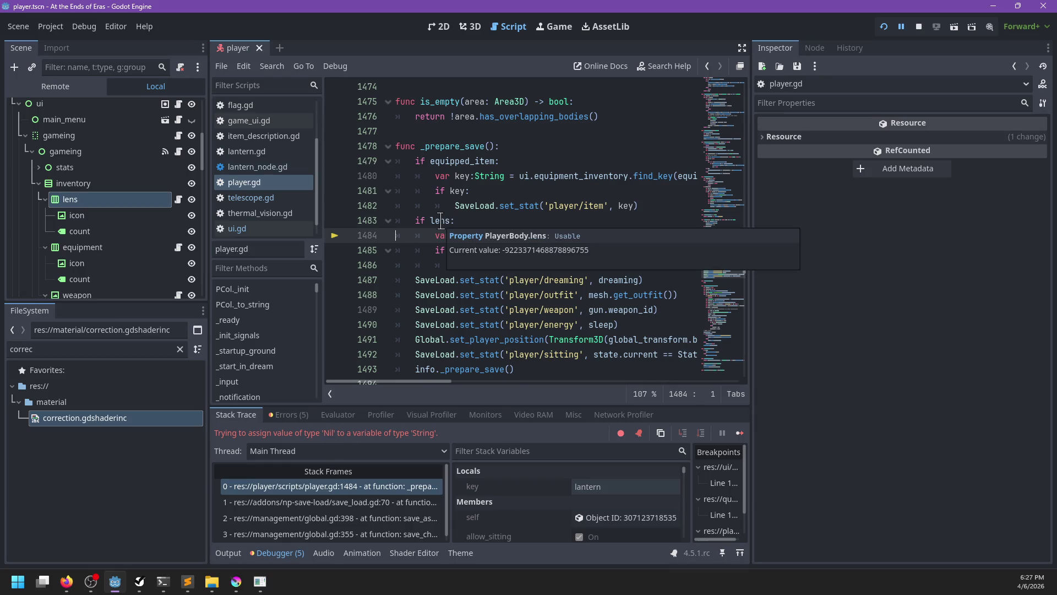
{"action": "double_click", "coordinate": [552, 237]}
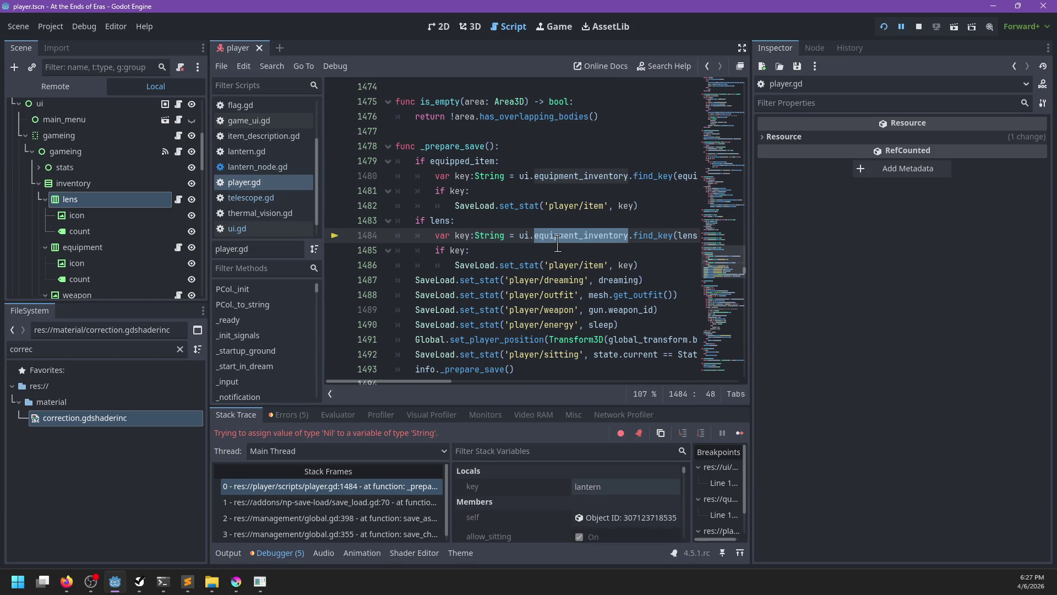
{"action": "type", "text": "lens_inve"}
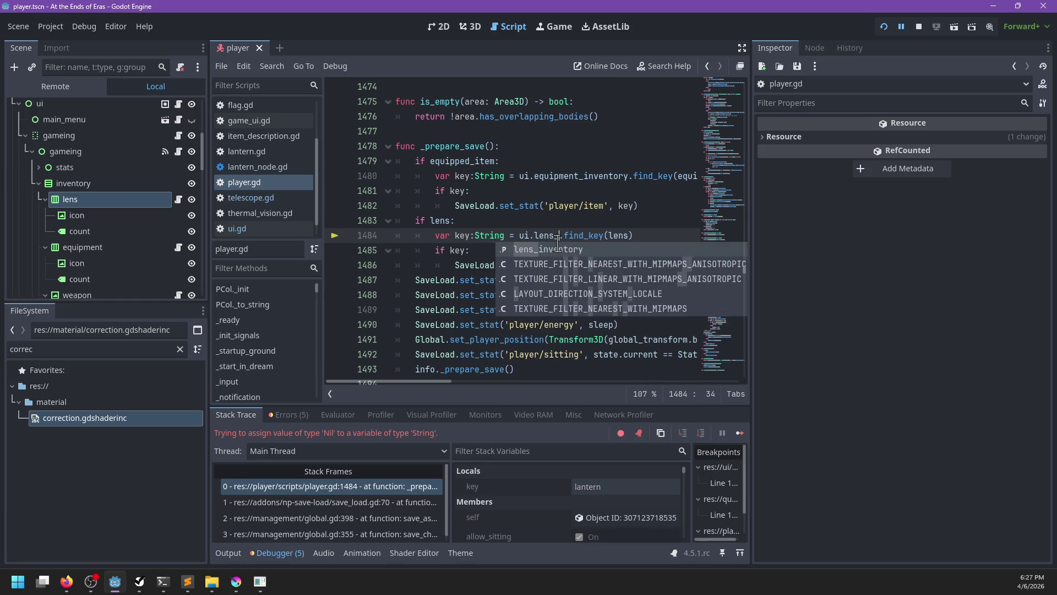
{"action": "key", "text": "ctrl+s"}
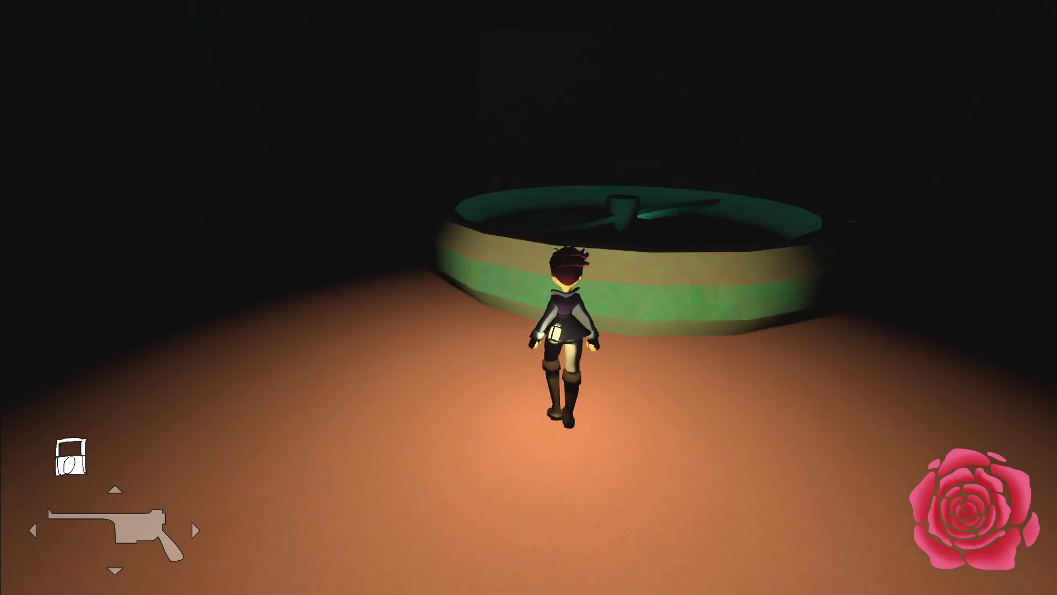
{"action": "key", "text": "Escape"}
{"action": "key", "text": "alt+Tab"}
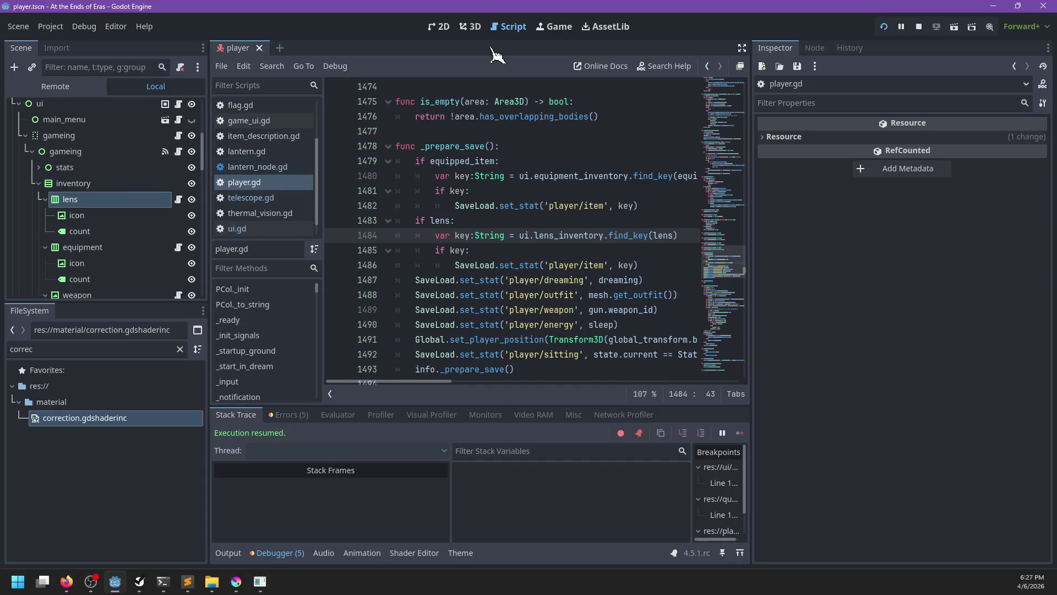
Look through the player, telescope, lantern and equipment scripts, then open ui.gd
{"action": "left_click", "coordinate": [470, 27]}
{"action": "left_click", "coordinate": [443, 27]}
{"action": "left_click", "coordinate": [471, 27]}
{"action": "left_click", "coordinate": [509, 26]}
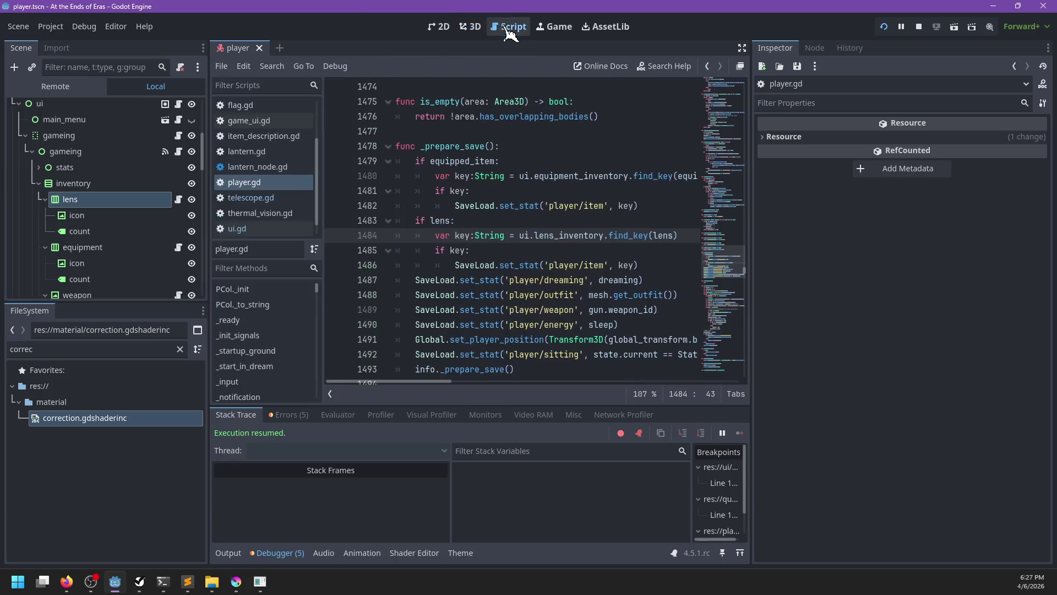
{"action": "scroll", "coordinate": [270, 211], "scroll_direction": "down", "scroll_amount": 1}
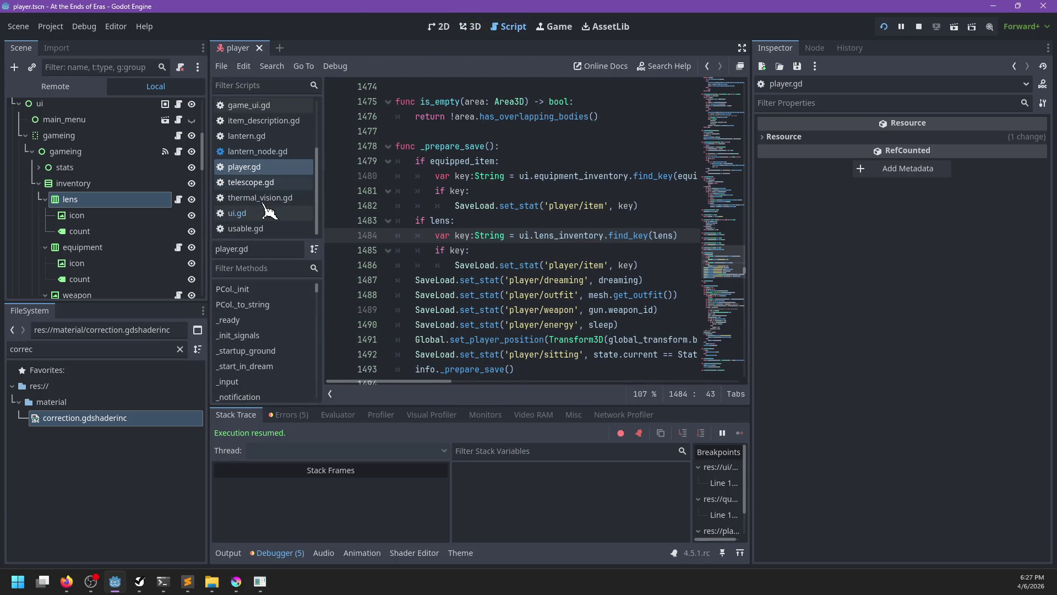
{"action": "left_click", "coordinate": [264, 188]}
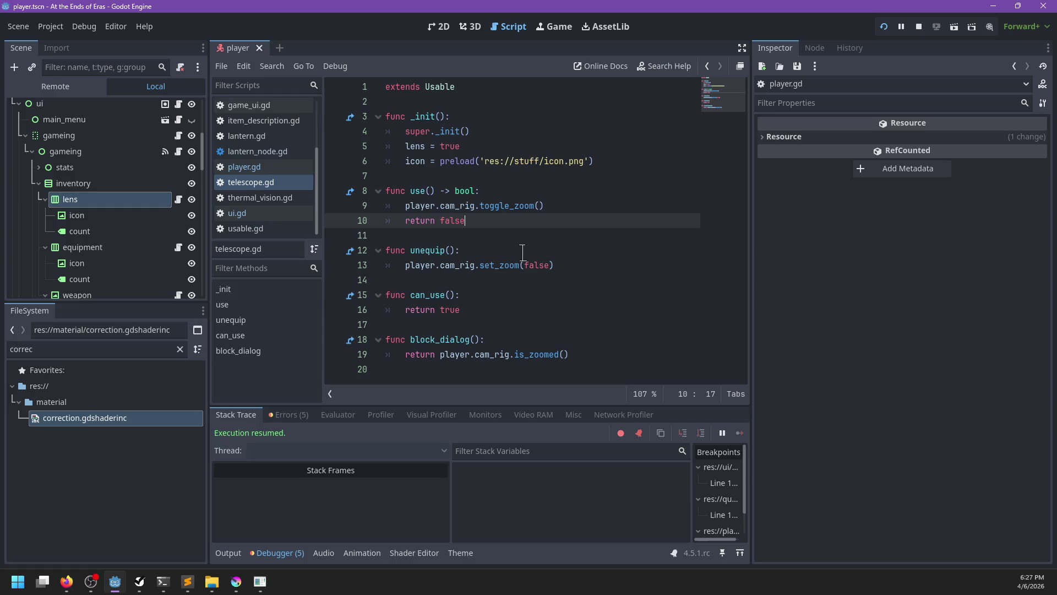
{"action": "scroll", "coordinate": [280, 154], "scroll_direction": "up", "scroll_amount": 2}
{"action": "left_click", "coordinate": [274, 174]}
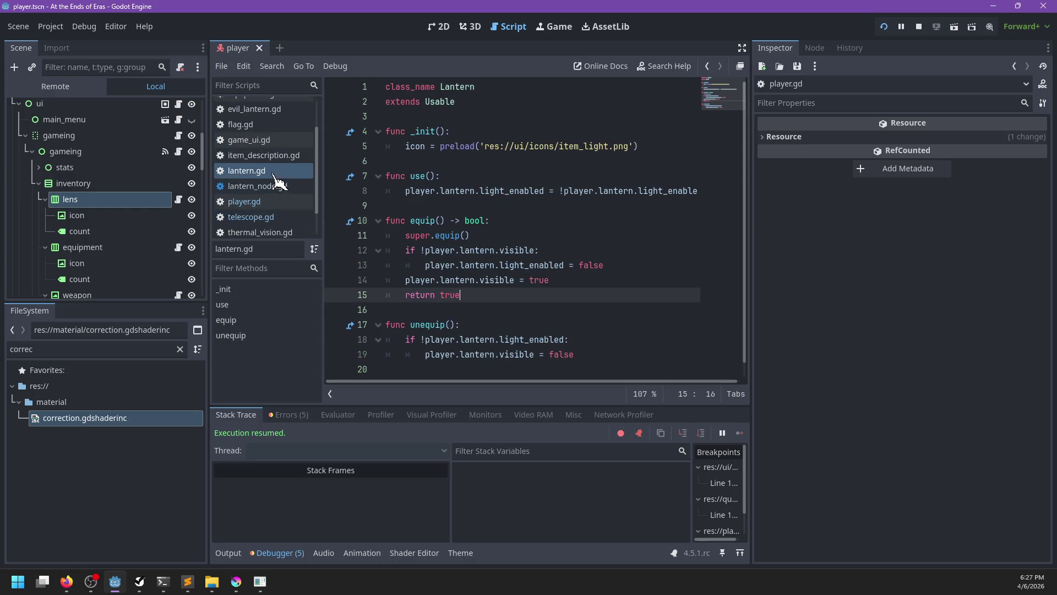
{"action": "scroll", "coordinate": [283, 140], "scroll_direction": "up", "scroll_amount": 3}
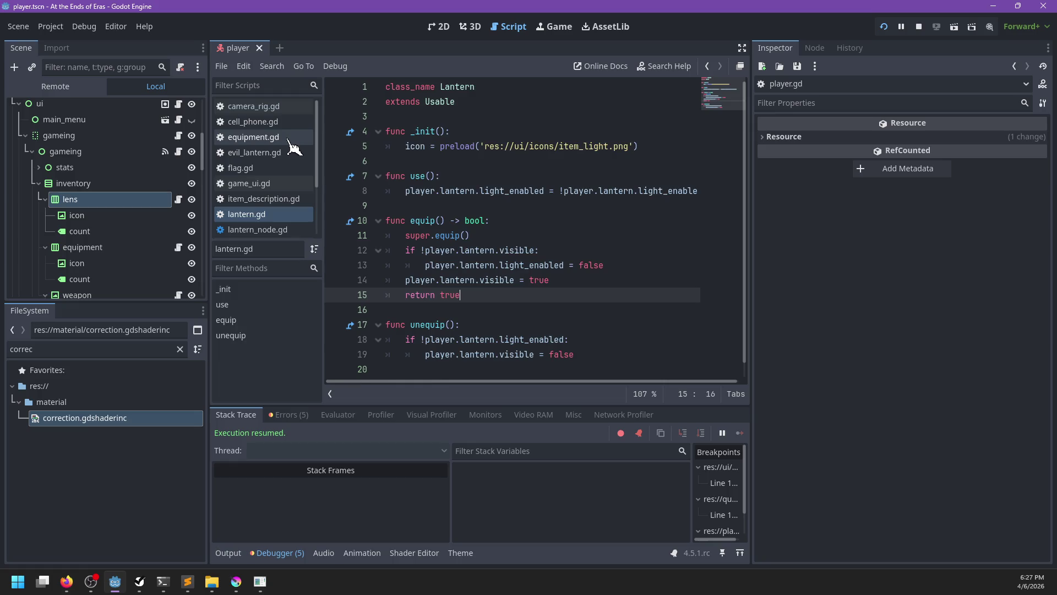
{"action": "left_click", "coordinate": [287, 136]}
{"action": "scroll", "coordinate": [265, 190], "scroll_direction": "down", "scroll_amount": 5}
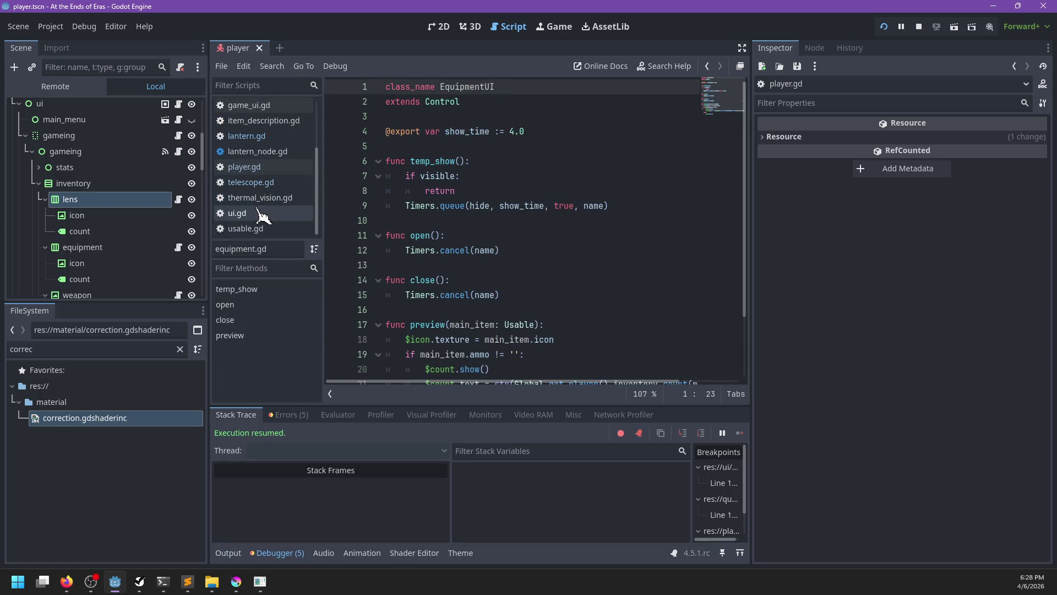
{"action": "left_click", "coordinate": [265, 213]}
Search ui.gd for 'lens' and jump to the equip_previous function definition
{"action": "left_click", "coordinate": [580, 220]}
{"action": "key", "text": "ctrl+f"}
{"action": "type", "text": "lens"}
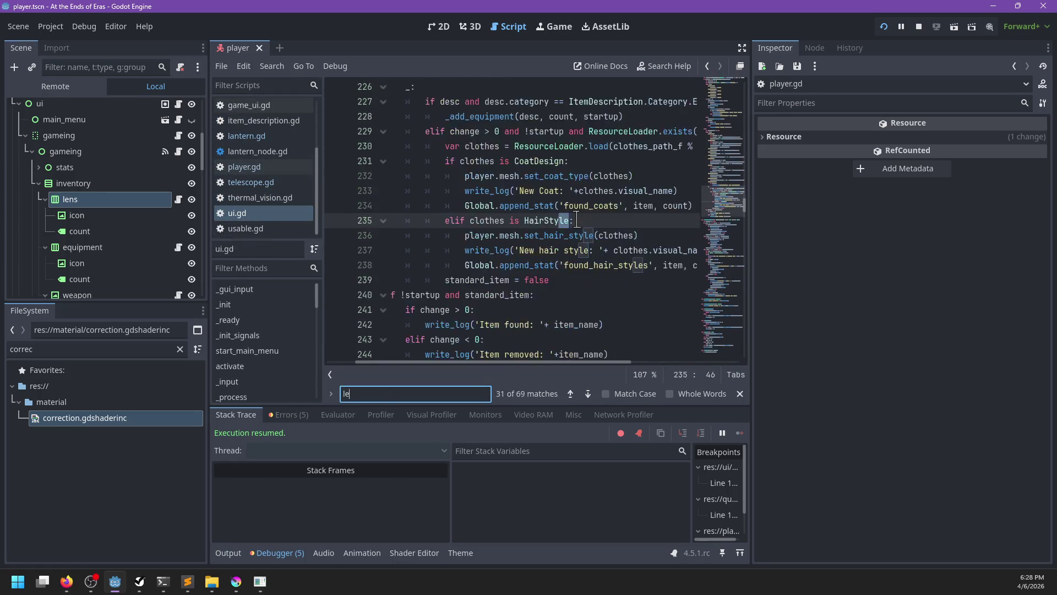
{"action": "scroll", "coordinate": [561, 220], "scroll_direction": "left", "scroll_amount": 3}
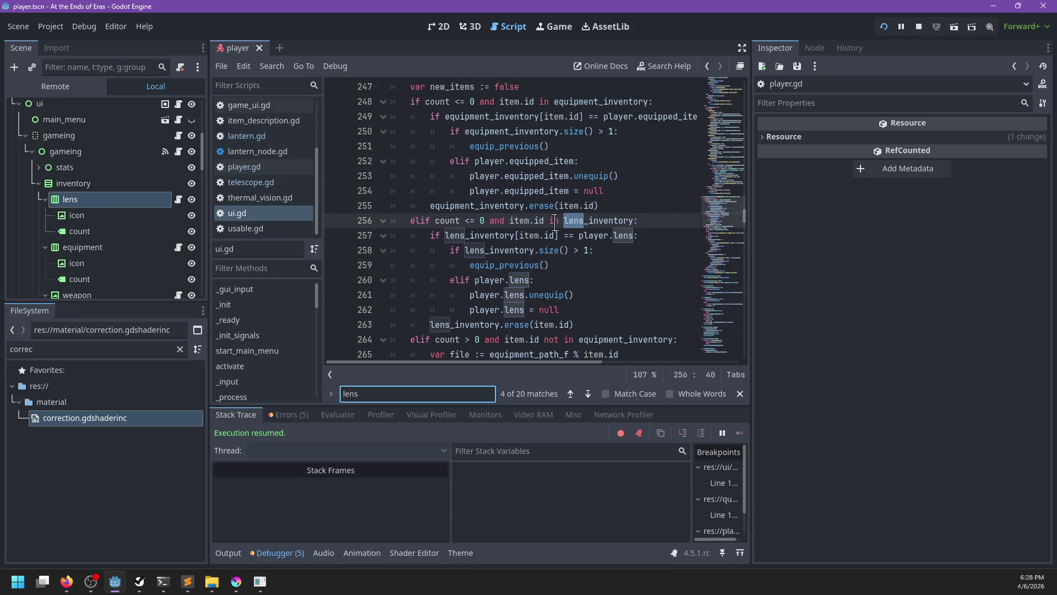
{"action": "scroll", "coordinate": [555, 222], "scroll_direction": "down", "scroll_amount": 2}
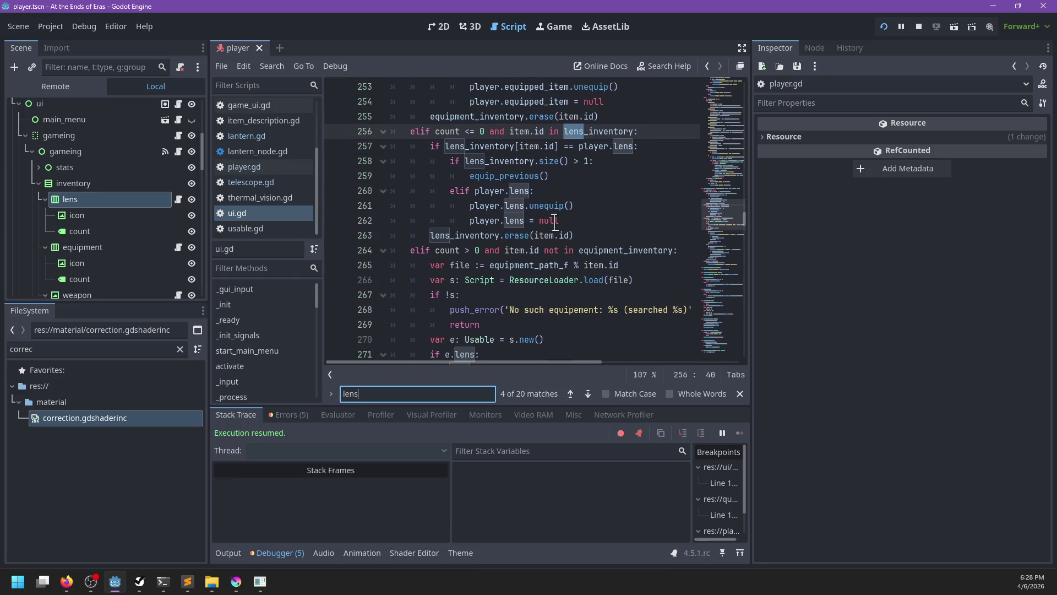
{"action": "left_click", "coordinate": [501, 180], "text": "ctrl"}
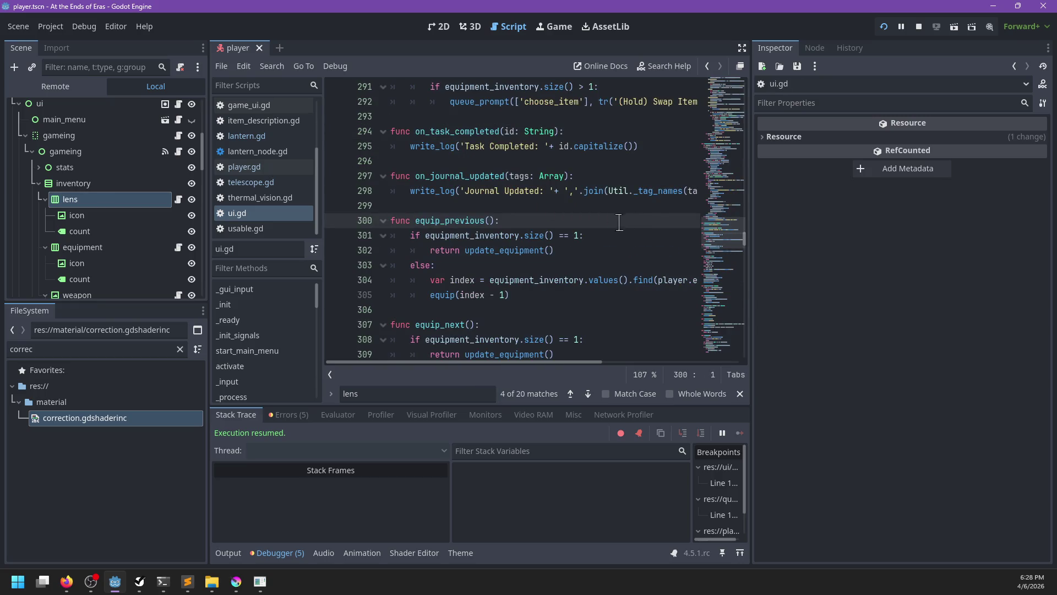
Select lines 299–323 holding equip_previous, equip_next and equip, and delete them
{"action": "scroll", "coordinate": [605, 225], "scroll_direction": "down", "scroll_amount": 1}
{"action": "scroll", "coordinate": [545, 253], "scroll_direction": "down", "scroll_amount": 1}
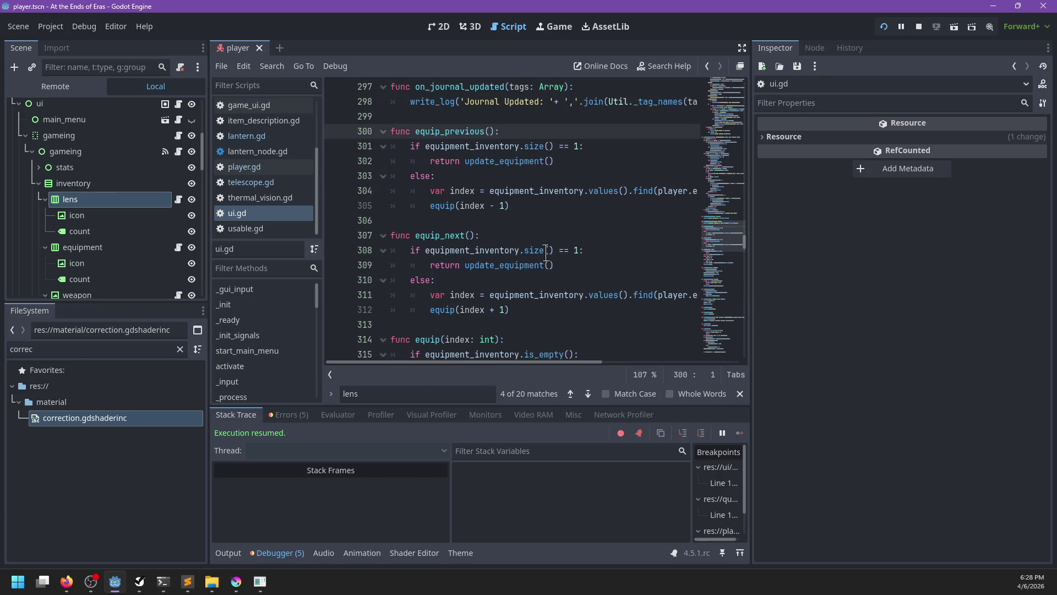
{"action": "scroll", "coordinate": [541, 230], "scroll_direction": "right", "scroll_amount": 2}
{"action": "scroll", "coordinate": [541, 229], "scroll_direction": "left", "scroll_amount": 2}
{"action": "scroll", "coordinate": [541, 229], "scroll_direction": "down", "scroll_amount": 2}
{"action": "scroll", "coordinate": [541, 229], "scroll_direction": "down", "scroll_amount": 2}
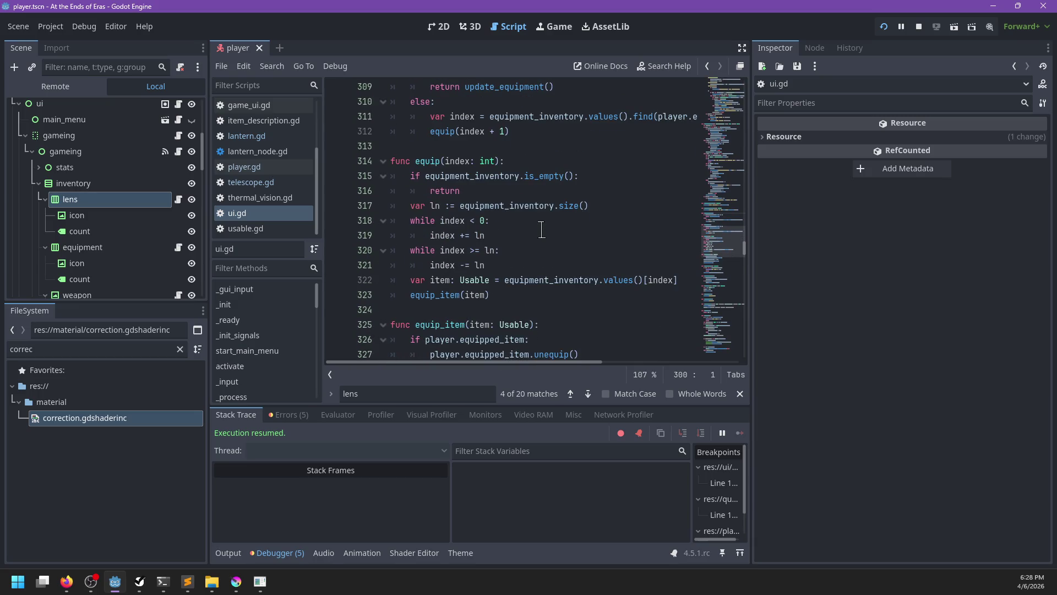
{"action": "scroll", "coordinate": [541, 229], "scroll_direction": "up", "scroll_amount": 3}
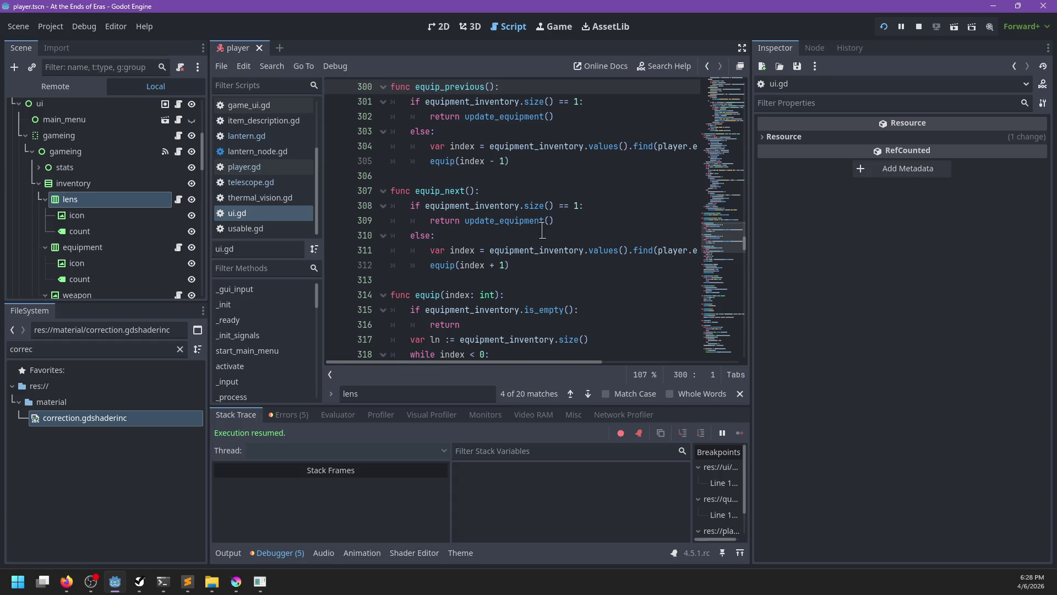
{"action": "scroll", "coordinate": [542, 231], "scroll_direction": "up", "scroll_amount": 2}
{"action": "scroll", "coordinate": [542, 231], "scroll_direction": "down", "scroll_amount": 4}
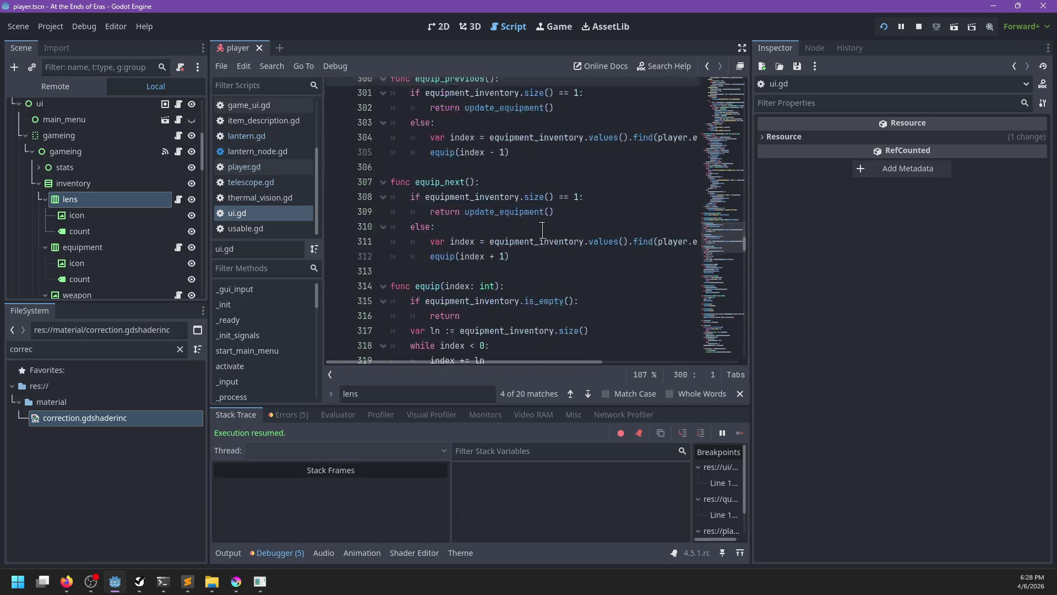
{"action": "scroll", "coordinate": [541, 230], "scroll_direction": "down", "scroll_amount": 1}
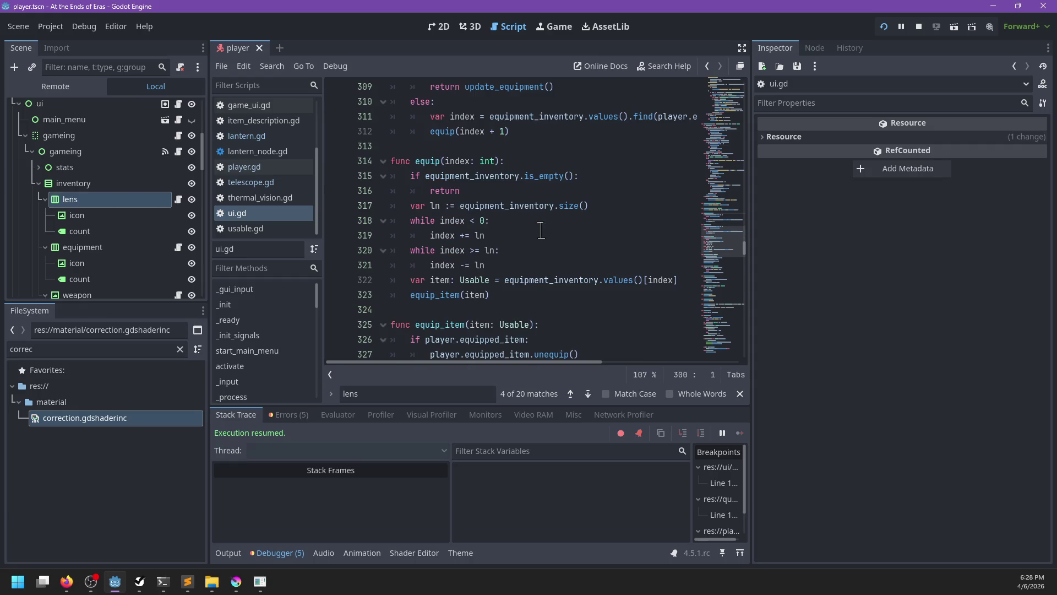
{"action": "left_click", "coordinate": [507, 300]}
{"action": "left_click_drag", "start_coordinate": [507, 300], "coordinate": [507, 164]}
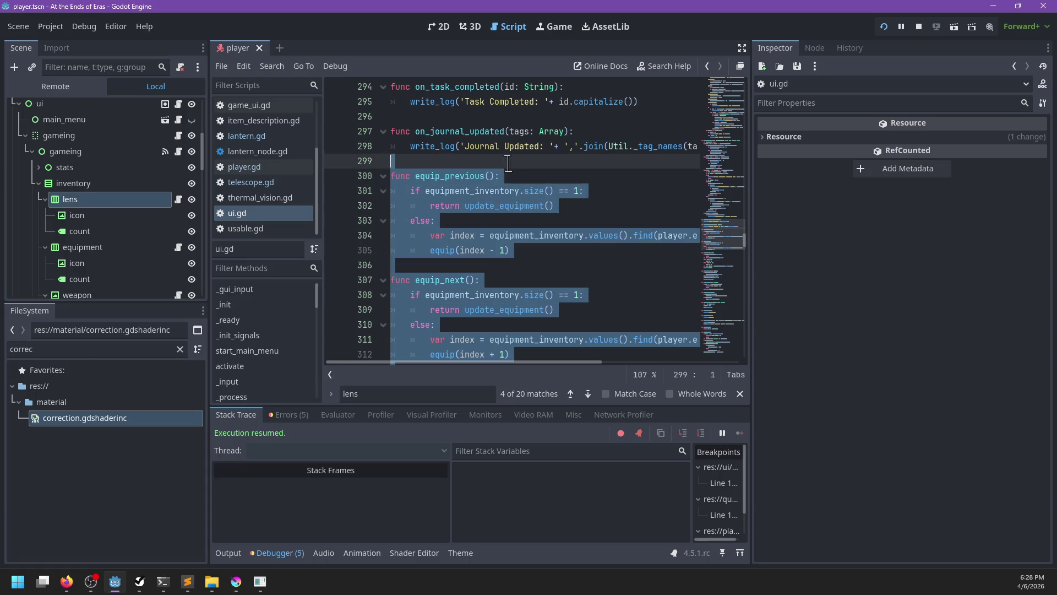
{"action": "key", "text": "BackSpace"}
{"action": "key", "text": "BackSpace"}
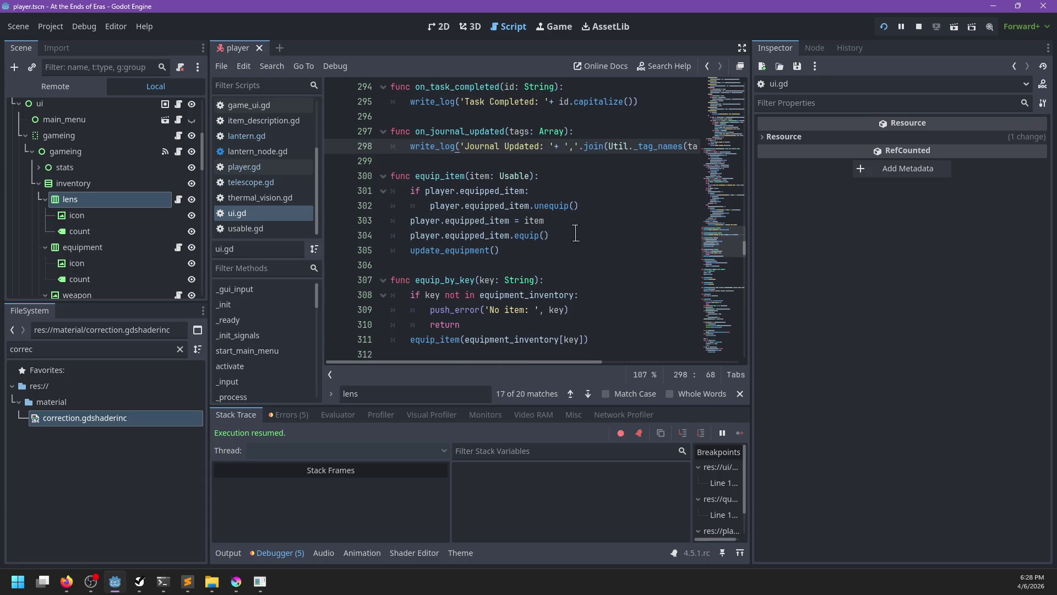
Check where equip_previous is still called, then save the project
{"action": "left_click", "coordinate": [488, 376]}
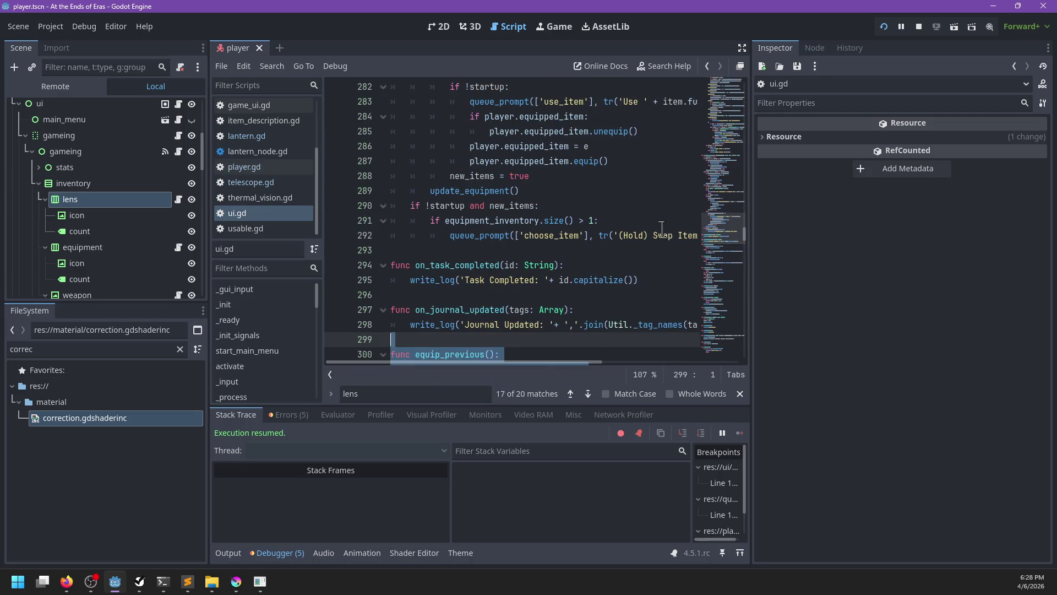
{"action": "scroll", "coordinate": [661, 227], "scroll_direction": "down", "scroll_amount": 15}
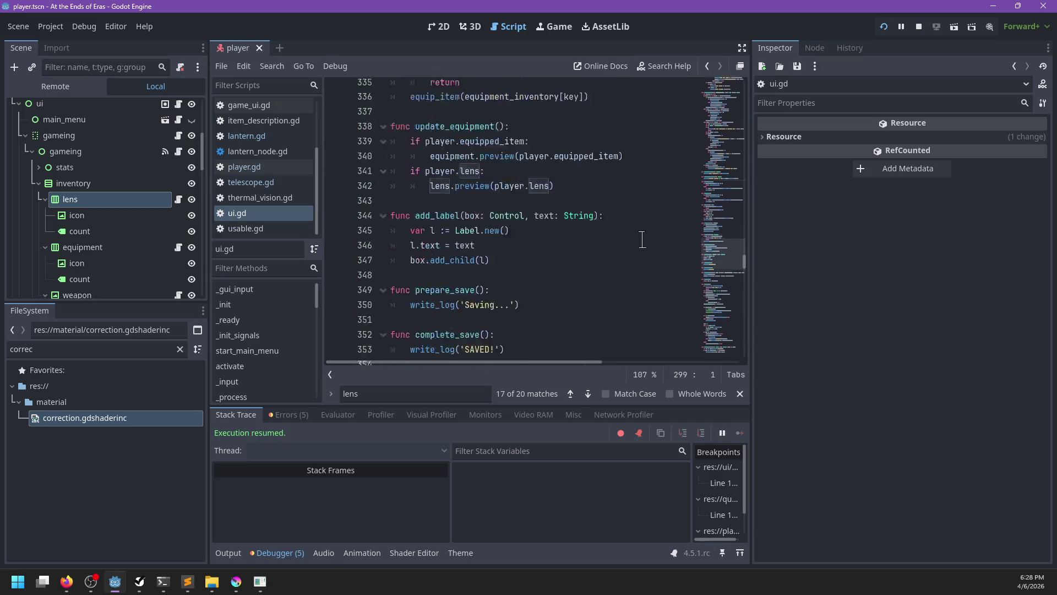
{"action": "scroll", "coordinate": [642, 239], "scroll_direction": "down", "scroll_amount": 4}
{"action": "key", "text": "ctrl+s"}
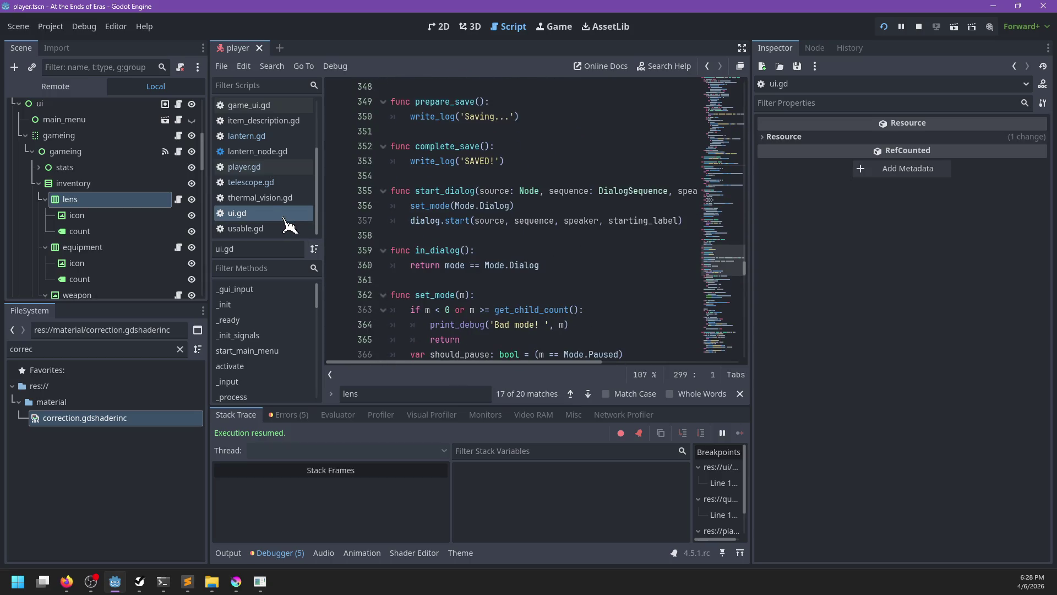
{"action": "left_click", "coordinate": [112, 205]}
{"action": "left_click", "coordinate": [485, 28]}
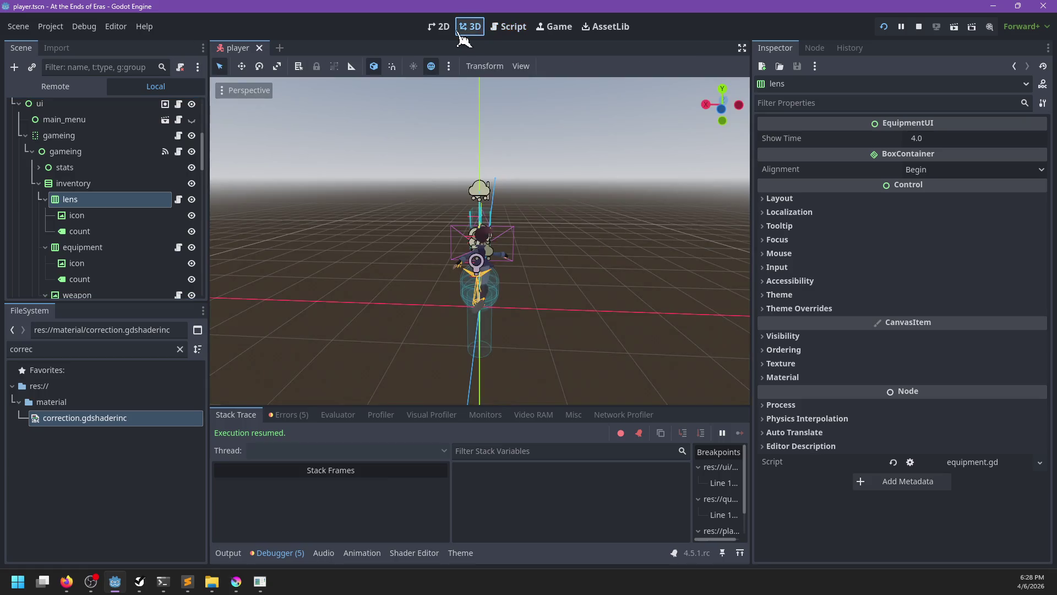
Run the game, resume play, and cross the dark rooms onto the neon platforms under thermal vision
{"action": "key", "text": "alt+Tab"}
{"action": "key", "text": "Escape"}
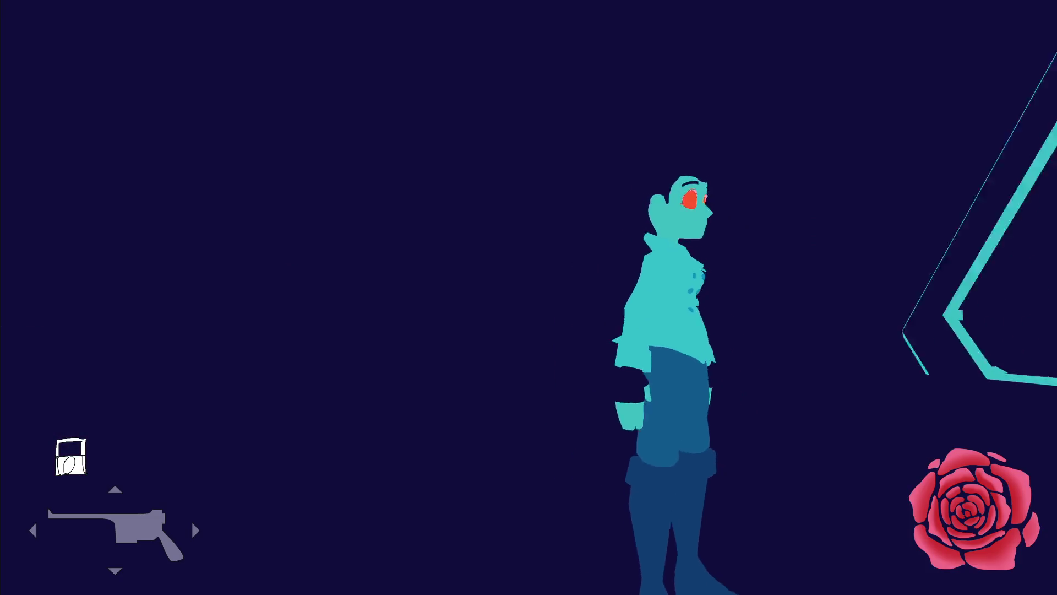
{"action": "key", "text": "w"}
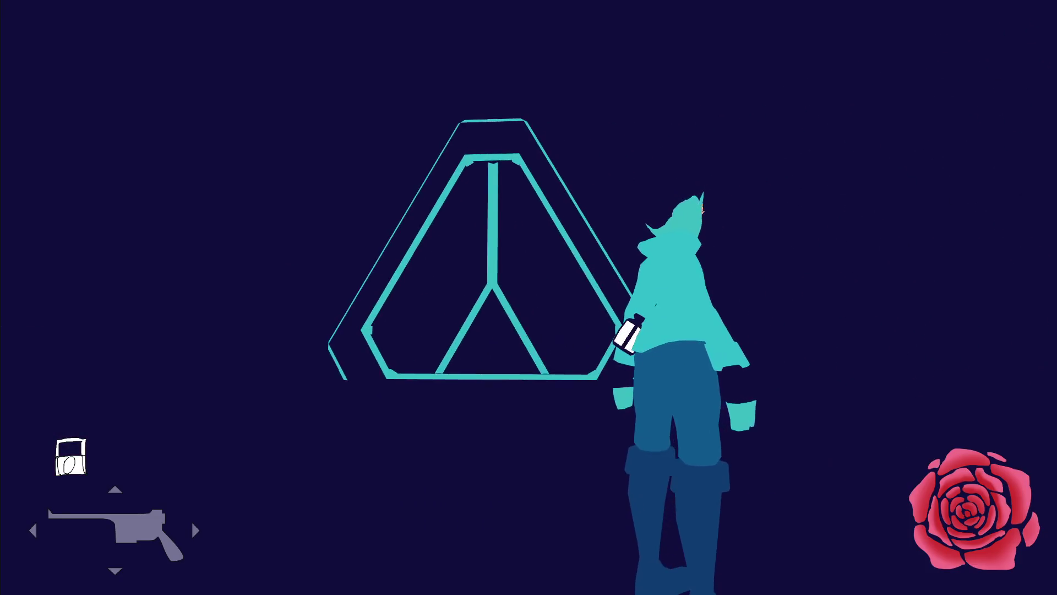
{"action": "key", "text": "w"}
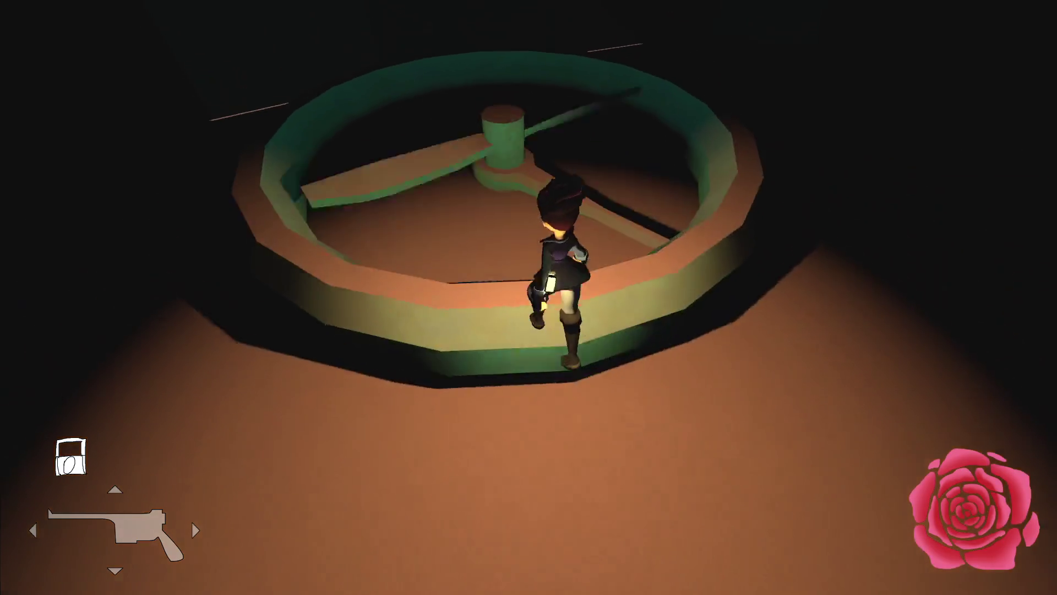
{"action": "key", "text": "w"}
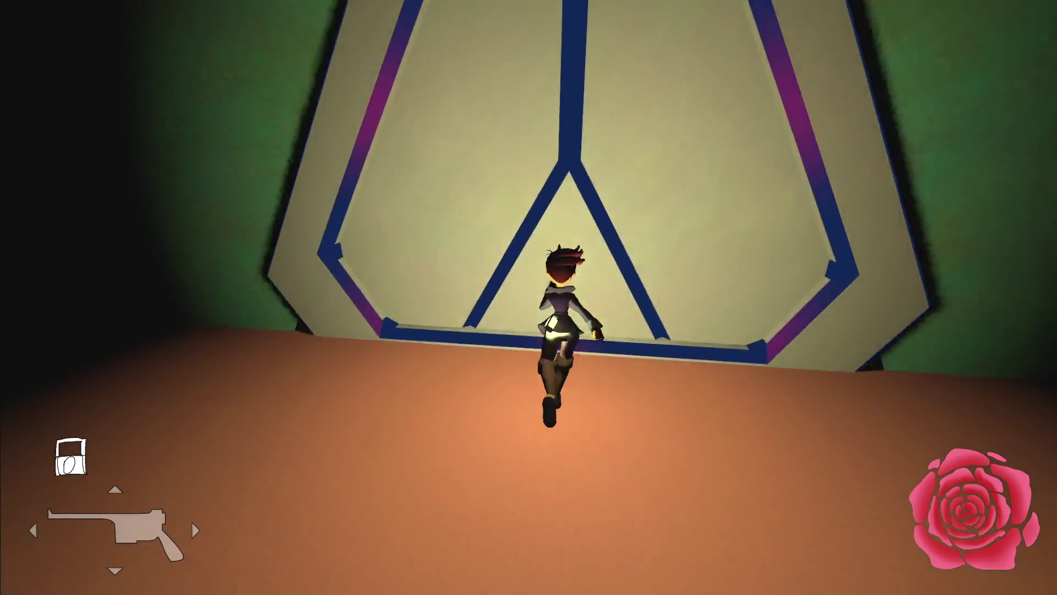
{"action": "key", "text": "w"}
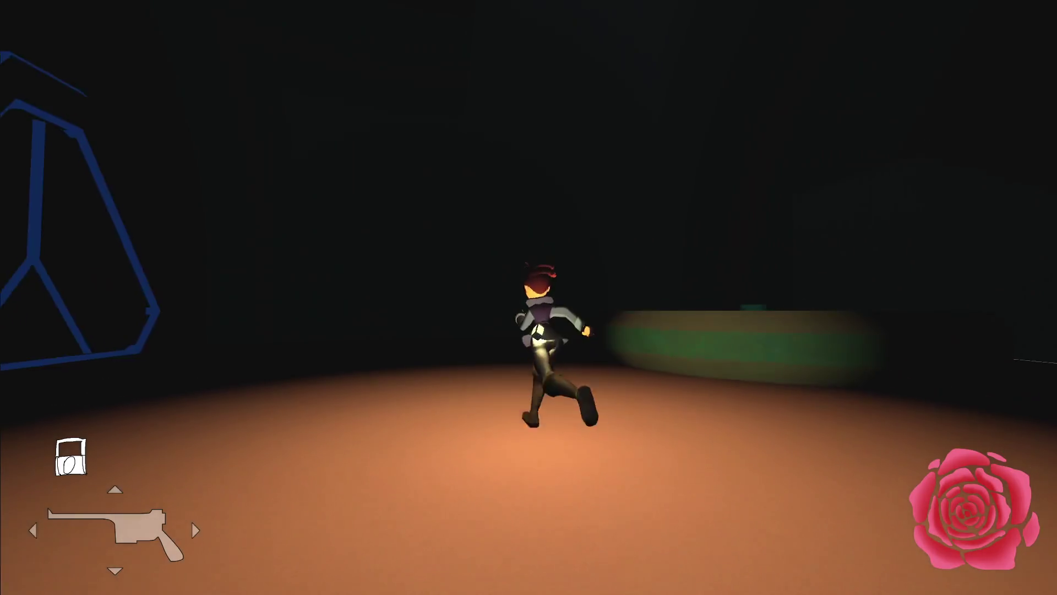
{"action": "key", "text": "w"}
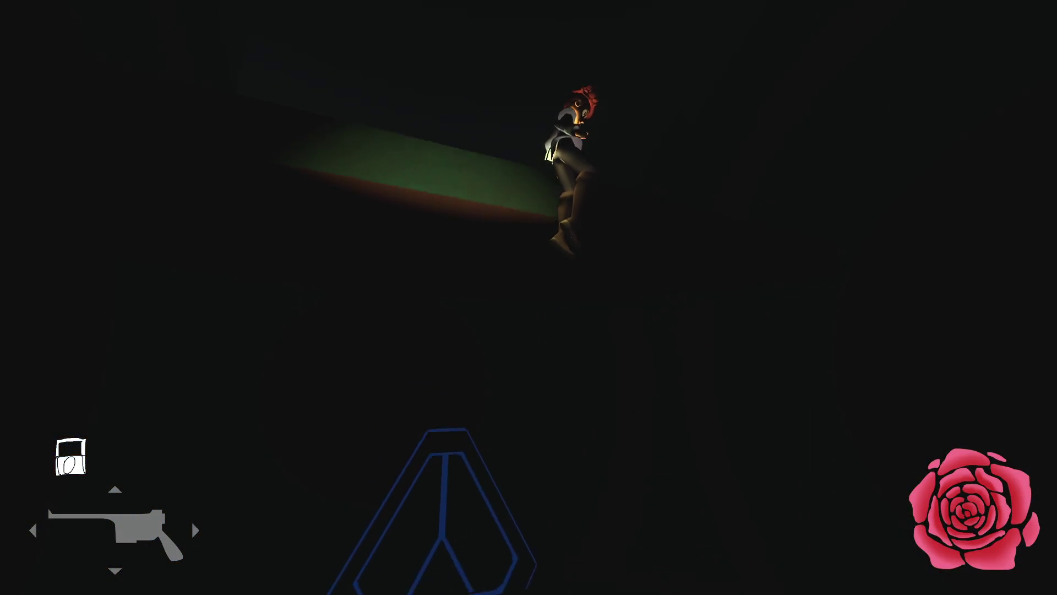
{"action": "key", "text": "w"}
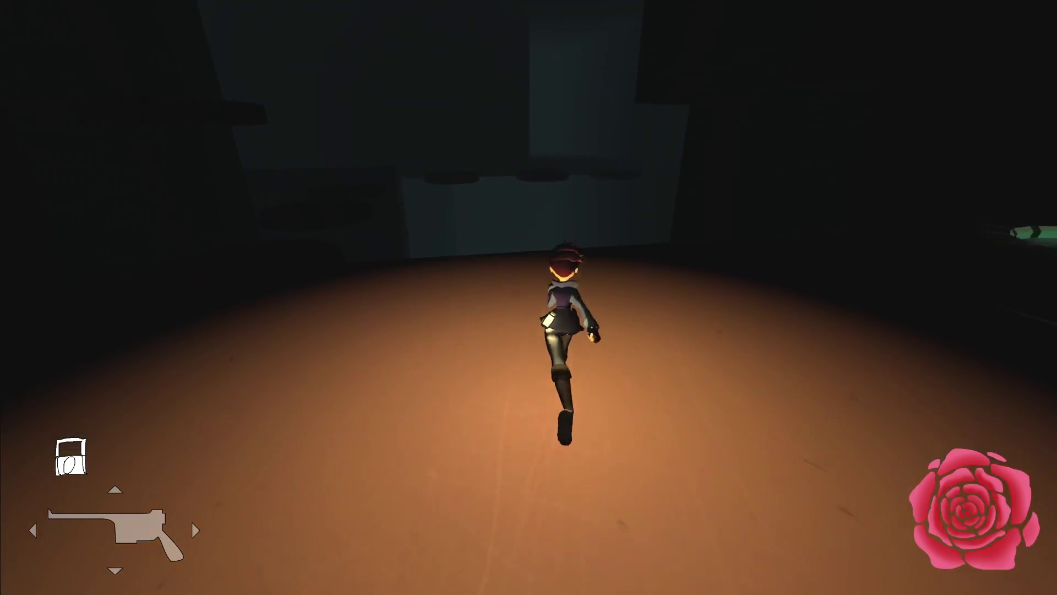
{"action": "key", "text": "w"}
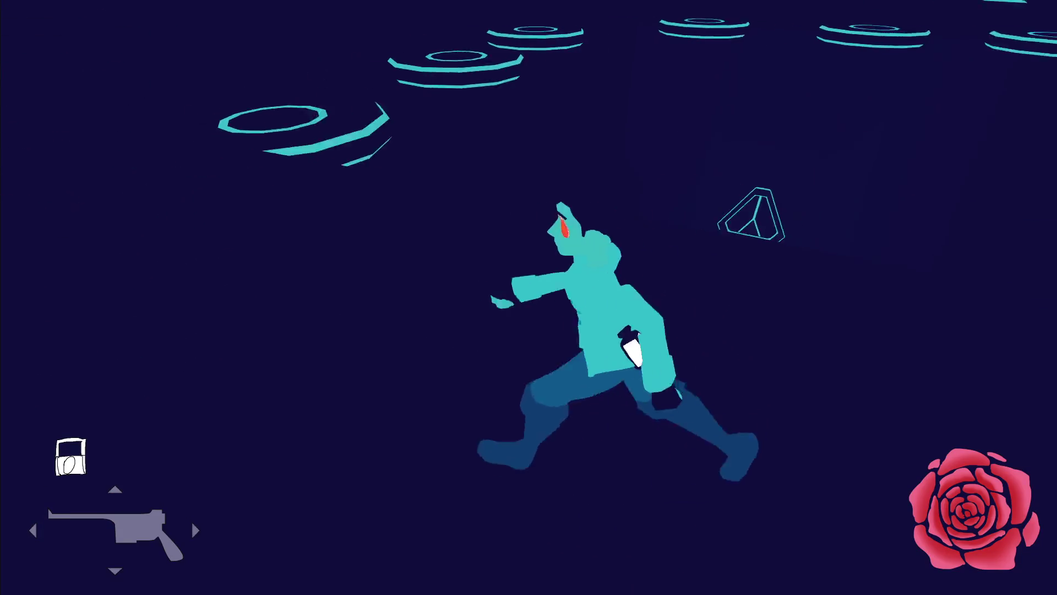
{"action": "key", "text": "w"}
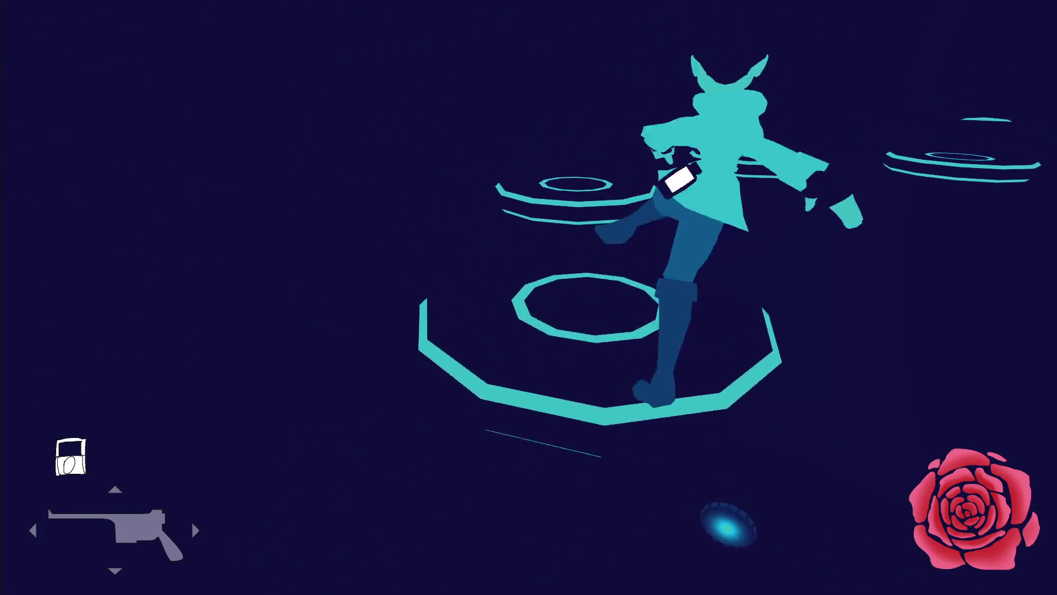
{"action": "key", "text": "w"}
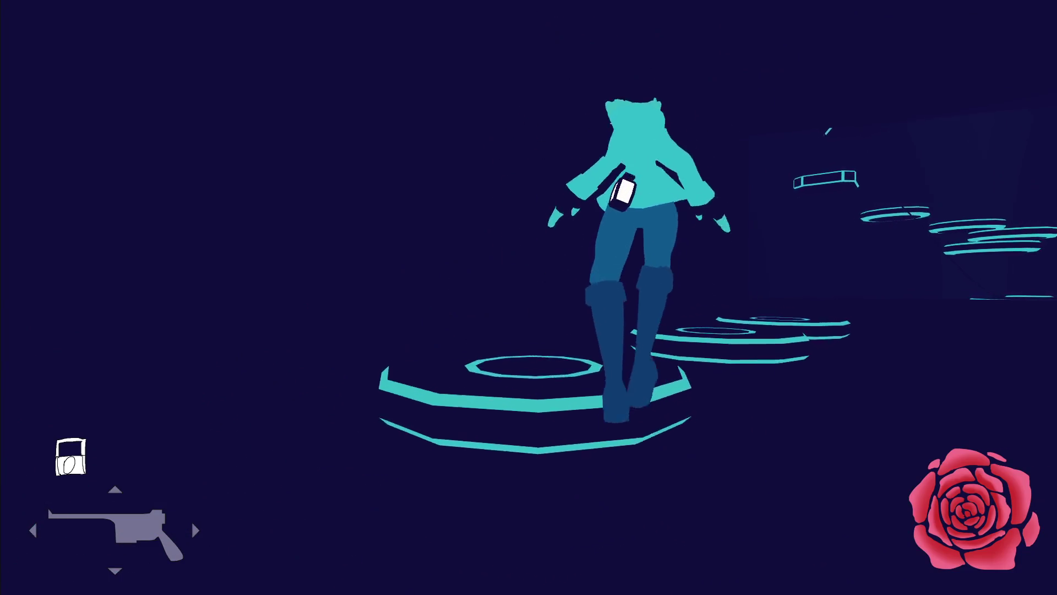
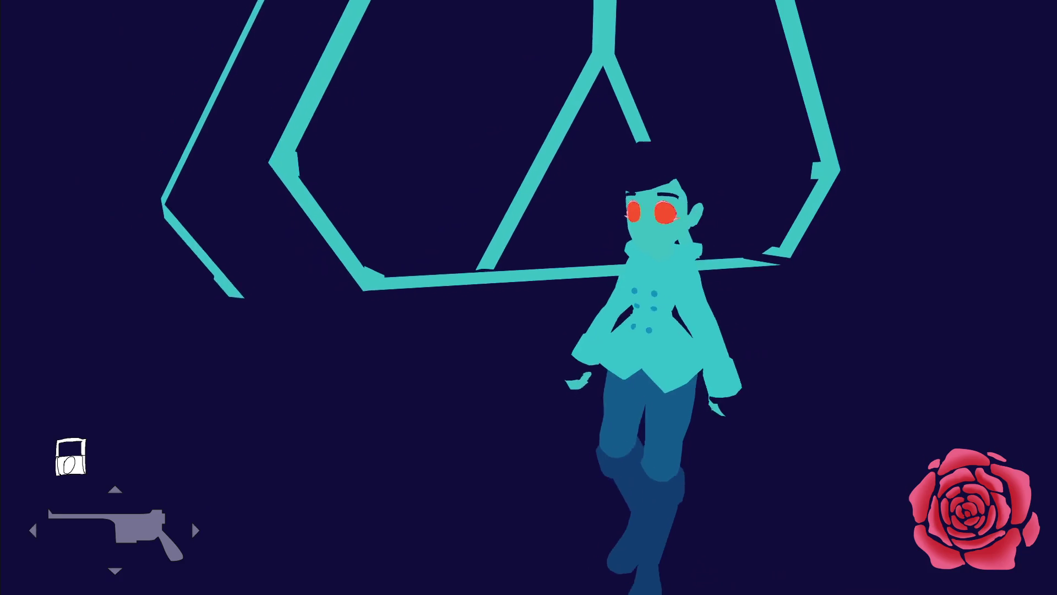
Walk the character through the dark corridor and past the neon triangle
{"action": "key", "text": "w"}
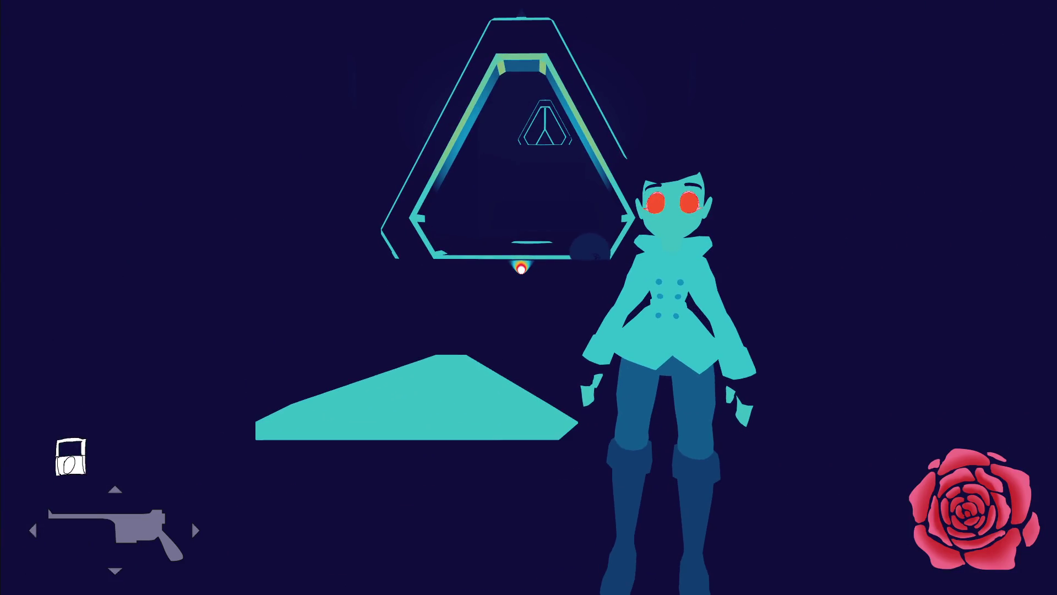
{"action": "key", "text": "w"}
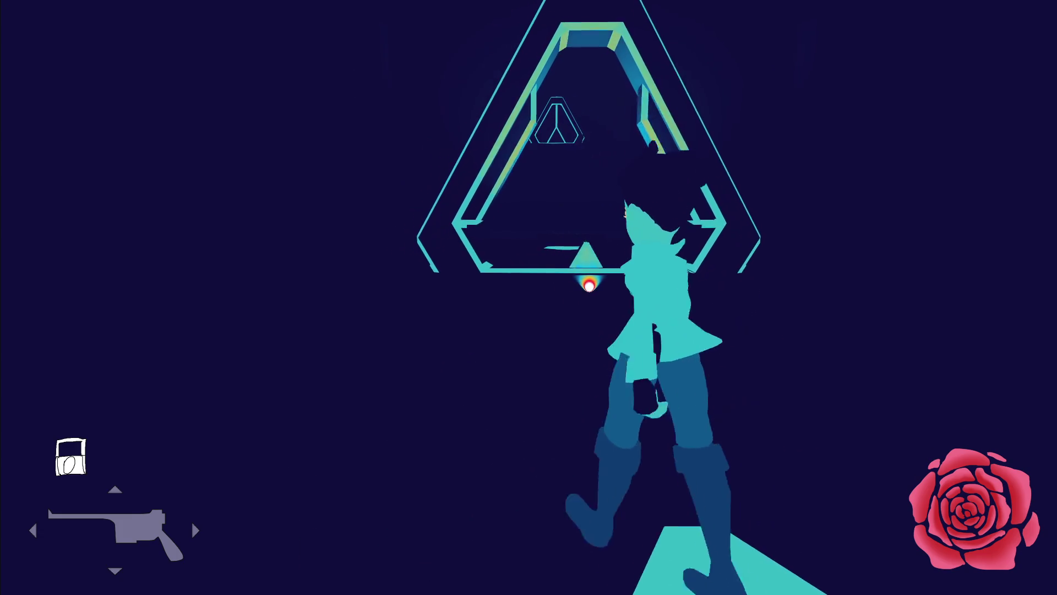
{"action": "key", "text": "w"}
{"action": "key", "text": "w"}
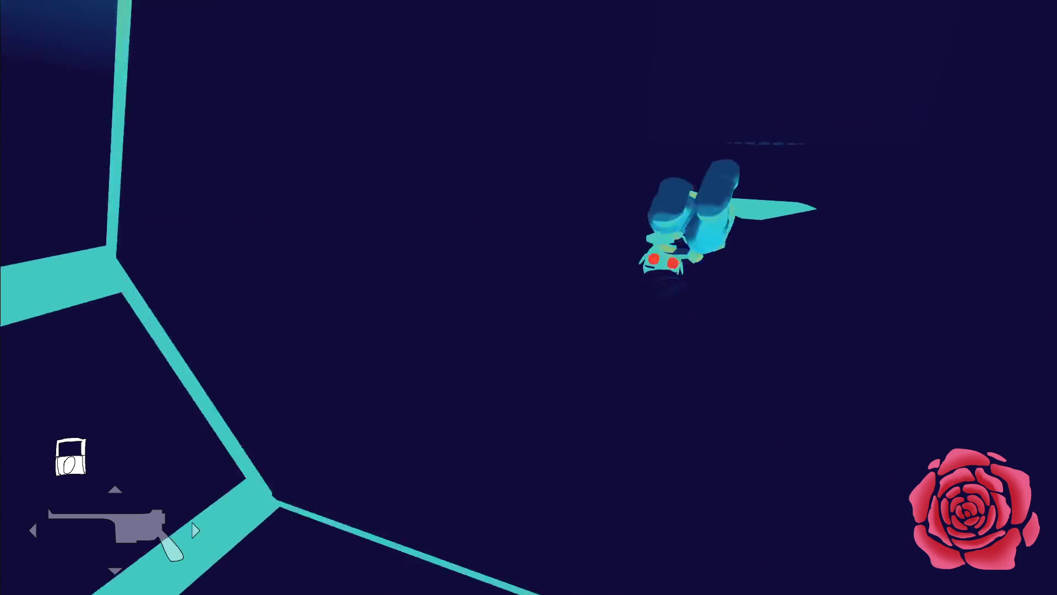
{"action": "key", "text": "s"}
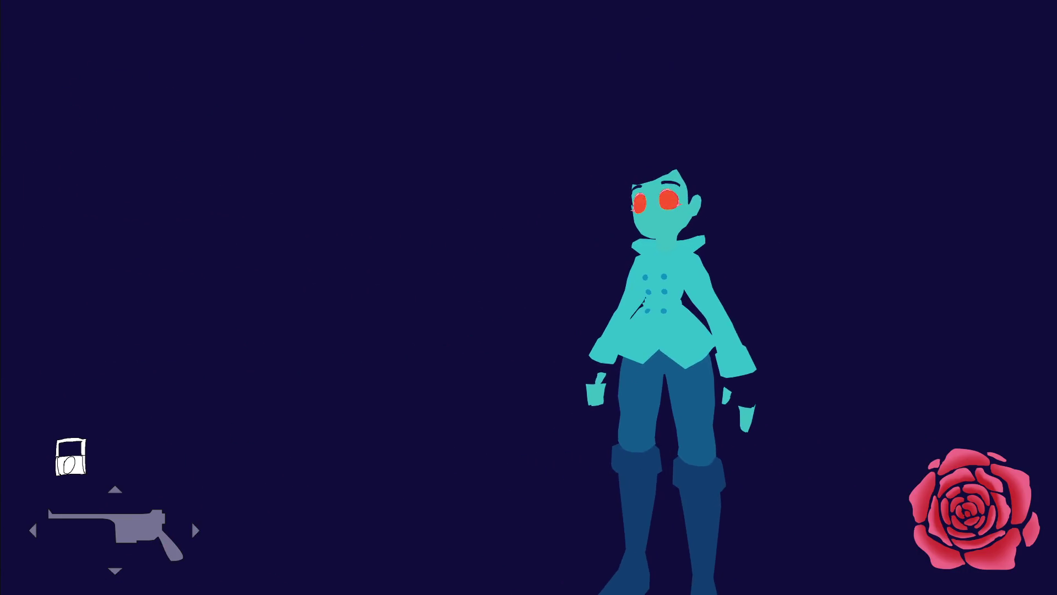
{"action": "key", "text": "d"}
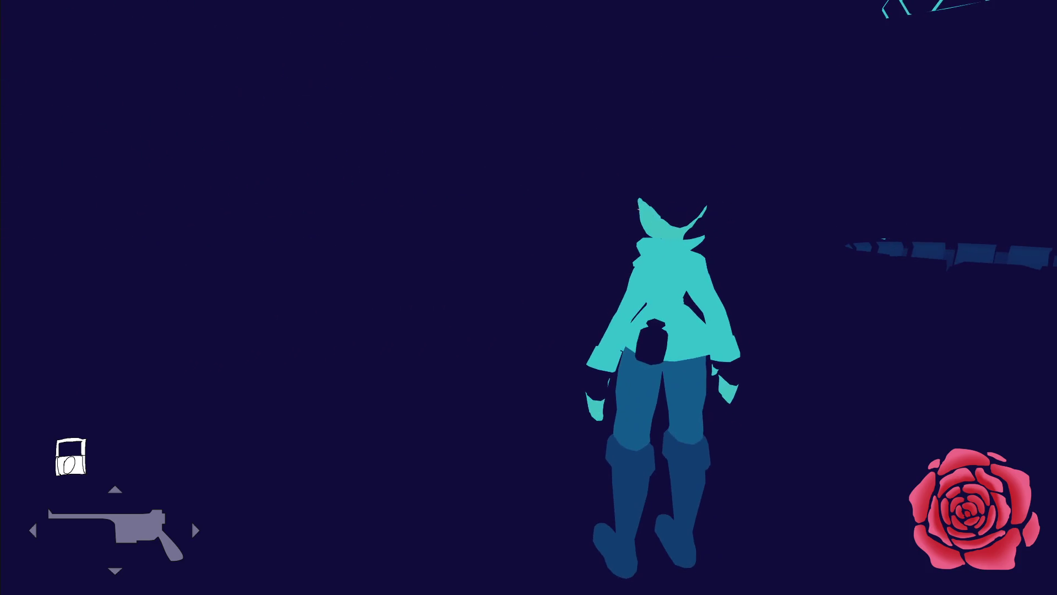
{"action": "key", "text": "a"}
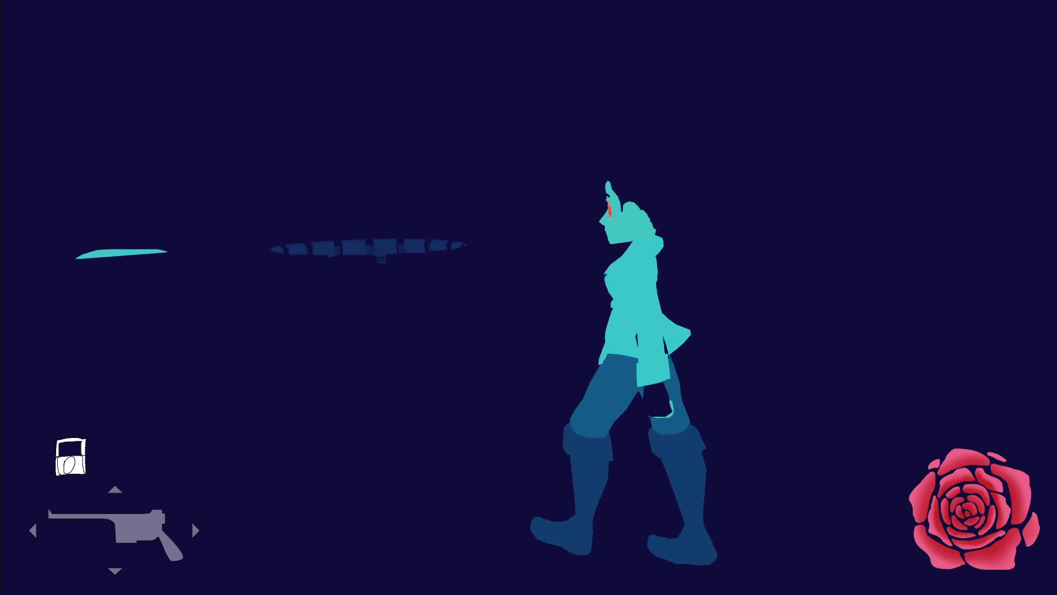
{"action": "key", "text": "s"}
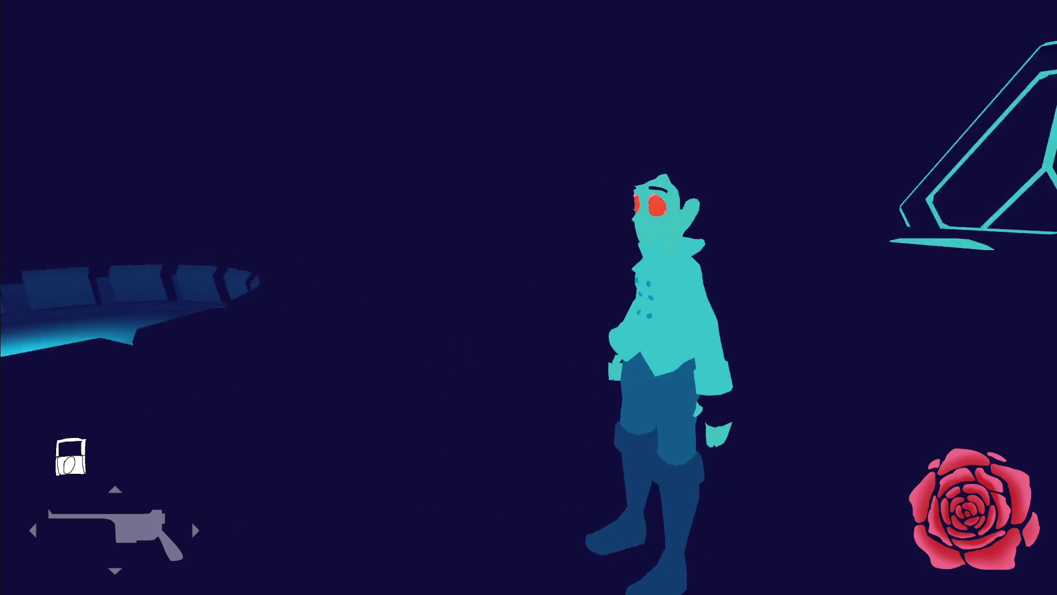
Save and quit from the pause menu, relaunch the game with F5, and return to the editor
{"action": "key", "text": "Escape"}
{"action": "key", "text": "alt+Tab"}
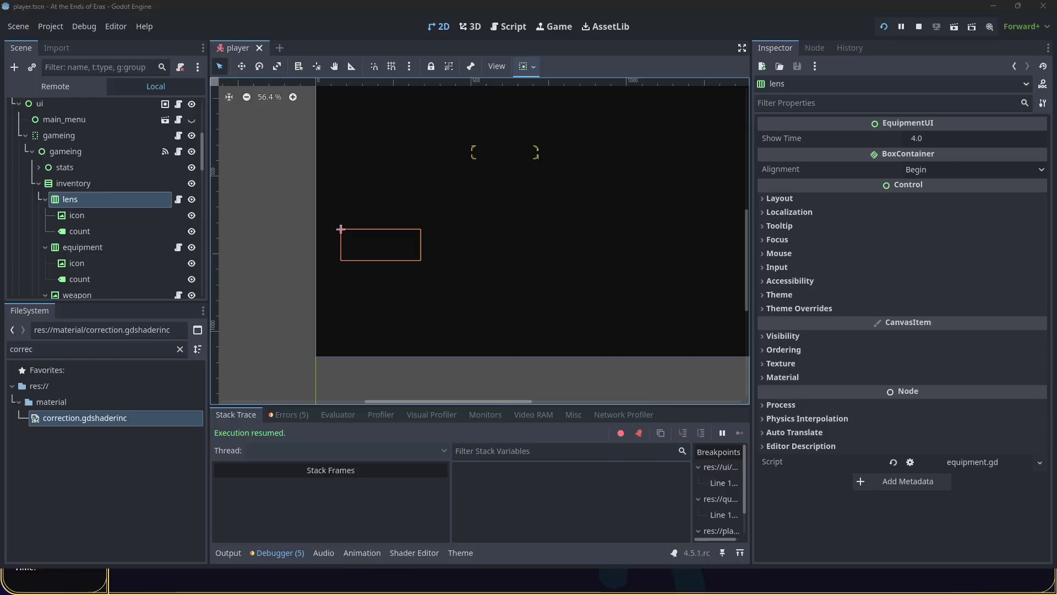
{"action": "key", "text": "alt+Tab"}
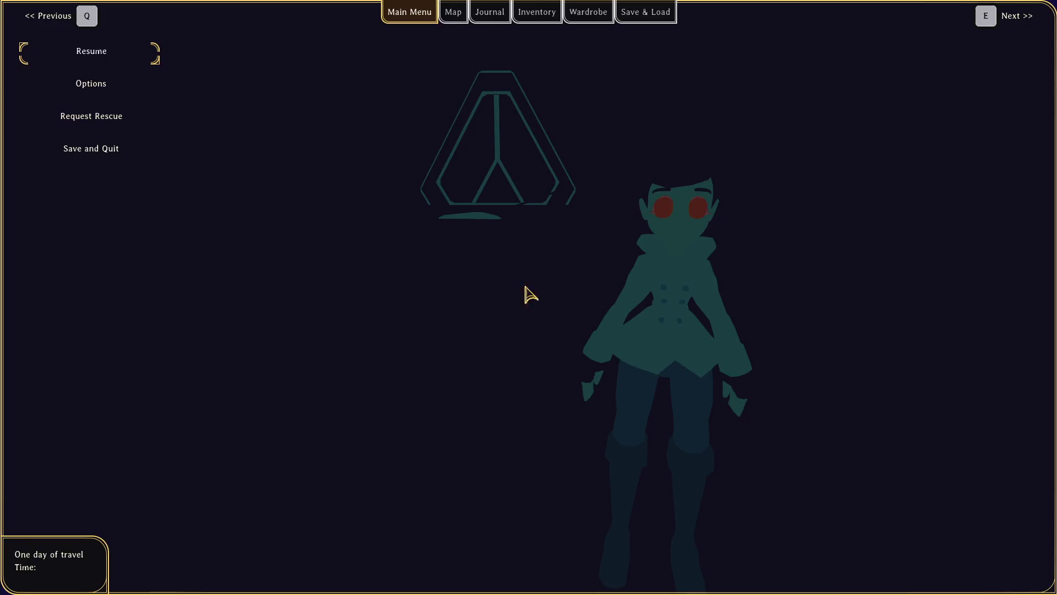
{"action": "left_click", "coordinate": [120, 157]}
{"action": "key", "text": "F5"}
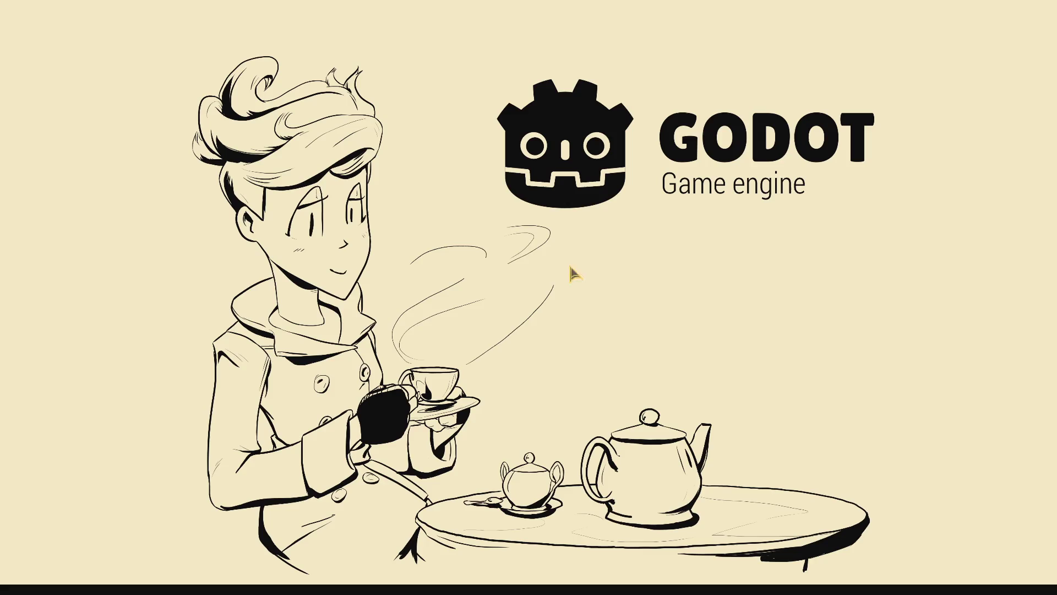
{"action": "key", "text": "alt+Tab"}
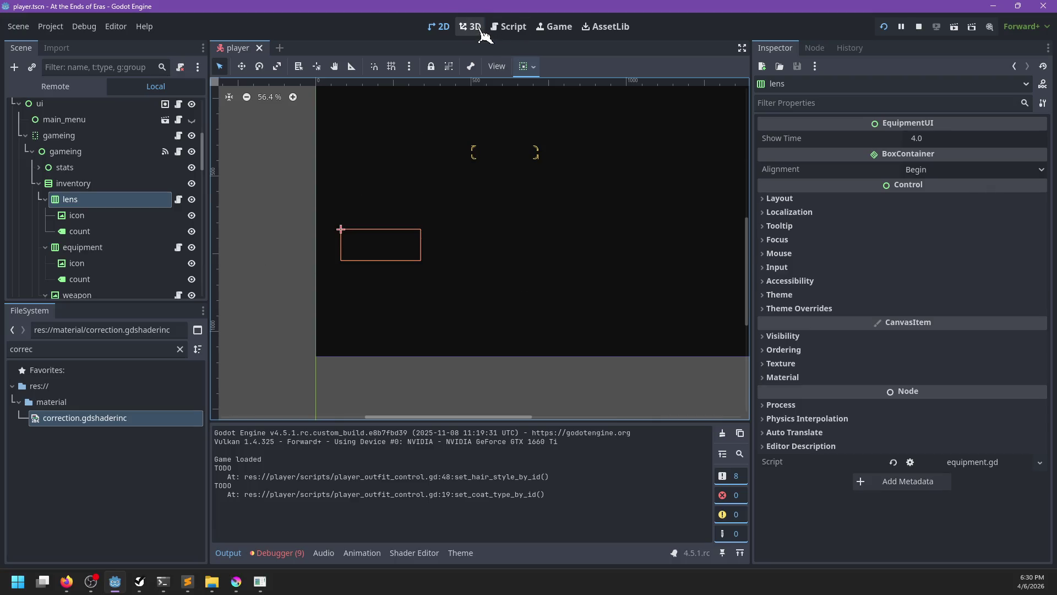
In player.gd, change the lens save key from 'player/item' to 'player/lens' and save
{"action": "left_click", "coordinate": [472, 26]}
{"action": "scroll", "coordinate": [143, 133], "scroll_direction": "up", "scroll_amount": 5}
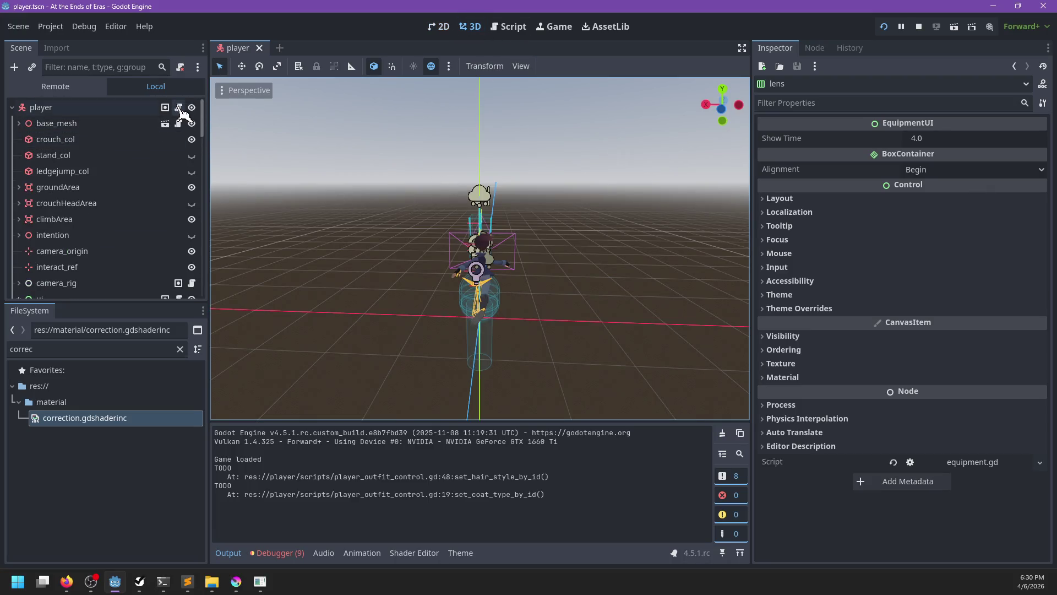
{"action": "left_click", "coordinate": [179, 107]}
{"action": "left_click", "coordinate": [539, 207]}
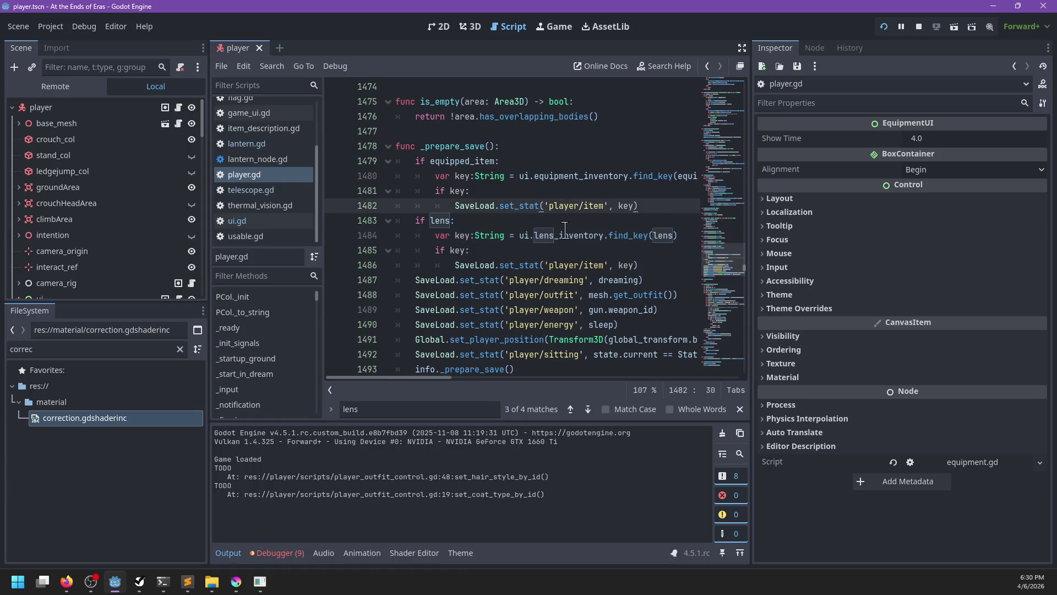
{"action": "key", "text": "Escape"}
{"action": "left_click", "coordinate": [592, 266]}
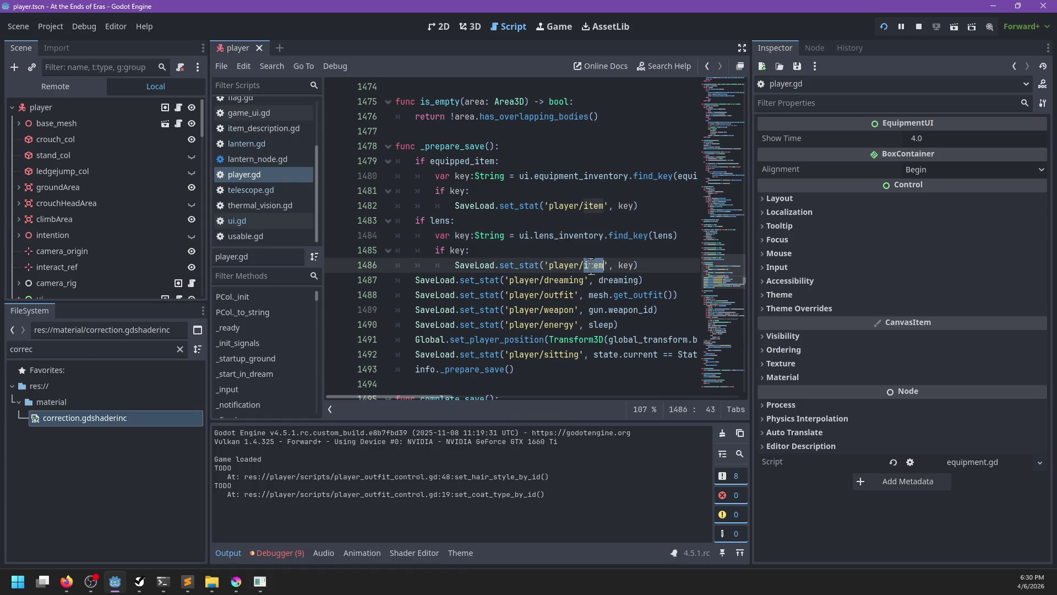
{"action": "type", "text": "lens"}
{"action": "key", "text": "ctrl+s"}
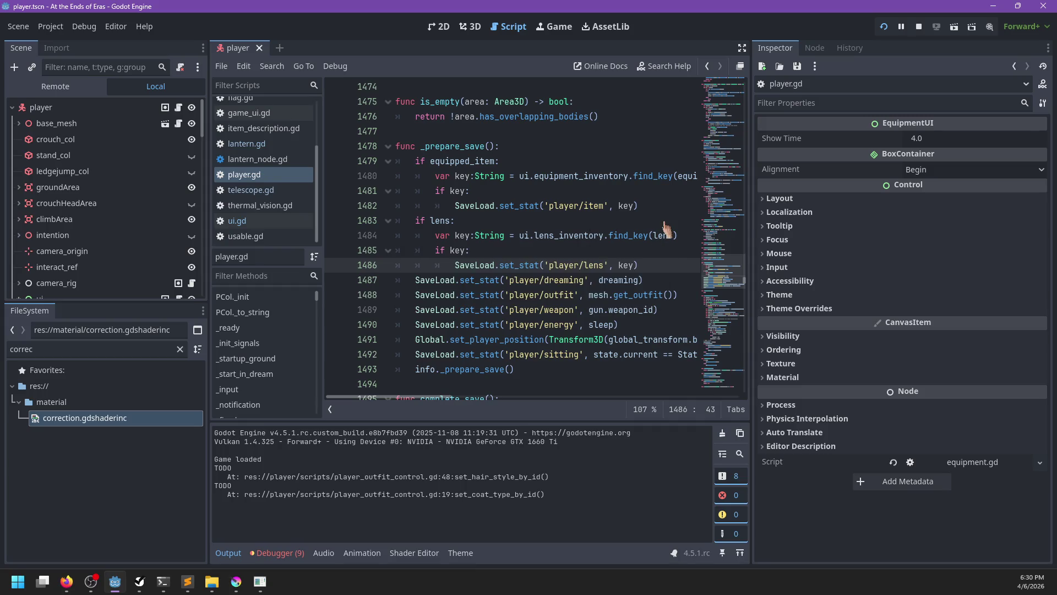
Find the 'player/item' loading block in _ready and duplicate it below itself
{"action": "scroll", "coordinate": [644, 253], "scroll_direction": "up", "scroll_amount": 10}
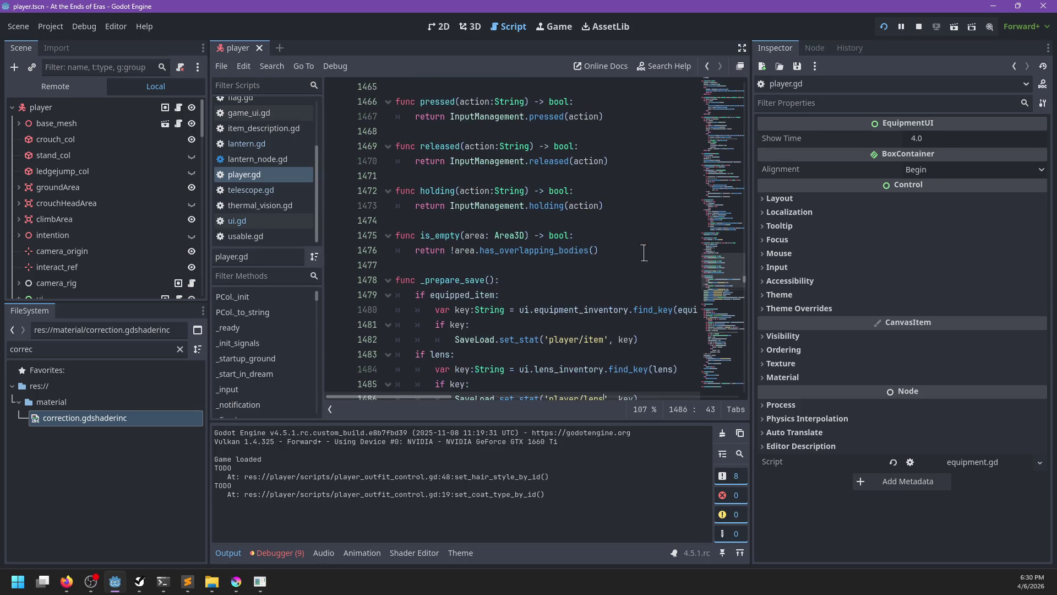
{"action": "scroll", "coordinate": [645, 252], "scroll_direction": "down", "scroll_amount": 10}
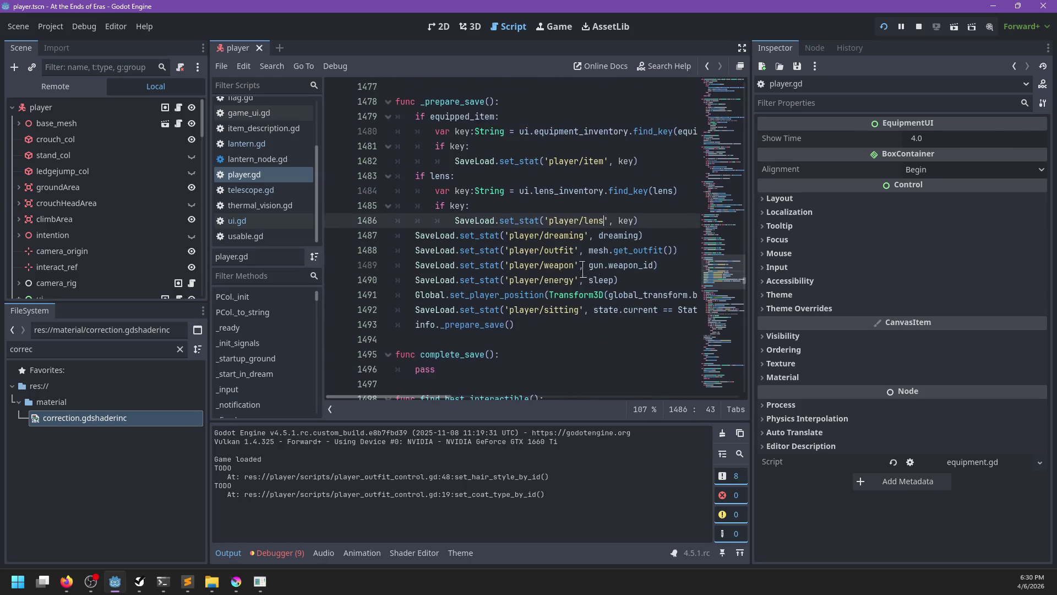
{"action": "scroll", "coordinate": [669, 226], "scroll_direction": "up", "scroll_amount": 20}
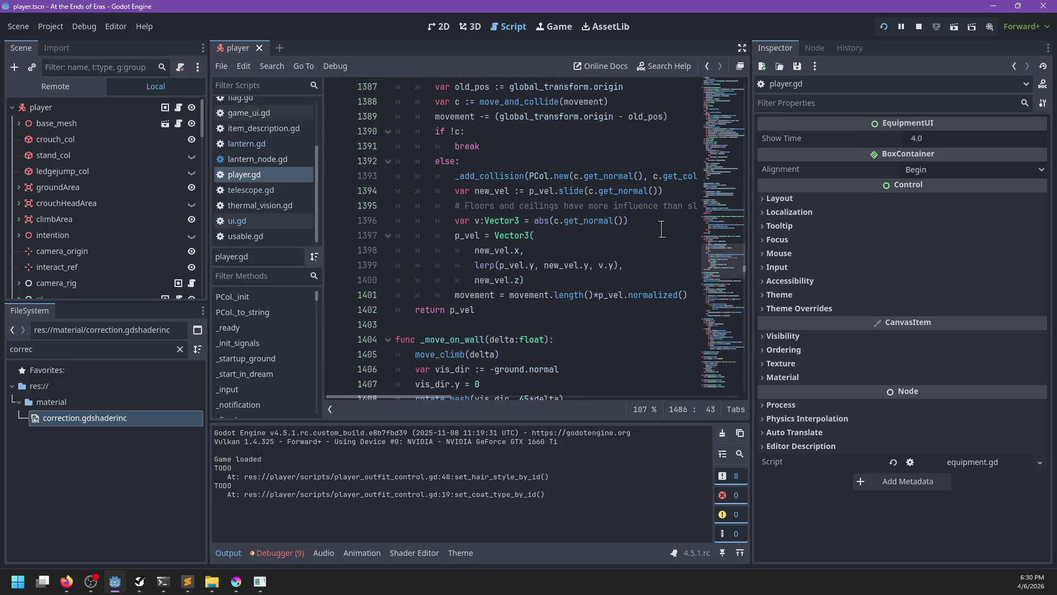
{"action": "key", "text": "ctrl+f"}
{"action": "type", "text": "player/item"}
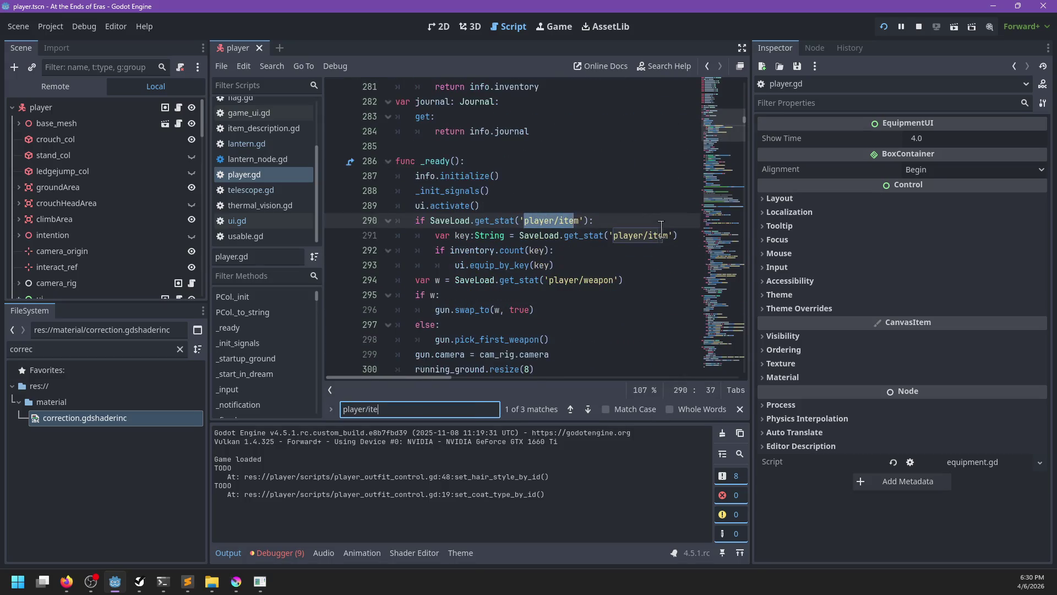
{"action": "key", "text": "Escape"}
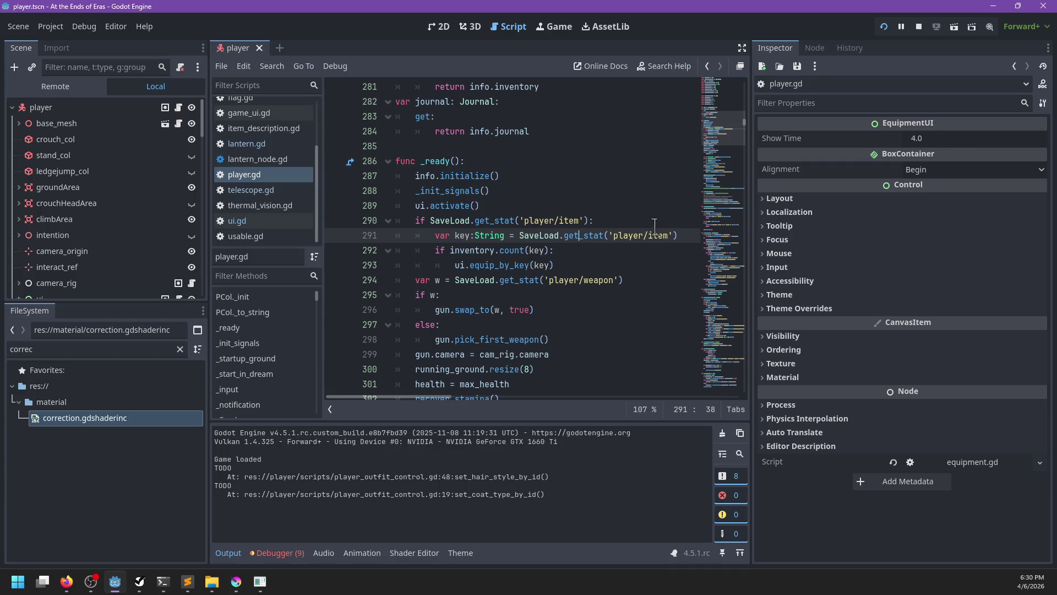
{"action": "left_click_drag", "start_coordinate": [582, 250], "coordinate": [576, 210]}
{"action": "key", "text": "ctrl+c"}
{"action": "left_click", "coordinate": [567, 265]}
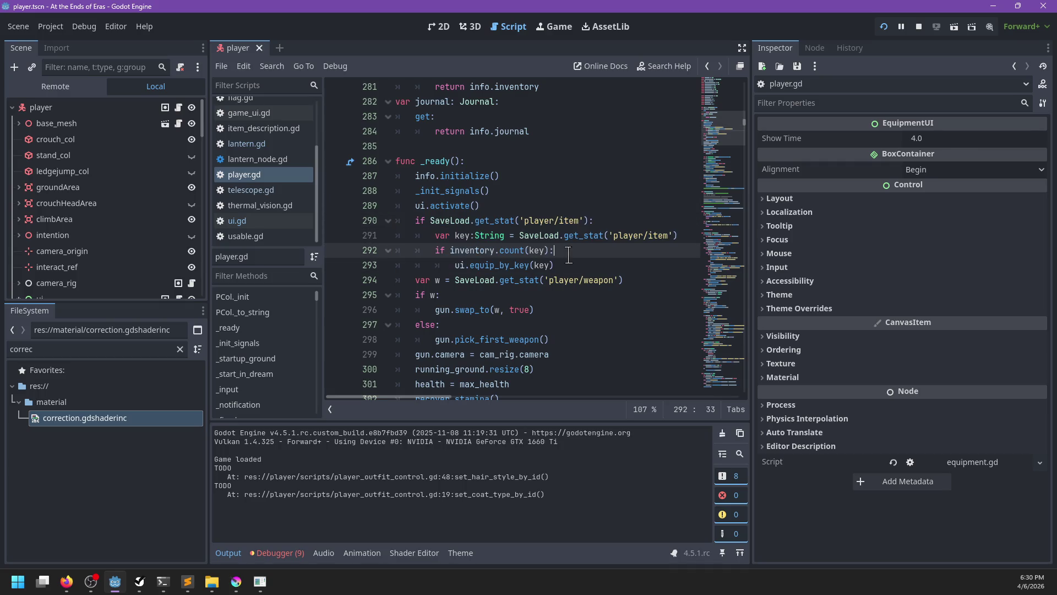
{"action": "key", "text": "Return"}
{"action": "key", "text": "ctrl+v"}
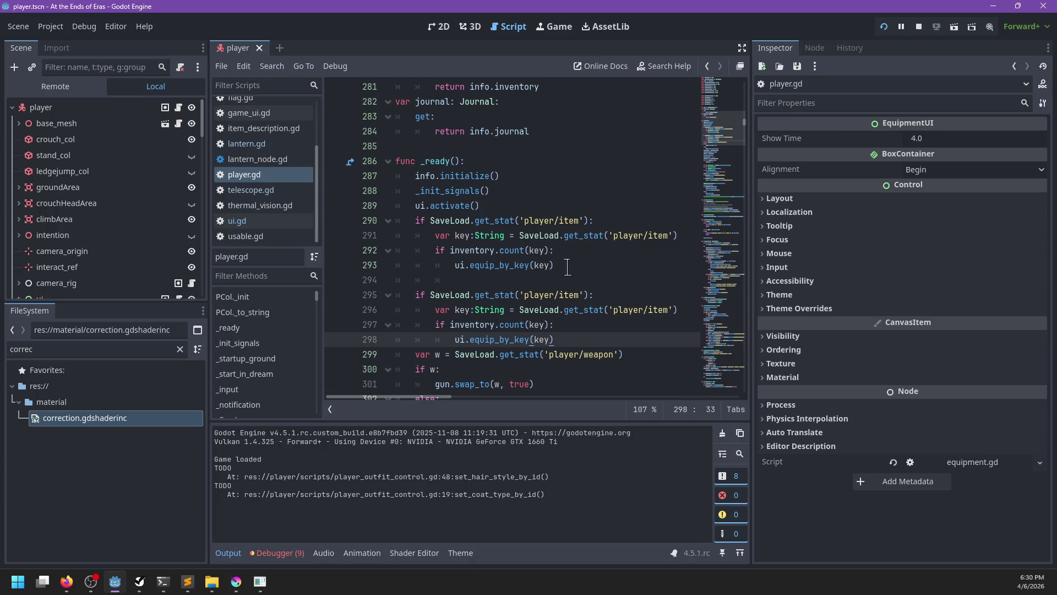
Make the copy restore 'player/lens' via ui.equip_lens_by_key, then open equip_by_key in ui.gd
{"action": "left_click", "coordinate": [565, 296]}
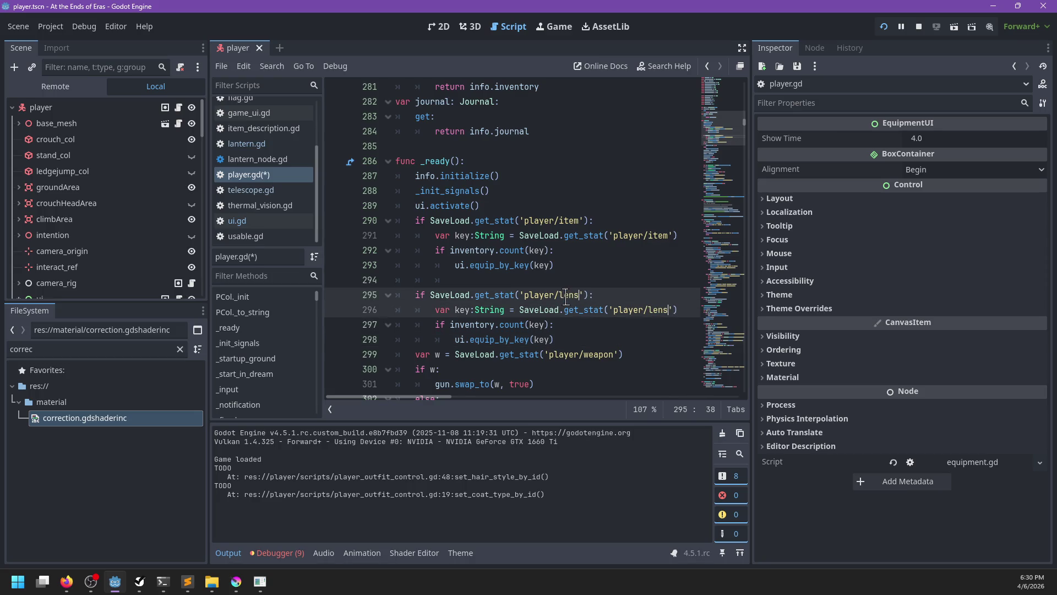
{"action": "double_click", "coordinate": [485, 338]}
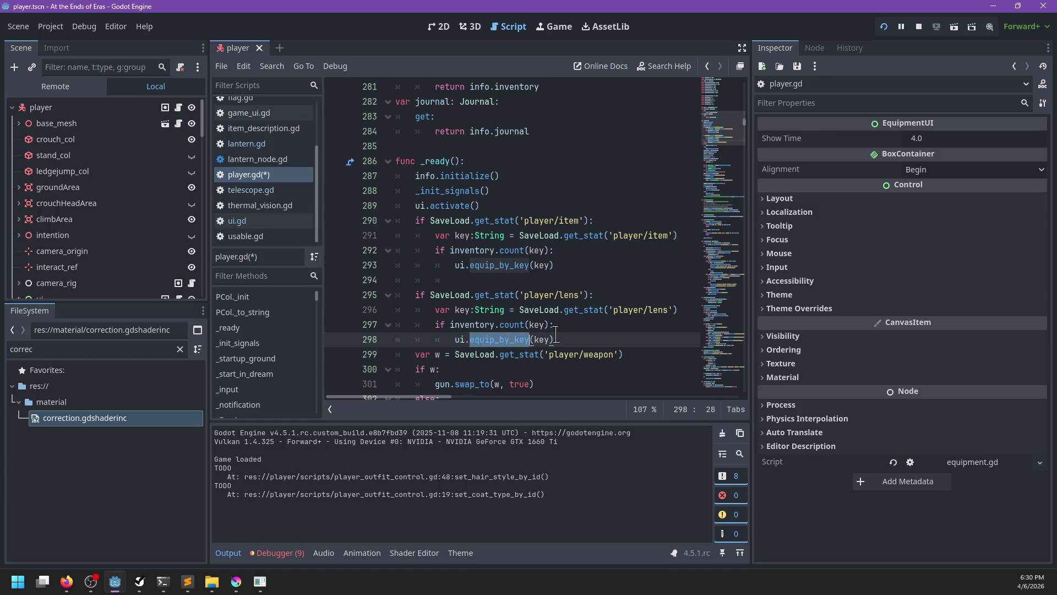
{"action": "type", "text": "p_lens"}
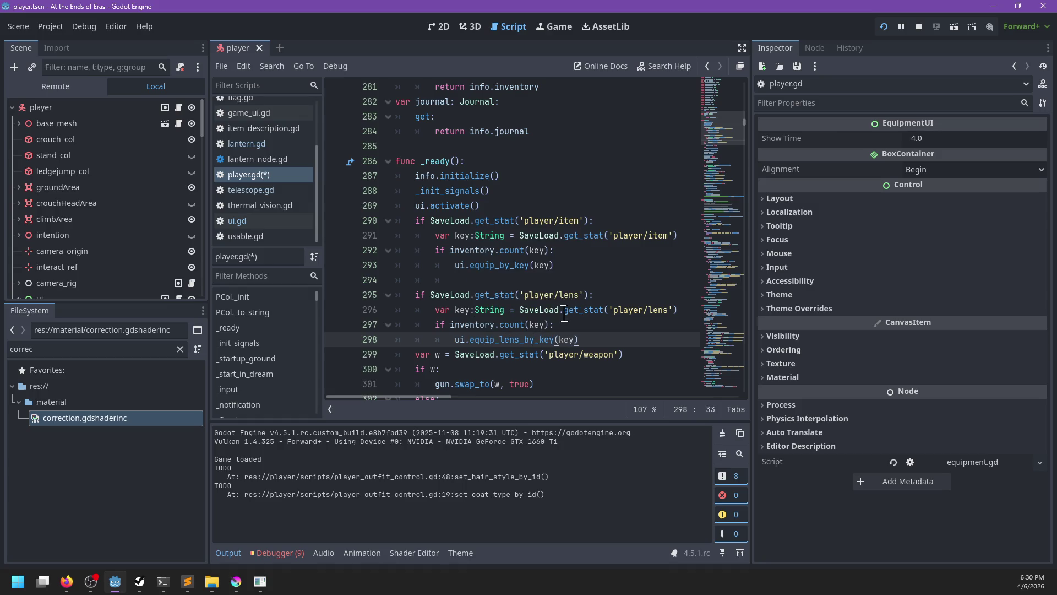
{"action": "left_click", "coordinate": [507, 269], "text": "ctrl"}
{"action": "left_click_drag", "start_coordinate": [469, 287], "coordinate": [380, 225]}
Duplicate the equip_by_key function below itself as equip_lens_by_key
{"action": "key", "text": "ctrl+c"}
{"action": "left_click", "coordinate": [422, 296]}
{"action": "key", "text": "Return"}
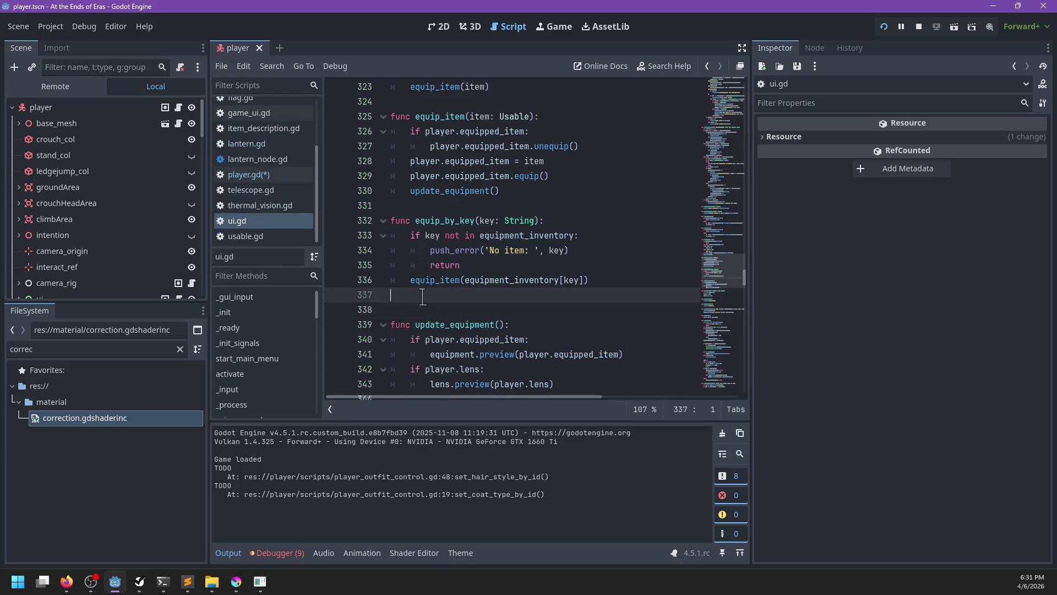
{"action": "key", "text": "ctrl+v"}
{"action": "double_click", "coordinate": [449, 310]}
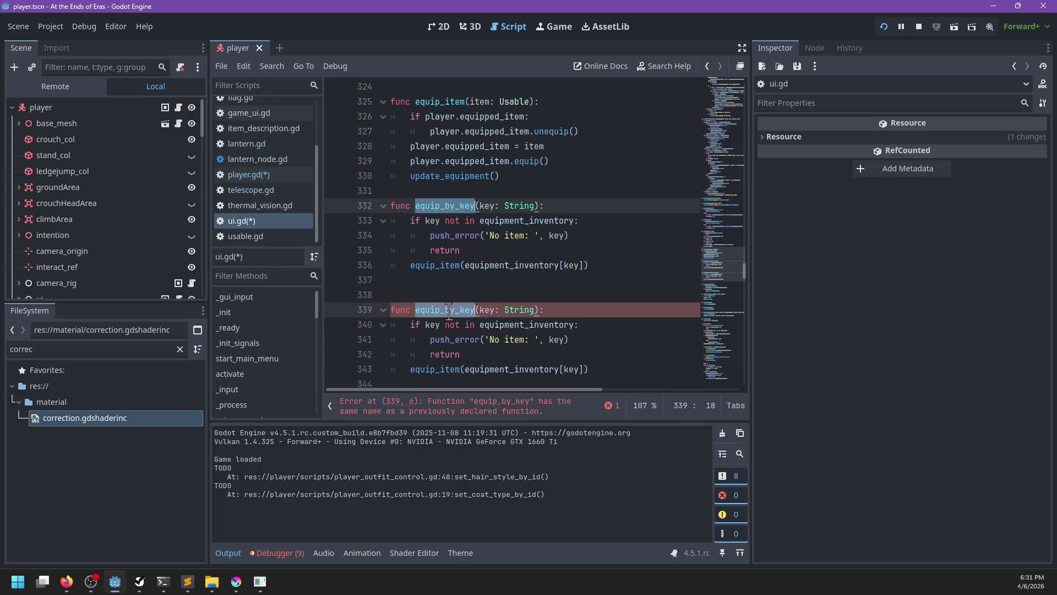
{"action": "type", "text": "s_"}
Switch the copy to lens_inventory with a 'No lens: ' message, save, and view debugger errors
{"action": "double_click", "coordinate": [493, 325]}
{"action": "key", "text": "ctrl+f"}
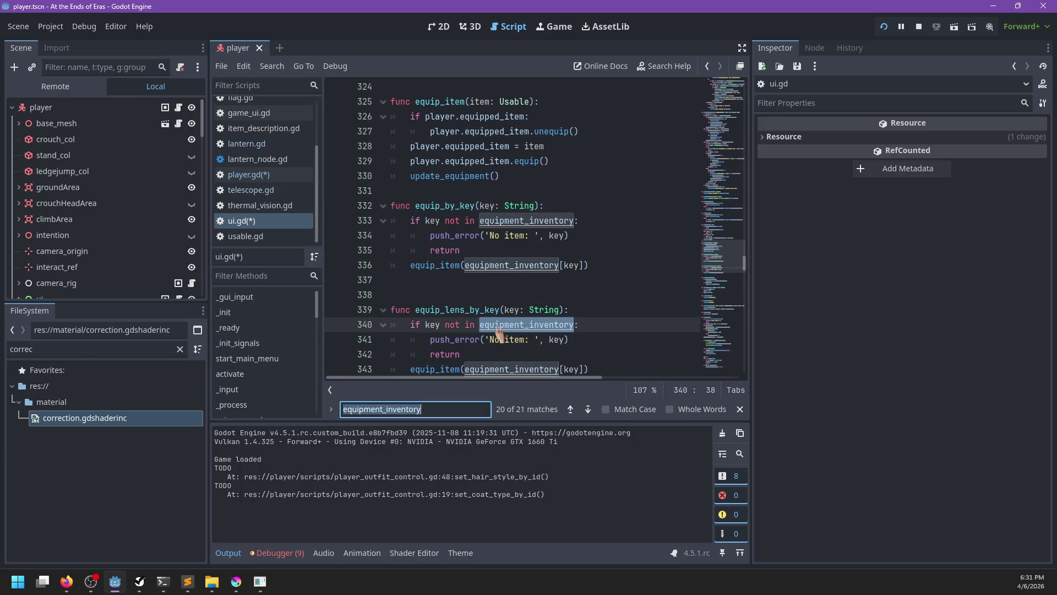
{"action": "key", "text": "Escape"}
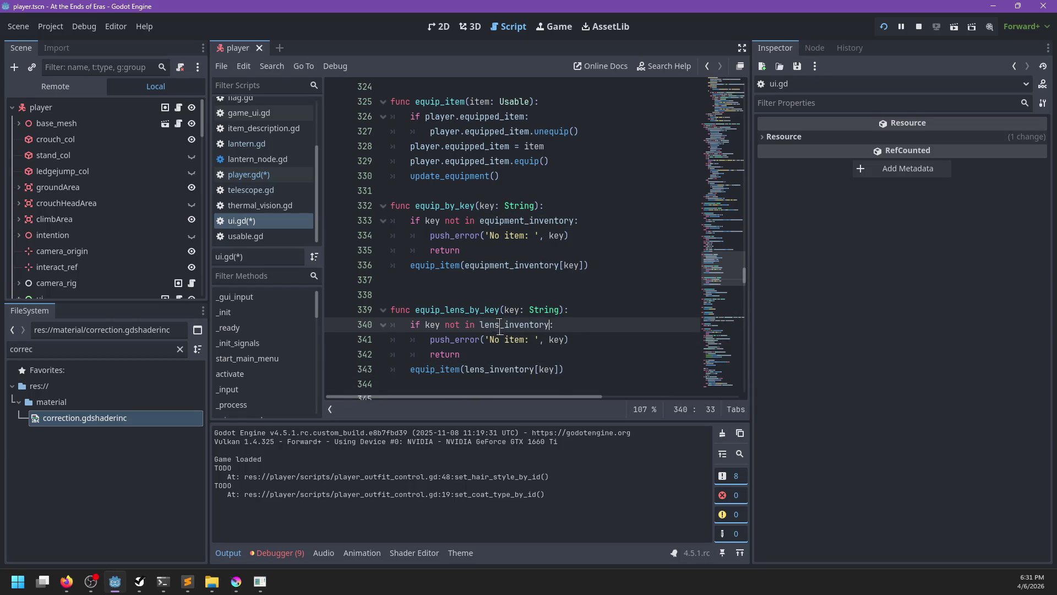
{"action": "double_click", "coordinate": [516, 340]}
{"action": "type", "text": "lens"}
{"action": "key", "text": "ctrl+s"}
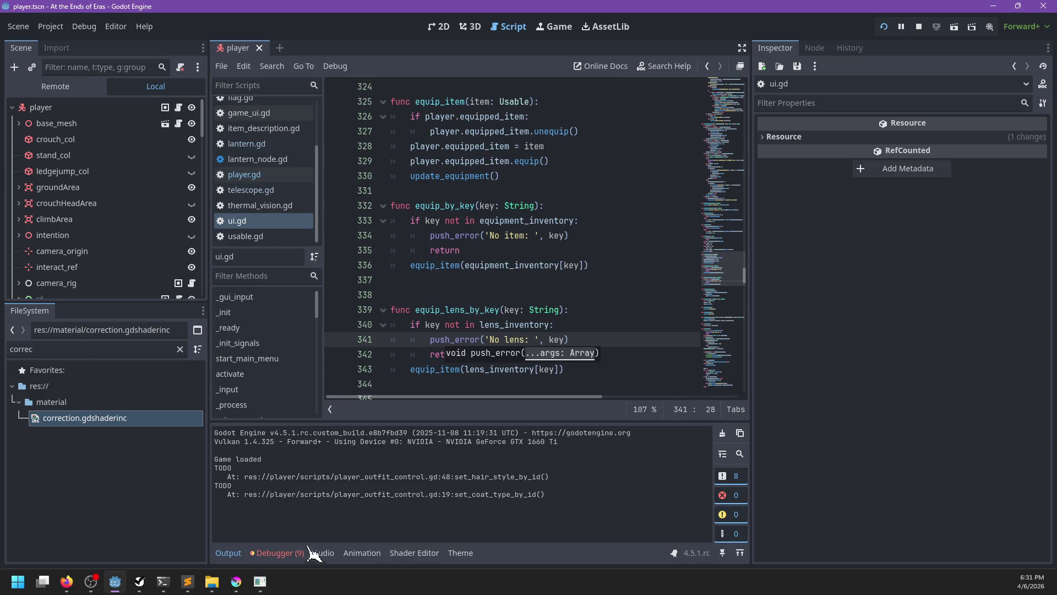
{"action": "left_click", "coordinate": [288, 552]}
{"action": "left_click", "coordinate": [296, 416]}
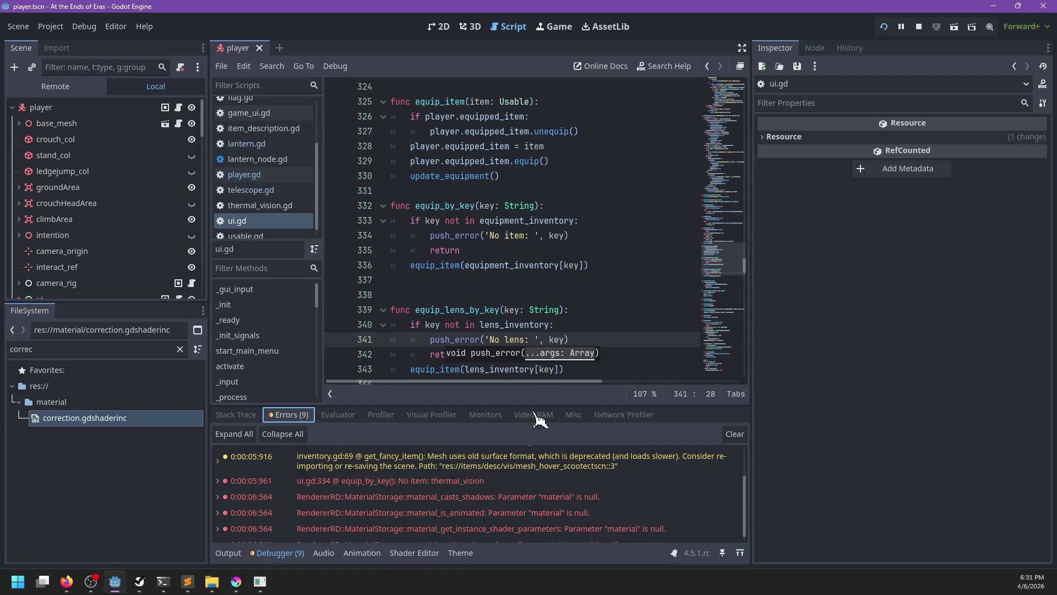
Run the game with F5, start play from the main menu, and toggle the debug console
{"action": "key", "text": "F5"}
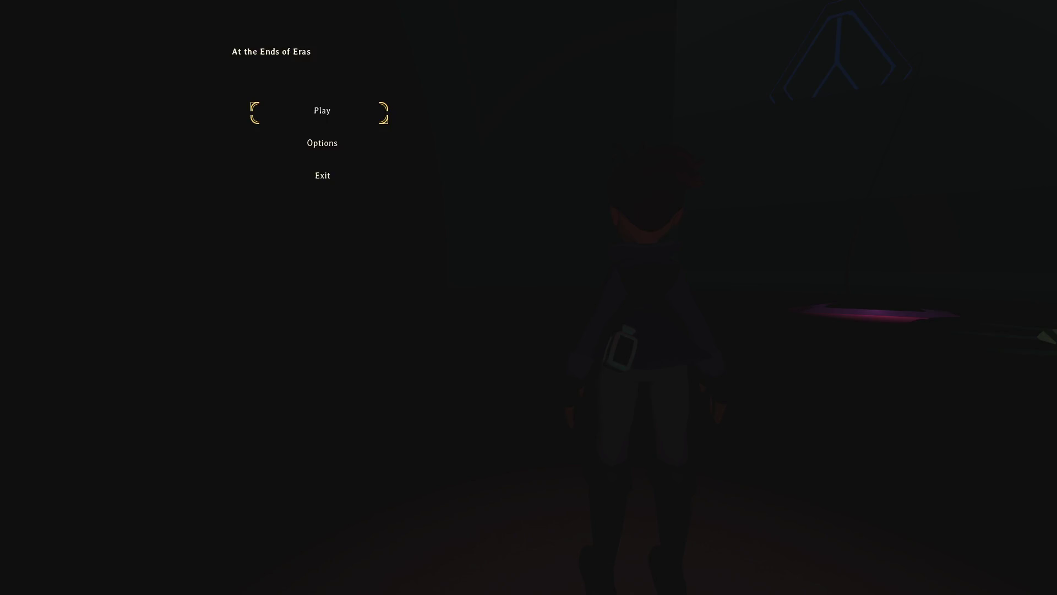
{"action": "key", "text": "Return"}
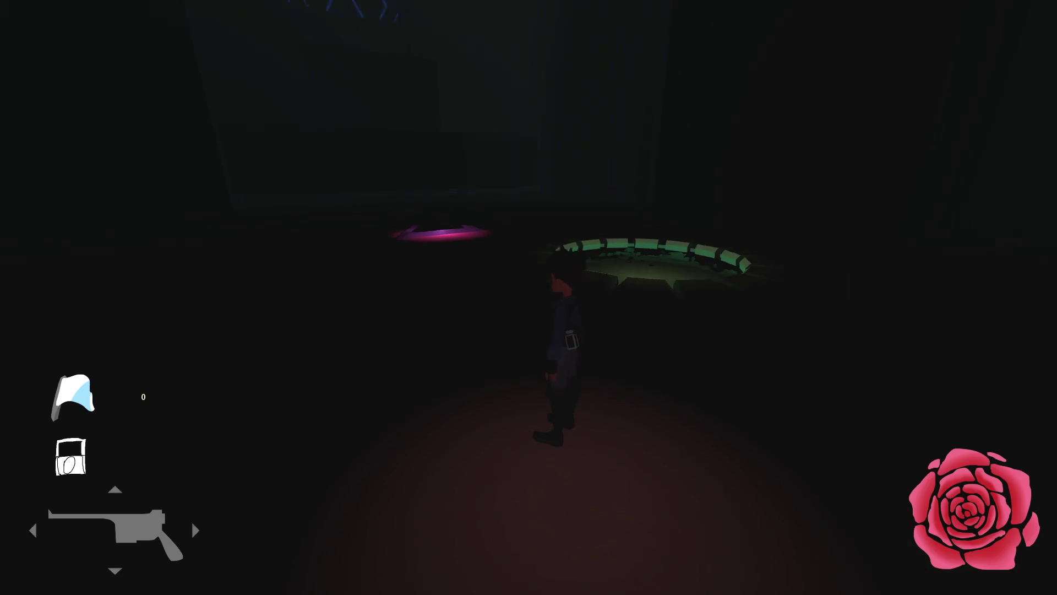
{"action": "key", "text": "grave"}
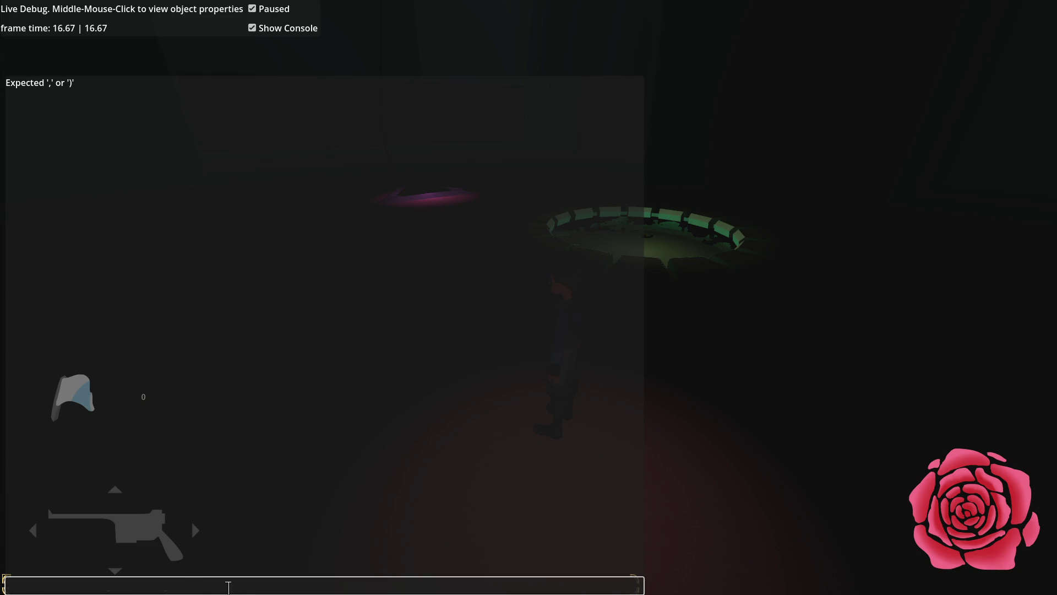
{"action": "key", "text": "Escape"}
{"action": "key", "text": "Escape"}
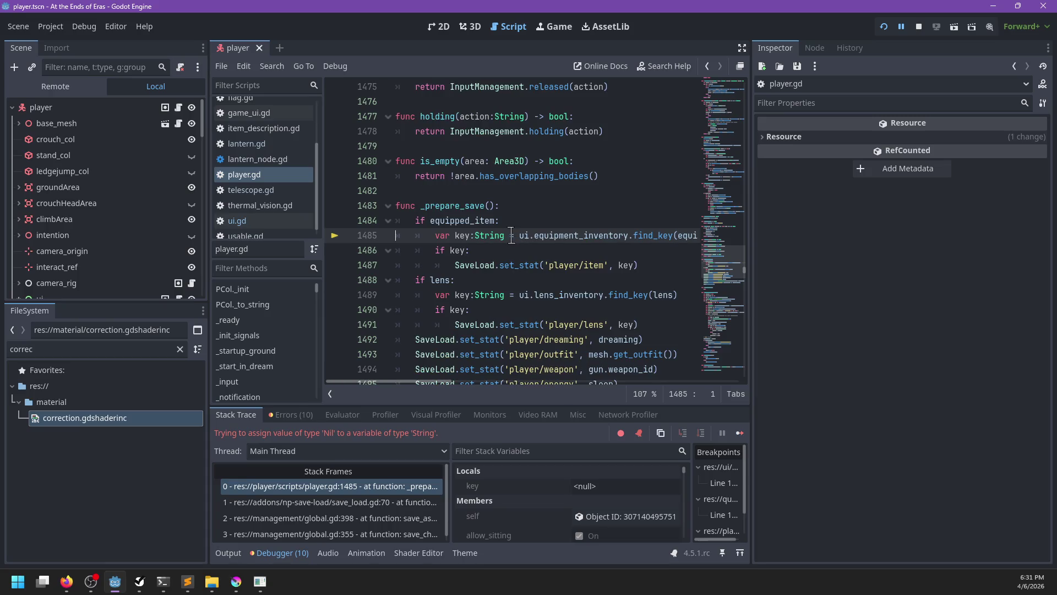
Read the Nil-to-String error on line 1485, then continue execution with F12
{"action": "scroll", "coordinate": [511, 235], "scroll_direction": "right", "scroll_amount": 3}
{"action": "key", "text": "F12"}
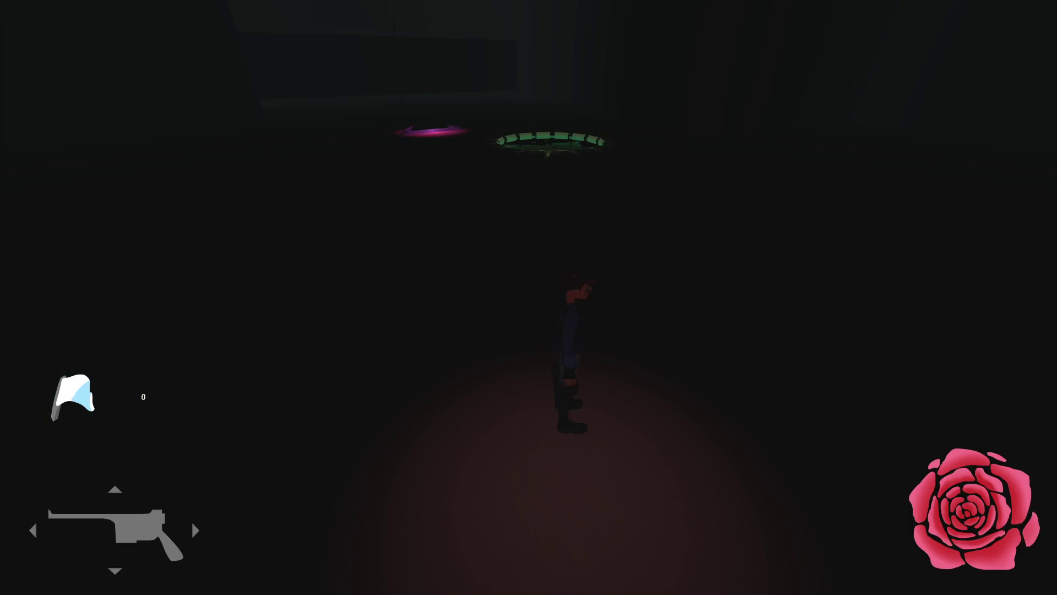
Walk toward the triangle and give the player thermal_vision with player.add_item('thermal_vision')
{"action": "scroll", "coordinate": [528, 297], "scroll_direction": "down", "scroll_amount": 1}
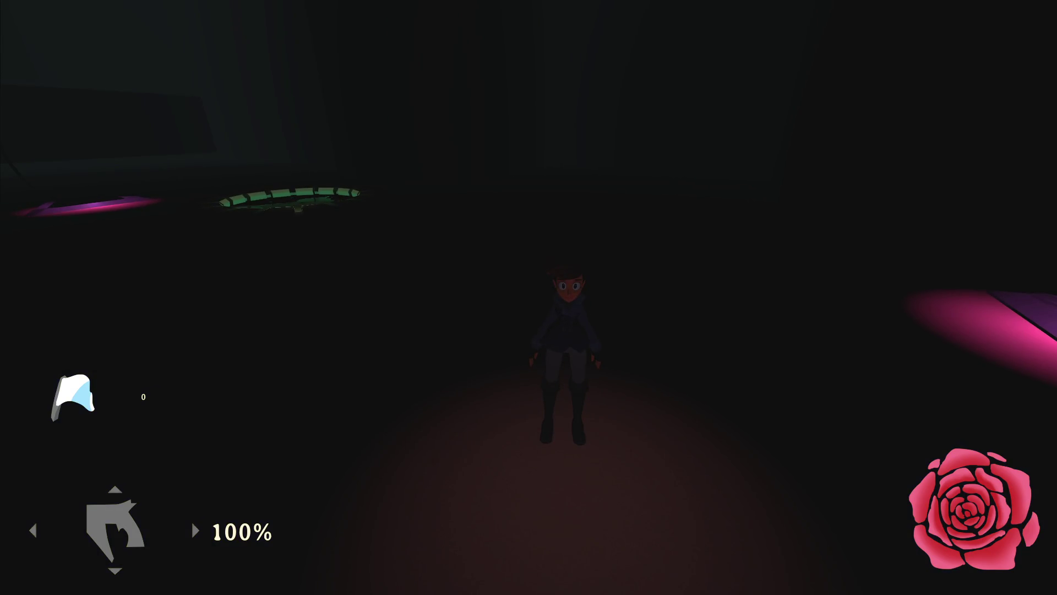
{"action": "key", "text": "w"}
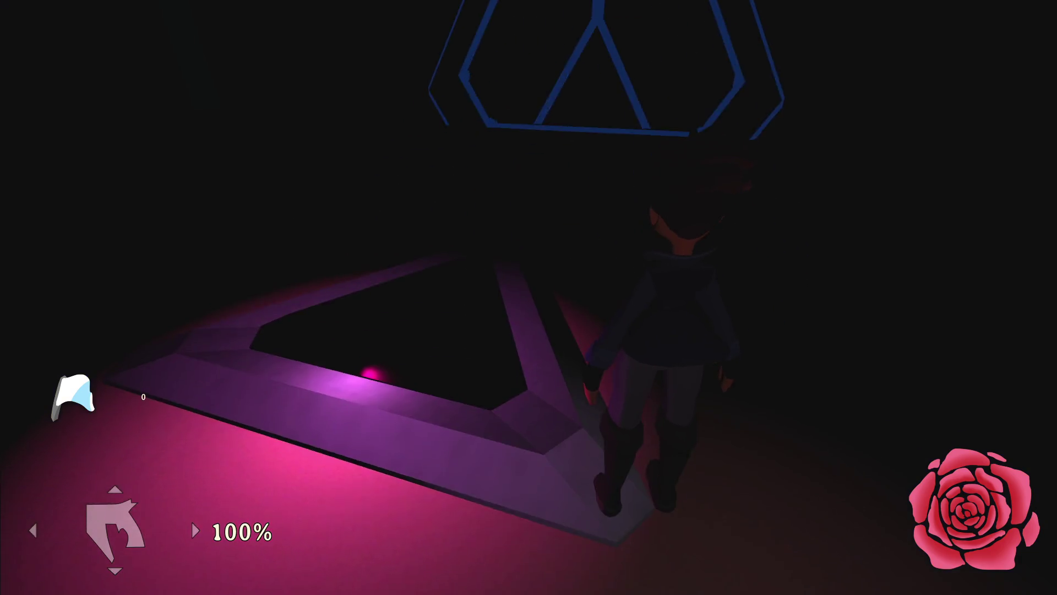
{"action": "key", "text": "grave"}
{"action": "type", "text": "player.add_item('thermal_vision'"}
{"action": "type", "text": ")"}
{"action": "key", "text": "Return"}
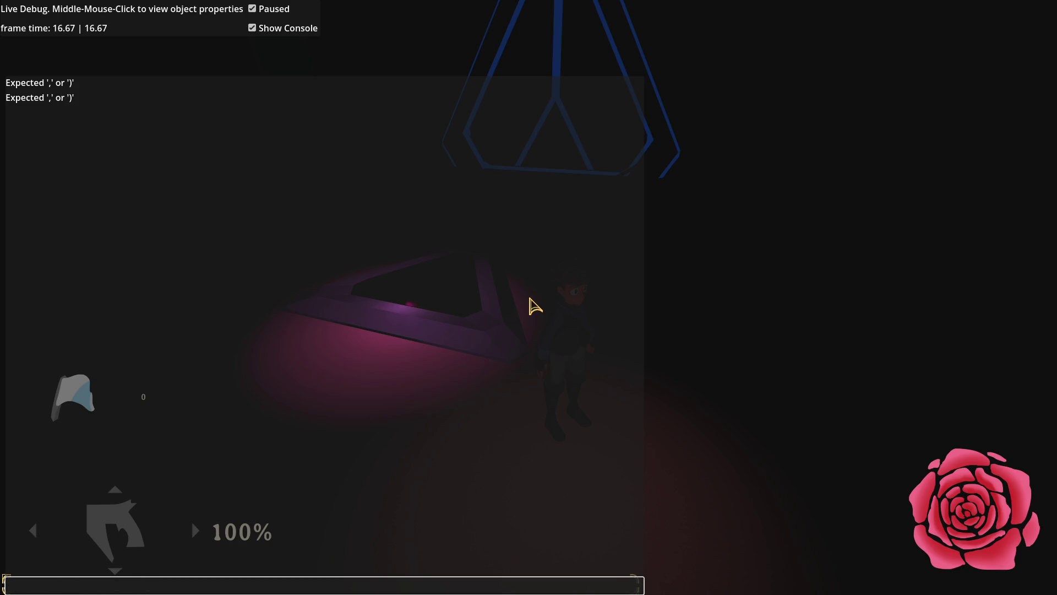
{"action": "key", "text": "Up"}
{"action": "key", "text": "Left"}
{"action": "key", "text": "BackSpace"}
{"action": "key", "text": "Return"}
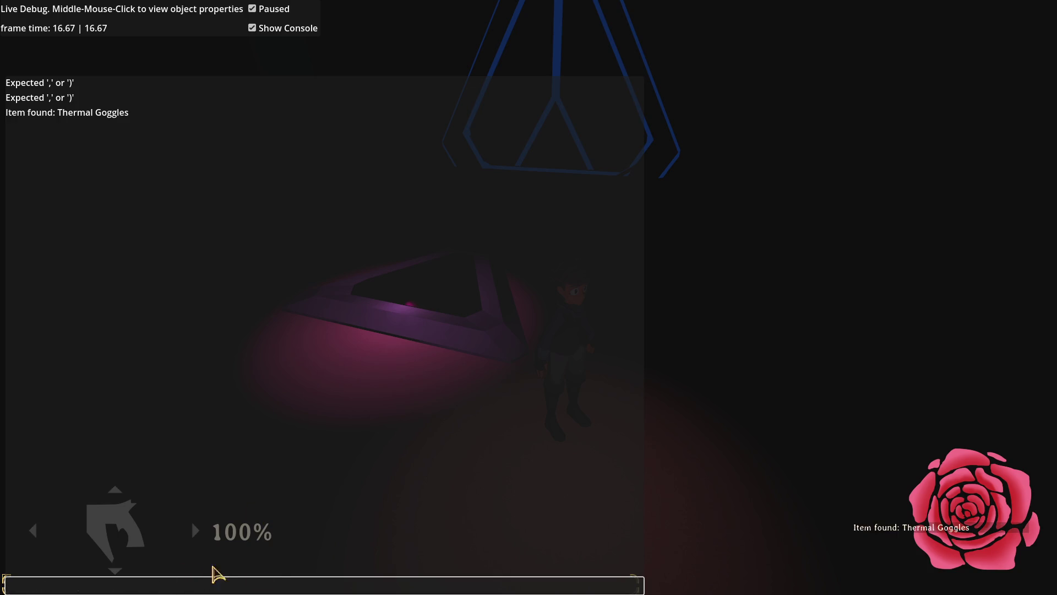
Add the lantern with player.add_item('lantern') and close the console
{"action": "key", "text": "Up"}
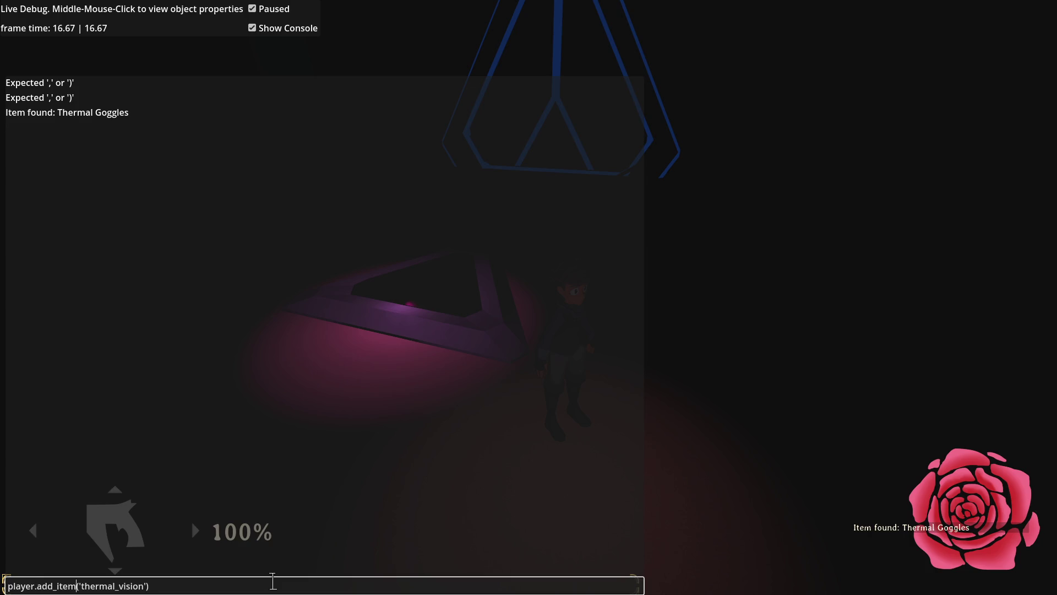
{"action": "key", "text": "Left"}
{"action": "key", "text": "ctrl+shift+Left"}
{"action": "type", "text": "lantern"}
{"action": "type", "text": "'"}
{"action": "key", "text": "Return"}
{"action": "key", "text": "grave"}
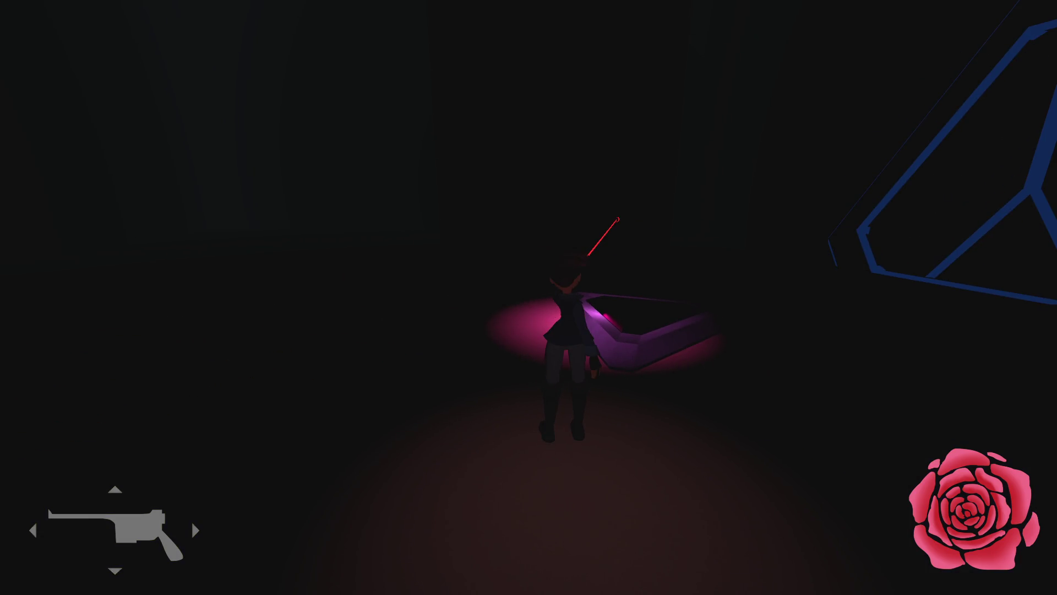
Equip the lantern by running player.equip_by_key('lantern') in the debug console
{"action": "key", "text": "grave"}
{"action": "key", "text": "Up"}
{"action": "key", "text": "BackSpace"}
{"action": "key", "text": "BackSpace"}
{"action": "key", "text": "BackSpace"}
{"action": "type", "text": "equip"}
{"action": "type", "text": "_by_key"}
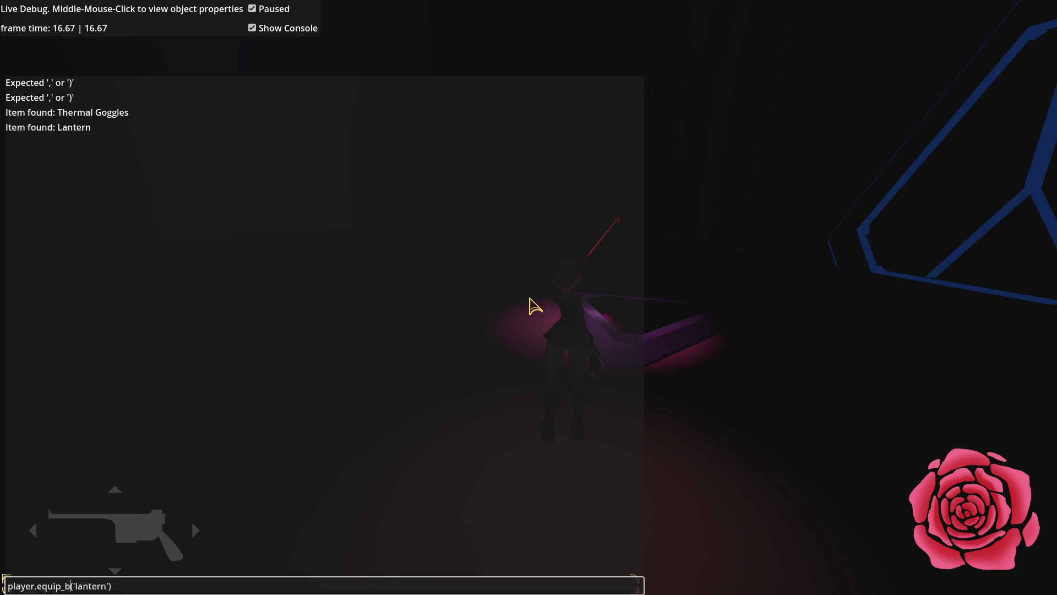
{"action": "key", "text": "Return"}
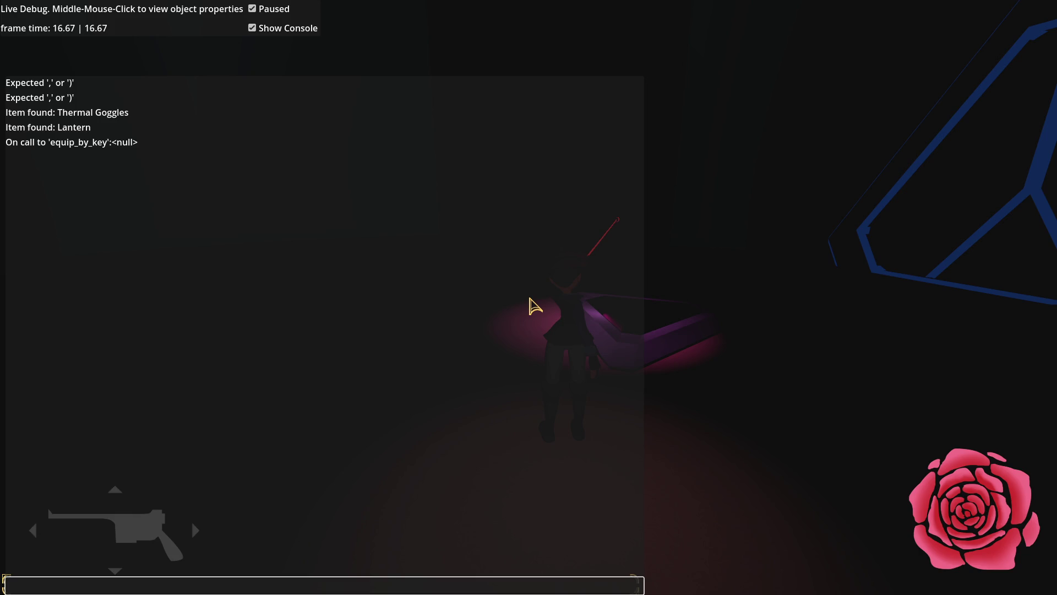
{"action": "key", "text": "Up"}
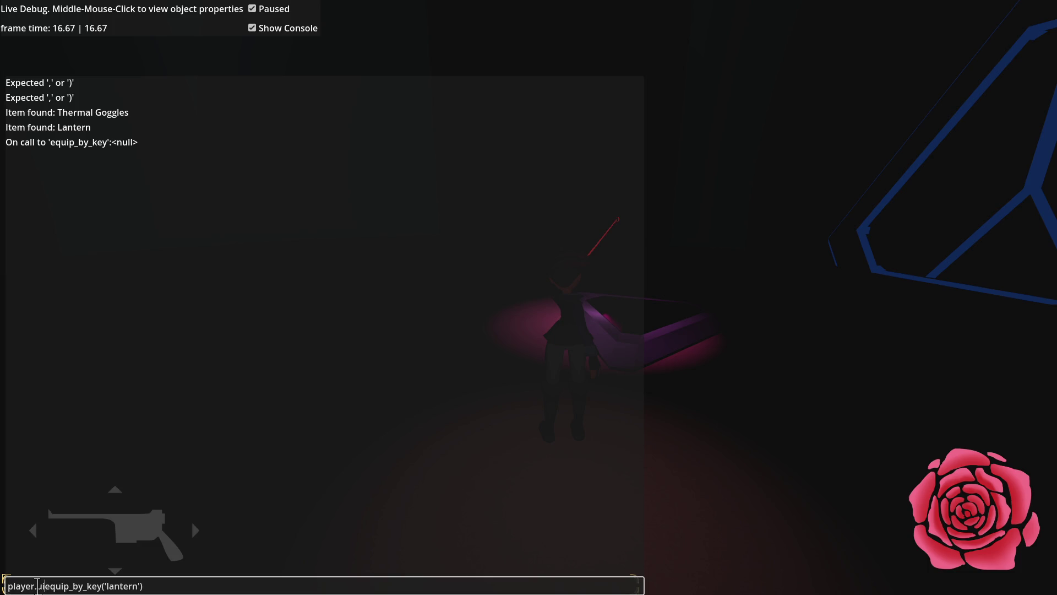
{"action": "key", "text": "Return"}
{"action": "key", "text": "Escape"}
{"action": "key", "text": "Escape"}
{"action": "key", "text": "Escape"}
Toggle thermal vision on and off, fire the gun, then Save and Quit
{"action": "key", "text": "f"}
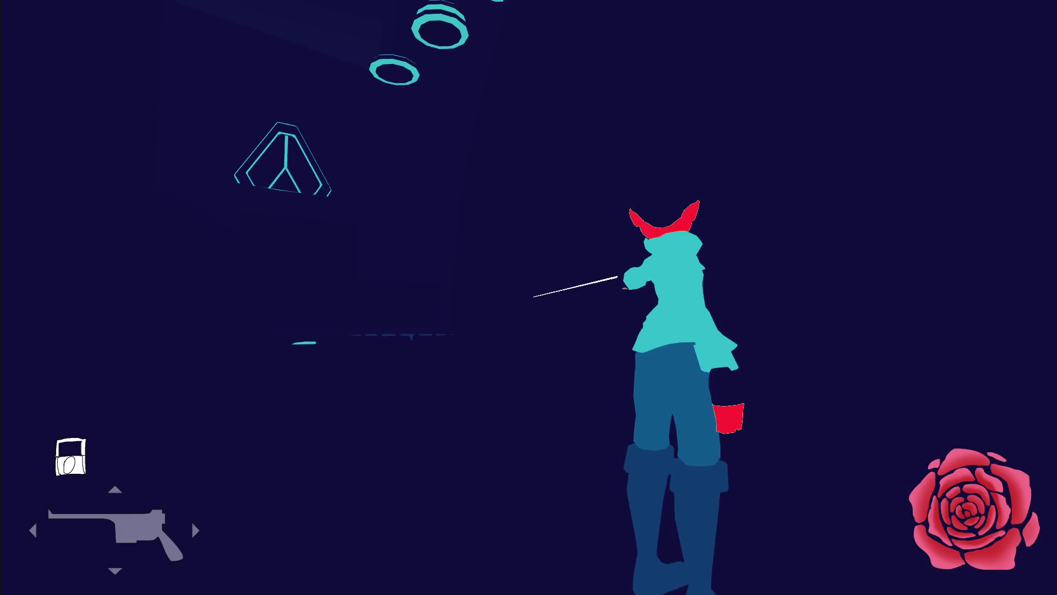
{"action": "key", "text": "f"}
{"action": "left_click", "coordinate": [529, 297]}
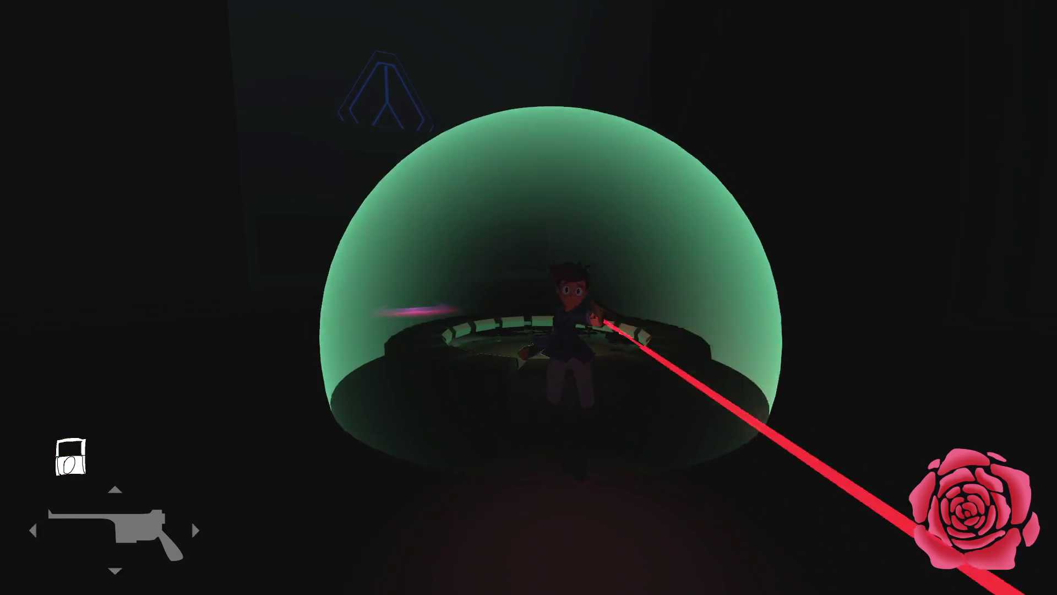
{"action": "key", "text": "Escape"}
{"action": "key", "text": "Down"}
{"action": "key", "text": "Down"}
{"action": "key", "text": "Down"}
{"action": "key", "text": "Return"}
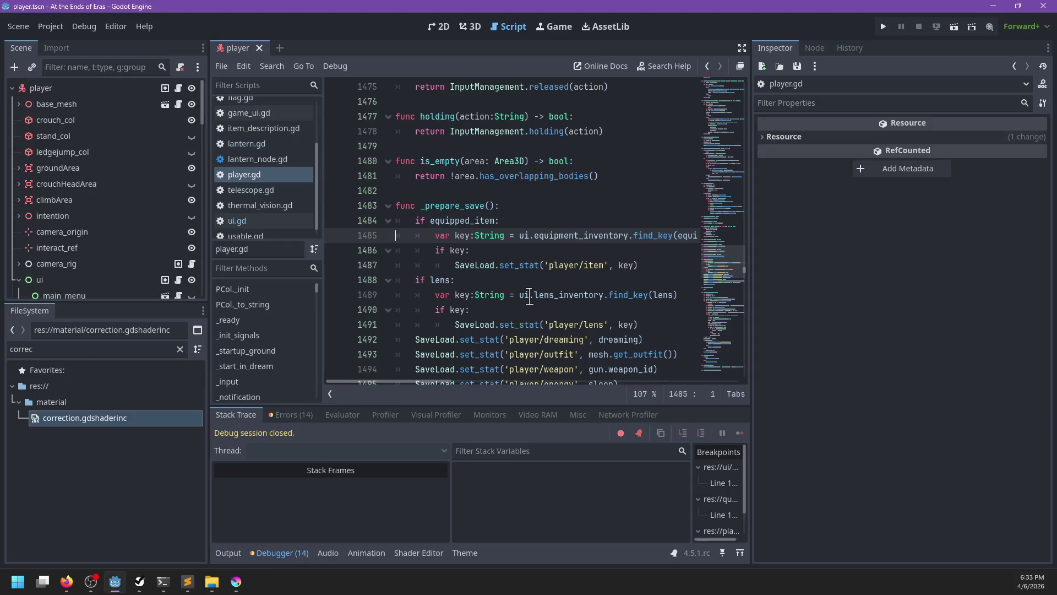
Search player.gd for equip_lens and jump to the equip_lens_by_key definition in ui.gd
{"action": "left_click", "coordinate": [533, 216]}
{"action": "key", "text": "ctrl+f"}
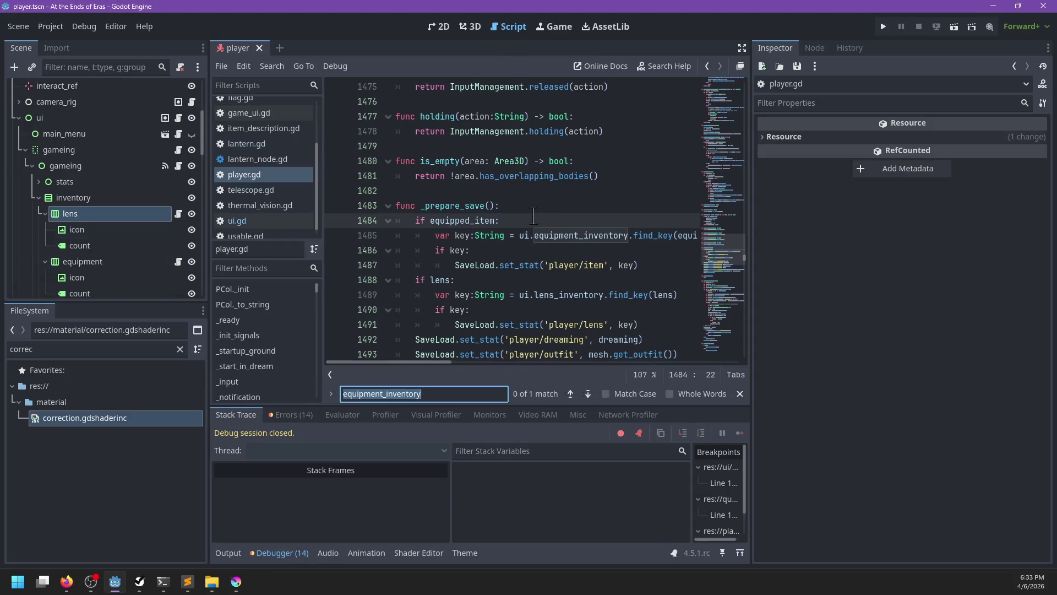
{"action": "type", "text": "lens_"}
{"action": "key", "text": "BackSpace"}
{"action": "key", "text": "BackSpace"}
{"action": "key", "text": "BackSpace"}
{"action": "type", "text": "equip_lens"}
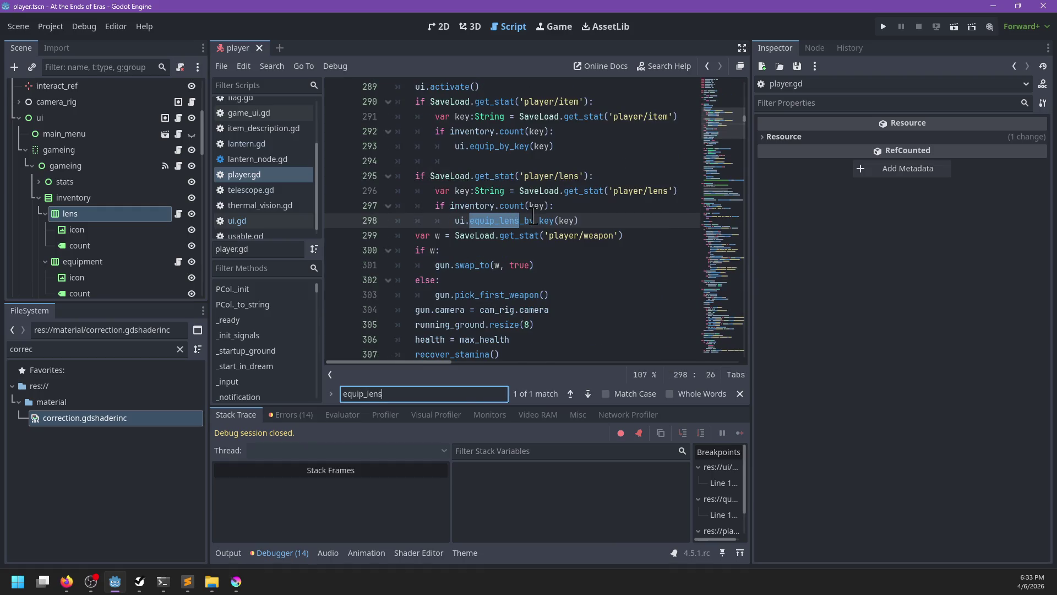
{"action": "key", "text": "Escape"}
{"action": "left_click", "coordinate": [473, 222], "text": "ctrl"}
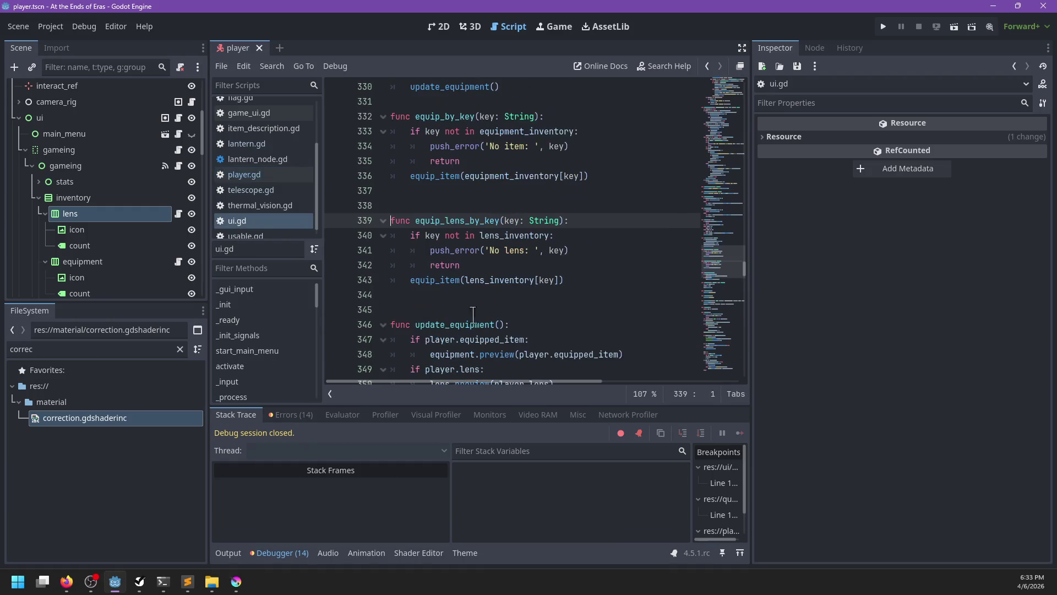
Change the equip_item call on line 343 to equip_lens and delete the stray blank lines
{"action": "double_click", "coordinate": [447, 281]}
{"action": "type", "text": "equip"}
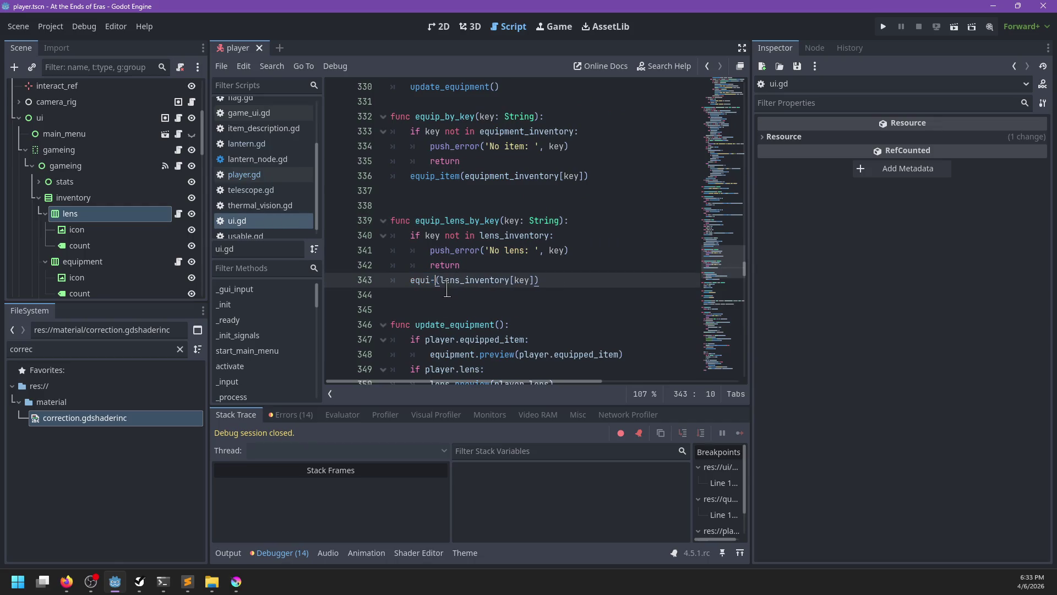
{"action": "type", "text": "_lens"}
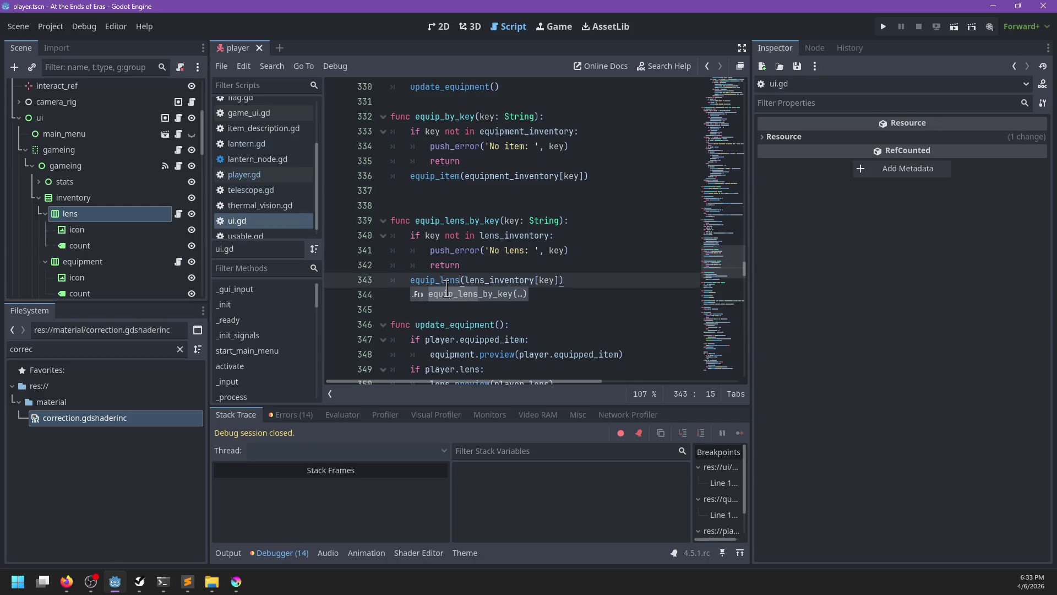
{"action": "key", "text": "Escape"}
{"action": "left_click", "coordinate": [408, 310]}
{"action": "key", "text": "BackSpace"}
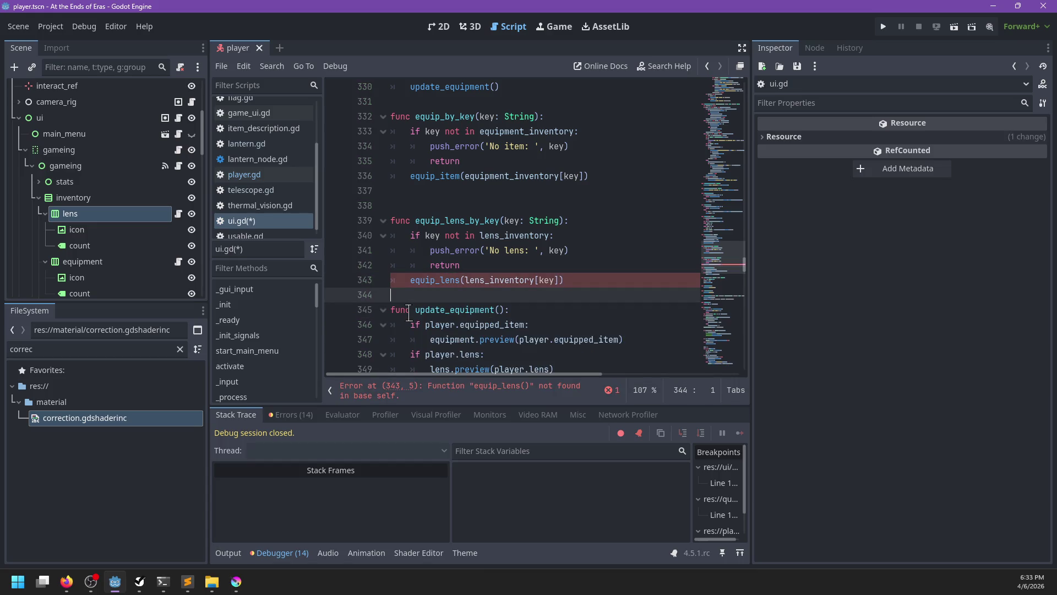
{"action": "left_click", "coordinate": [440, 194]}
{"action": "key", "text": "BackSpace"}
Search ui.gd for 'lens:' and select the whole equip_item function
{"action": "key", "text": "ctrl+f"}
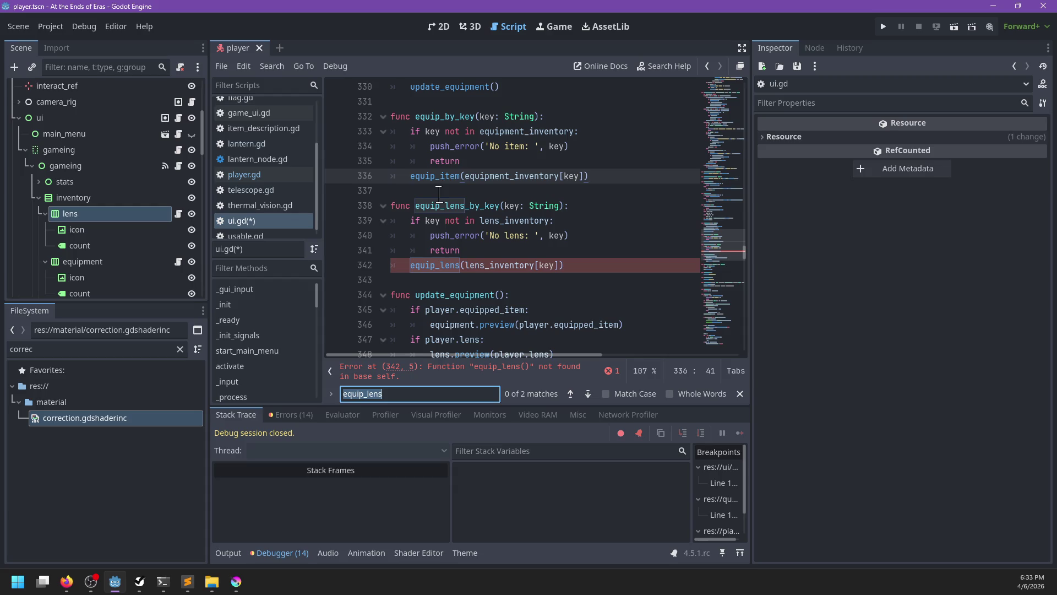
{"action": "type", "text": "lens:"}
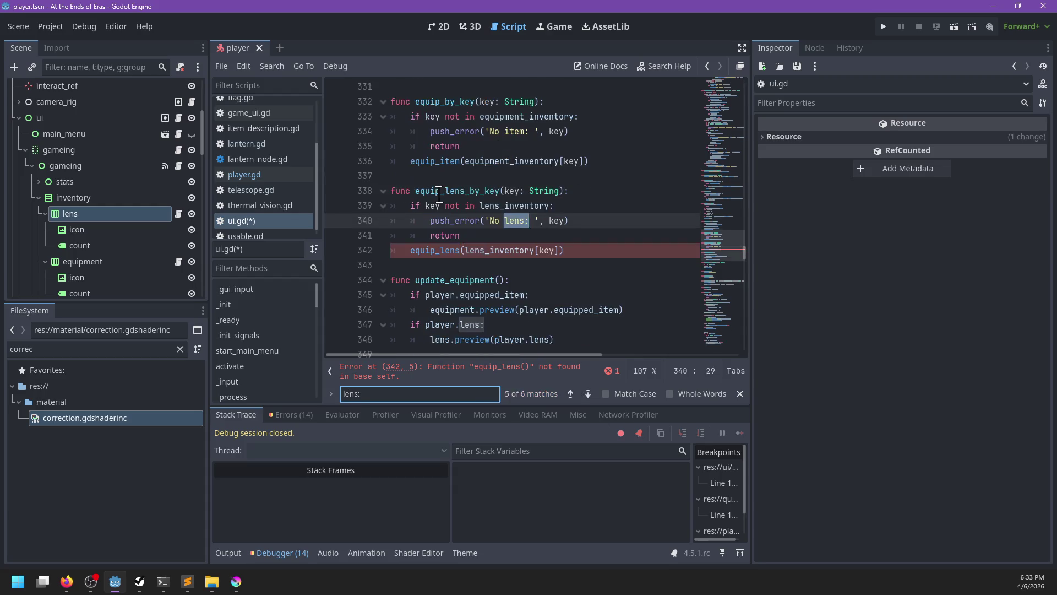
{"action": "key", "text": "Escape"}
{"action": "scroll", "coordinate": [479, 209], "scroll_direction": "down", "scroll_amount": 2}
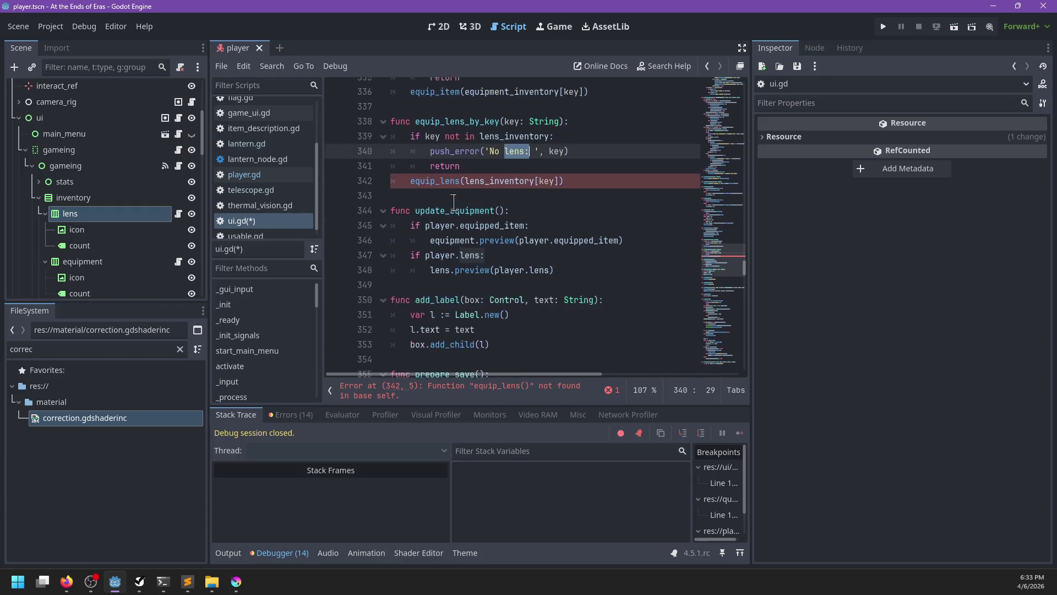
{"action": "left_click", "coordinate": [519, 231]}
{"action": "scroll", "coordinate": [518, 225], "scroll_direction": "up", "scroll_amount": 6}
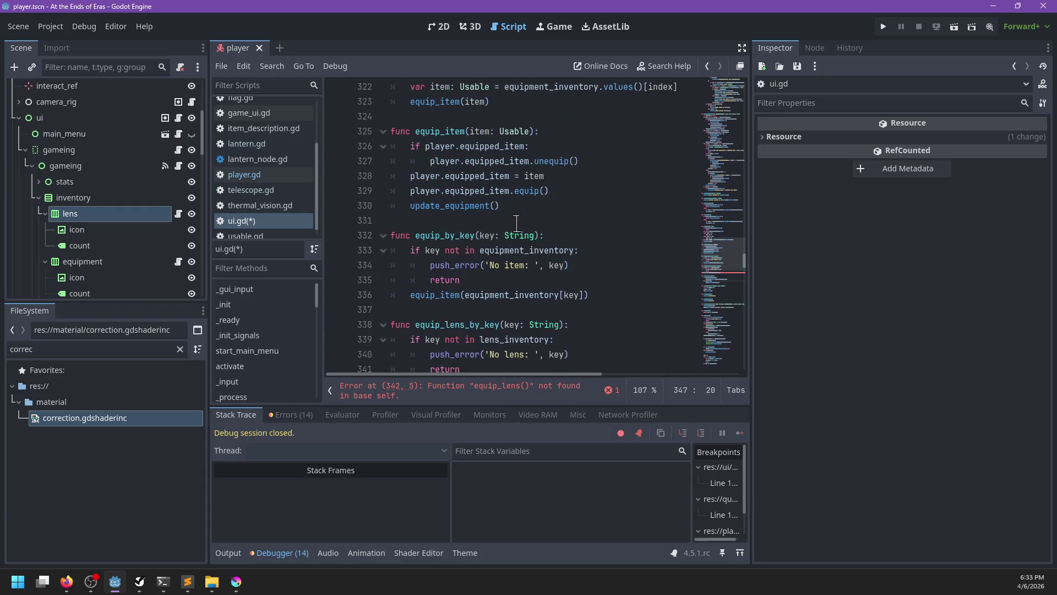
{"action": "left_click_drag", "start_coordinate": [520, 249], "coordinate": [358, 176]}
{"action": "key", "text": "ctrl+c"}
{"action": "left_click", "coordinate": [520, 245]}
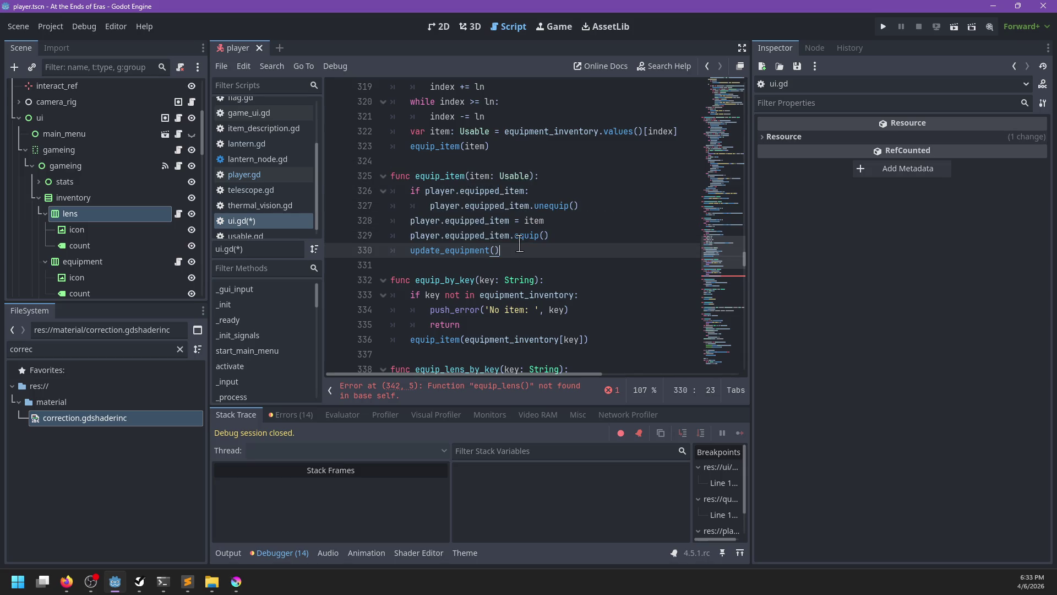
Paste a copy of equip_item below it, rename item to lens throughout, and save
{"action": "key", "text": "Return"}
{"action": "key", "text": "Return"}
{"action": "key", "text": "BackSpace"}
{"action": "key", "text": "ctrl+v"}
{"action": "left_click_drag", "start_coordinate": [444, 279], "coordinate": [465, 279]}
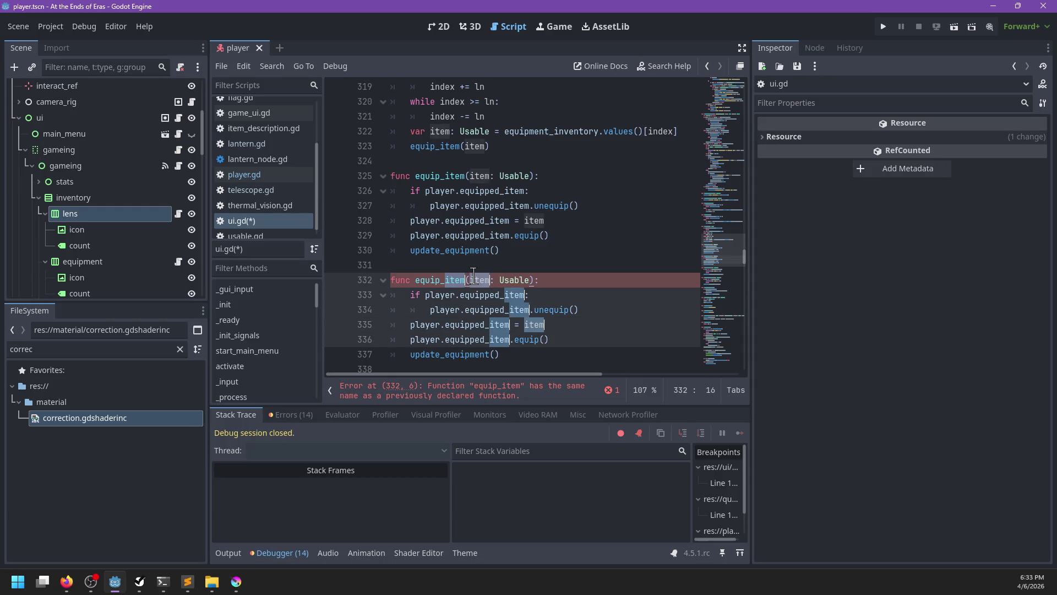
{"action": "key", "text": "ctrl+d"}
{"action": "key", "text": "ctrl+d"}
{"action": "key", "text": "ctrl+d"}
{"action": "type", "text": "lens"}
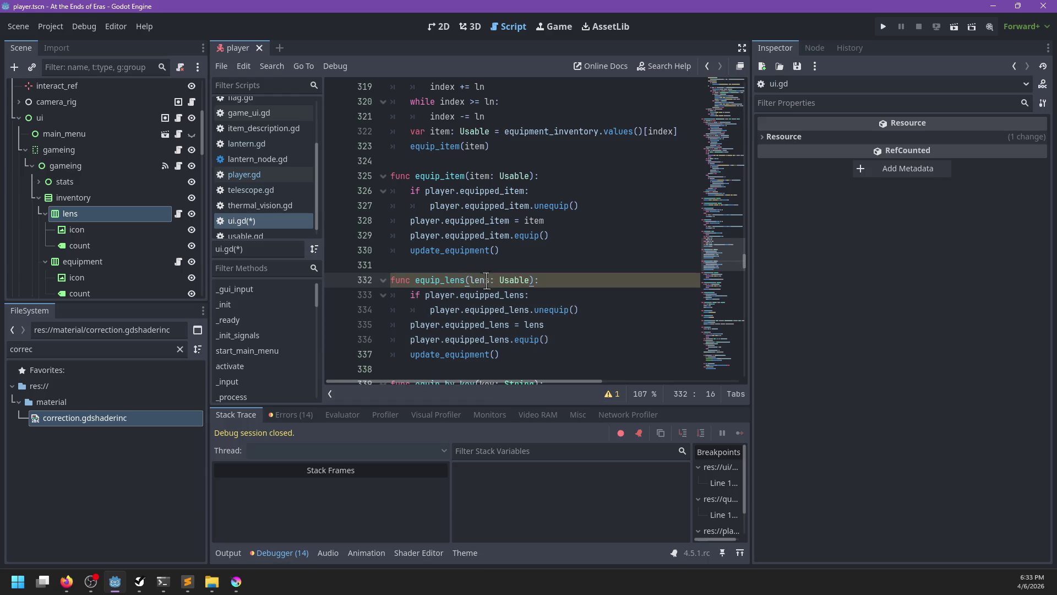
{"action": "key", "text": "ctrl+s"}
Replace equipped_lens with lens in the new function and save
{"action": "double_click", "coordinate": [480, 300]}
{"action": "key", "text": "ctrl+d"}
{"action": "key", "text": "ctrl+d"}
{"action": "key", "text": "ctrl+d"}
{"action": "type", "text": "lens"}
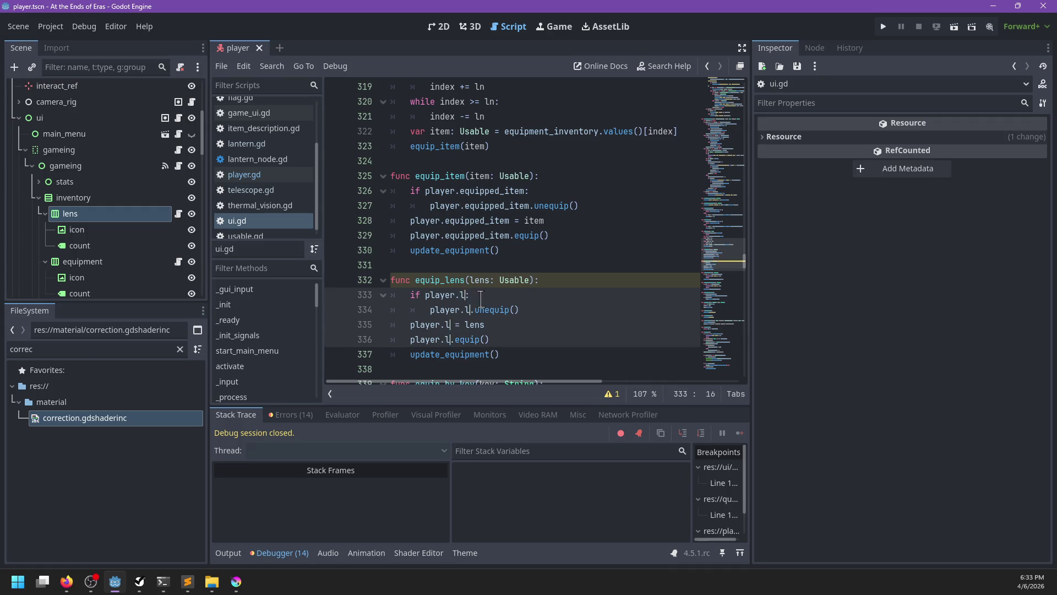
{"action": "key", "text": "ctrl+s"}
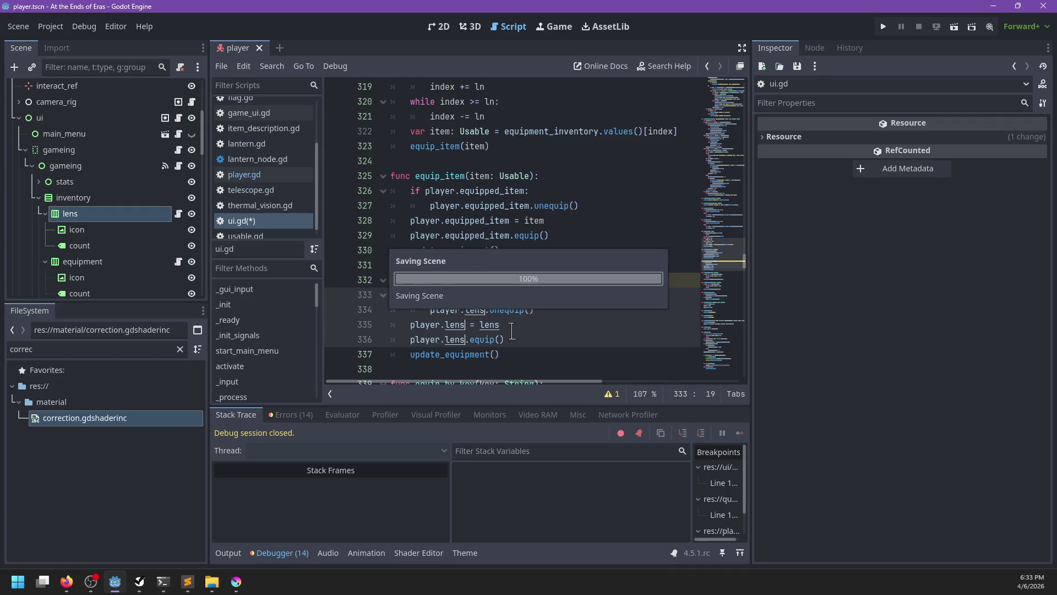
{"action": "left_click", "coordinate": [536, 340]}
{"action": "left_click", "coordinate": [503, 366]}
{"action": "scroll", "coordinate": [503, 366], "scroll_direction": "down", "scroll_amount": 4}
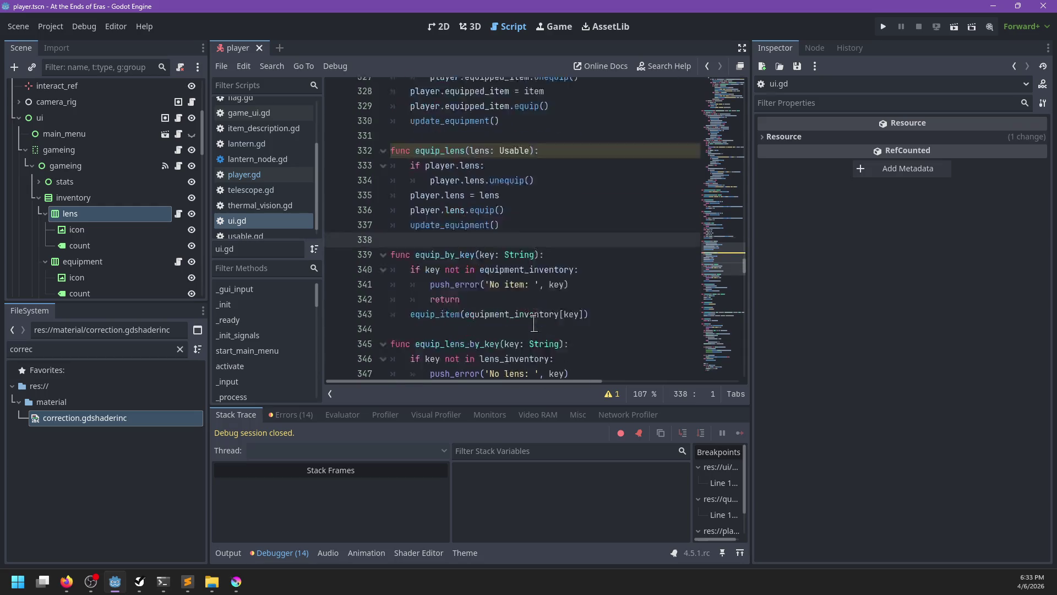
{"action": "left_click", "coordinate": [448, 354]}
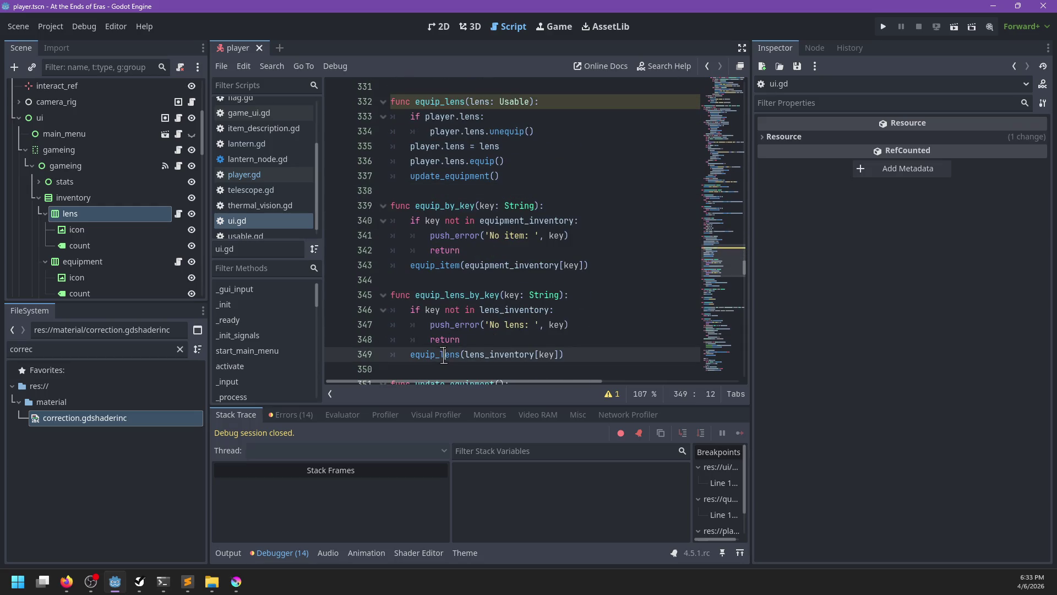
{"action": "scroll", "coordinate": [529, 333], "scroll_direction": "up", "scroll_amount": 3}
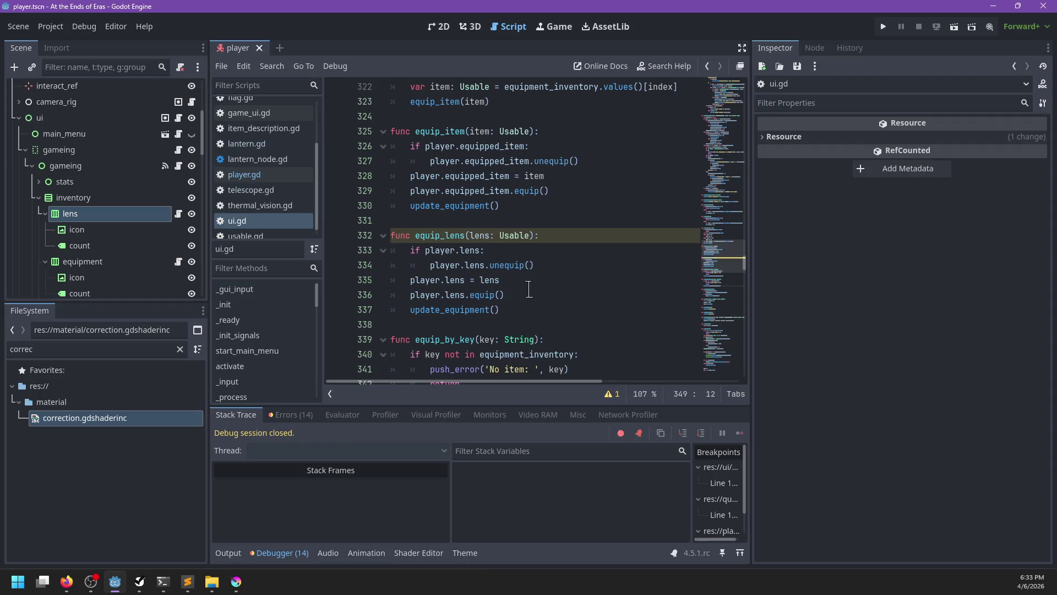
Rename the parameter to p_lens, assign player.lens = p_lens, and save
{"action": "double_click", "coordinate": [485, 233]}
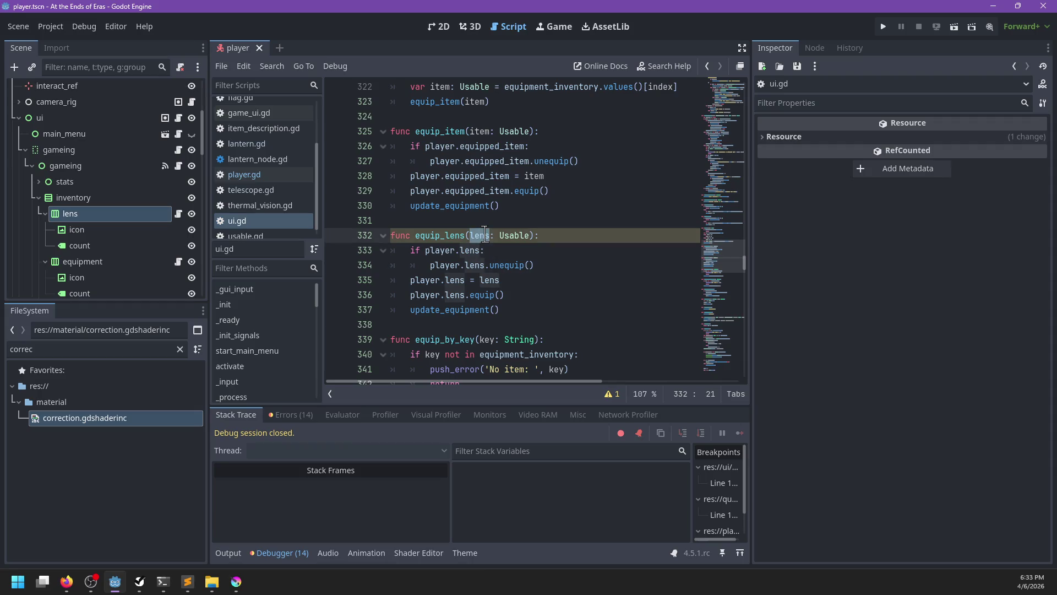
{"action": "left_click", "coordinate": [613, 394]}
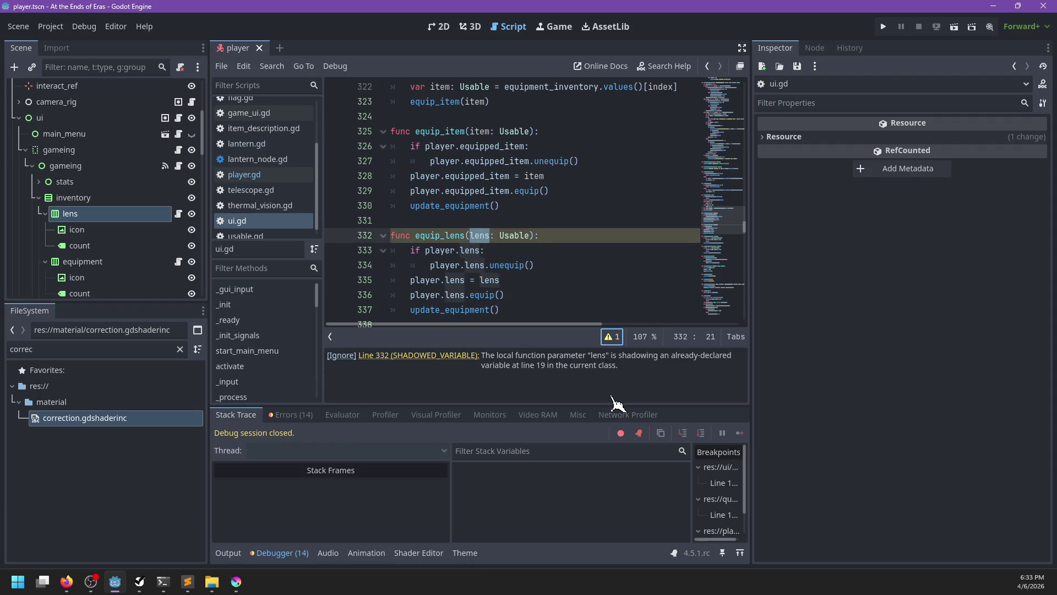
{"action": "left_click", "coordinate": [612, 338]}
{"action": "left_click", "coordinate": [473, 233]}
{"action": "type", "text": "p_"}
{"action": "key", "text": "ctrl+shift+Left"}
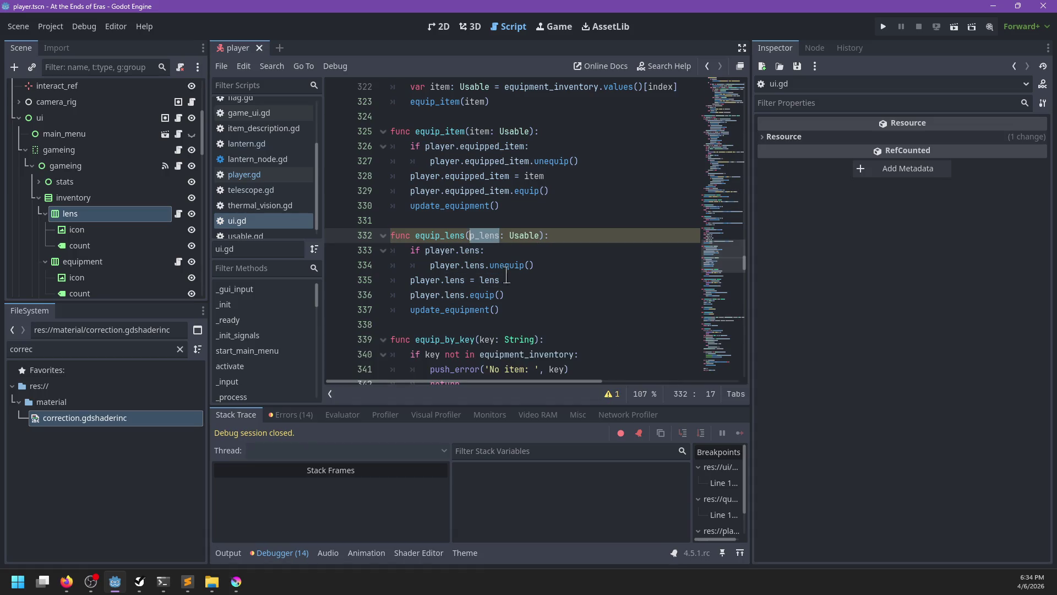
{"action": "key", "text": "ctrl+c"}
{"action": "double_click", "coordinate": [490, 279]}
{"action": "key", "text": "ctrl+v"}
{"action": "key", "text": "ctrl+s"}
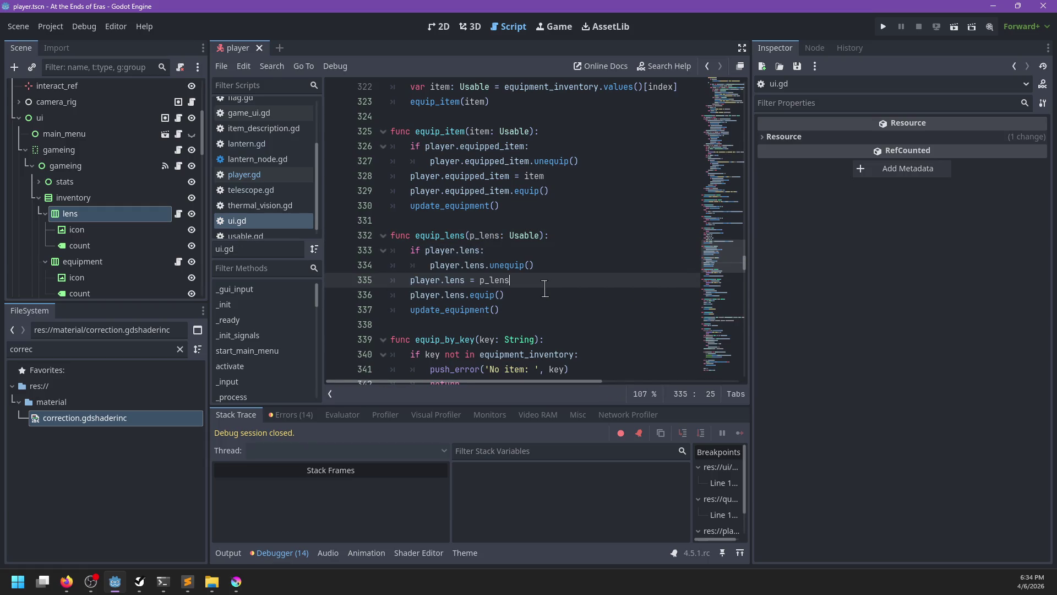
{"action": "key", "text": "alt+Tab"}
{"action": "key", "text": "alt+Tab"}
Run the game, then jump to the _add_equipment definition in ui.gd via a search for '_add_equ'
{"action": "key", "text": "F5"}
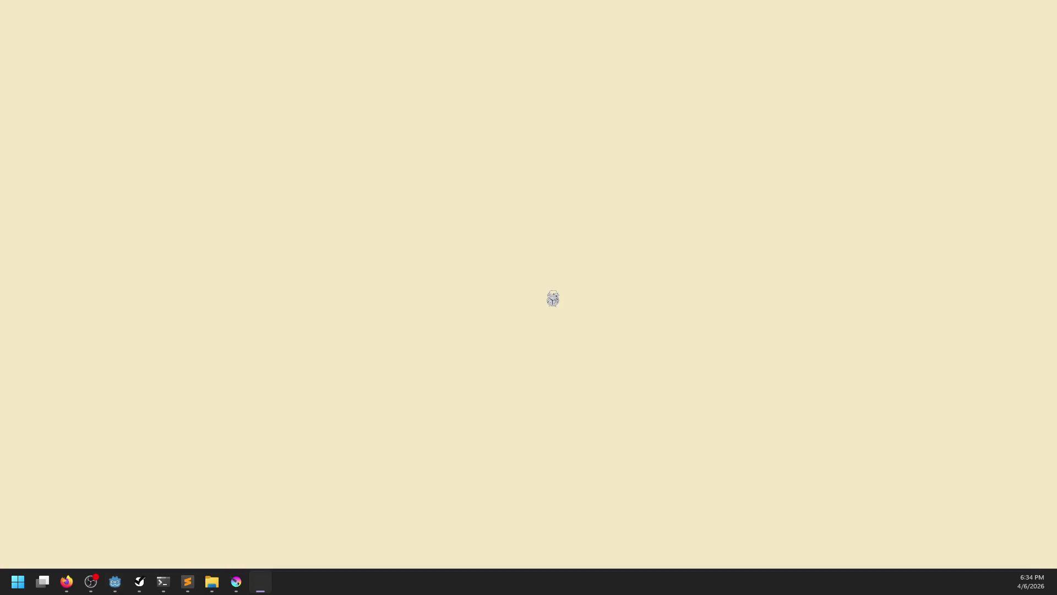
{"action": "key", "text": "alt+Tab"}
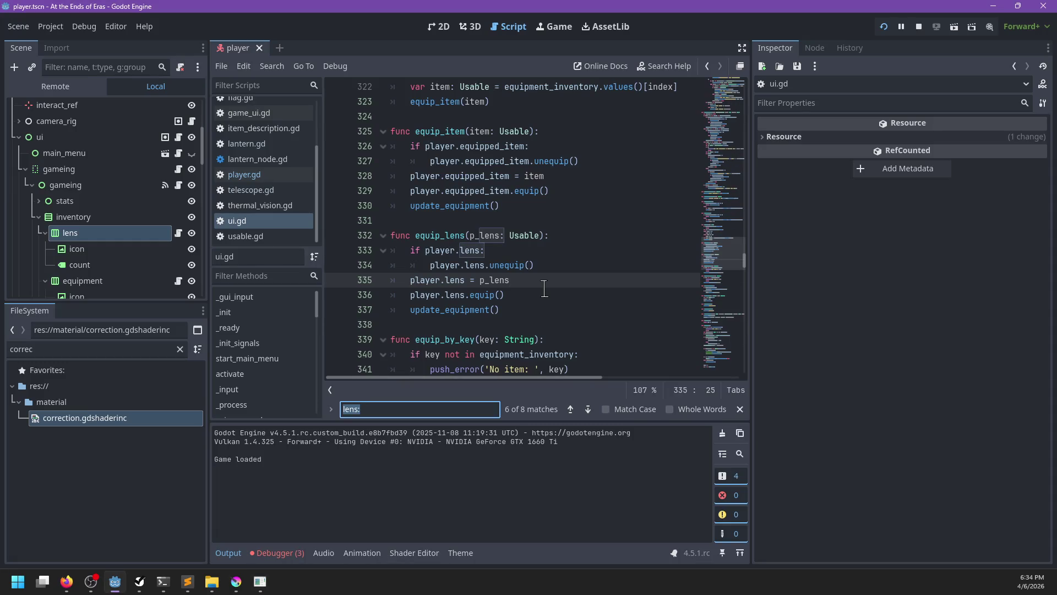
{"action": "type", "text": "_add_equ"}
{"action": "key", "text": "Escape"}
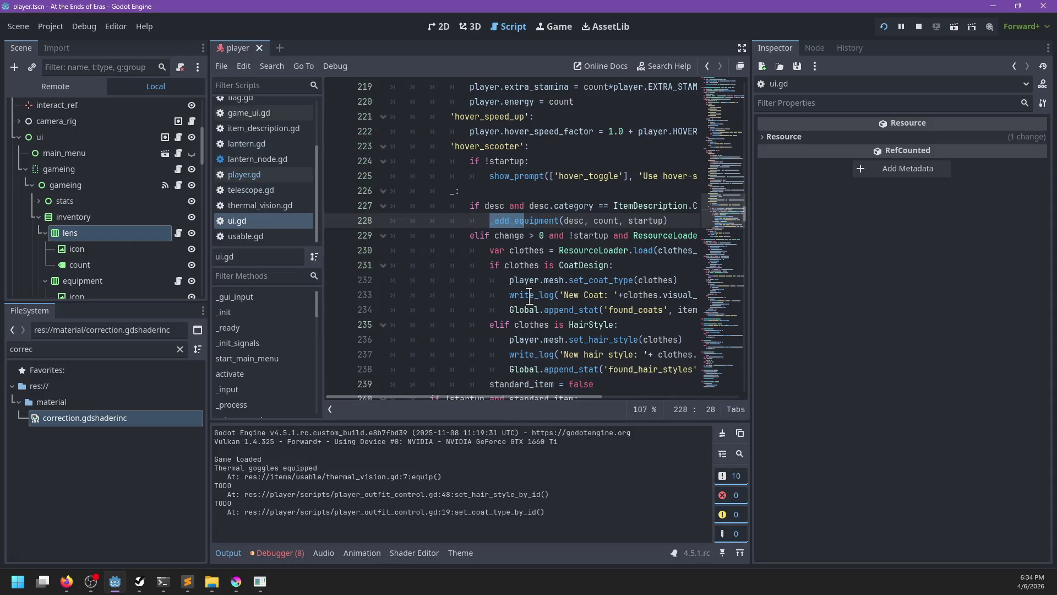
{"action": "left_click", "coordinate": [529, 220], "text": "ctrl"}
{"action": "scroll", "coordinate": [563, 315], "scroll_direction": "down", "scroll_amount": 4}
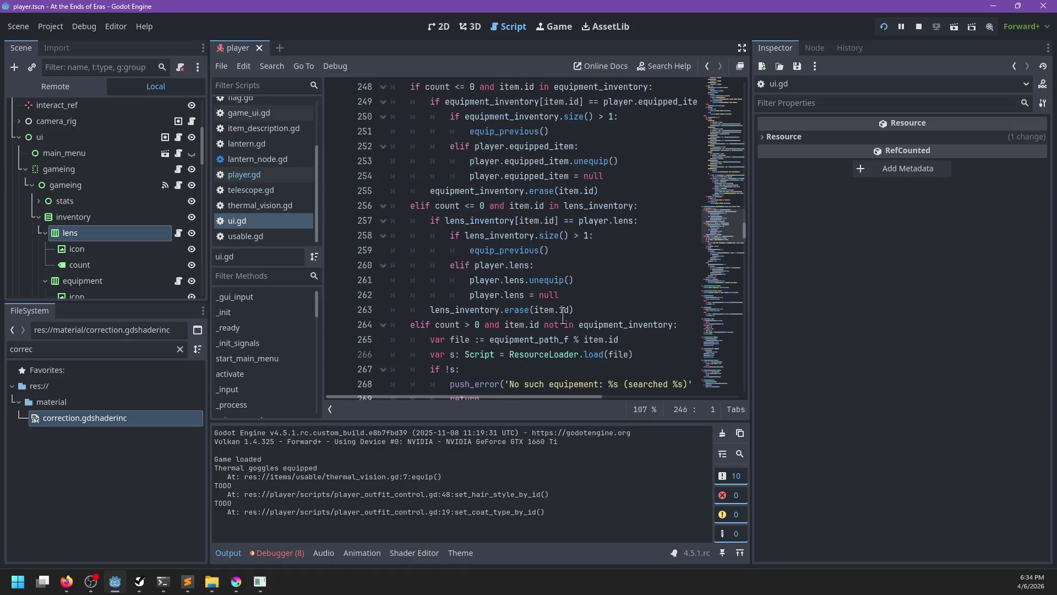
Replace the equip_previous() call on line 259 with equip_lens(e)
{"action": "double_click", "coordinate": [510, 250]}
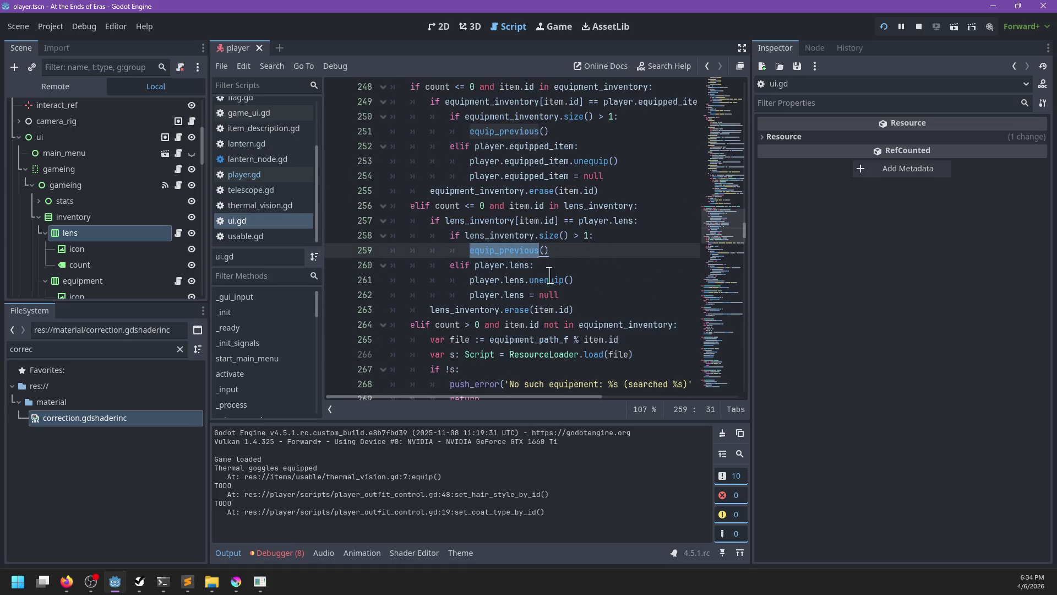
{"action": "double_click", "coordinate": [499, 264]}
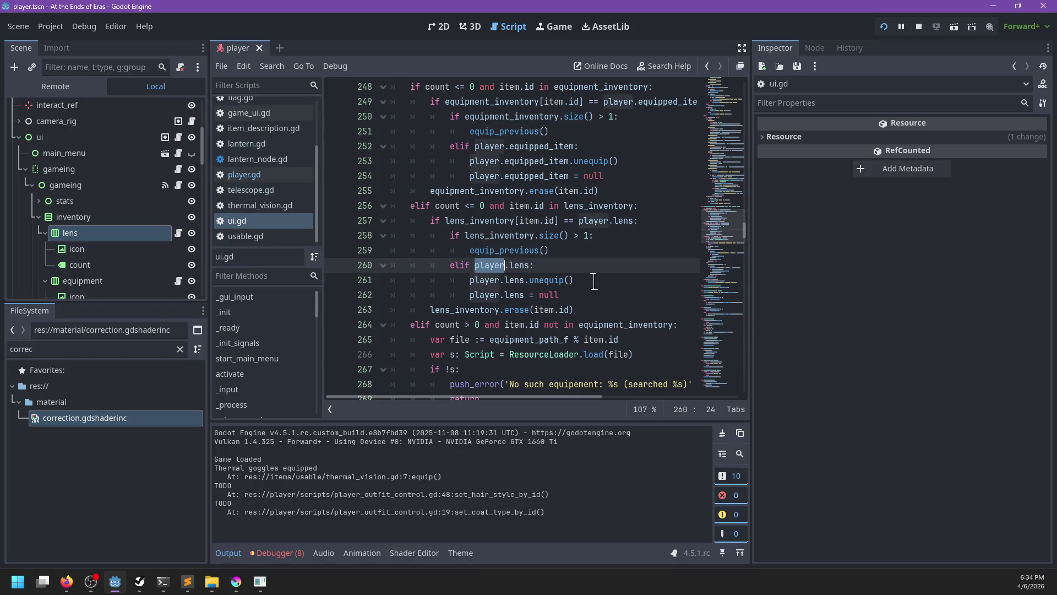
{"action": "double_click", "coordinate": [511, 251]}
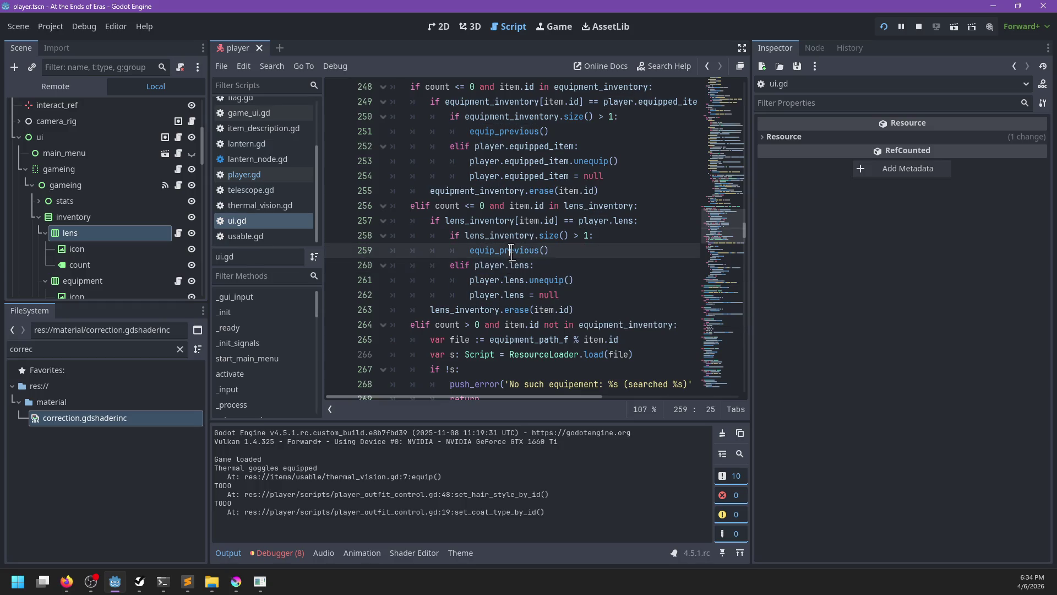
{"action": "left_click", "coordinate": [567, 250]}
{"action": "key", "text": "shift+Home"}
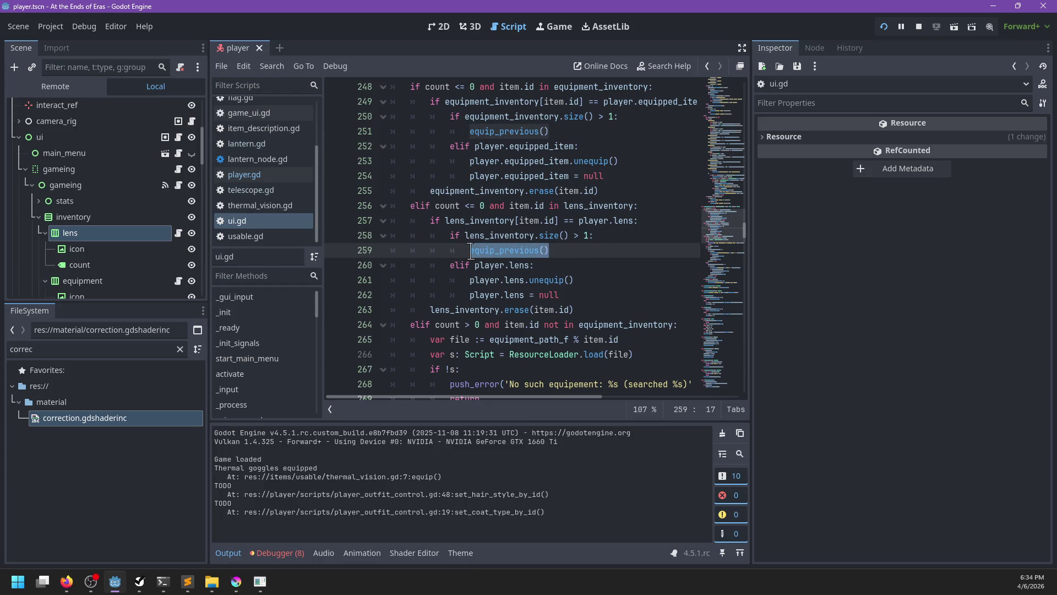
{"action": "key", "text": "BackSpace"}
{"action": "type", "text": "quip["}
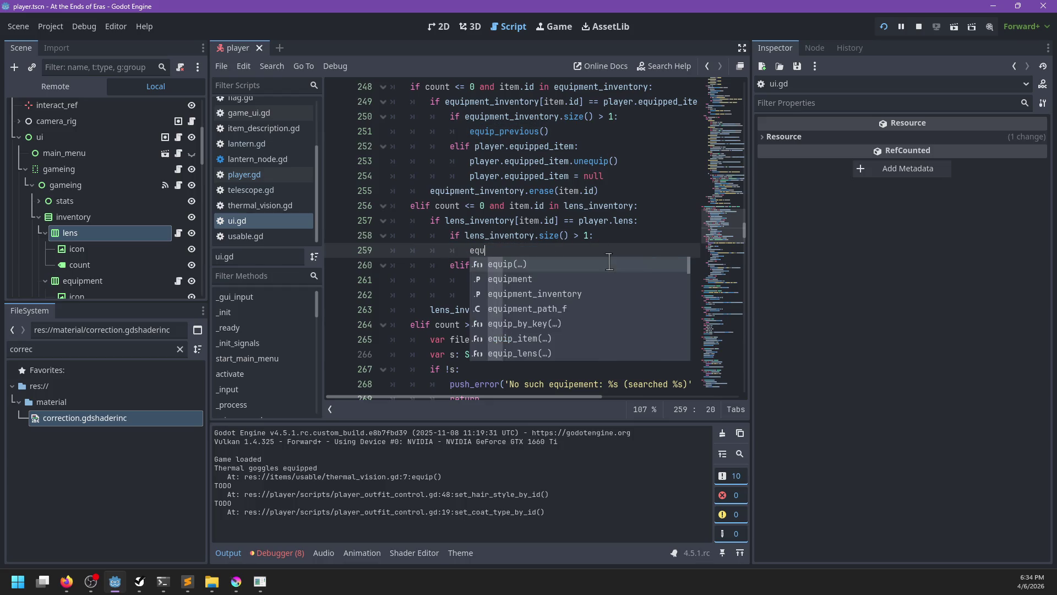
{"action": "key", "text": "BackSpace"}
{"action": "key", "text": "BackSpace"}
{"action": "key", "text": "BackSpace"}
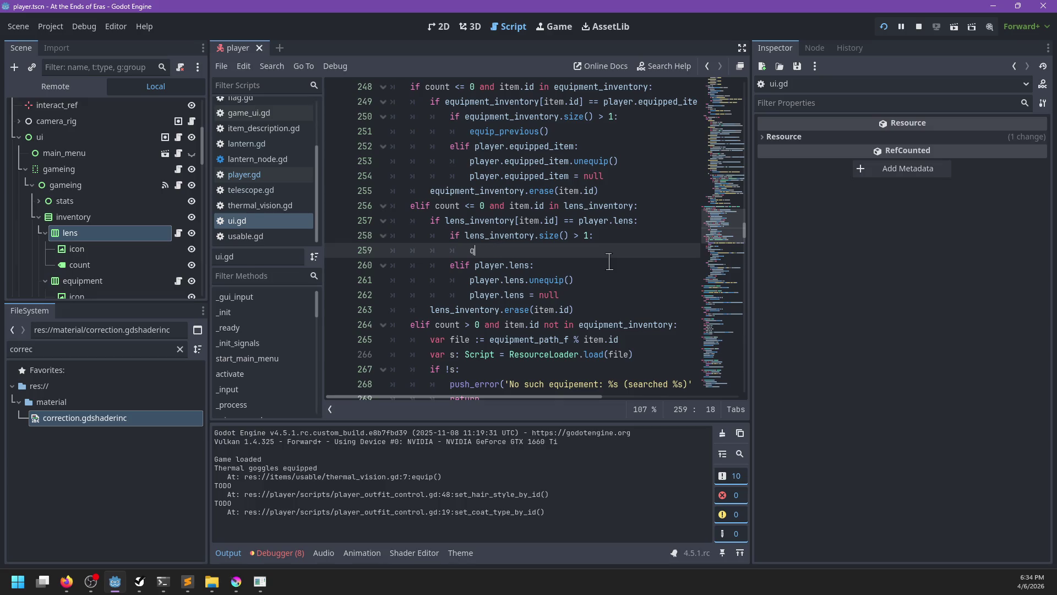
{"action": "key", "text": "BackSpace"}
{"action": "type", "text": "lend"}
{"action": "type", "text": "("}
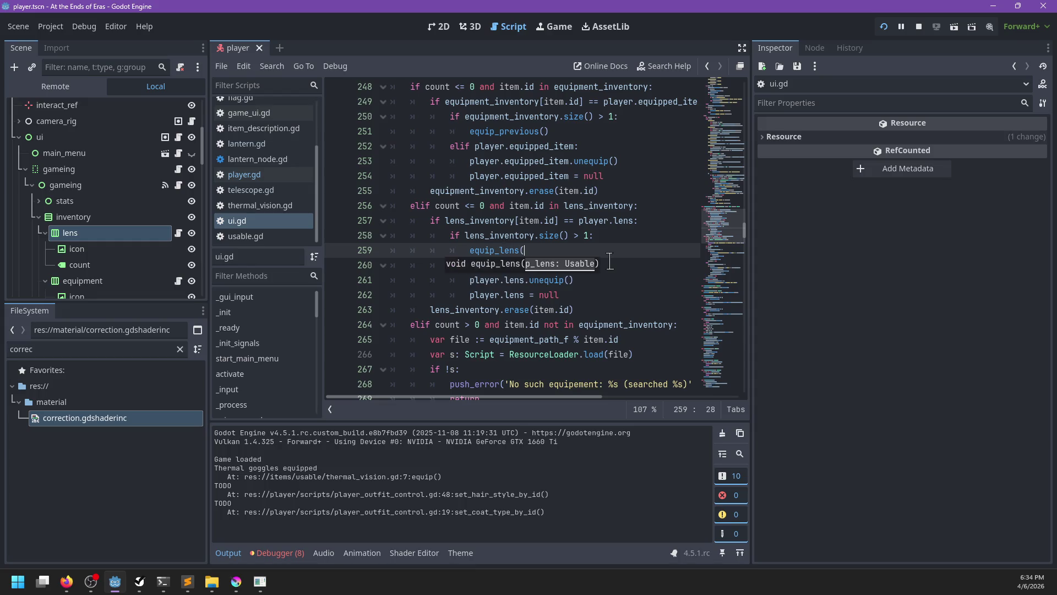
{"action": "type", "text": "e)"}
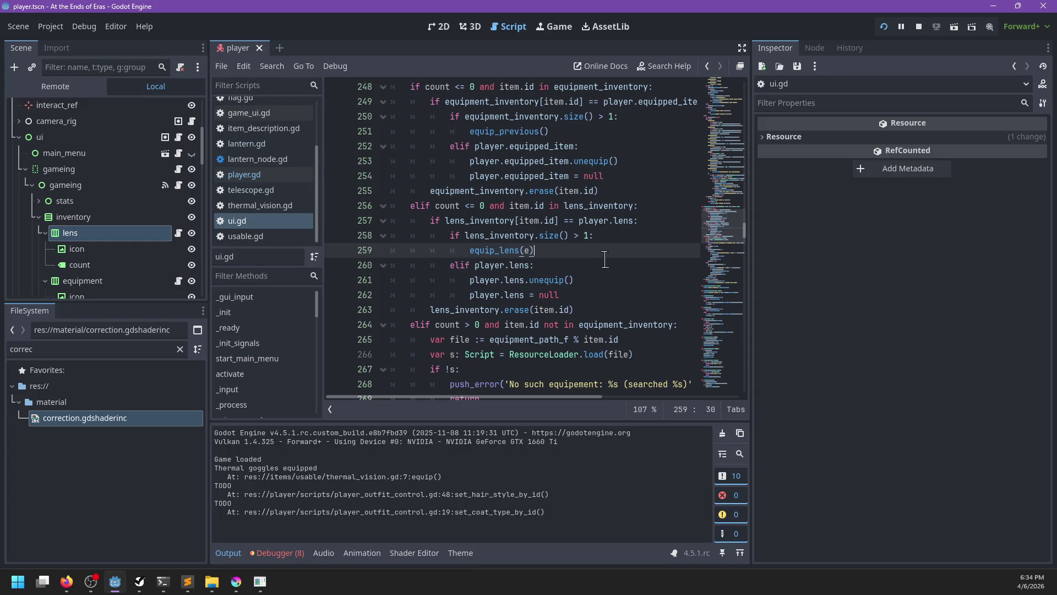
Compare against the line 251 call, then undo line 259 back to equip_previous()
{"action": "double_click", "coordinate": [510, 134]}
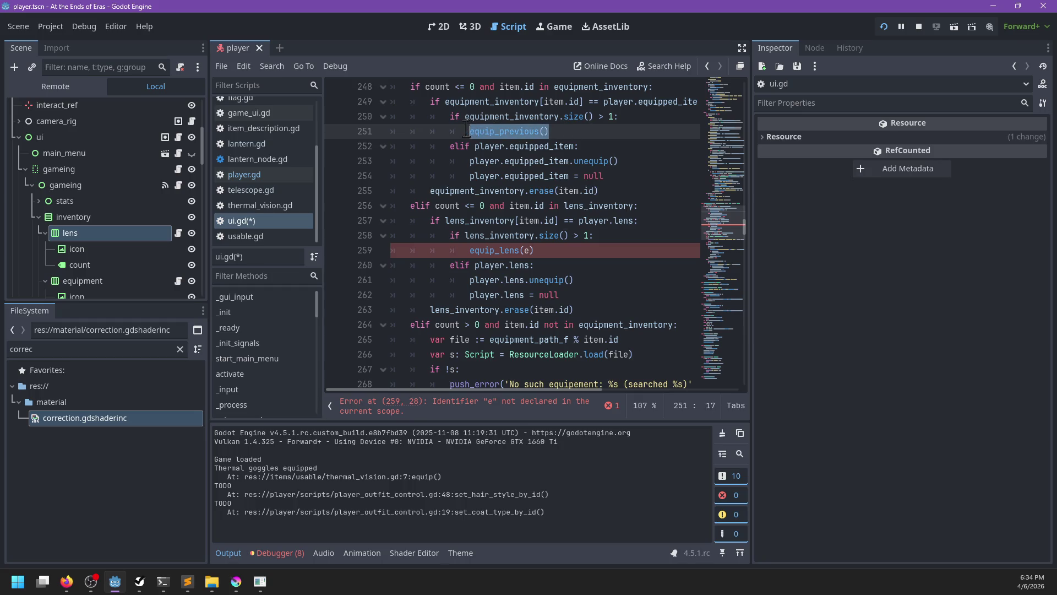
{"action": "left_click", "coordinate": [569, 132]}
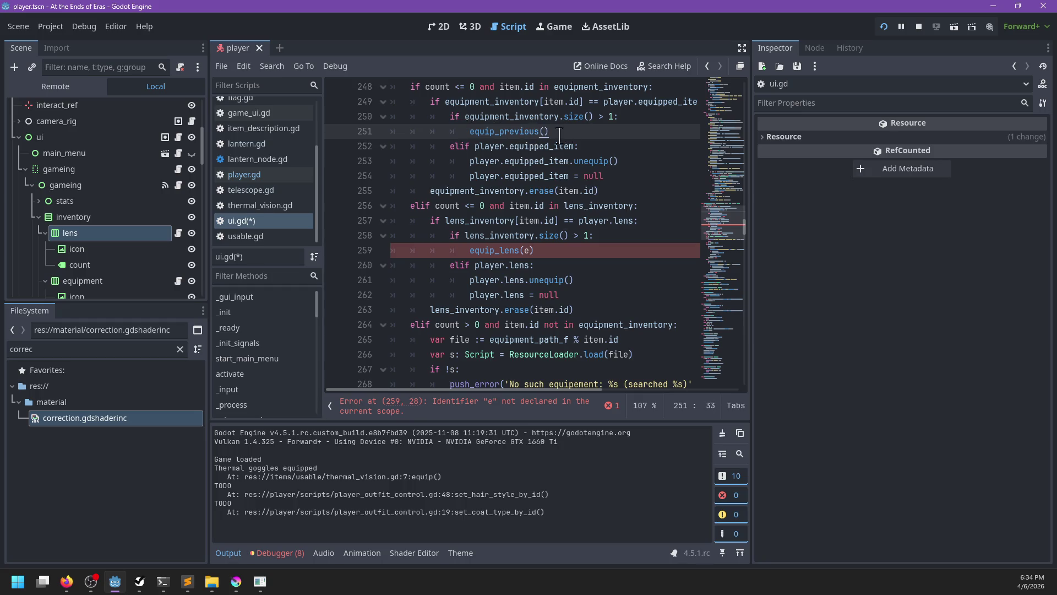
{"action": "scroll", "coordinate": [607, 195], "scroll_direction": "up", "scroll_amount": 1}
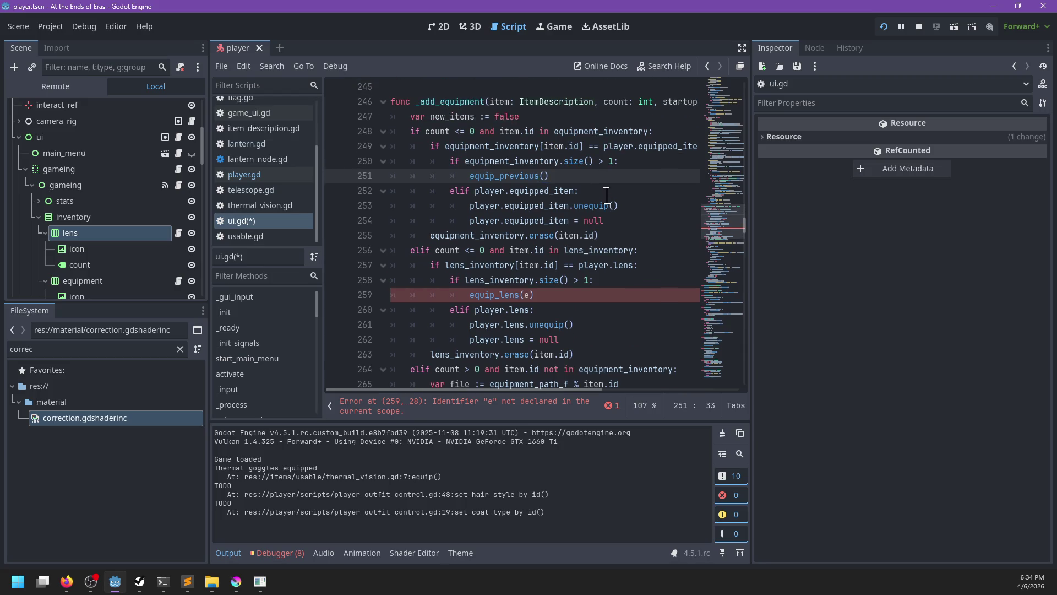
{"action": "left_click", "coordinate": [589, 290]}
{"action": "key", "text": "BackSpace"}
{"action": "key", "text": "BackSpace"}
{"action": "key", "text": "BackSpace"}
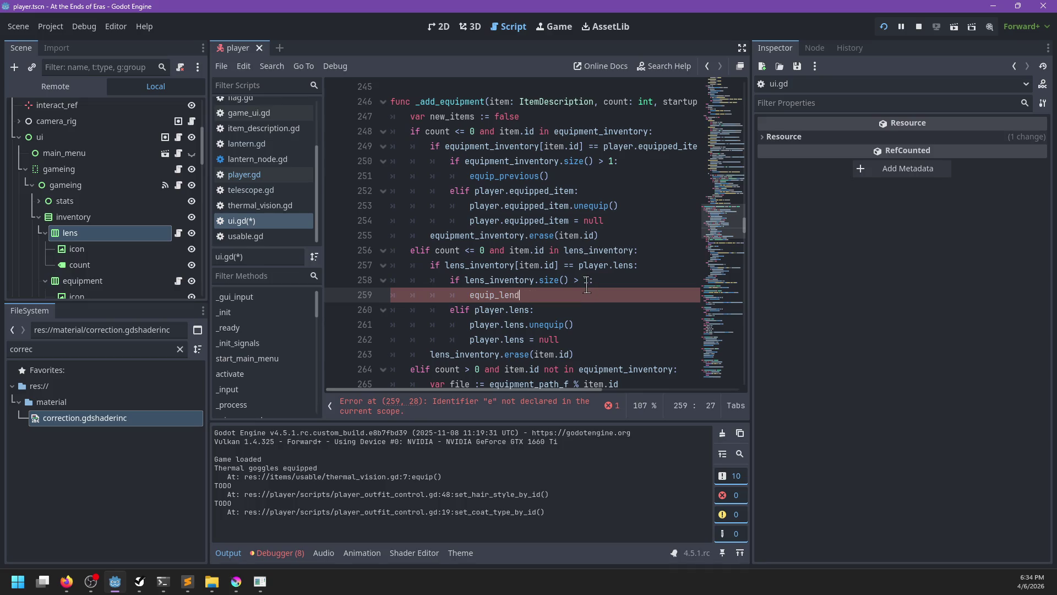
{"action": "key", "text": "BackSpace"}
{"action": "key", "text": "BackSpace"}
{"action": "key", "text": "BackSpace"}
{"action": "key", "text": "ctrl+z"}
{"action": "key", "text": "ctrl+z"}
{"action": "key", "text": "ctrl+z"}
{"action": "left_click", "coordinate": [578, 291]}
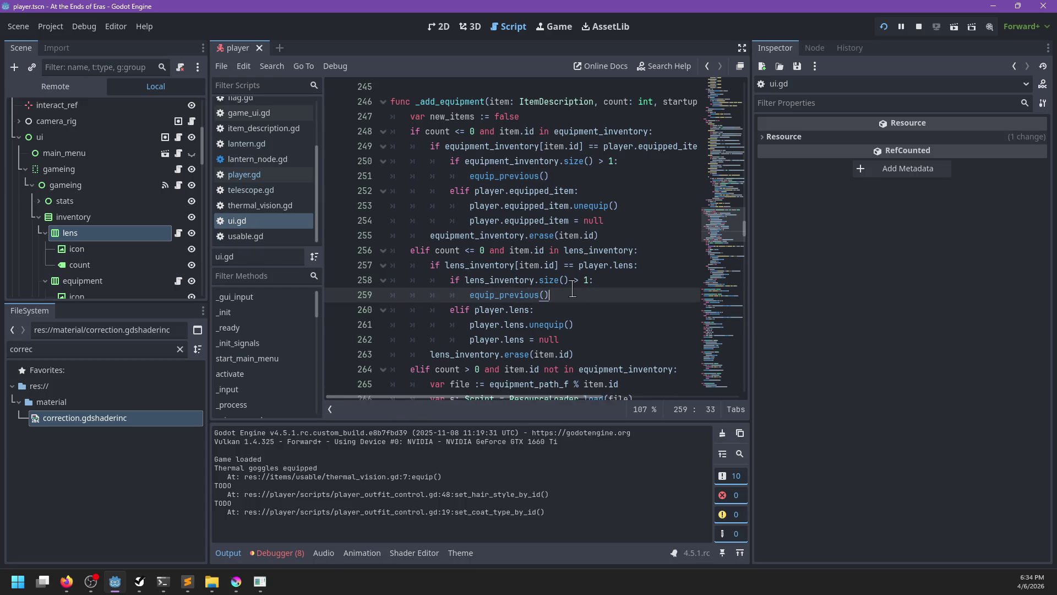
Check lens_inventory on line 257, then fold the equipment-inventory branch at line 248
{"action": "scroll", "coordinate": [613, 276], "scroll_direction": "down", "scroll_amount": 1}
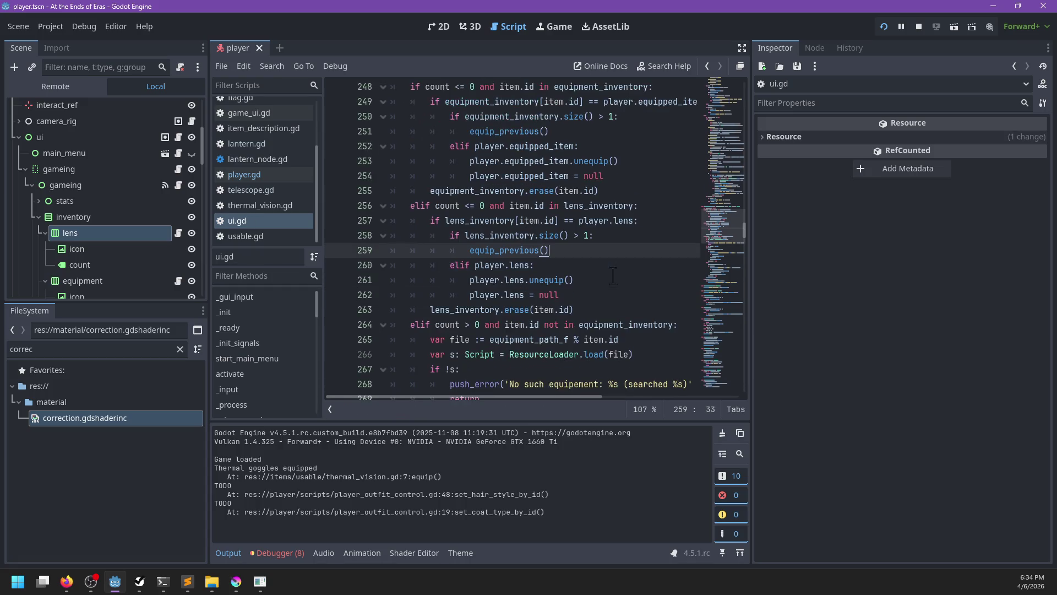
{"action": "double_click", "coordinate": [462, 220]}
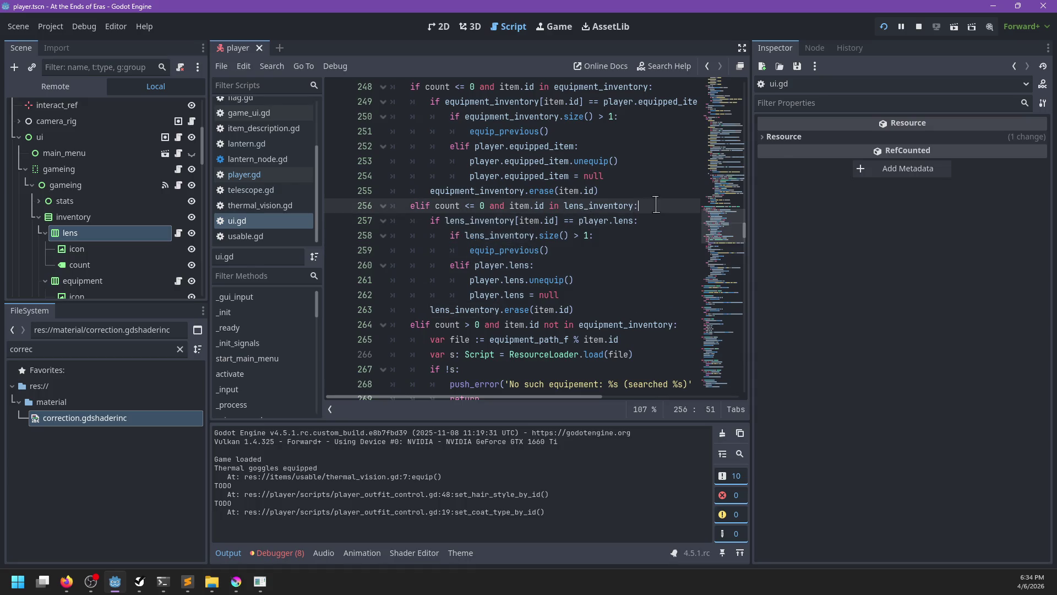
{"action": "left_click", "coordinate": [551, 205]}
{"action": "double_click", "coordinate": [495, 235]}
{"action": "left_click", "coordinate": [520, 250]}
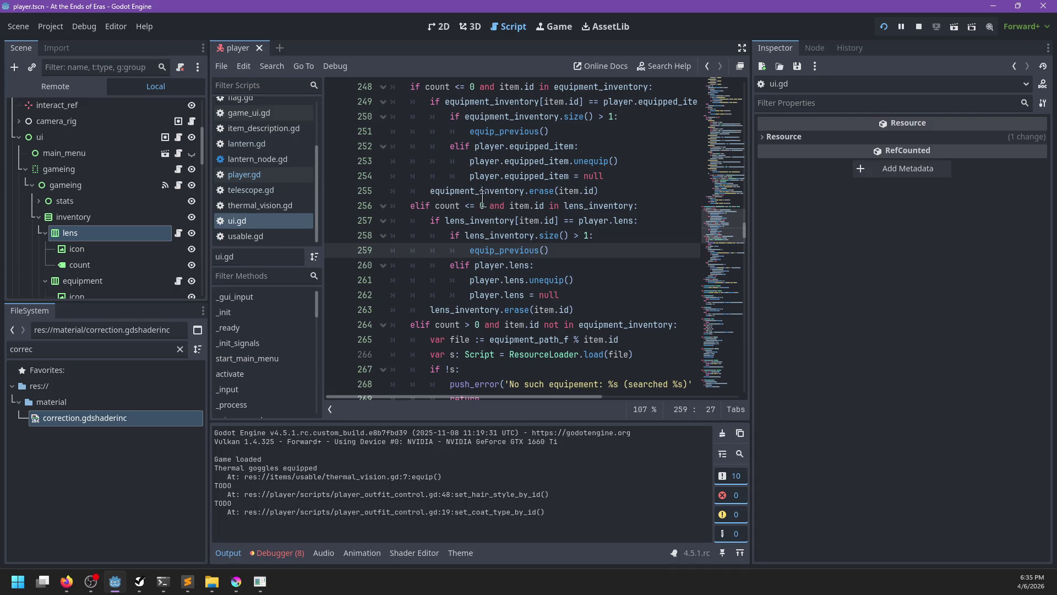
{"action": "left_click", "coordinate": [382, 87]}
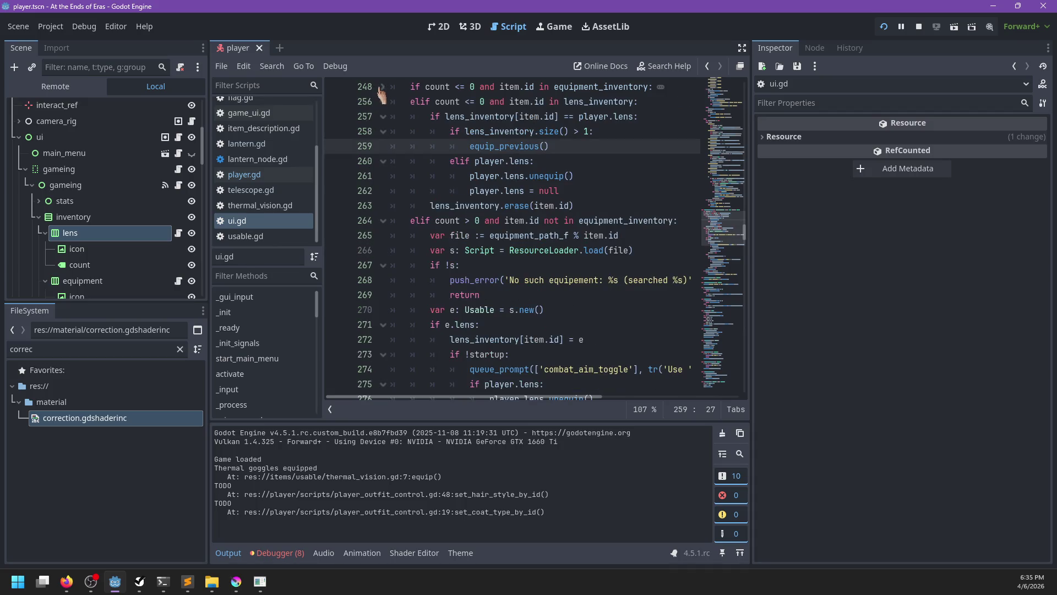
Fold the lens-inventory branch at line 256 and review the _add_equipment code below it
{"action": "left_click", "coordinate": [382, 101]}
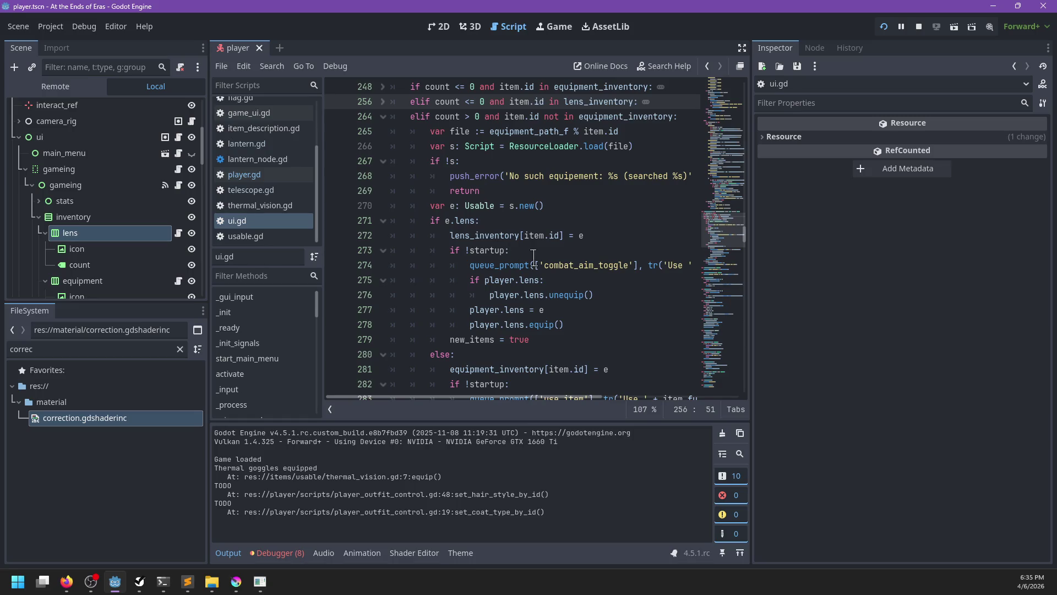
{"action": "scroll", "coordinate": [534, 257], "scroll_direction": "down", "scroll_amount": 1}
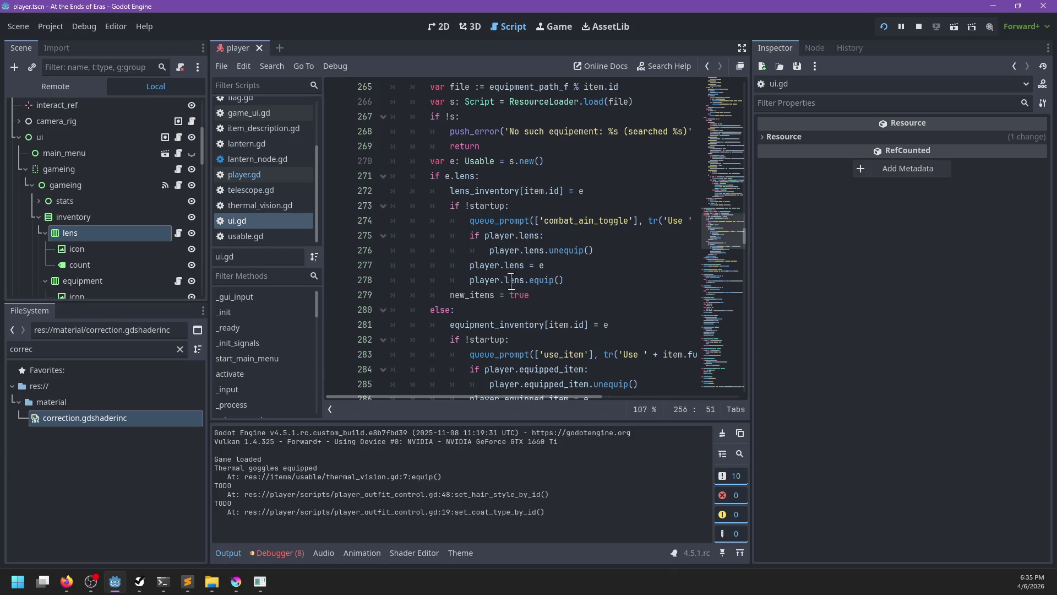
{"action": "scroll", "coordinate": [511, 227], "scroll_direction": "down", "scroll_amount": 3}
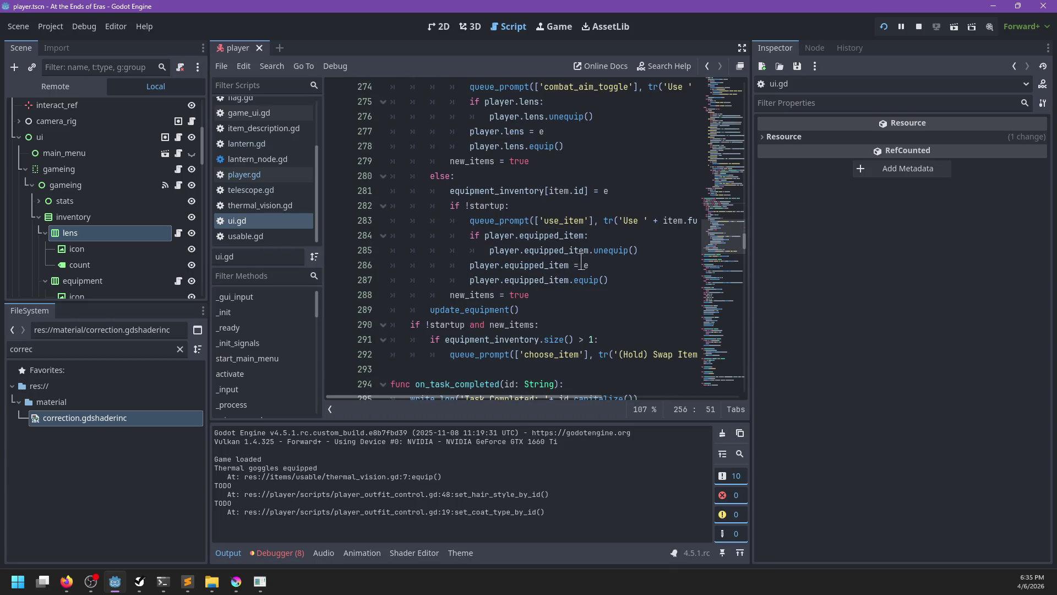
{"action": "scroll", "coordinate": [615, 268], "scroll_direction": "up", "scroll_amount": 1}
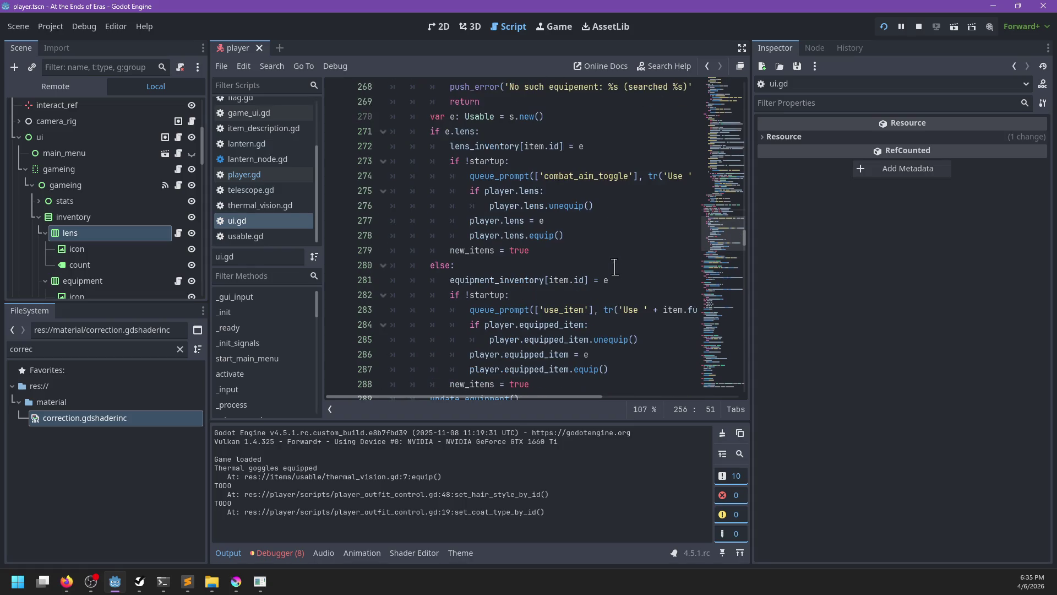
{"action": "scroll", "coordinate": [614, 267], "scroll_direction": "up", "scroll_amount": 1}
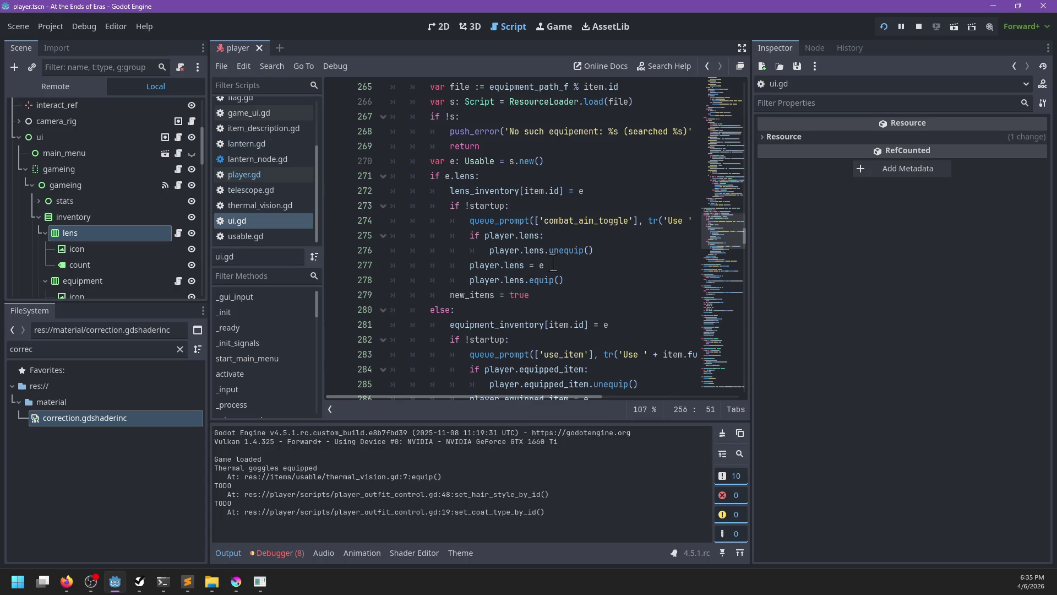
Replace the equipped_item swap code on lines 284–287 with equip_item(e)
{"action": "left_click", "coordinate": [558, 279]}
{"action": "scroll", "coordinate": [591, 275], "scroll_direction": "down", "scroll_amount": 3}
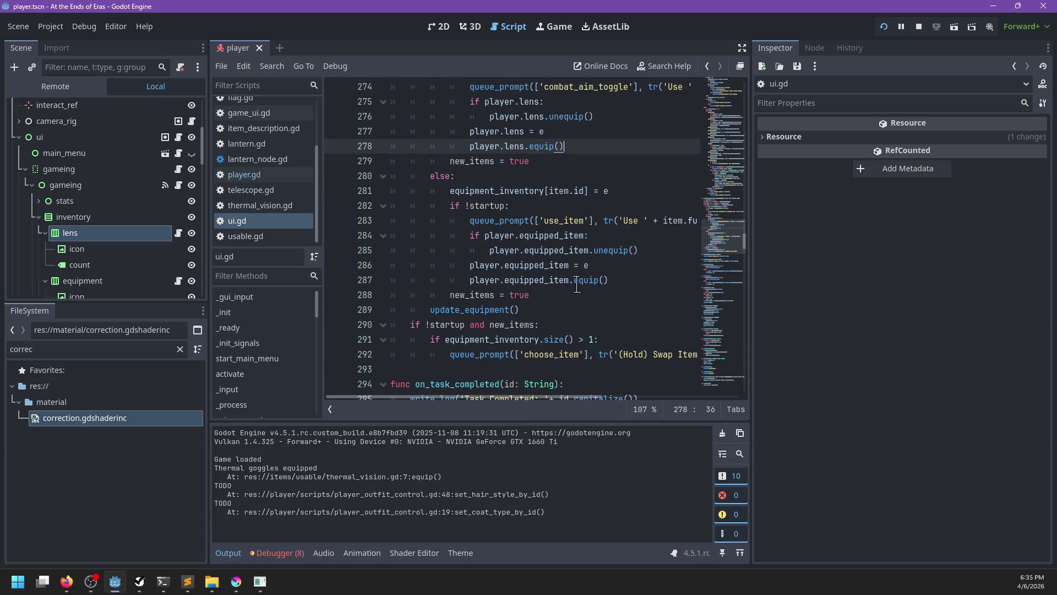
{"action": "scroll", "coordinate": [568, 296], "scroll_direction": "down", "scroll_amount": 8}
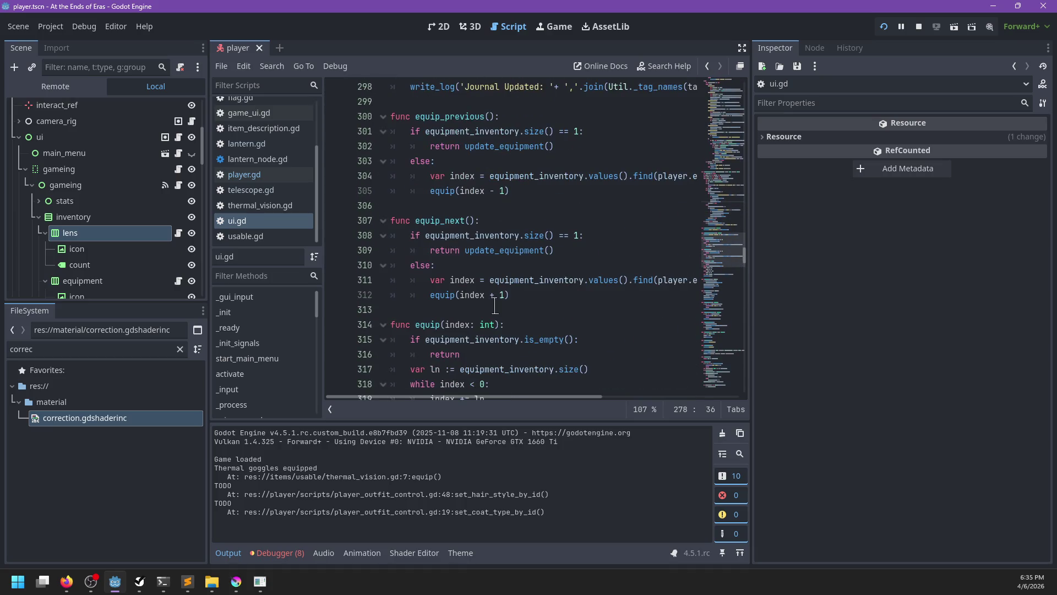
{"action": "scroll", "coordinate": [494, 306], "scroll_direction": "down", "scroll_amount": 7}
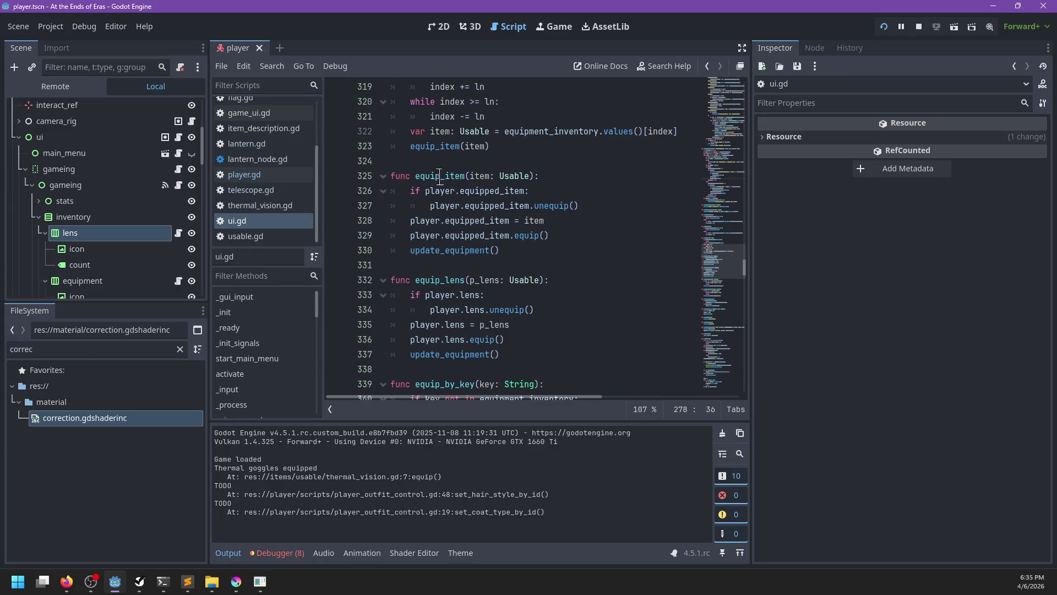
{"action": "scroll", "coordinate": [552, 250], "scroll_direction": "up", "scroll_amount": 16}
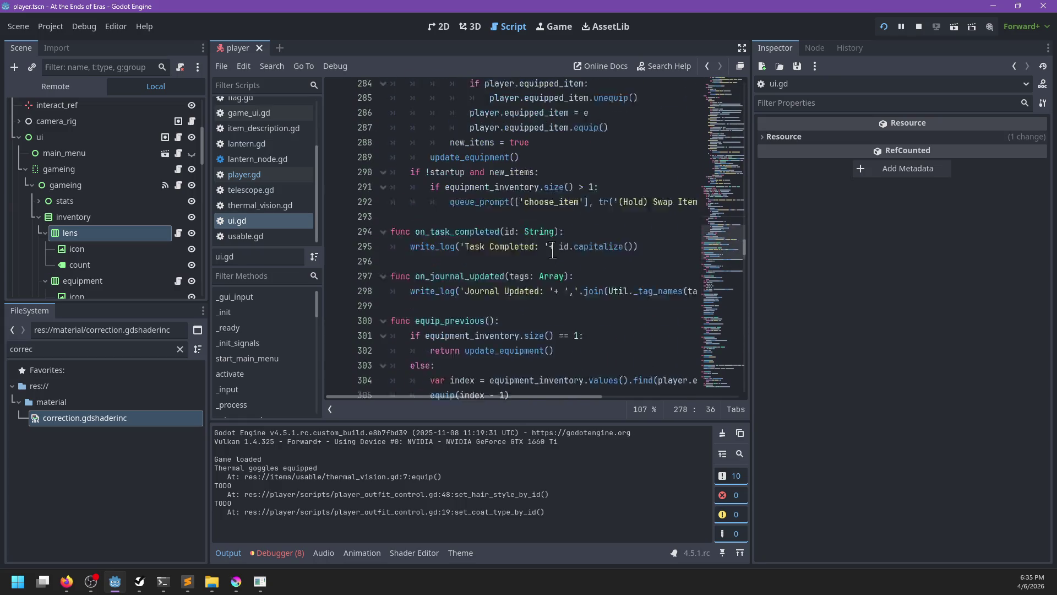
{"action": "mouse_move", "coordinate": [630, 319]}
{"action": "left_mouse_down"}
{"action": "mouse_move", "coordinate": [485, 300]}
{"action": "mouse_move", "coordinate": [471, 280]}
{"action": "left_mouse_up"}
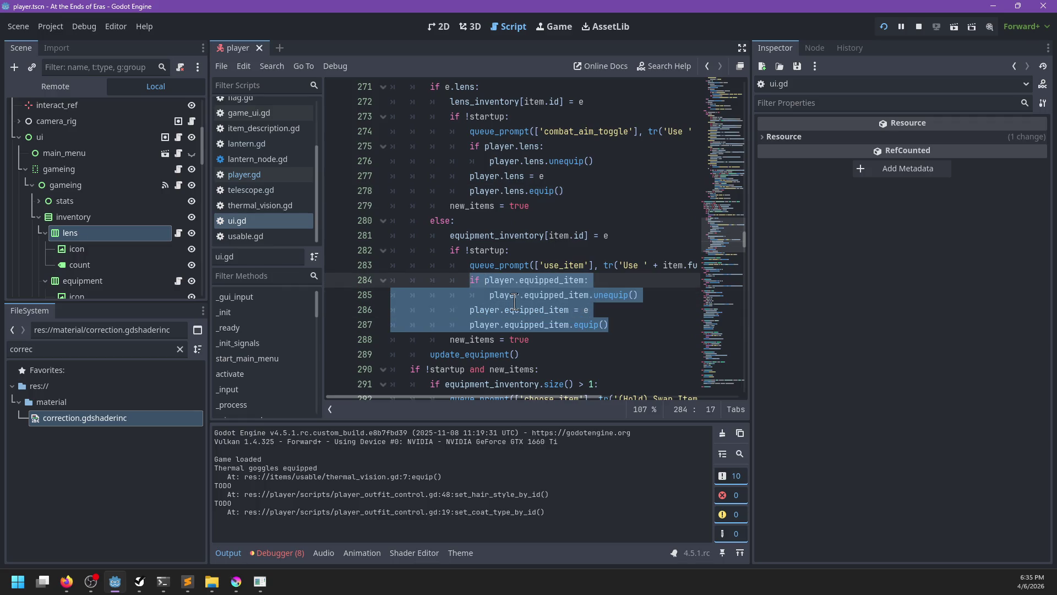
{"action": "type", "text": "equi"}
{"action": "type", "text": "p_item"}
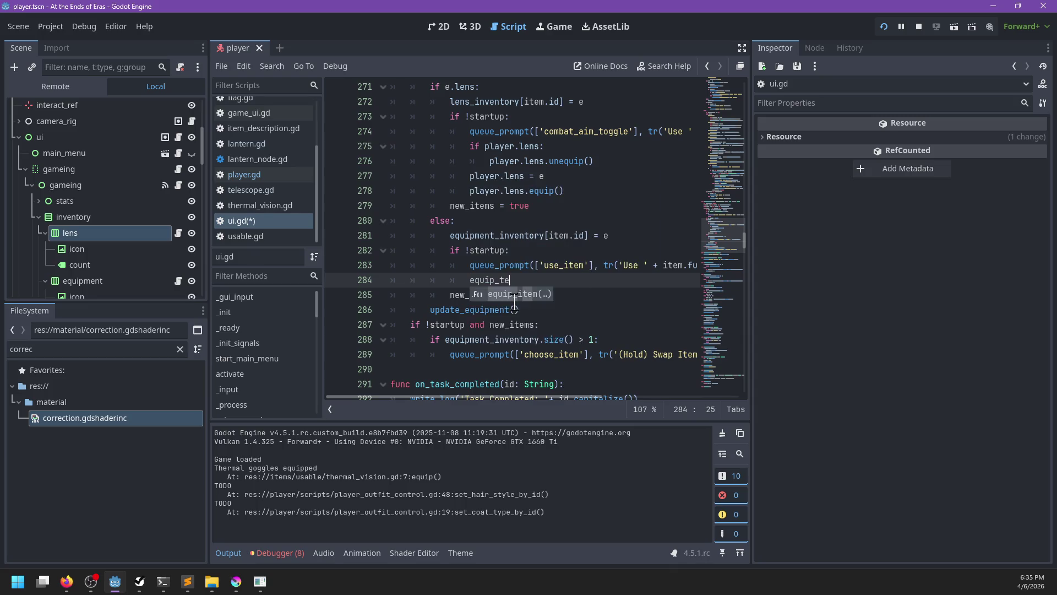
{"action": "type", "text": "("}
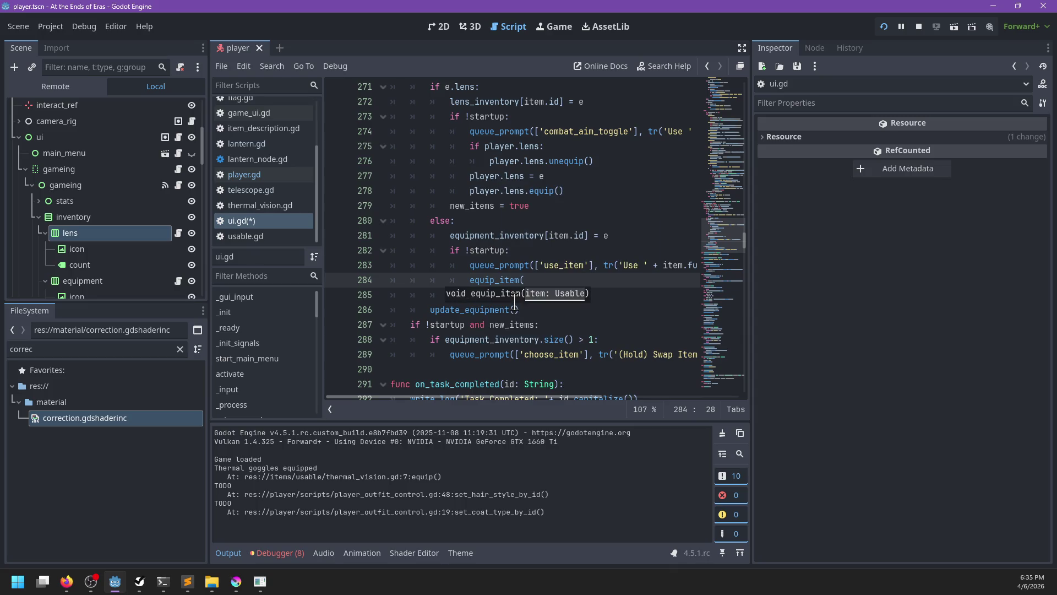
{"action": "type", "text": "e)"}
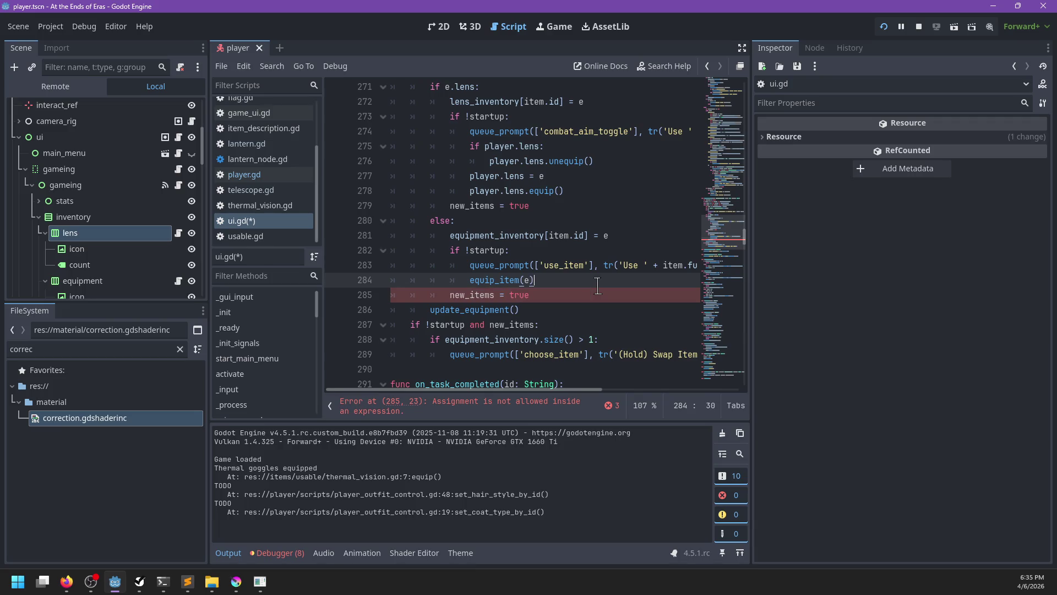
Replace the player.lens swap code on lines 275–278 with equip_lens(e) and save ui.gd
{"action": "scroll", "coordinate": [614, 269], "scroll_direction": "up", "scroll_amount": 1}
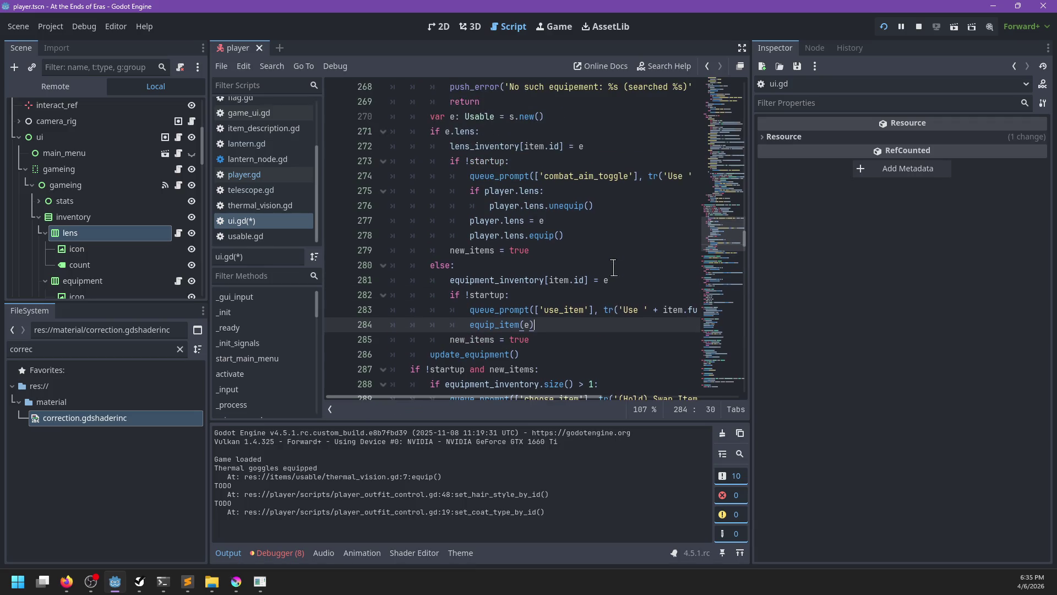
{"action": "mouse_move", "coordinate": [580, 235]}
{"action": "left_mouse_down"}
{"action": "mouse_move", "coordinate": [469, 178]}
{"action": "mouse_move", "coordinate": [469, 190]}
{"action": "left_mouse_up"}
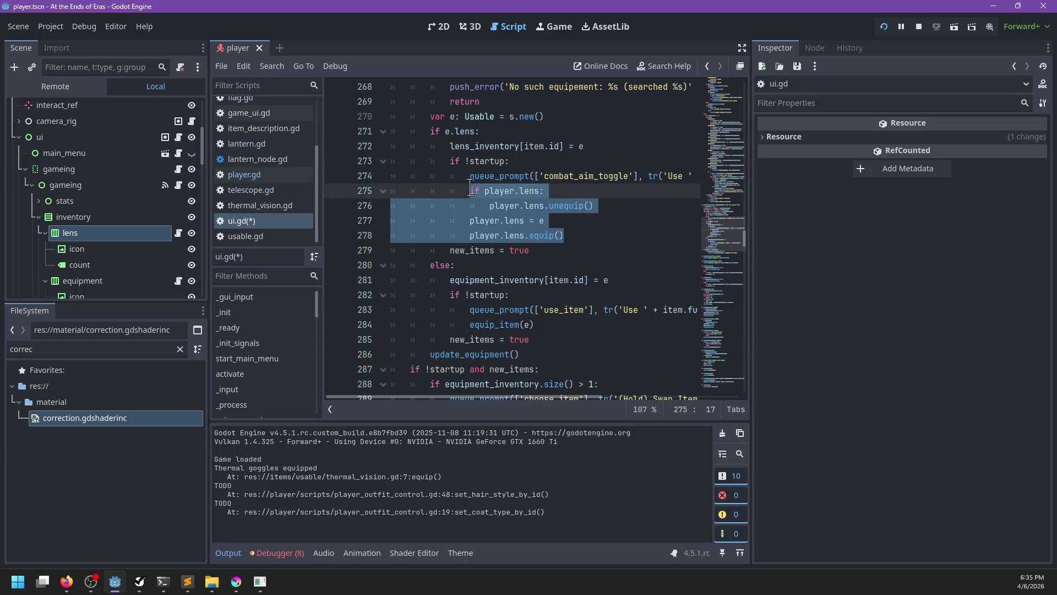
{"action": "type", "text": "en"}
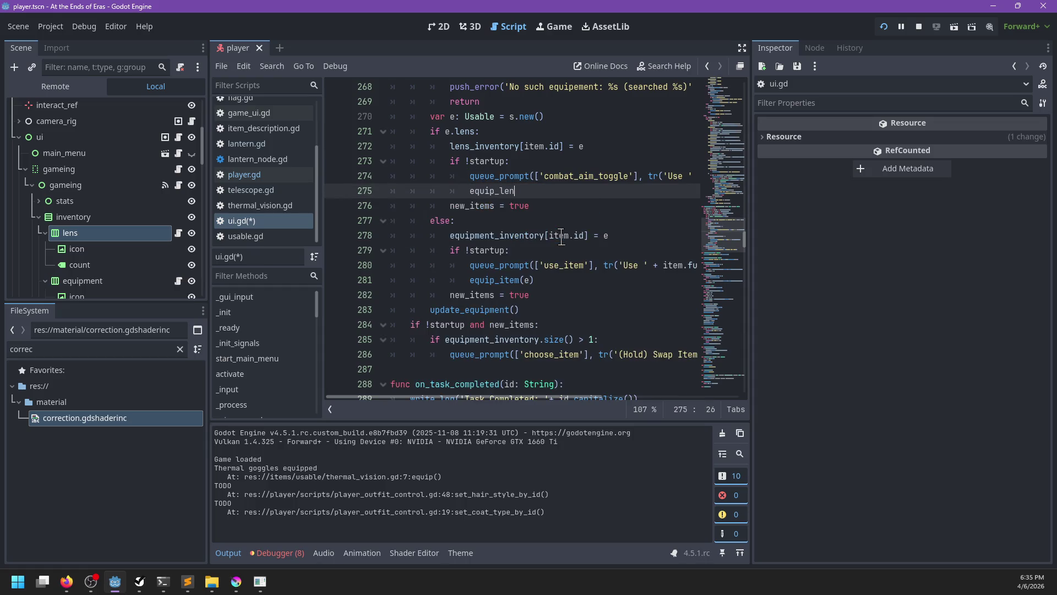
{"action": "type", "text": "s(e)"}
{"action": "key", "text": "ctrl+s"}
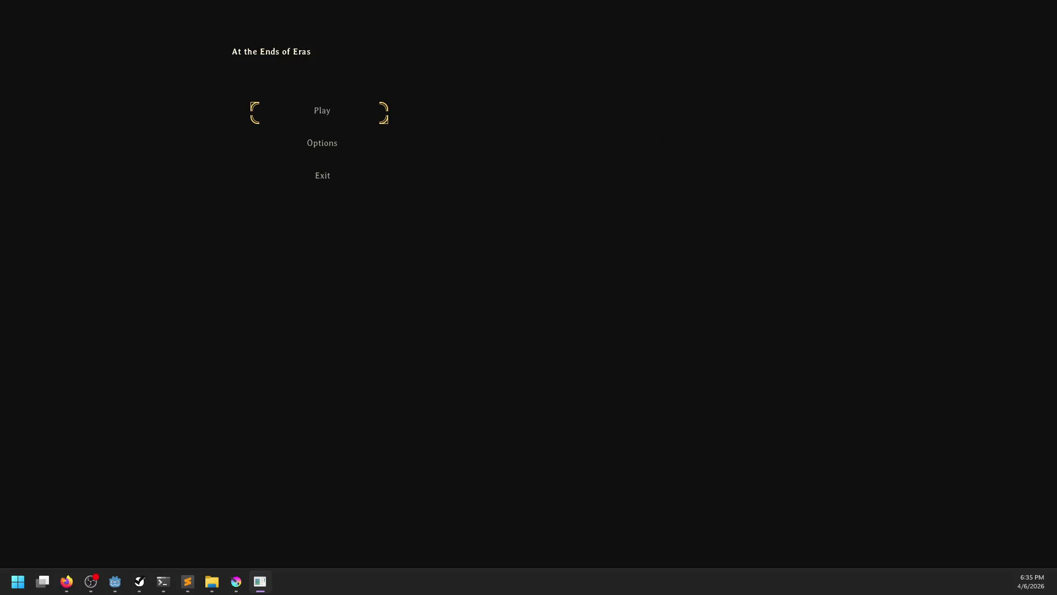
Start gameplay from the main menu, then return to ui.gd and search for 'equip_'
{"action": "key", "text": "Return"}
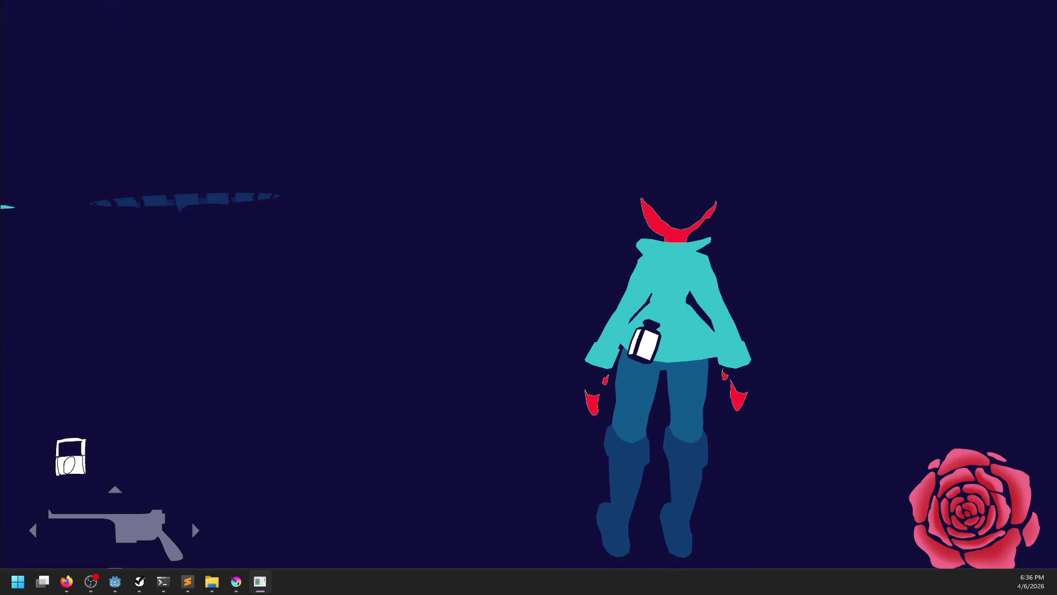
{"action": "key", "text": "alt+Tab"}
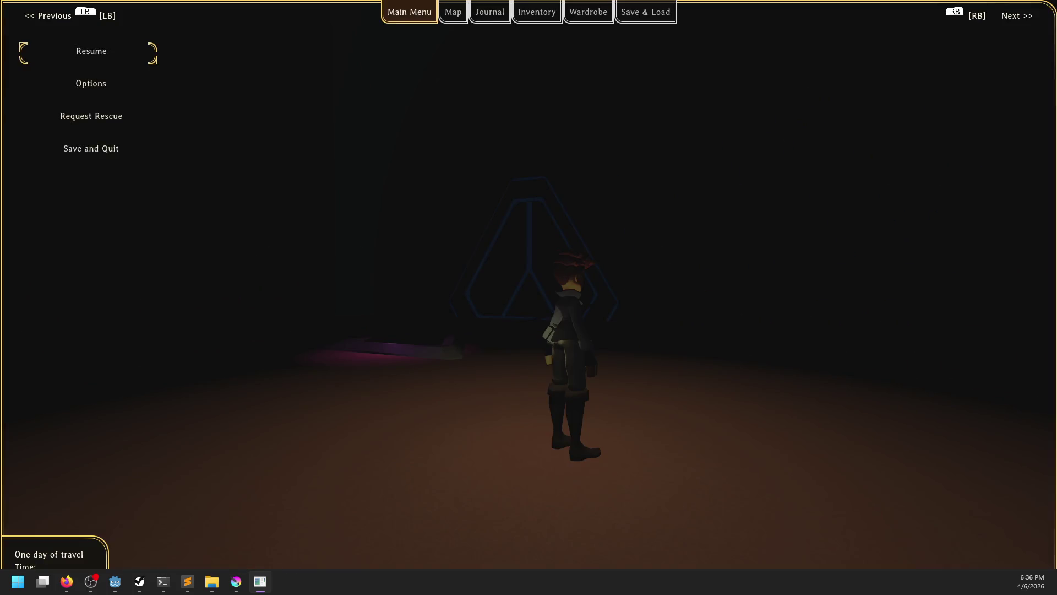
{"action": "key", "text": "ctrl+f"}
{"action": "type", "text": "equip_"}
{"action": "key", "text": "Return"}
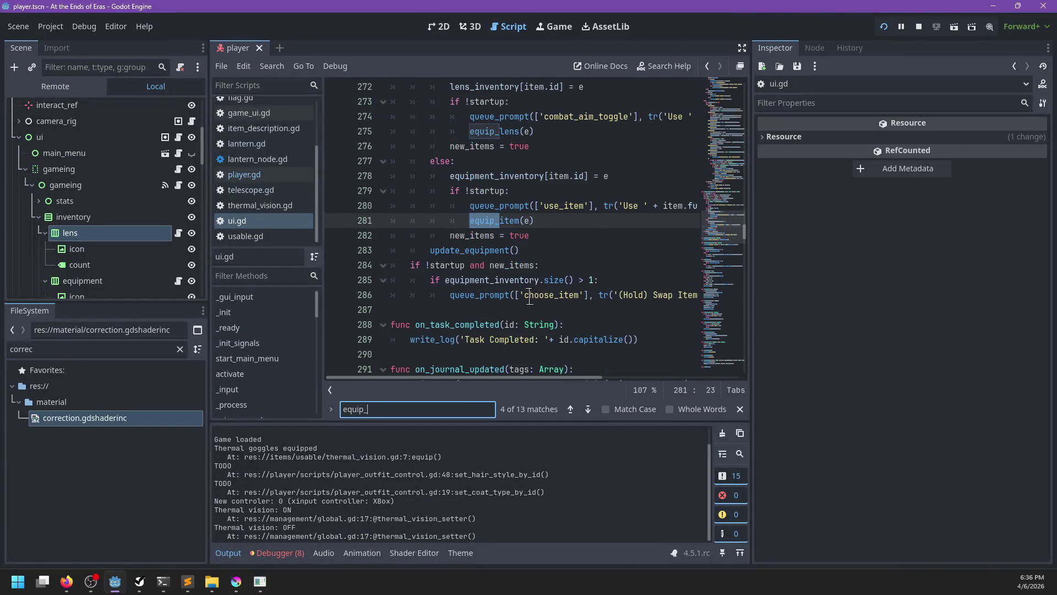
{"action": "type", "text": "lens"}
{"action": "key", "text": "Escape"}
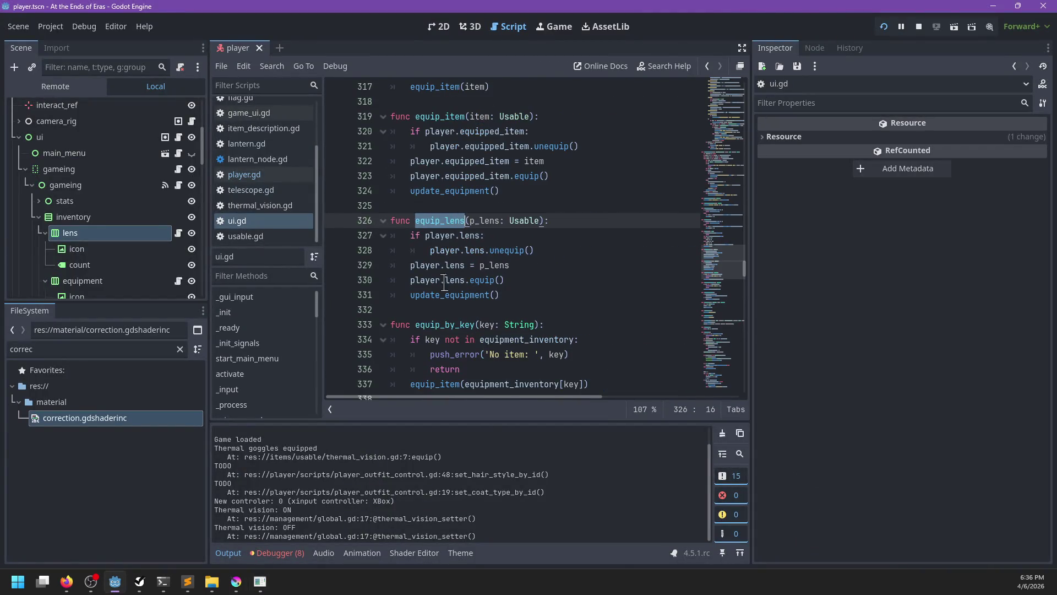
{"action": "left_click", "coordinate": [445, 297], "text": "ctrl"}
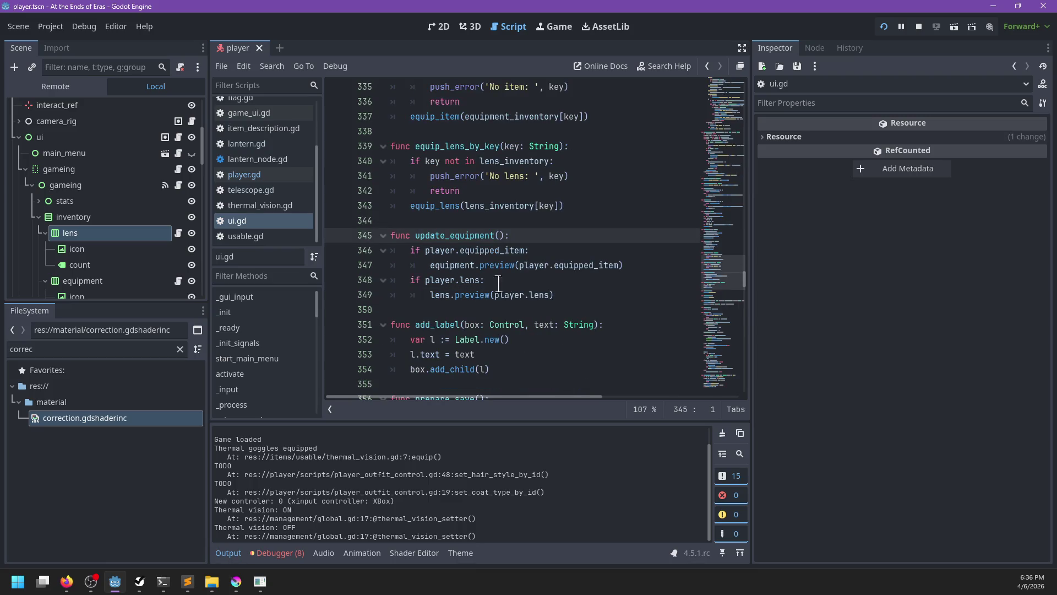
{"action": "double_click", "coordinate": [509, 294]}
{"action": "left_click", "coordinate": [457, 270], "text": "ctrl"}
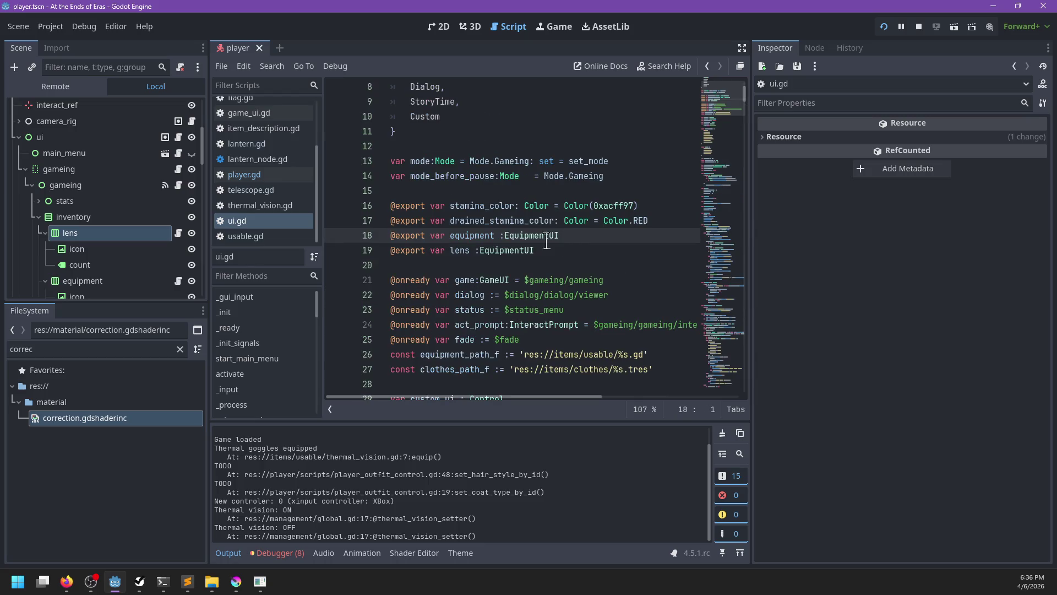
{"action": "key", "text": "ctrl+f"}
{"action": "type", "text": "equipme"}
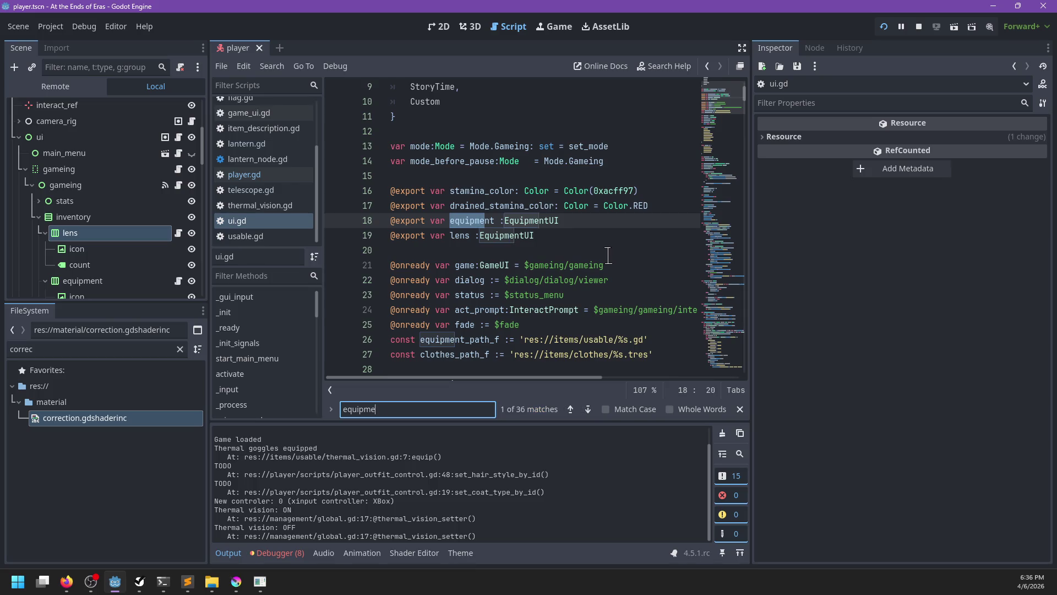
{"action": "type", "text": "nt.show"}
{"action": "key", "text": "Escape"}
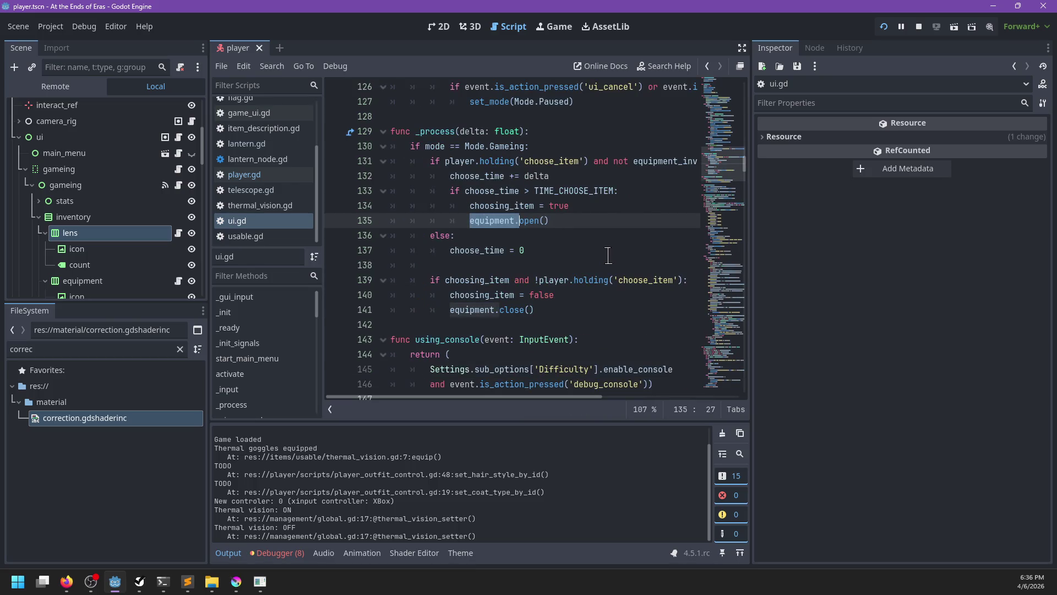
{"action": "key", "text": "ctrl+f"}
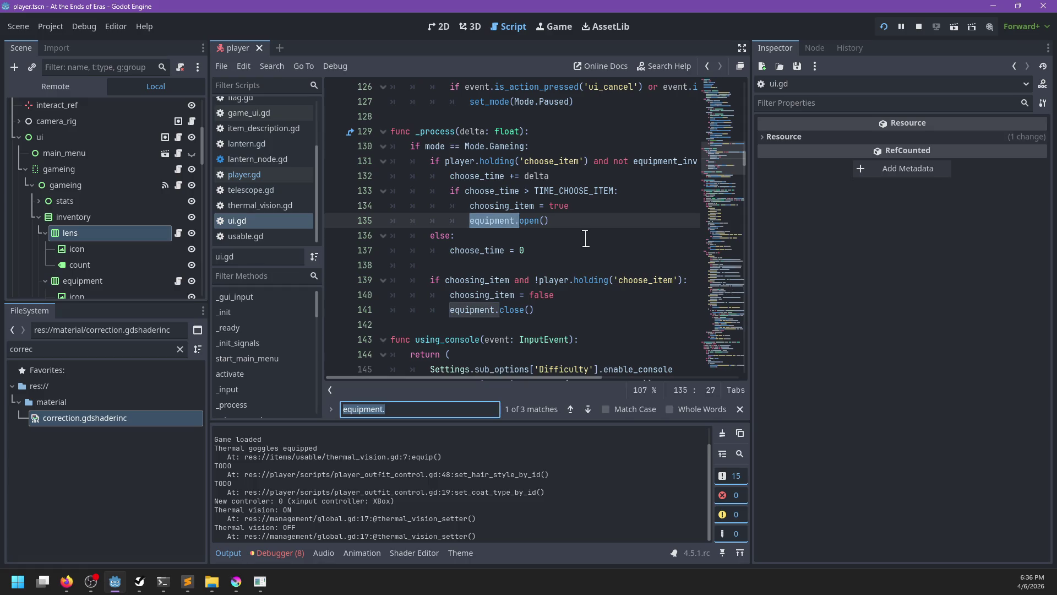
{"action": "scroll", "coordinate": [586, 238], "scroll_direction": "down", "scroll_amount": 6}
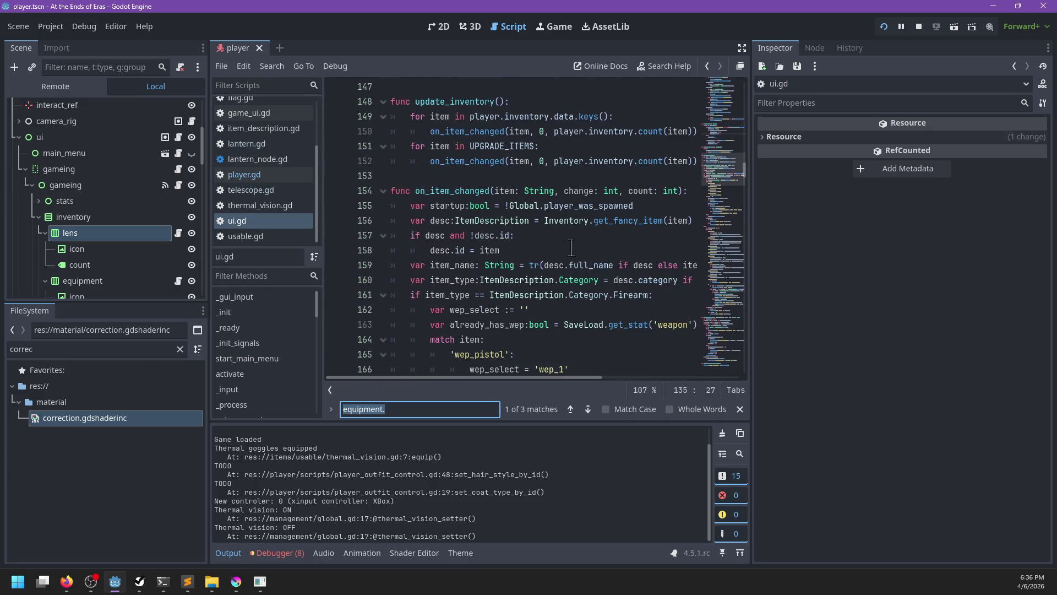
{"action": "scroll", "coordinate": [571, 247], "scroll_direction": "up", "scroll_amount": 8}
{"action": "scroll", "coordinate": [591, 270], "scroll_direction": "up", "scroll_amount": 8}
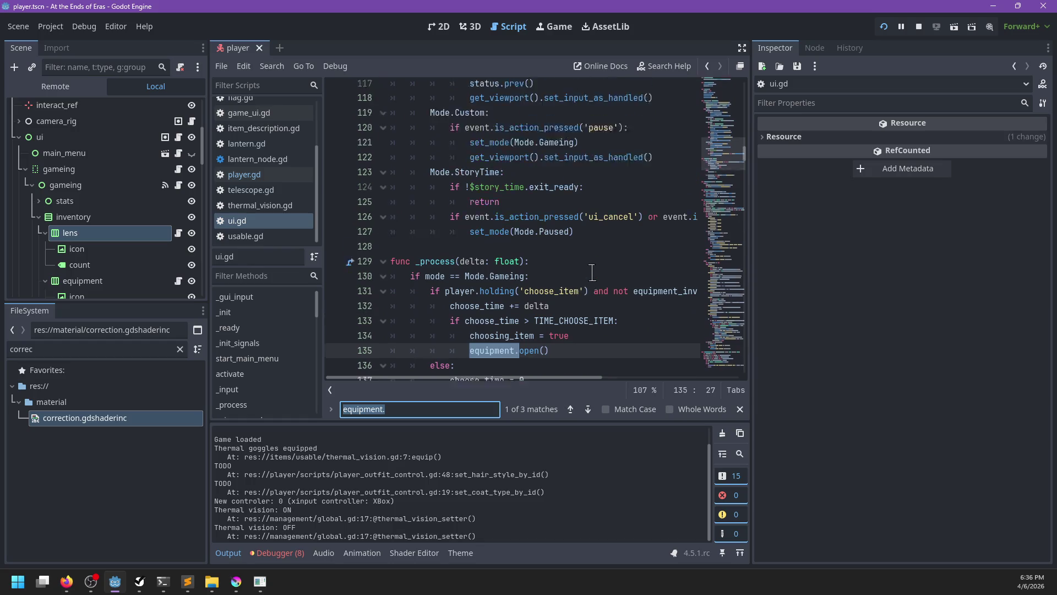
{"action": "scroll", "coordinate": [591, 271], "scroll_direction": "up", "scroll_amount": 17}
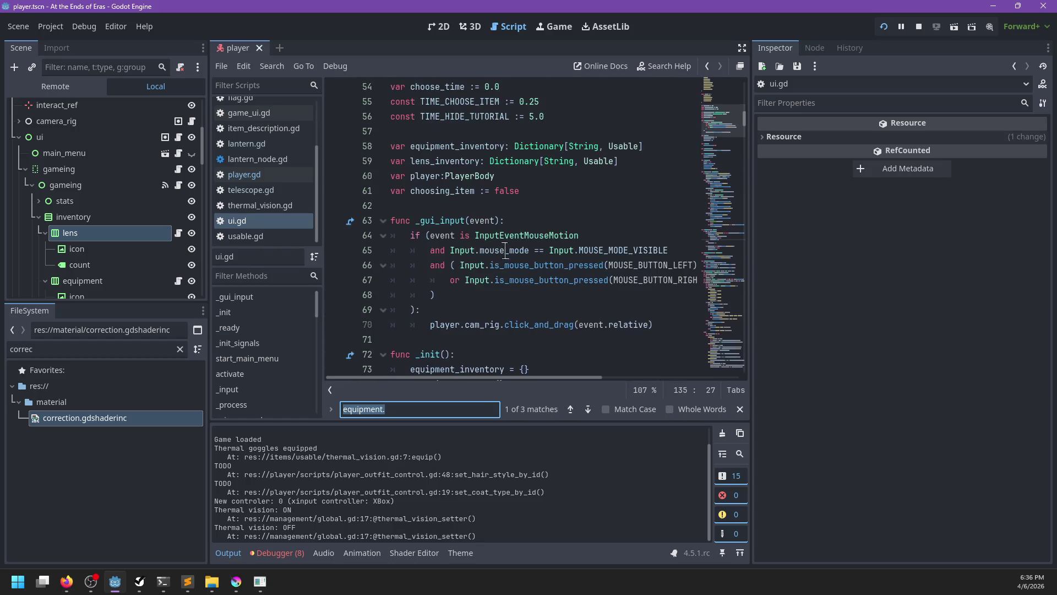
{"action": "scroll", "coordinate": [556, 236], "scroll_direction": "up", "scroll_amount": 4}
{"action": "scroll", "coordinate": [555, 235], "scroll_direction": "down", "scroll_amount": 9}
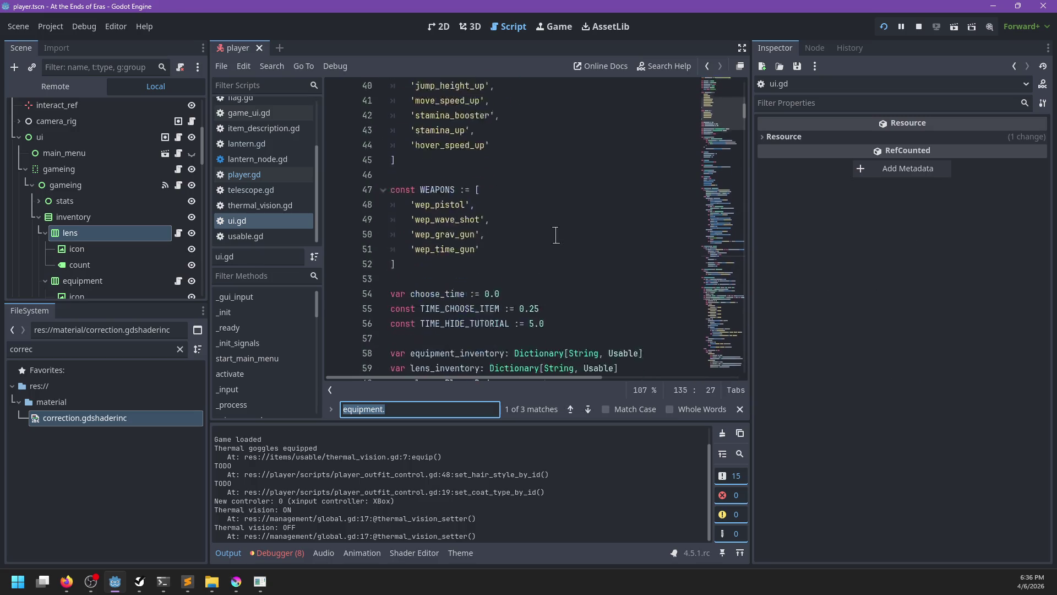
{"action": "left_click", "coordinate": [535, 262]}
{"action": "scroll", "coordinate": [536, 256], "scroll_direction": "down", "scroll_amount": 5}
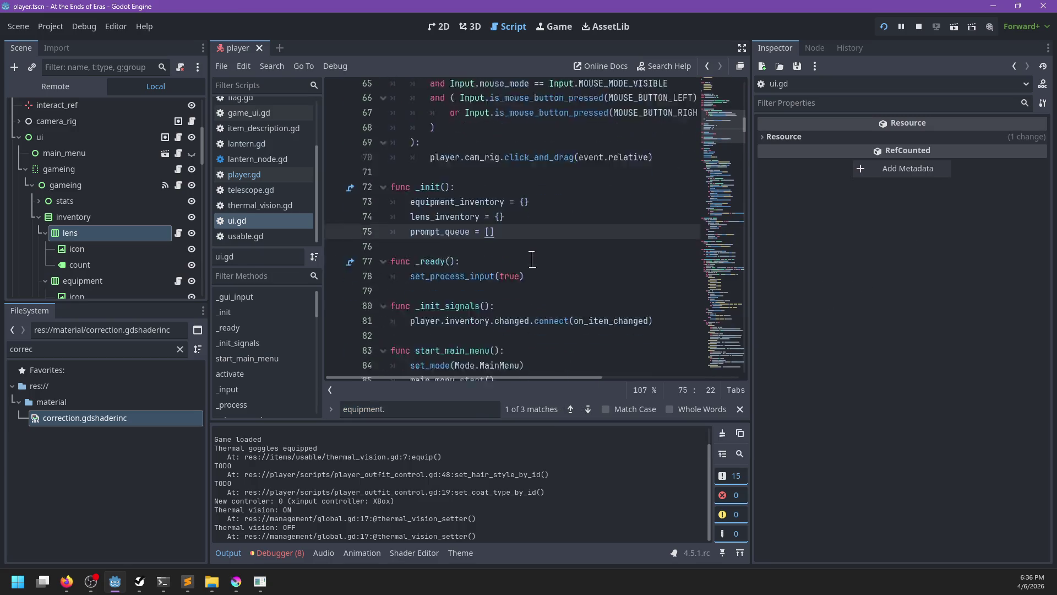
{"action": "key", "text": "Escape"}
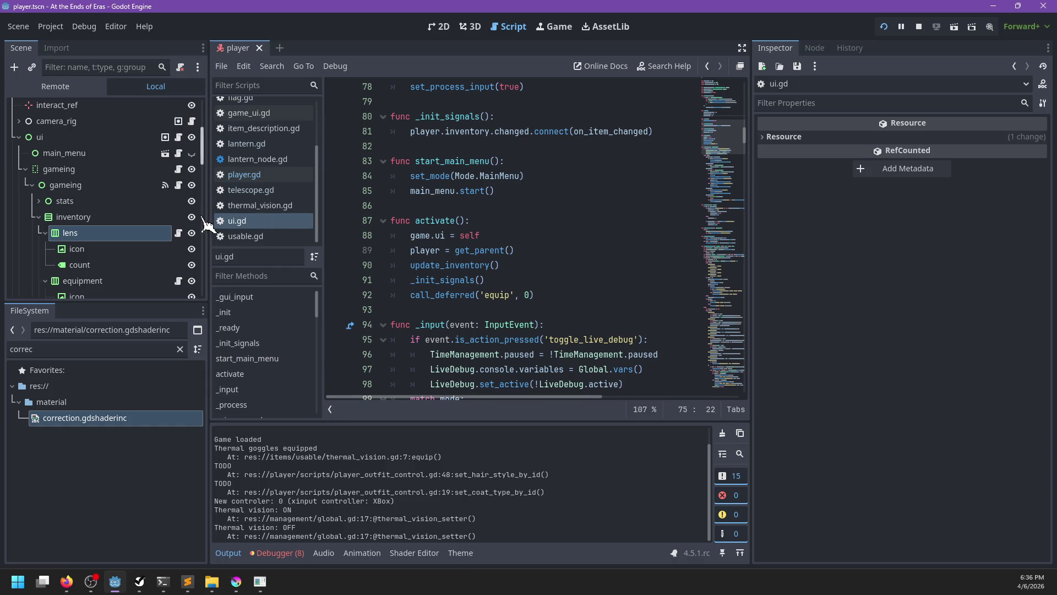
Open the lens node's equipment.gd script and locate it in FileSystem with the 'equui' filter
{"action": "left_click", "coordinate": [178, 234]}
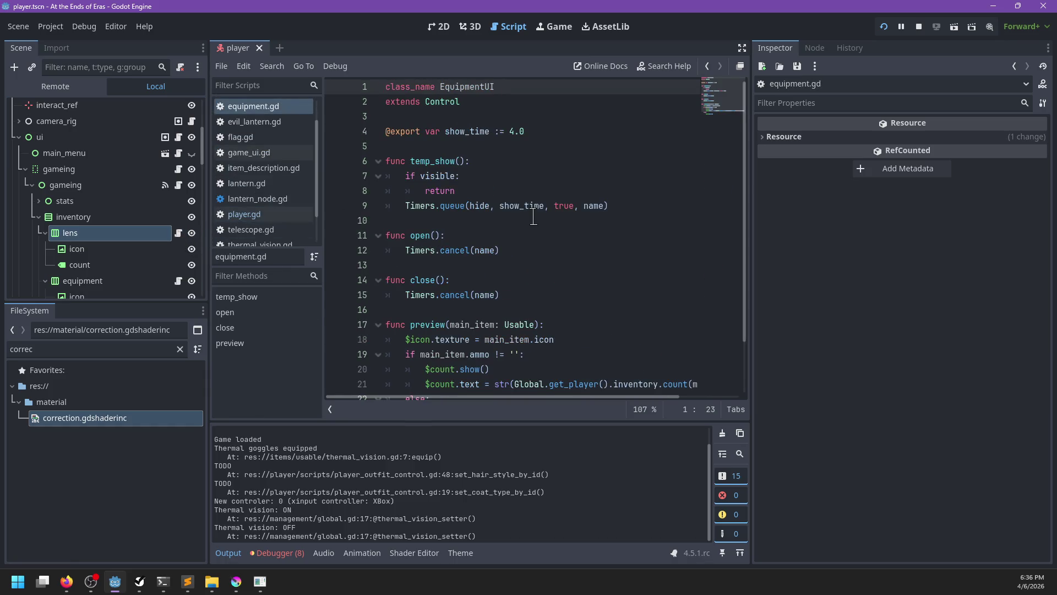
{"action": "scroll", "coordinate": [534, 216], "scroll_direction": "down", "scroll_amount": 1}
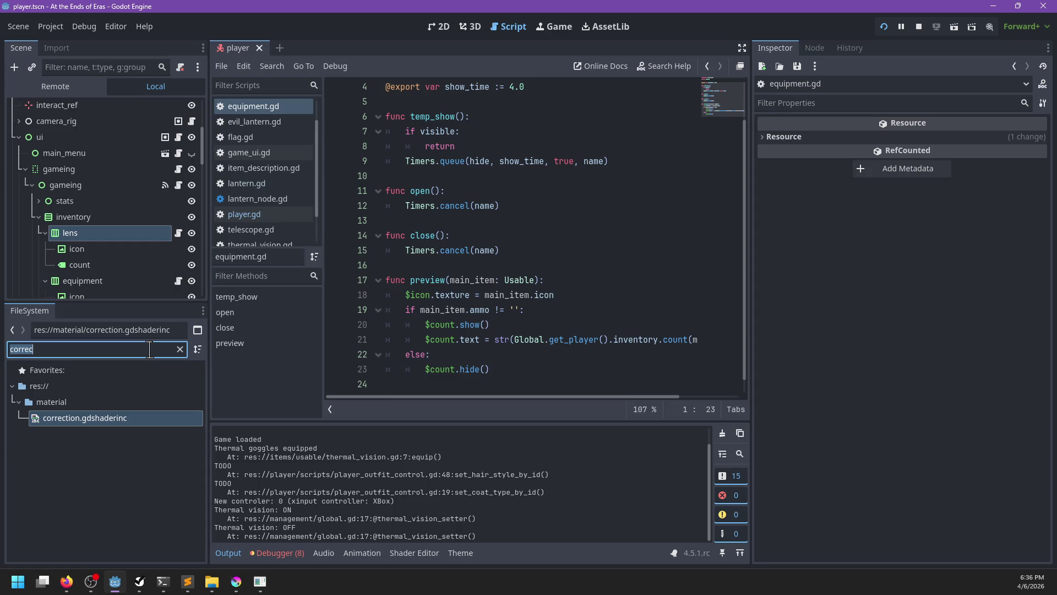
{"action": "type", "text": "equ"}
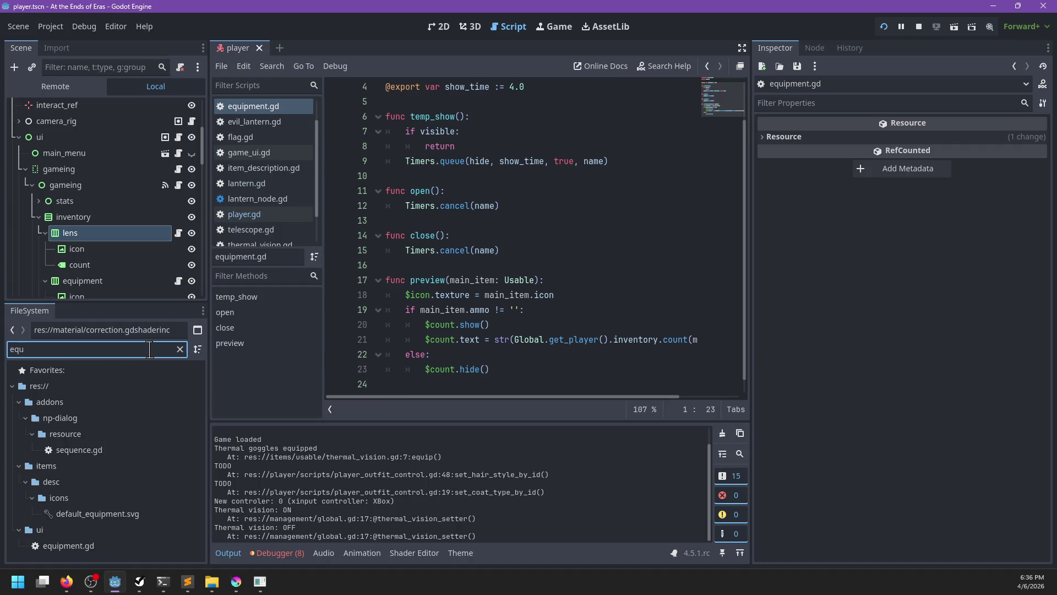
{"action": "type", "text": "uip"}
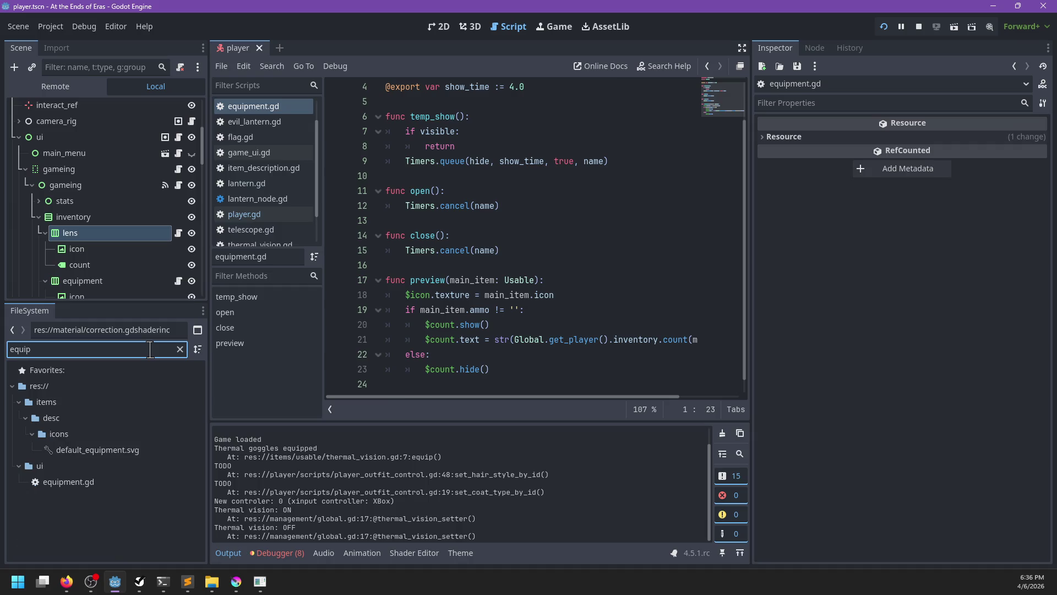
{"action": "left_click", "coordinate": [94, 483]}
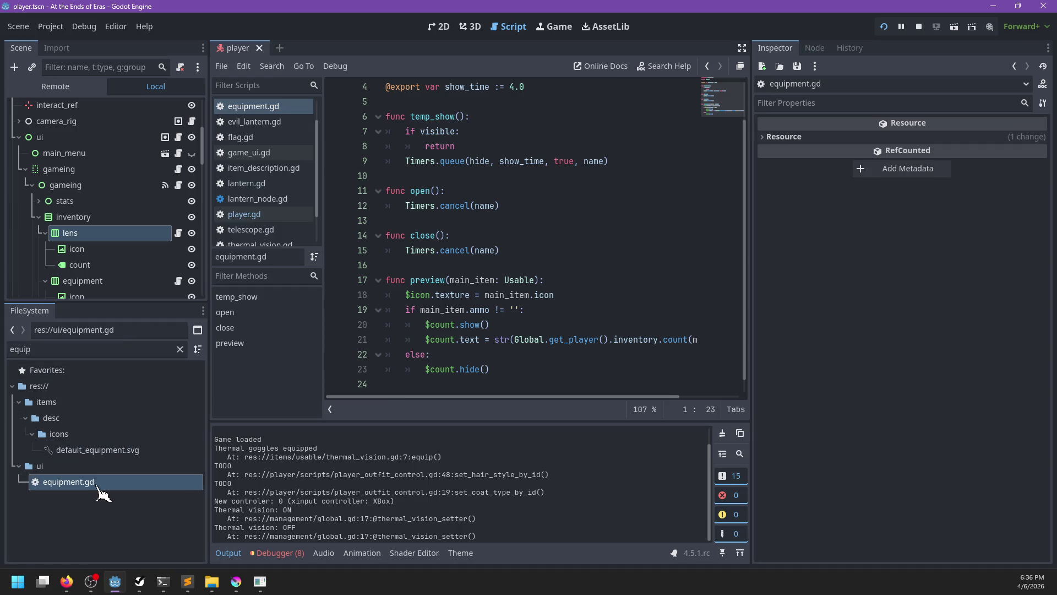
Filter the FileSystem dock for 'usable' and open usable.gd
{"action": "left_click", "coordinate": [177, 349]}
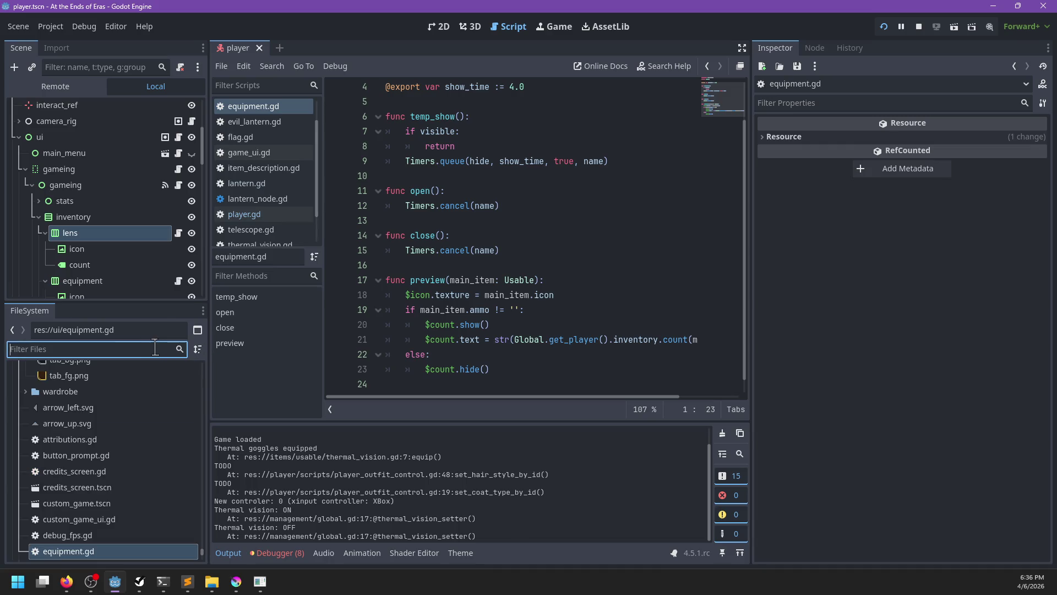
{"action": "type", "text": "usable"}
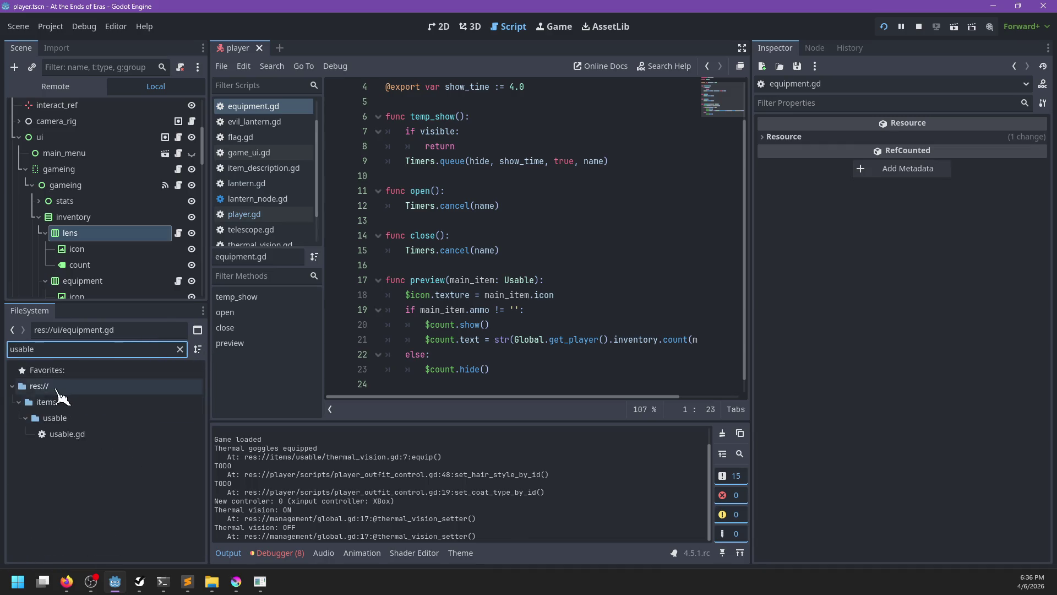
{"action": "double_click", "coordinate": [75, 435]}
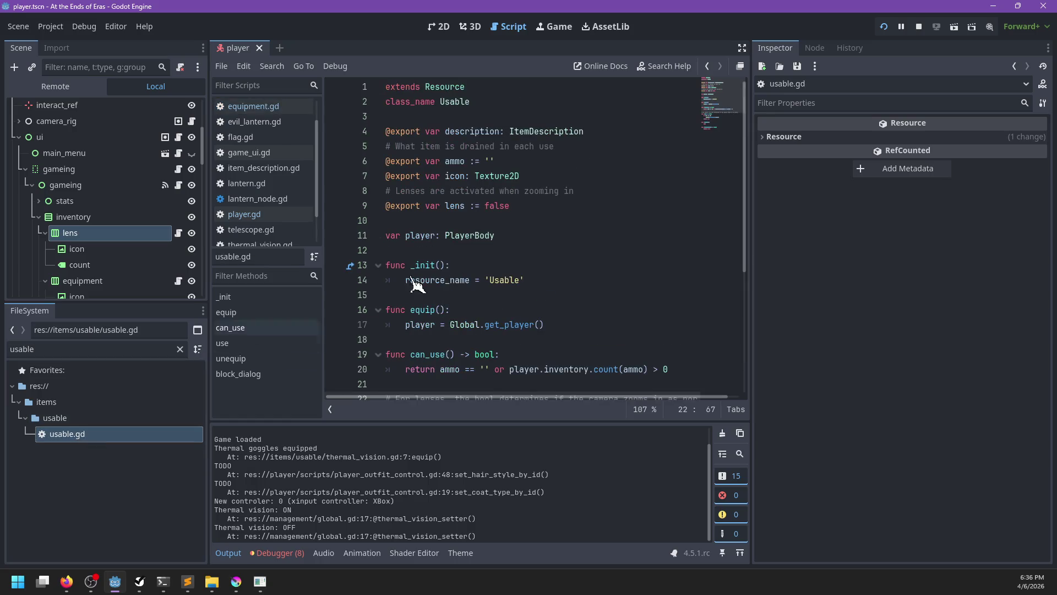
Review usable.gd's Texture2D icon export, then open the lantern scene and select its root node
{"action": "left_click", "coordinate": [505, 176]}
{"action": "scroll", "coordinate": [602, 194], "scroll_direction": "down", "scroll_amount": 1}
{"action": "left_click", "coordinate": [551, 235]}
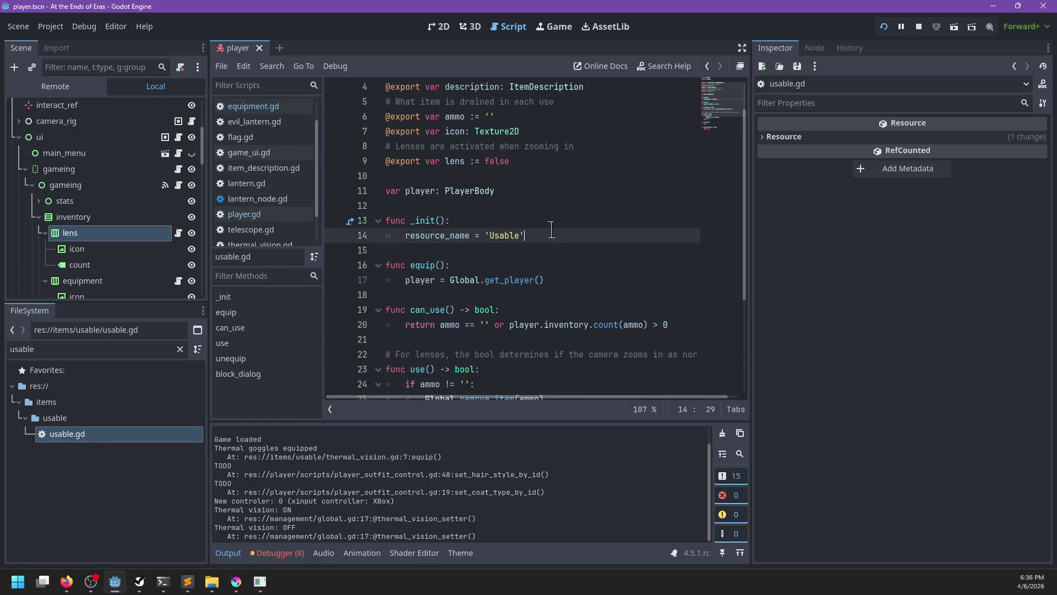
{"action": "scroll", "coordinate": [553, 228], "scroll_direction": "up", "scroll_amount": 1}
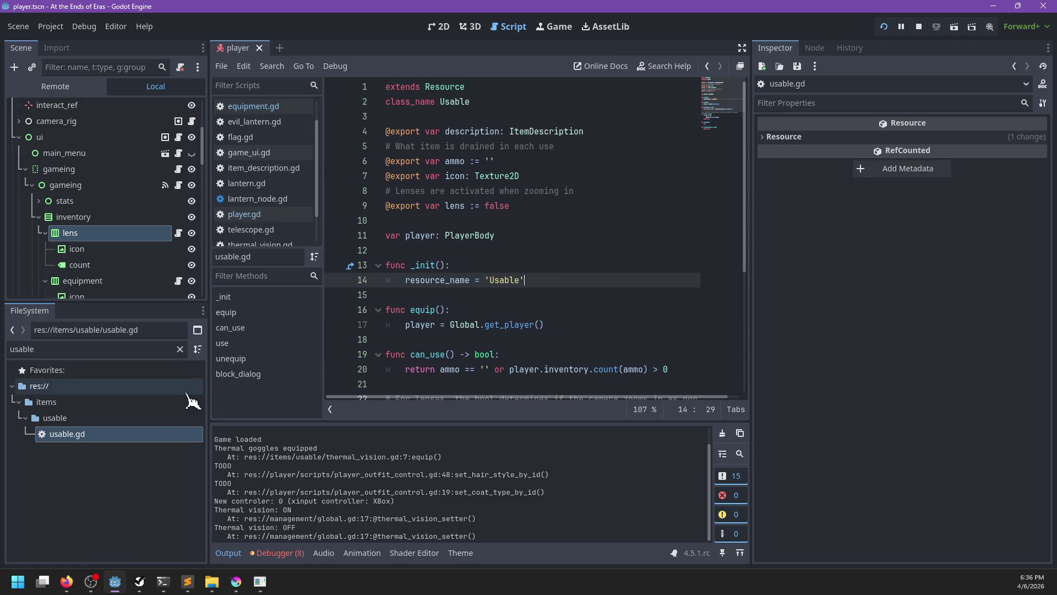
{"action": "left_click", "coordinate": [180, 349]}
{"action": "double_click", "coordinate": [124, 488]}
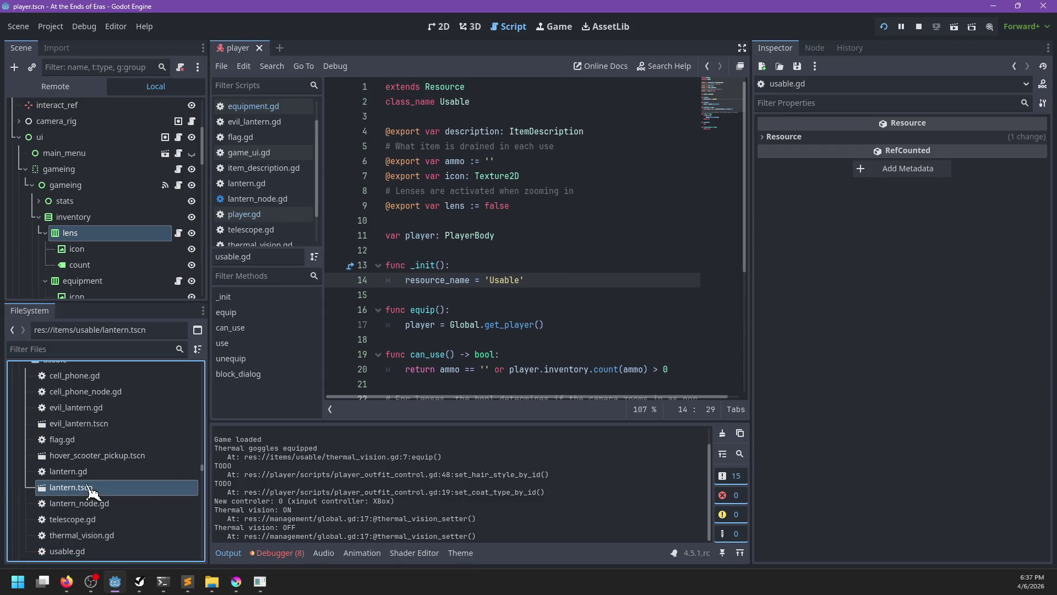
{"action": "left_click", "coordinate": [100, 107]}
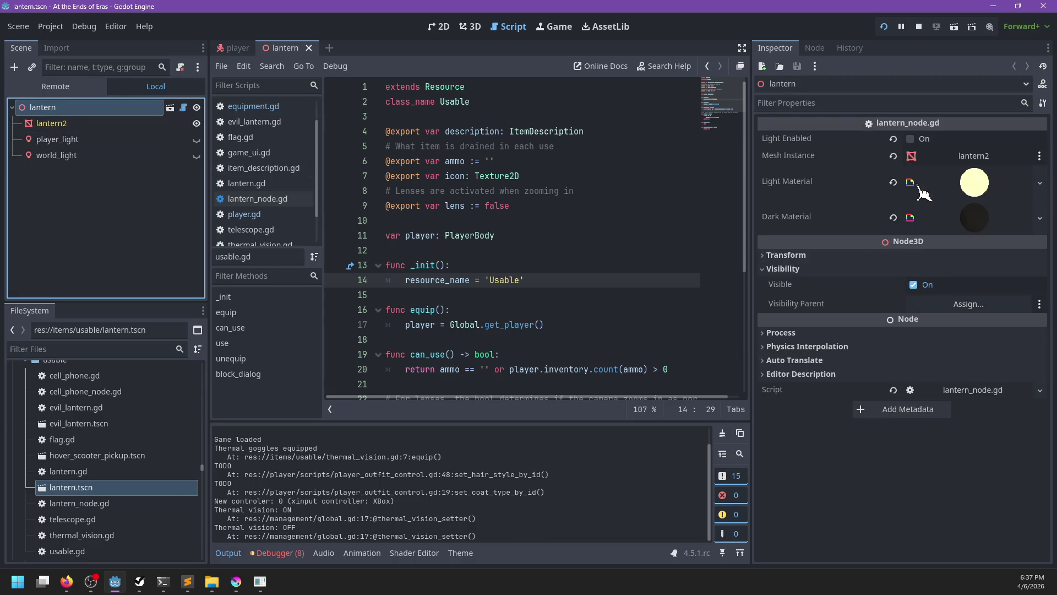
Filter project files for 'thermal', open thermal_vision.gd, then clear the filter
{"action": "left_click", "coordinate": [129, 349]}
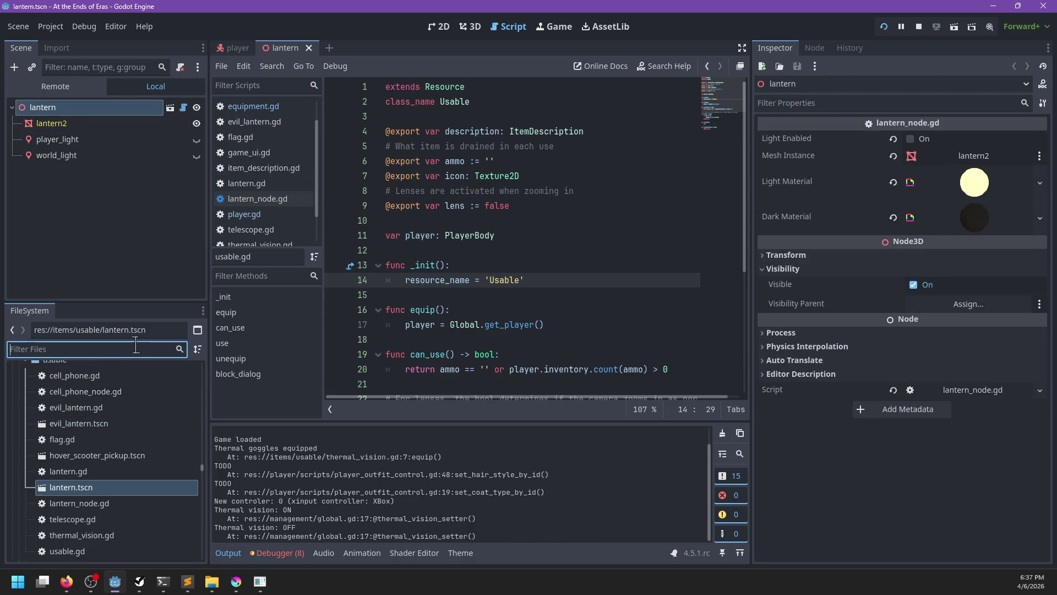
{"action": "type", "text": "thermal"}
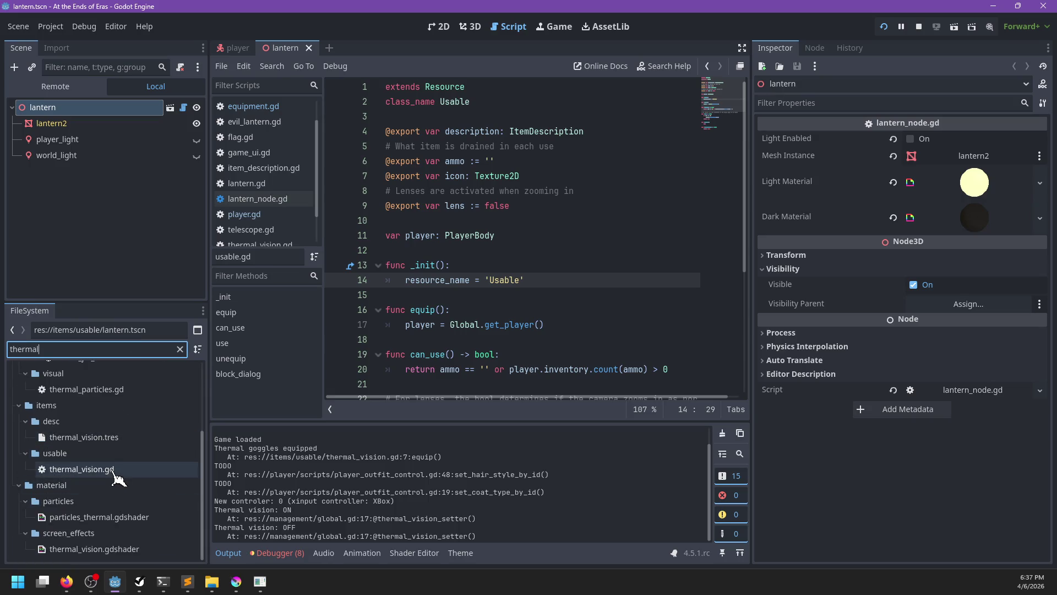
{"action": "left_click", "coordinate": [142, 471]}
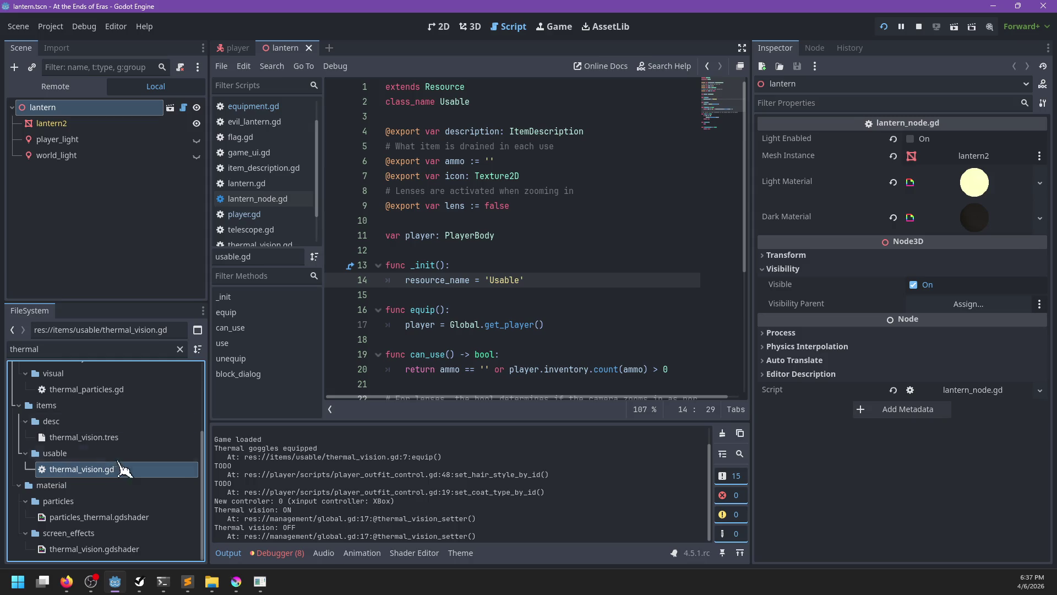
{"action": "double_click", "coordinate": [108, 470]}
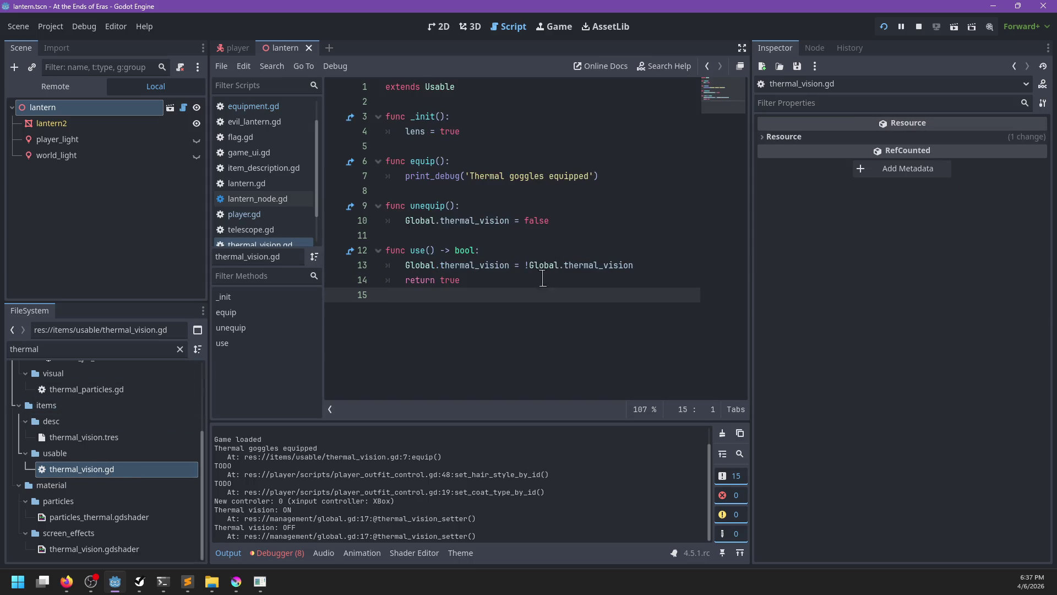
{"action": "left_click", "coordinate": [181, 349]}
Look over thermal_vision.gd's _init, then open lantern.gd for its icon line
{"action": "scroll", "coordinate": [181, 441], "scroll_direction": "down", "scroll_amount": 3}
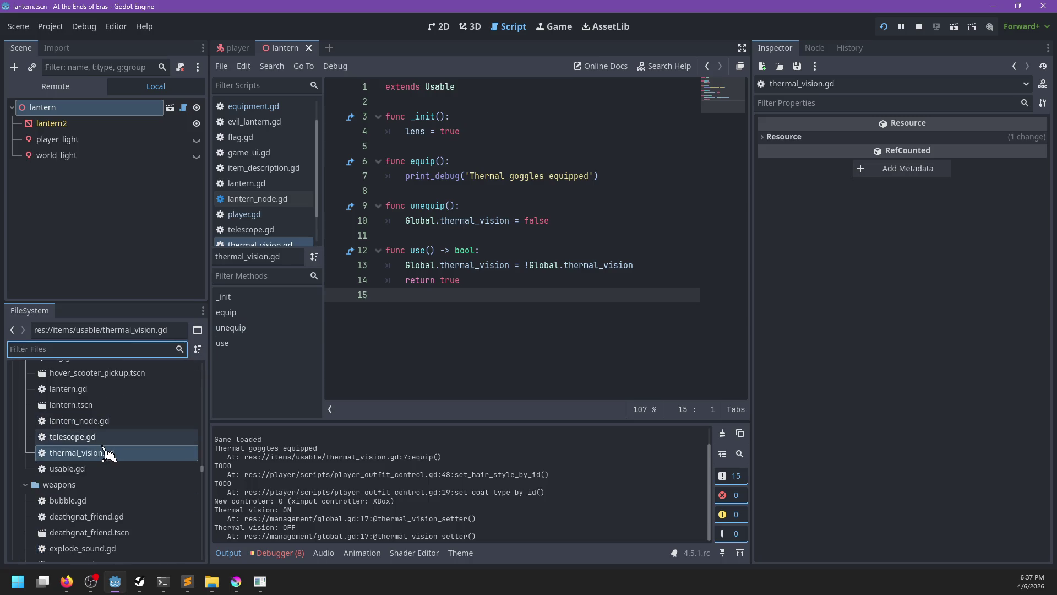
{"action": "scroll", "coordinate": [106, 455], "scroll_direction": "up", "scroll_amount": 2}
{"action": "scroll", "coordinate": [107, 456], "scroll_direction": "up", "scroll_amount": 1}
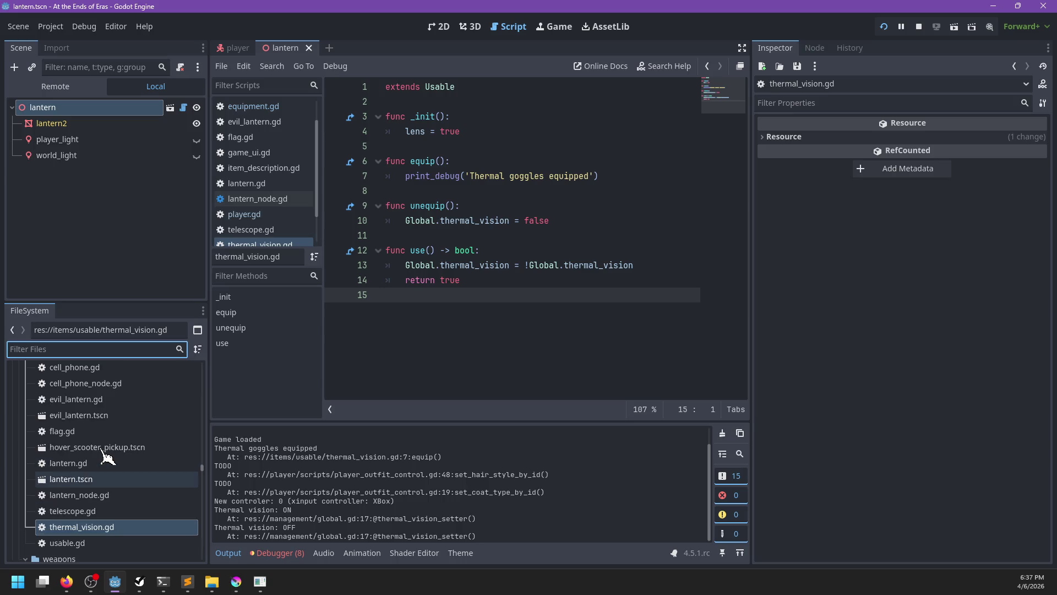
{"action": "left_click", "coordinate": [471, 121]}
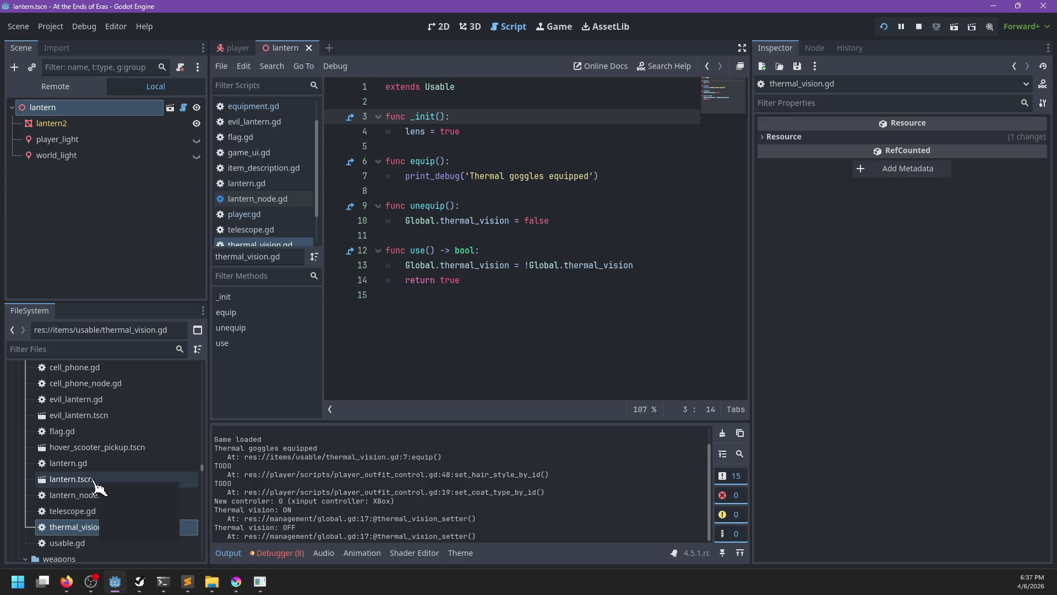
{"action": "scroll", "coordinate": [102, 473], "scroll_direction": "up", "scroll_amount": 1}
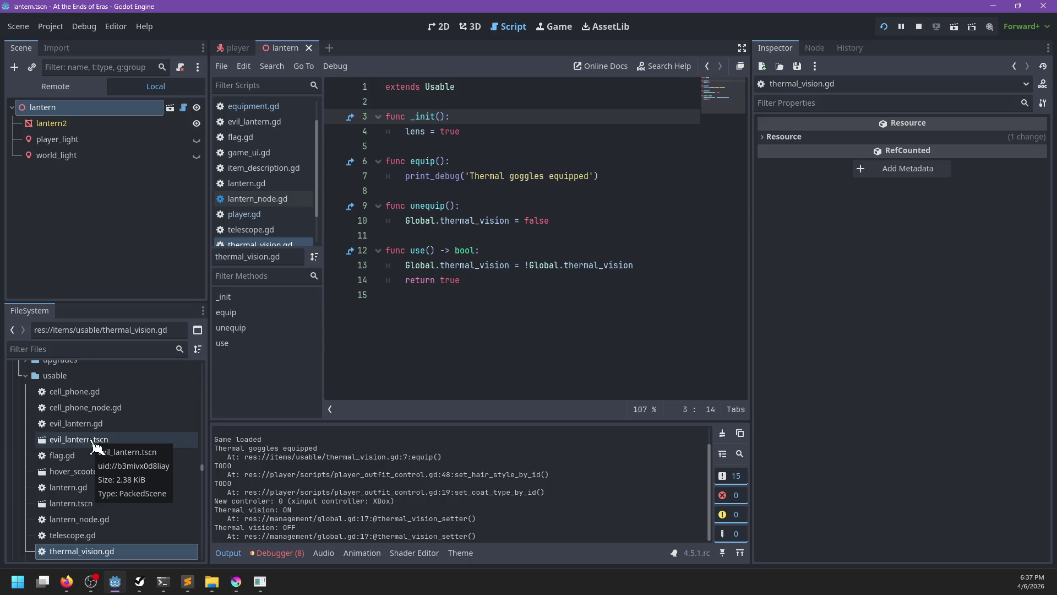
{"action": "double_click", "coordinate": [81, 490]}
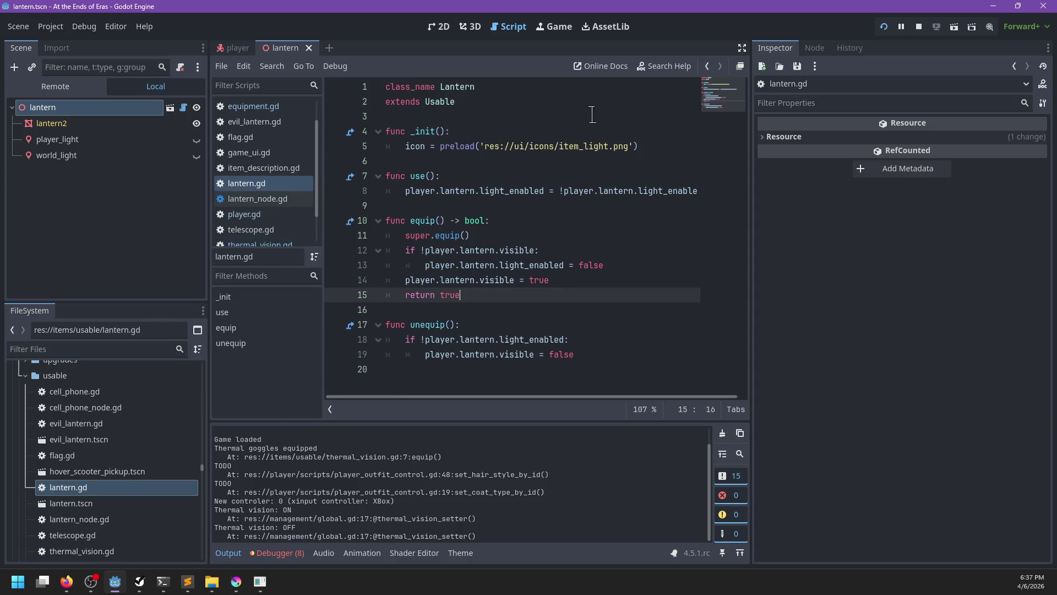
Paste lantern.gd's icon = preload('res://ui/icons/item_light.png') line under lens = true, then run the game
{"action": "mouse_move", "coordinate": [638, 146]}
{"action": "left_mouse_down"}
{"action": "mouse_move", "coordinate": [489, 145]}
{"action": "mouse_move", "coordinate": [453, 131]}
{"action": "left_mouse_up"}
{"action": "key", "text": "ctrl+c"}
{"action": "scroll", "coordinate": [91, 529], "scroll_direction": "down", "scroll_amount": 1}
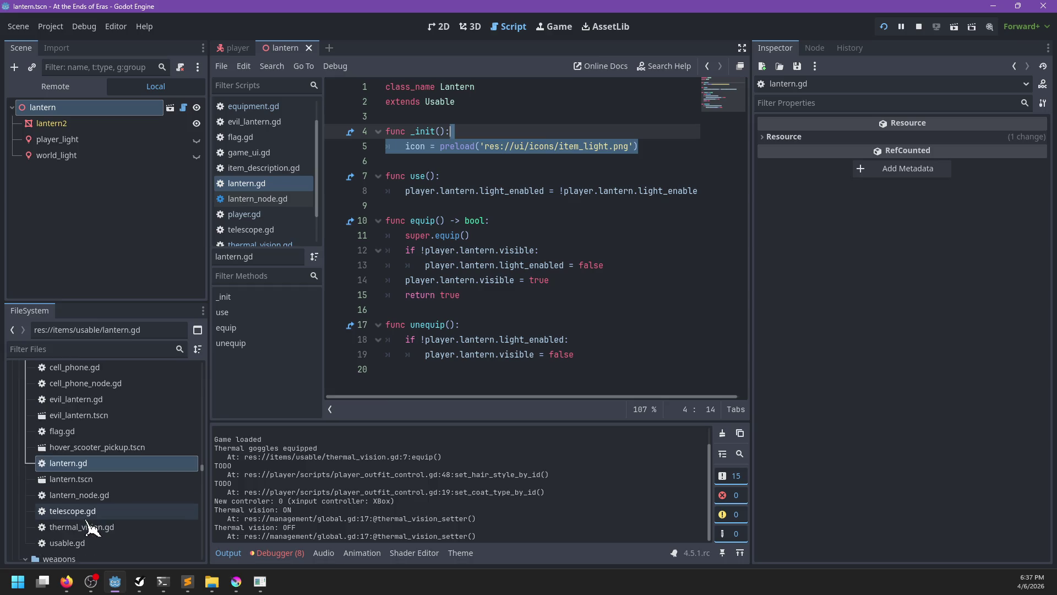
{"action": "double_click", "coordinate": [82, 527]}
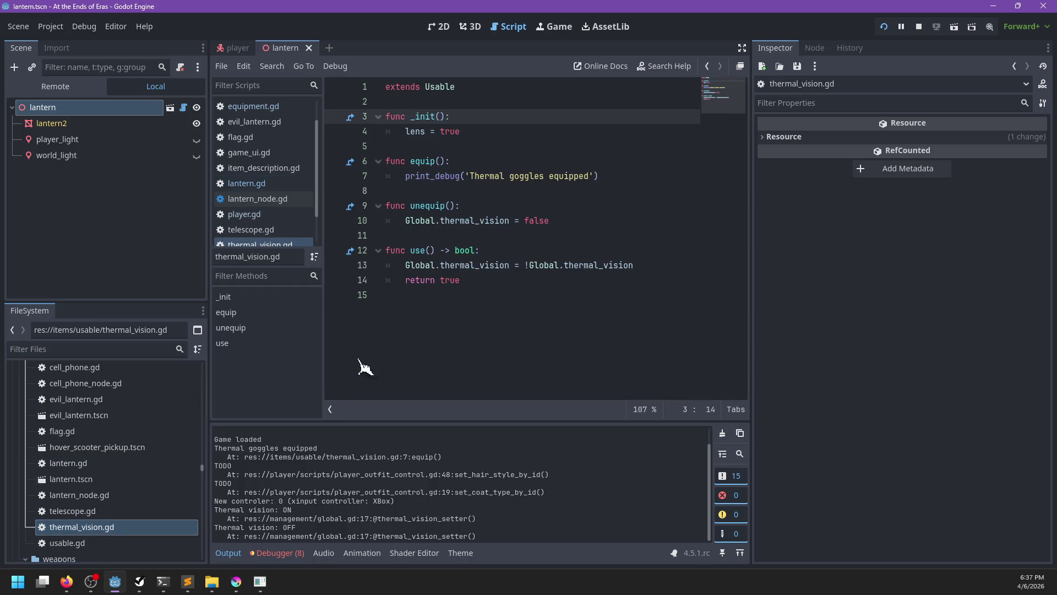
{"action": "left_click", "coordinate": [490, 128]}
{"action": "key", "text": "ctrl+v"}
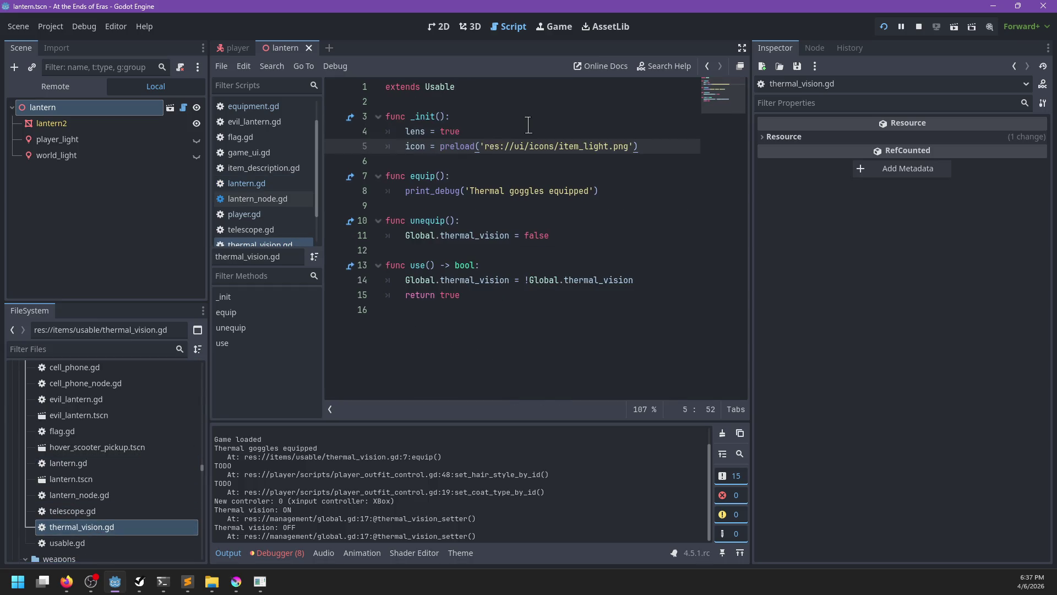
{"action": "key", "text": "F5"}
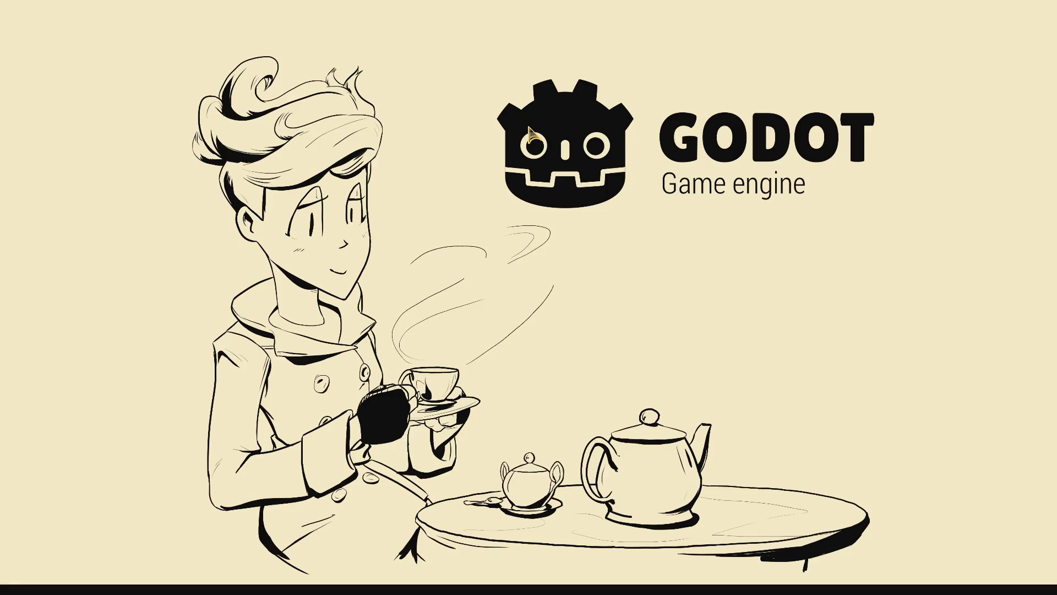
Start playing, run forward, and switch away from the pistol to try thermal vision
{"action": "key", "text": "Return"}
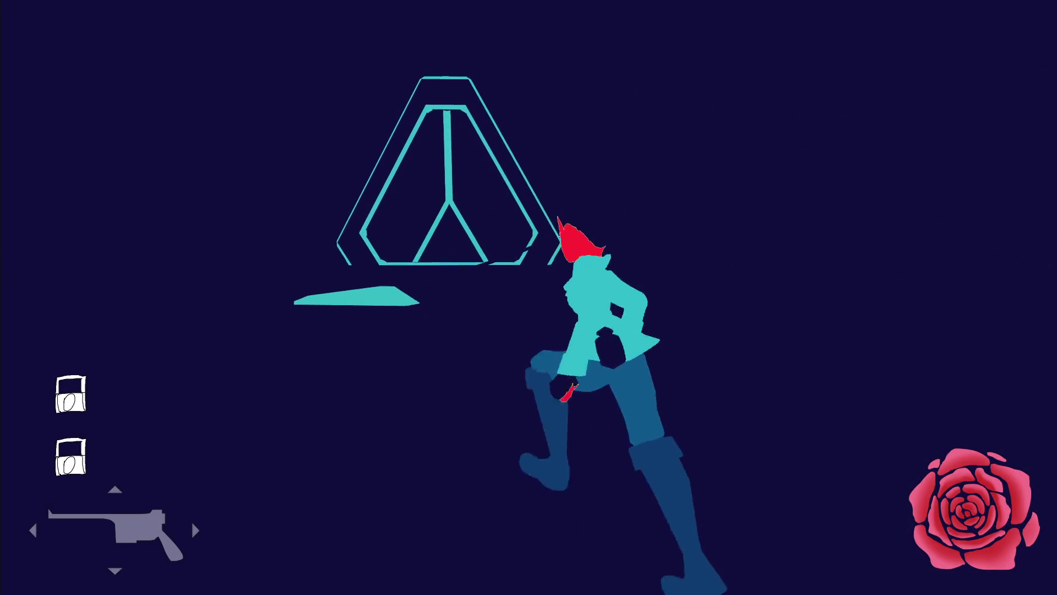
{"action": "key", "text": "d"}
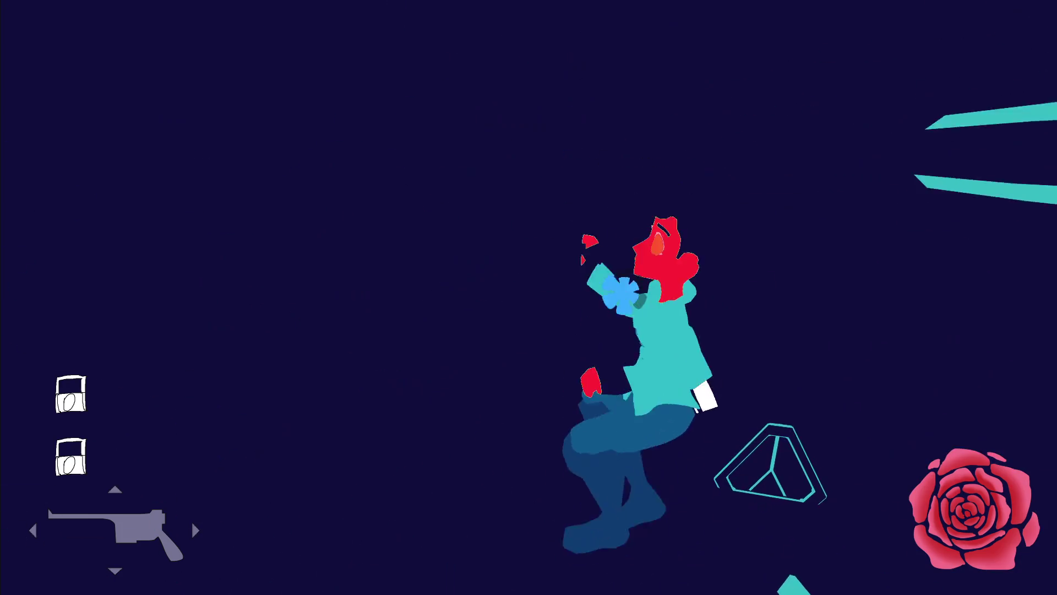
{"action": "key", "text": "shift"}
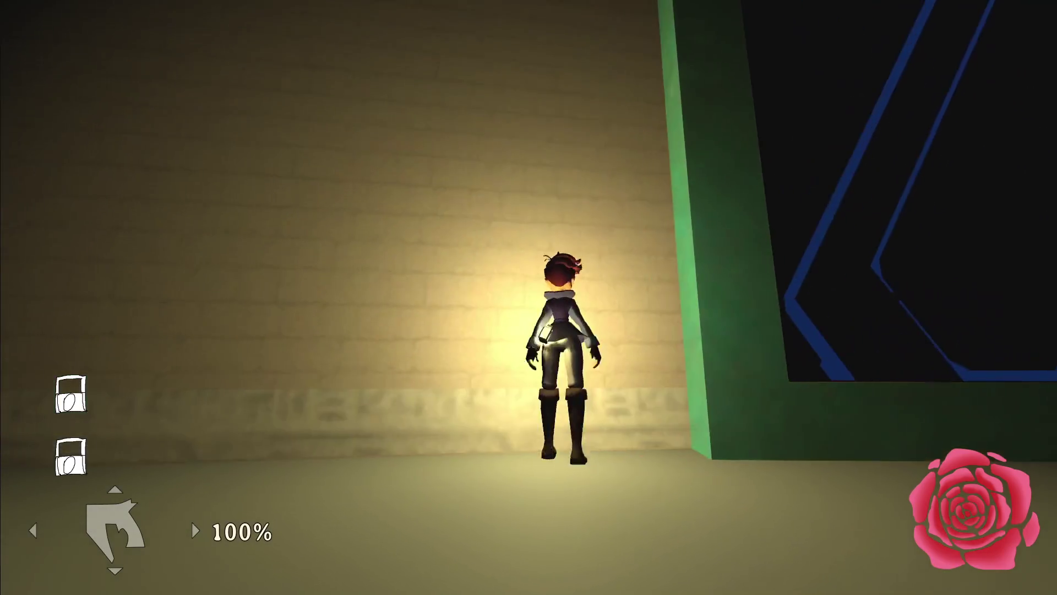
Climb the brick wall onto the orange ledge, walk it, then quit from the pause menu
{"action": "key", "text": "space"}
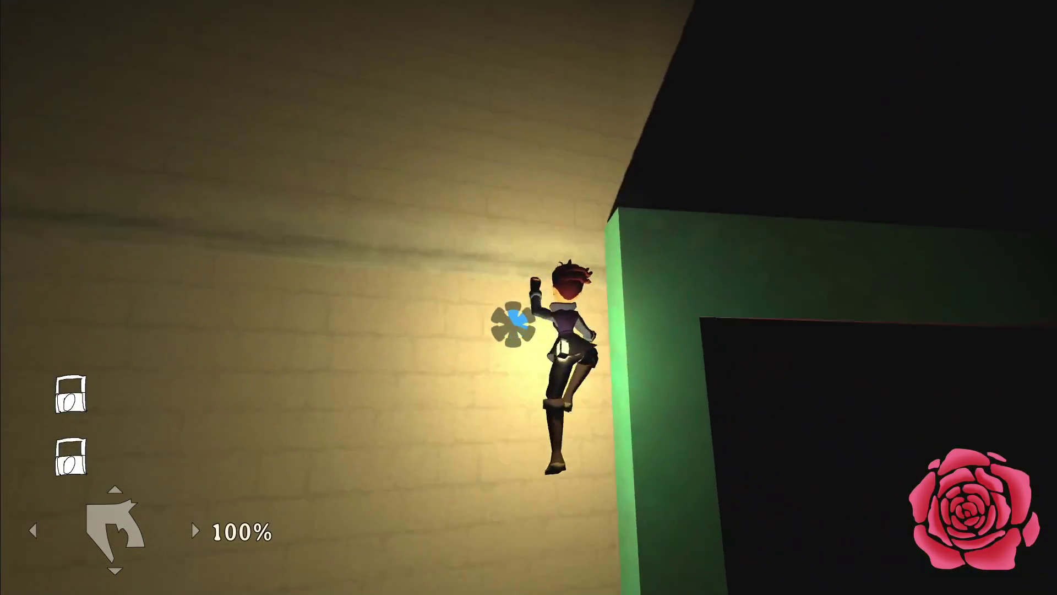
{"action": "key", "text": "w"}
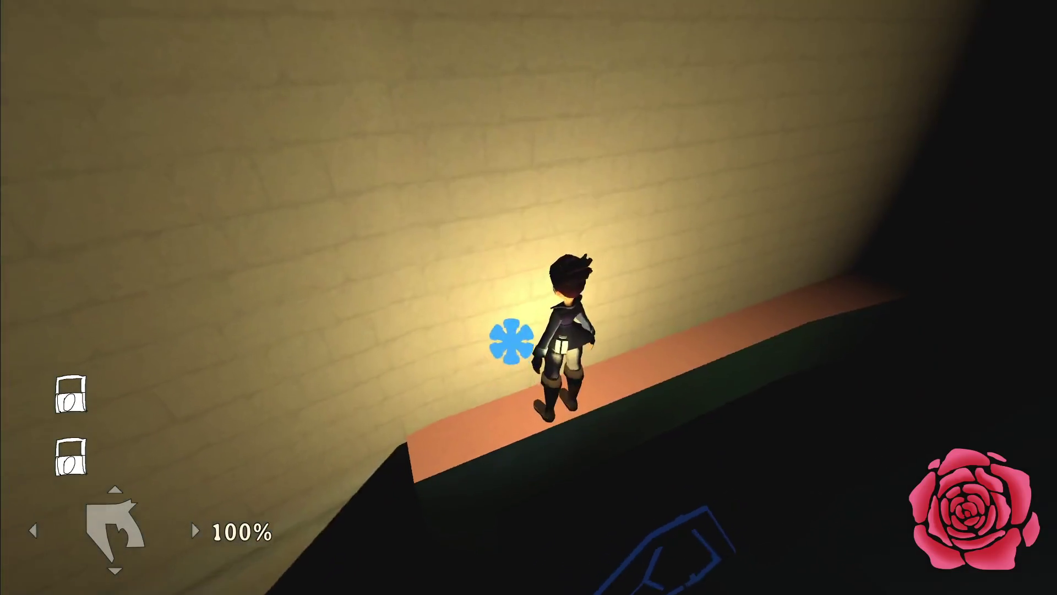
{"action": "key", "text": "w"}
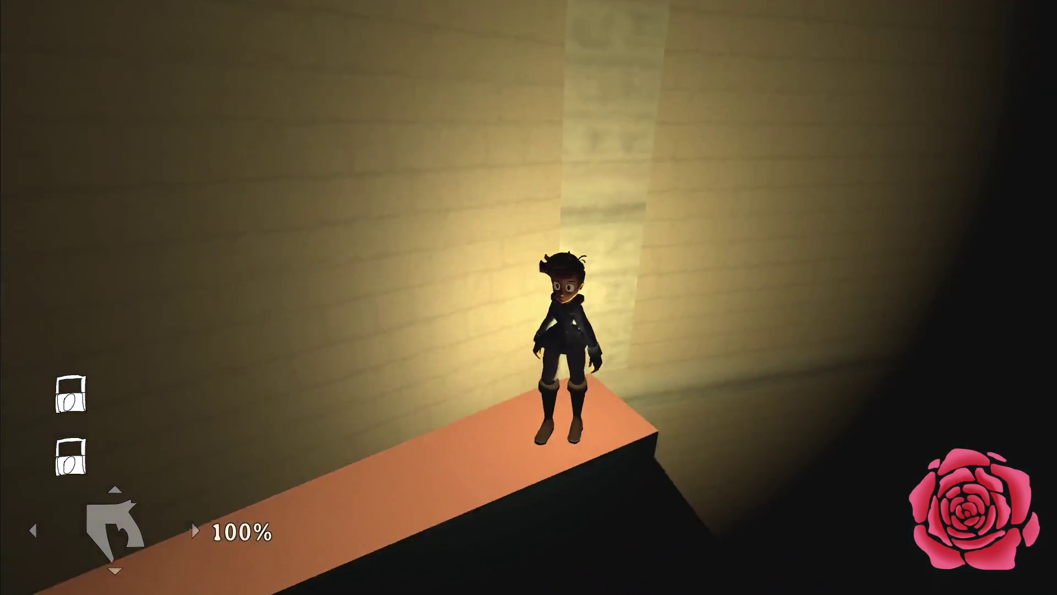
{"action": "key", "text": "w"}
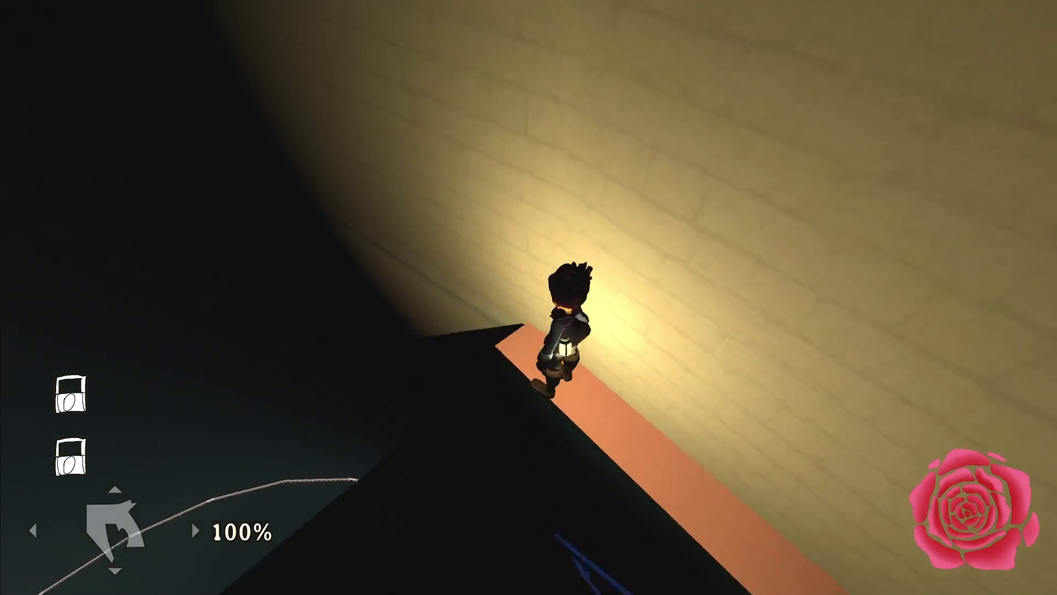
{"action": "key", "text": "Escape"}
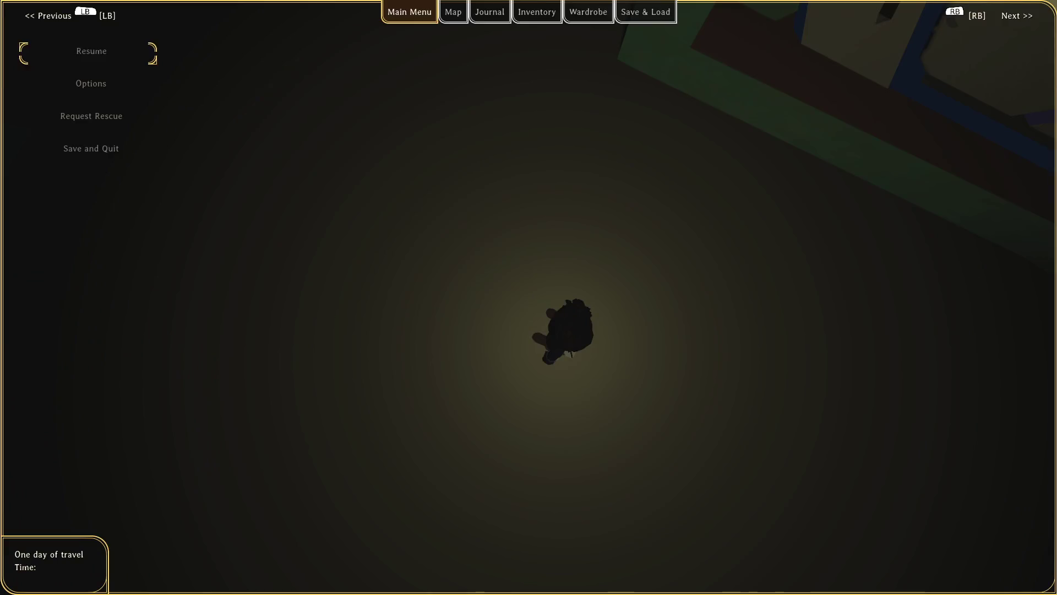
{"action": "key", "text": "Return"}
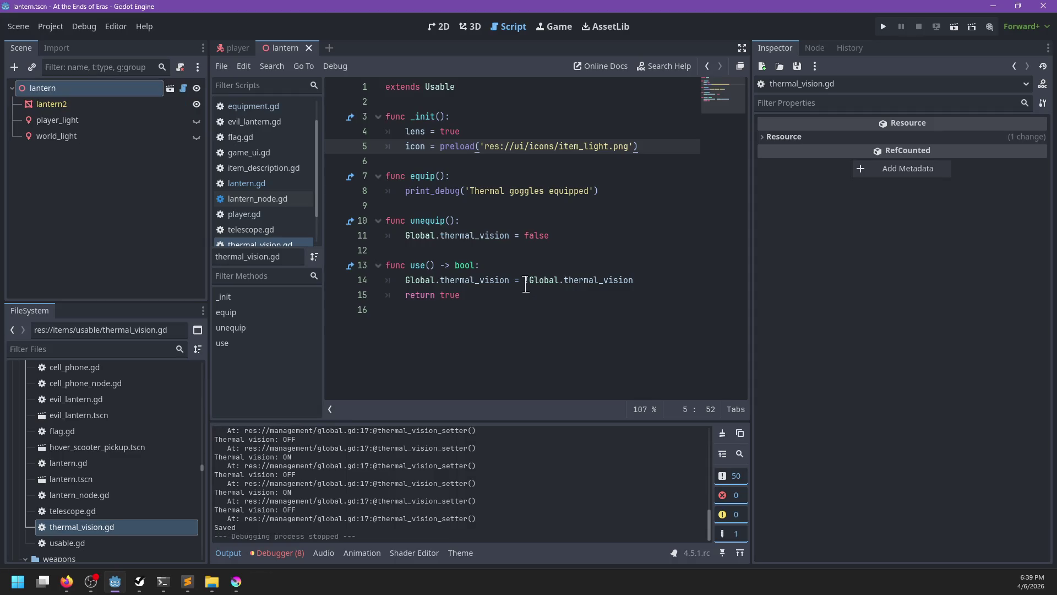
Clear the Debugger Errors list, then run git status in PowerShell
{"action": "left_click", "coordinate": [281, 553]}
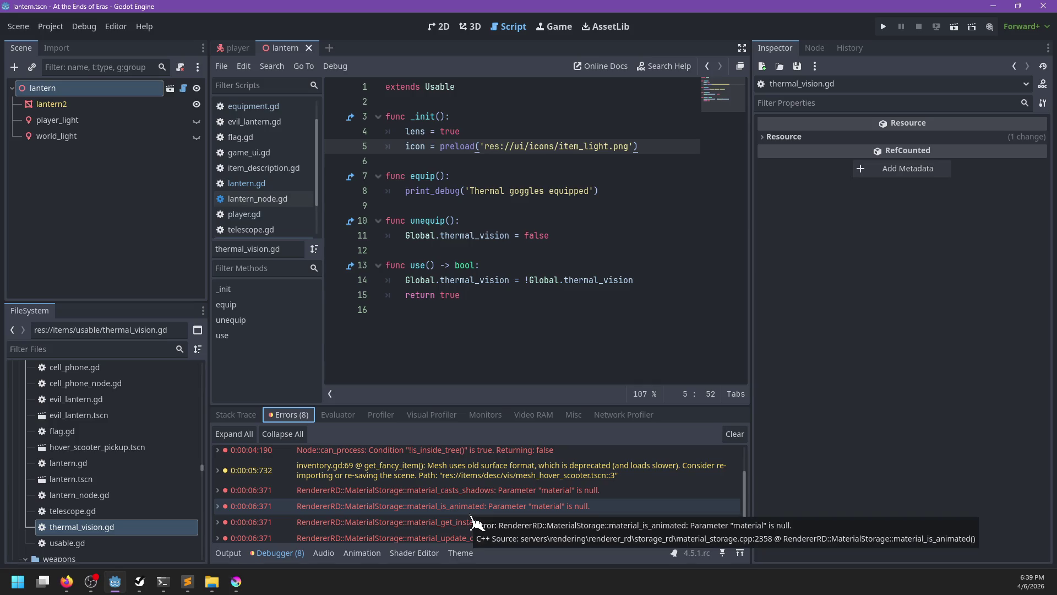
{"action": "scroll", "coordinate": [476, 523], "scroll_direction": "down", "scroll_amount": 1}
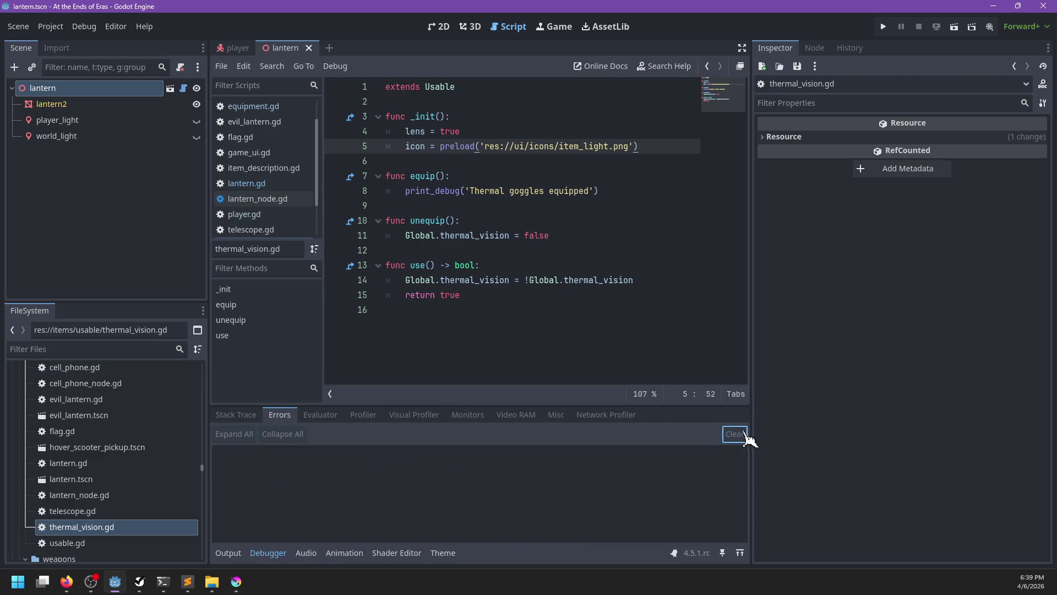
{"action": "left_click", "coordinate": [163, 582]}
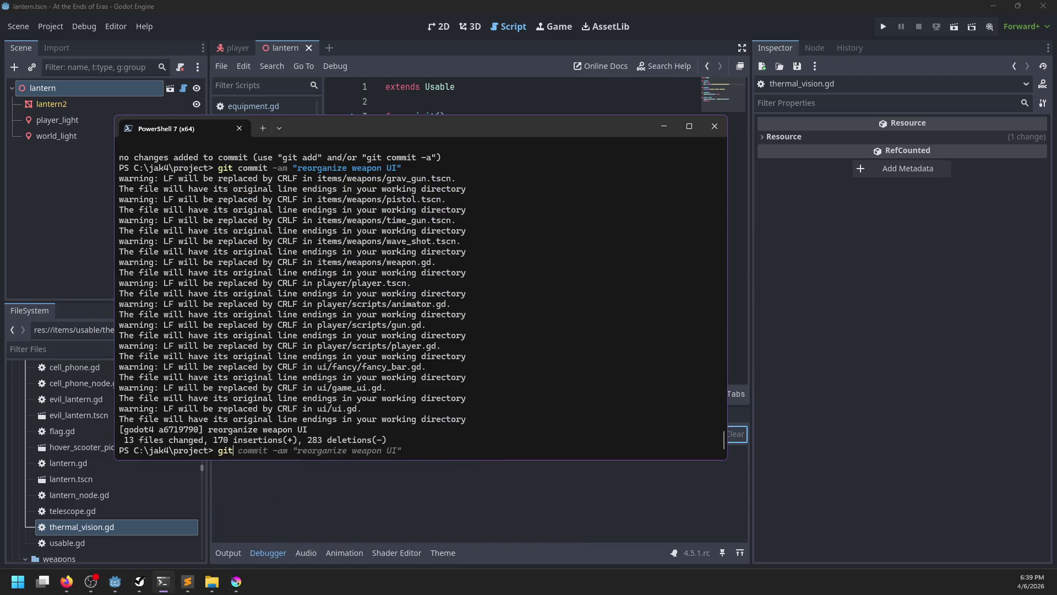
{"action": "type", "text": "status"}
{"action": "key", "text": "Return"}
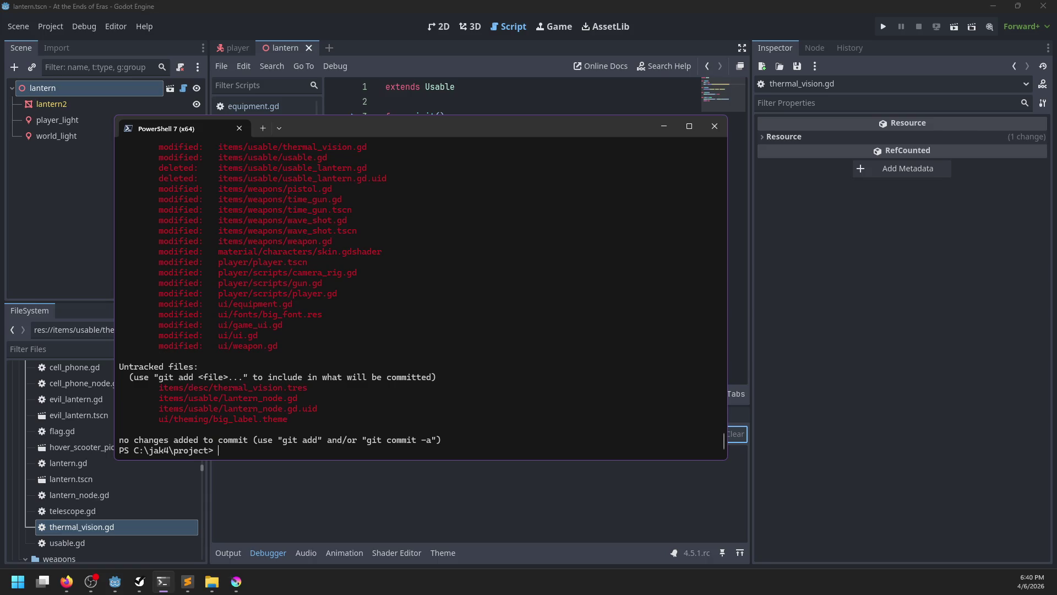